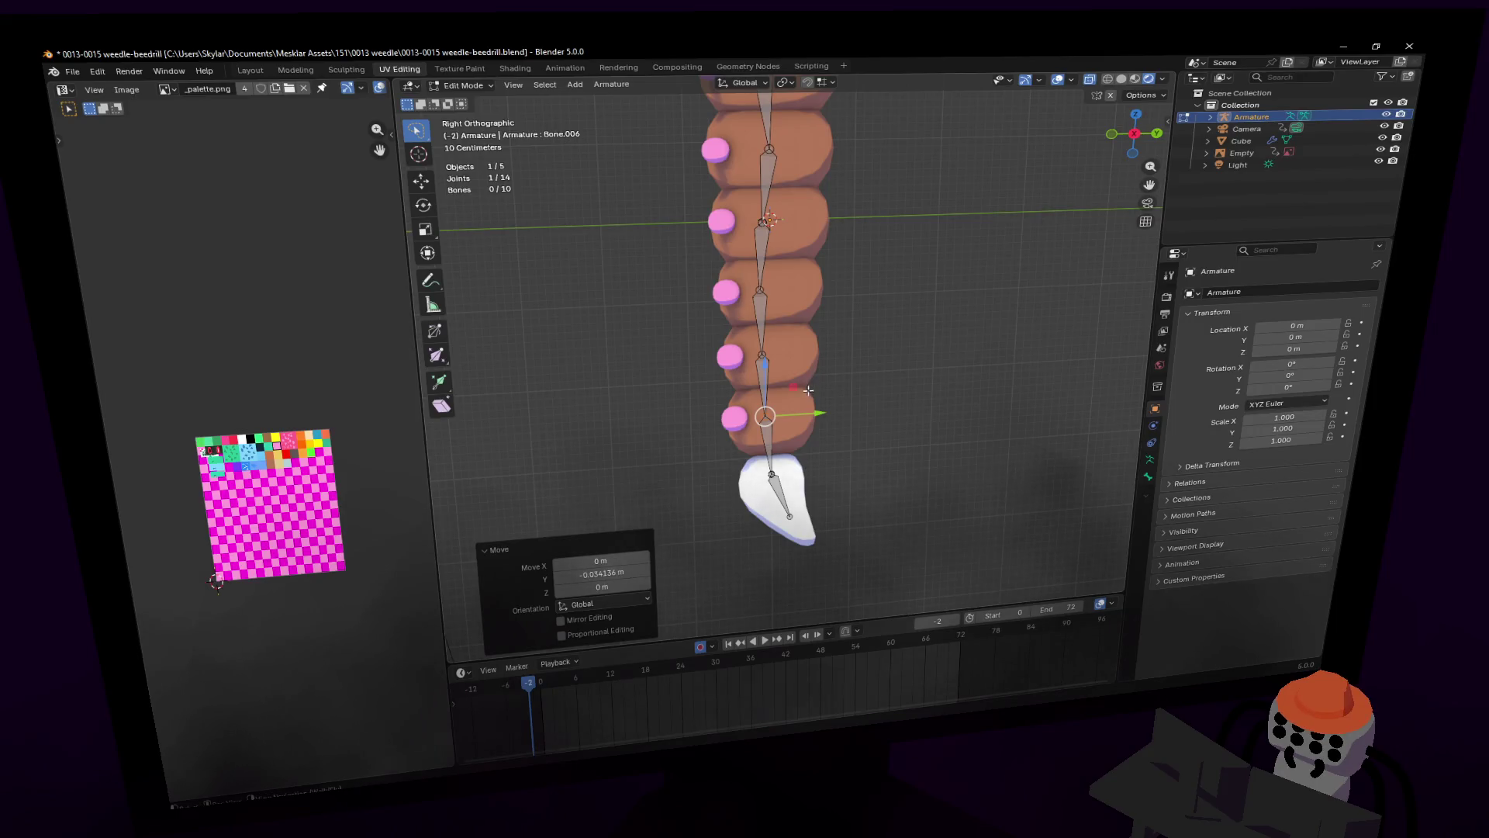
Step: Switch the armature to Pose Mode and test-move Bone.001, cancelling back to rest pose
click(783, 500)
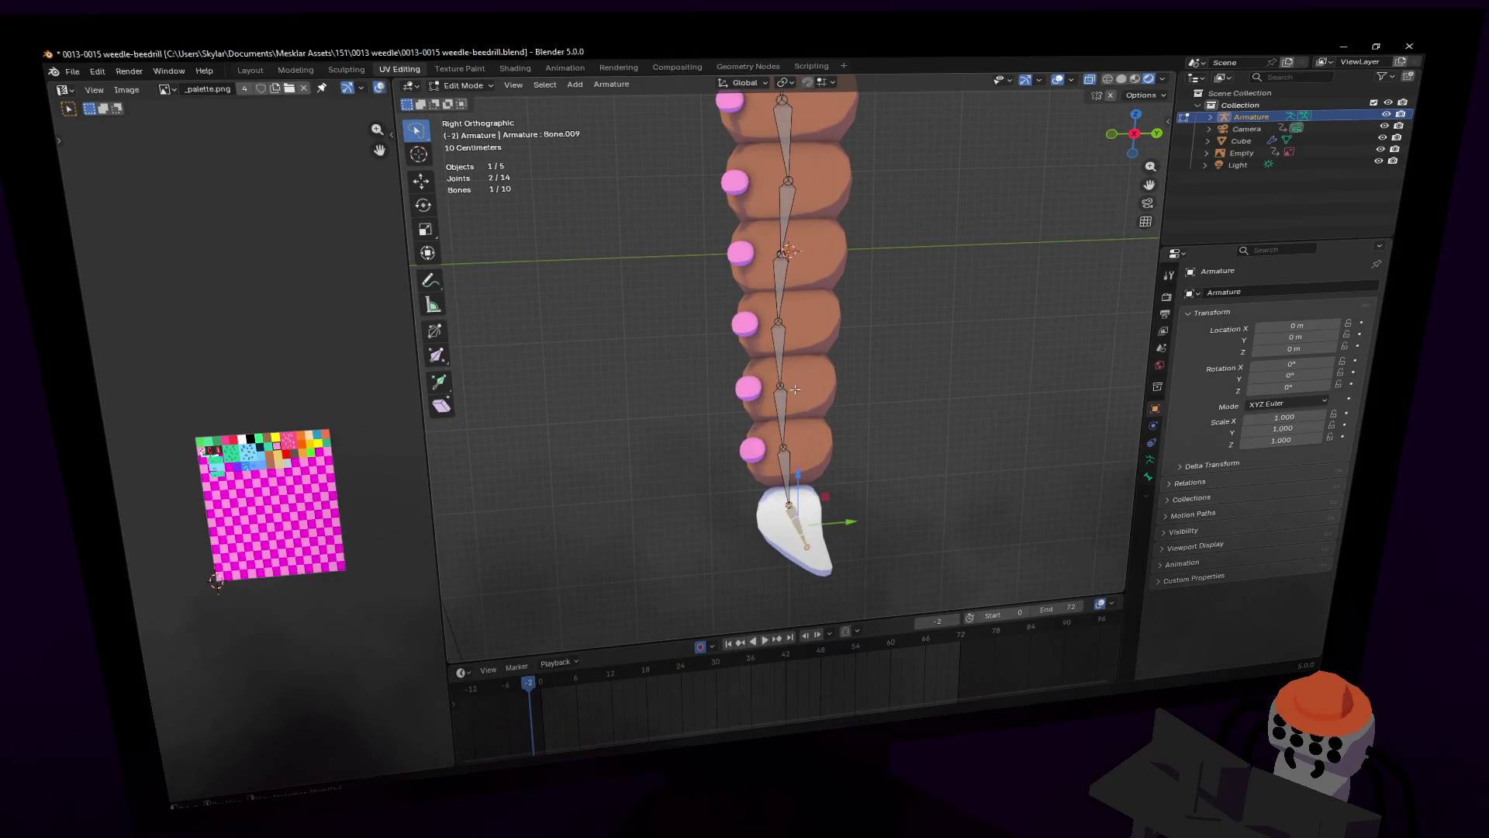
shift+middle_drag(806, 352, 810, 468)
scroll(810, 468, down, 2)
click(461, 85)
click(461, 132)
click(797, 166)
key(g)
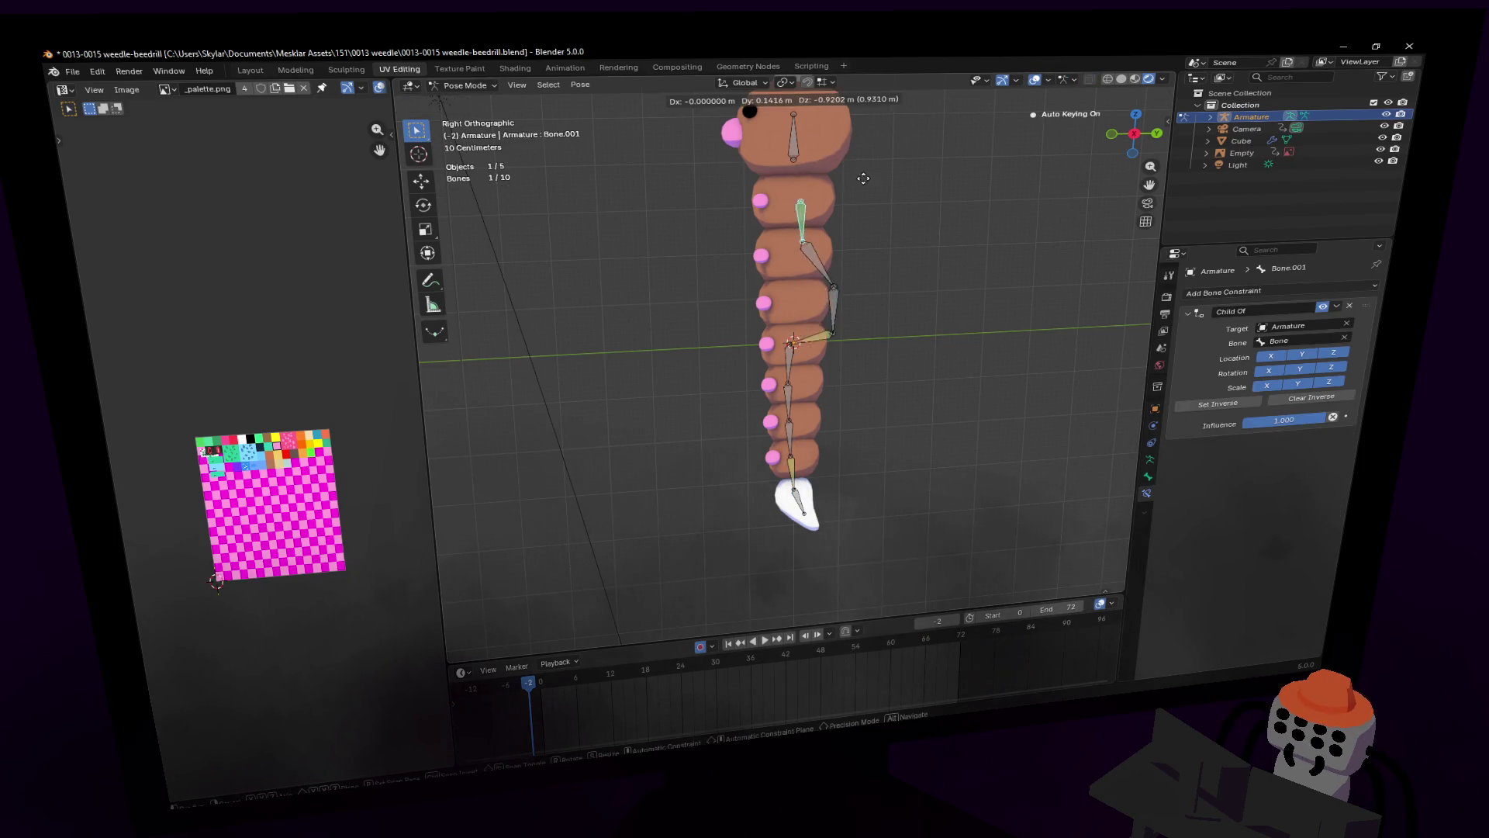
key(Escape)
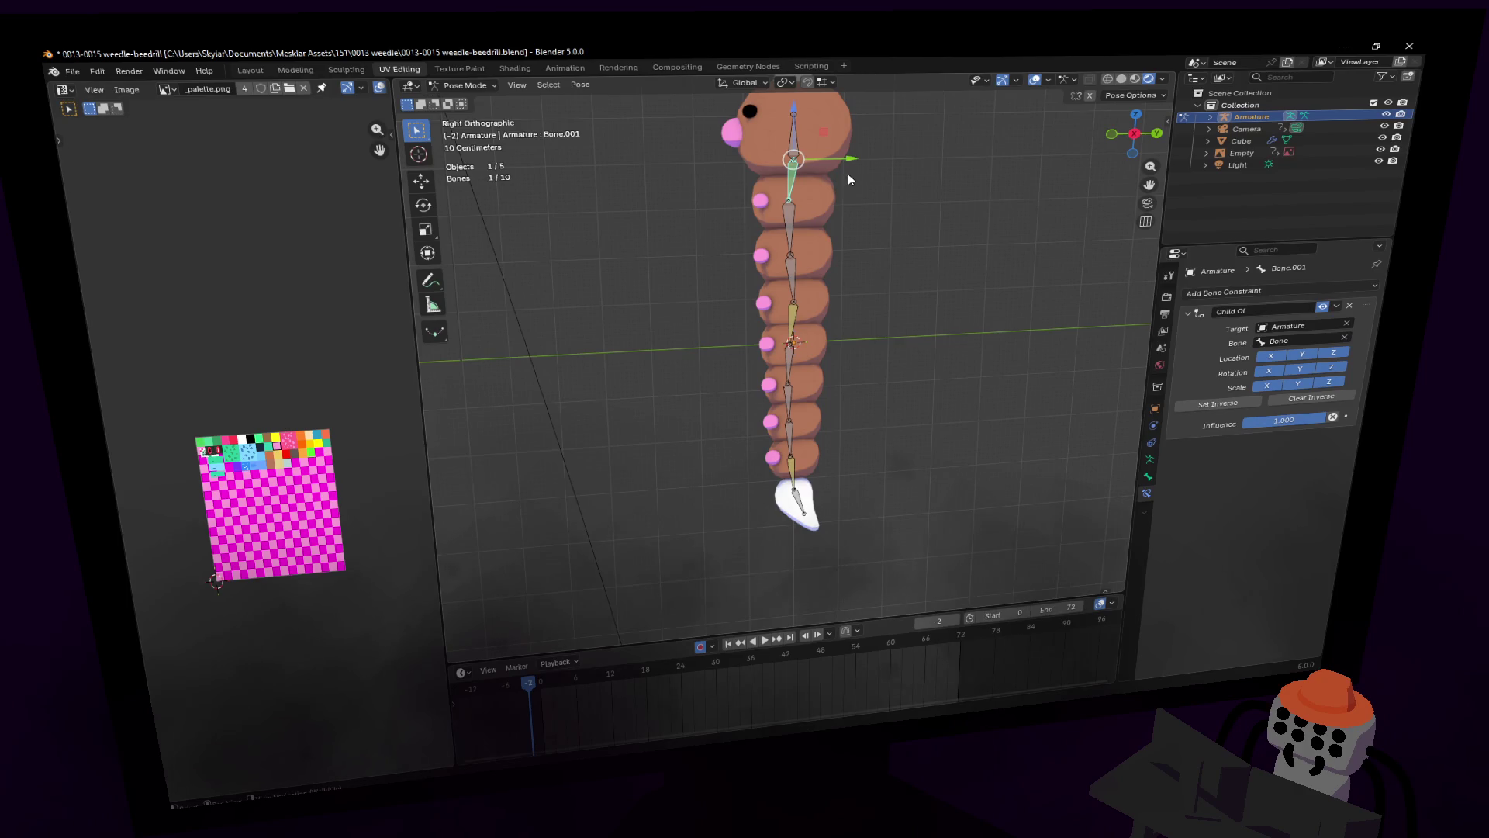
Step: Inspect Bone.004's IK constraint, then return the armature to Edit Mode
scroll(849, 174, up, 2)
scroll(833, 194, up, 2)
mouse_move(830, 368)
shift+middle_down()
mouse_move(840, 469)
mouse_move(807, 421)
shift+middle_up()
click(809, 431)
key(Left)
click(806, 423)
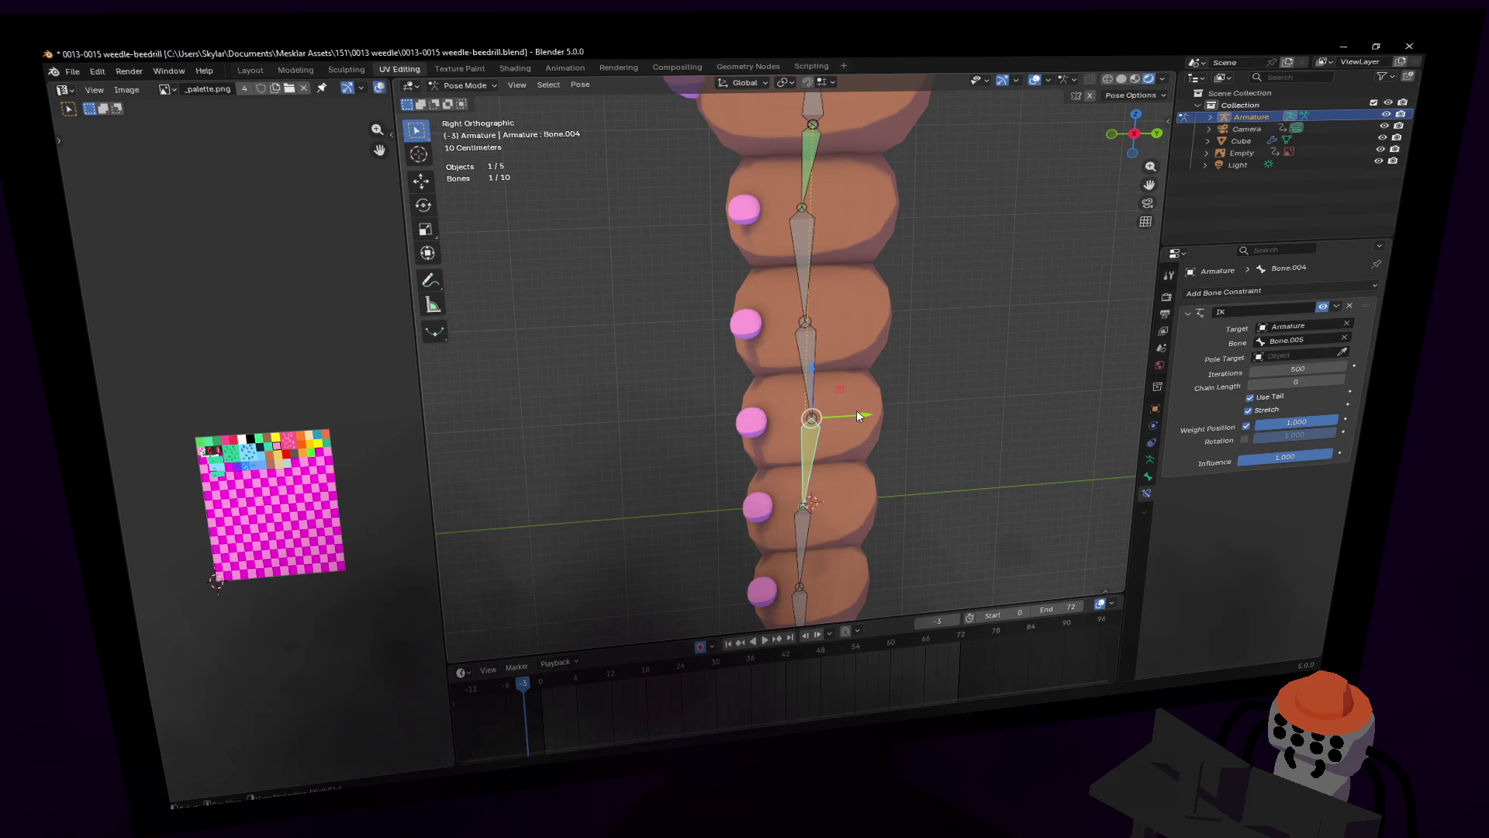
click(468, 87)
click(489, 124)
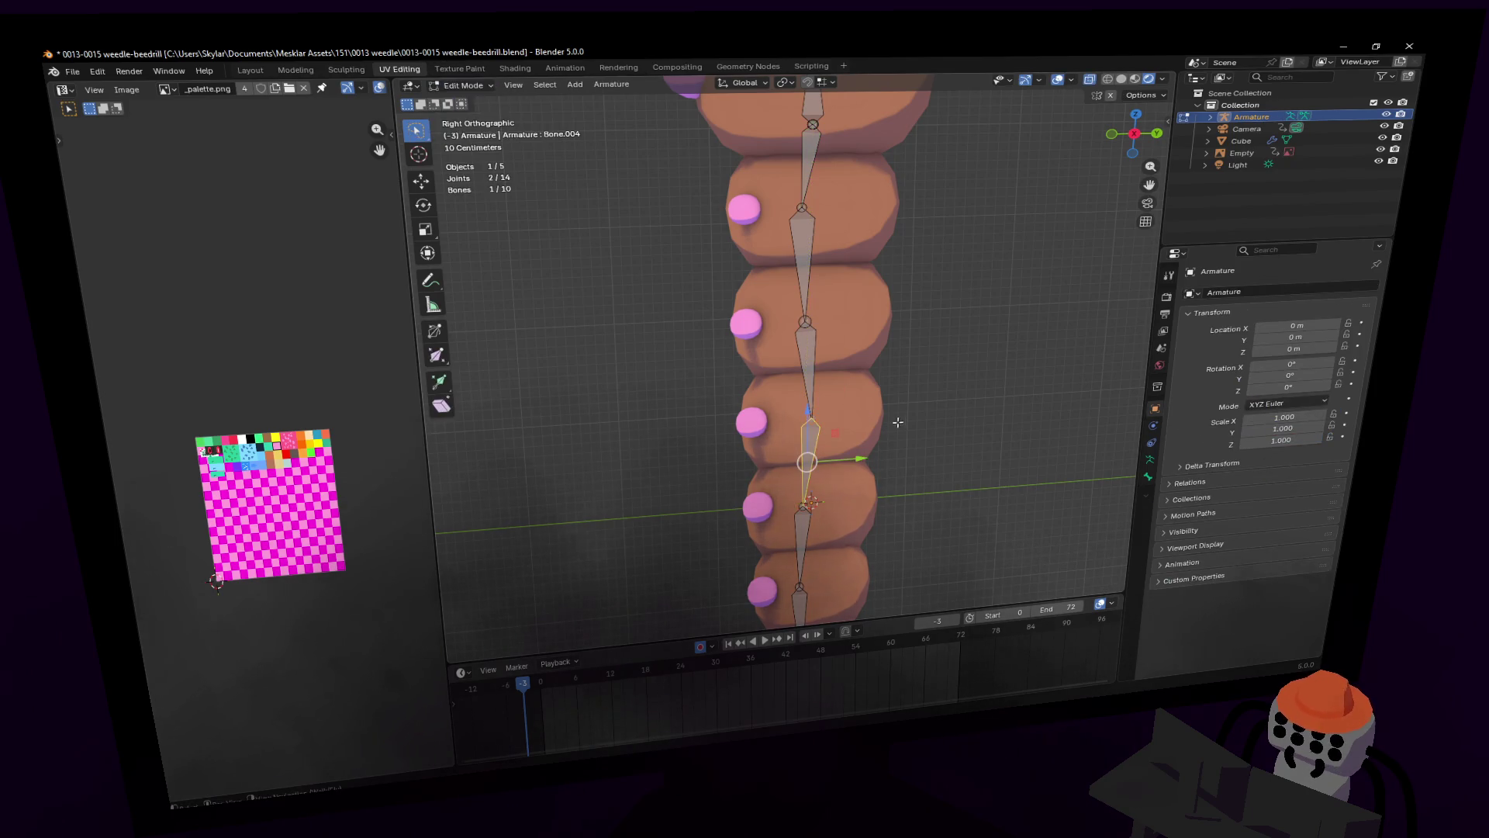
Step: Move the Bone.003 and Bone.002 joints along Y to line up with body segments
click(815, 417)
key(g)
key(y)
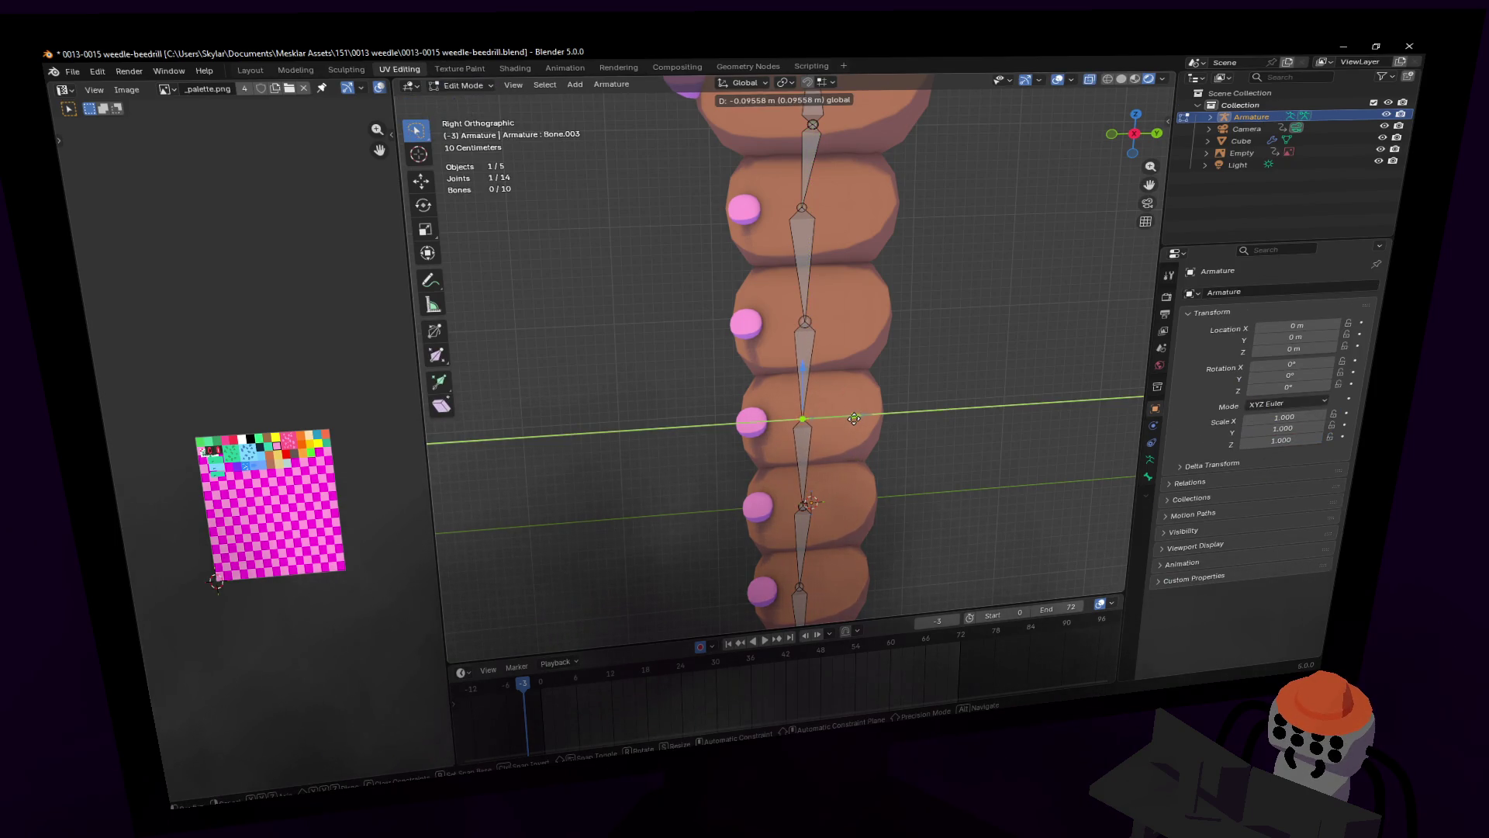
click(853, 419)
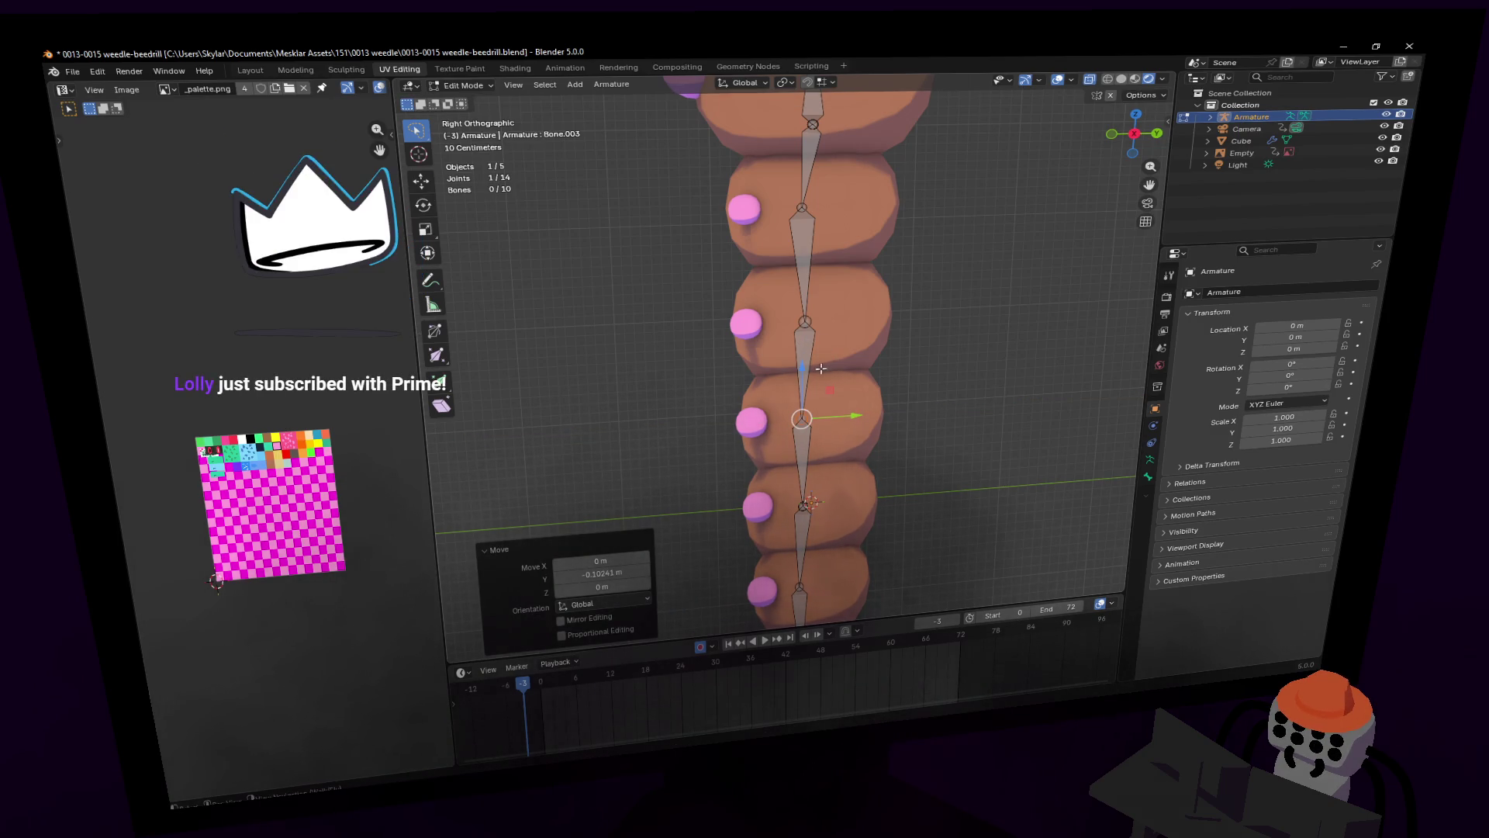
click(804, 321)
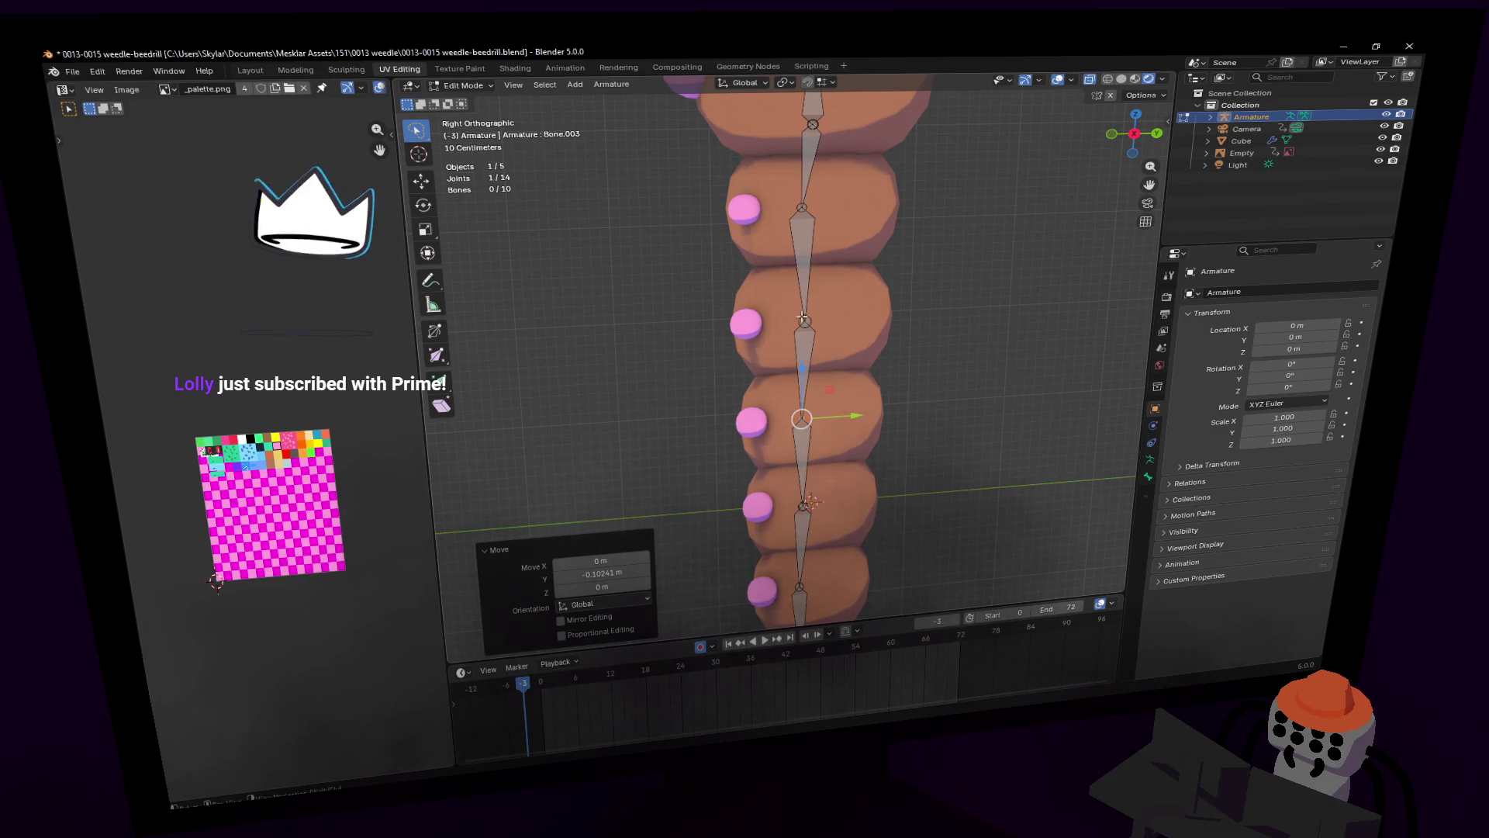
key(g)
key(y)
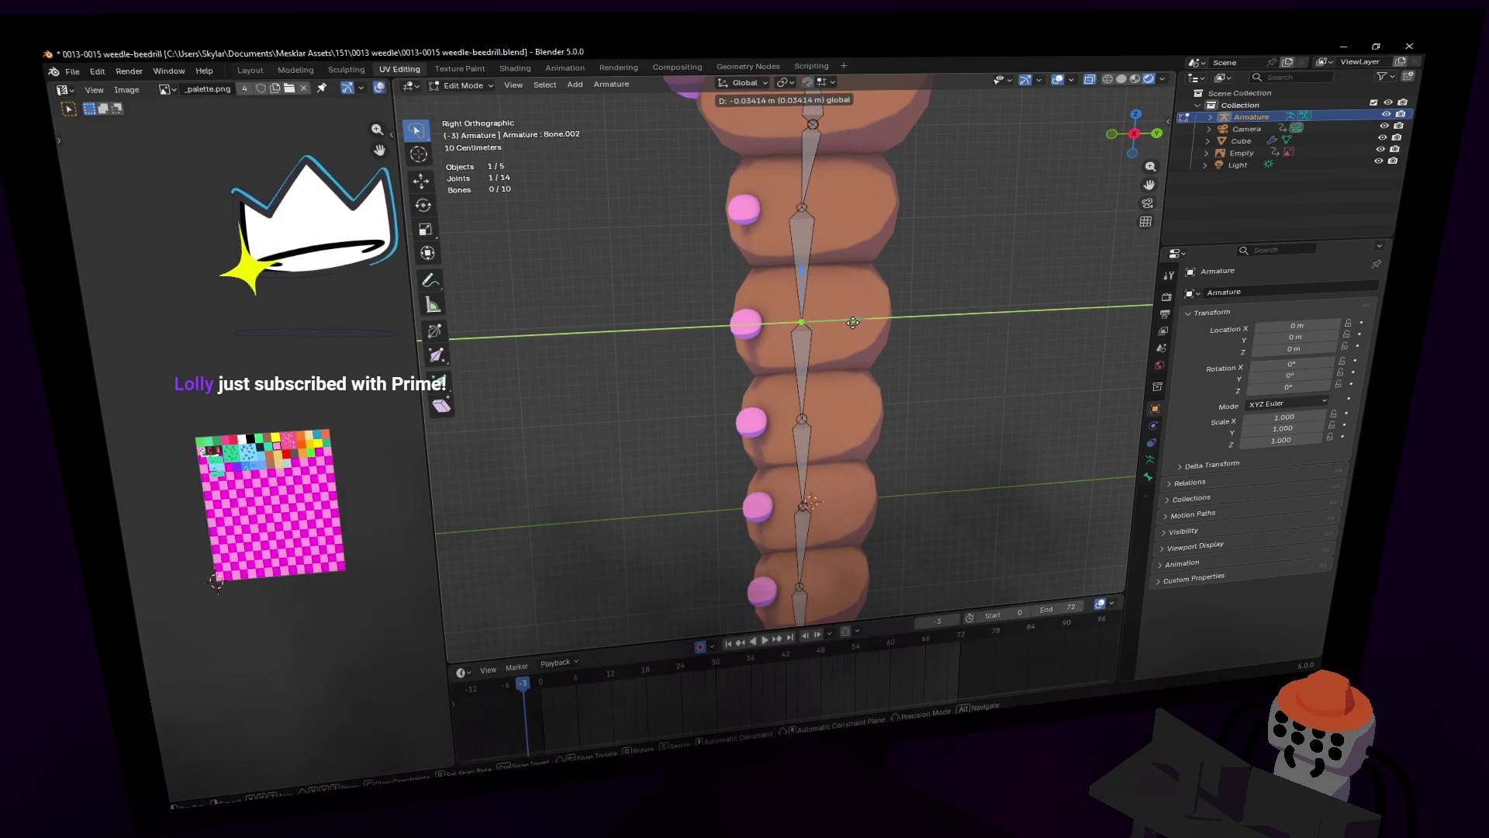
click(853, 322)
Step: Refine the Bone.003 and Bone.002 joint heights along Y, placing Bone.002 at -0.047791 m
click(799, 419)
key(g)
key(y)
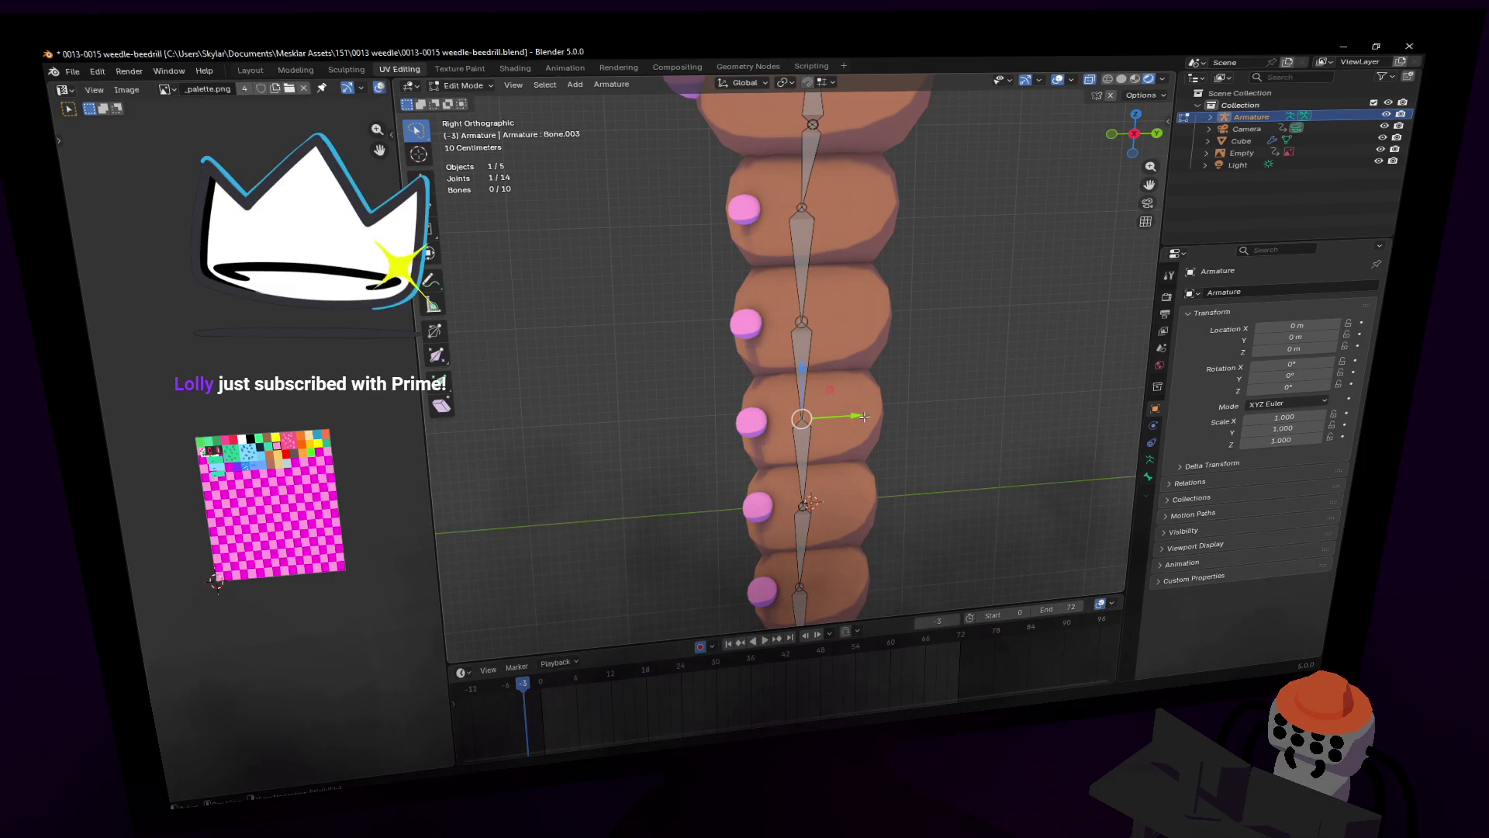
click(858, 419)
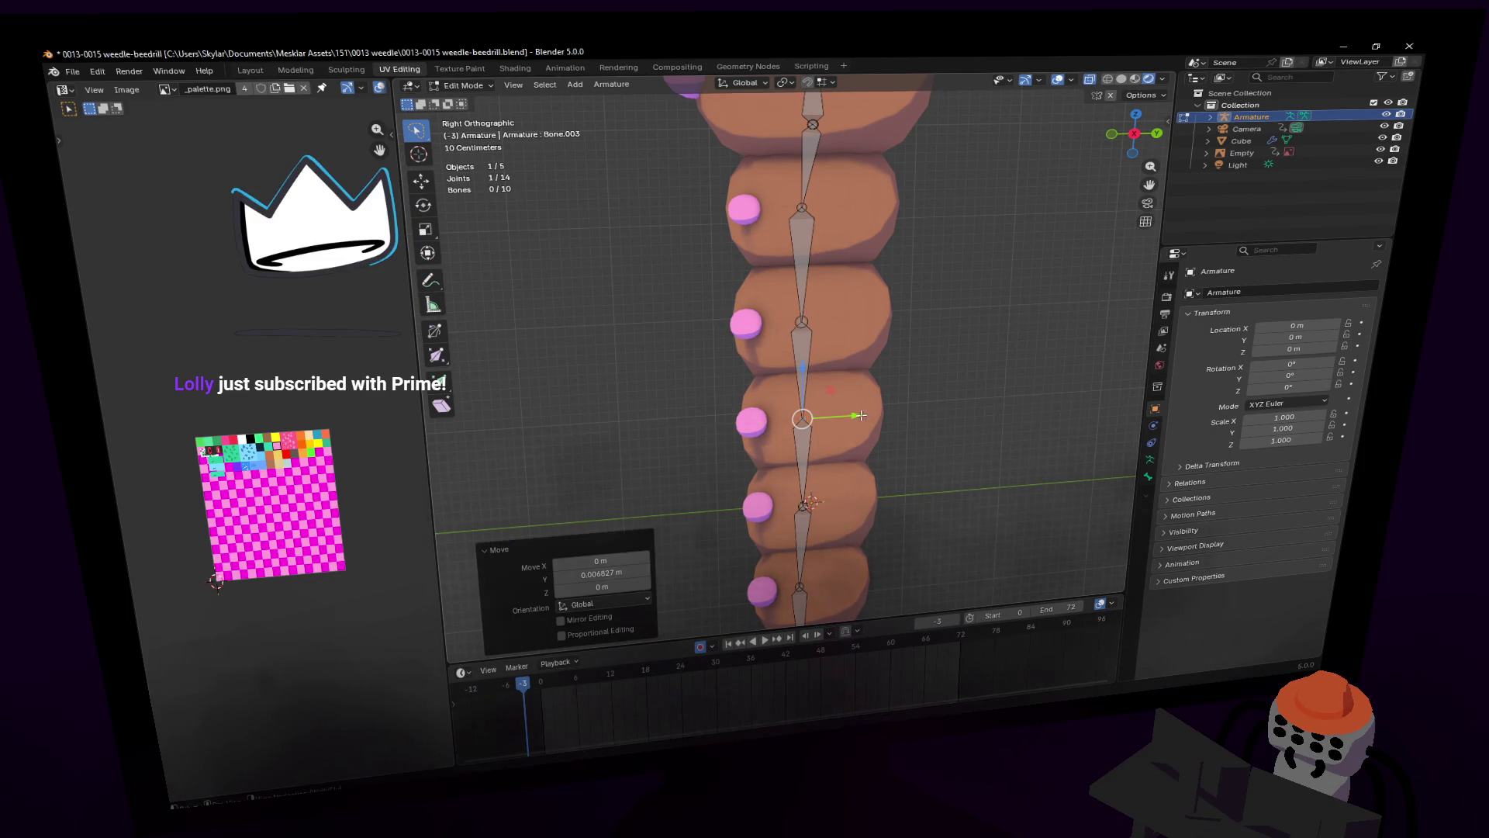
click(799, 321)
key(g)
key(y)
click(847, 321)
Step: Nudge the Bone.003 joint slightly along Y by −0.039325 m after recentring the worm
scroll(857, 356, down, 3)
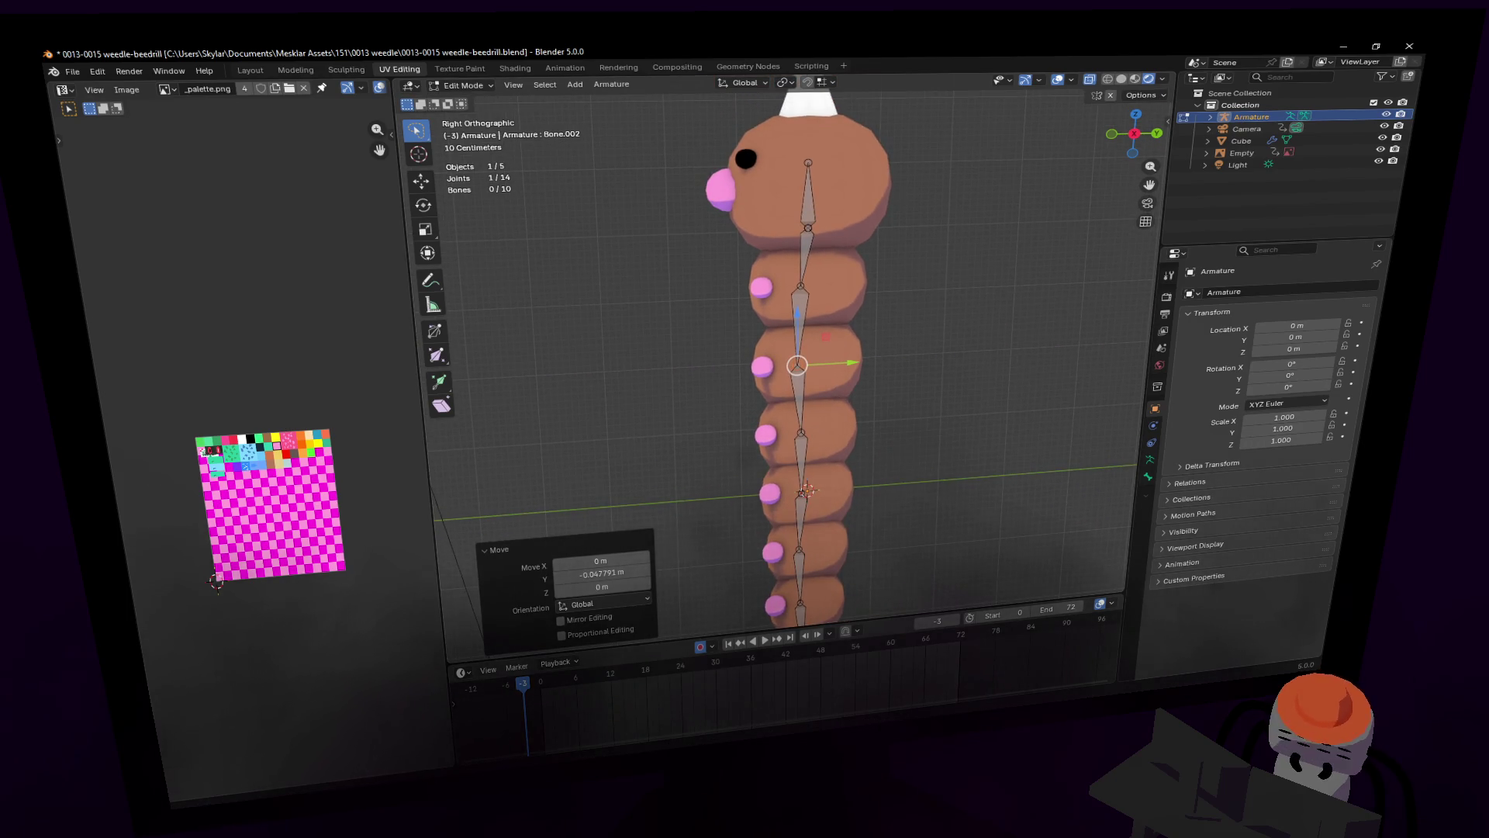
shift+scroll(953, 315, down, 1)
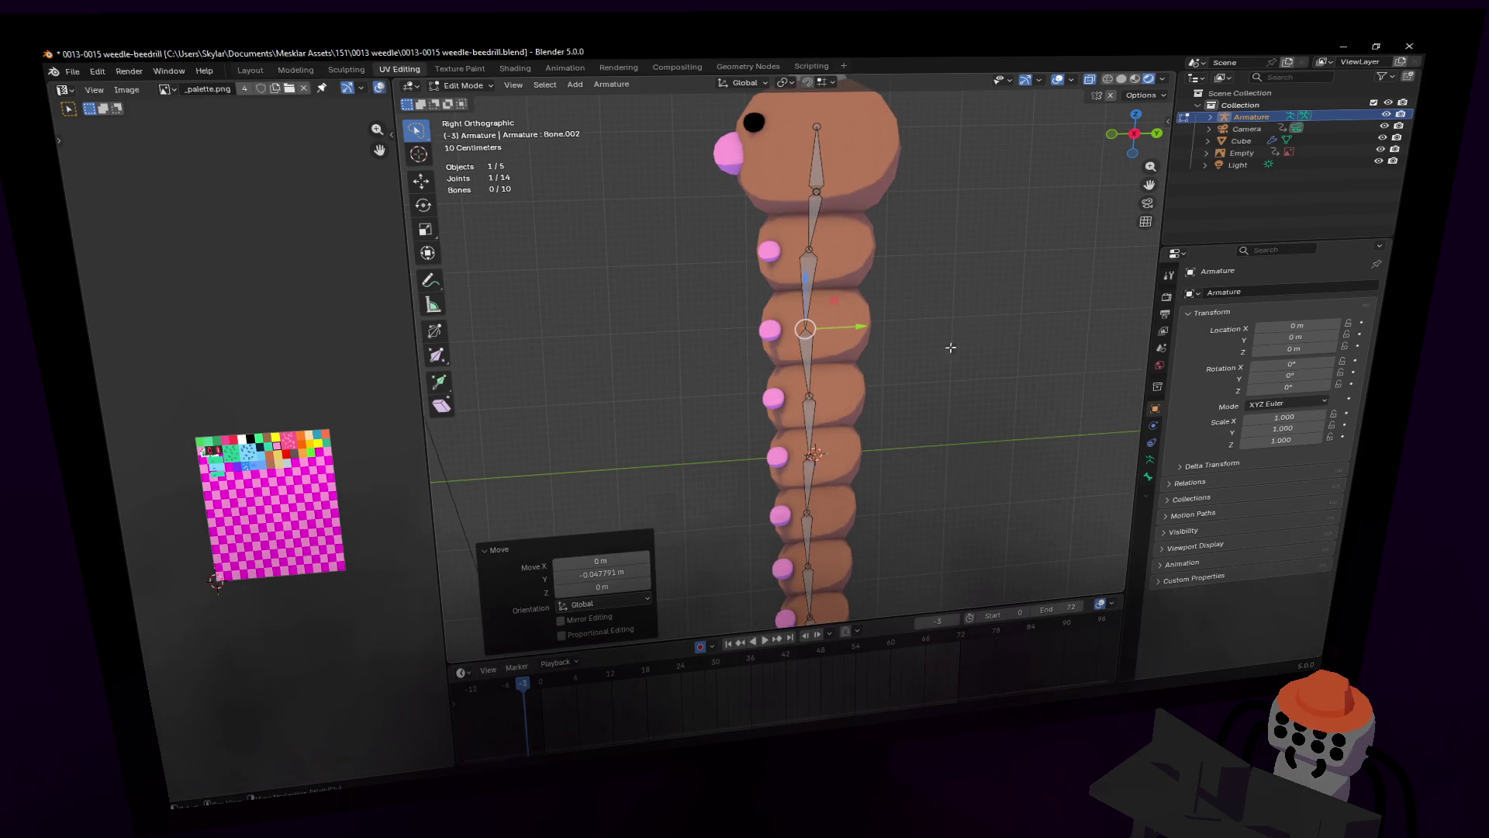
shift+middle_drag(955, 335, 924, 392)
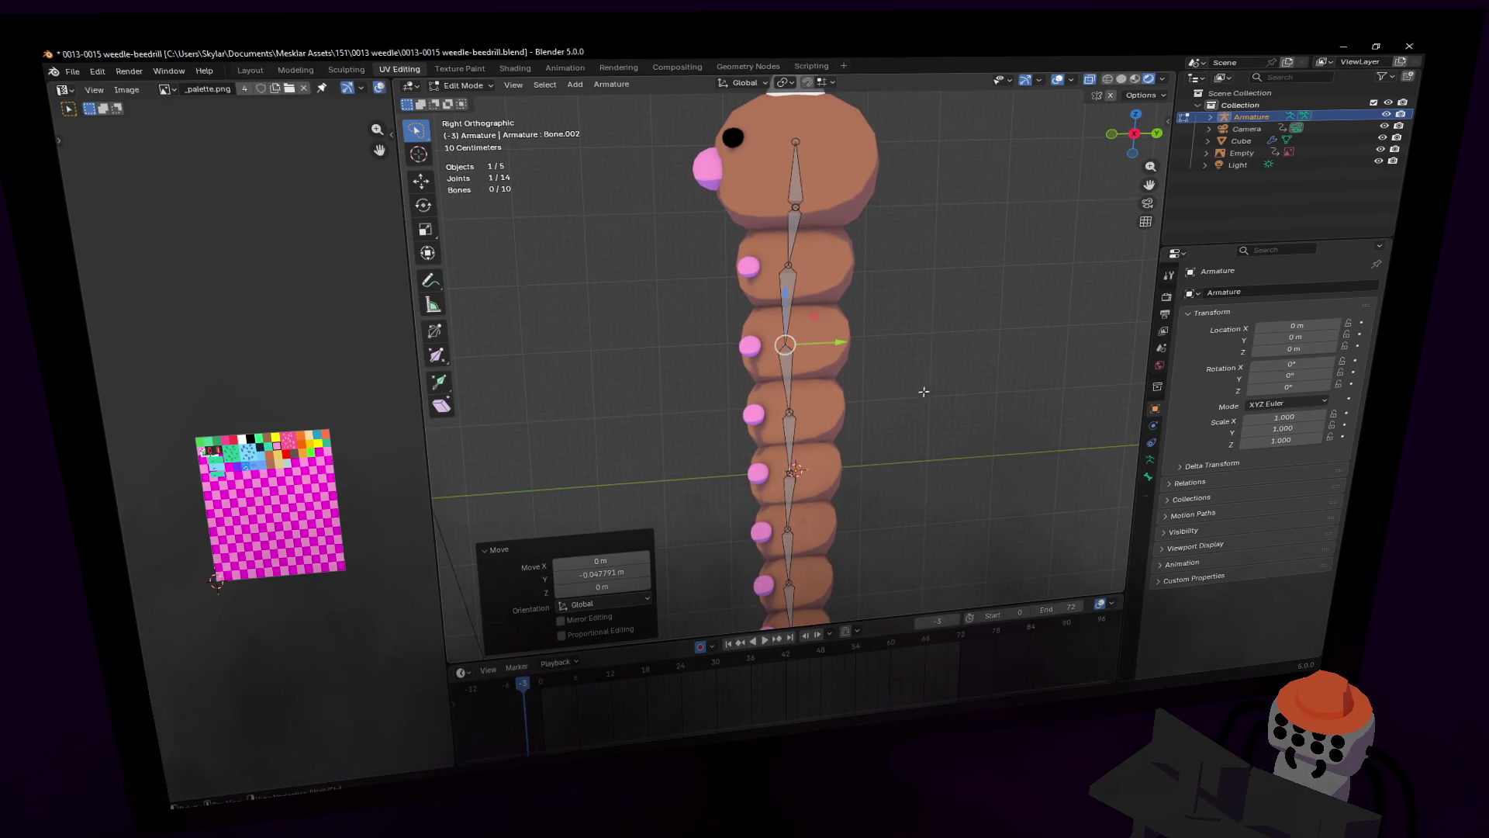
click(790, 412)
drag(843, 409, 838, 413)
shift+middle_drag(868, 480, 872, 419)
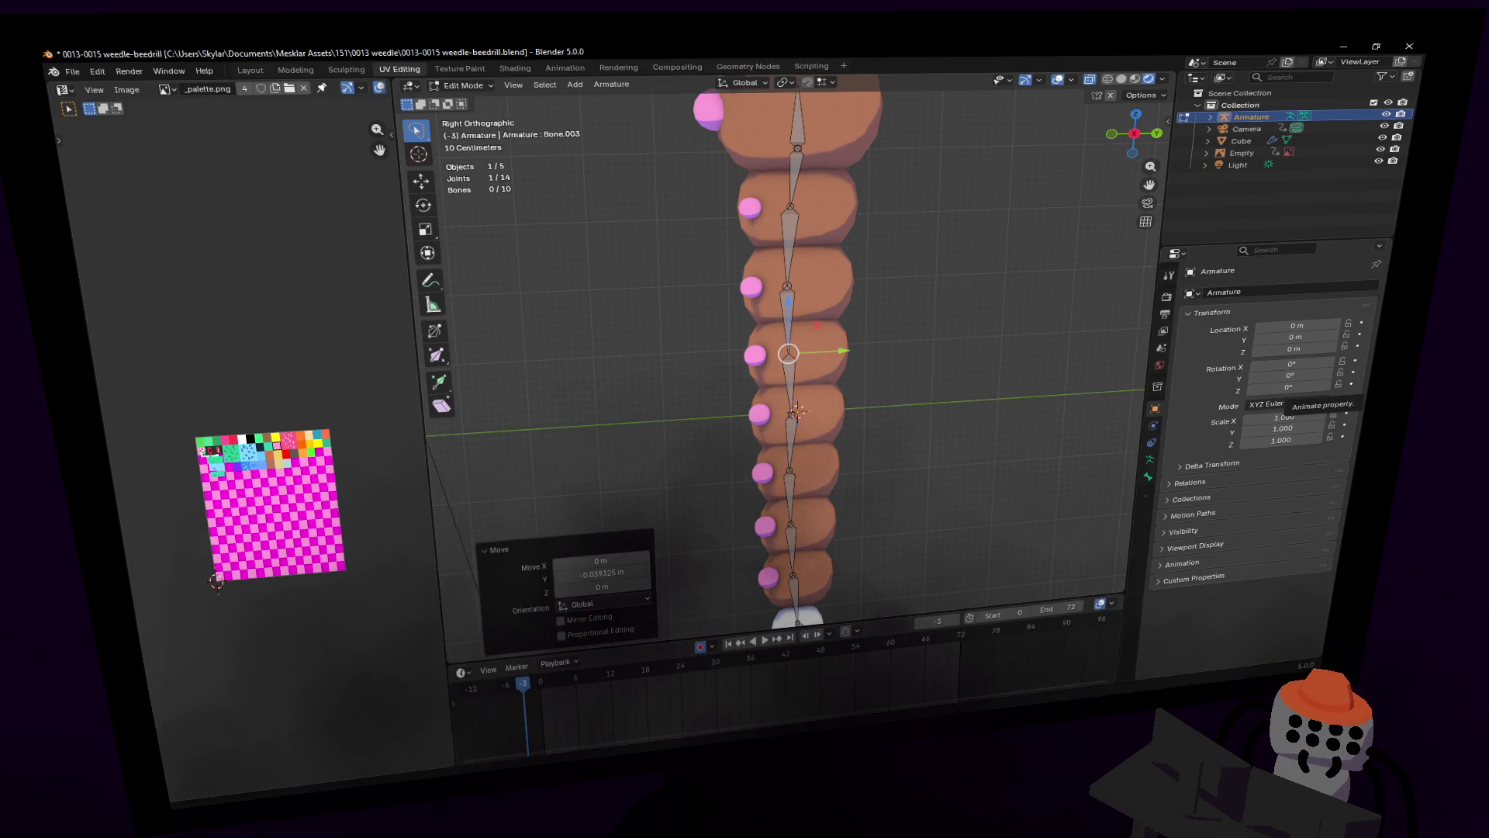
mouse_move(816, 279)
shift+middle_down()
mouse_move(739, 287)
mouse_move(792, 391)
shift+middle_up()
scroll(738, 287, down, 1)
scroll(857, 391, up, 3)
mouse_move(886, 392)
shift+middle_down()
mouse_move(897, 364)
mouse_move(873, 387)
shift+middle_up()
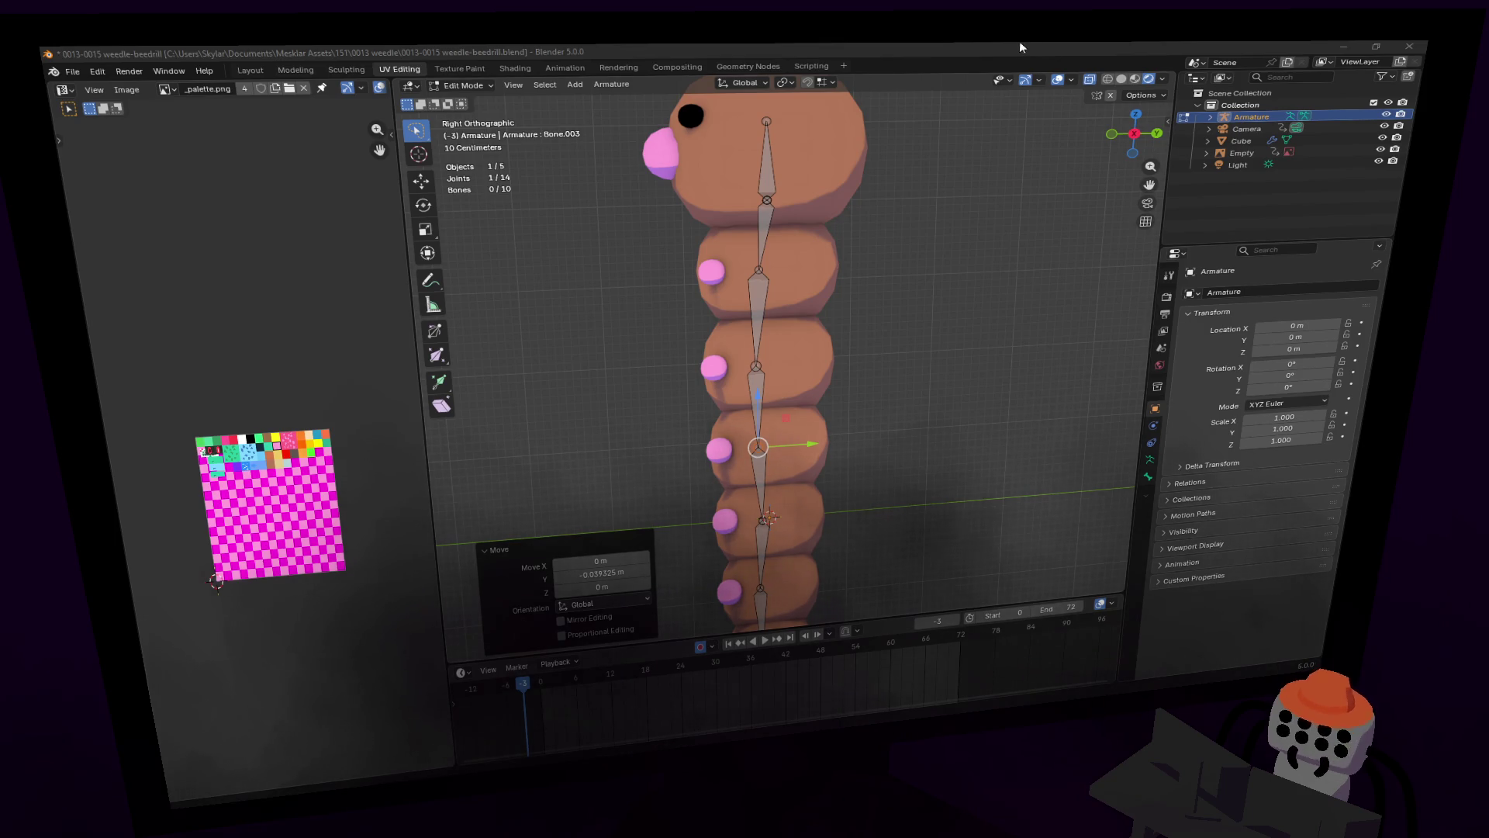
scroll(815, 309, down, 2)
shift+middle_drag(816, 309, 870, 398)
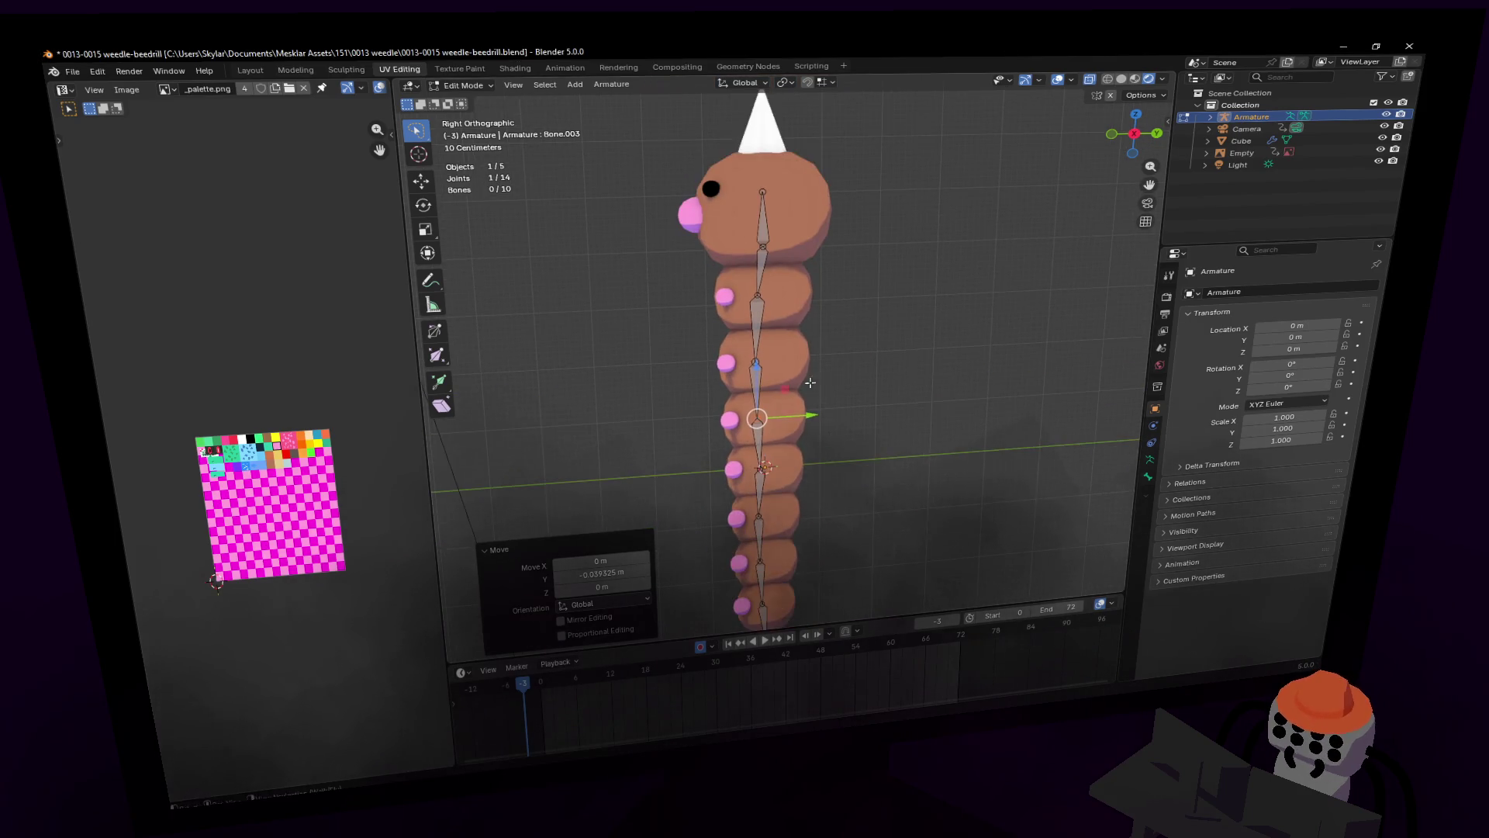
click(463, 85)
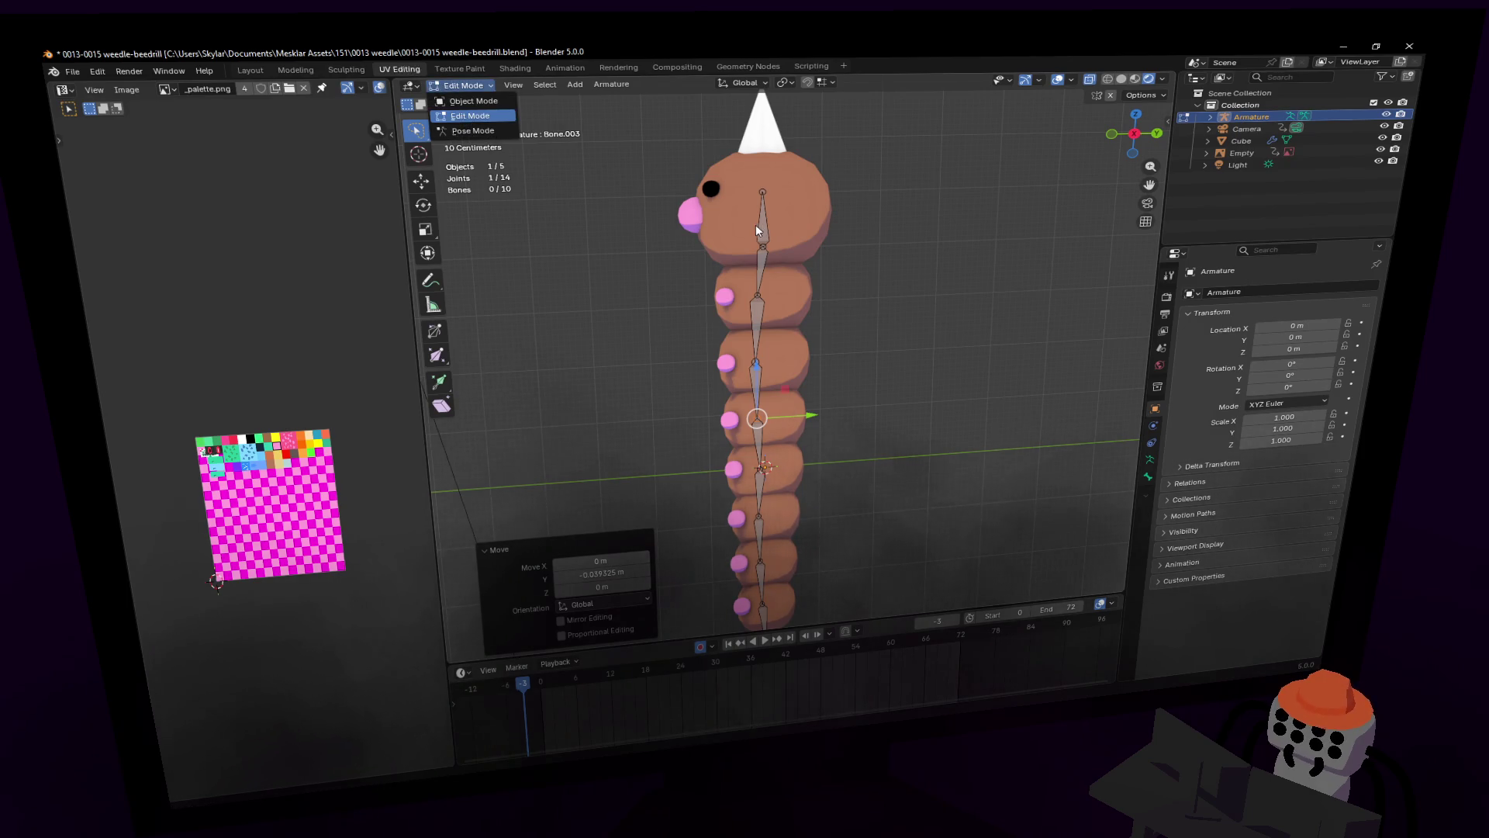
Step: In Pose Mode, test-move the head bone and stinger bone Bone.009, cancelling each move
click(472, 130)
click(769, 223)
key(g)
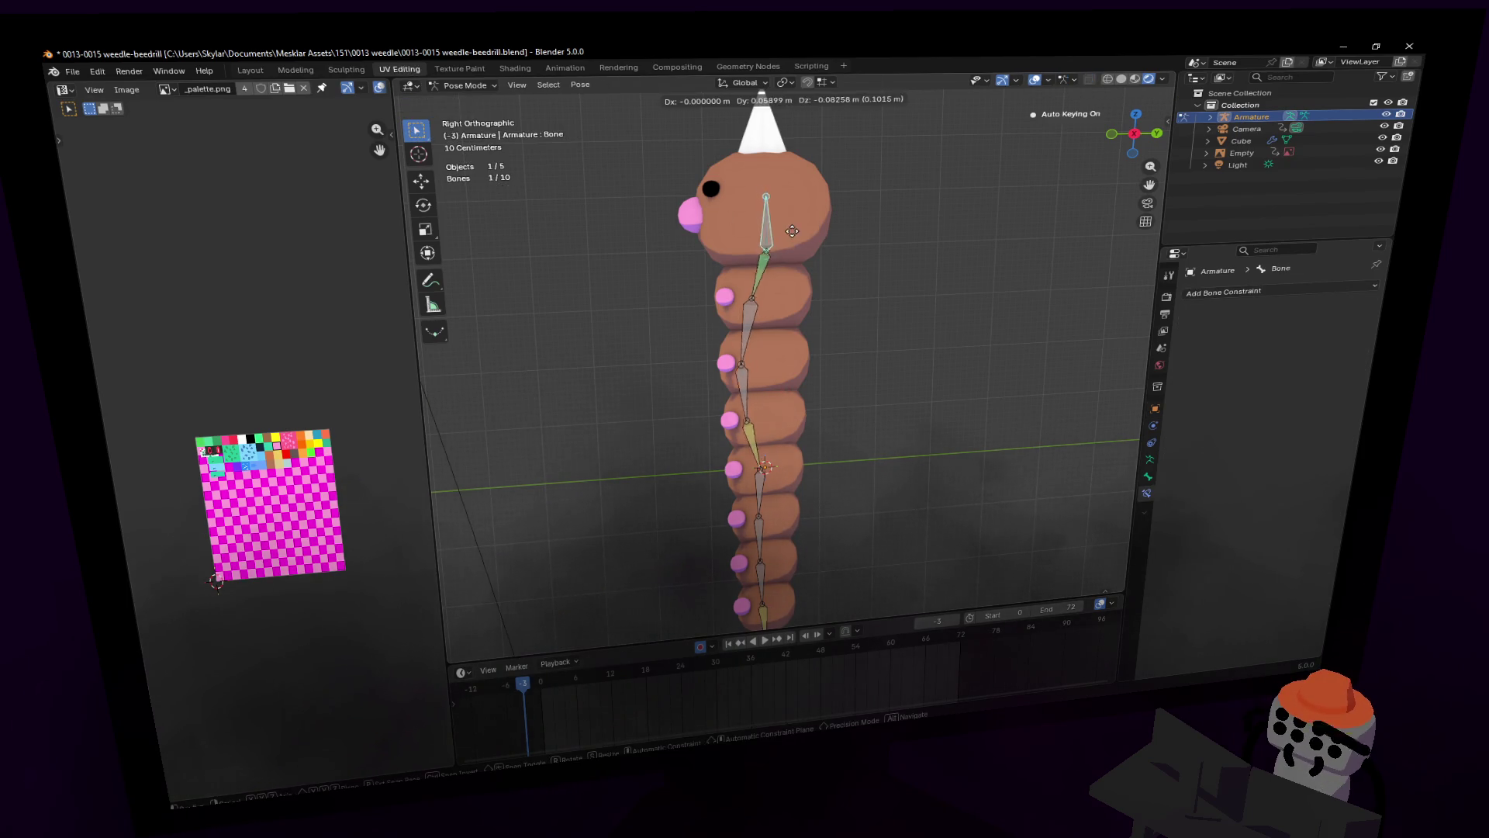
key(Escape)
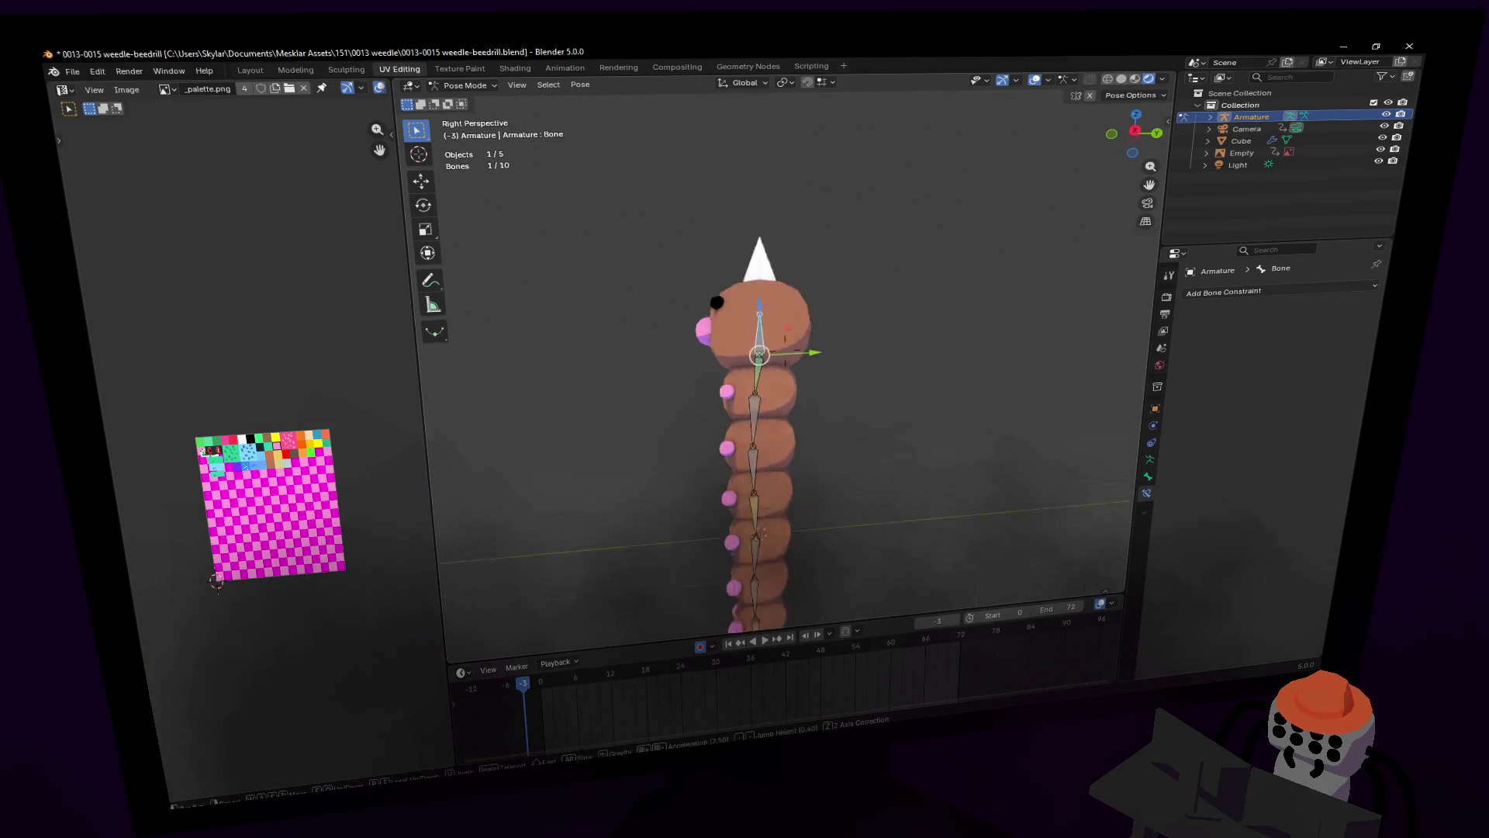
shift+middle_drag(774, 570, 784, 366)
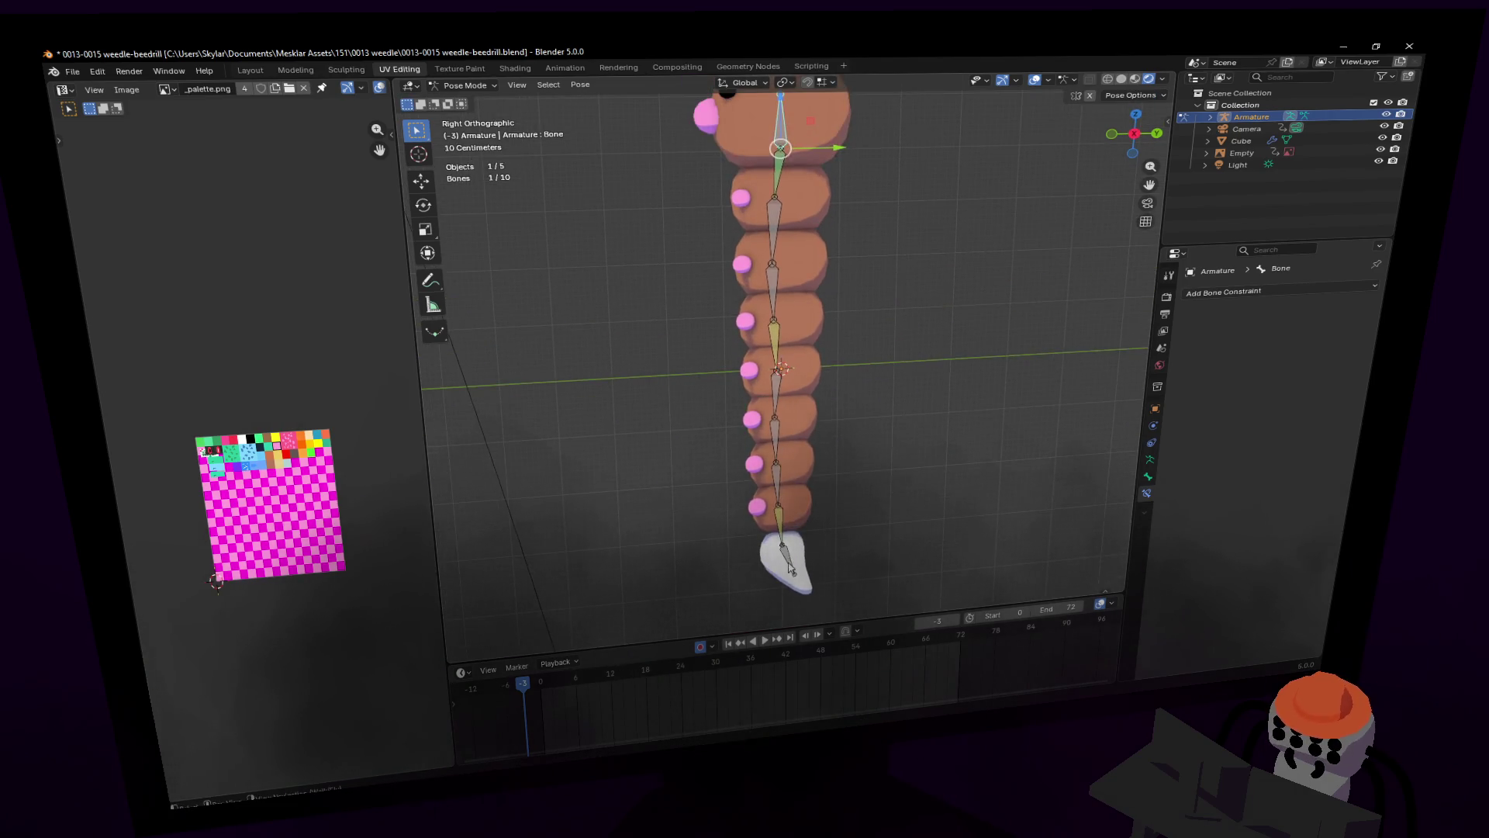
click(799, 539)
key(g)
key(Escape)
Step: Test-bend Bone.005 mid-chain, cancel it, and orbit to a tilted perspective view
mouse_move(813, 454)
shift+middle_down()
mouse_move(805, 371)
mouse_move(868, 418)
mouse_move(844, 441)
mouse_move(813, 407)
shift+middle_up()
click(778, 394)
key(g)
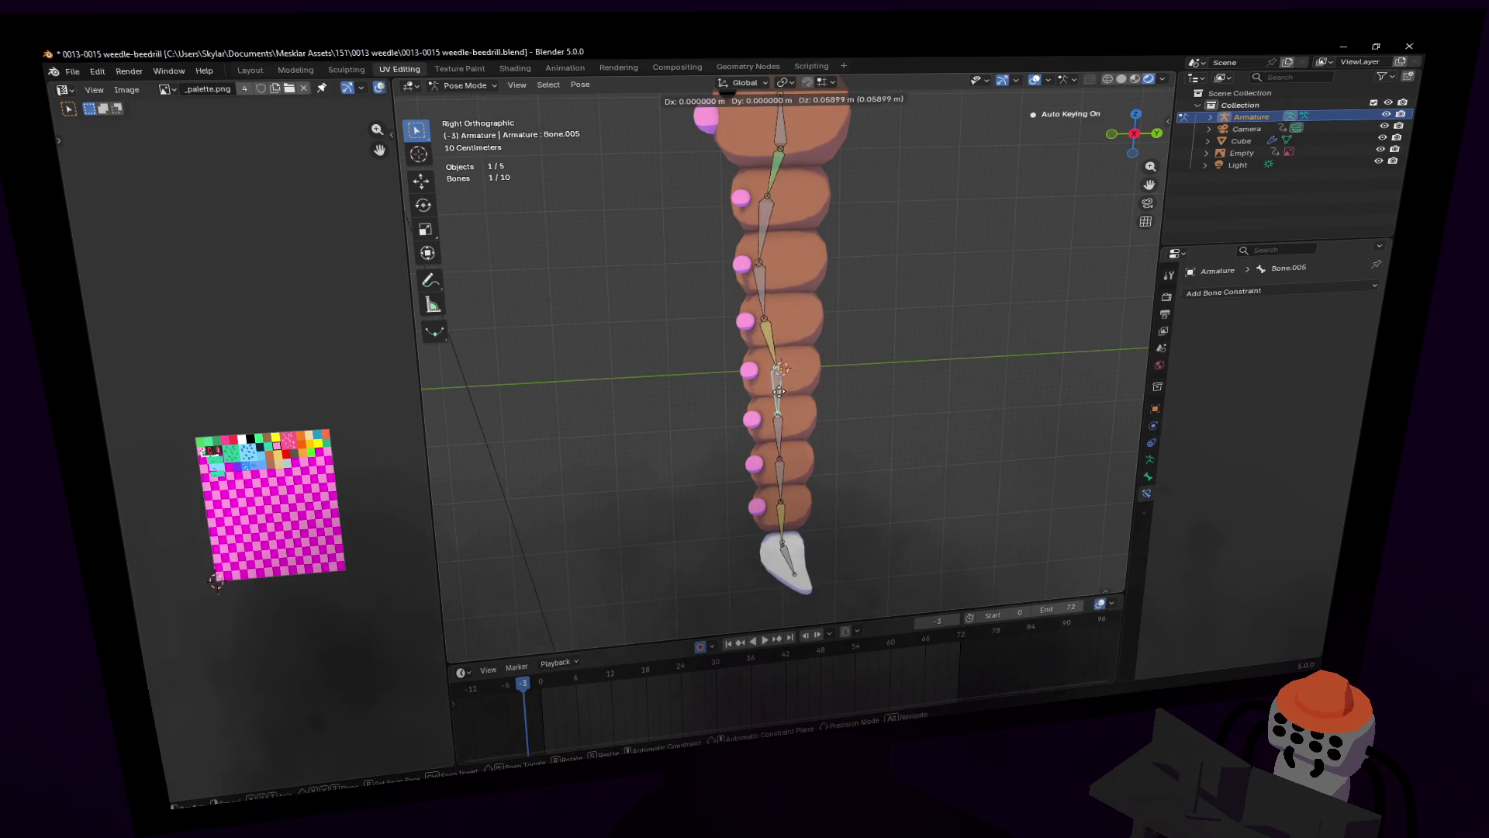
key(Escape)
scroll(824, 372, up, 2)
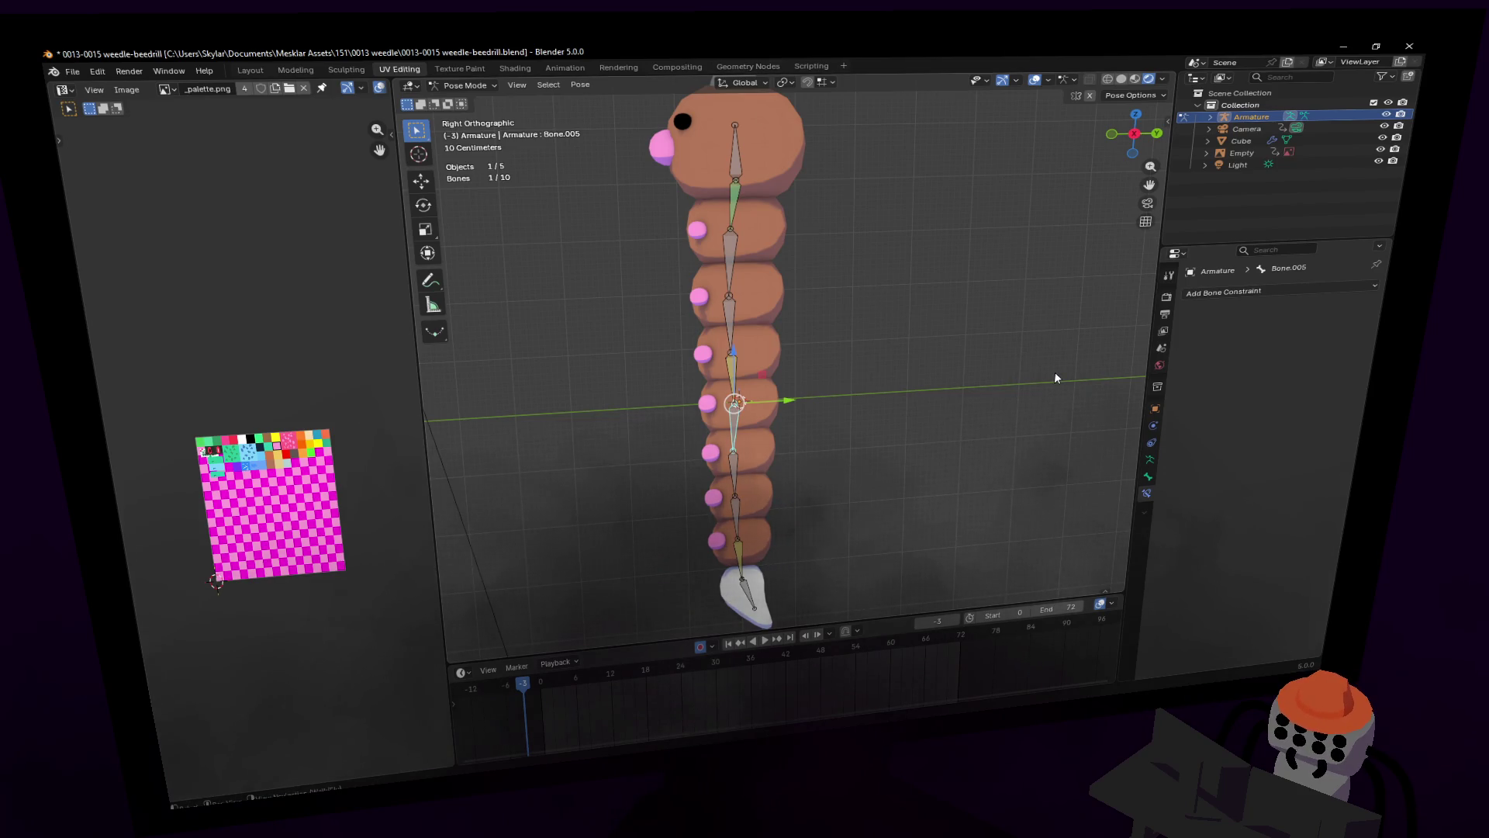
mouse_move(829, 346)
middle_down()
mouse_move(850, 366)
mouse_move(489, 72)
middle_up()
Step: Switch to Object Mode and select the Weedle body mesh
click(463, 86)
click(465, 103)
key(shift+grave)
key(w)
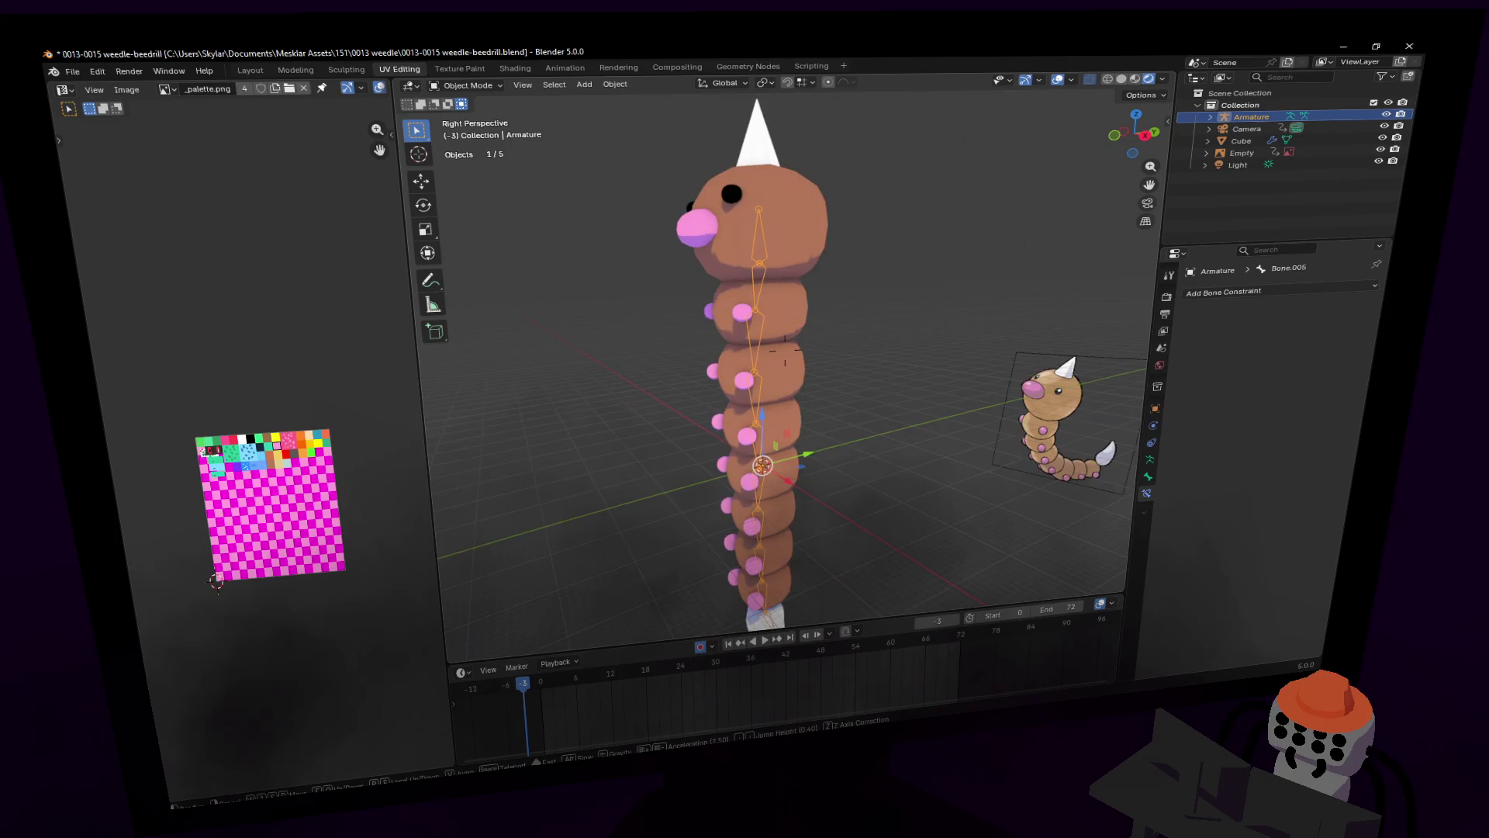
key(w)
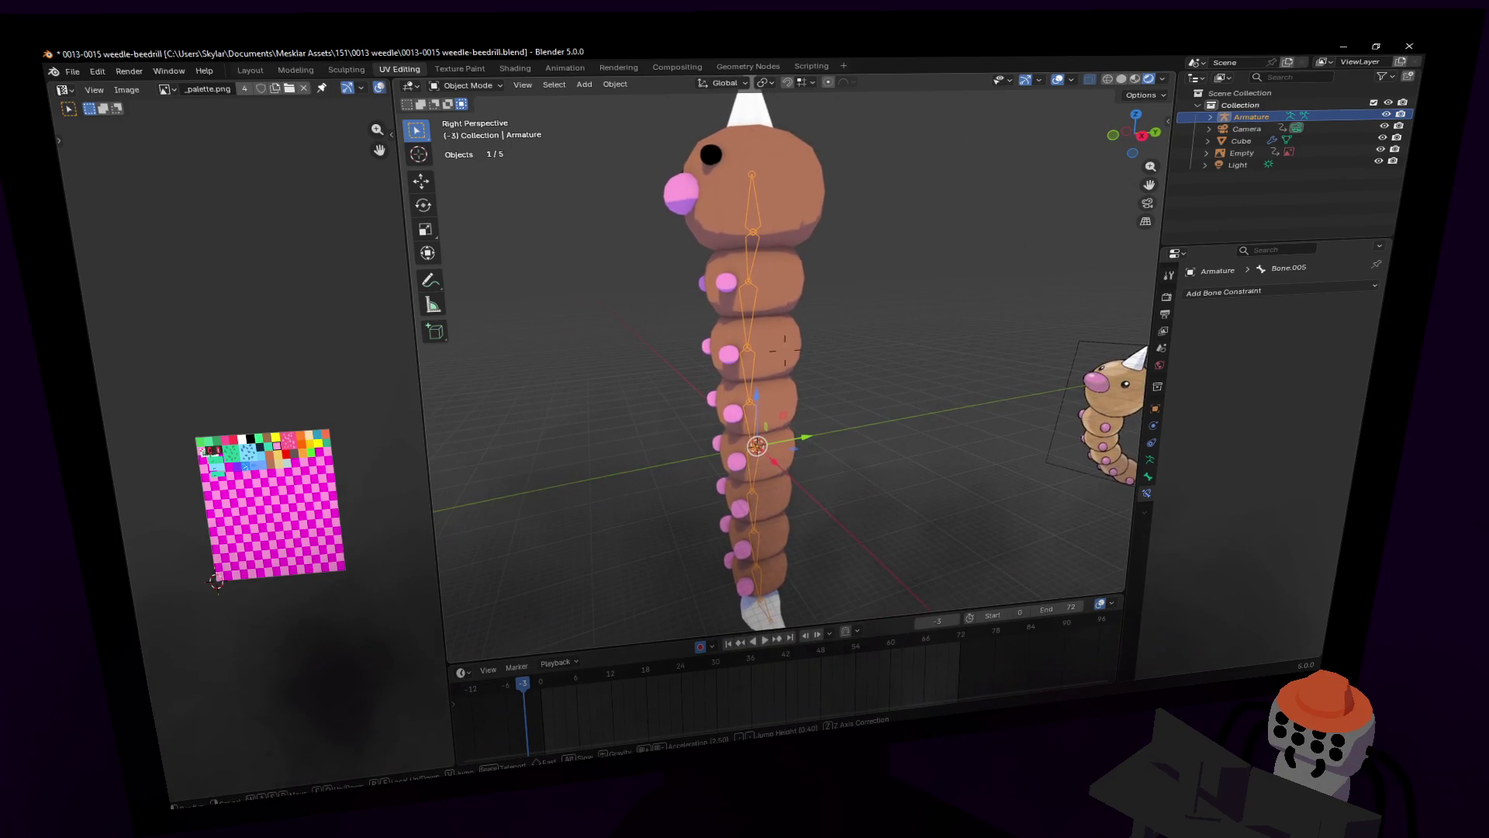
click(768, 212)
key(shift+grave)
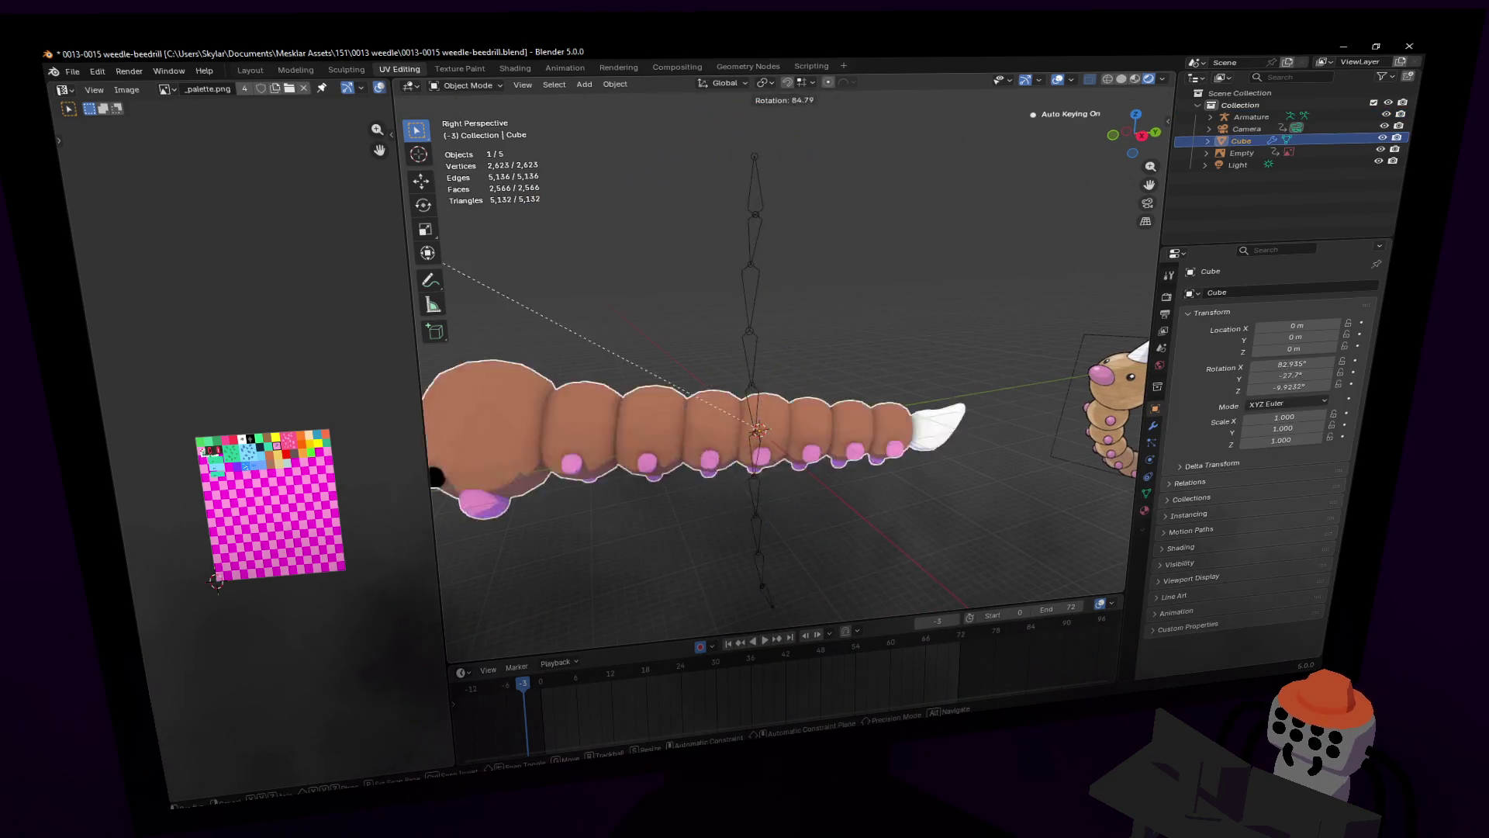
click(784, 350)
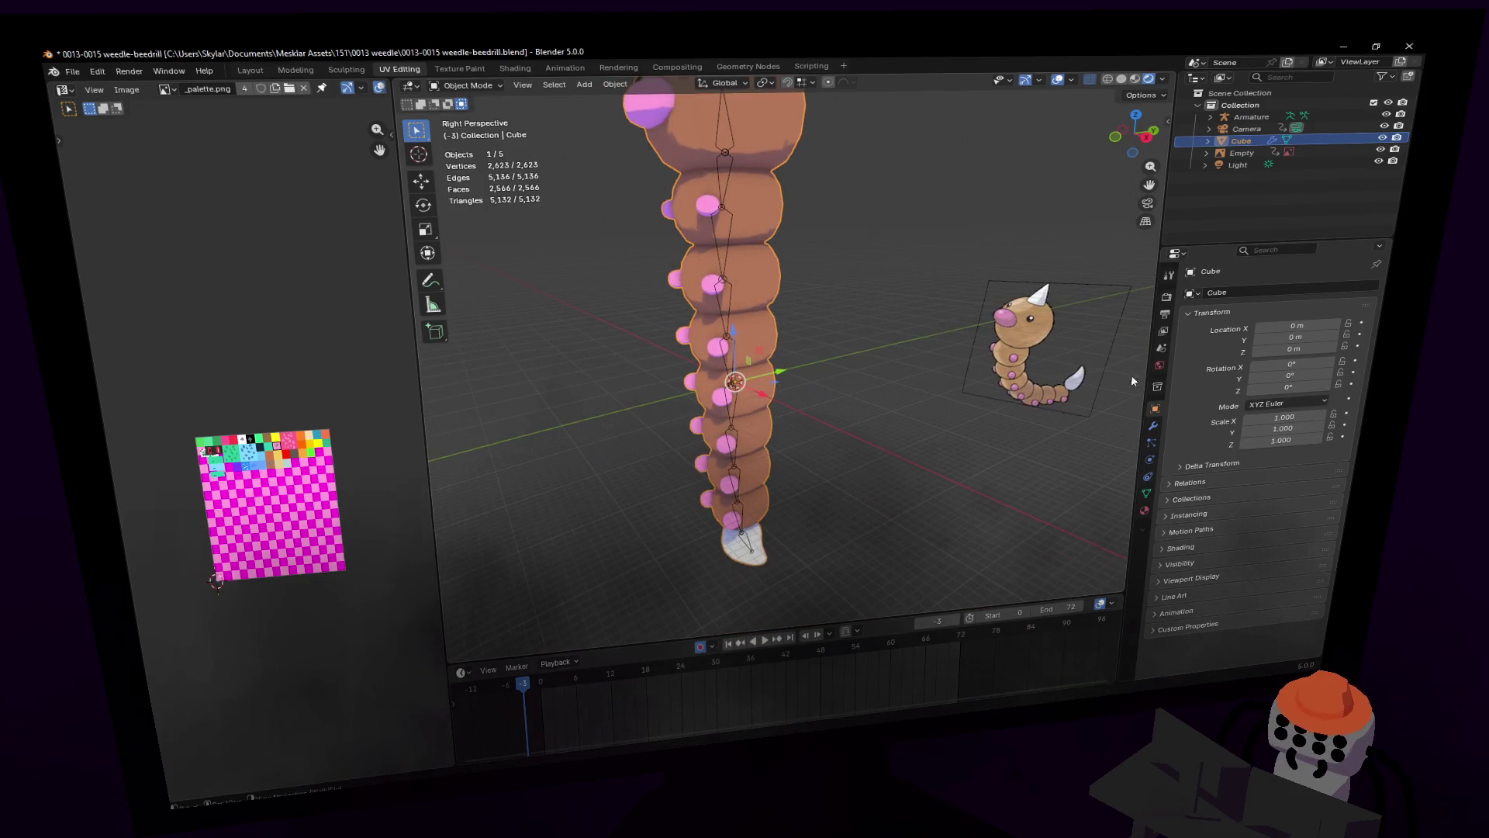
Step: Show the mesh's Modifier Properties and expand the Mirror modifier's options
click(1148, 494)
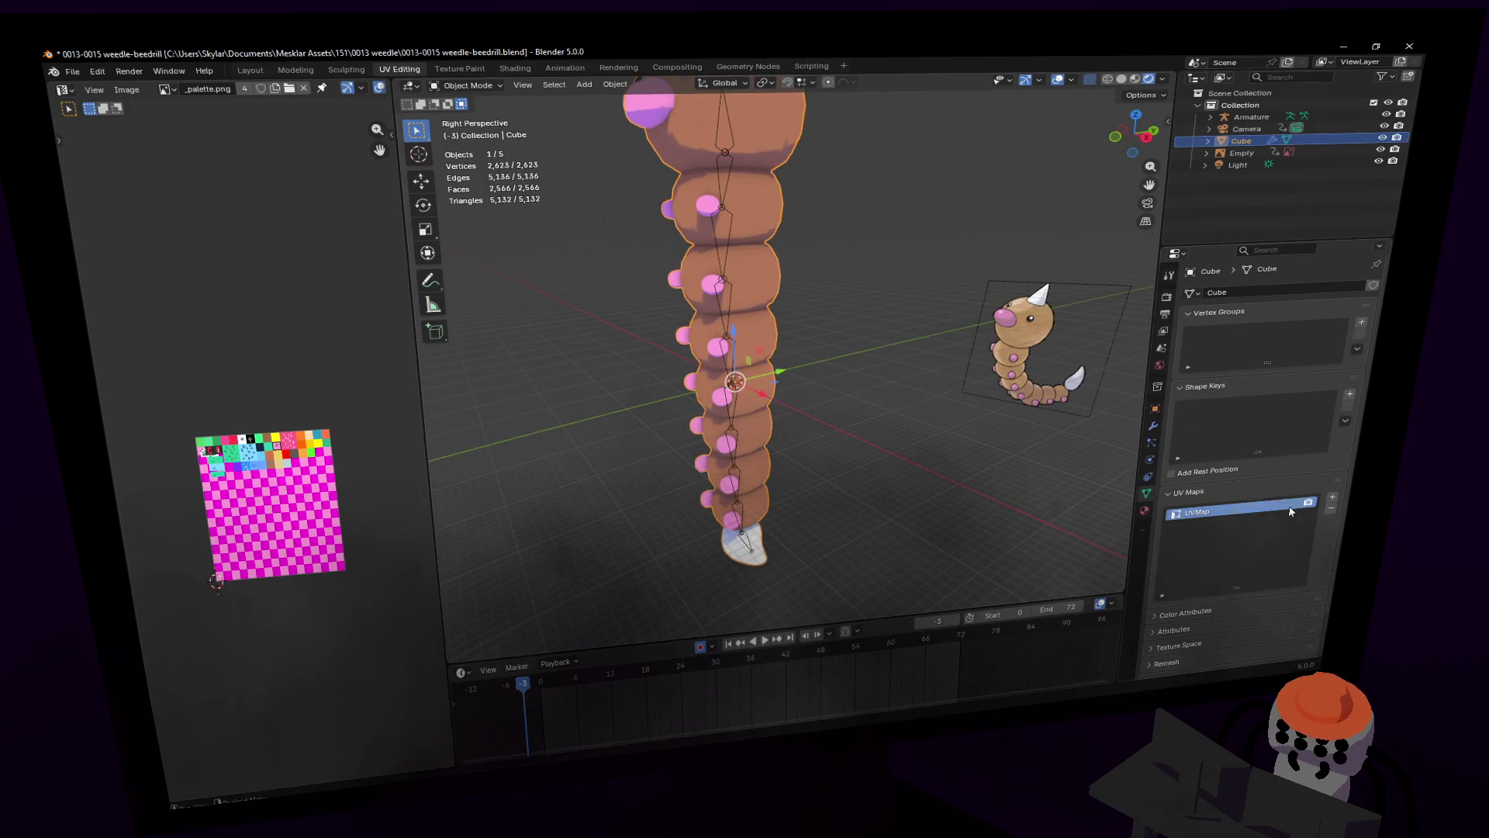
click(1154, 426)
middle_drag(1008, 403, 858, 354)
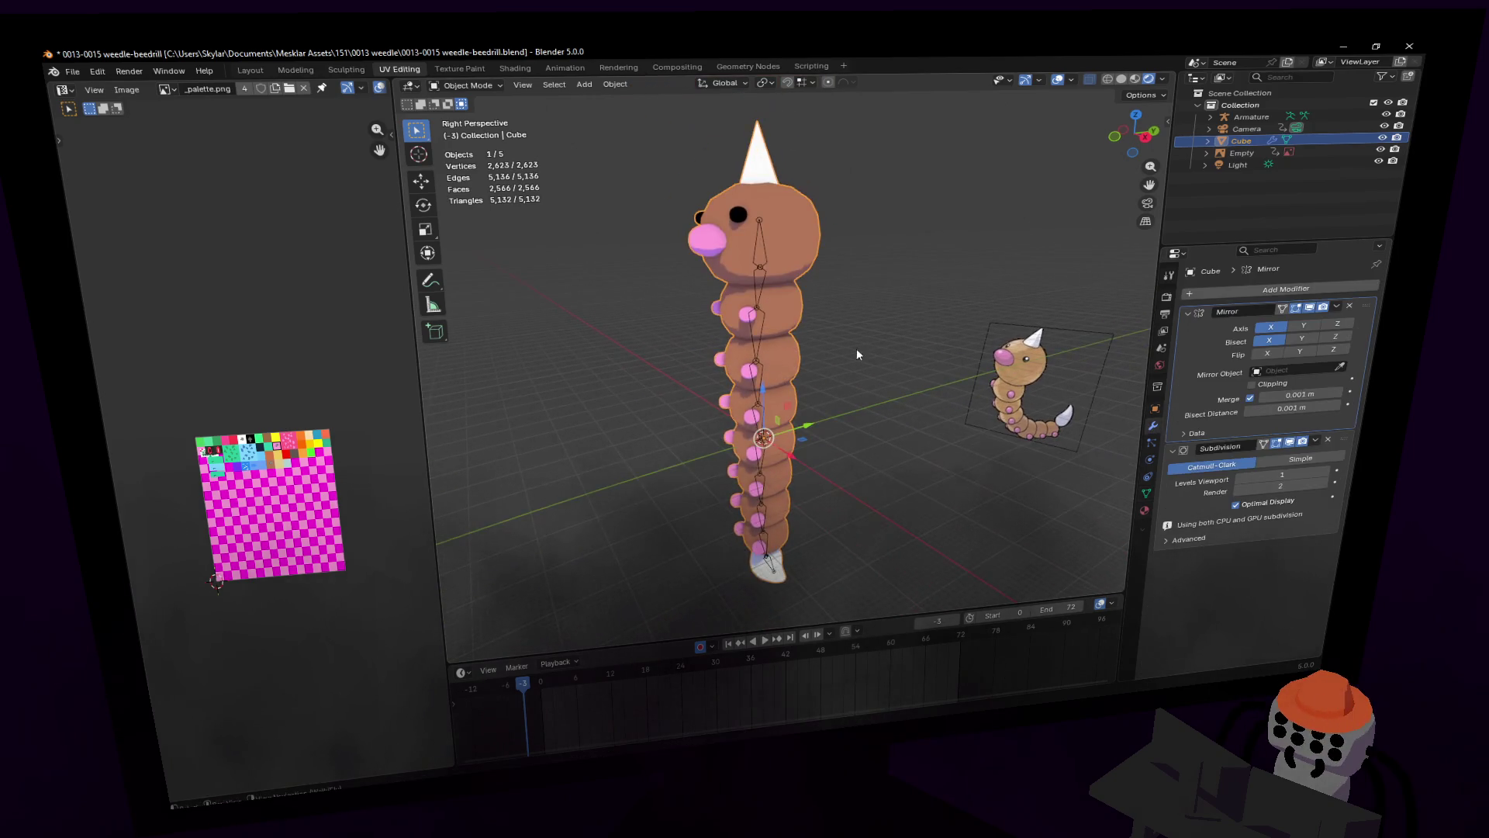
click(1339, 307)
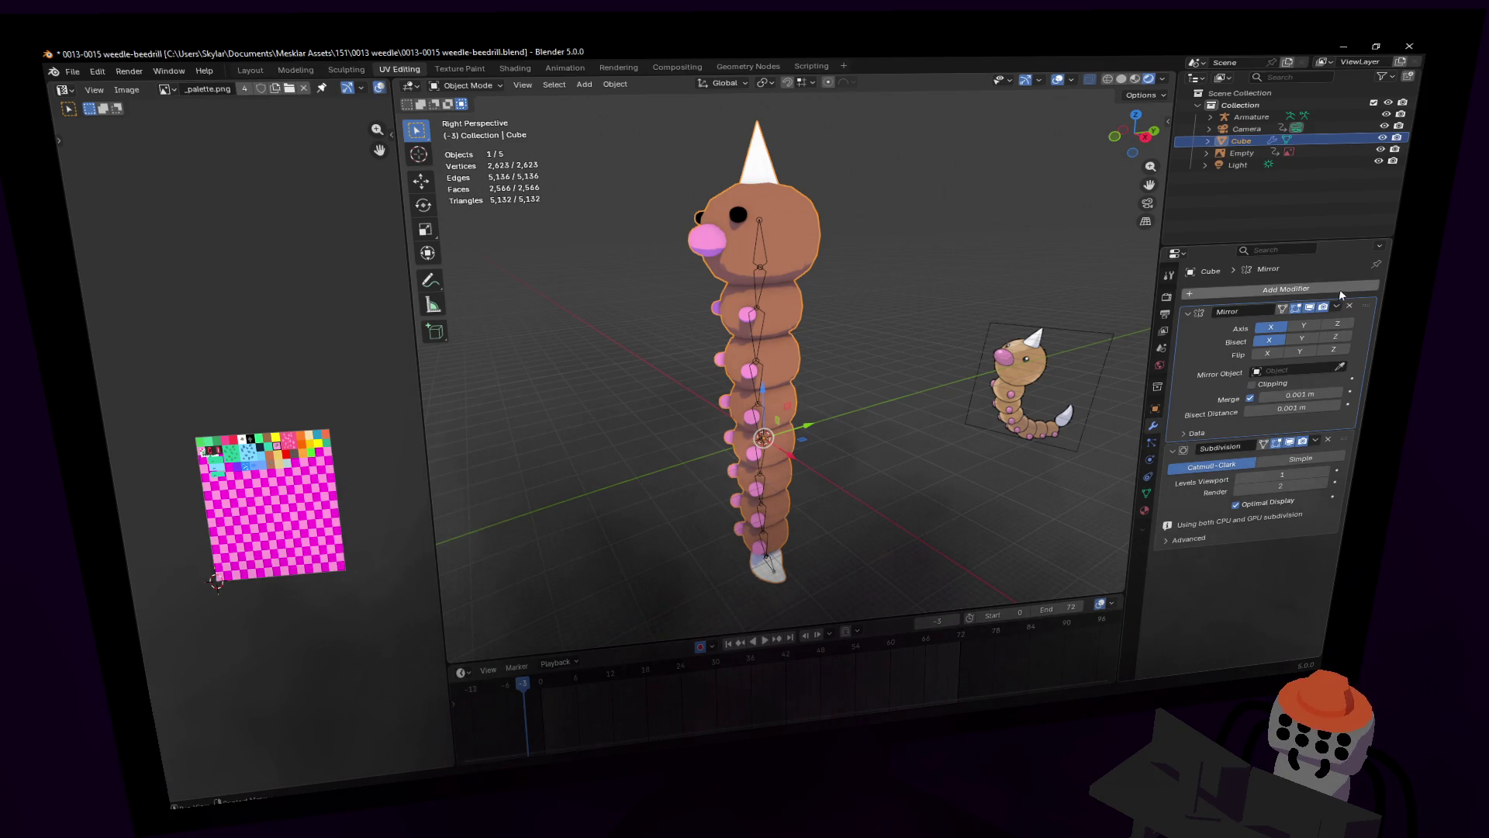
Step: Apply the Mirror modifier and rotate the Weedle mesh to stand upright
click(1336, 308)
click(1307, 323)
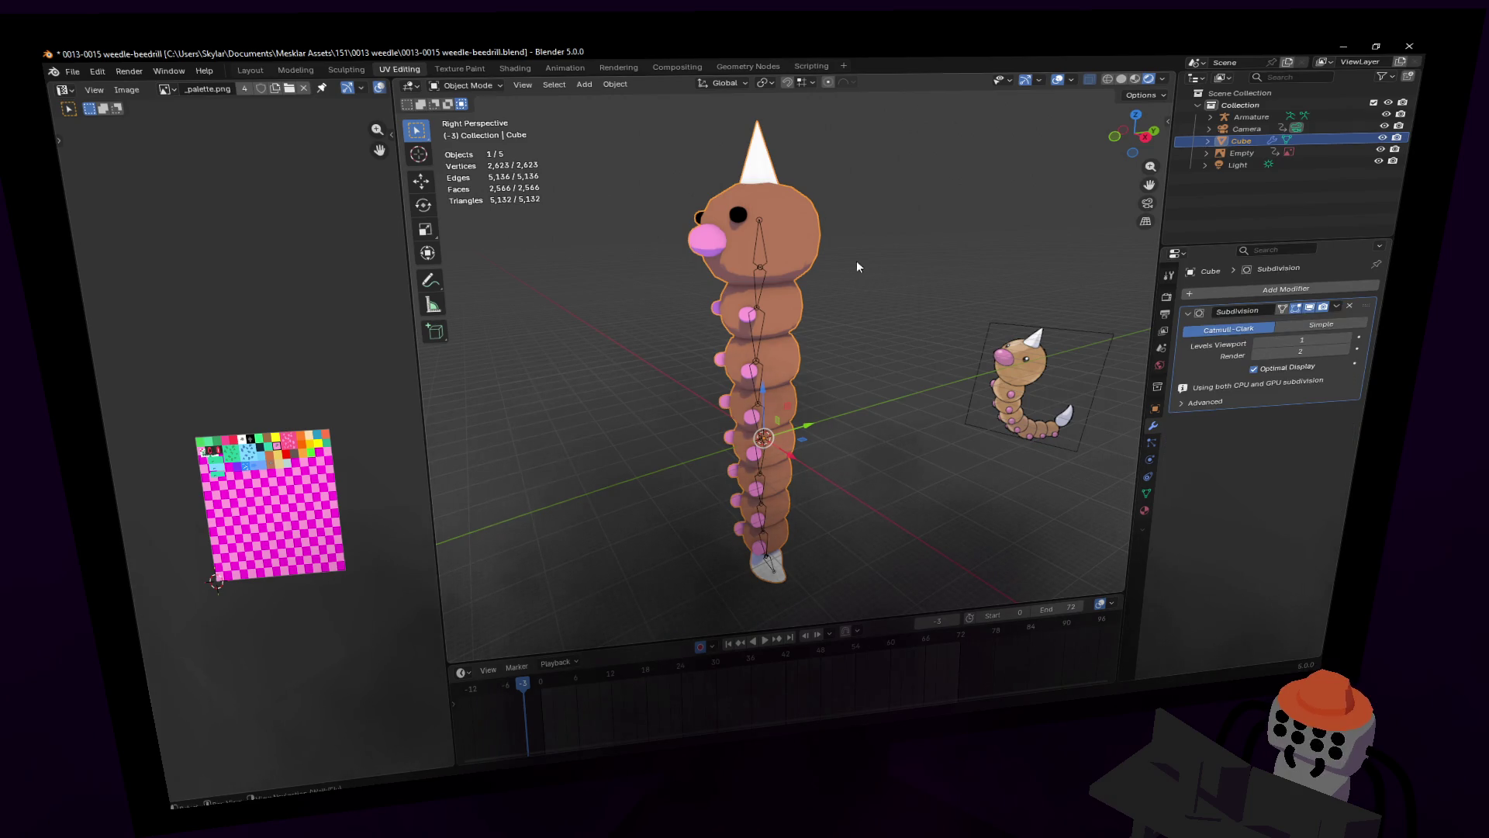
key(r)
click(886, 362)
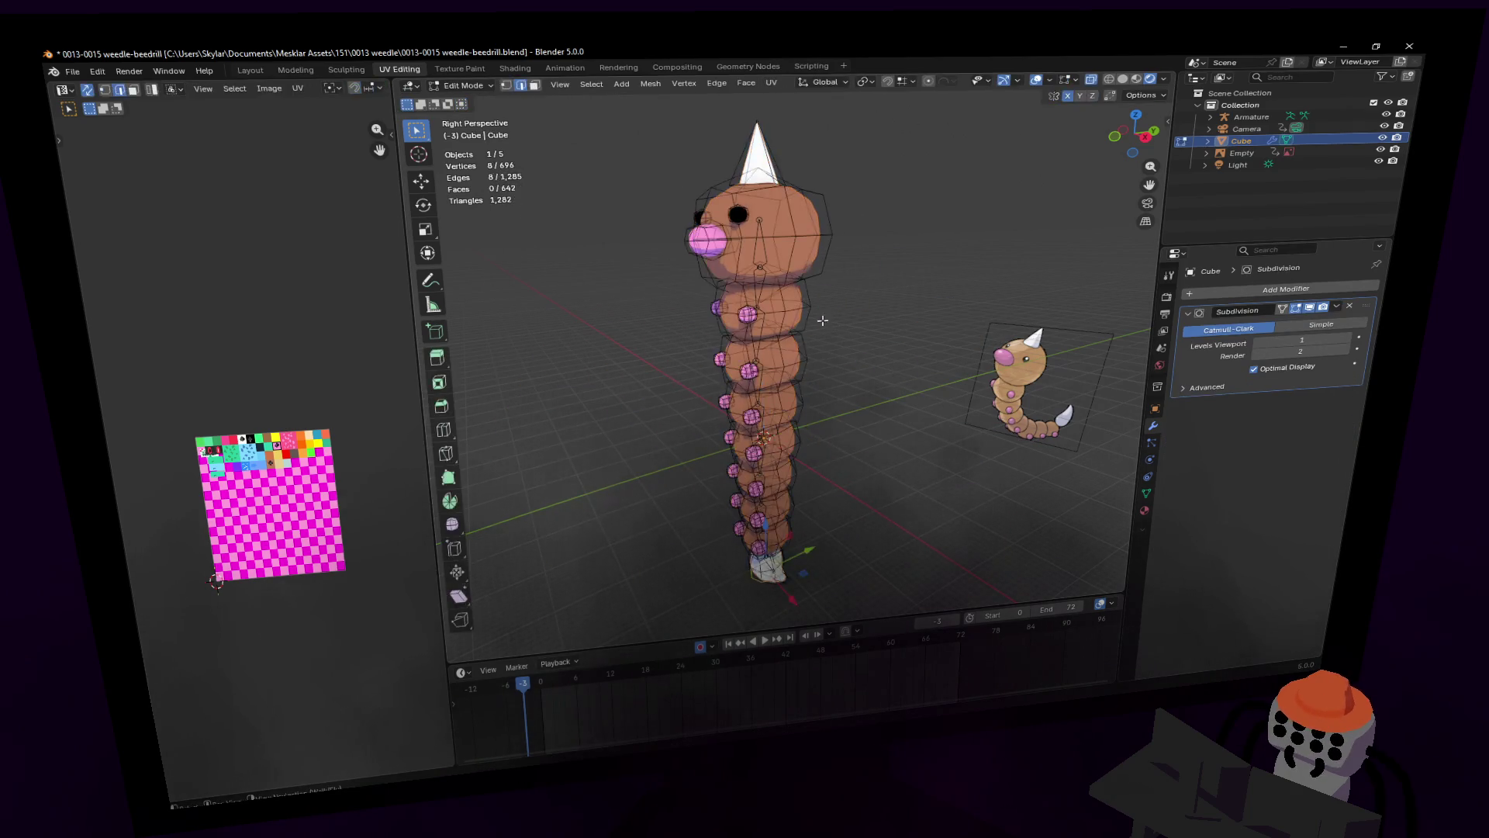
Step: Select the spine armature, switch it to Pose Mode, and pick the top head bone
click(760, 253)
click(464, 85)
click(465, 131)
click(764, 242)
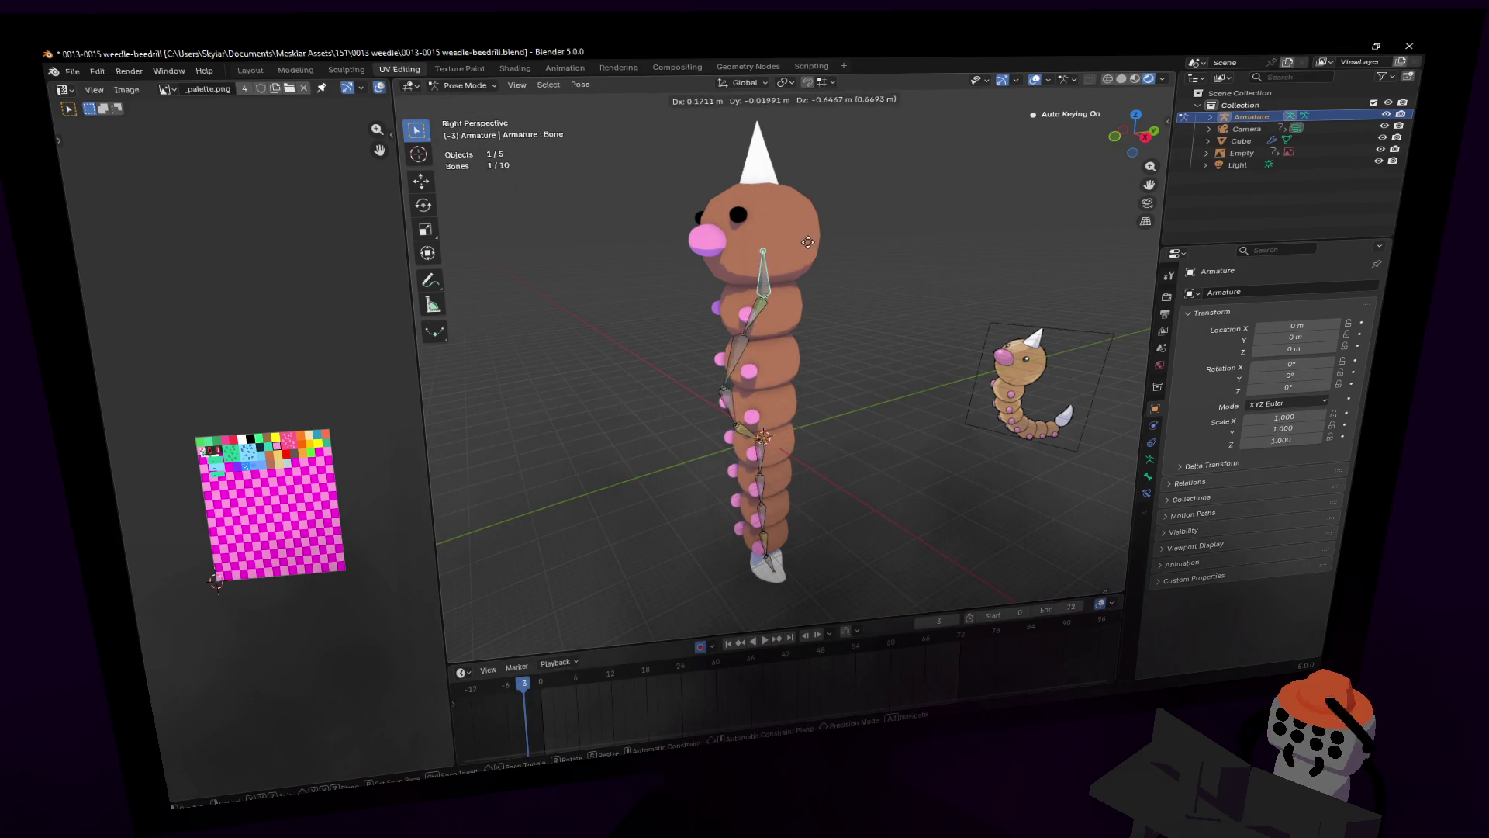
Step: In Object Mode, parent the Weedle mesh to the armature With Automatic Weights
click(464, 86)
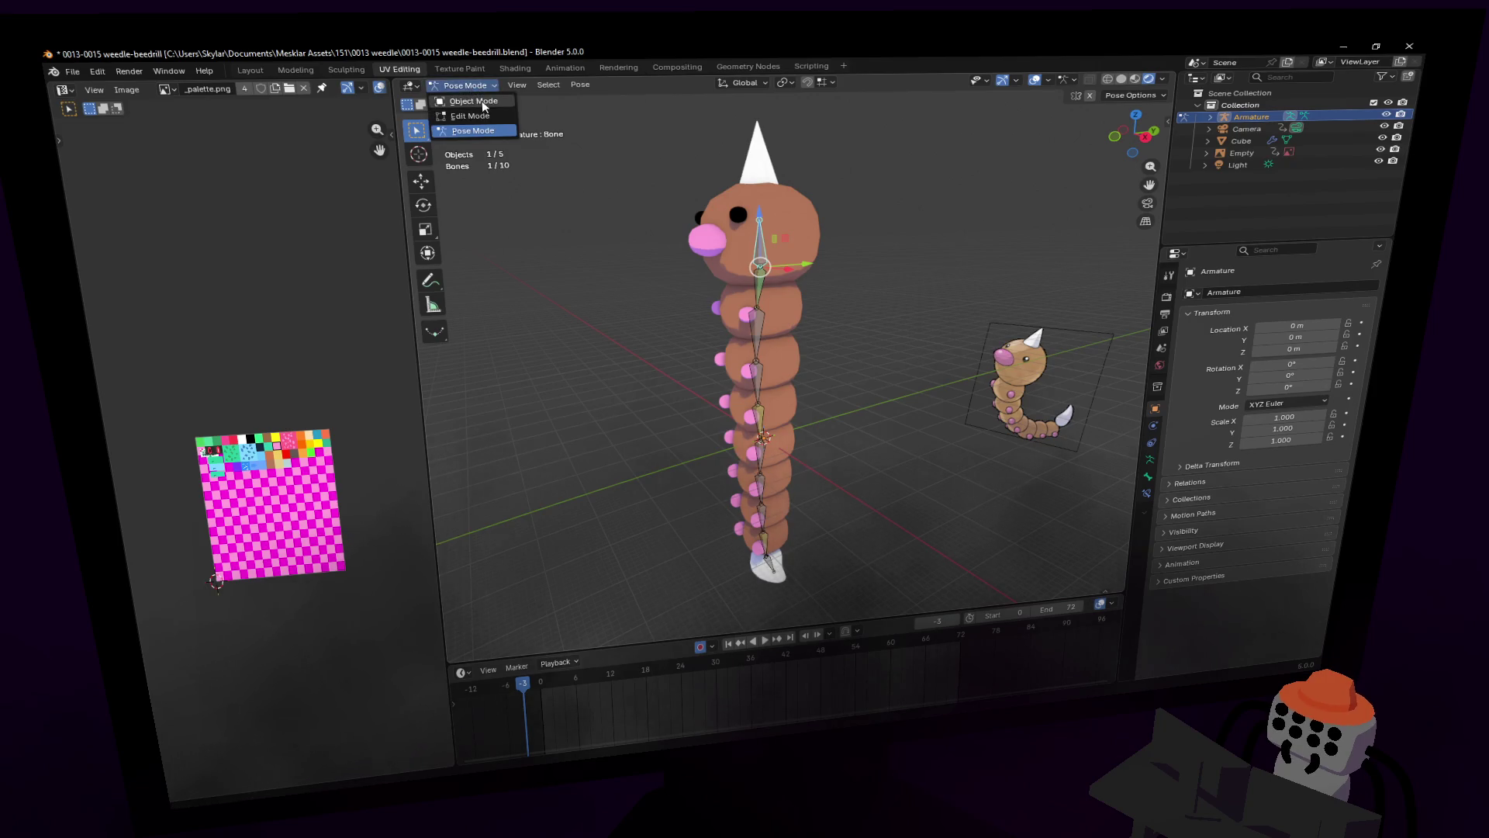
click(477, 104)
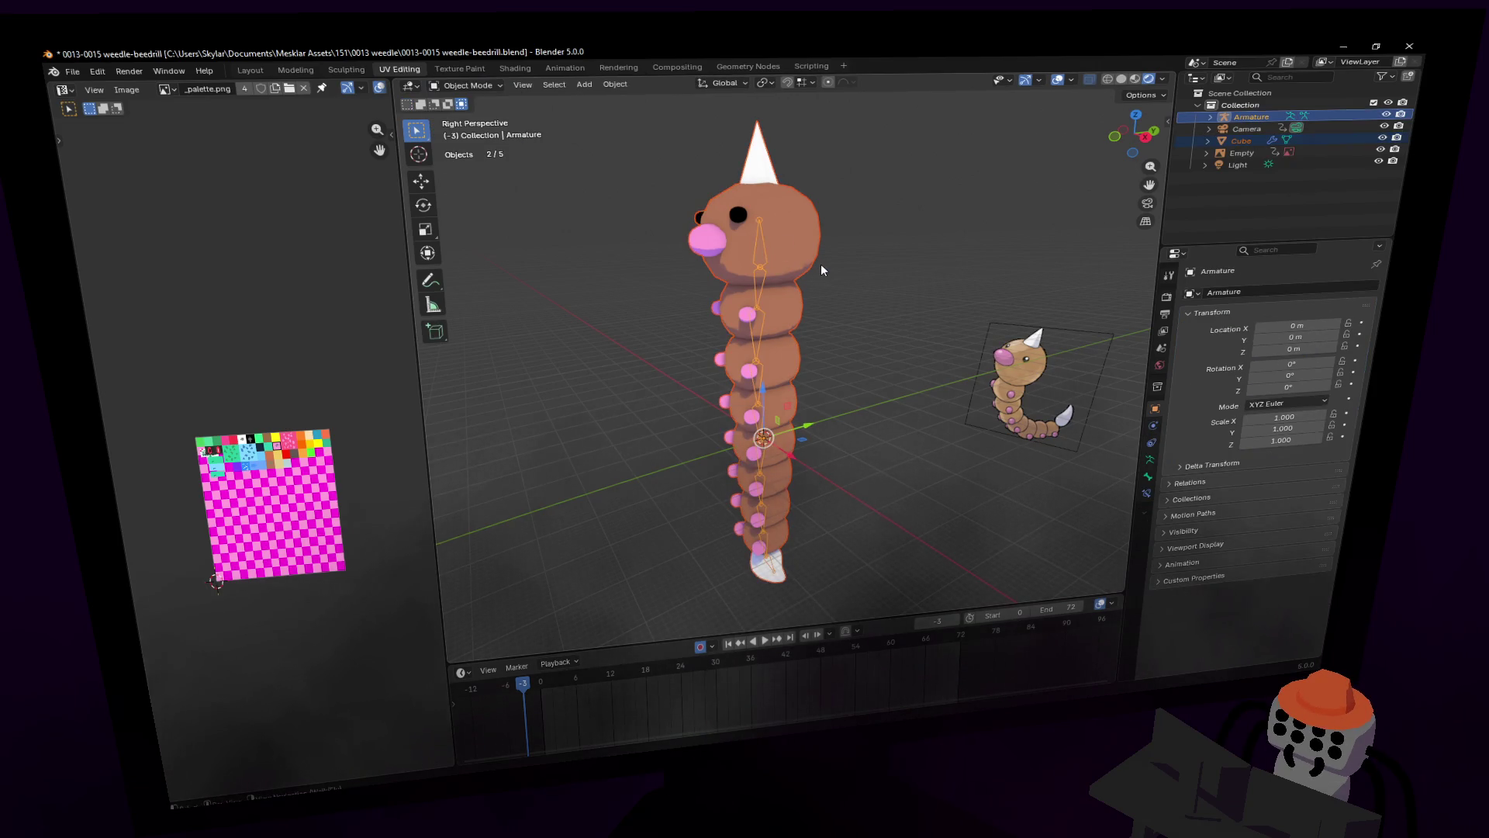
key(ctrl+p)
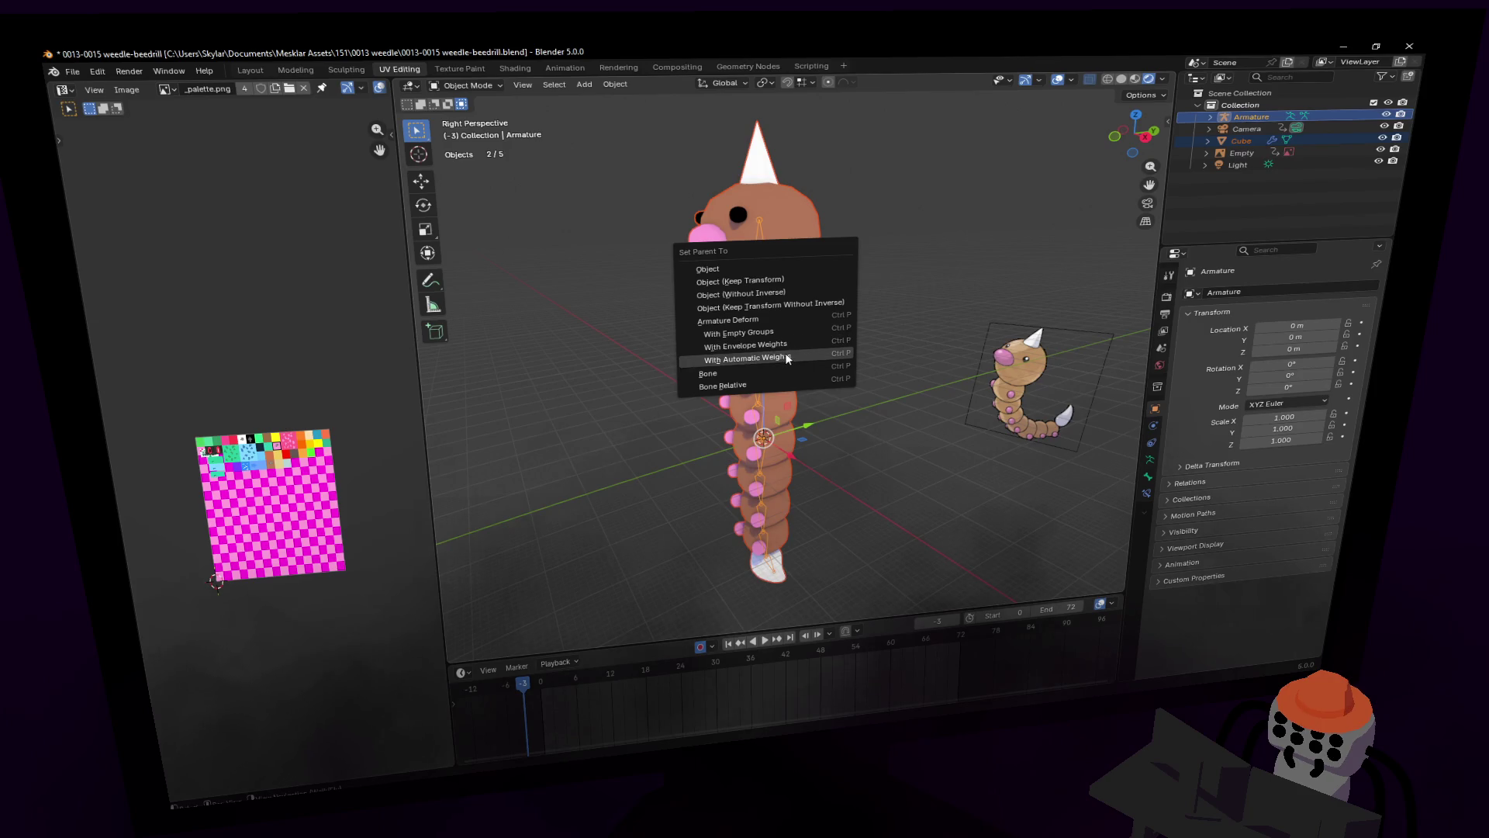
click(787, 358)
Step: Put the armature in Pose Mode and test-move the head bone, then cancel
click(770, 258)
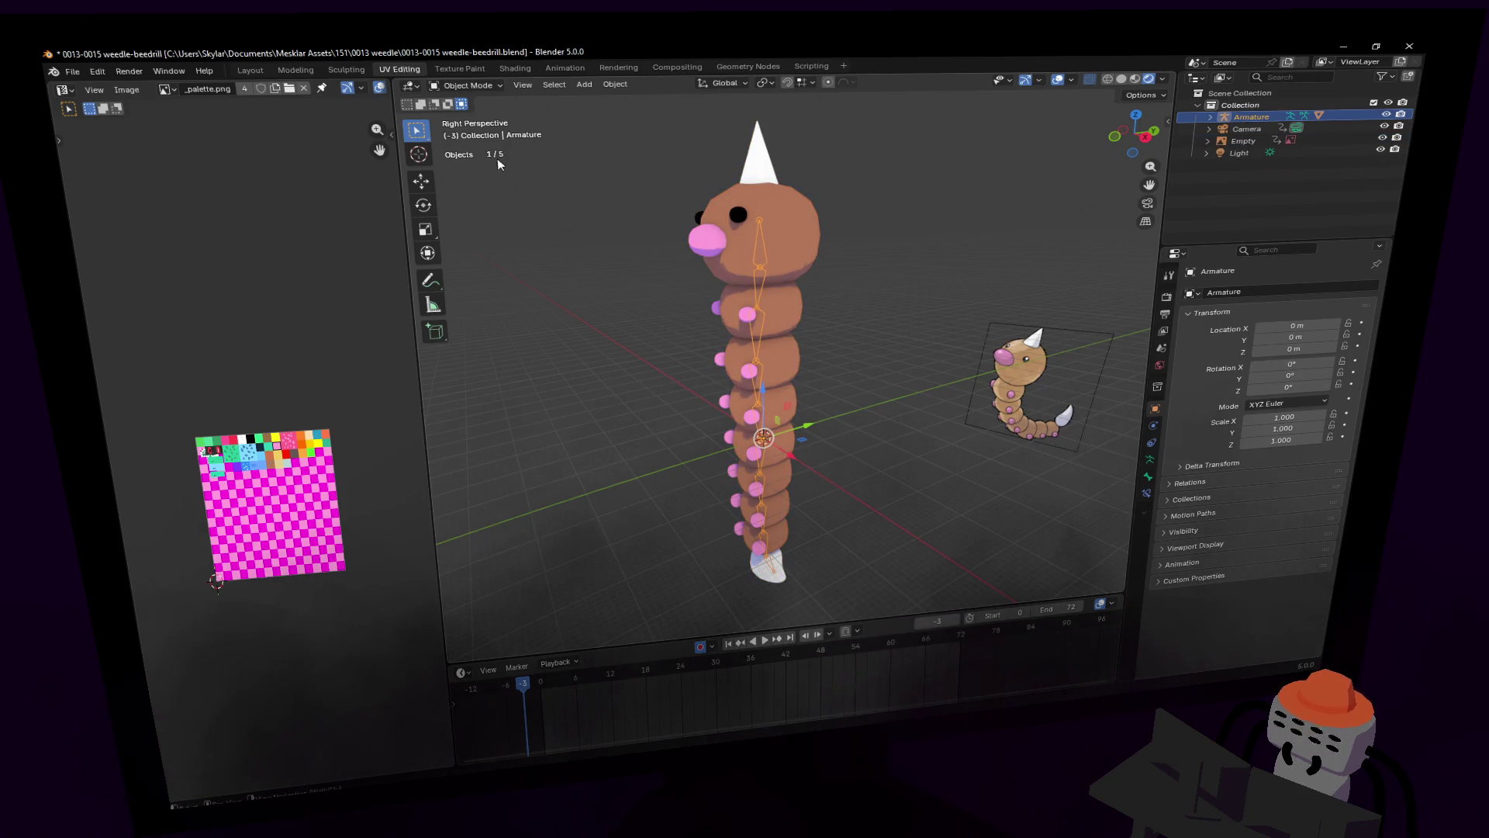
click(464, 85)
click(483, 131)
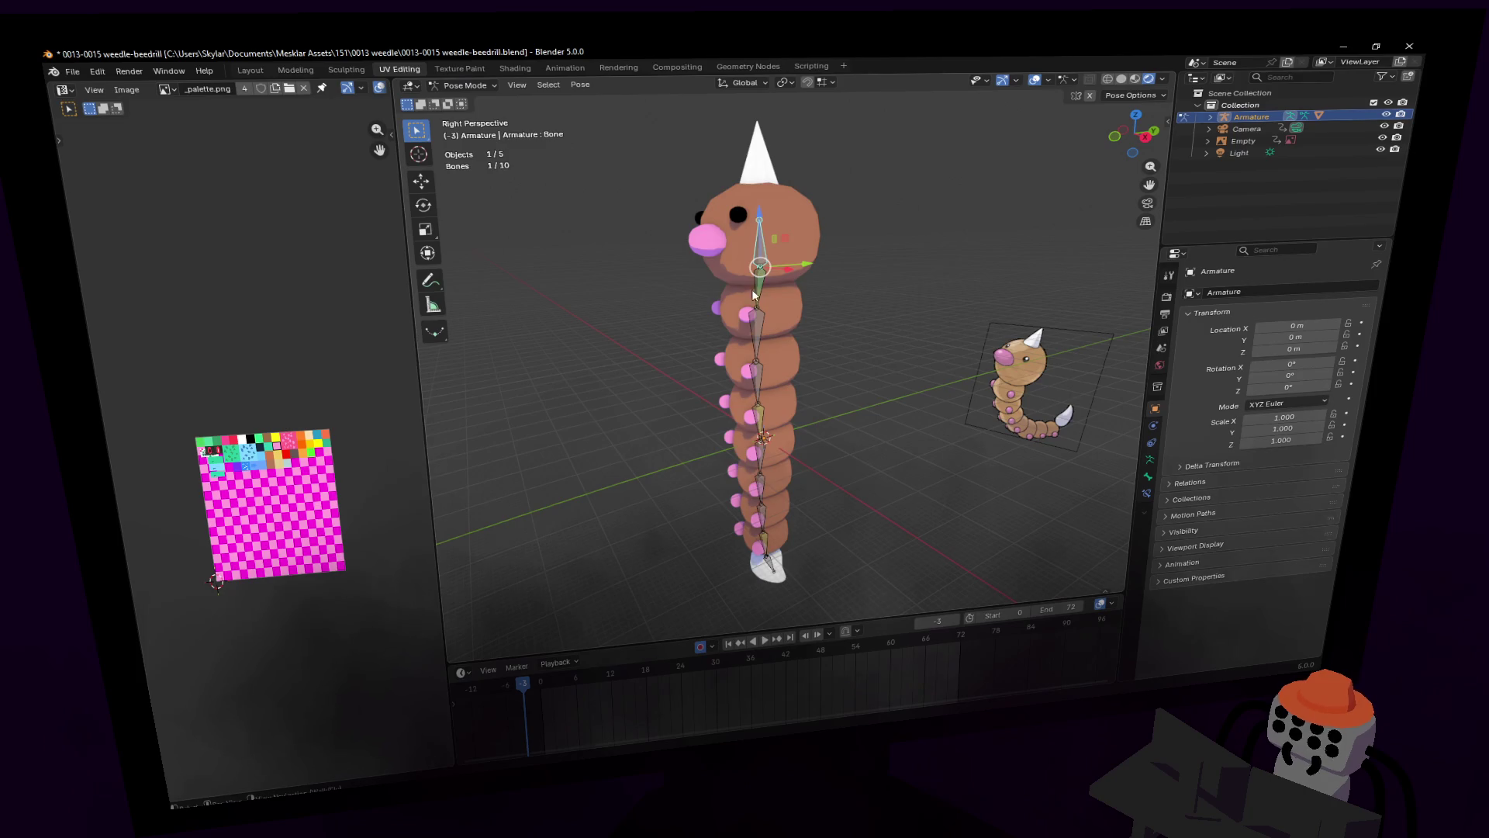
key(g)
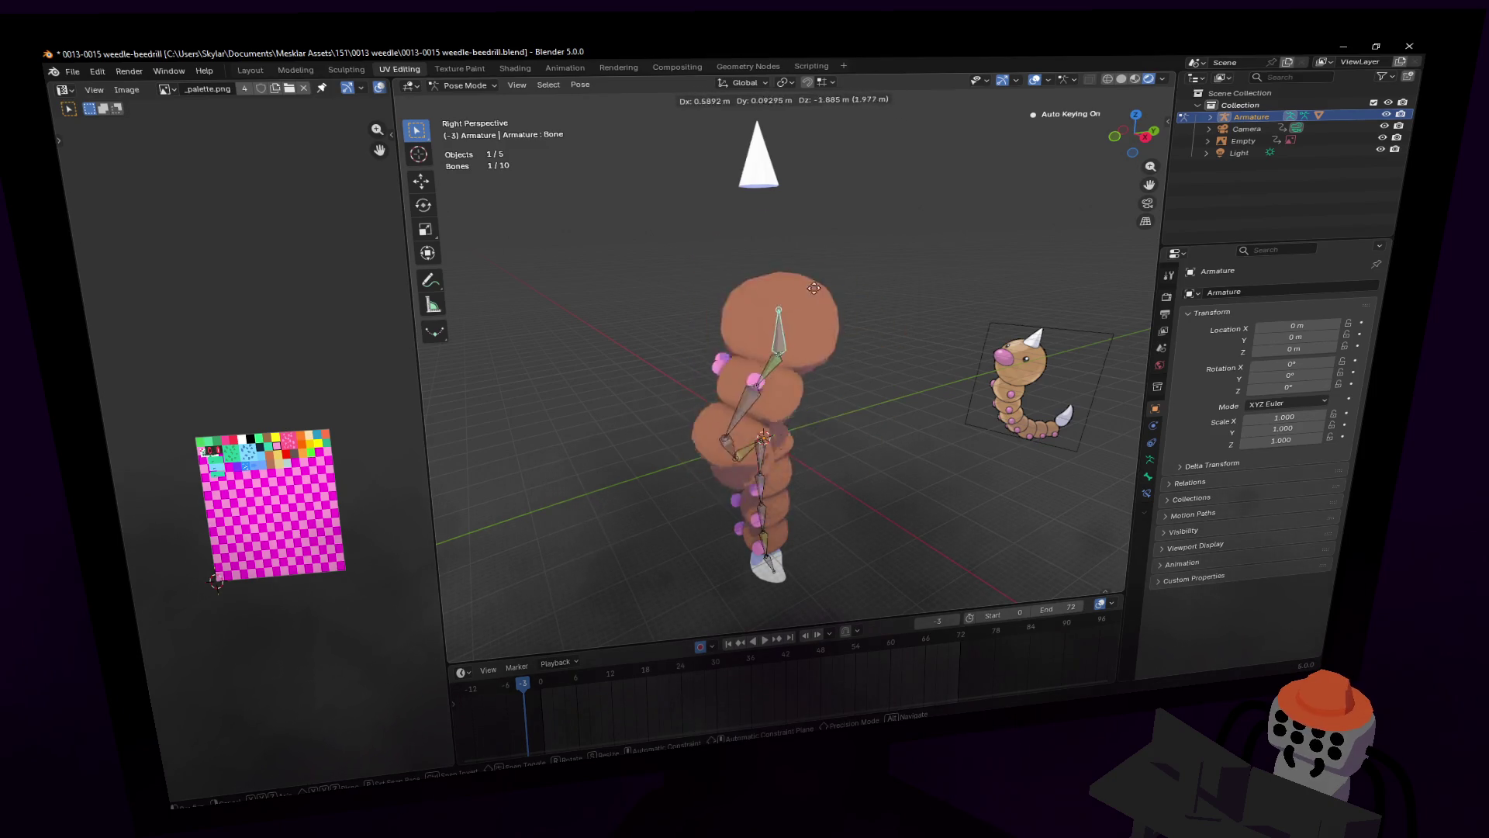
key(Escape)
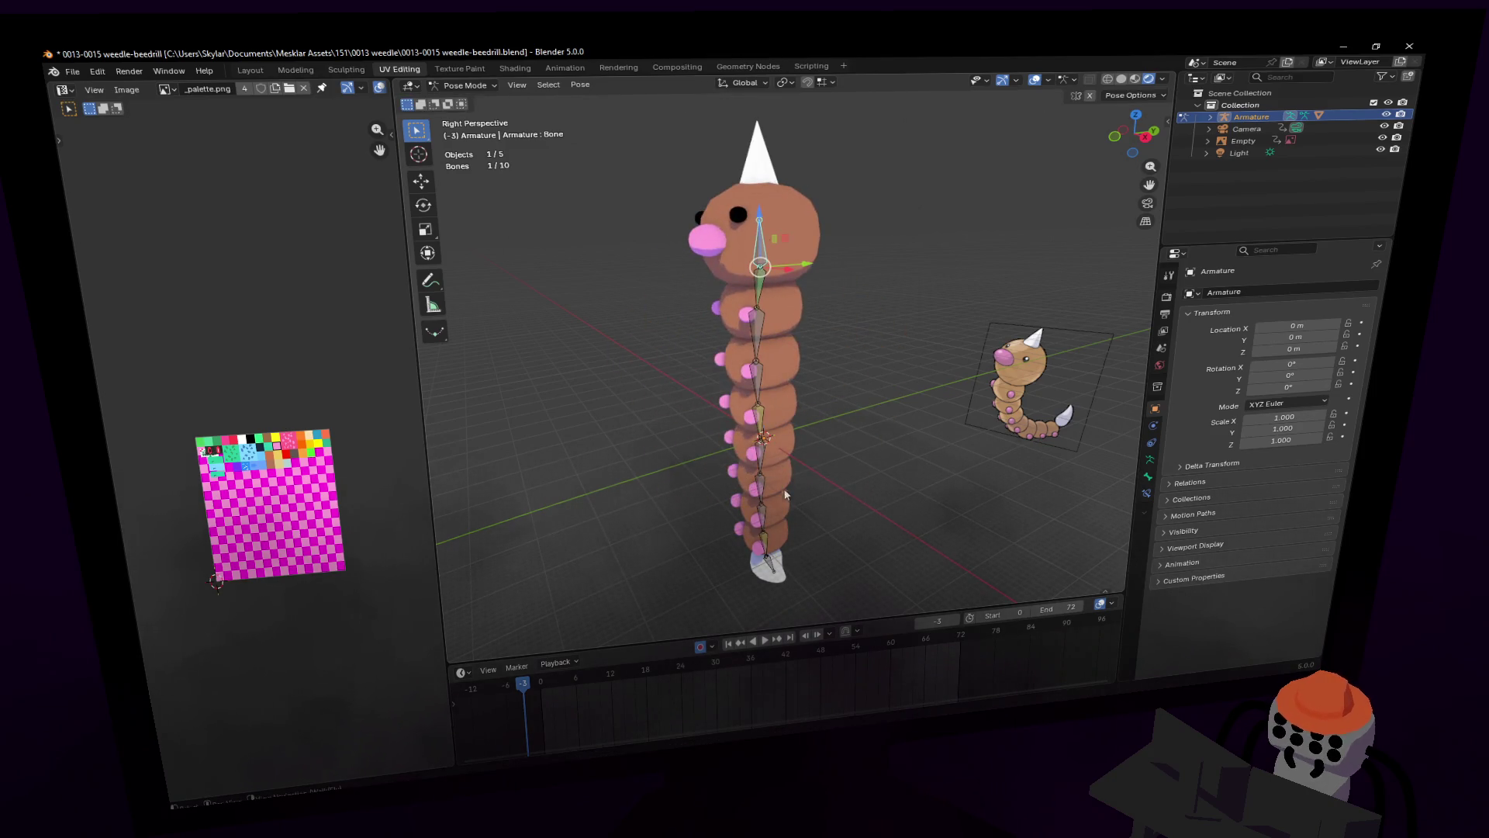
Step: Test-move the tail bone Bone.009, flying the view closer to check the deformation
click(767, 548)
key(g)
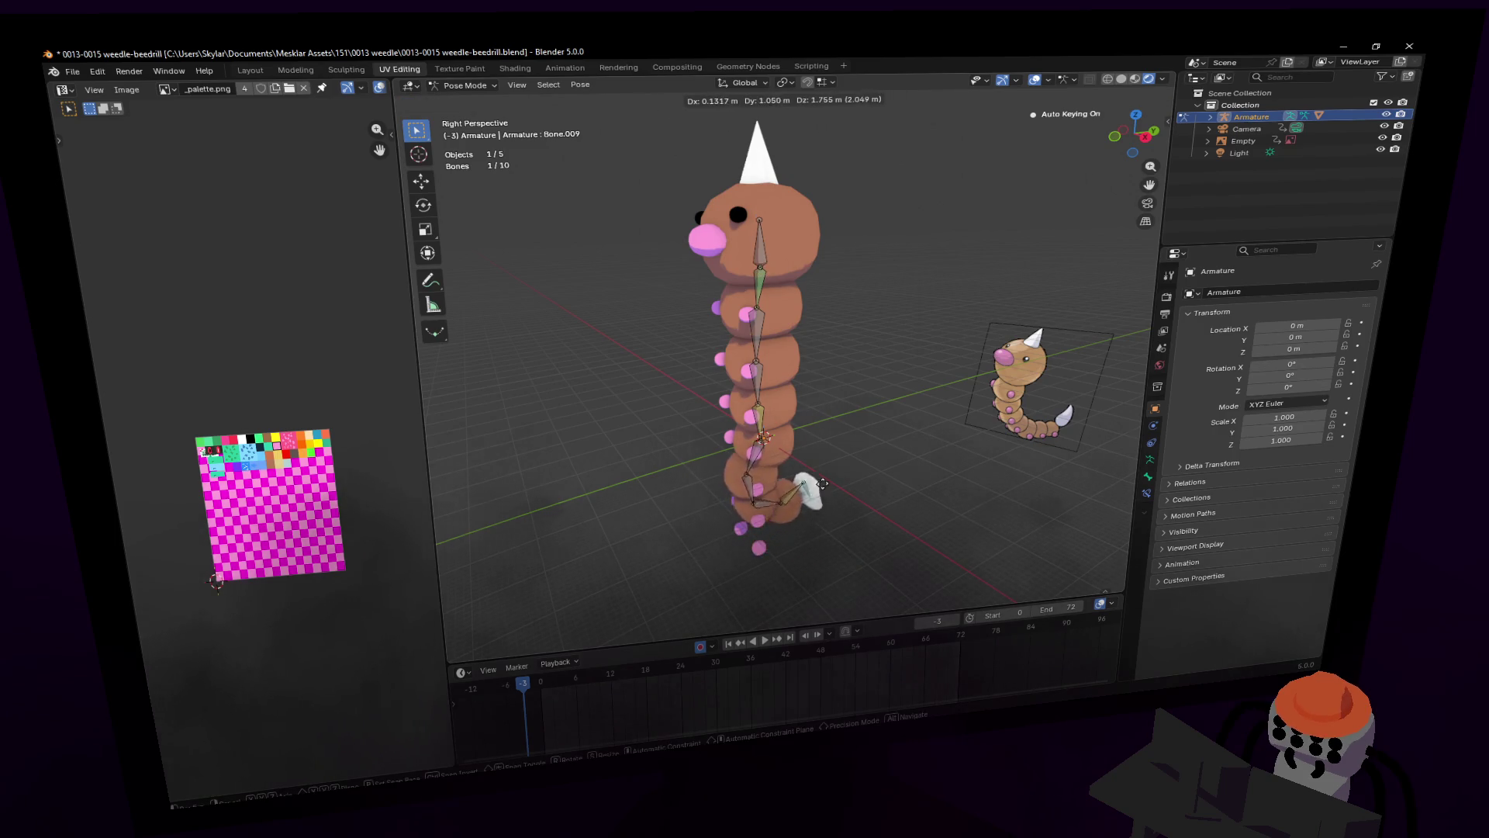
key(Escape)
key(shift+grave)
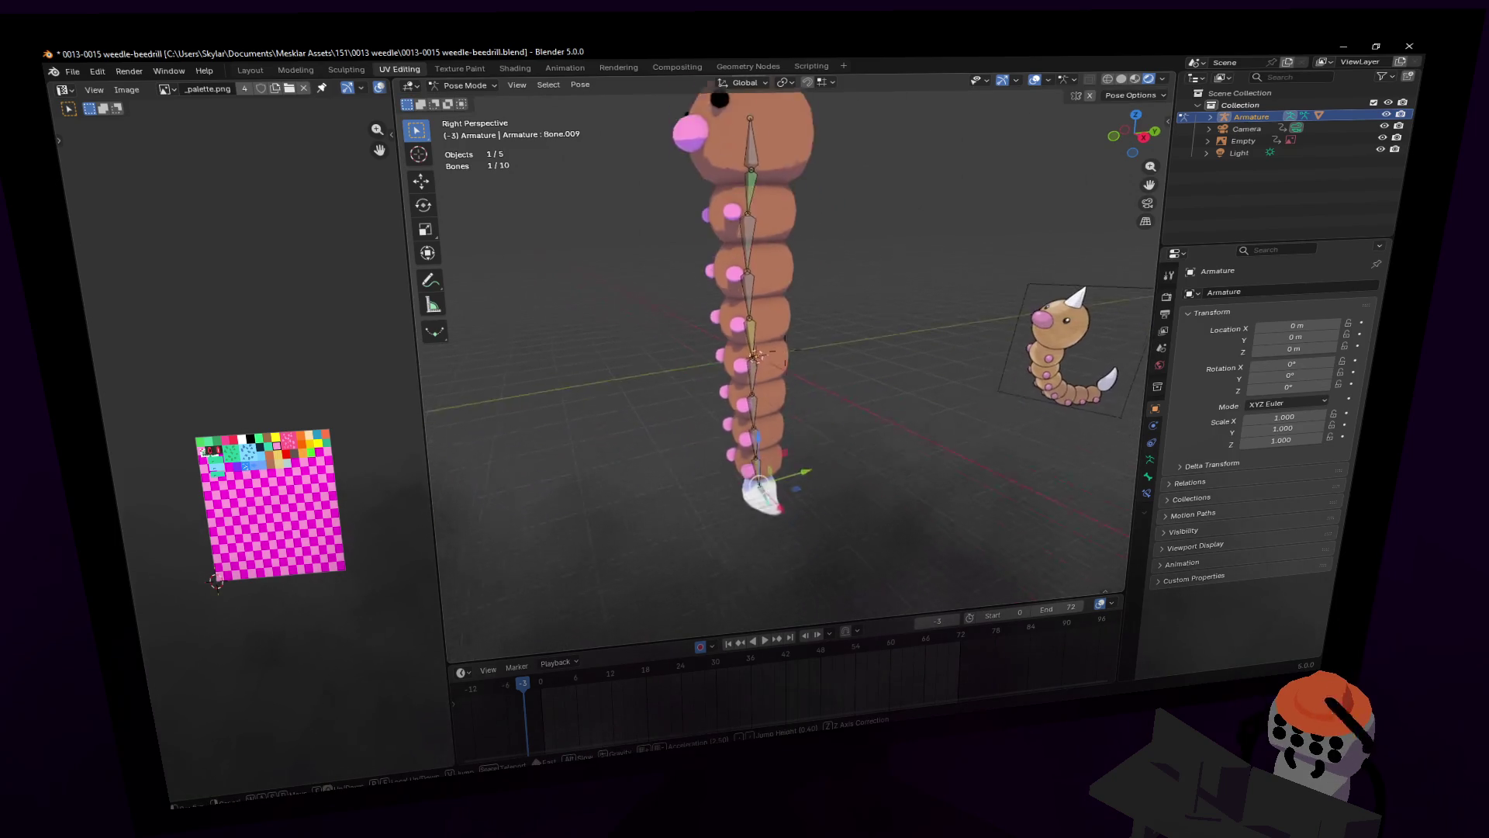
key(w)
key(Return)
key(g)
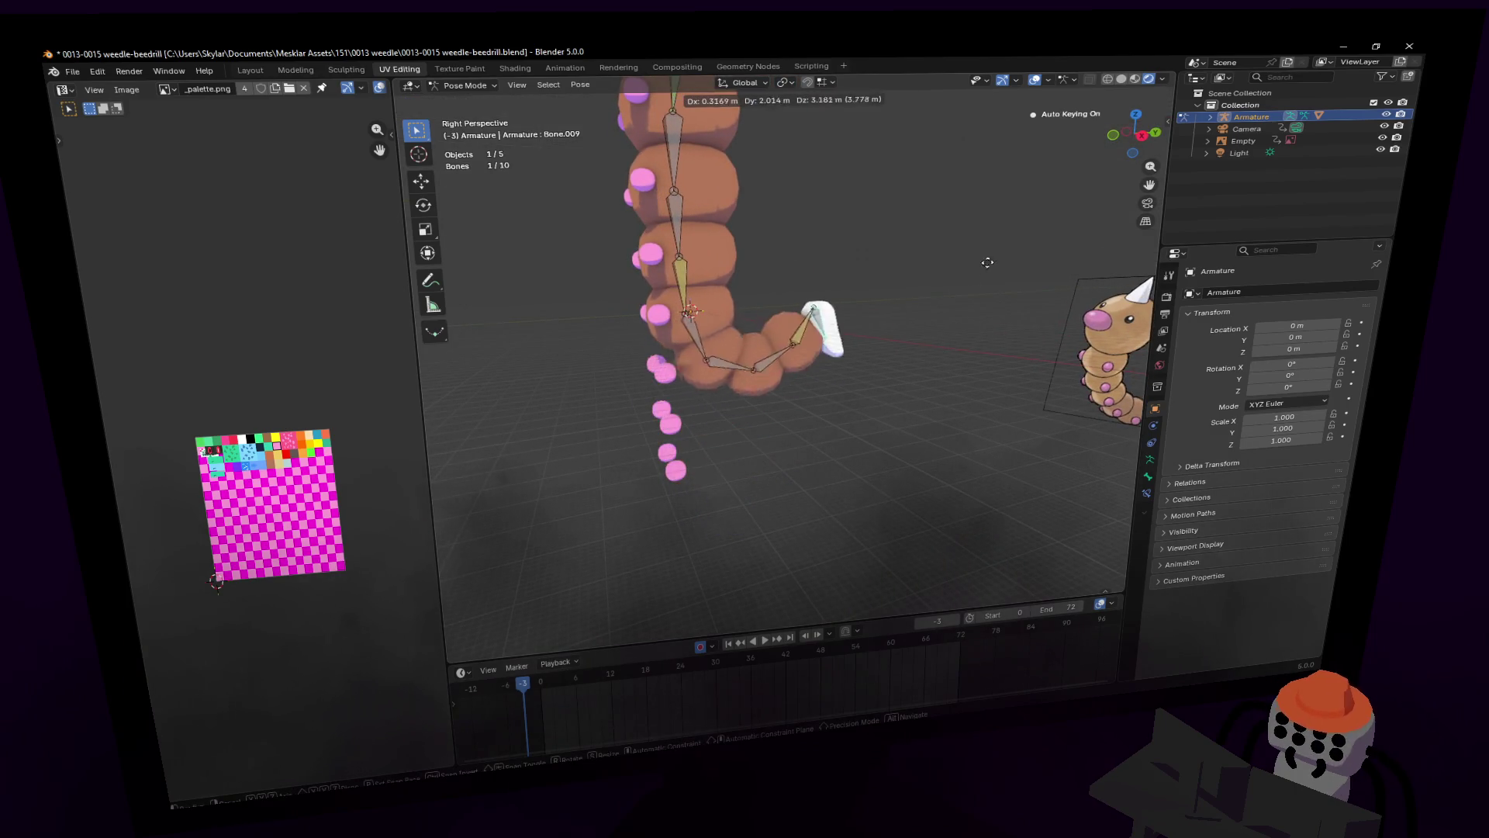
key(Escape)
key(shift+grave)
key(w)
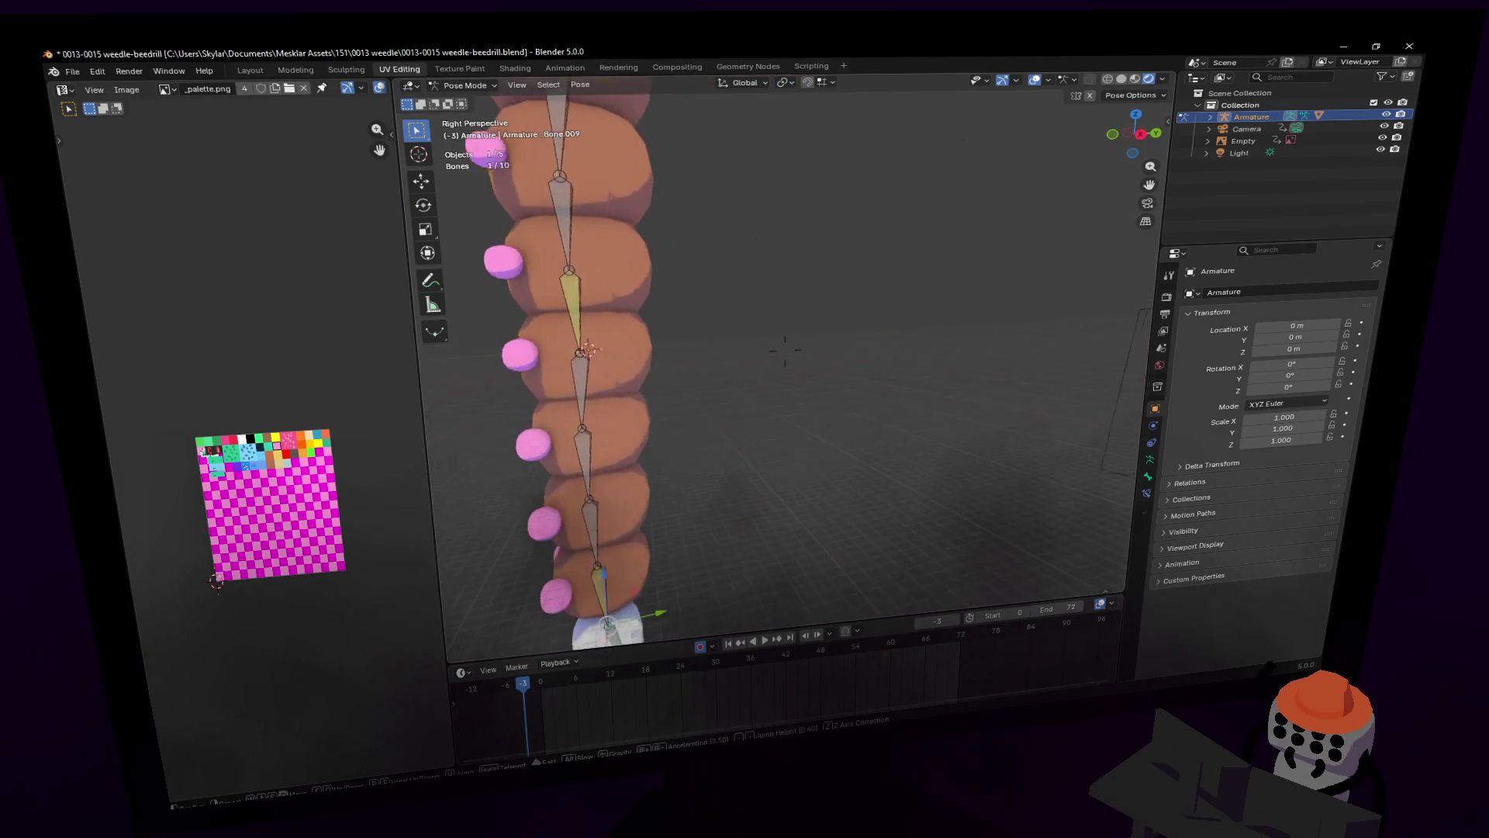
key(s)
key(Return)
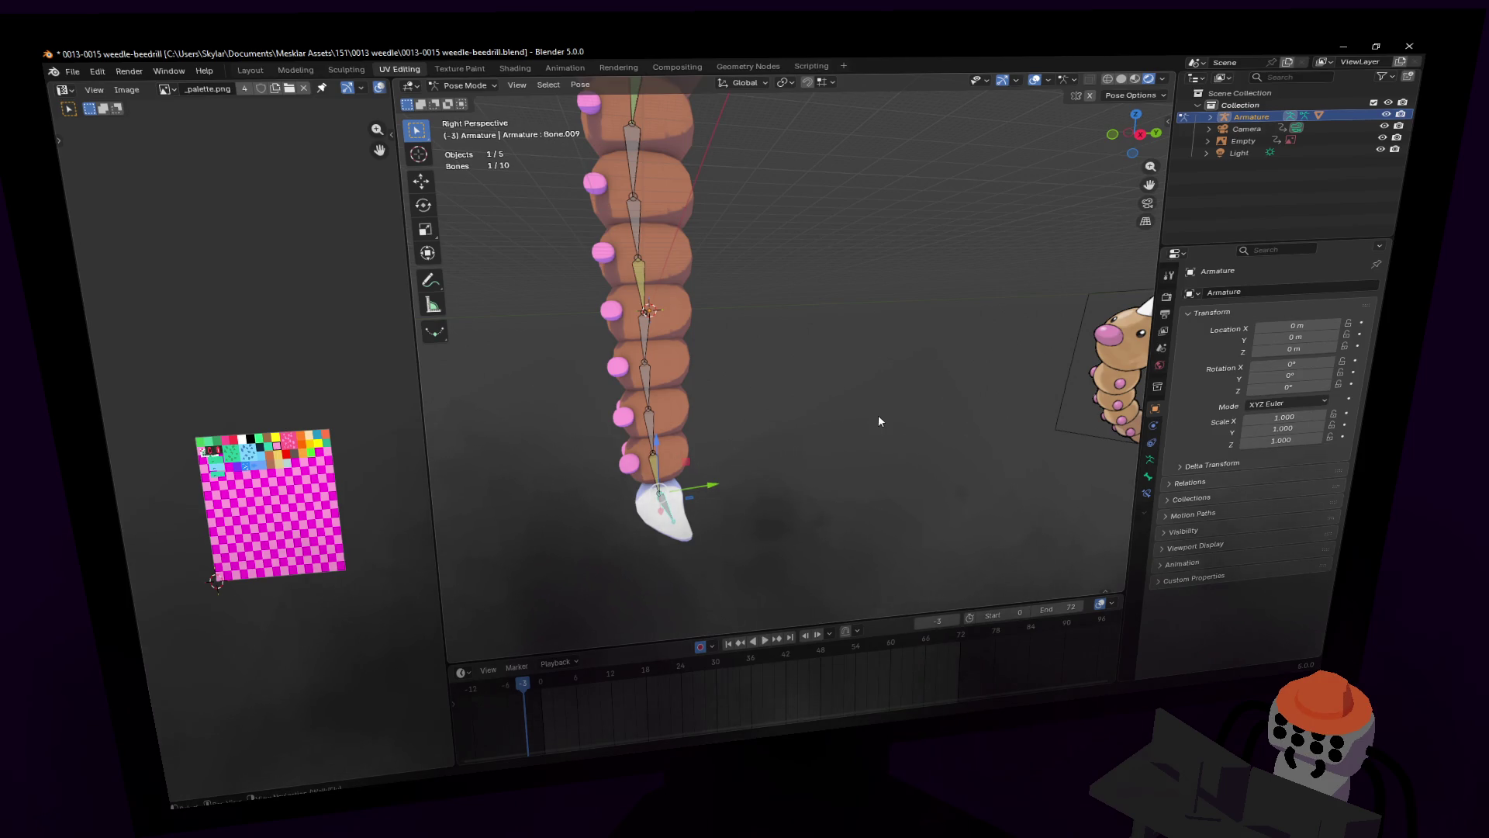
Step: Bend the tail bone by rotating it about 71° and 48.8° and shifting it sideways
key(r)
click(551, 347)
key(g)
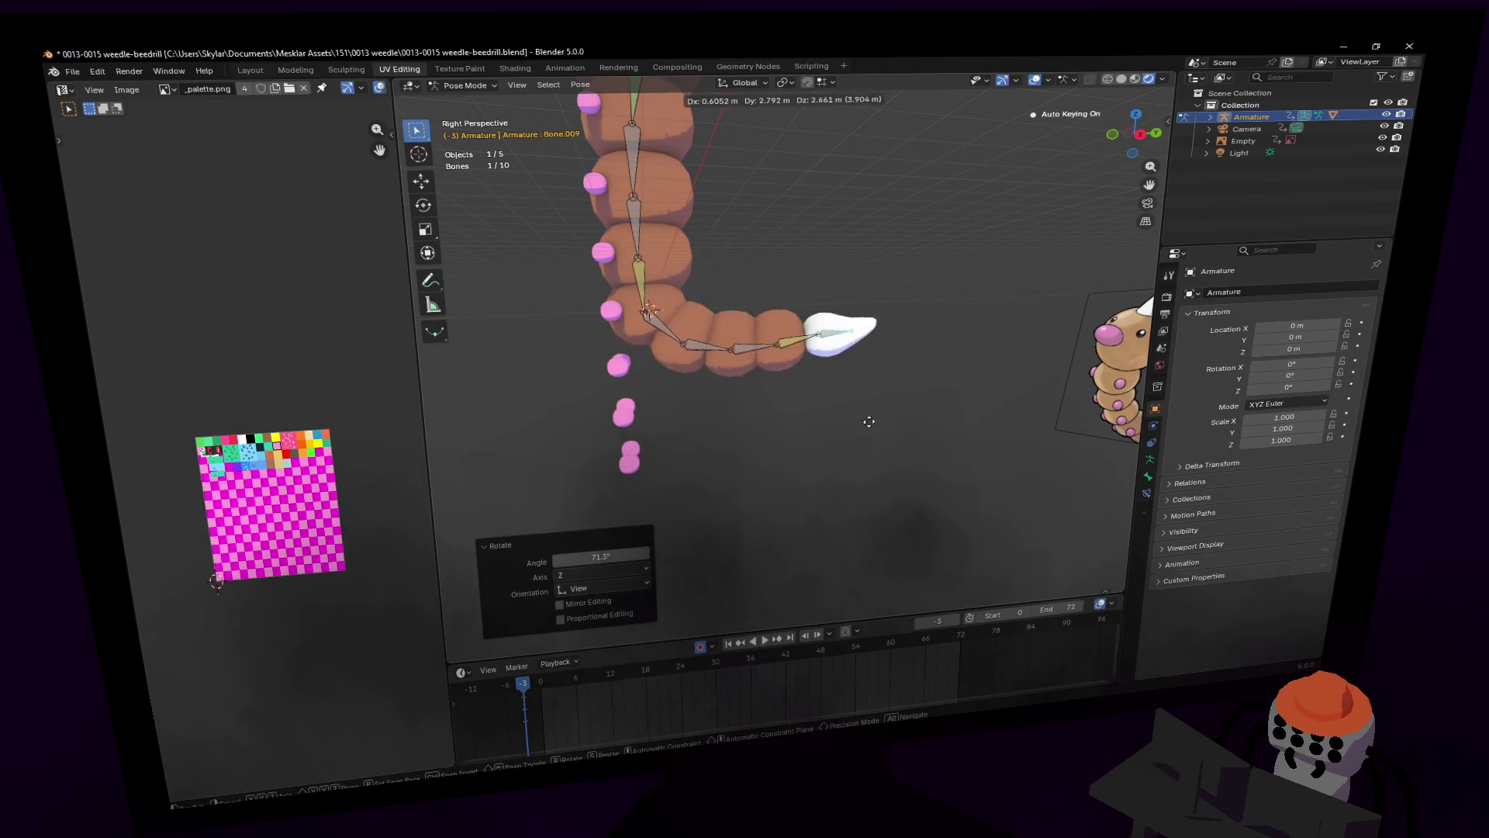
click(871, 392)
key(r)
click(846, 259)
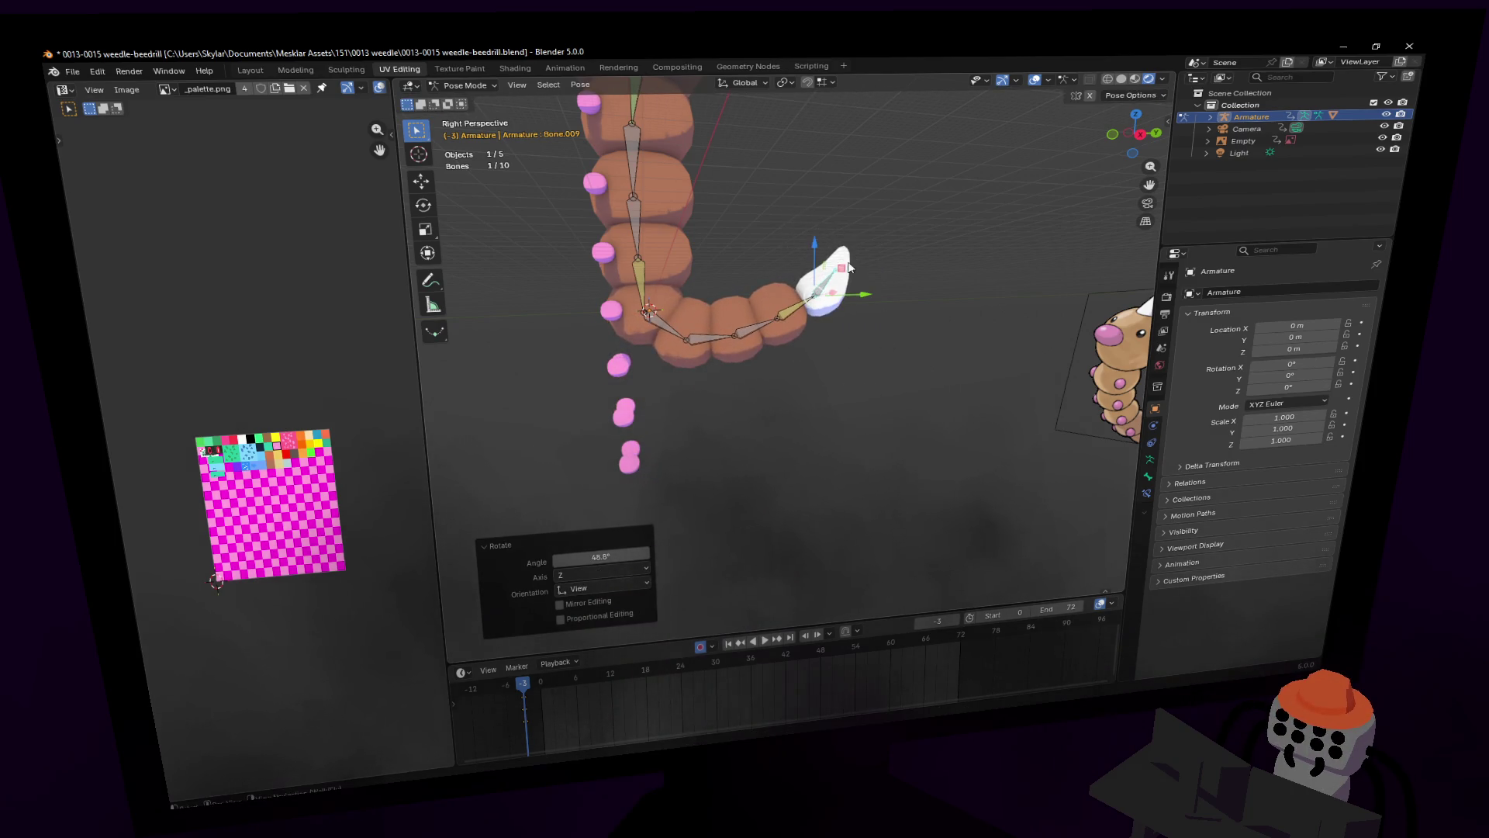
key(g)
key(Escape)
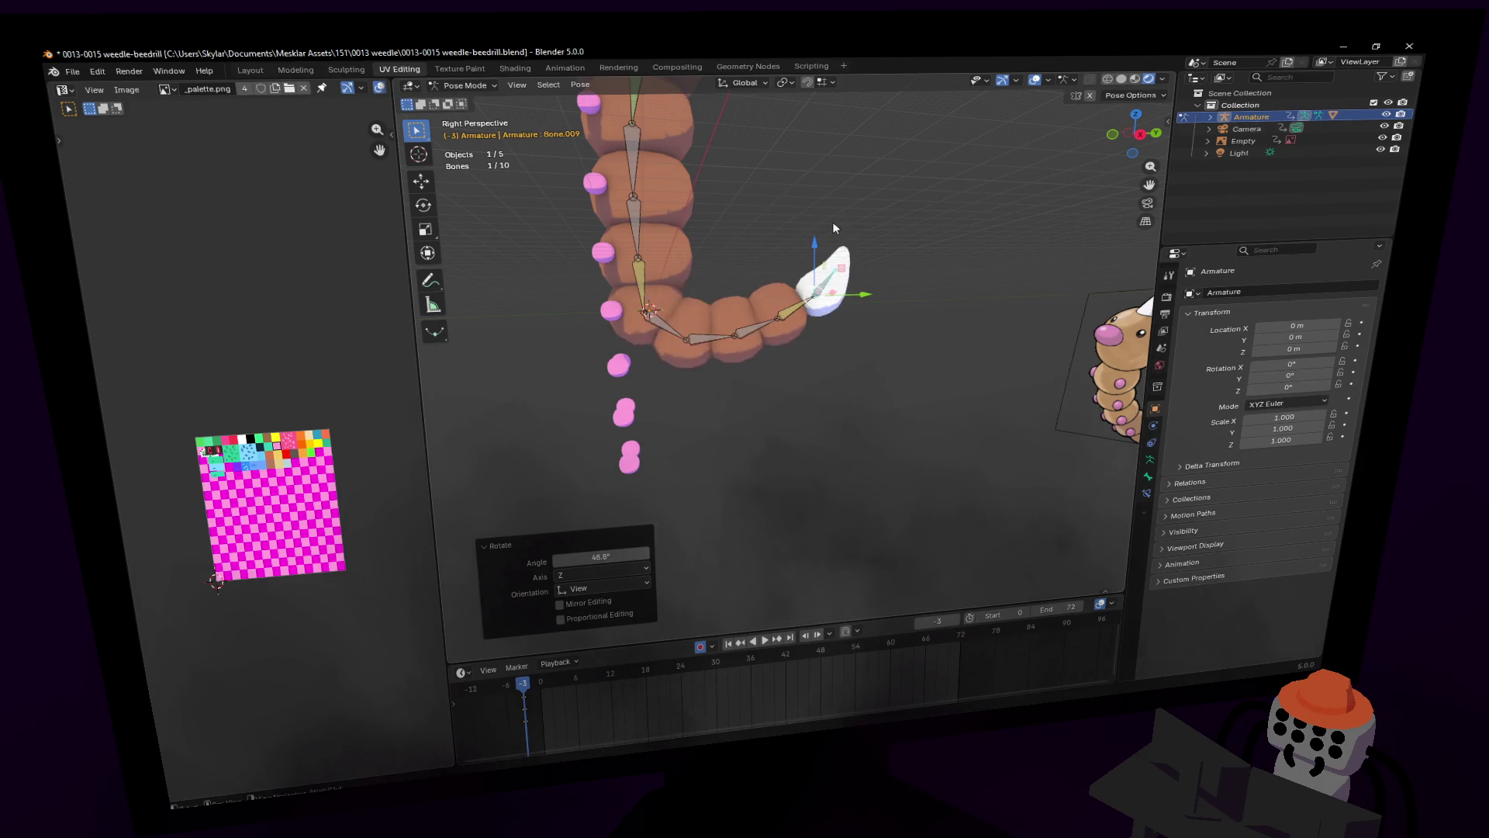
Step: Undo the tail bends to restore the straight rest pose and view the head
shift+middle_drag(739, 248, 847, 236)
key(ctrl+z)
key(ctrl+z)
key(shift+grave)
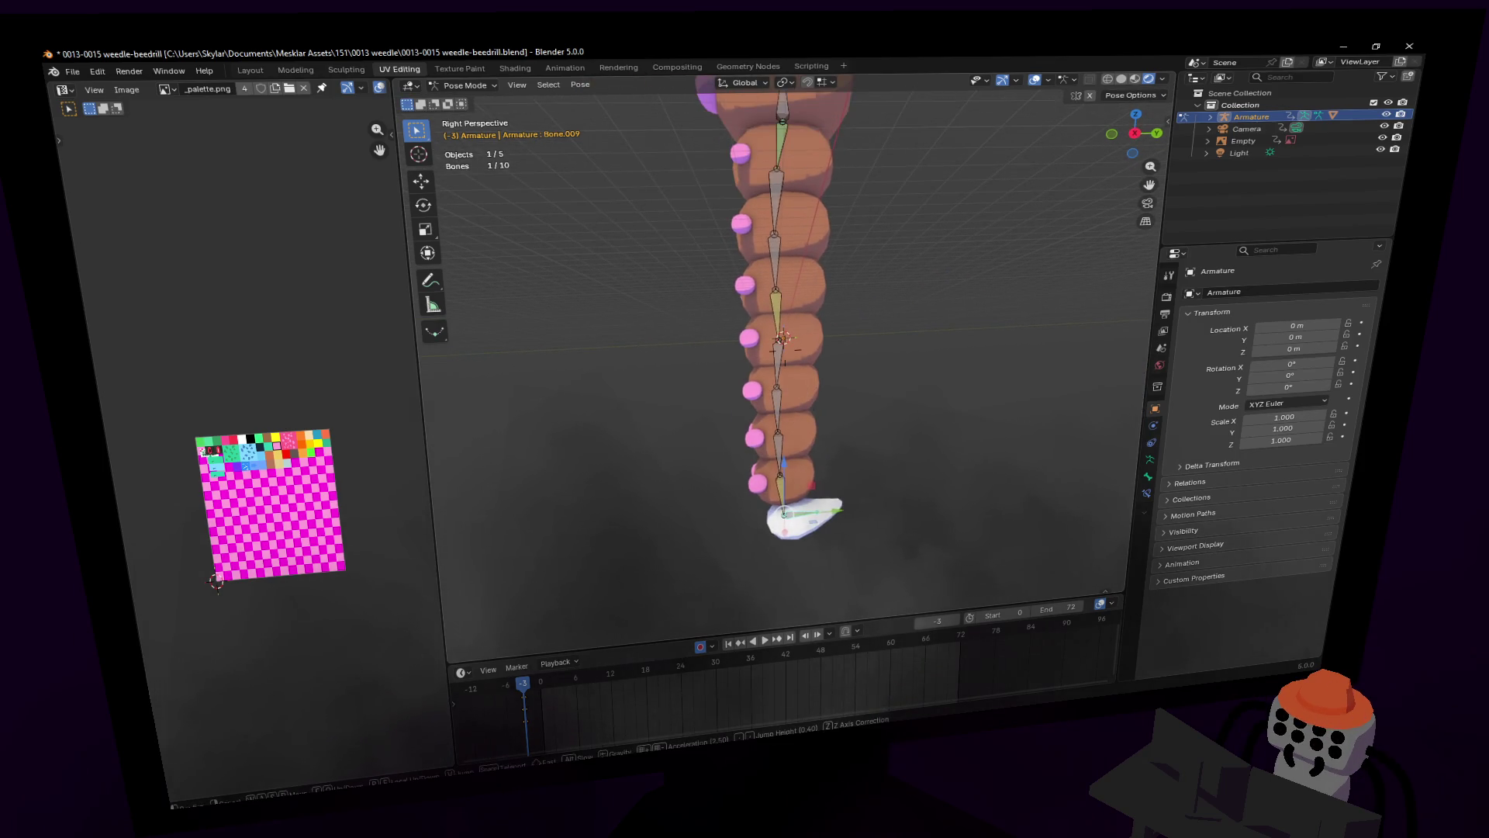
key(w)
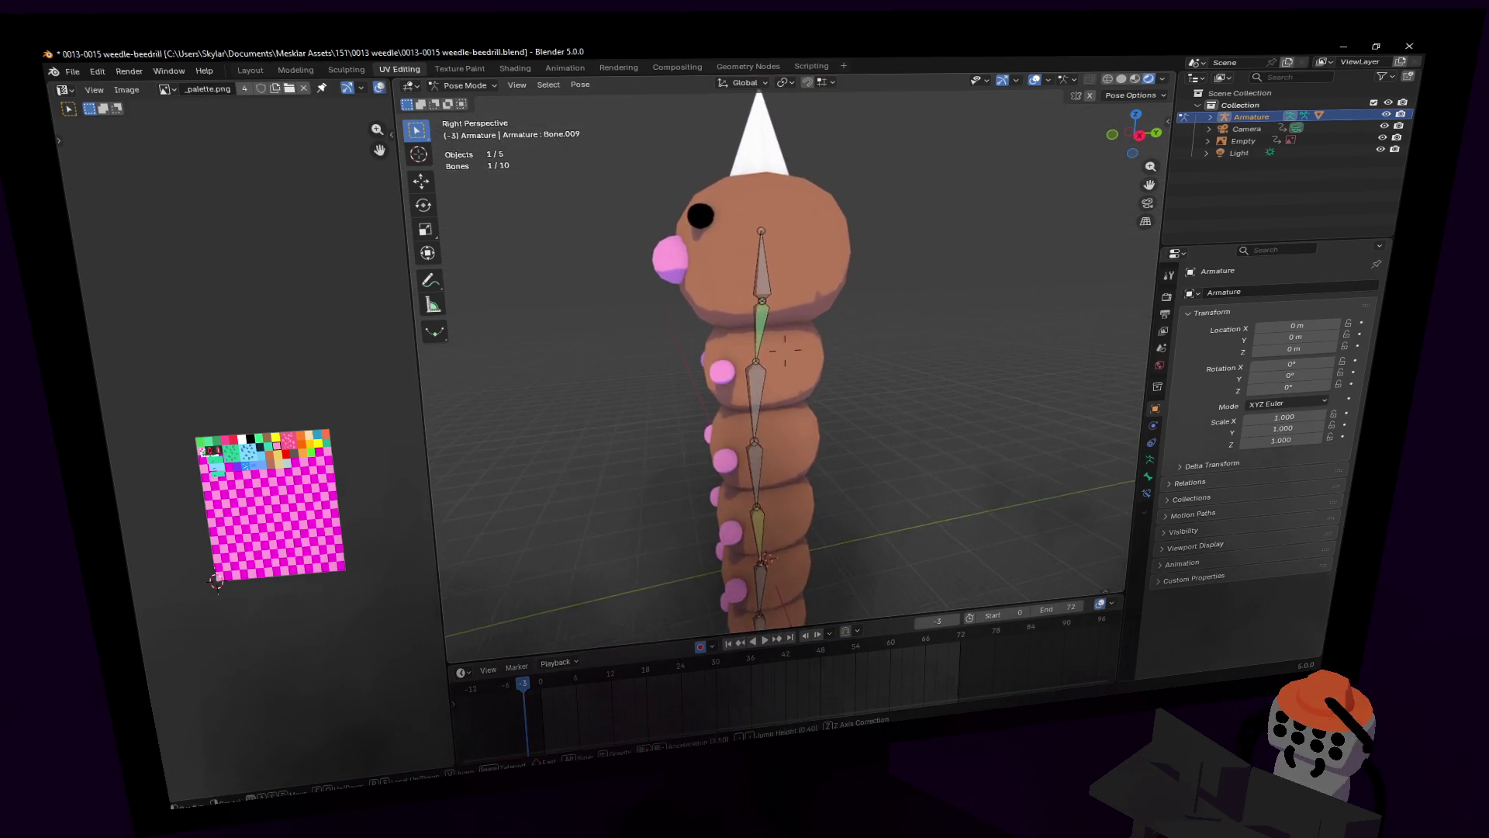
click(864, 276)
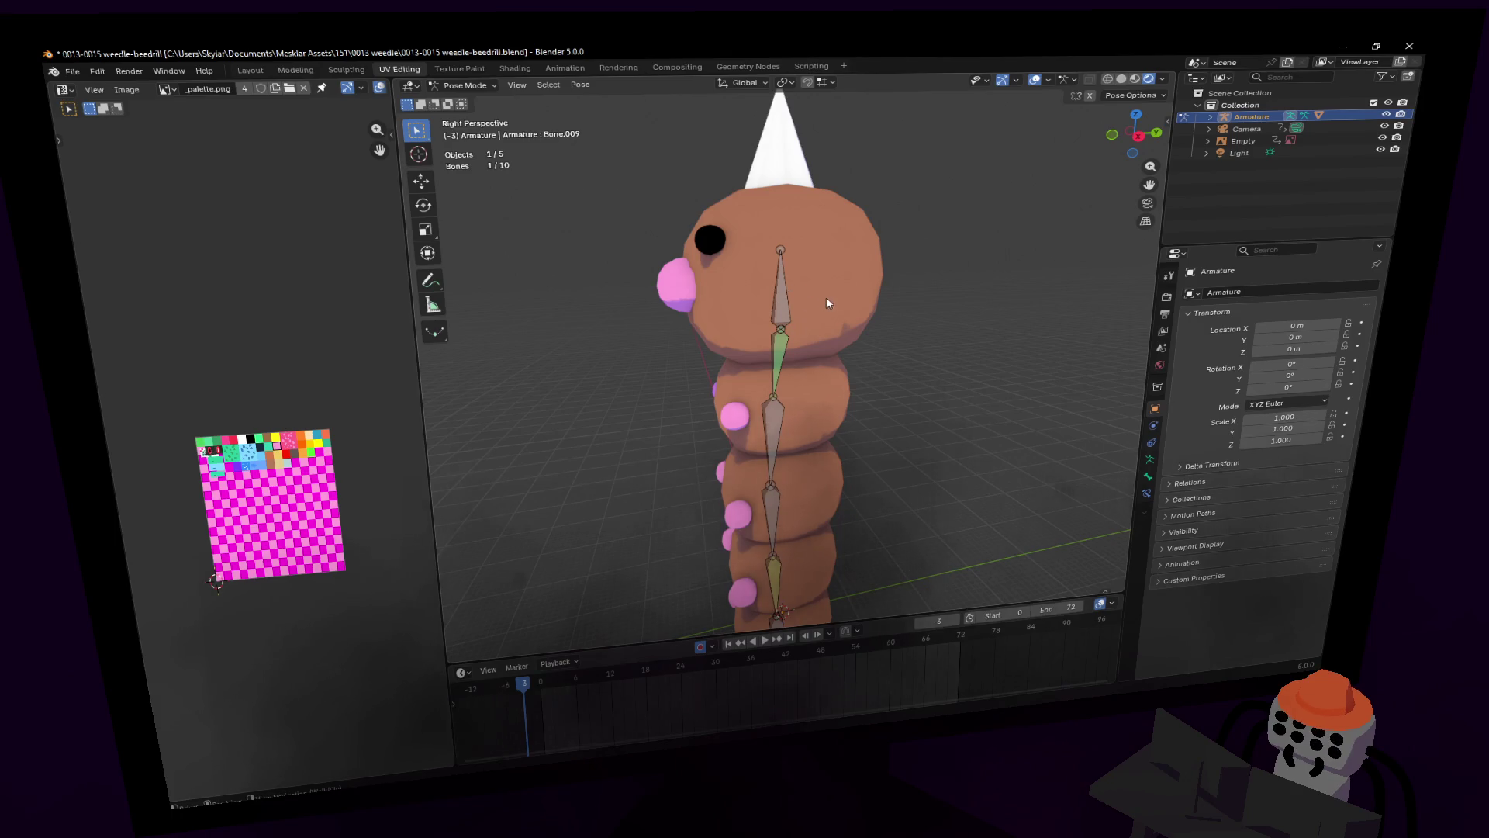
key(ctrl+z)
key(ctrl+z)
key(ctrl+z)
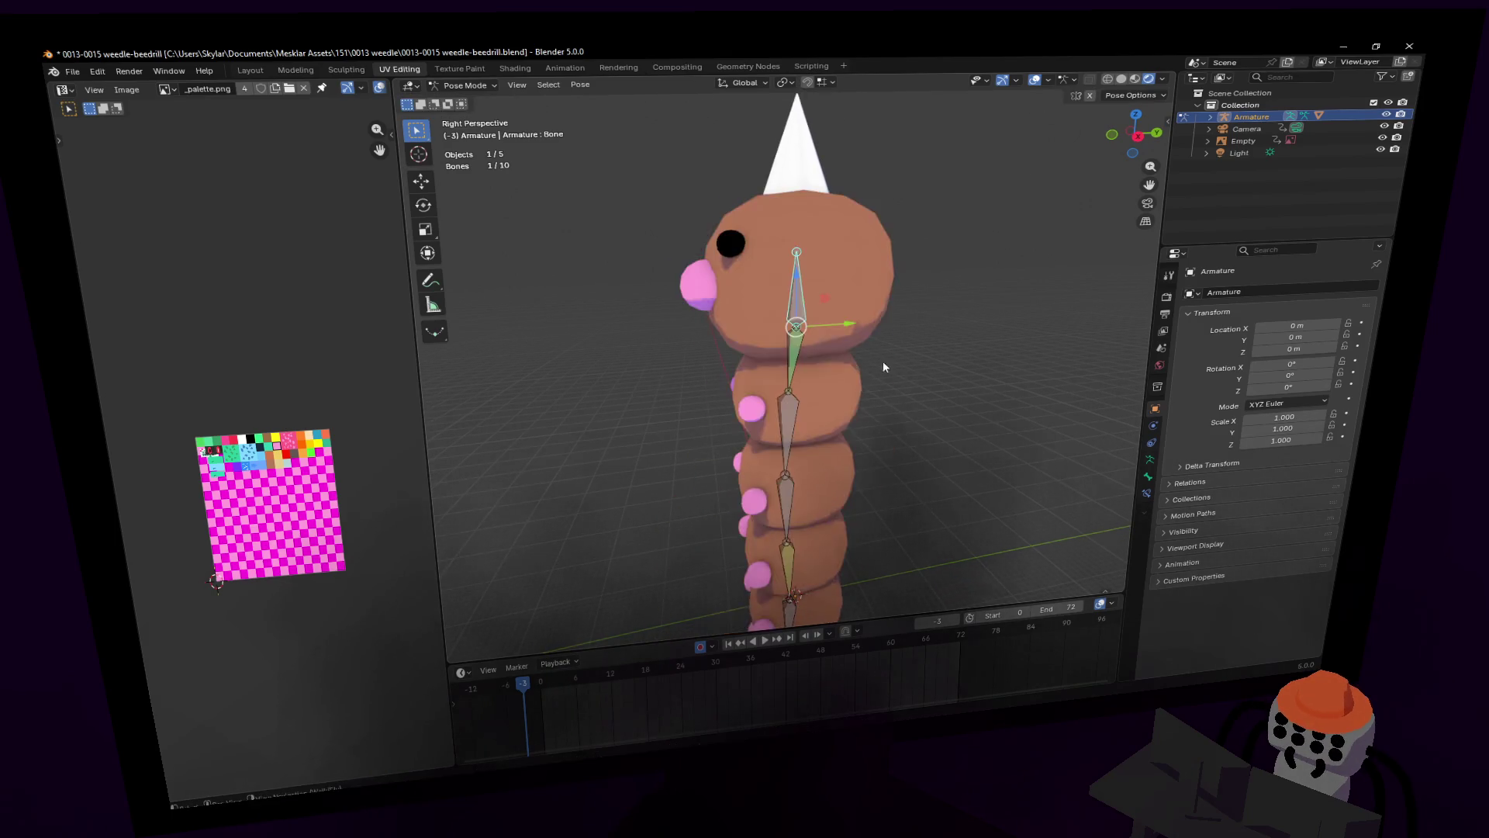
middle_drag(893, 369, 838, 341)
scroll(799, 315, up, 3)
click(446, 87)
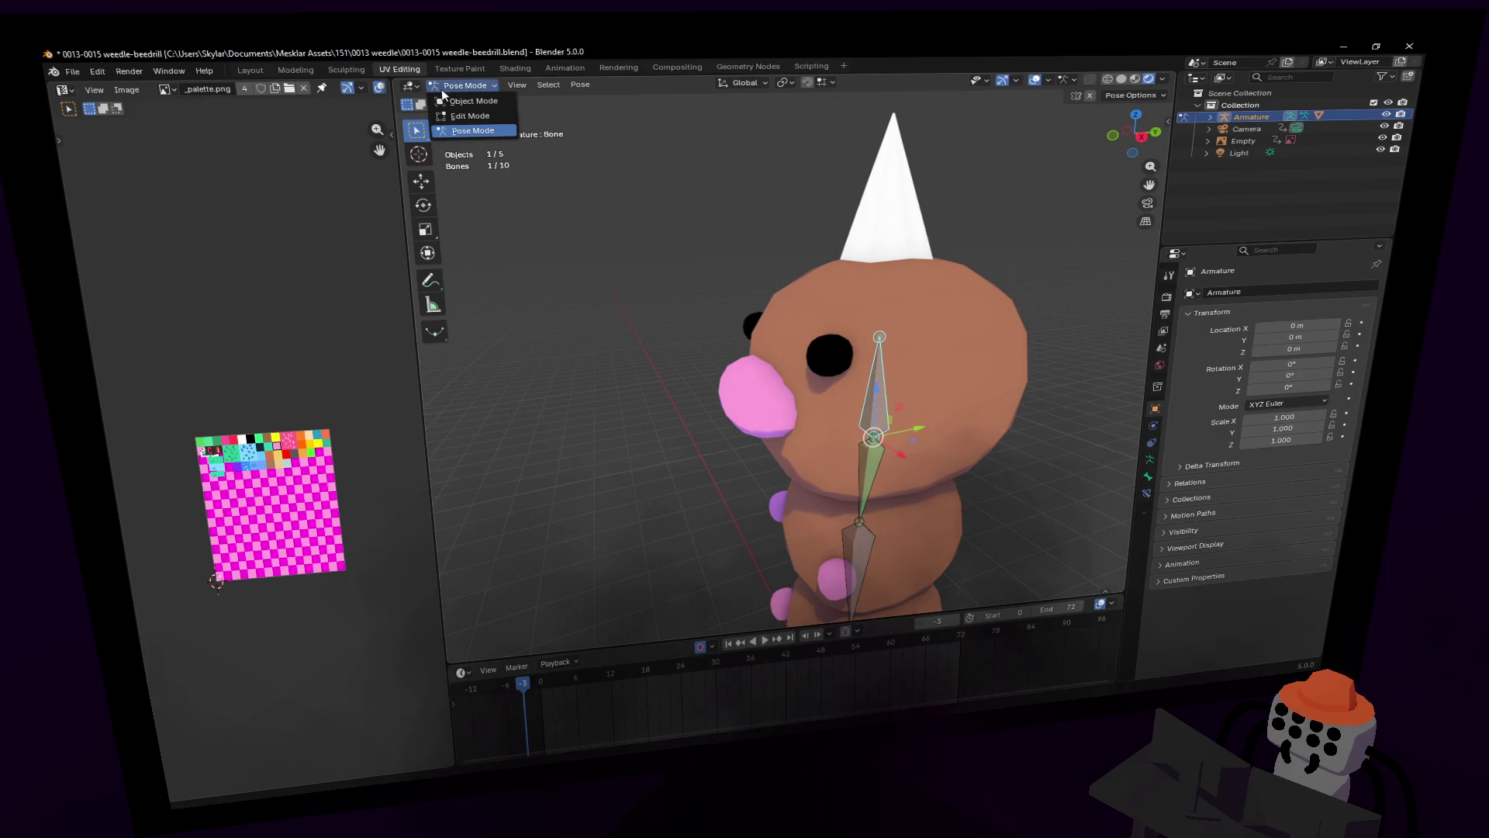
Step: Return to Object Mode, select the Weedle mesh, and enter Edit Mode
click(469, 101)
mouse_move(503, 150)
middle_down()
mouse_move(907, 357)
mouse_move(861, 343)
middle_up()
click(934, 338)
click(469, 85)
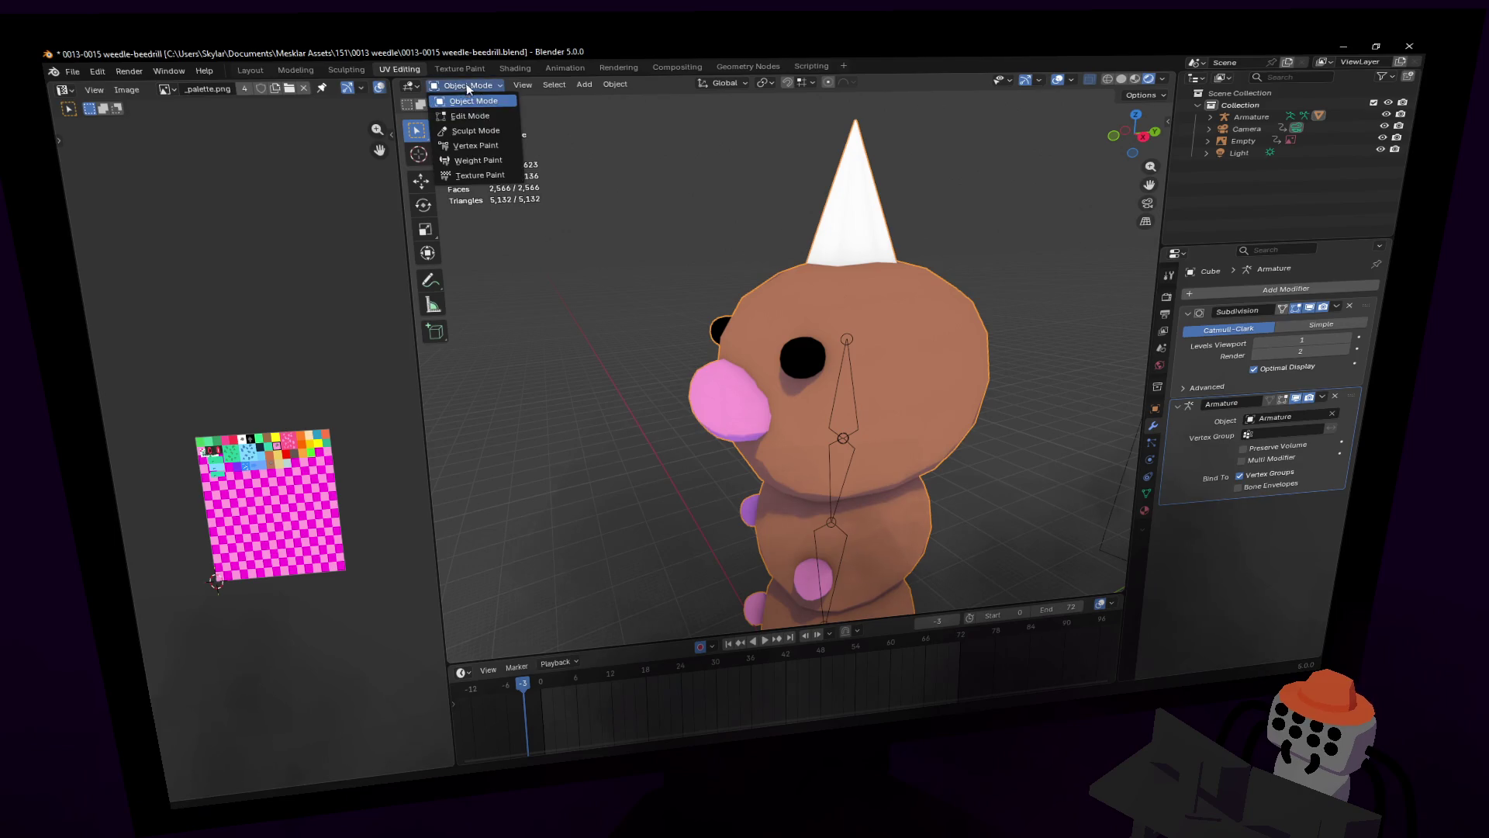
click(470, 116)
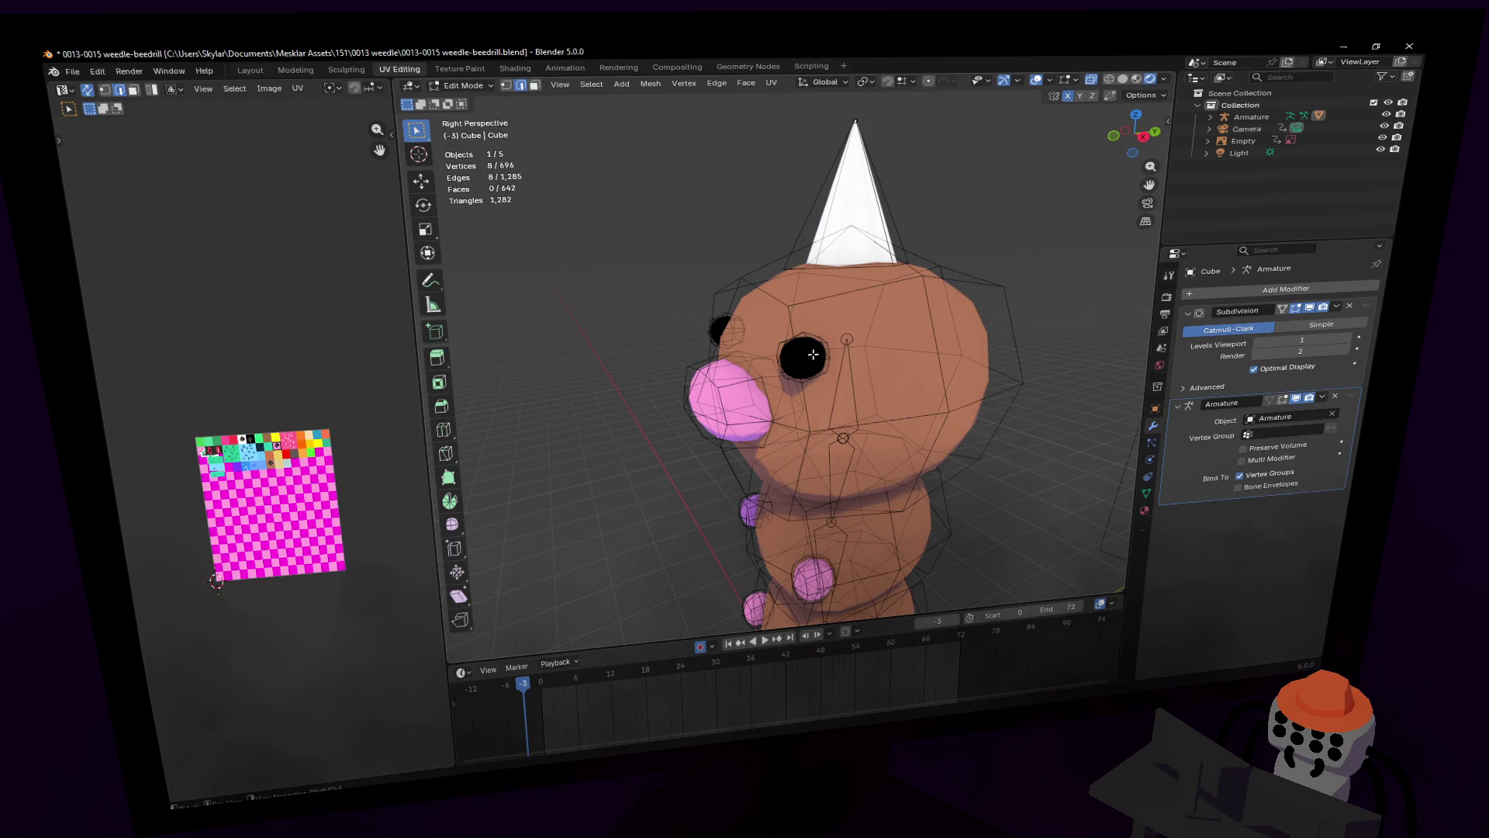
Step: Select the linked eyes, nose and horn parts of the mesh
key(l)
key(l)
key(l)
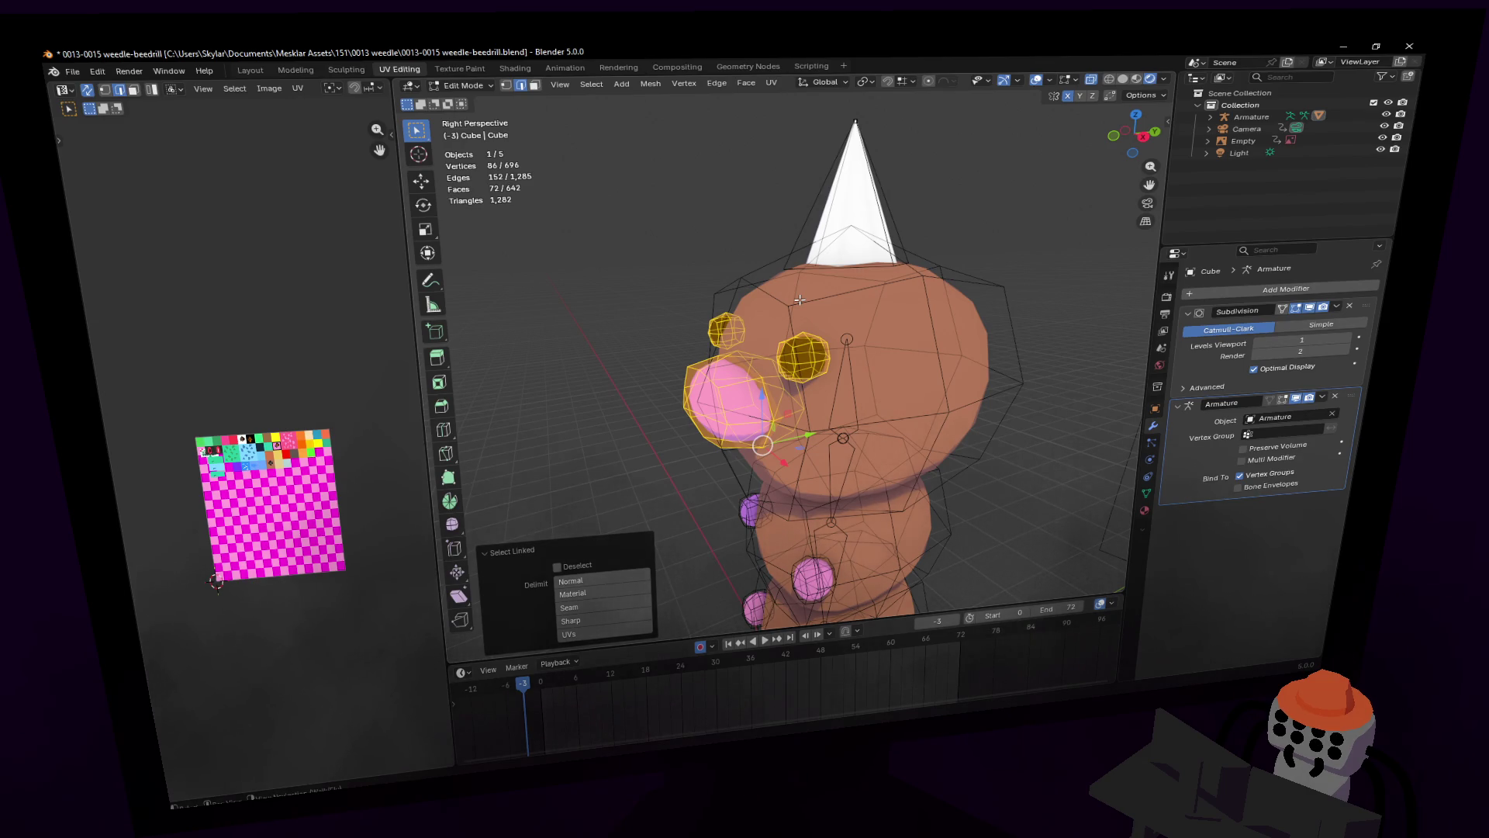
middle_drag(811, 290, 794, 251)
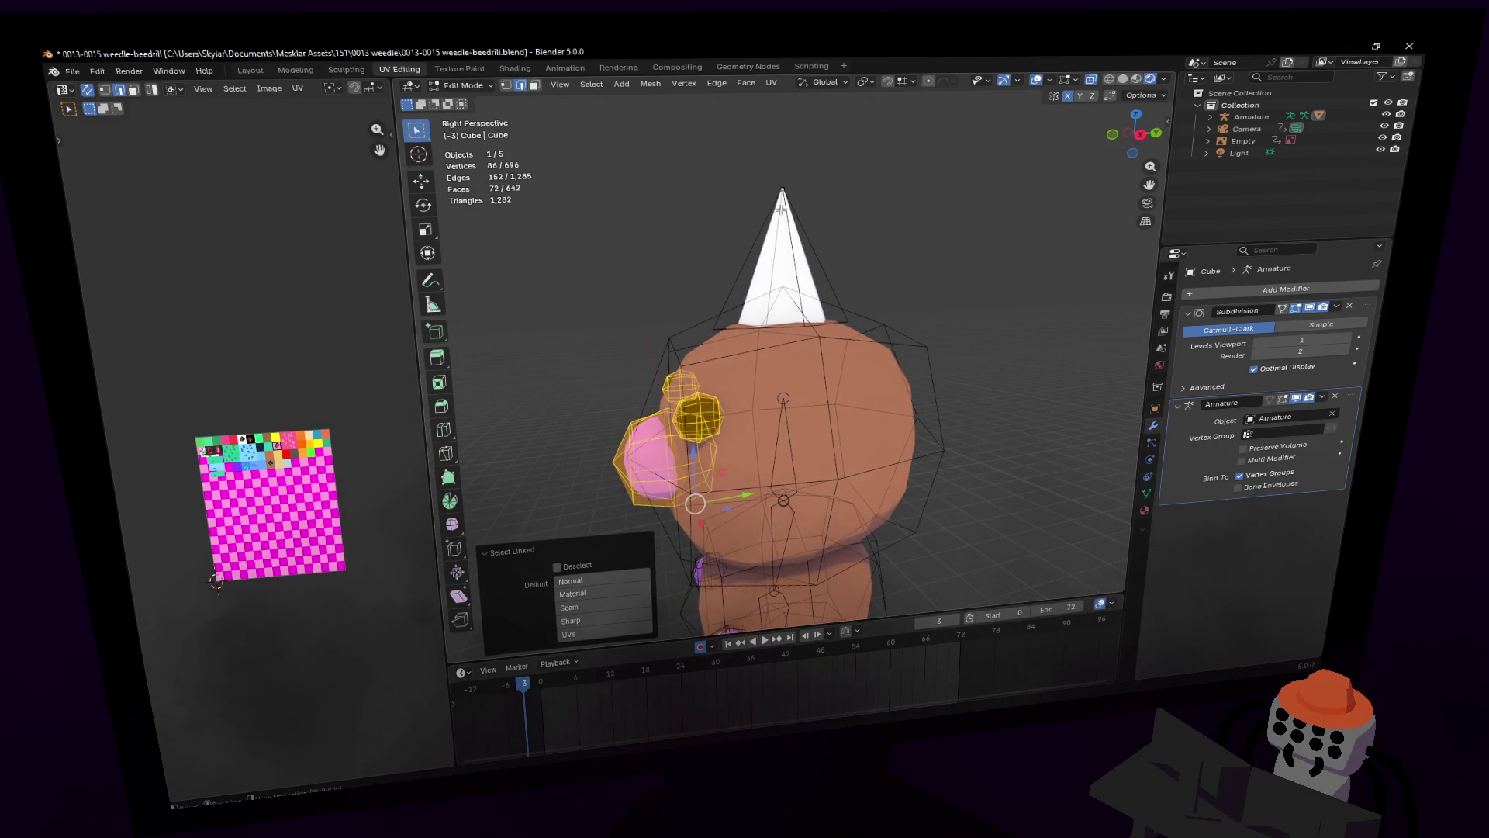
key(l)
key(shift+grave)
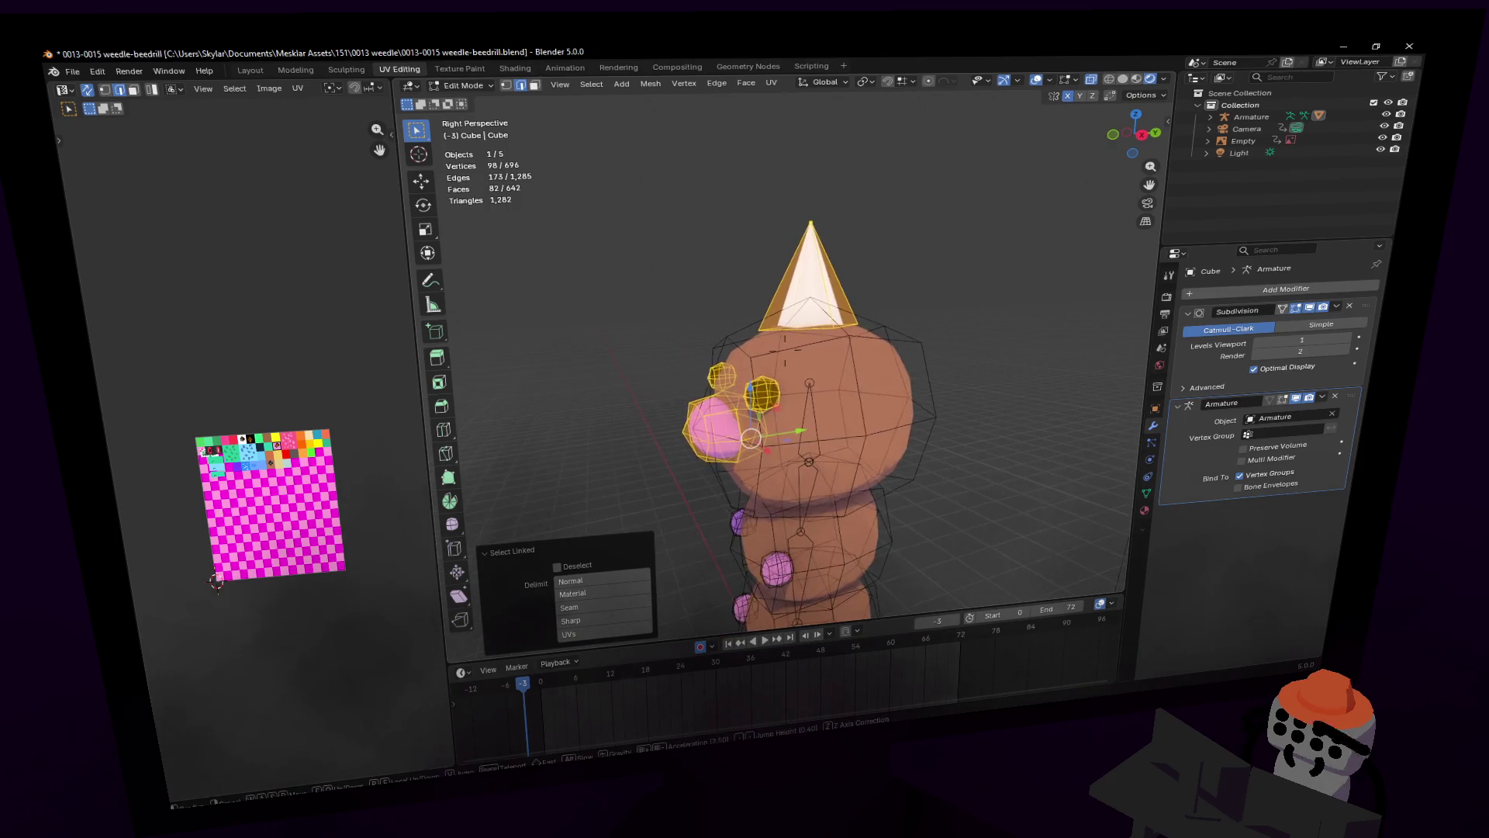
click(826, 266)
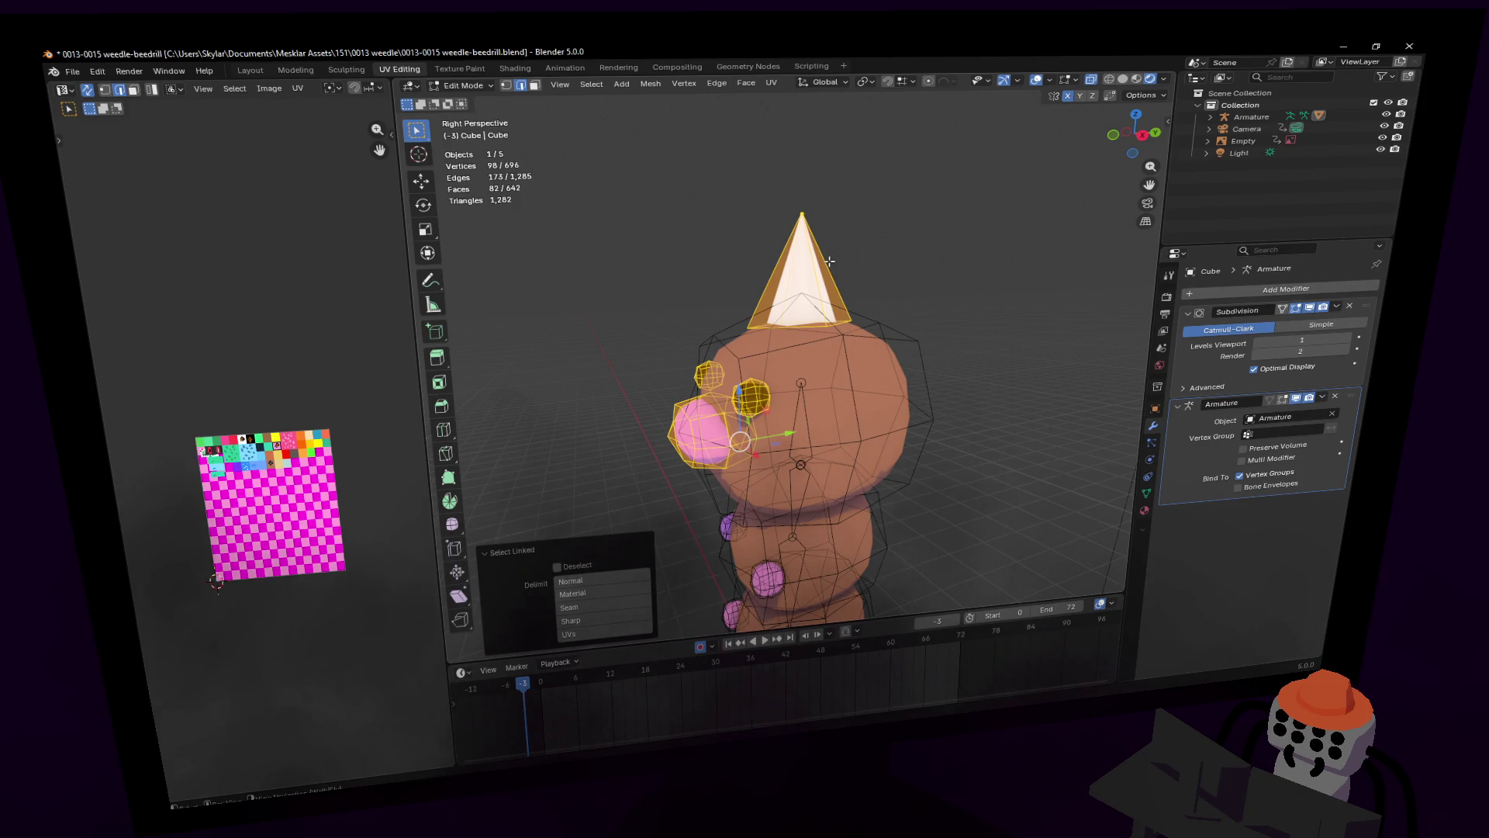
middle_drag(827, 266, 814, 300)
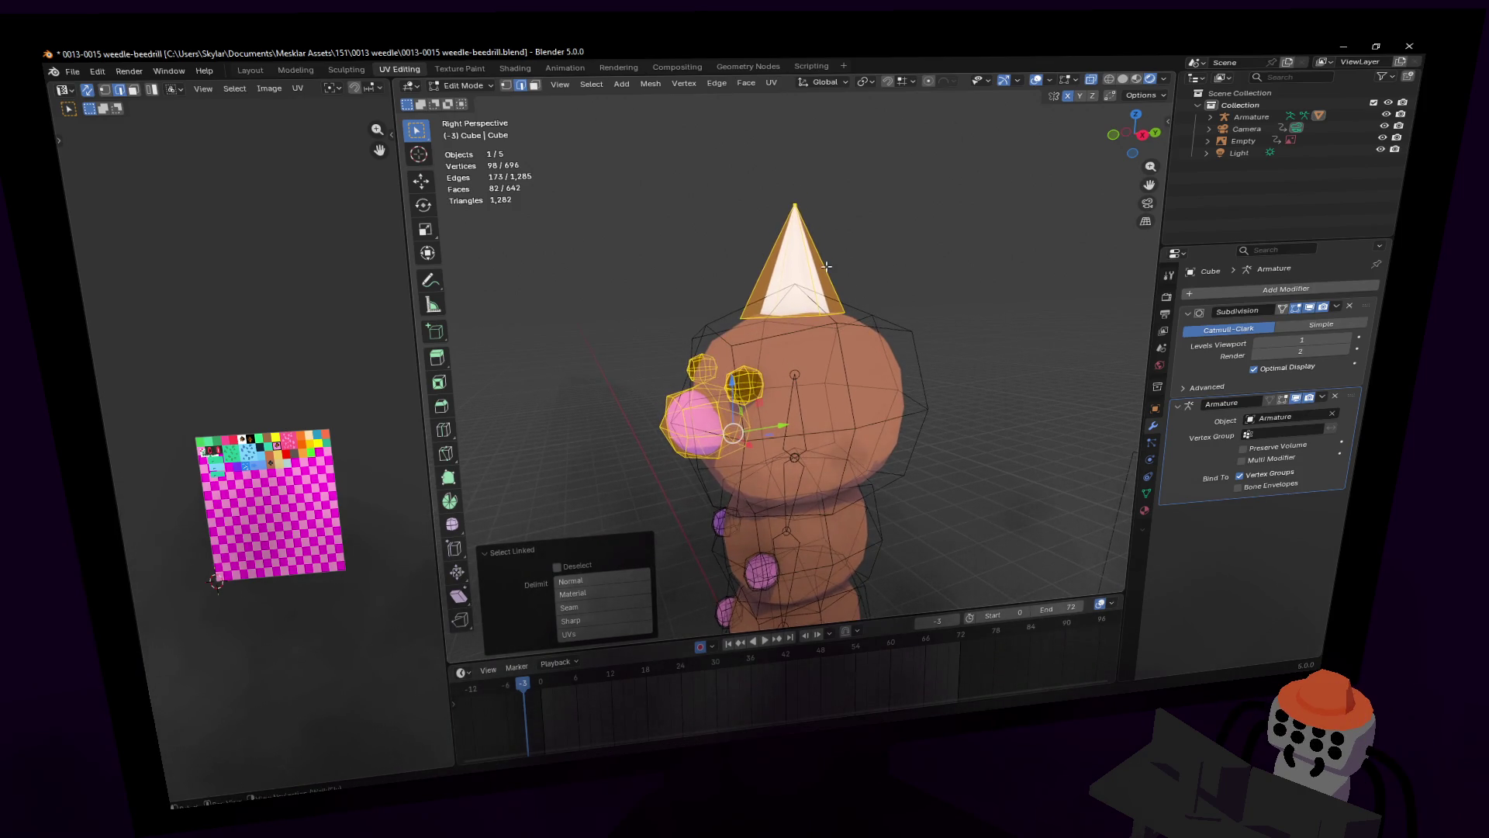
Step: Show the vertex groups Bone through Bone.009, then return to Object Mode and select the armature
click(1148, 492)
drag(1245, 388, 1244, 541)
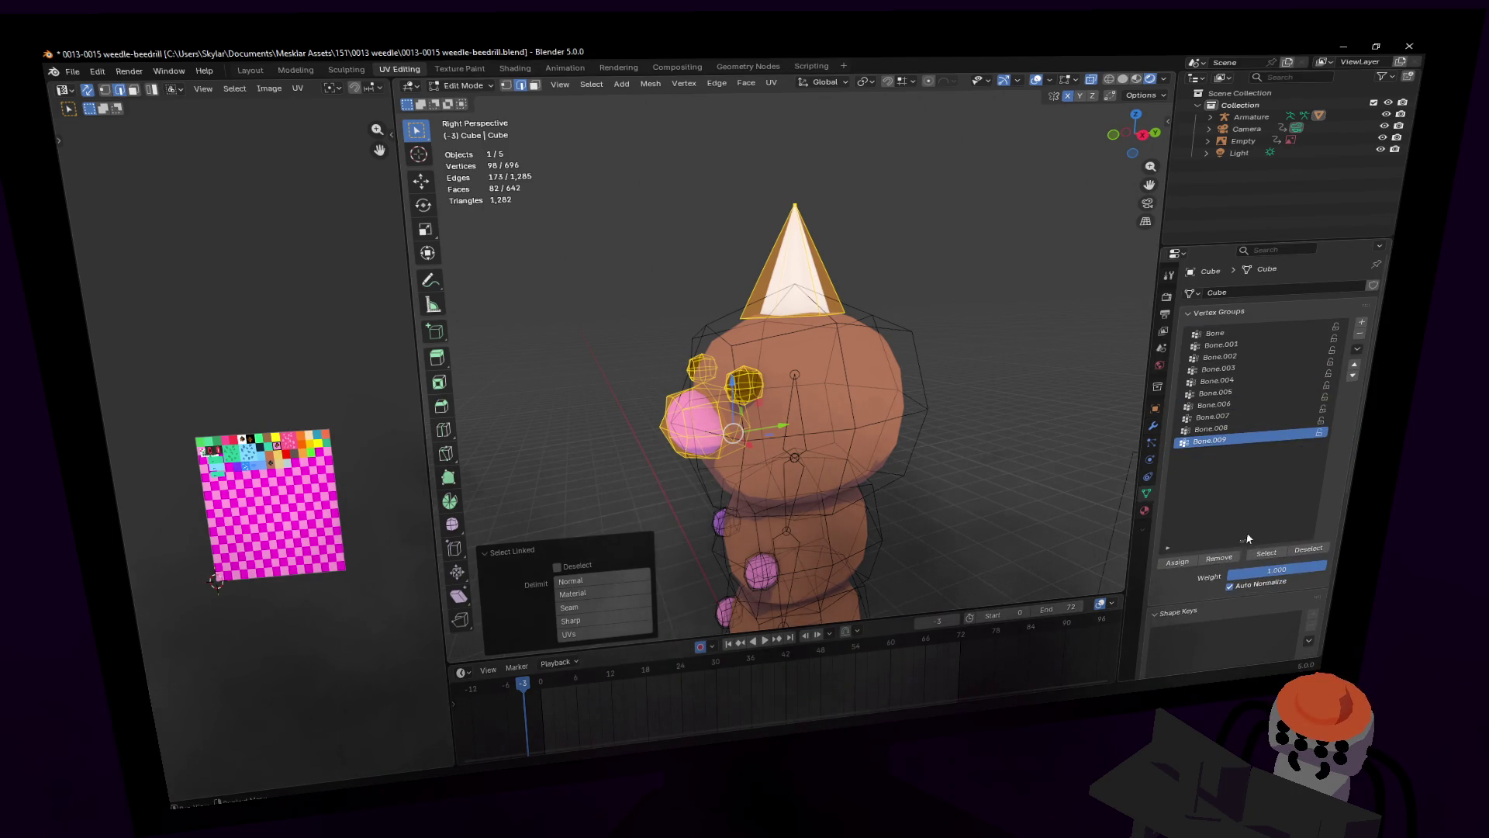
click(463, 85)
click(465, 103)
click(803, 411)
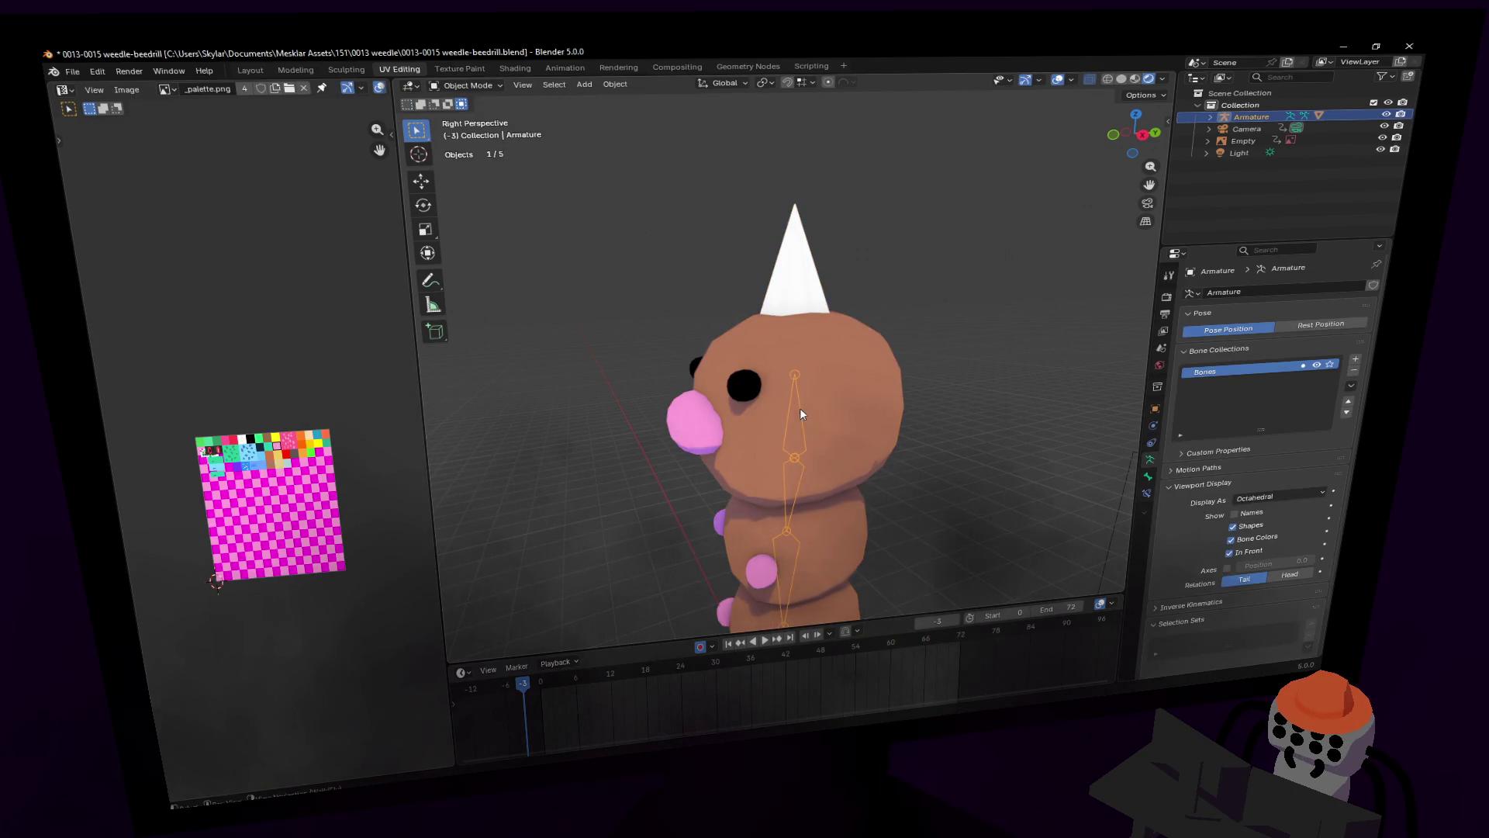
Step: Switch the armature to Pose Mode and rename the top bone 'head'
click(465, 85)
click(487, 137)
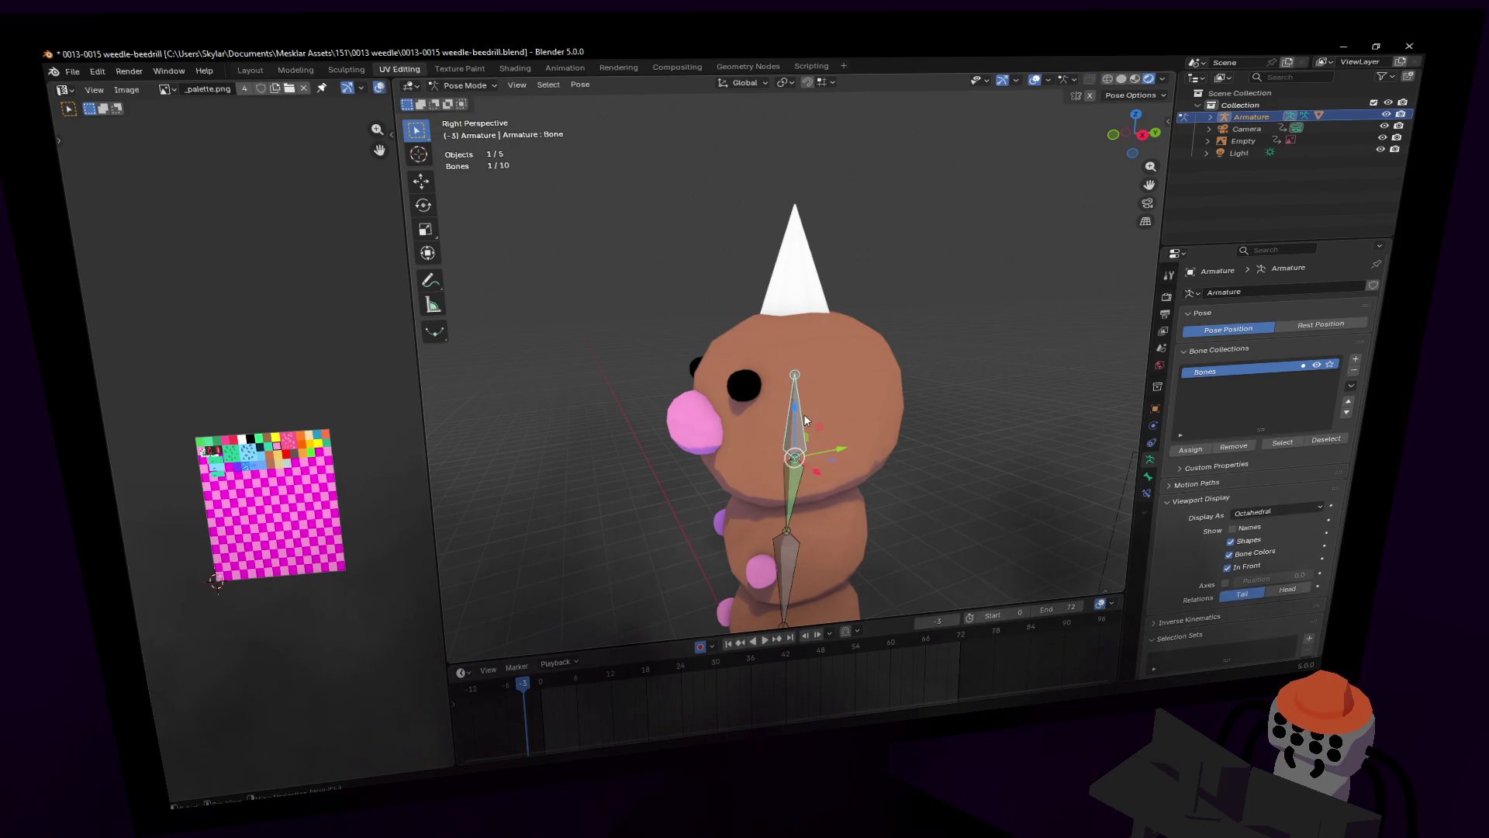
click(1155, 478)
click(1265, 287)
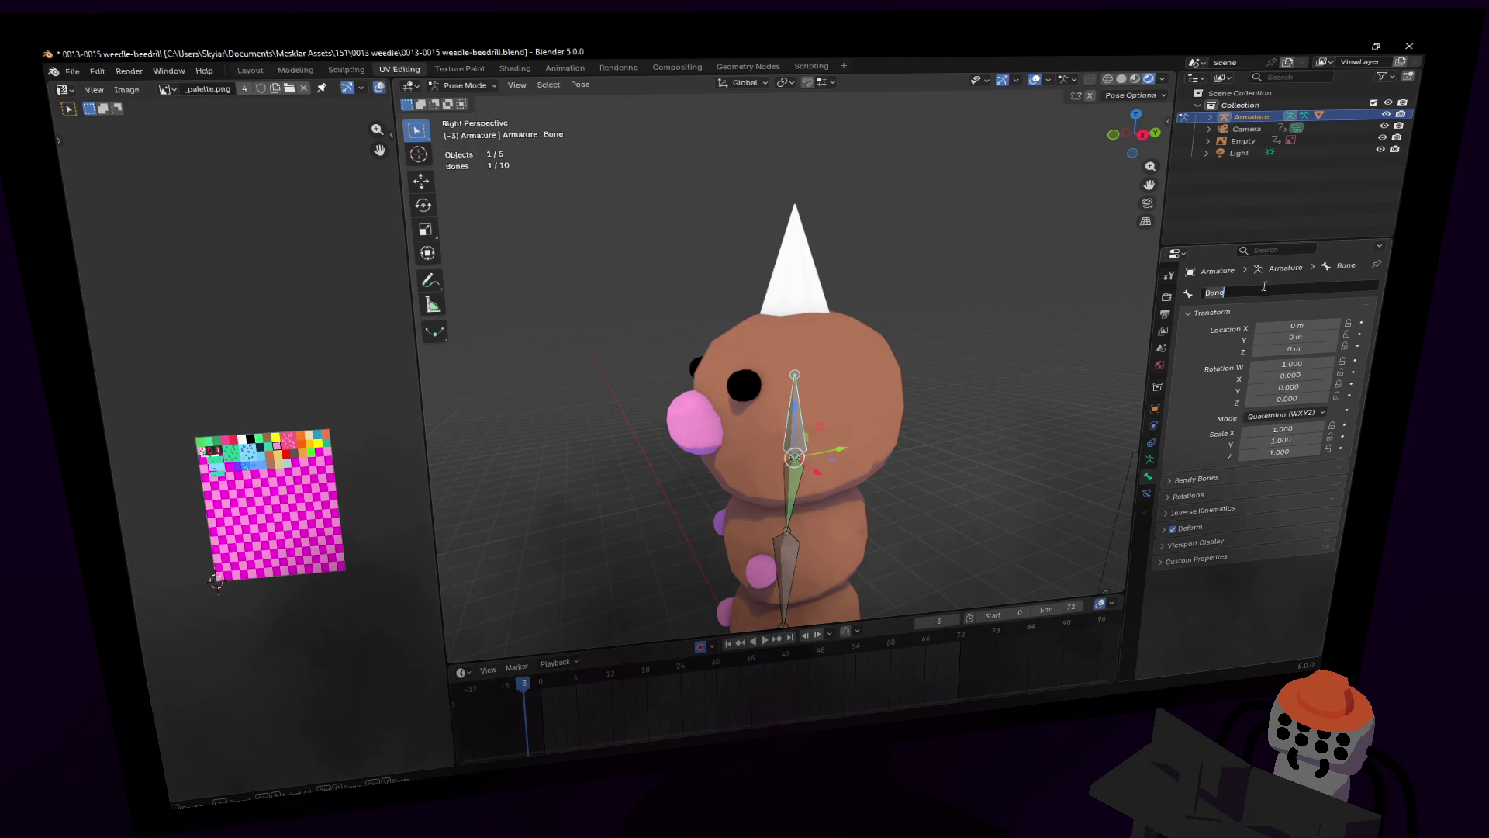
text(head)
key(Return)
Step: Rename the bone below the head 'neck'
shift+middle_drag(846, 468, 851, 360)
click(809, 388)
click(1223, 291)
text(neck)
key(Return)
Step: Rename the next bone down, Bone.002, to 'body1'
shift+middle_drag(818, 367, 810, 283)
click(781, 370)
click(1318, 287)
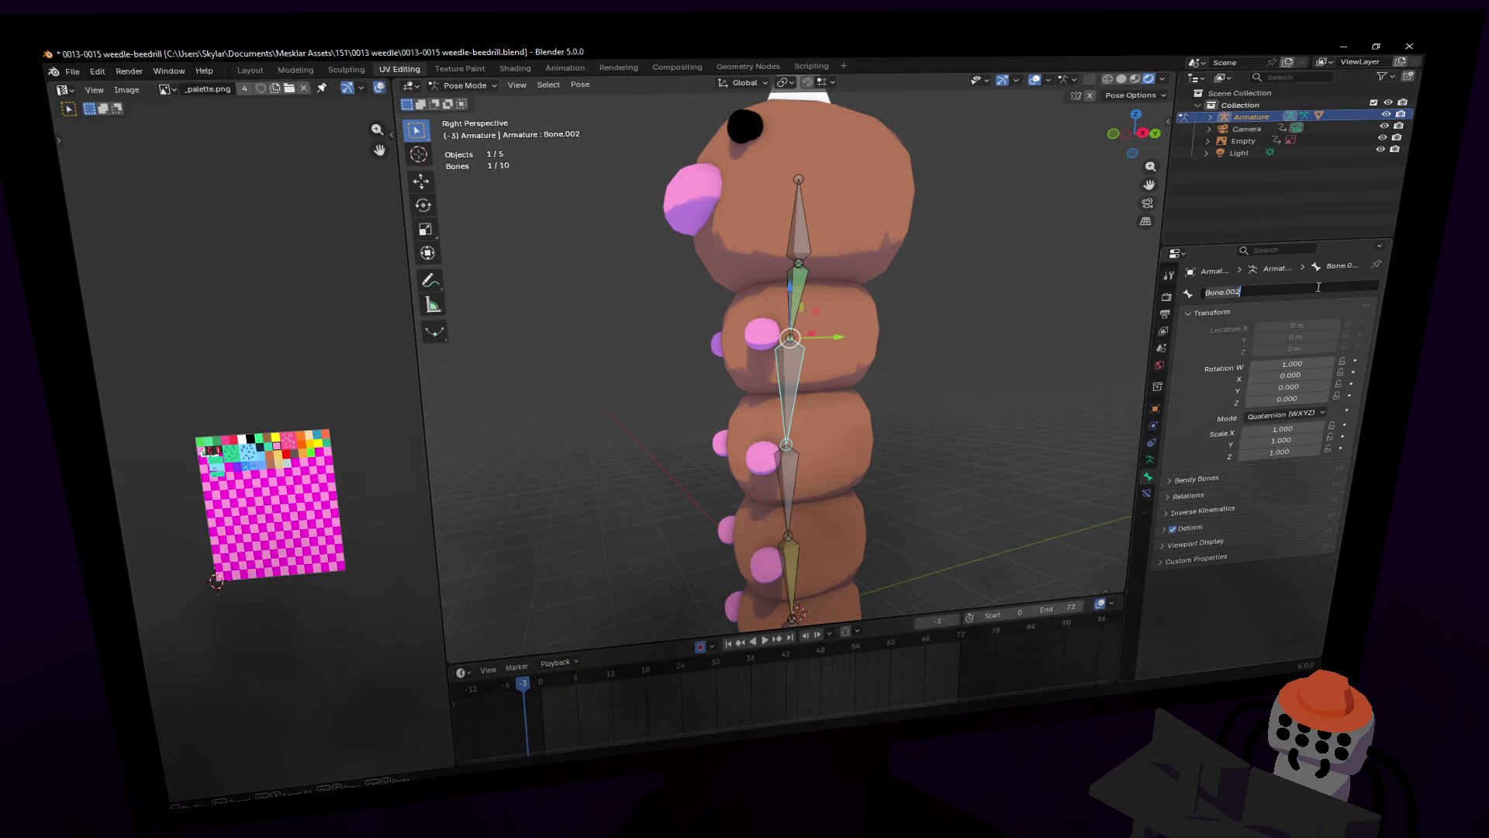
text(spin)
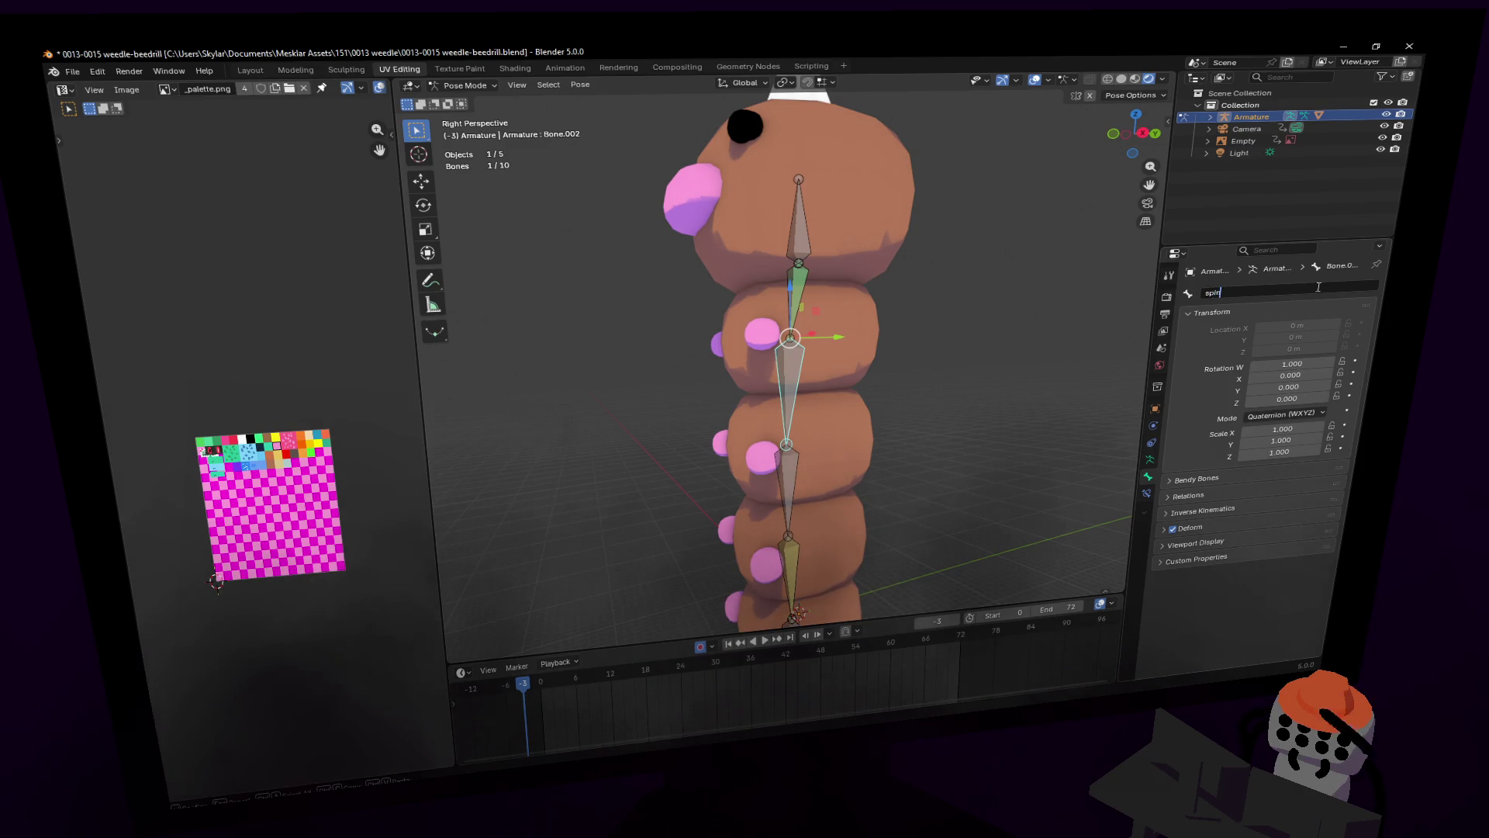
key(BackSpace)
key(BackSpace)
key(BackSpace)
text(body1)
key(Return)
Step: Rename the bone at the head end of the rig to 'body1'
shift+middle_drag(868, 458, 864, 353)
mouse_move(806, 161)
shift+middle_down()
mouse_move(805, 376)
mouse_move(804, 289)
shift+middle_up()
click(803, 289)
double_click(1231, 291)
text(body)
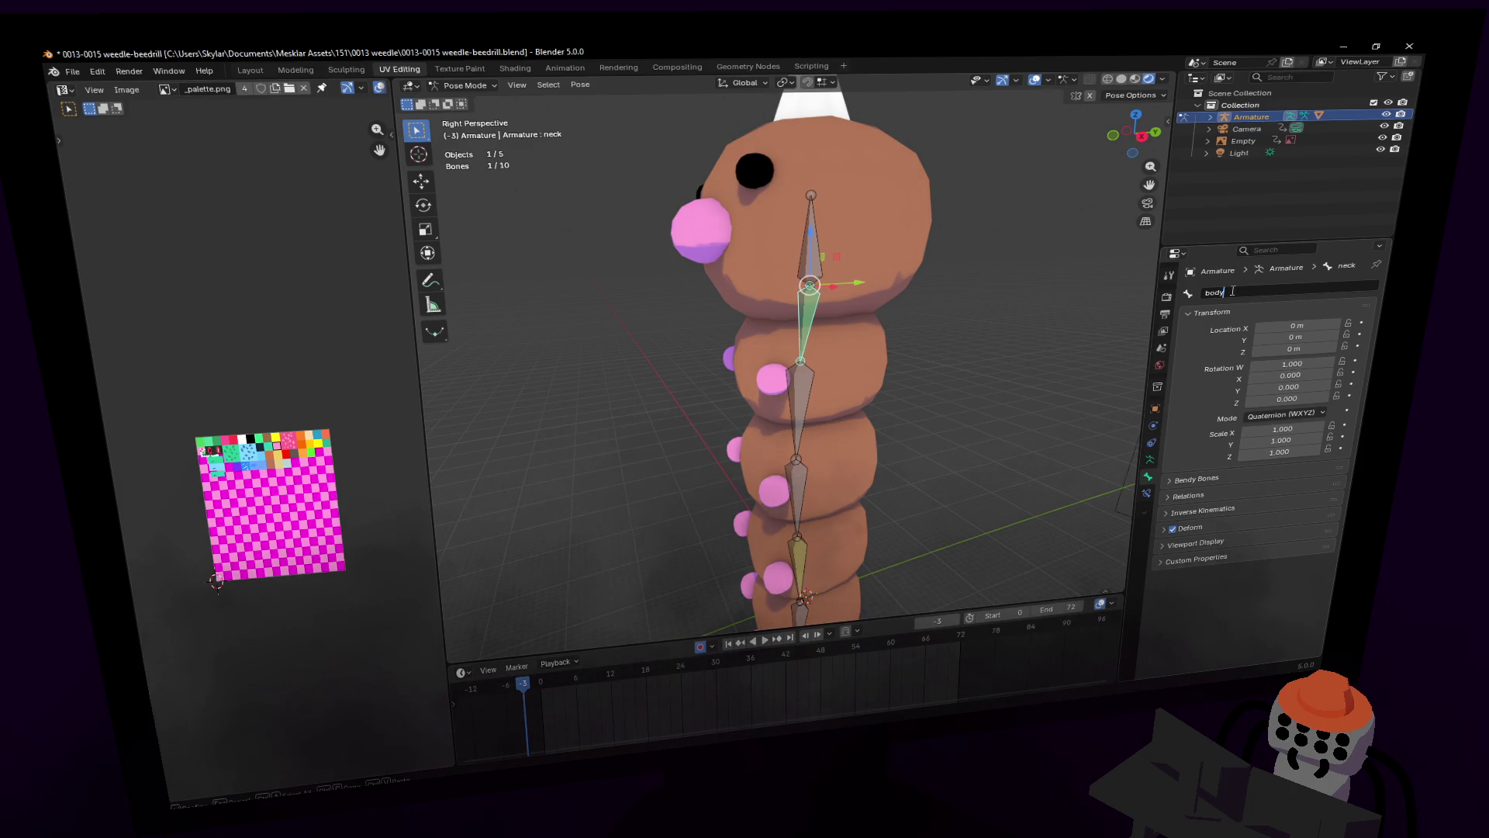
text(1)
key(Return)
Step: Rename the body1 bone further down the spine to 'body2'
shift+middle_drag(934, 335, 934, 287)
click(788, 352)
click(1252, 293)
key(End)
key(BackSpace)
text(2)
key(Return)
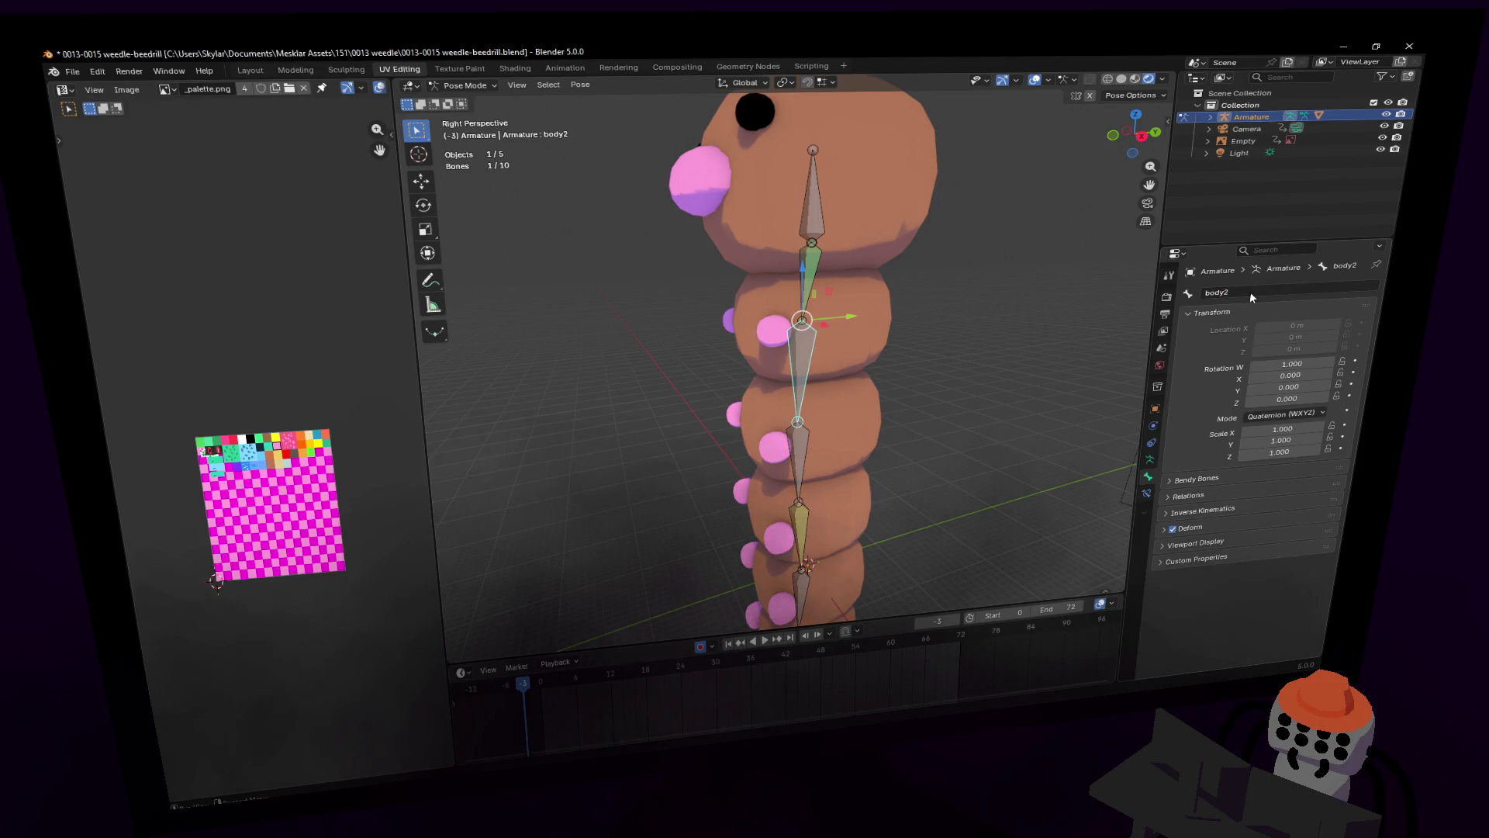
key(shift+grave)
click(909, 316)
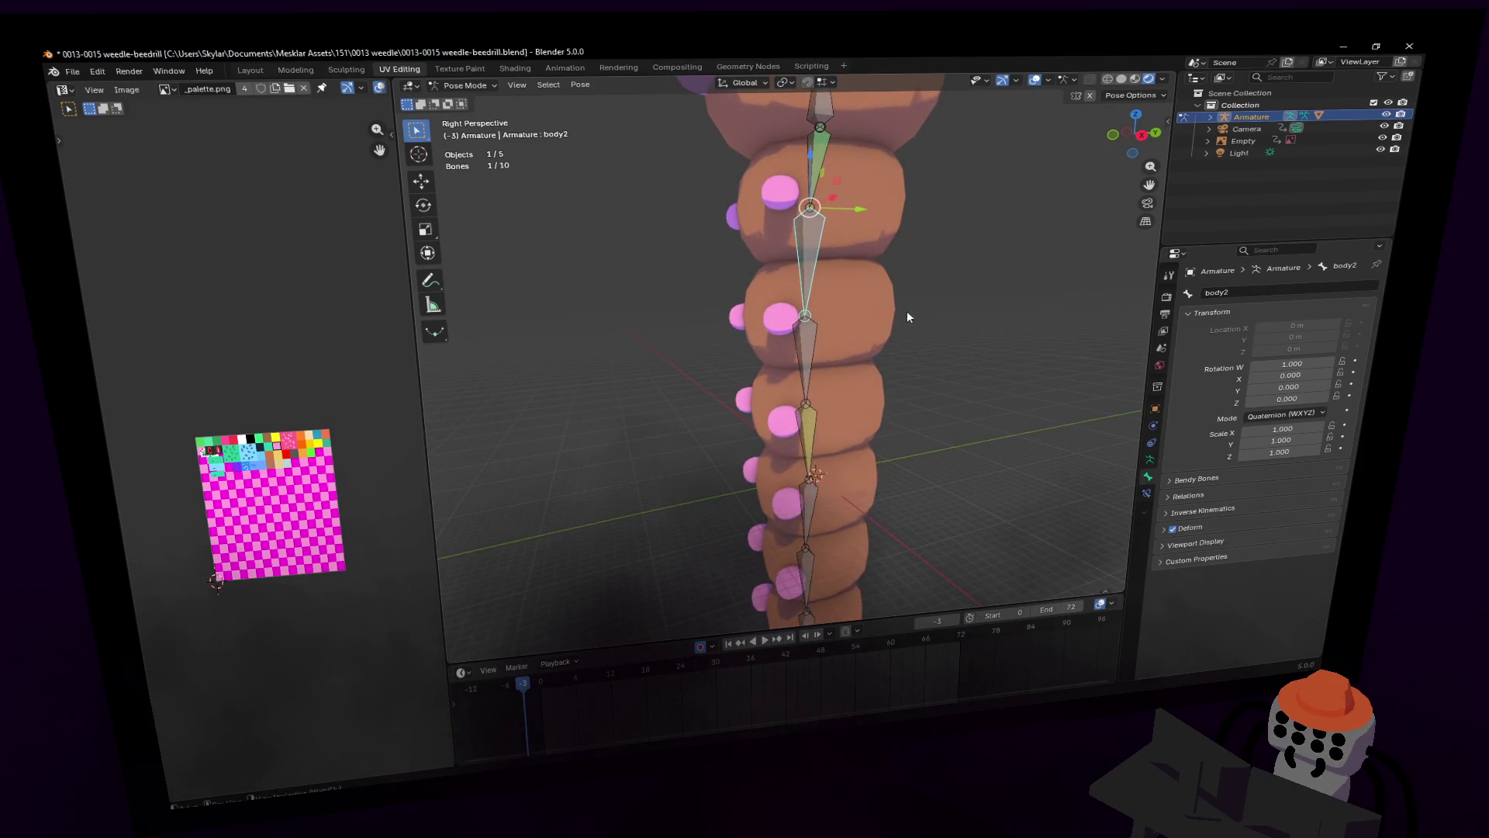
Step: Rename Bone.003 to 'body3' and Bone.004 to 'body4'
click(802, 349)
click(1259, 293)
text(bo)
key(Return)
click(812, 431)
click(1273, 289)
text(b)
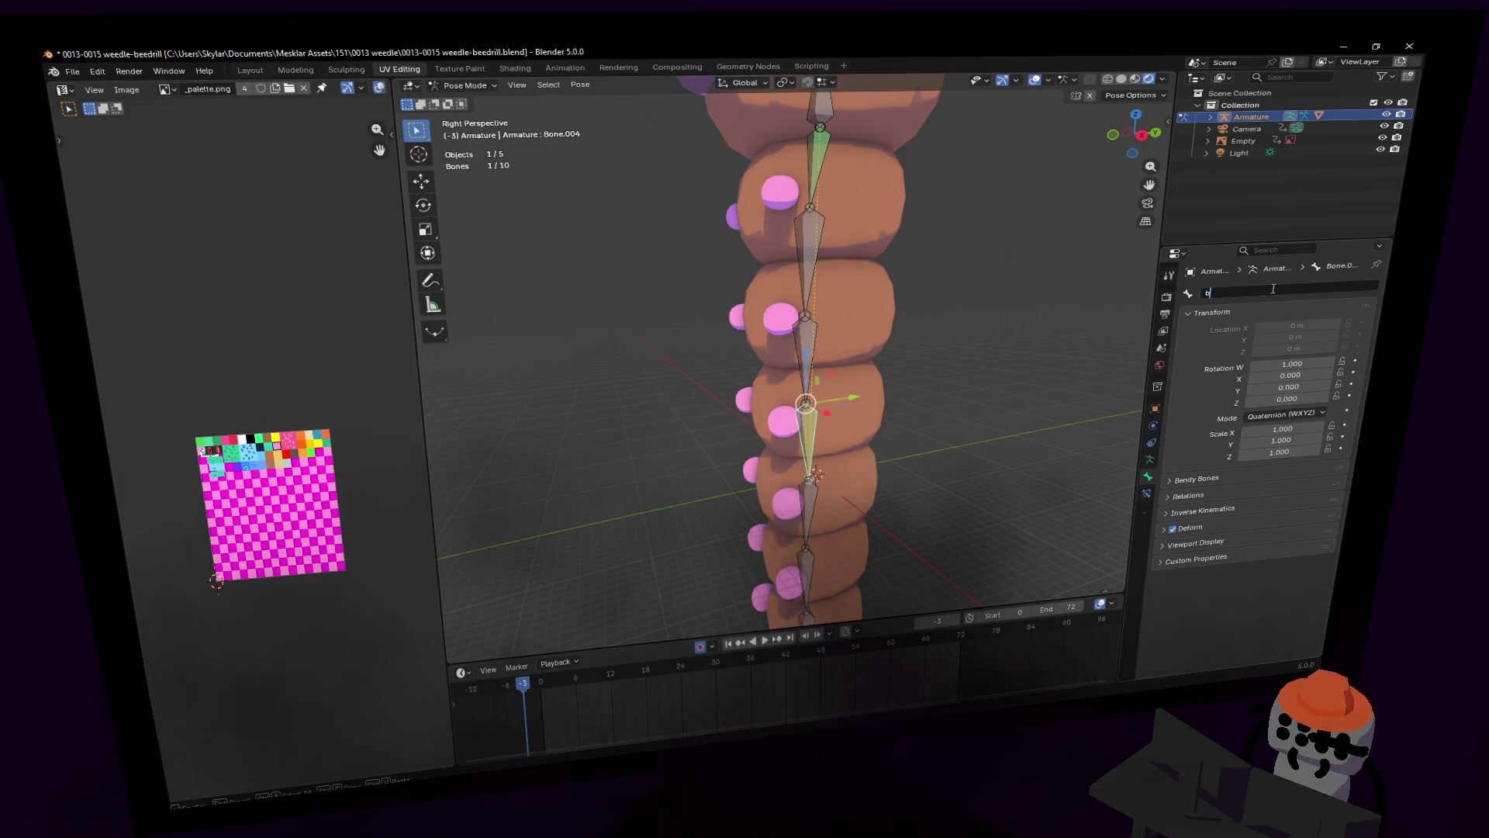
text(ody4)
key(Return)
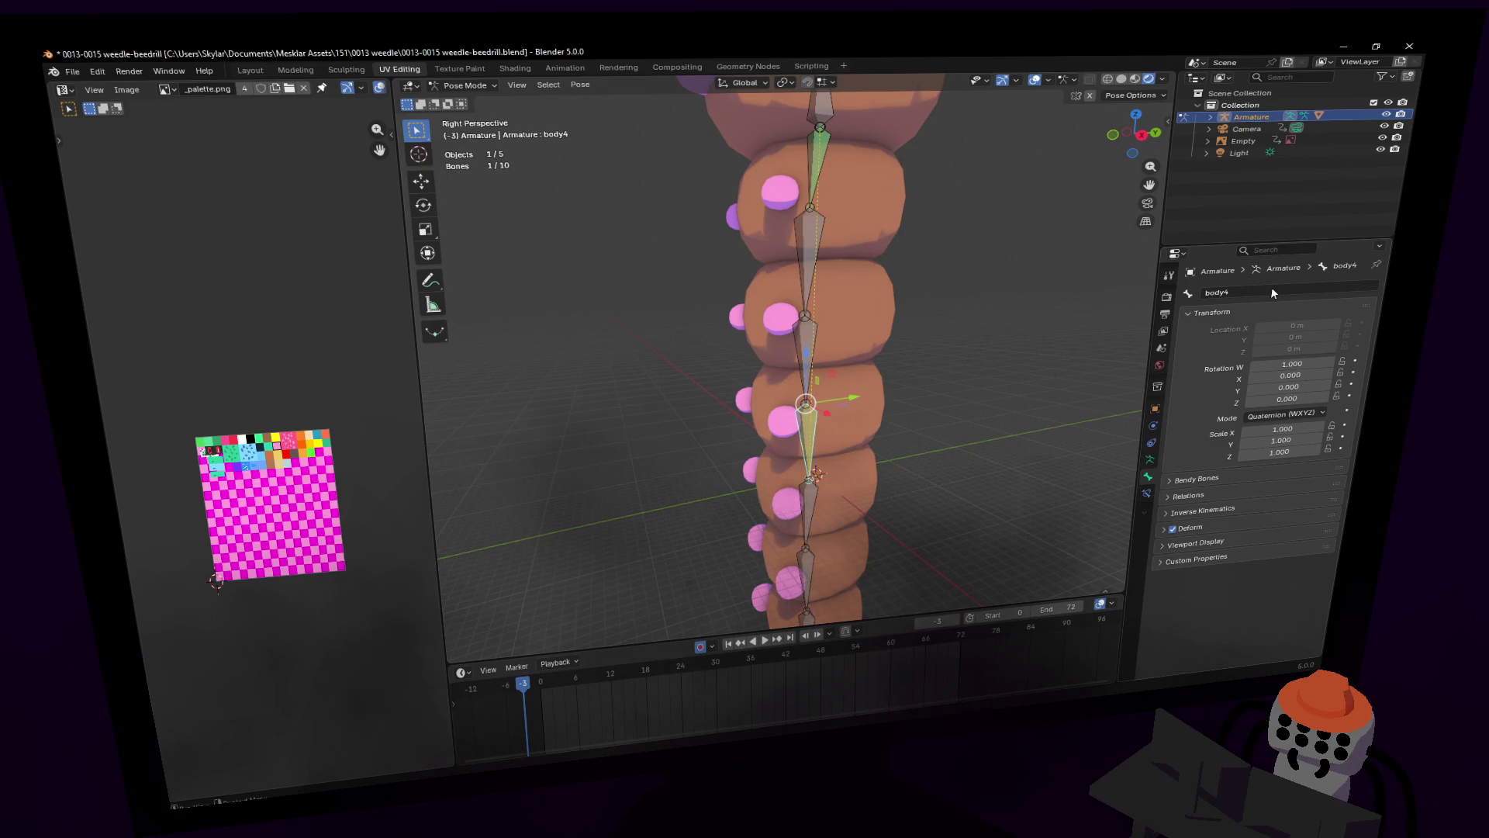
Step: Rename Bone.005 to 'body5'
shift+middle_drag(837, 380, 841, 296)
click(826, 349)
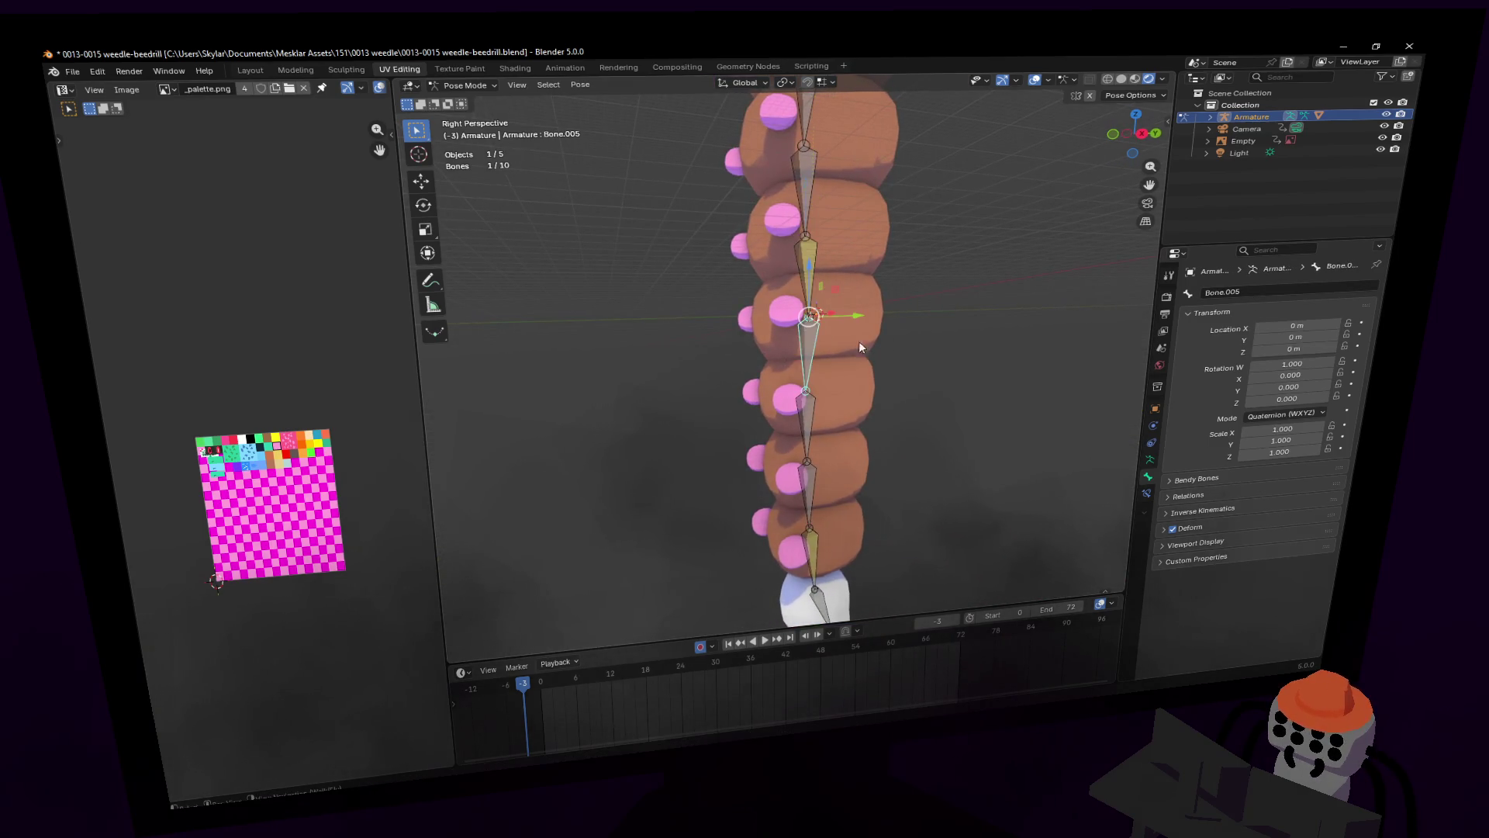
click(1266, 289)
text(body)
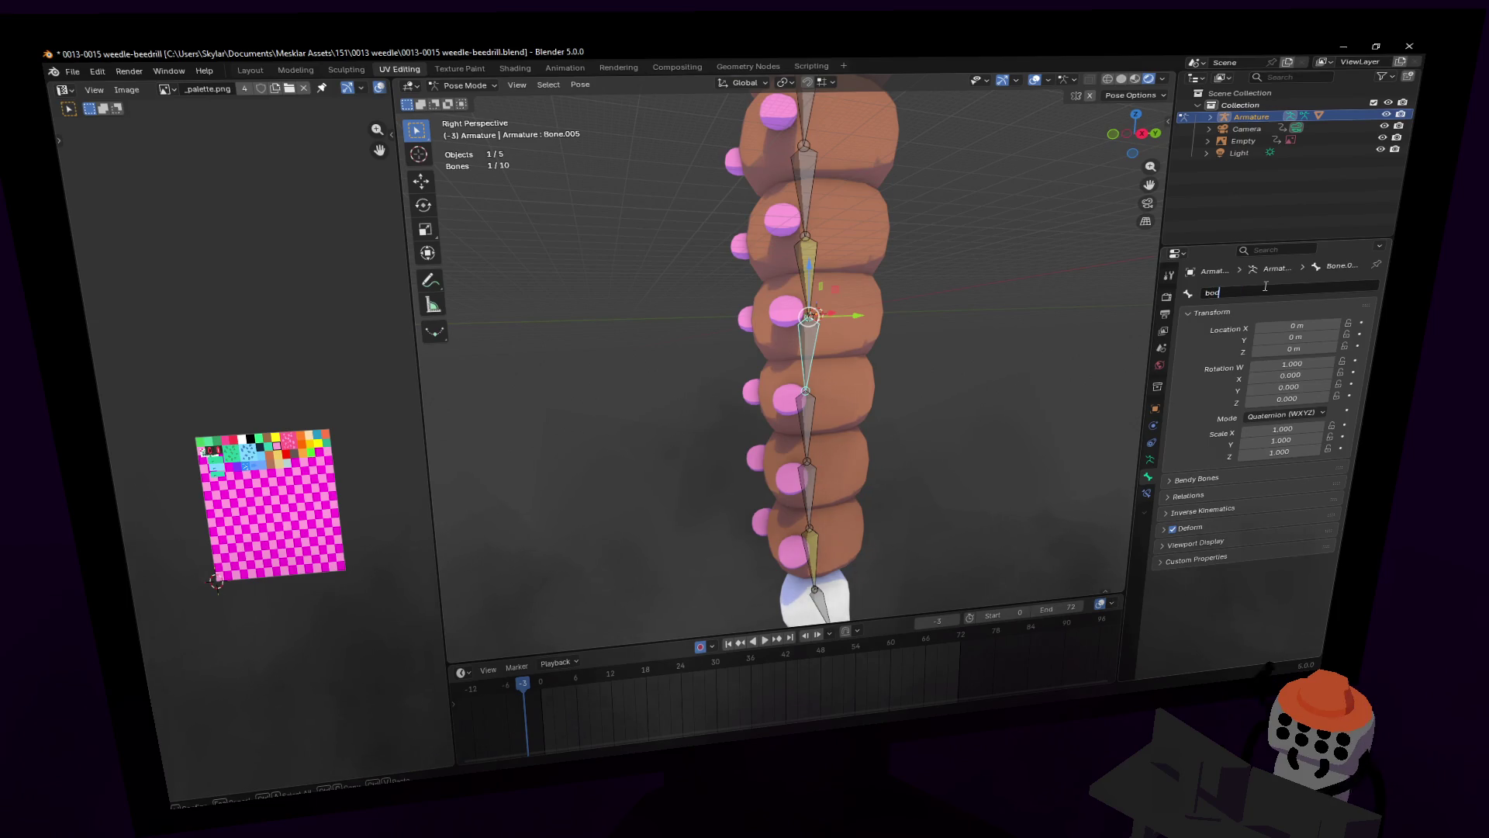
key(Return)
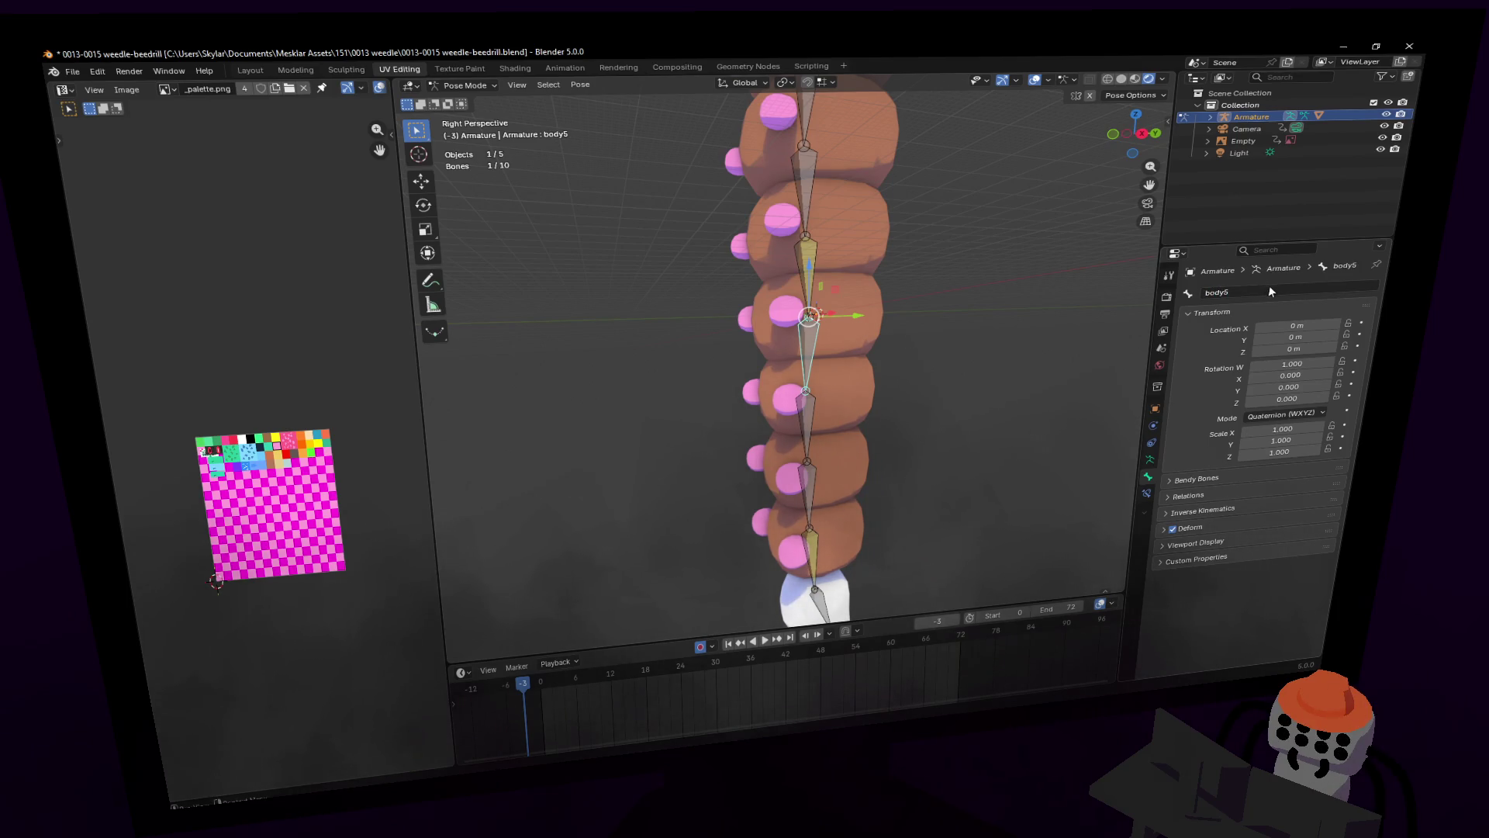
Step: Rename Bone.006 to 'body6', correcting the accidental 'body5.001' name
middle_drag(807, 326, 835, 352)
click(848, 357)
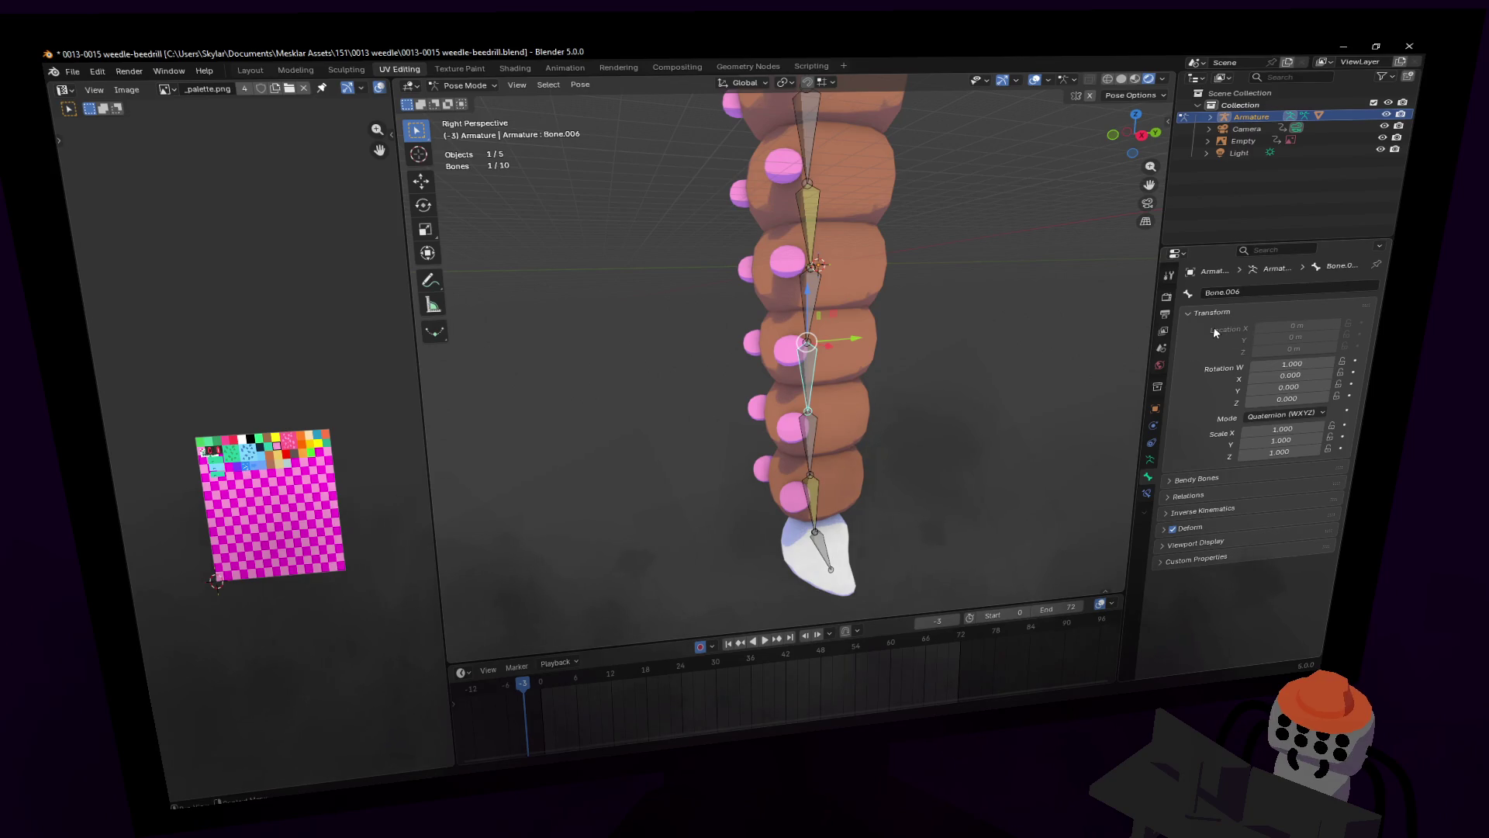
click(1278, 290)
text(body5)
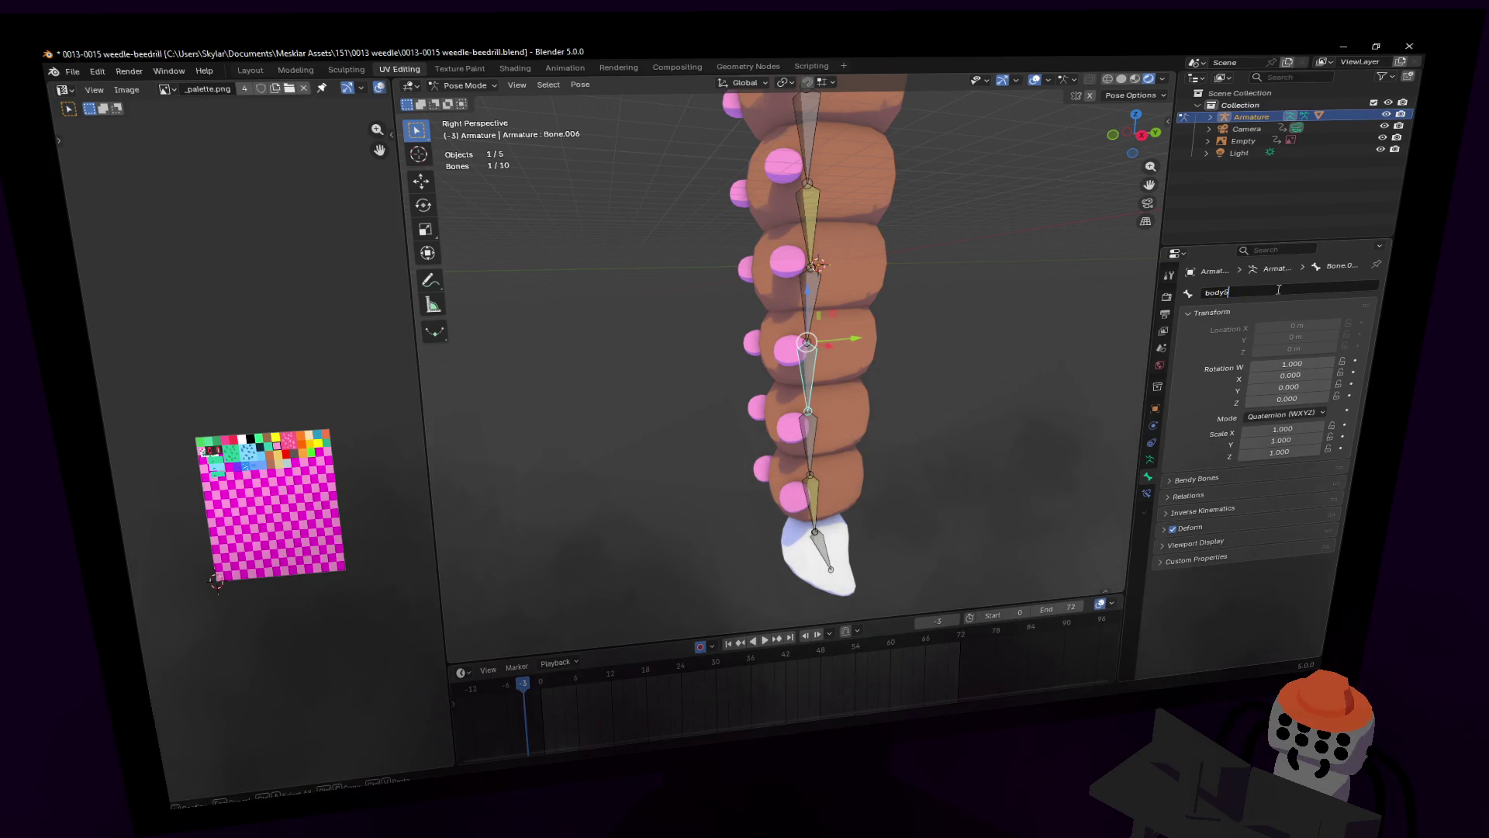
key(Return)
click(1278, 291)
text(body6)
key(Return)
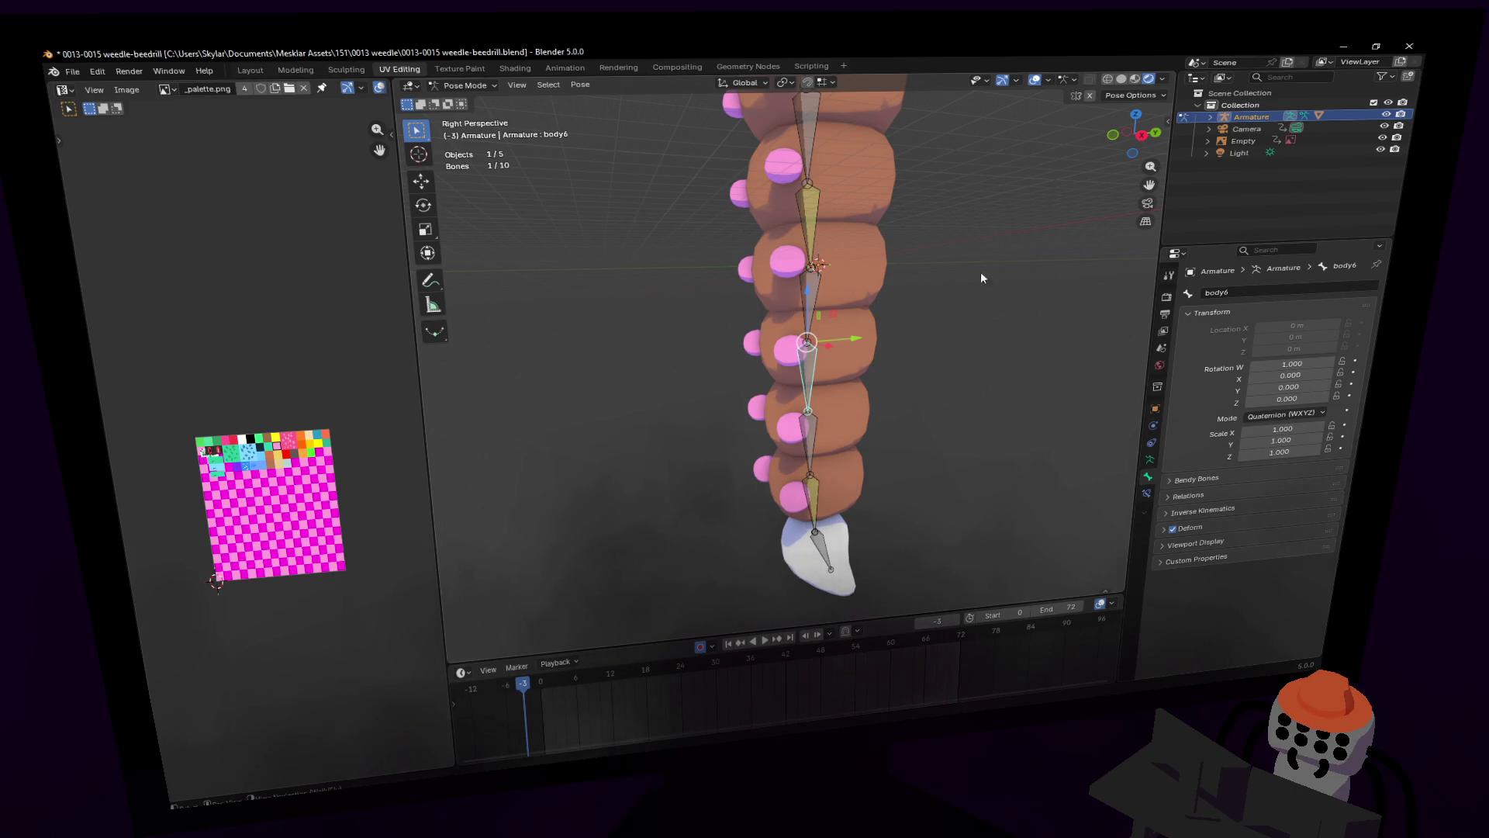
Step: Rename Bone.007 to 'body7'
click(812, 288)
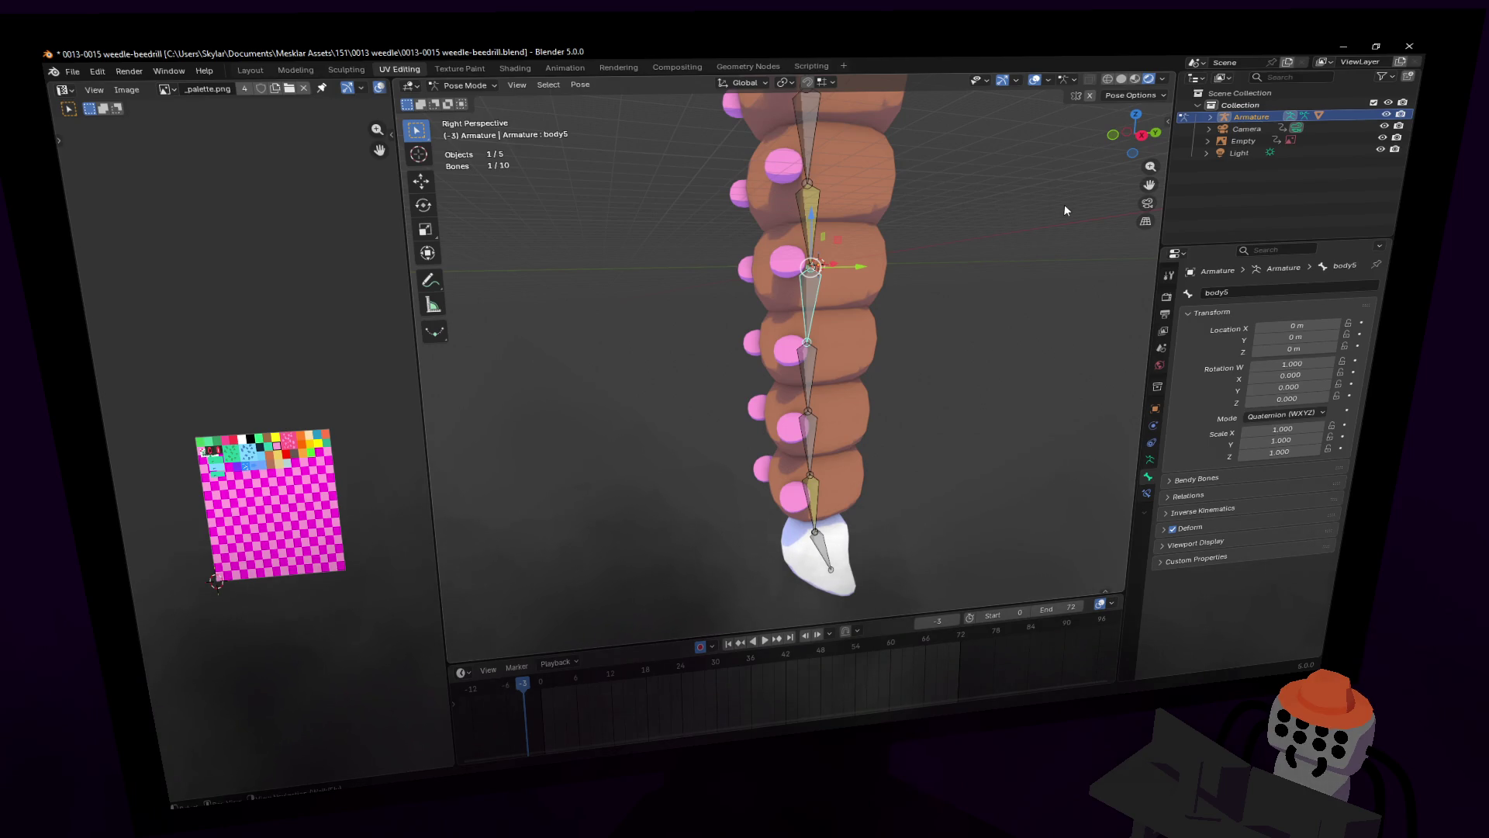
key(shift+grave)
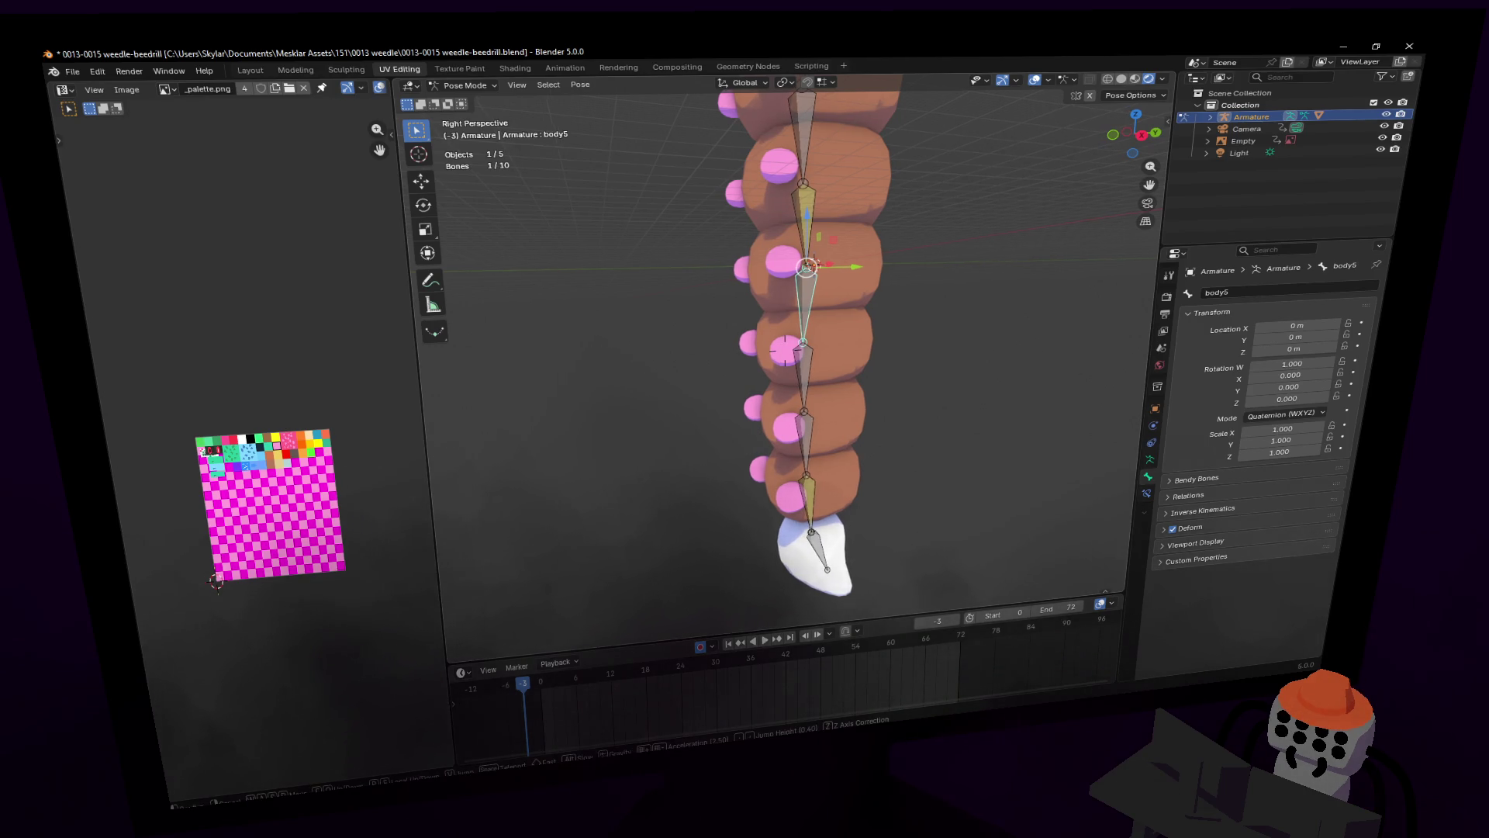
key(Escape)
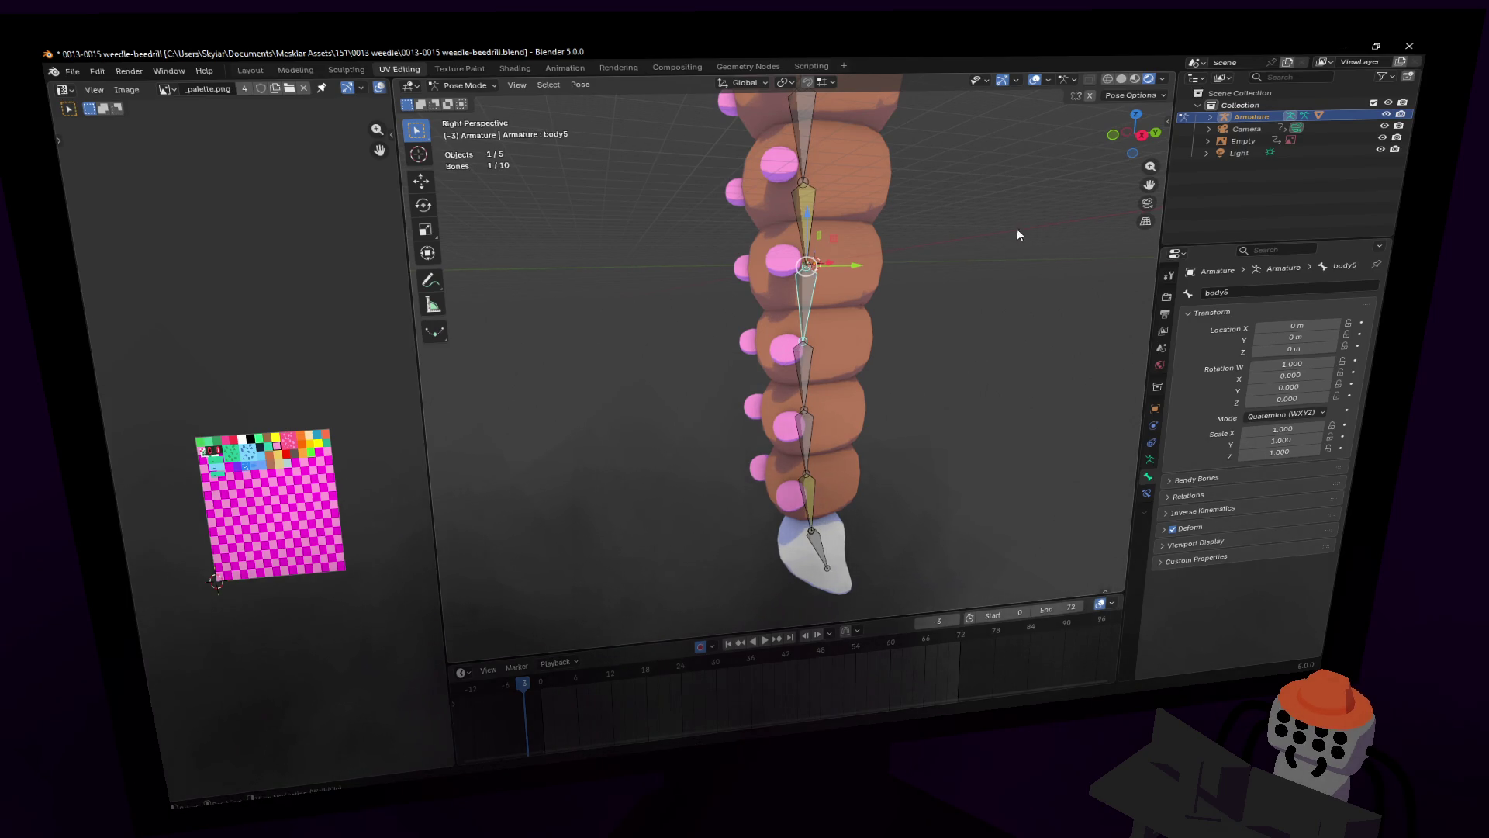
key(bracketright)
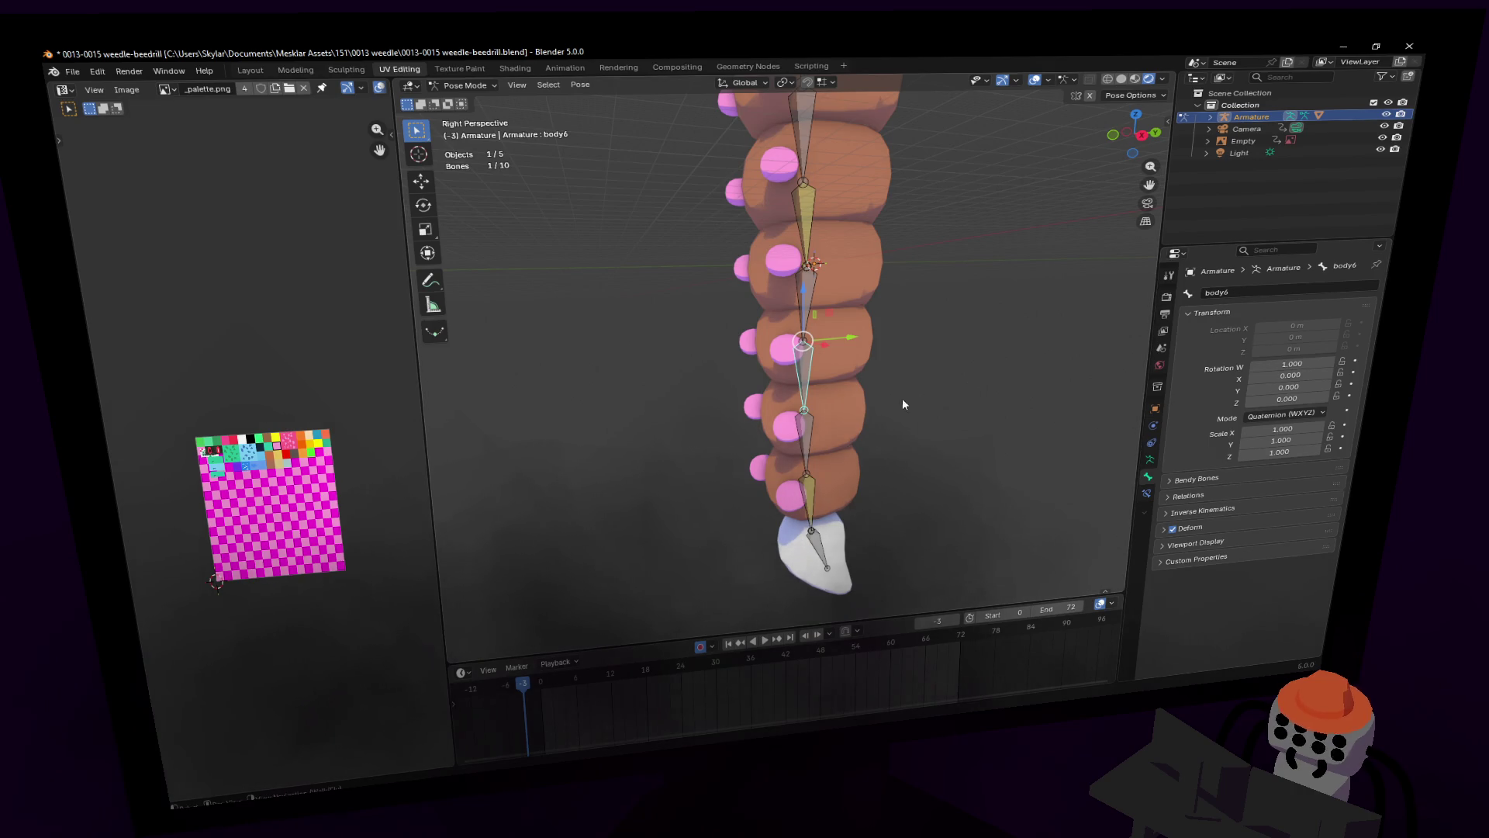
click(808, 430)
click(1293, 290)
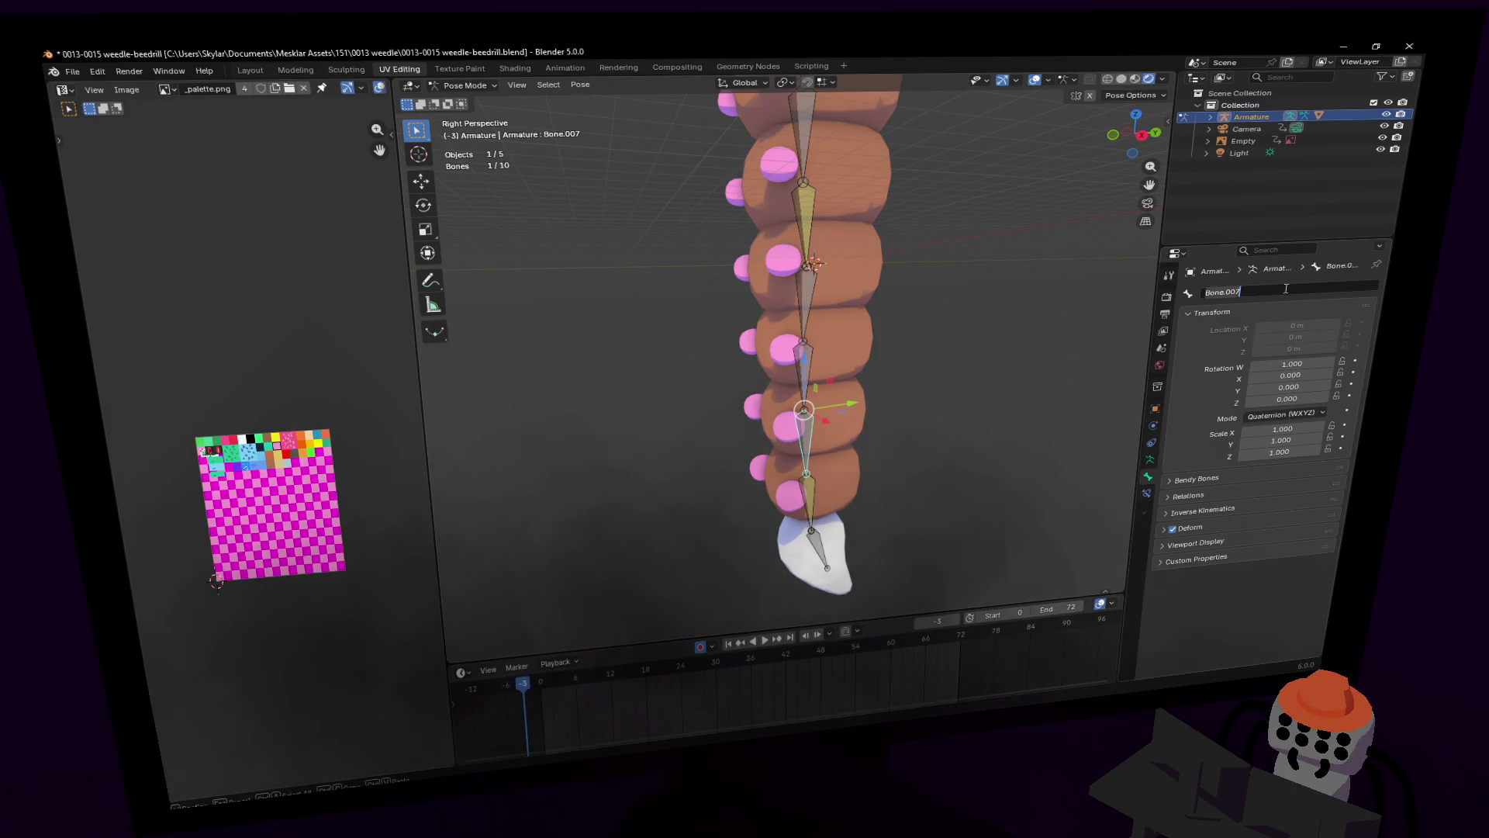
text(body7)
key(Return)
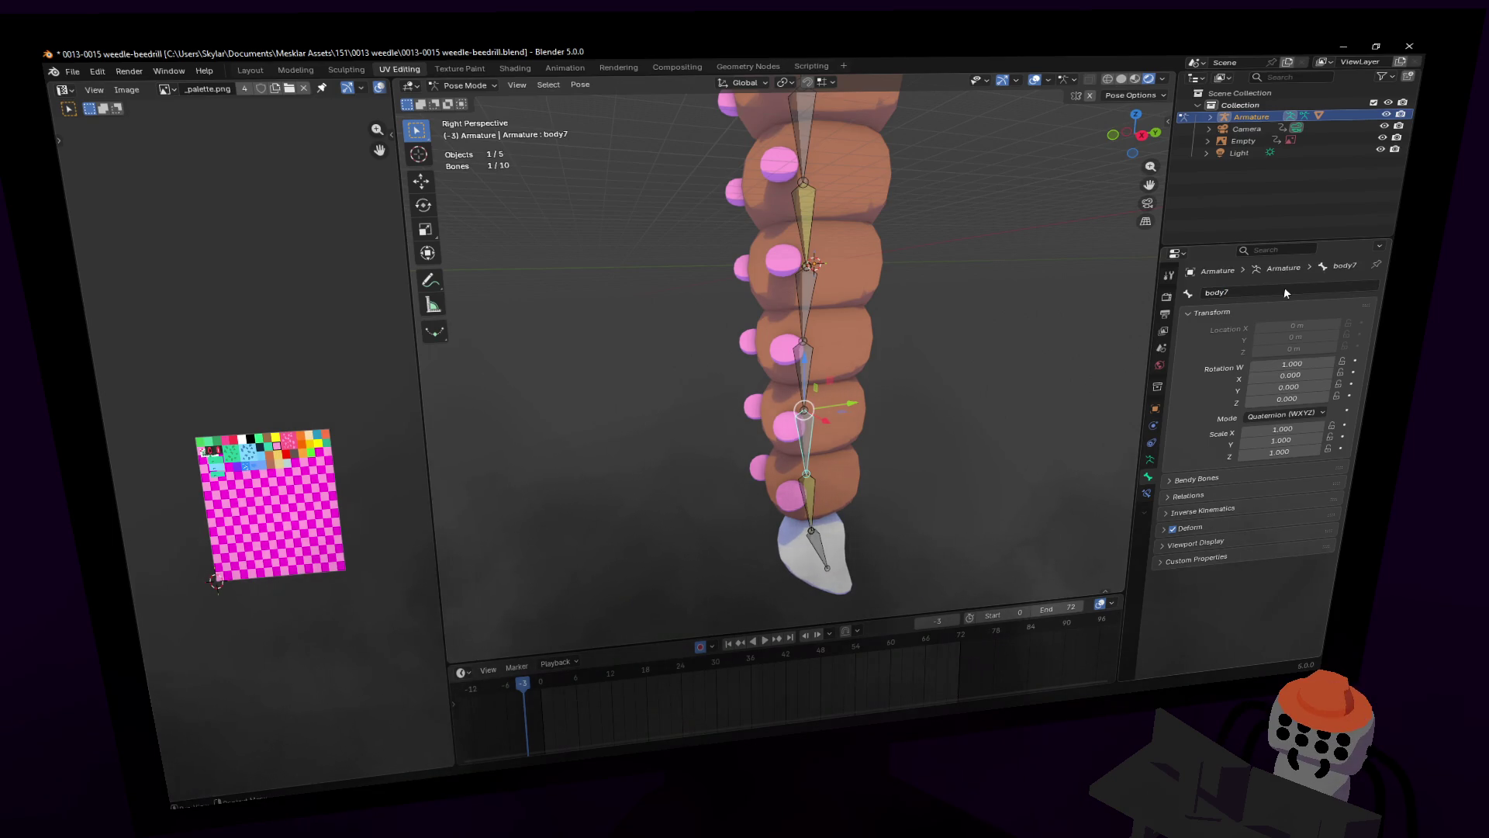
Step: Rename Bone.008 to 'body8'
click(803, 486)
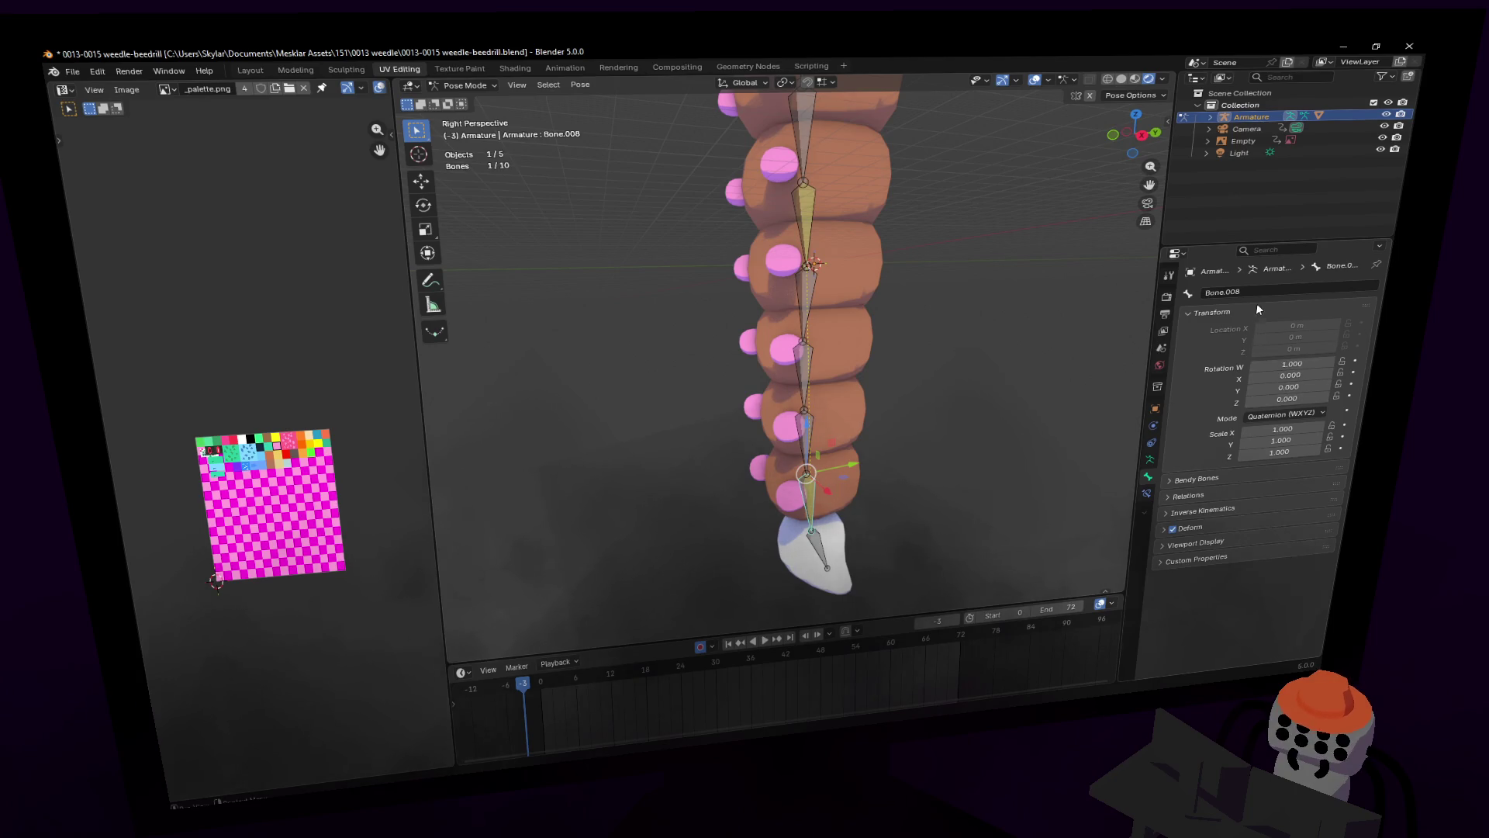
click(805, 479)
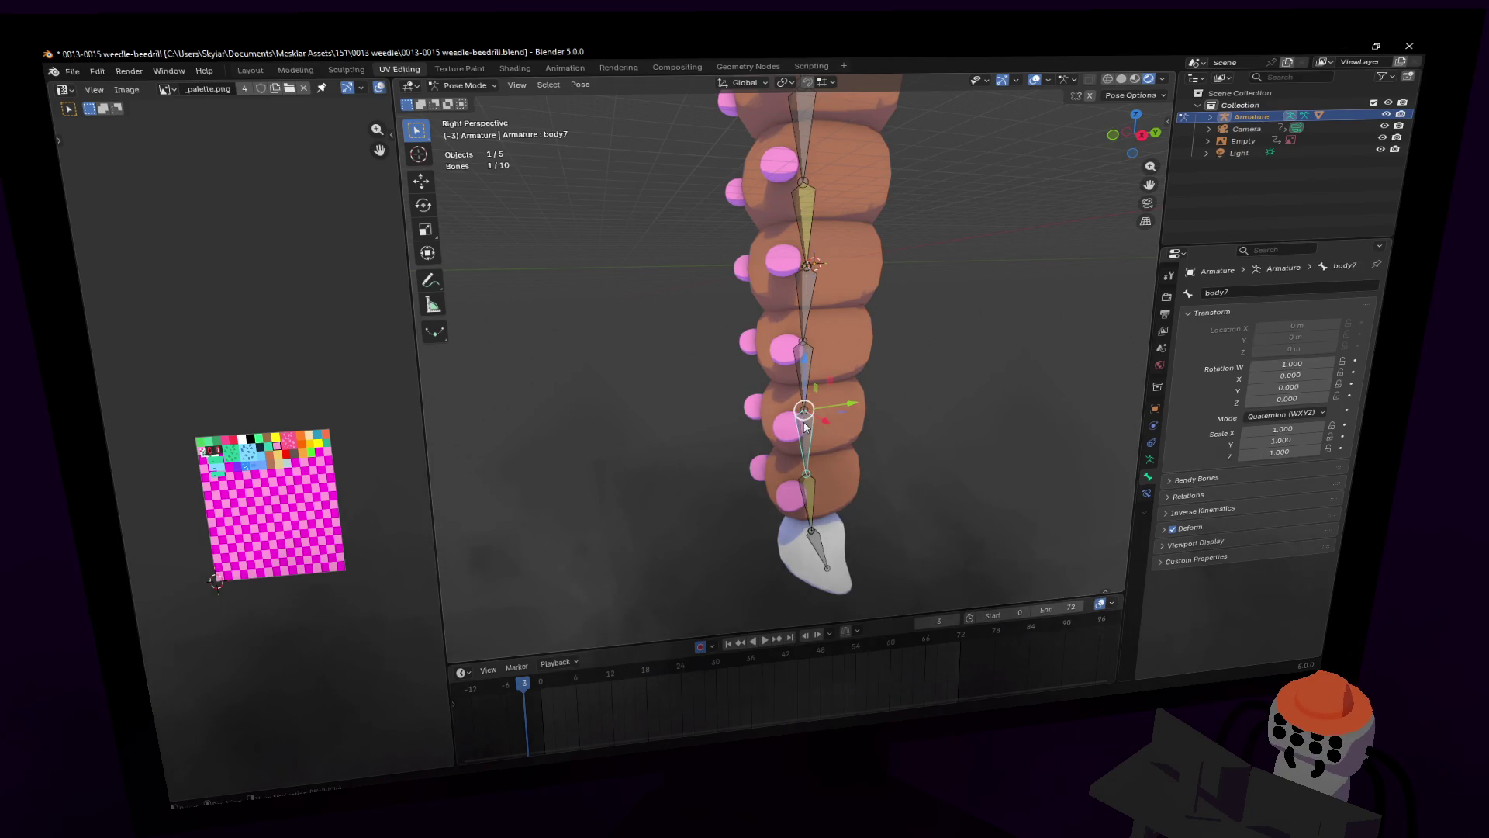
click(804, 486)
click(1265, 293)
text(body8)
key(Return)
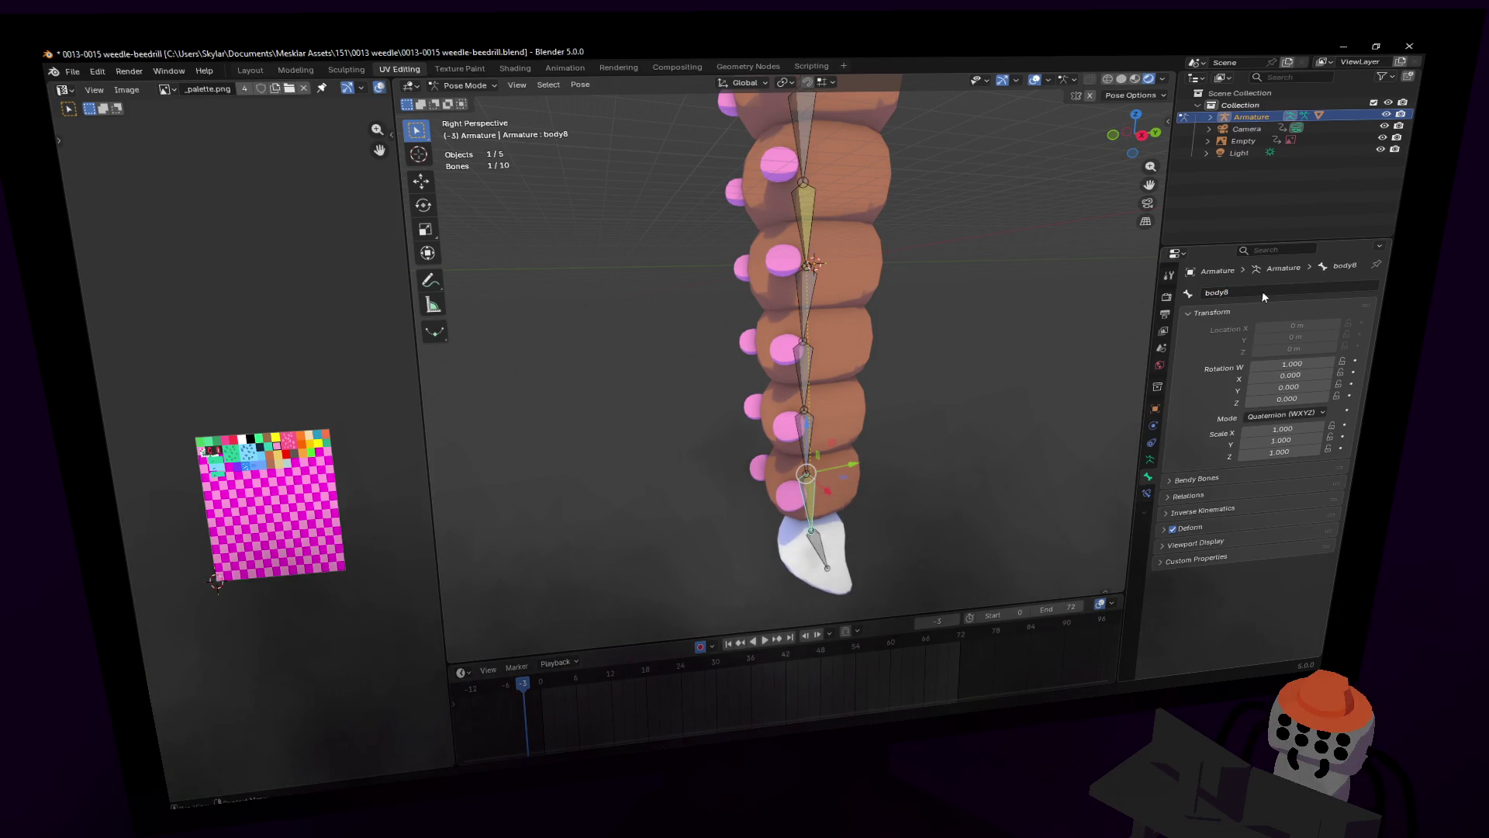
Step: Rename the tip bone Bone.009 to 'tail'
middle_drag(892, 388, 892, 341)
click(818, 496)
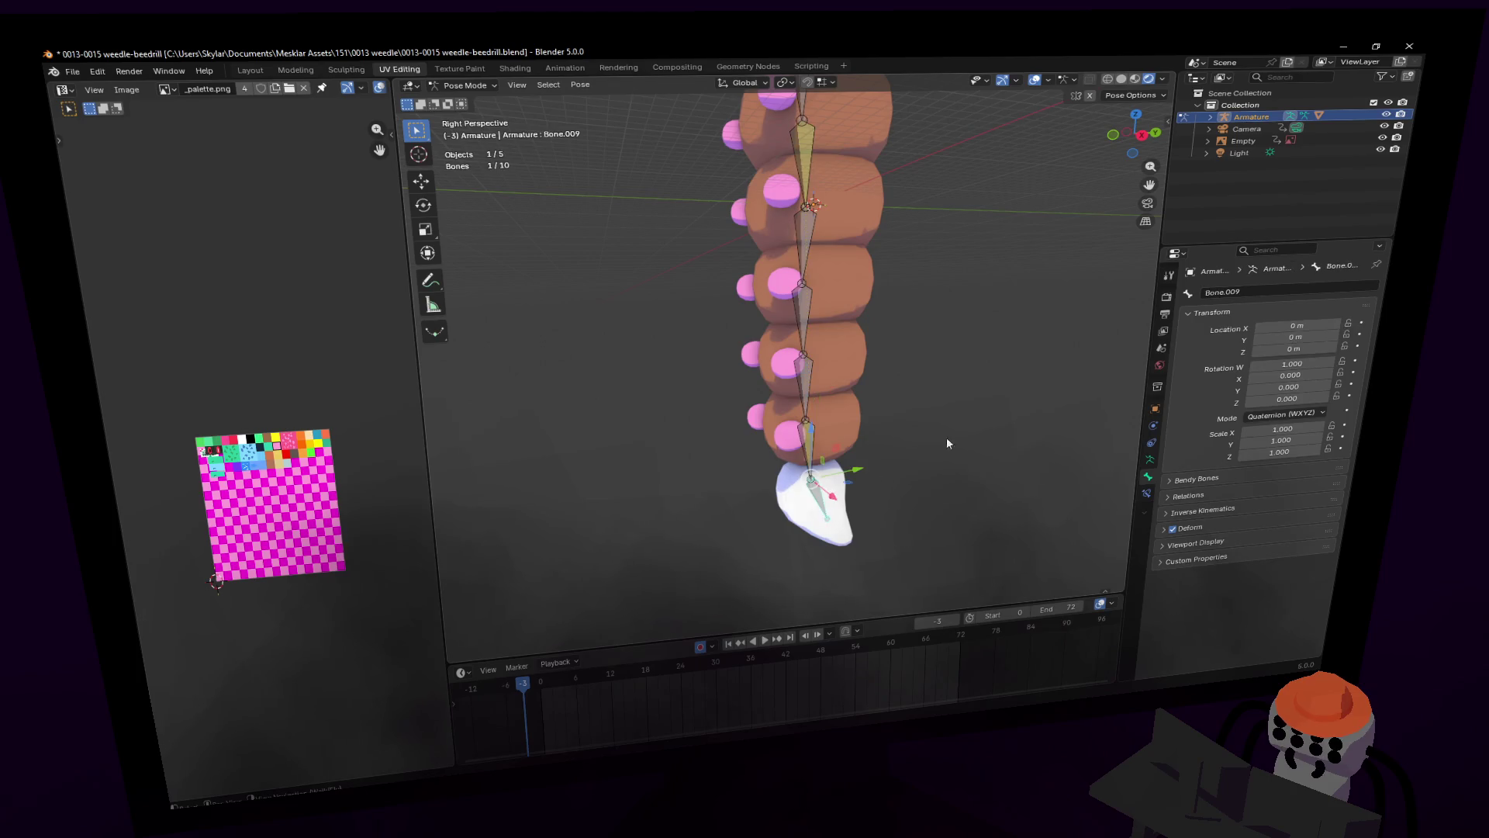
click(1240, 292)
text(tail)
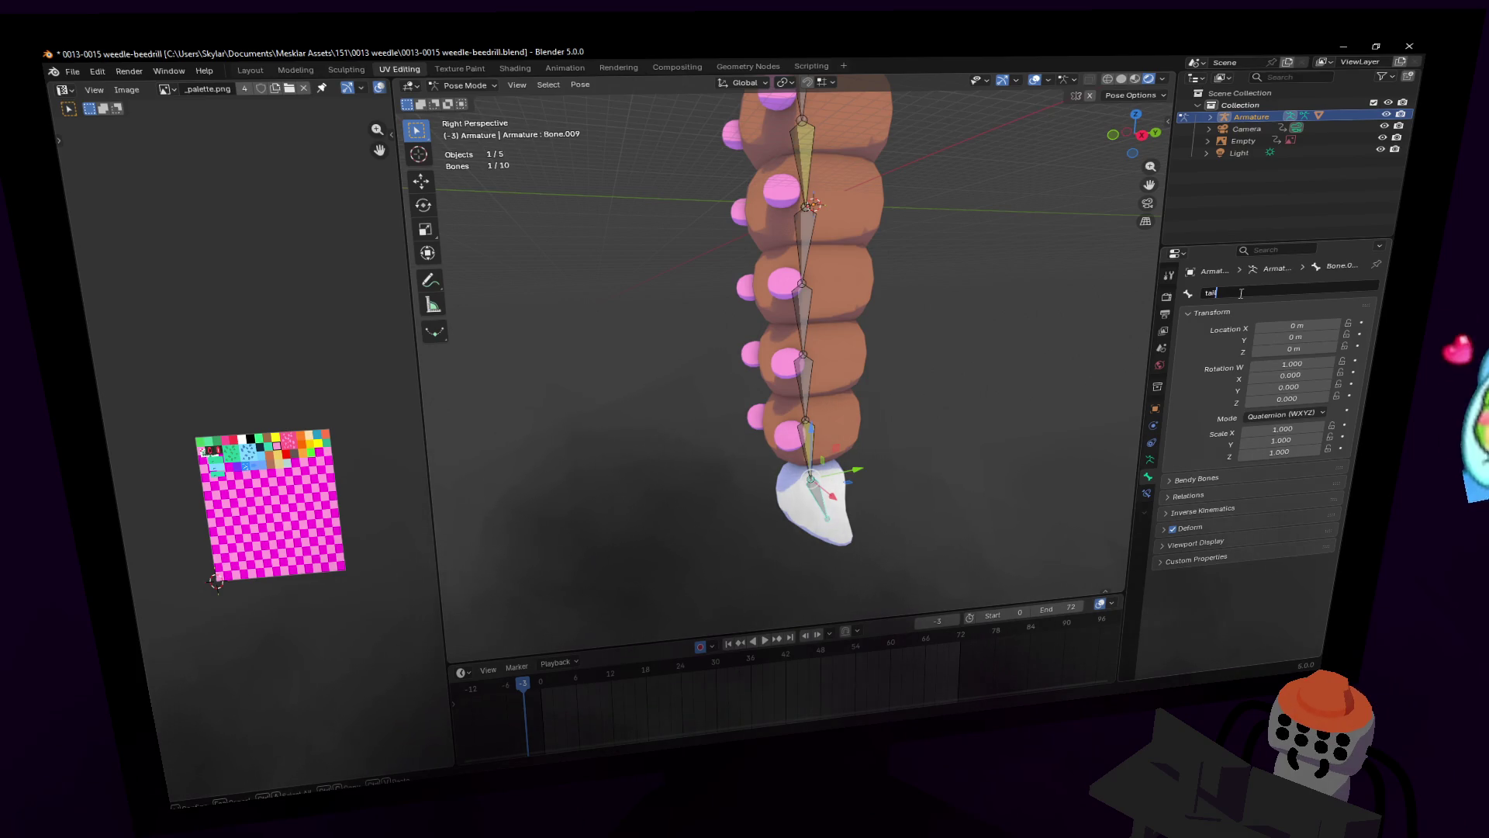
key(Return)
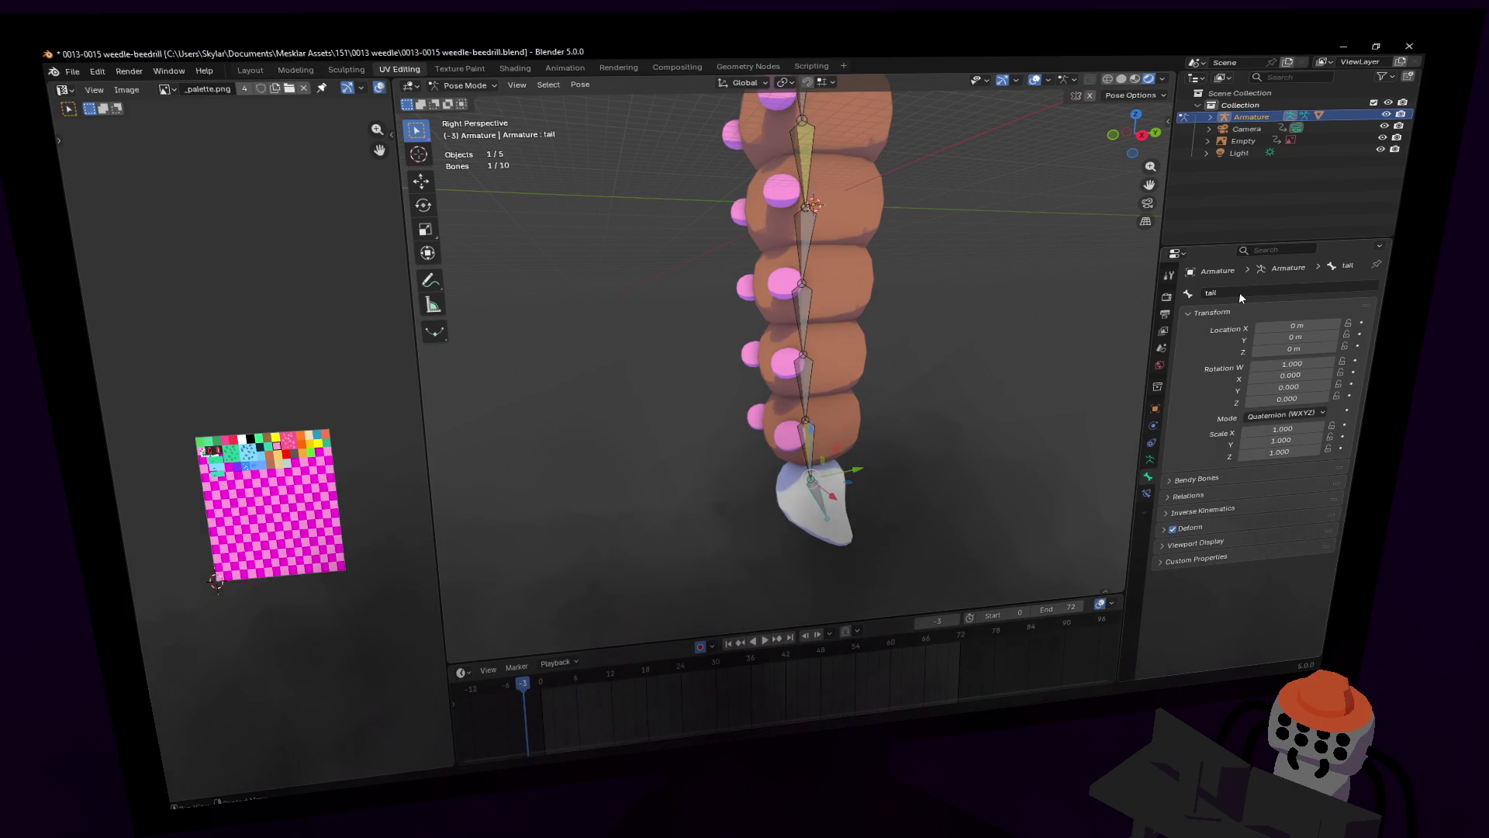
Step: Test-move the tail bone in the Y/Z plane and undo it, leaving it at rest
key(shift+grave)
key(s)
key(Escape)
key(g)
key(shift+x)
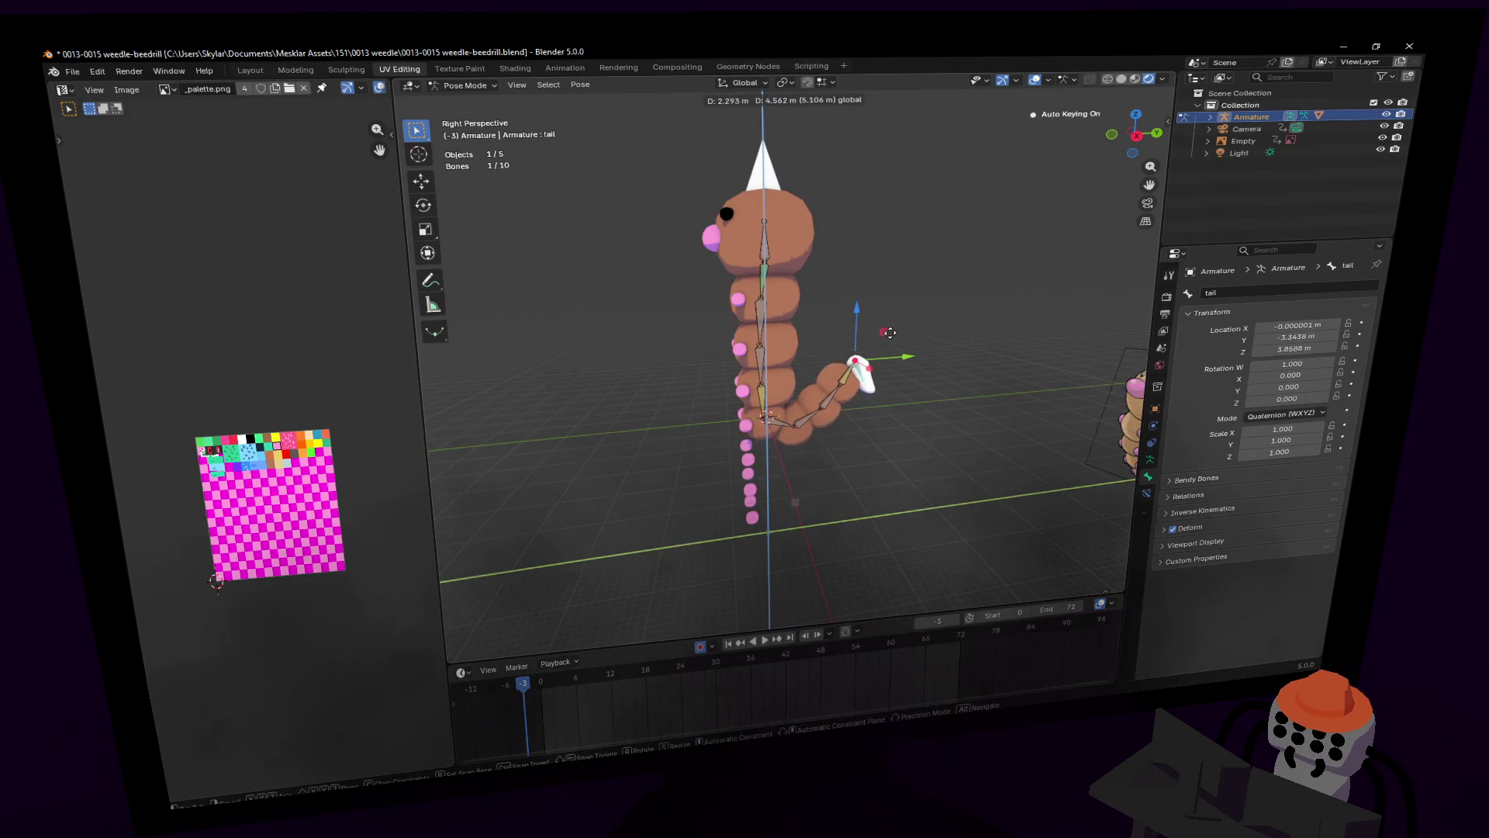
click(866, 343)
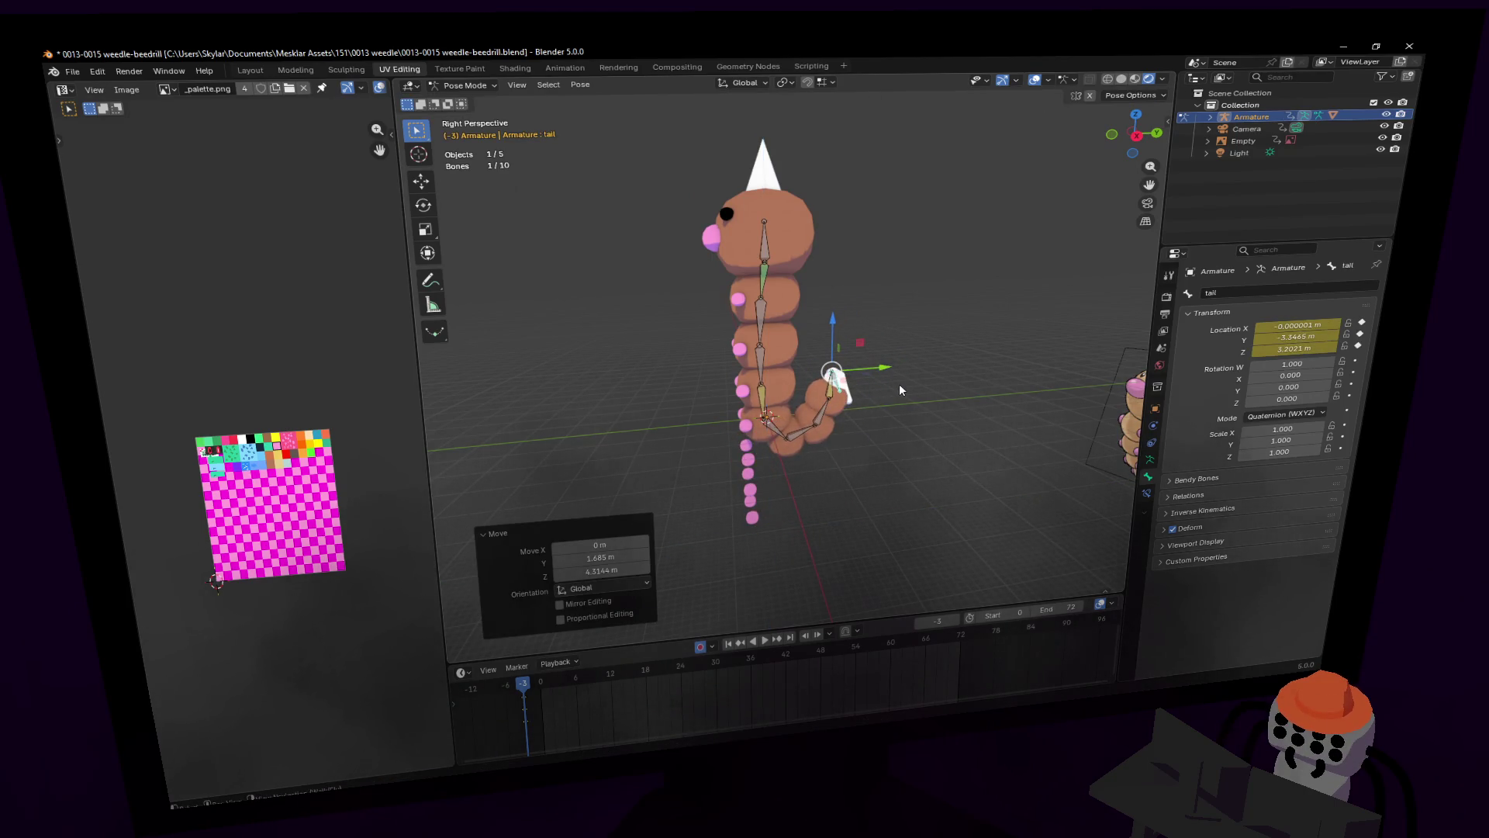
key(ctrl+z)
key(g)
key(shift+x)
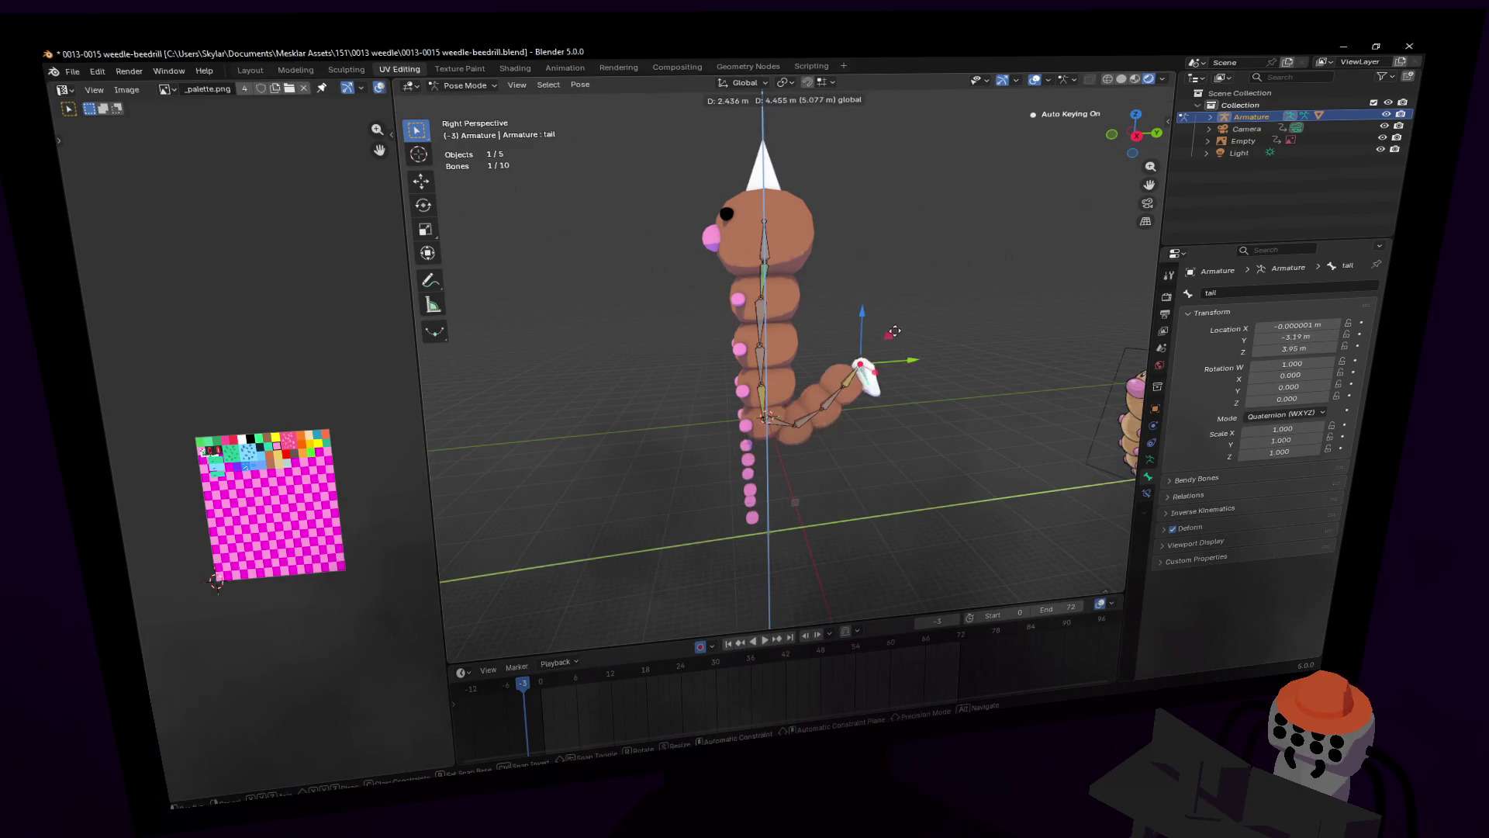
click(894, 332)
mouse_move(893, 332)
middle_down()
mouse_move(854, 342)
mouse_move(900, 388)
mouse_move(878, 393)
middle_up()
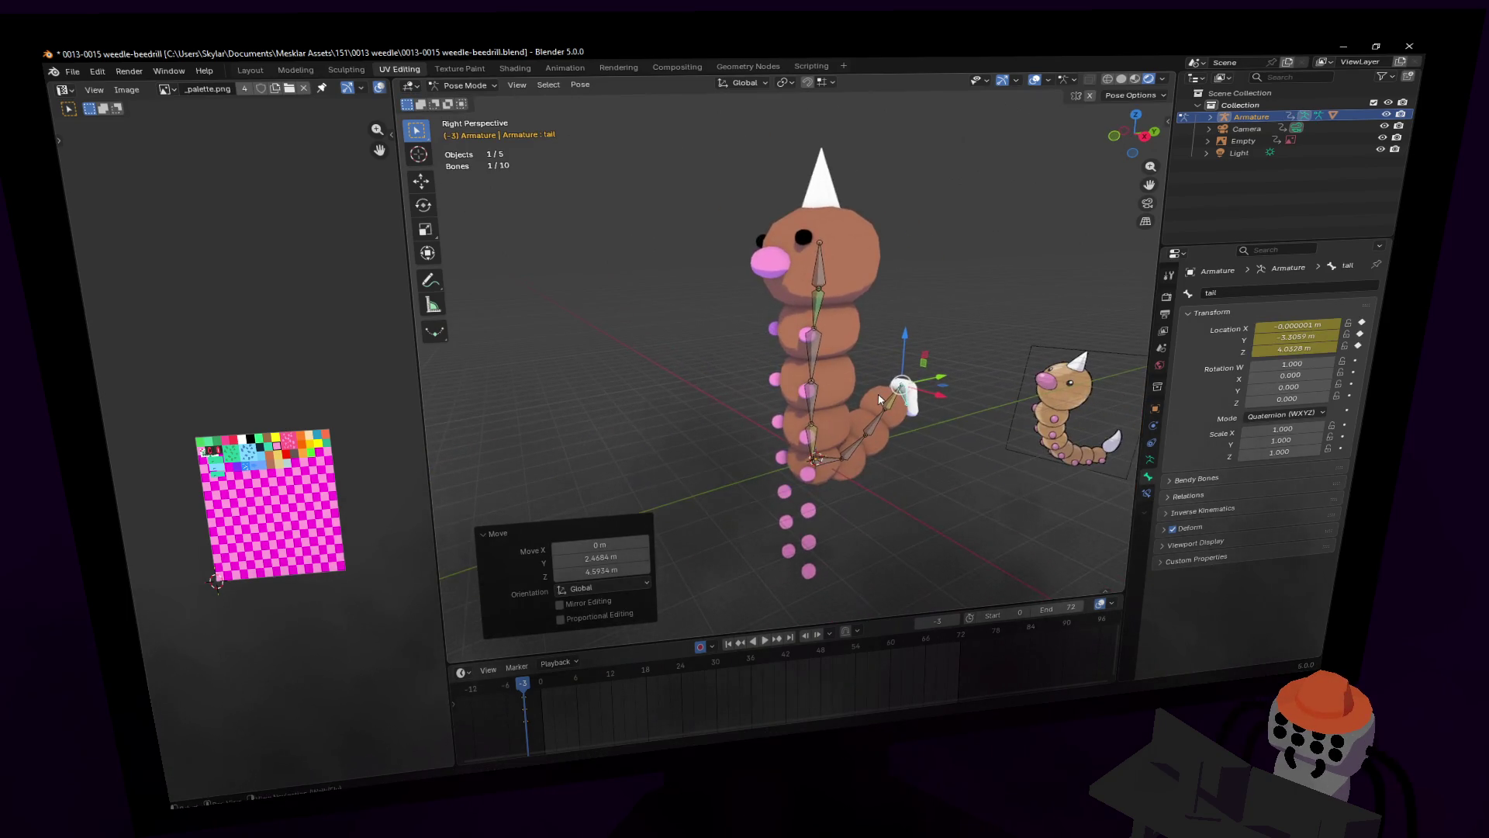
key(ctrl+z)
Step: Select the head bone, test-grab it, and cancel the move
key(shift+grave)
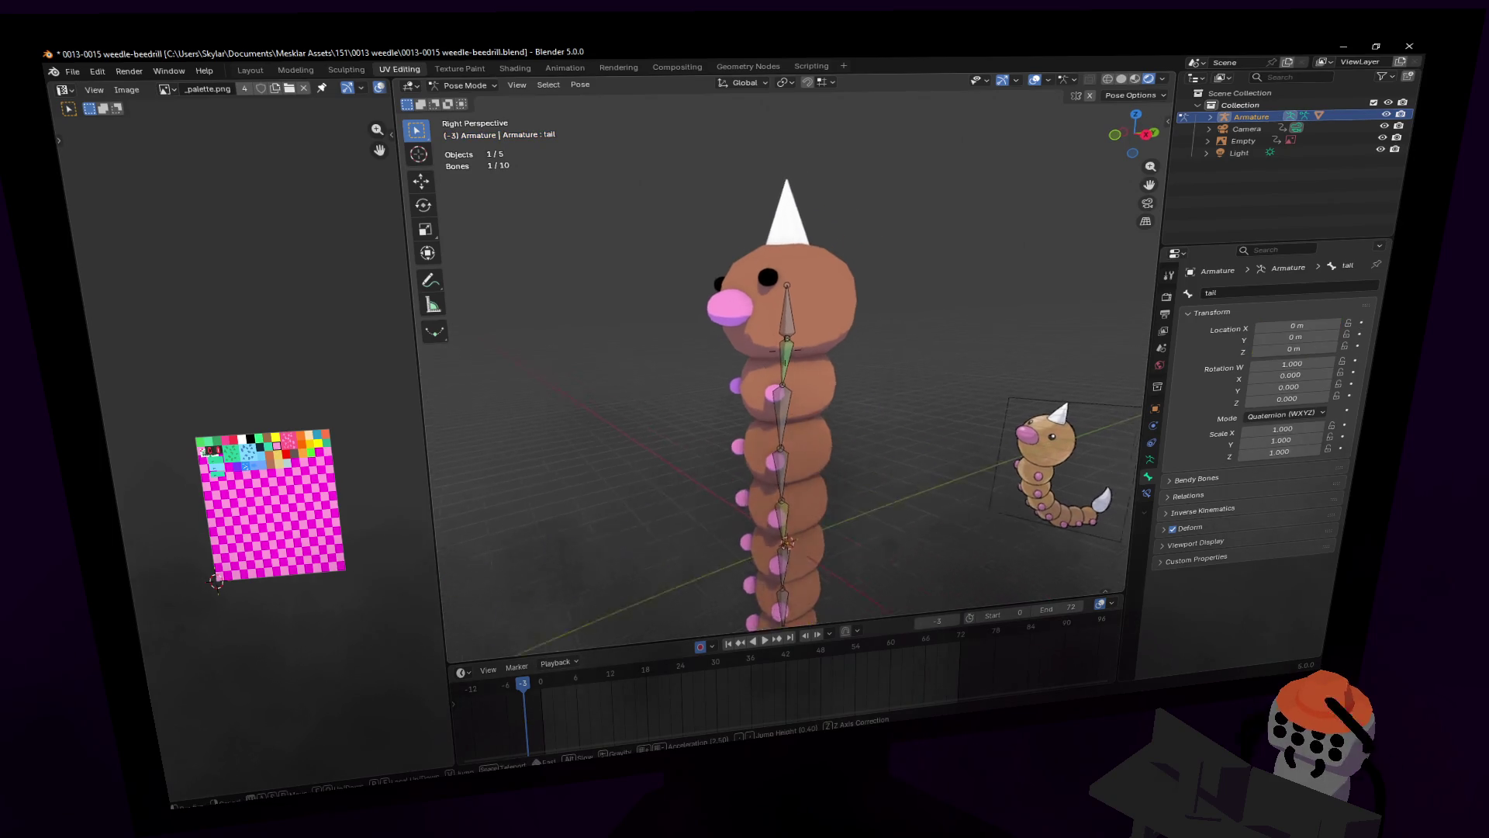
click(787, 325)
key(g)
click(746, 337)
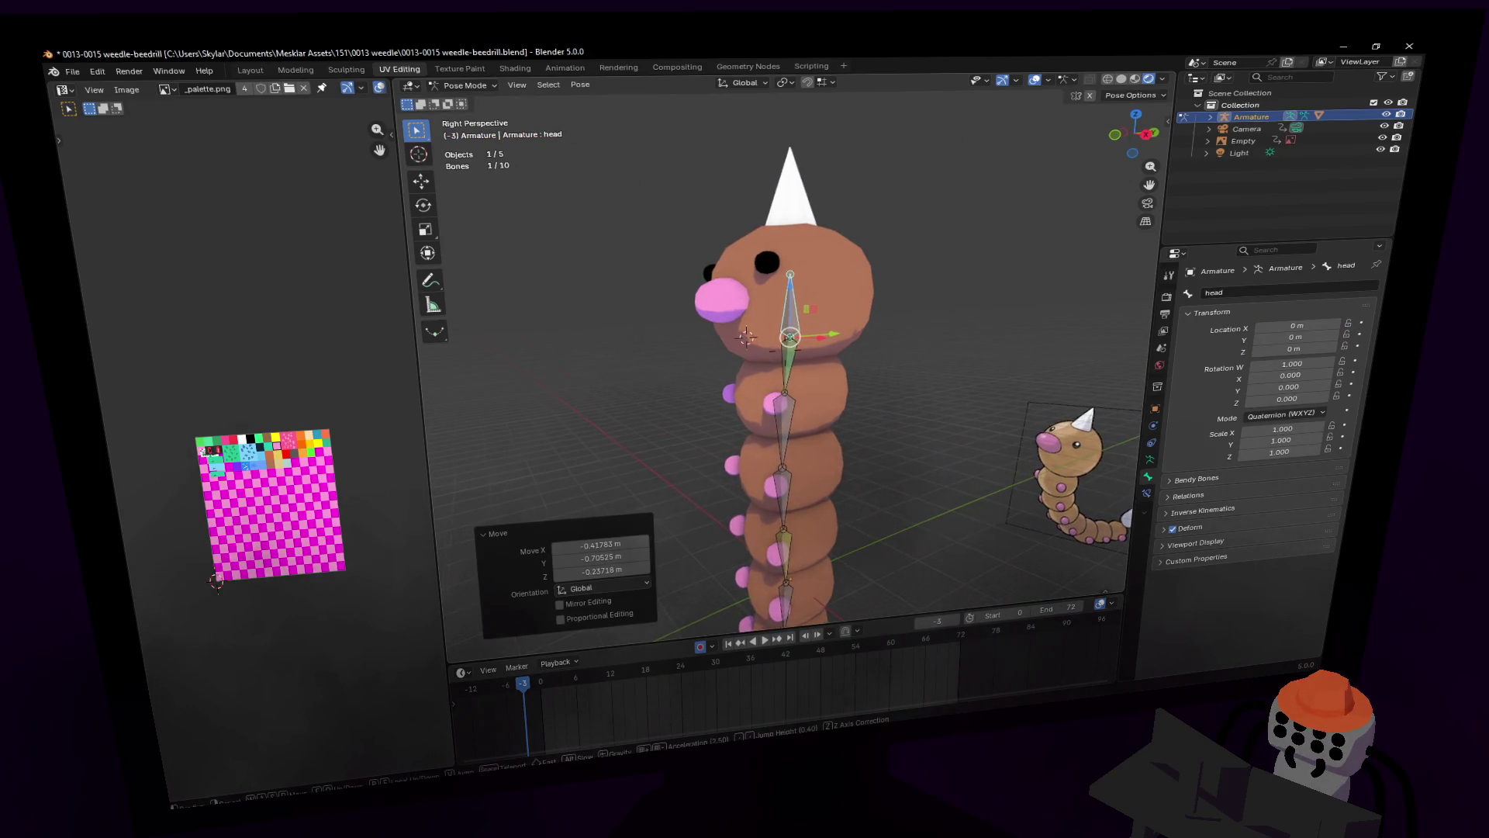
click(961, 315)
key(g)
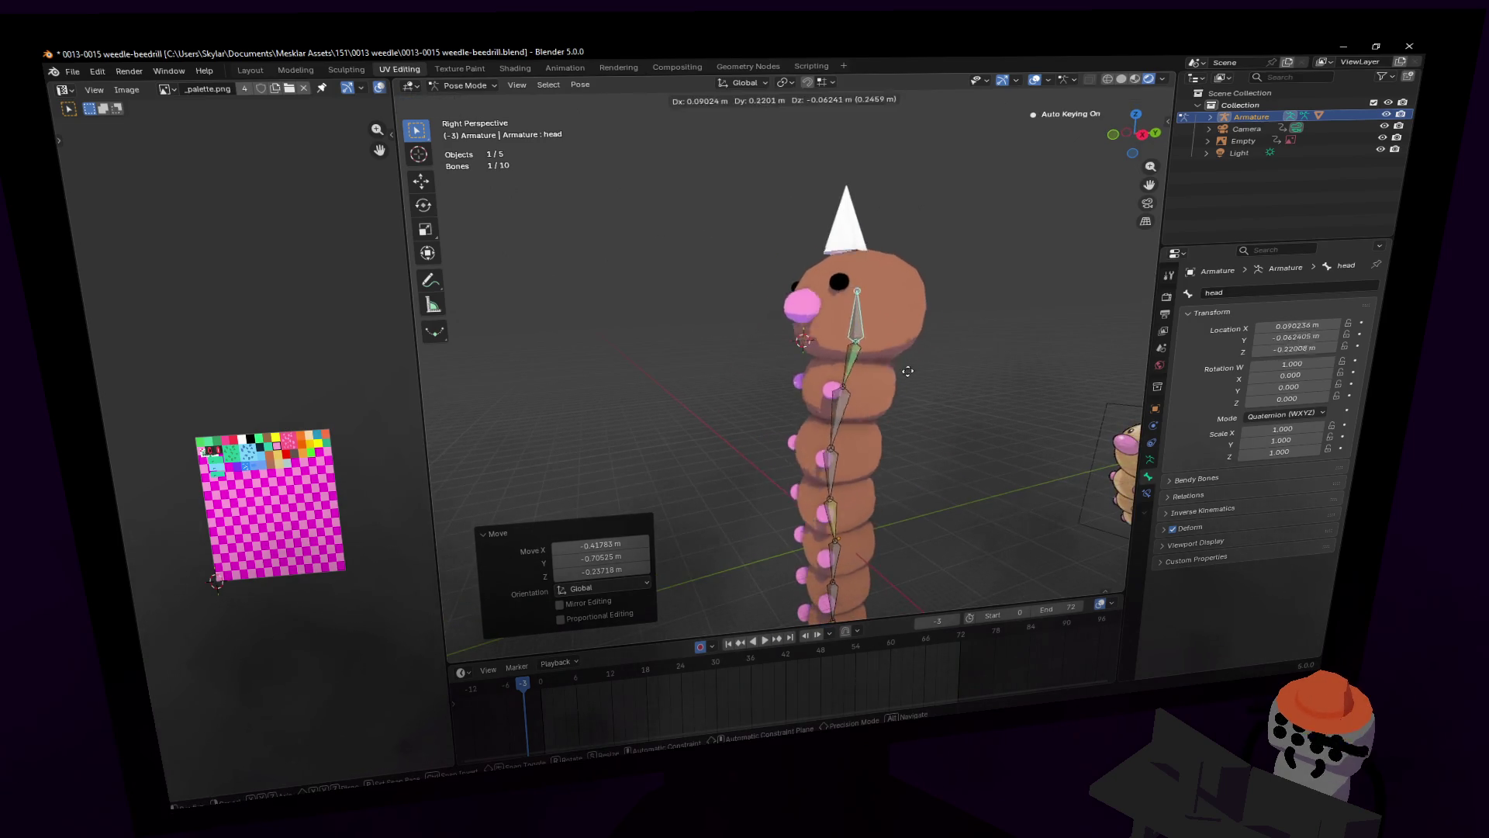
key(Escape)
Step: Switch the armature back to Object Mode
scroll(920, 376, up, 5)
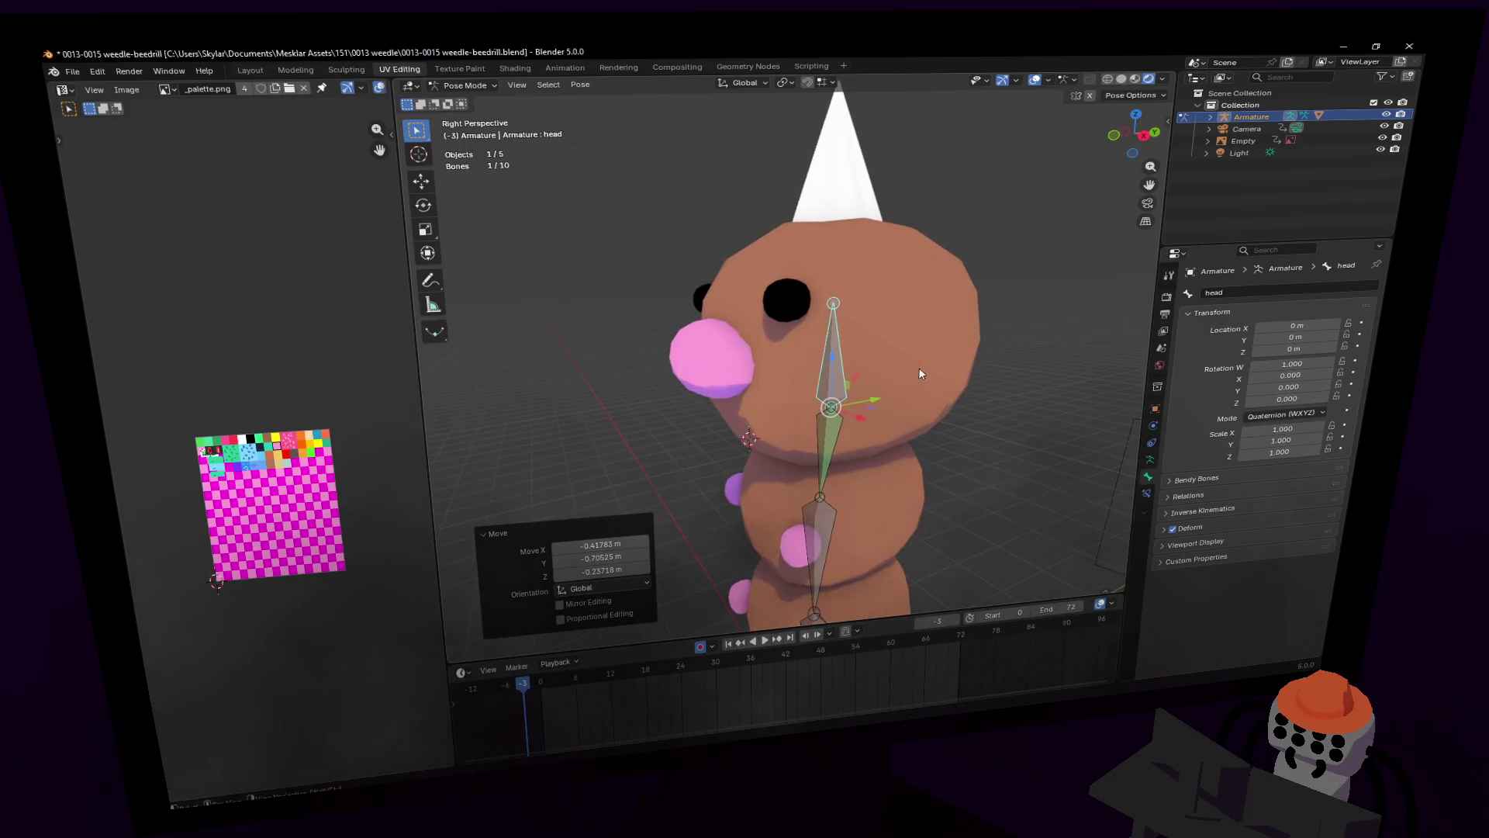
click(466, 86)
click(465, 98)
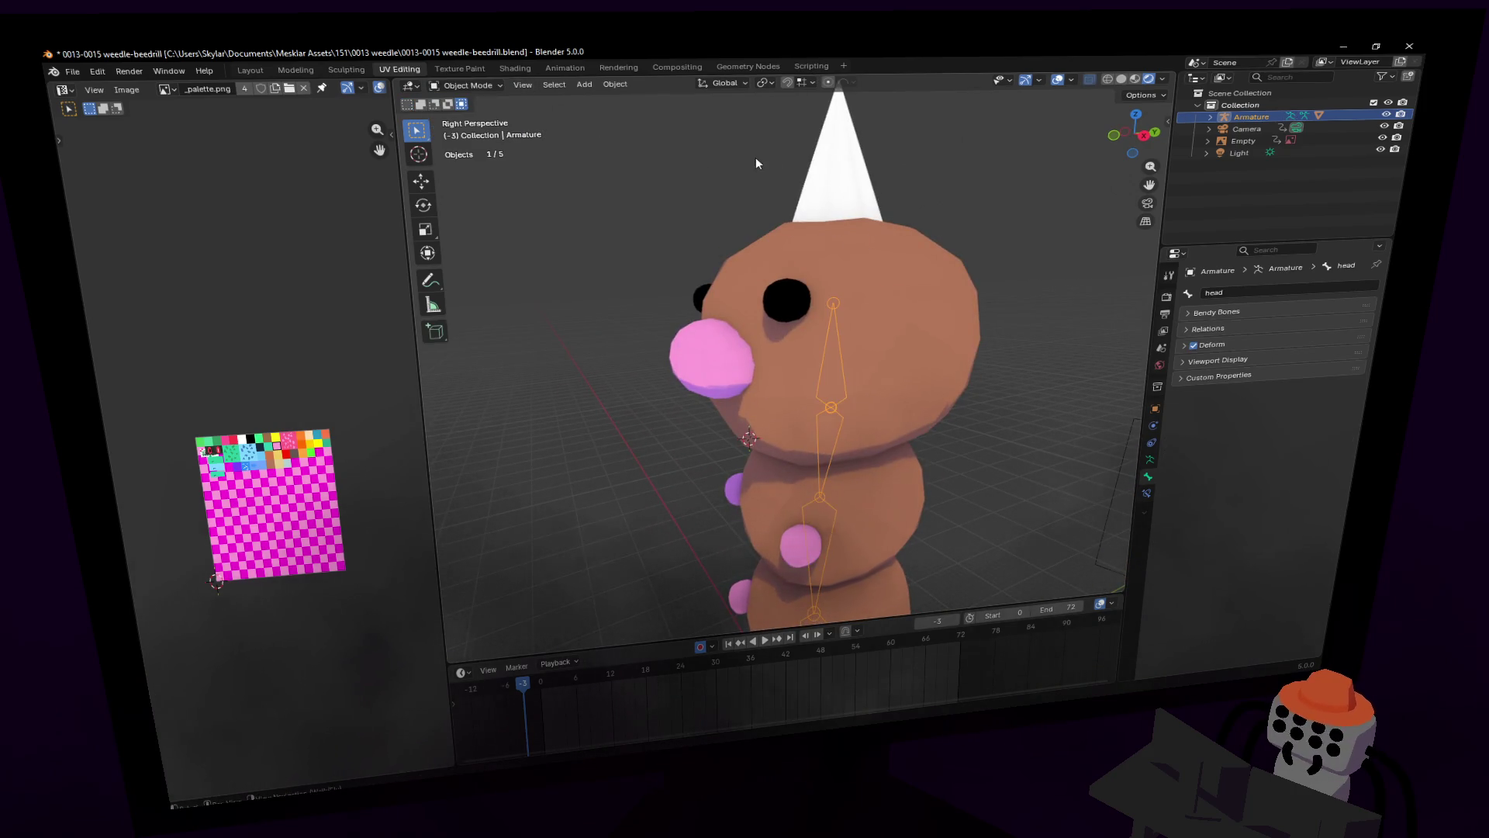
Step: Select the Weedle body mesh and enter Edit Mode
click(838, 326)
middle_drag(837, 326, 737, 303)
click(469, 85)
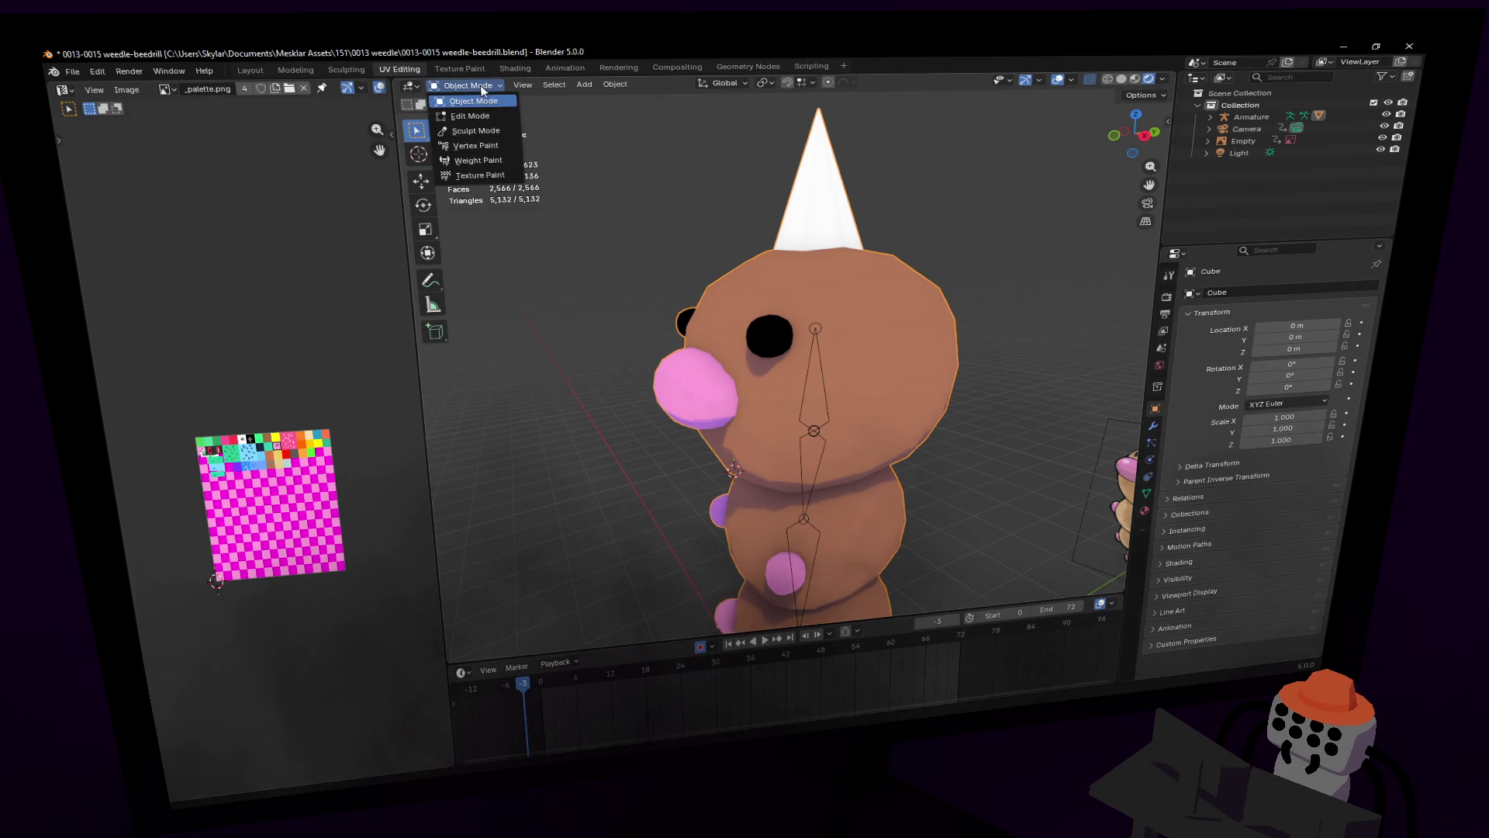
click(470, 116)
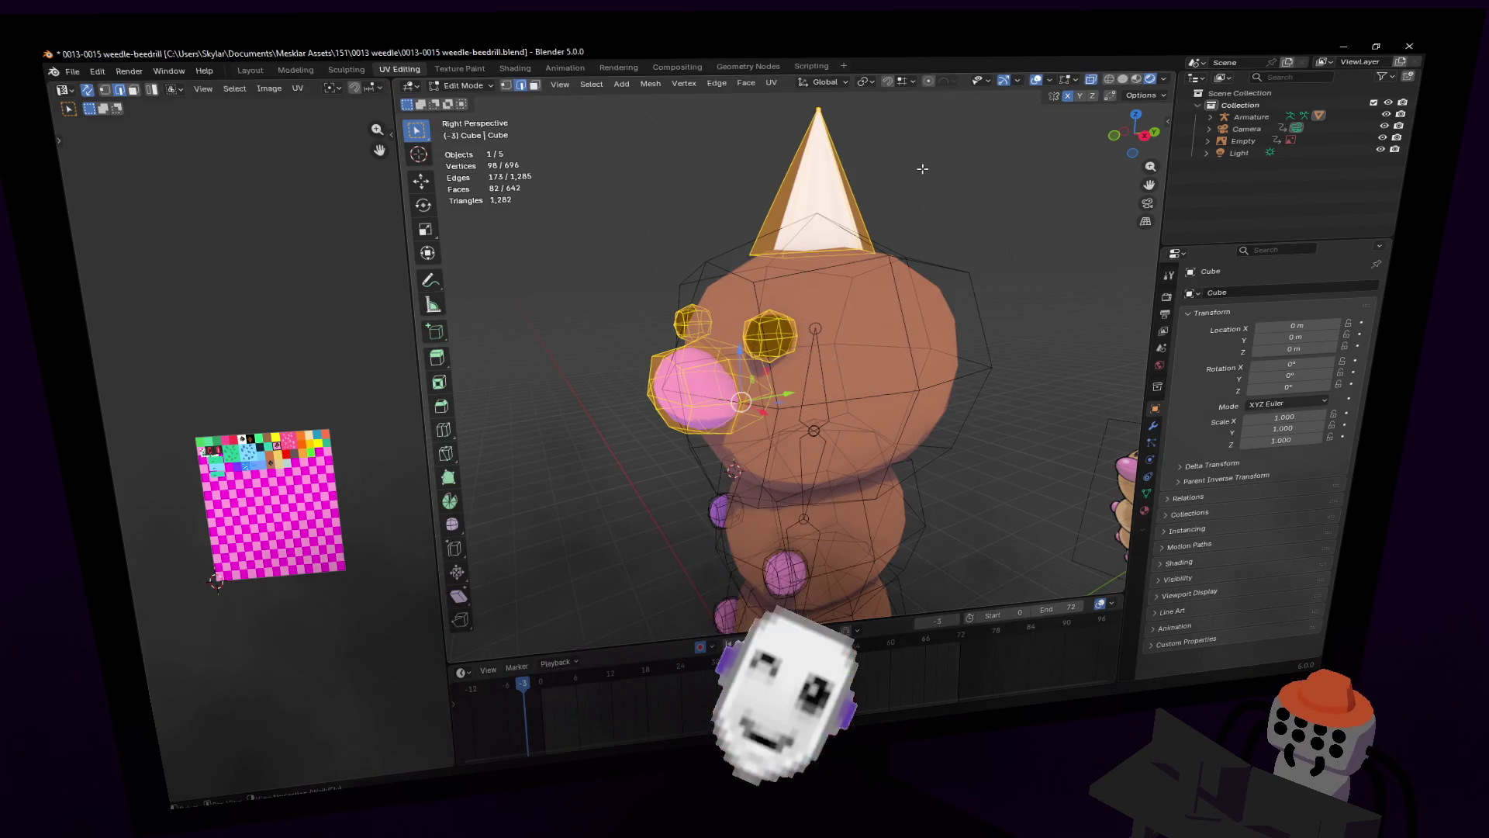
Step: In face select, select the linked horn and head geometry
key(shift+grave)
key(3)
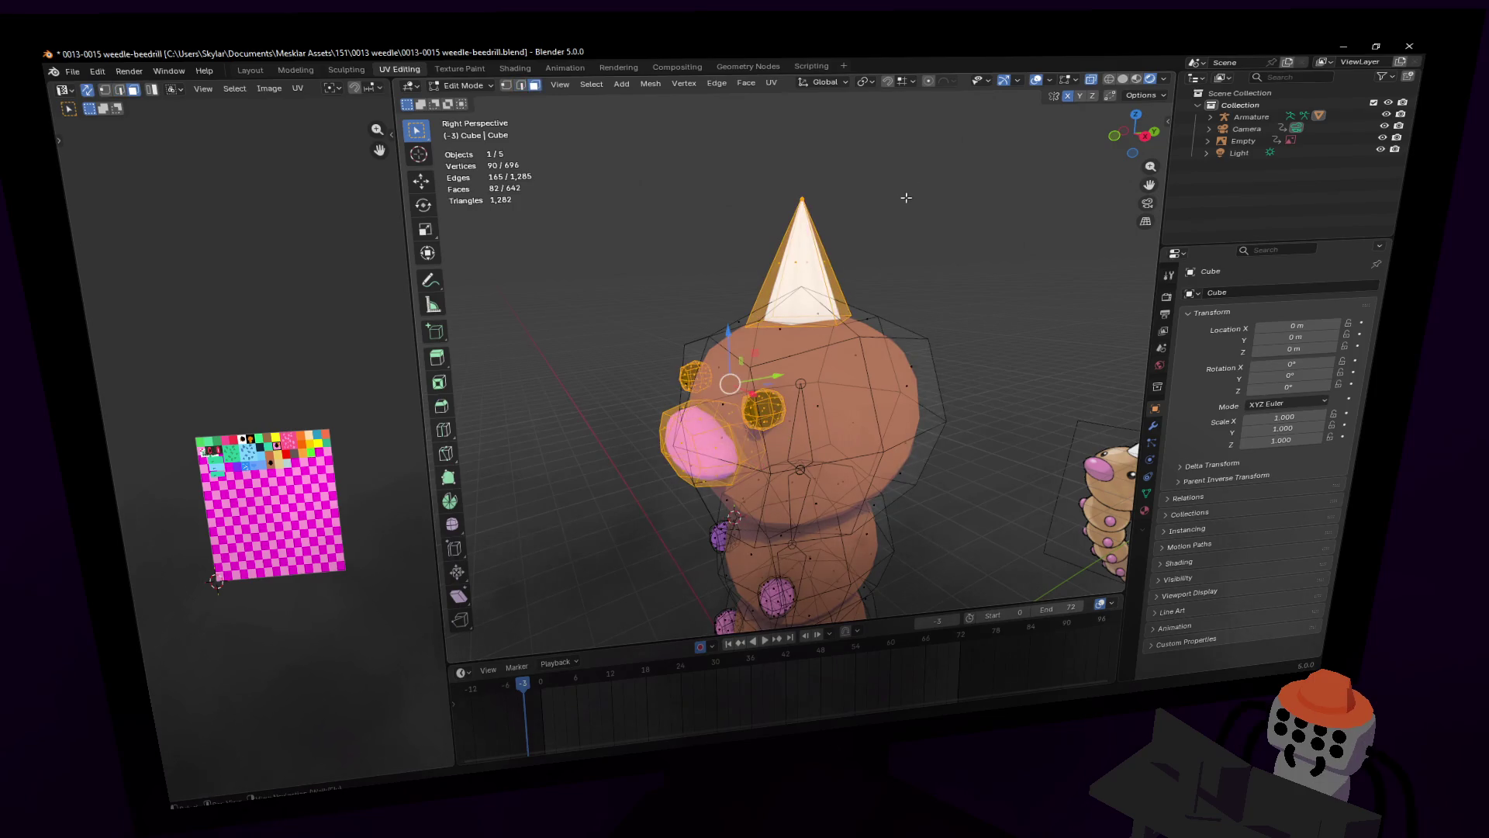
click(805, 218)
key(l)
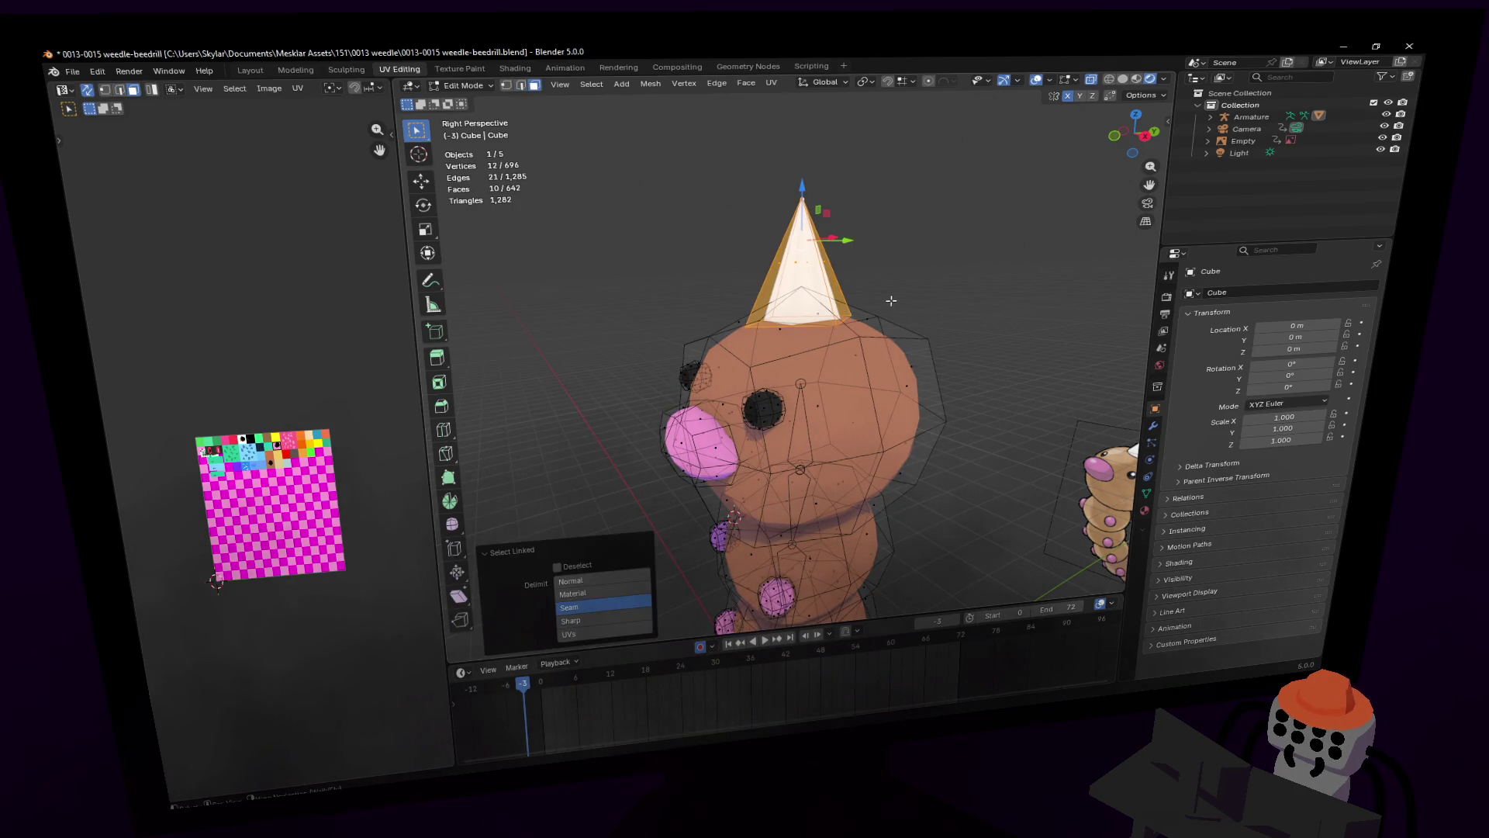
key(l)
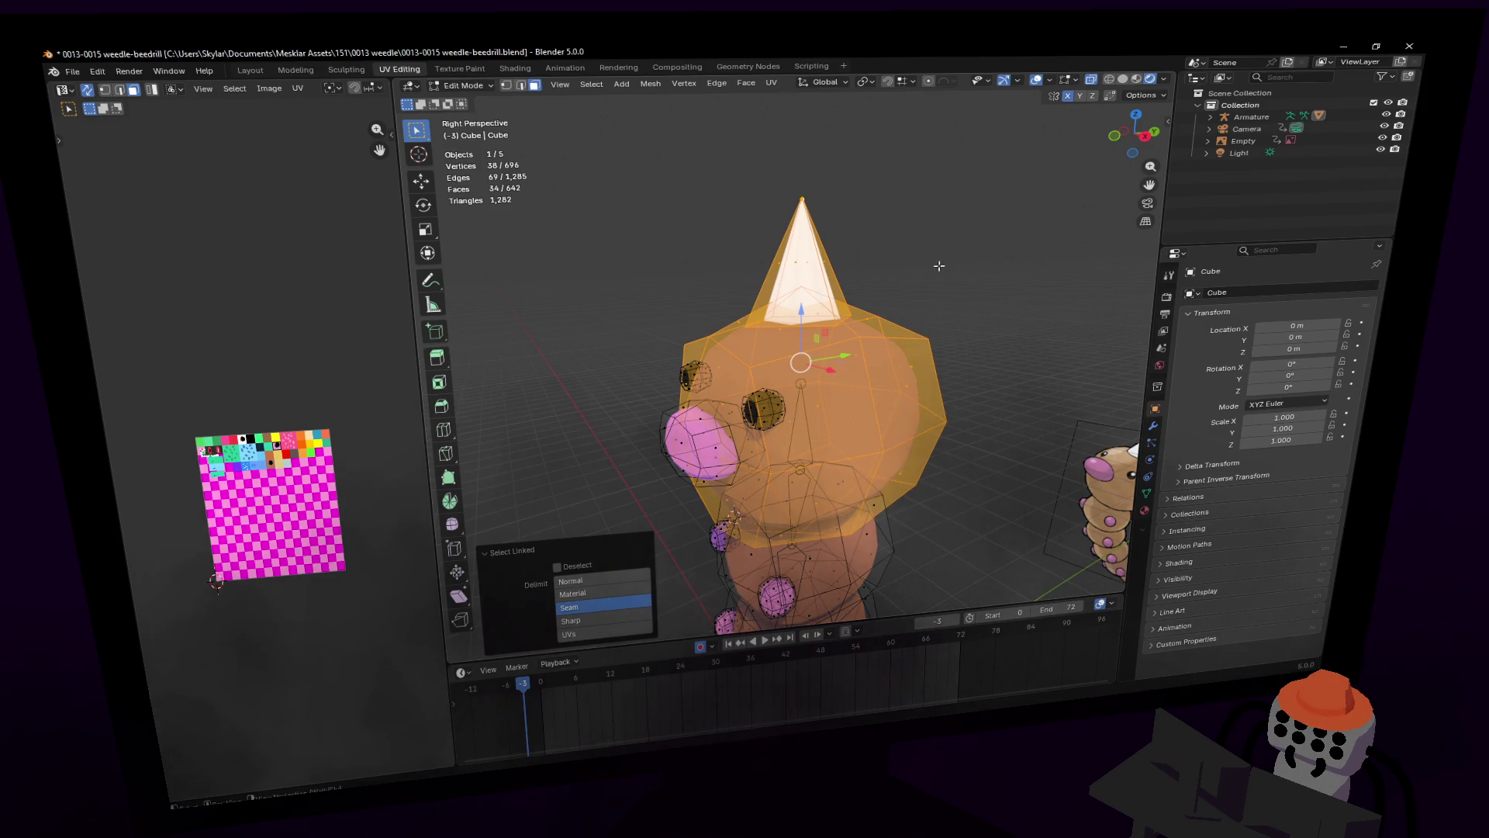
Step: Return to the UV Editing layout and show the mesh's vertex groups
click(295, 72)
click(352, 72)
click(400, 69)
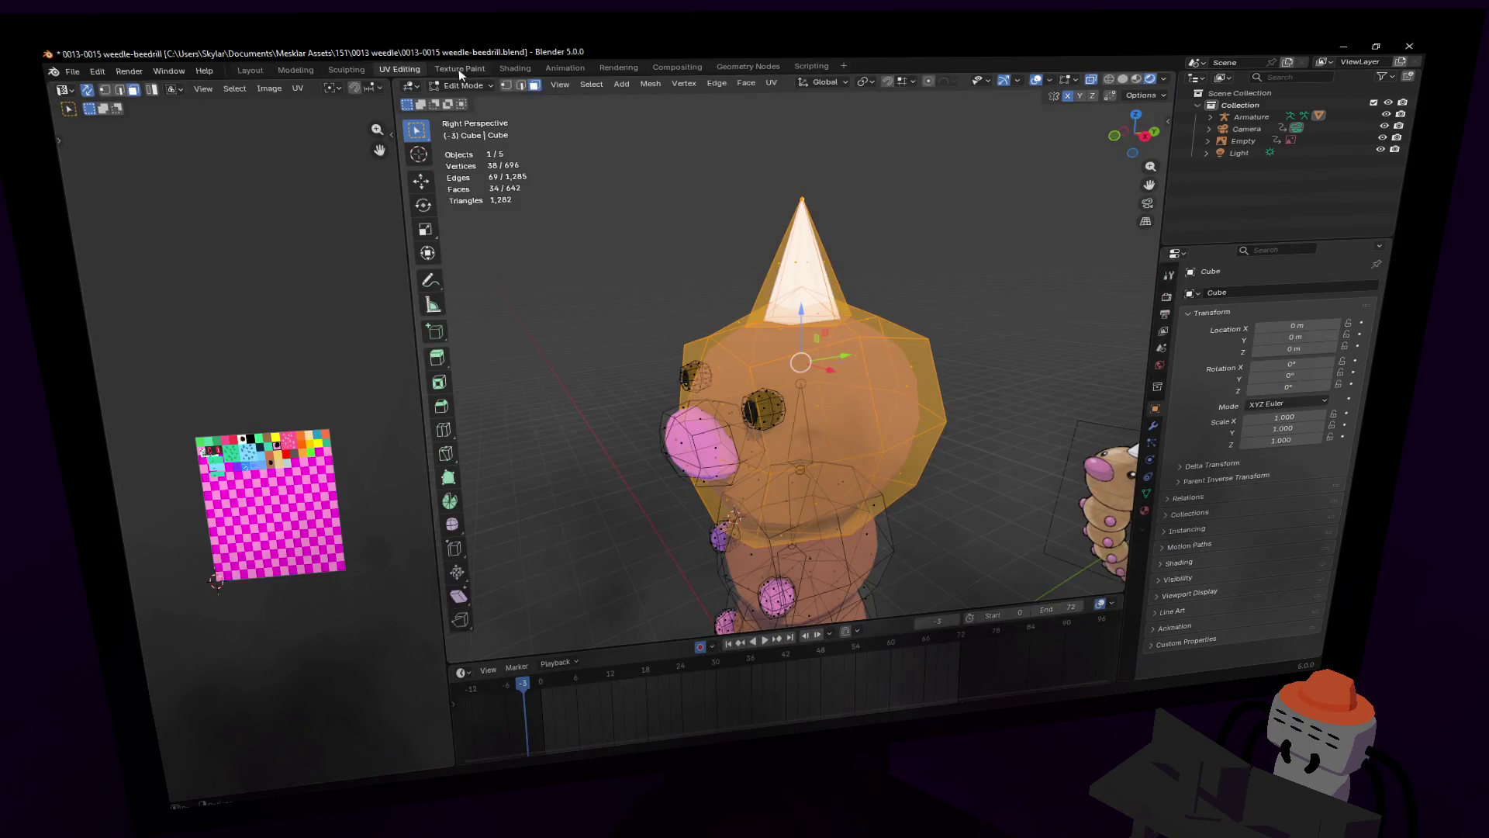
key(shift+grave)
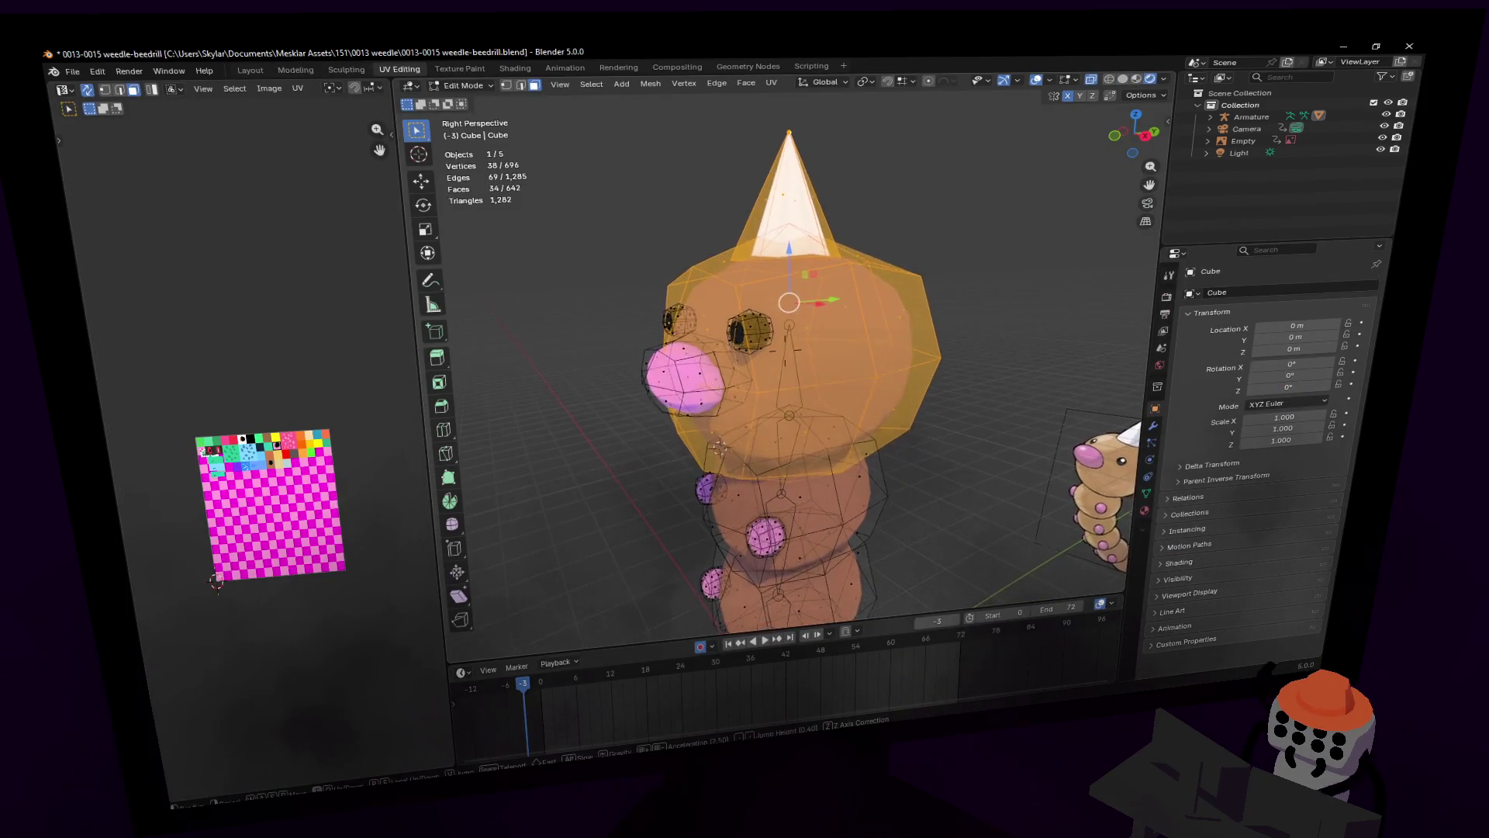
click(931, 283)
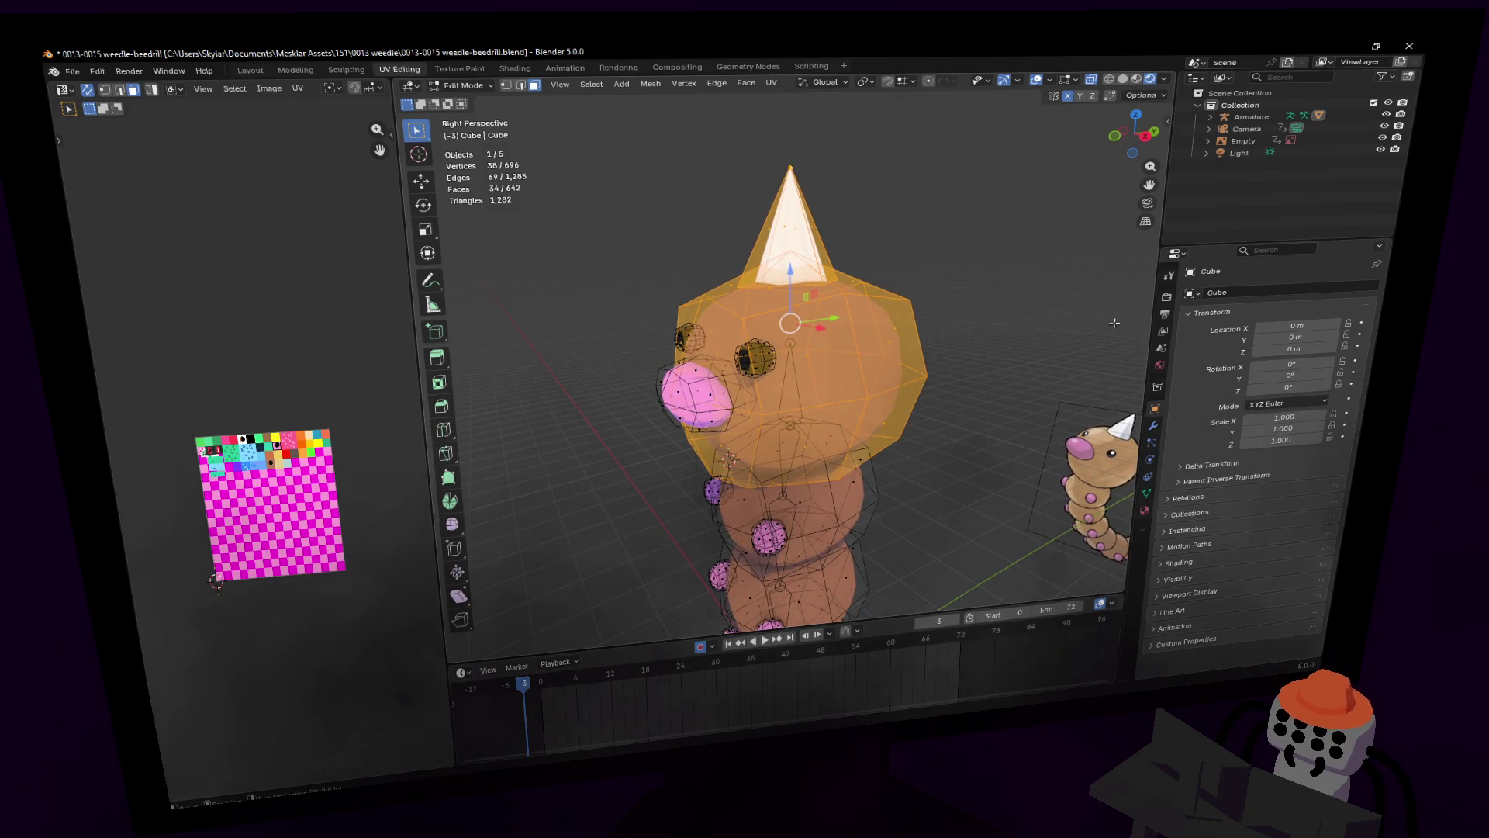
click(1148, 492)
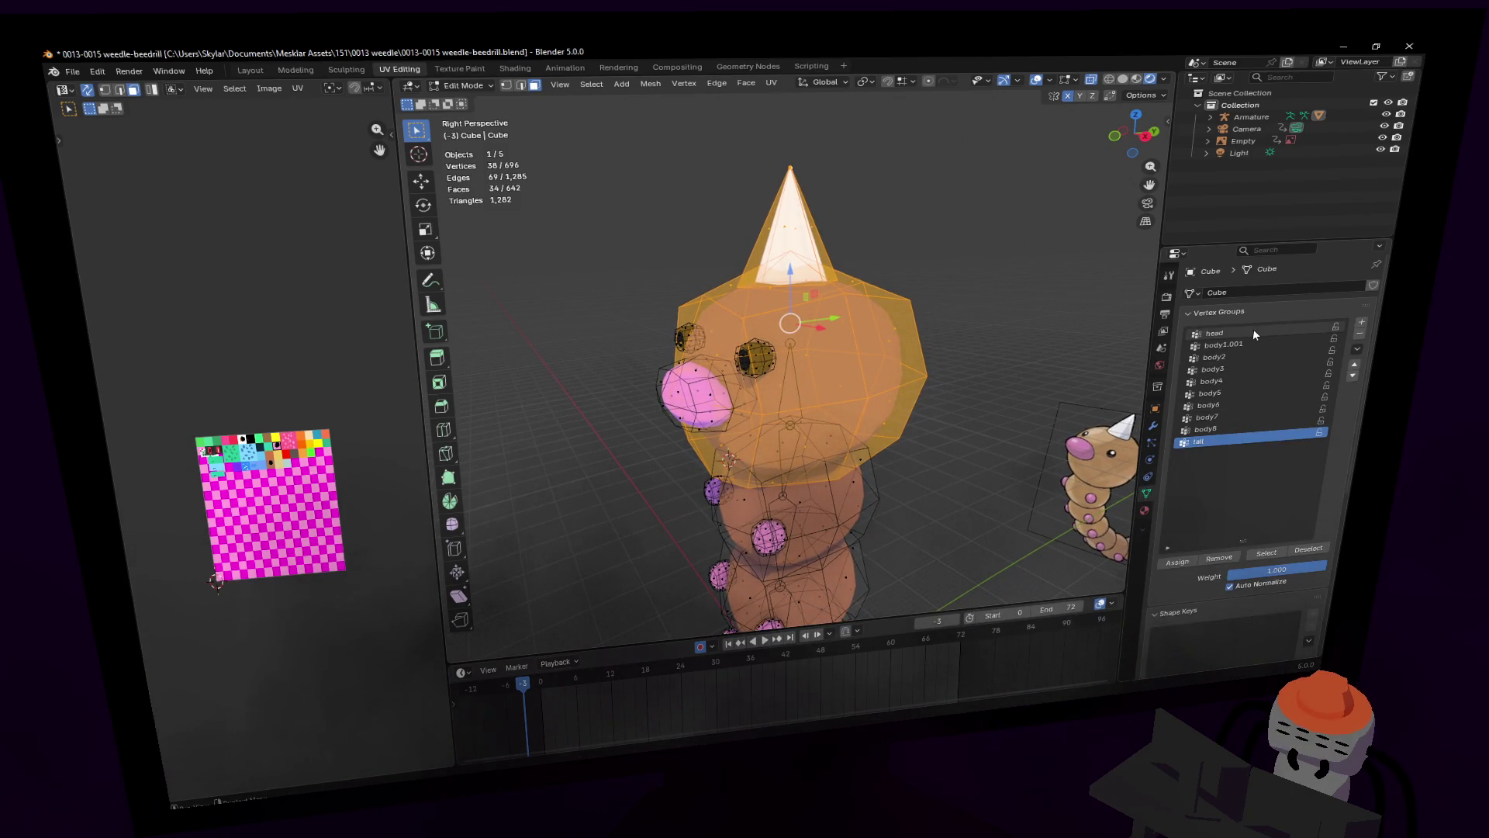
Step: Add both eyes to the head selection with linked select
mouse_move(697, 395)
middle_down()
mouse_move(780, 386)
mouse_move(752, 394)
middle_up()
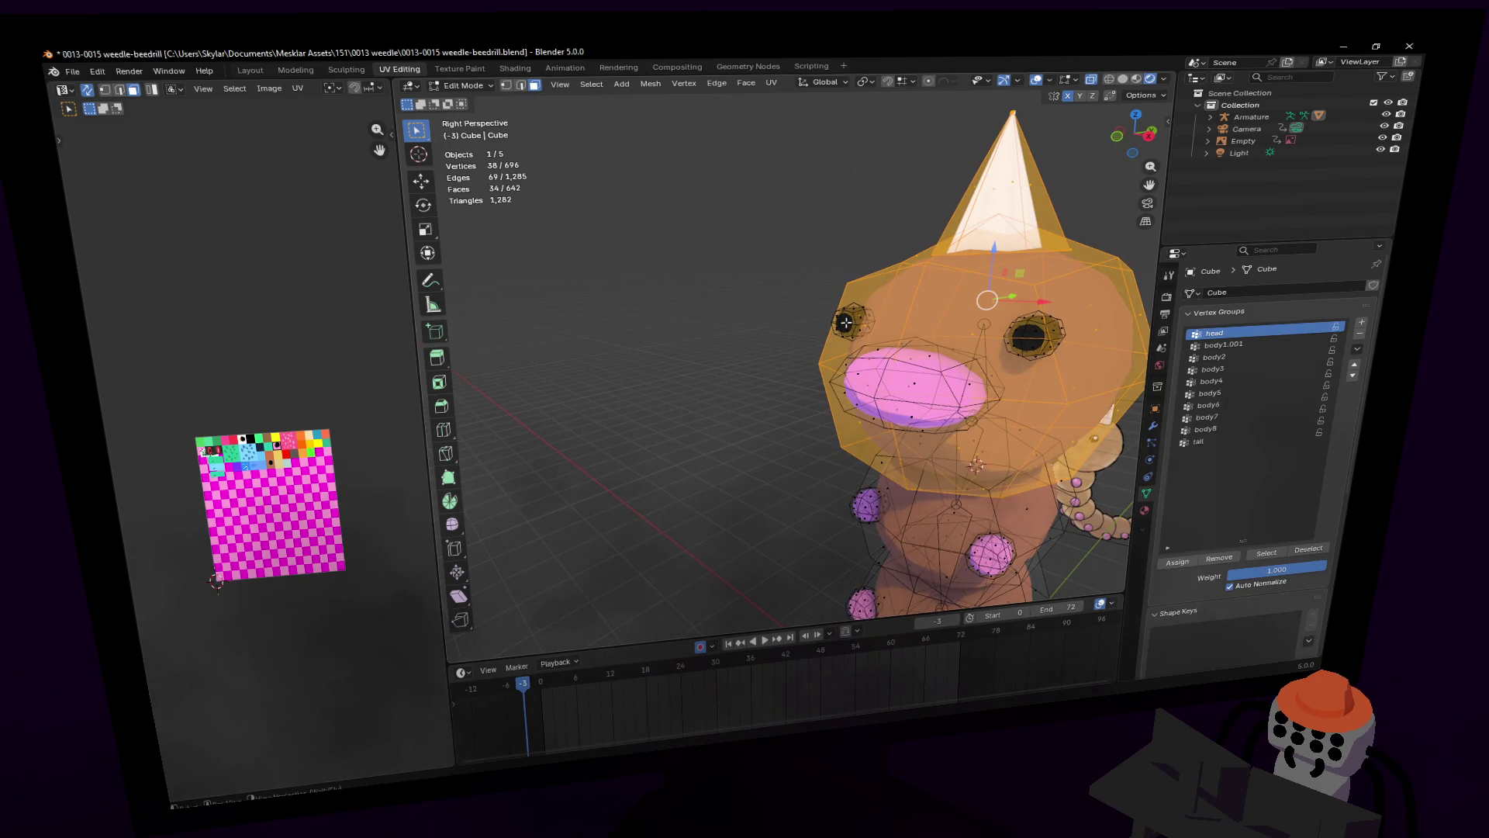
key(l)
key(l)
key(shift+grave)
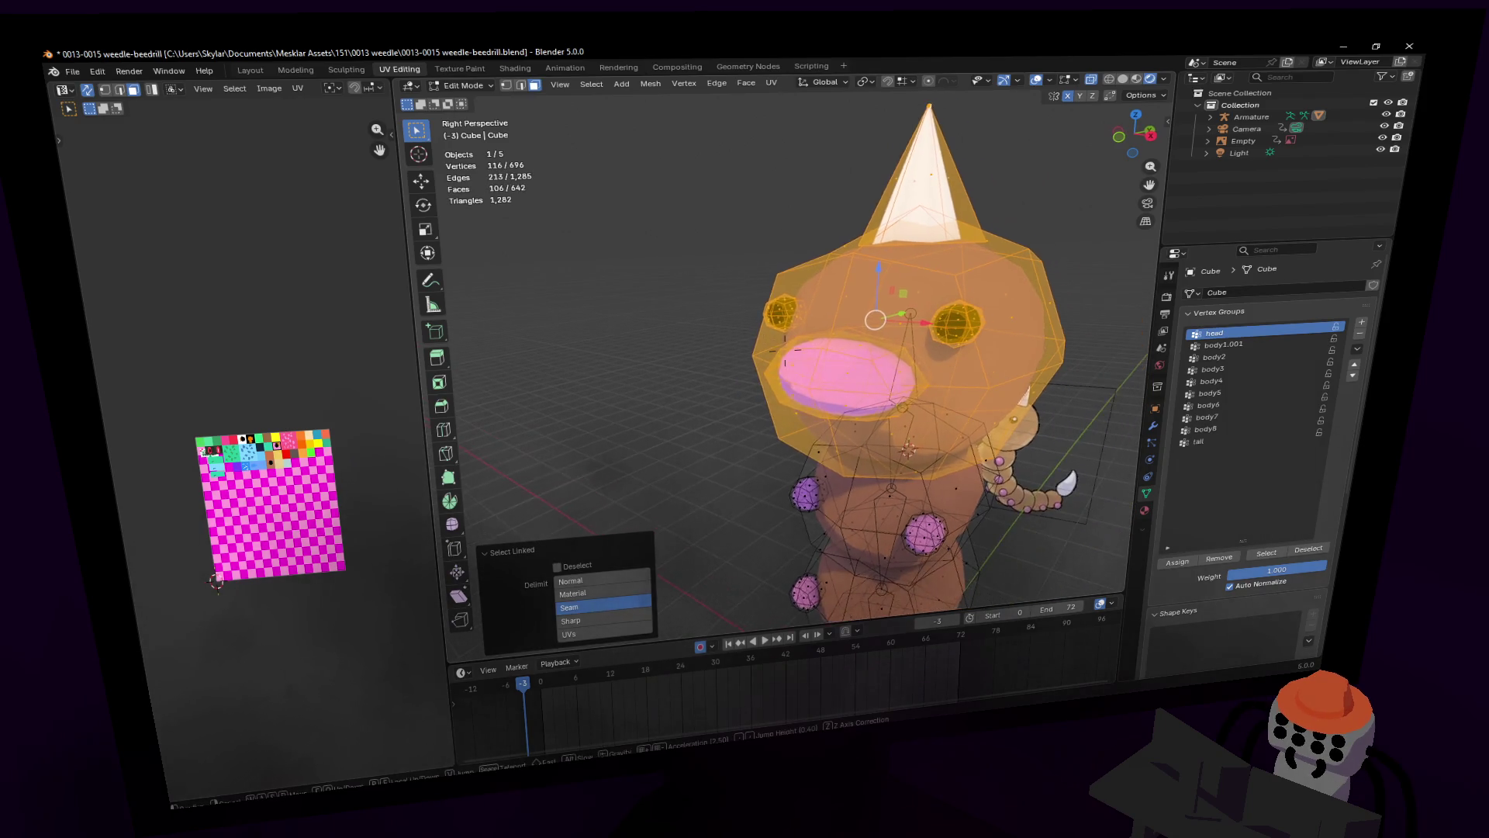
key(d)
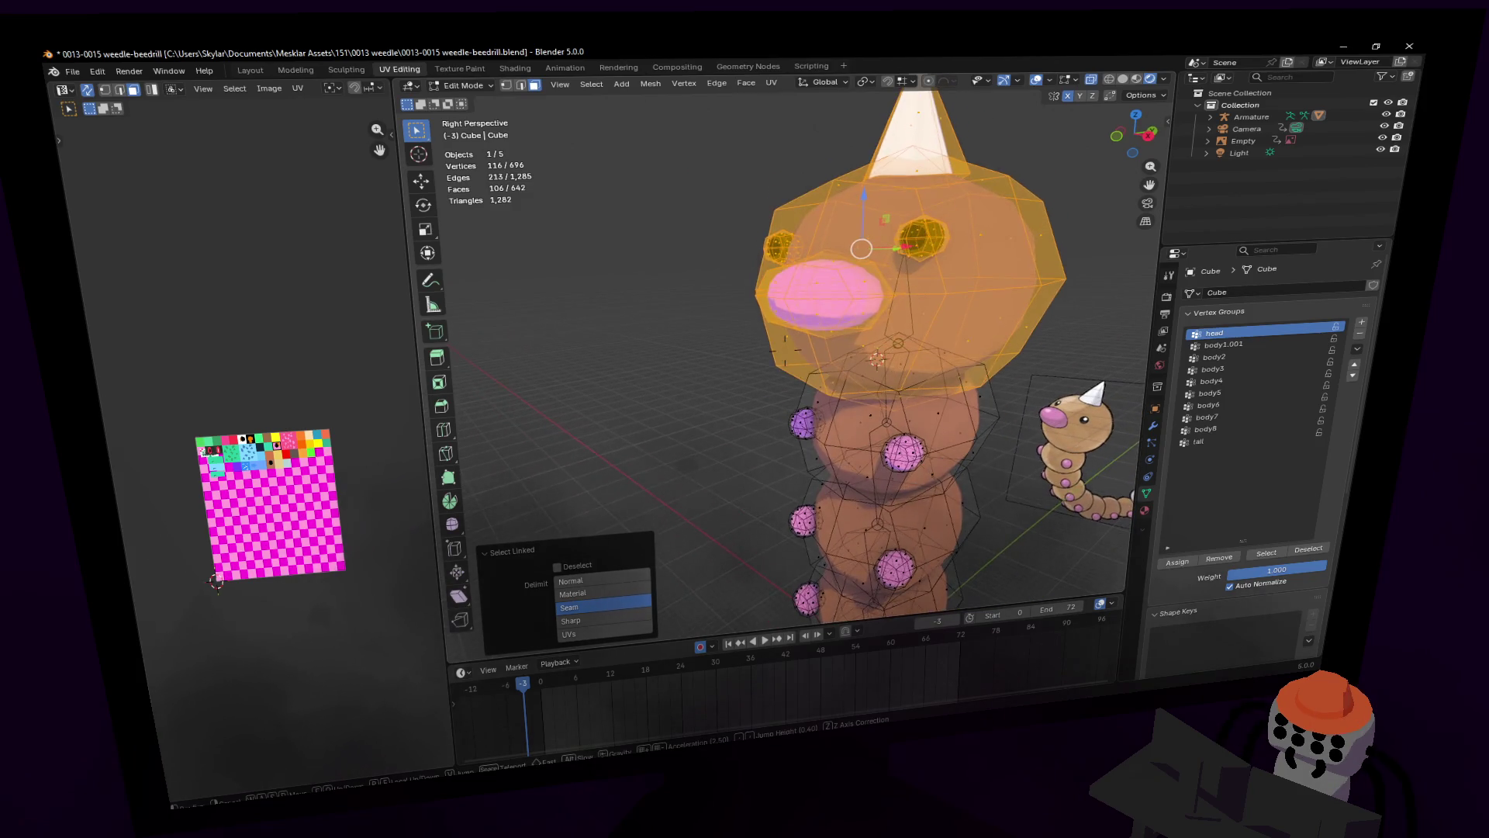
click(927, 380)
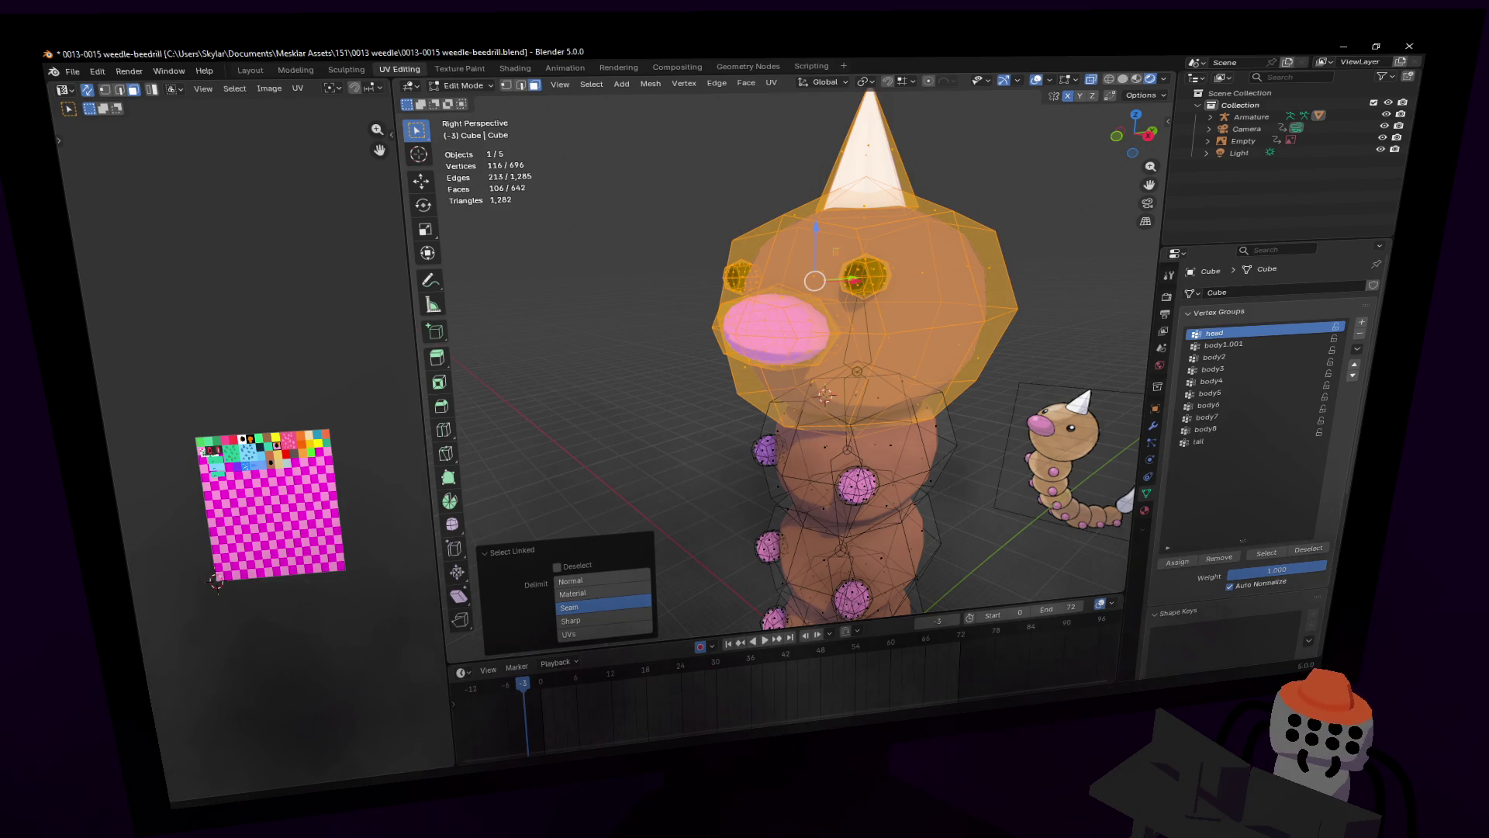
middle_drag(962, 374, 1022, 371)
key(shift+grave)
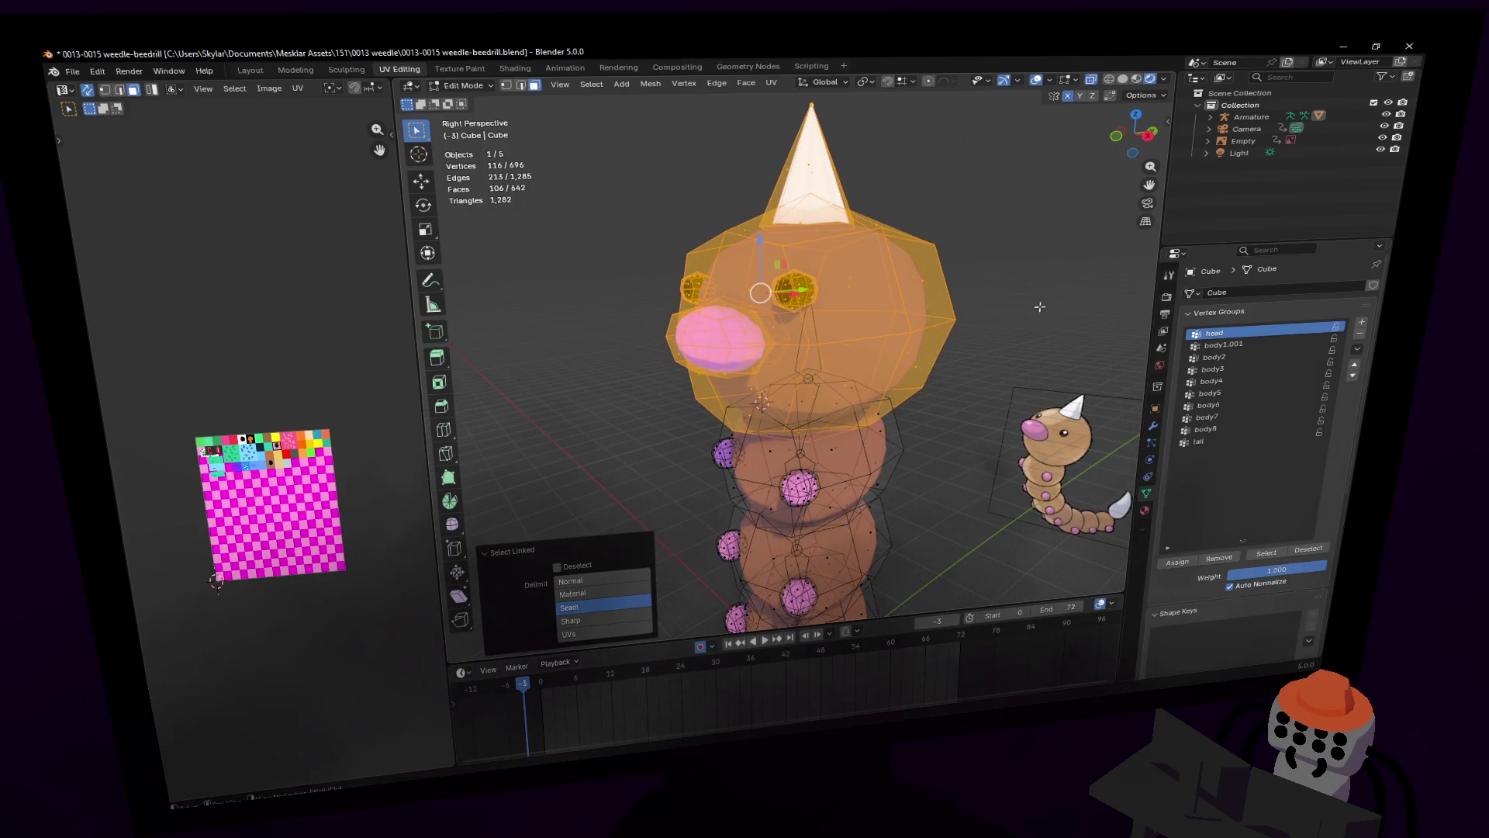
click(1278, 295)
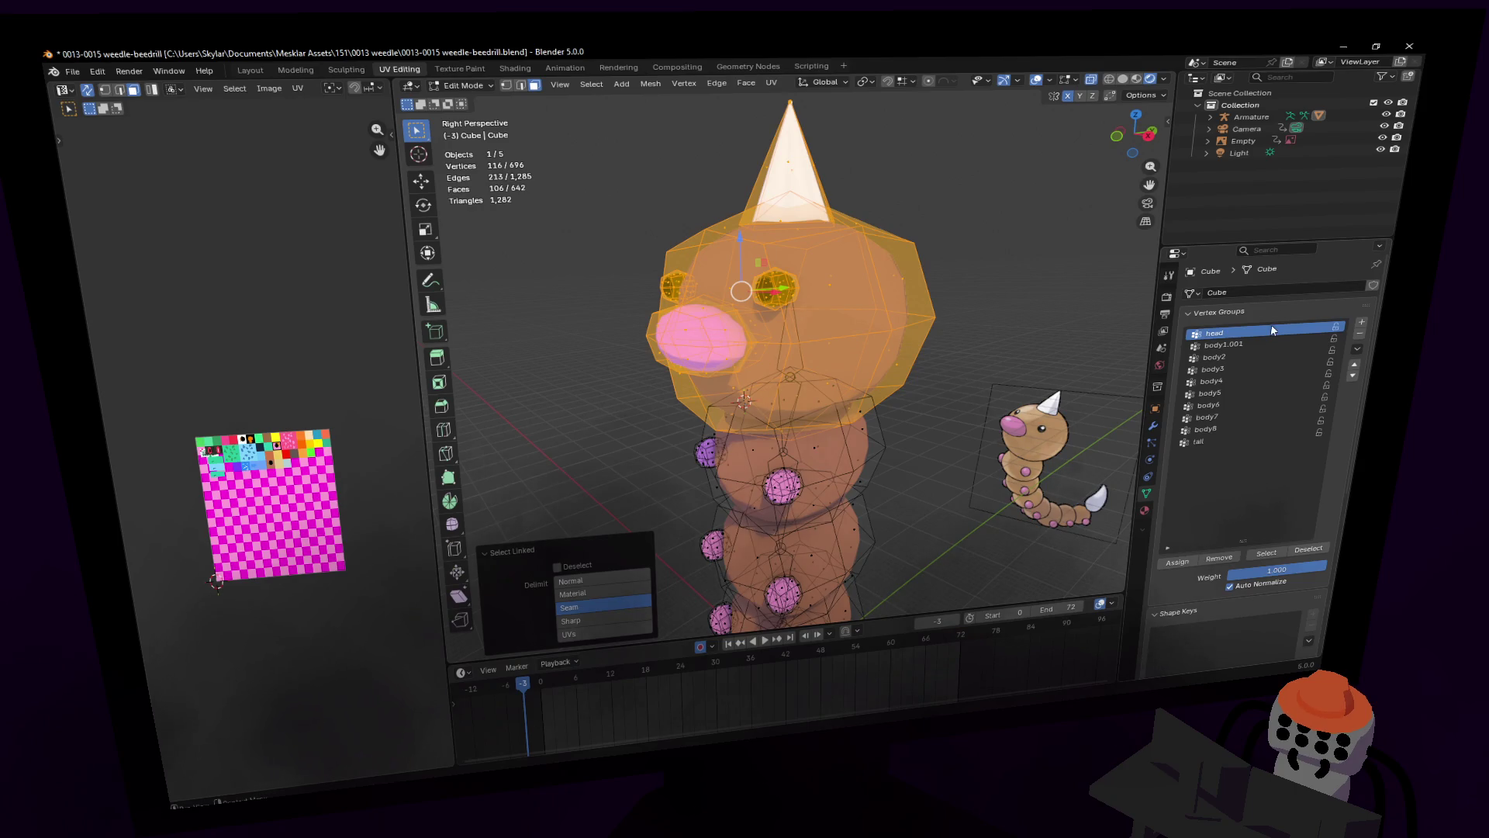
Step: Assign the selection to the head vertex group and leave Edit Mode
click(1176, 561)
key(Tab)
middle_drag(998, 243, 886, 211)
click(464, 85)
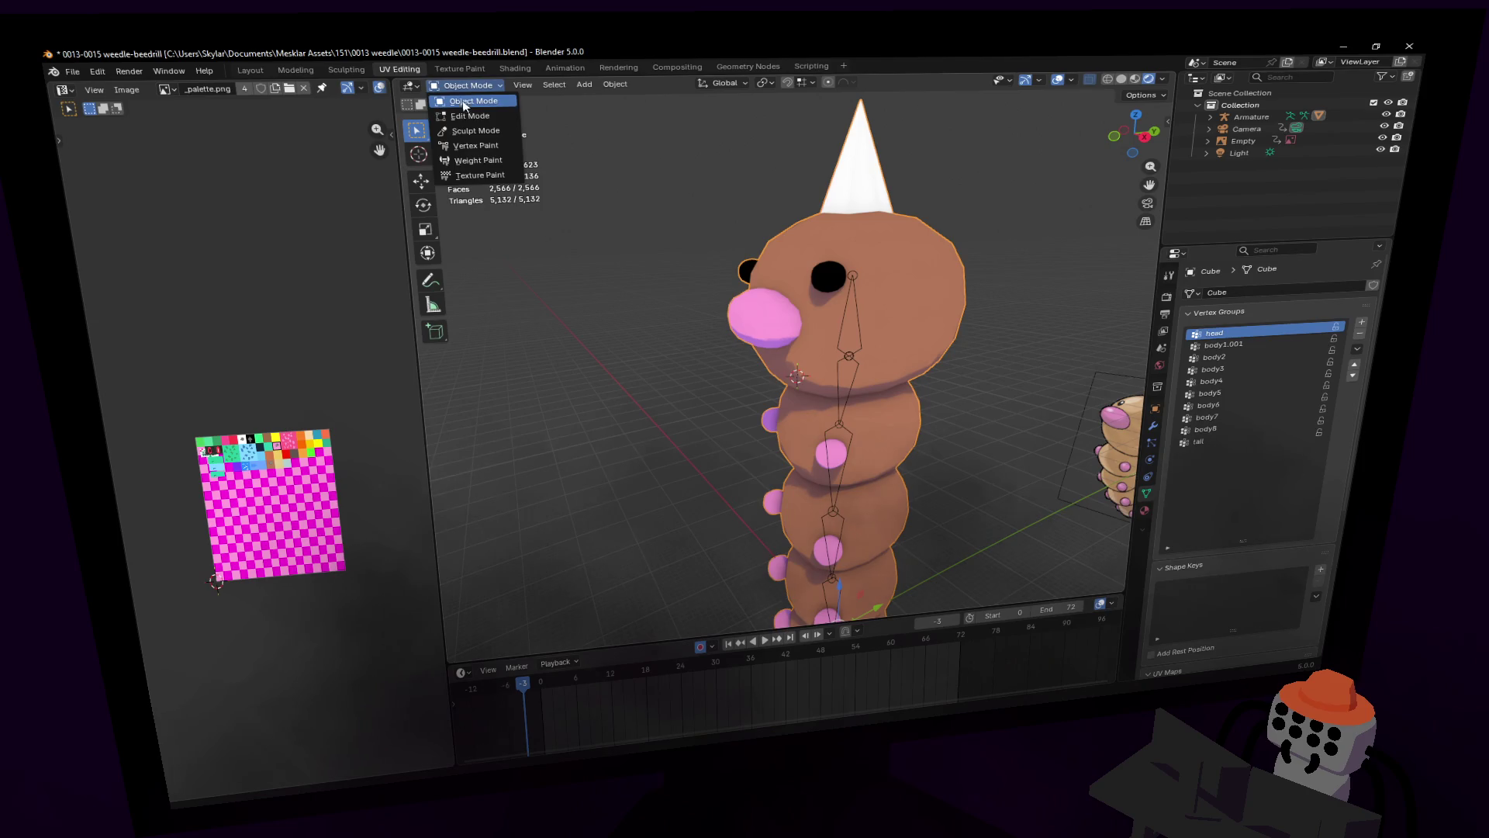
click(481, 96)
click(464, 85)
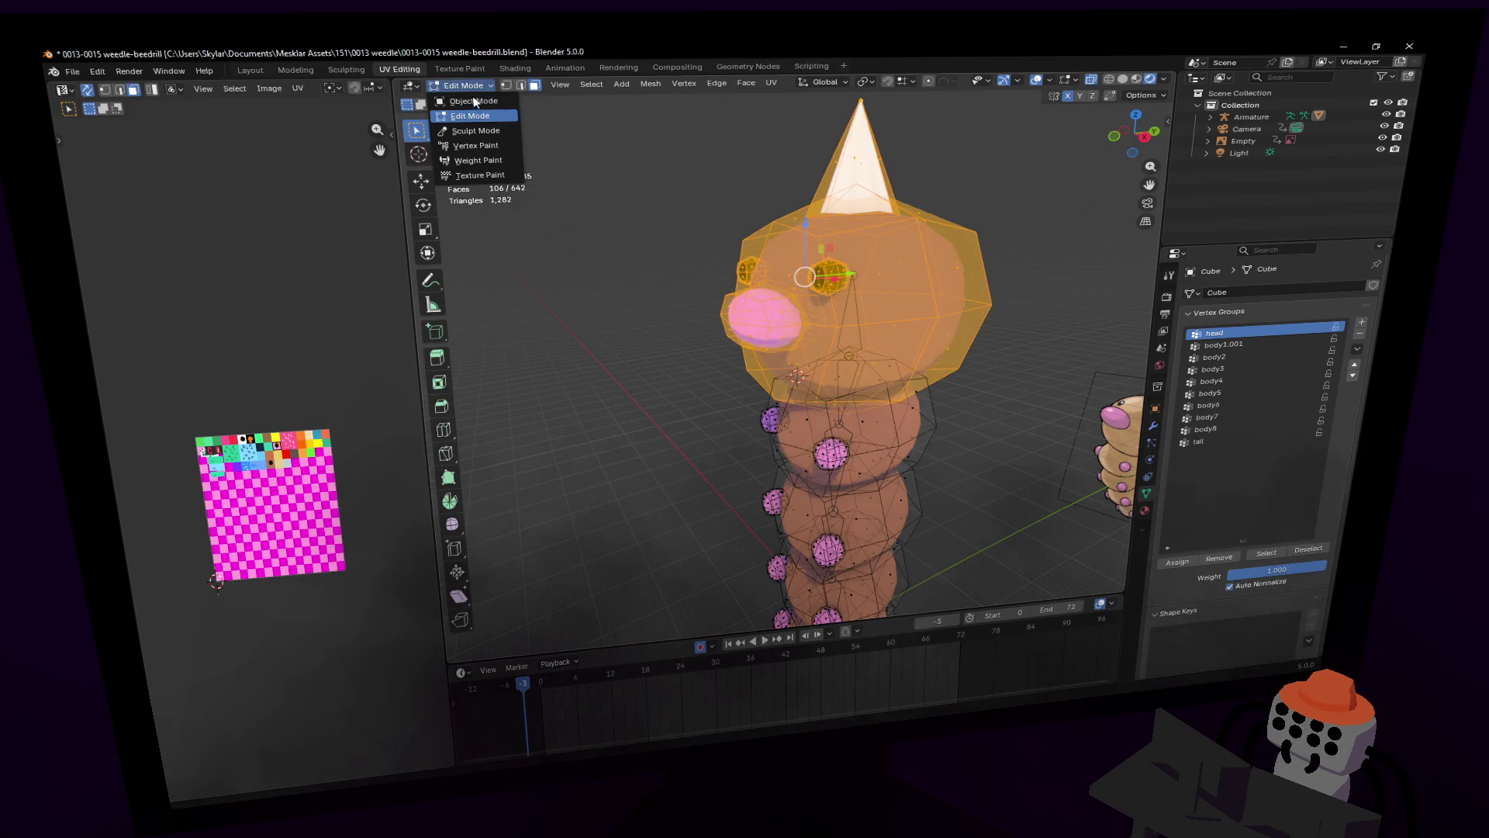
click(465, 105)
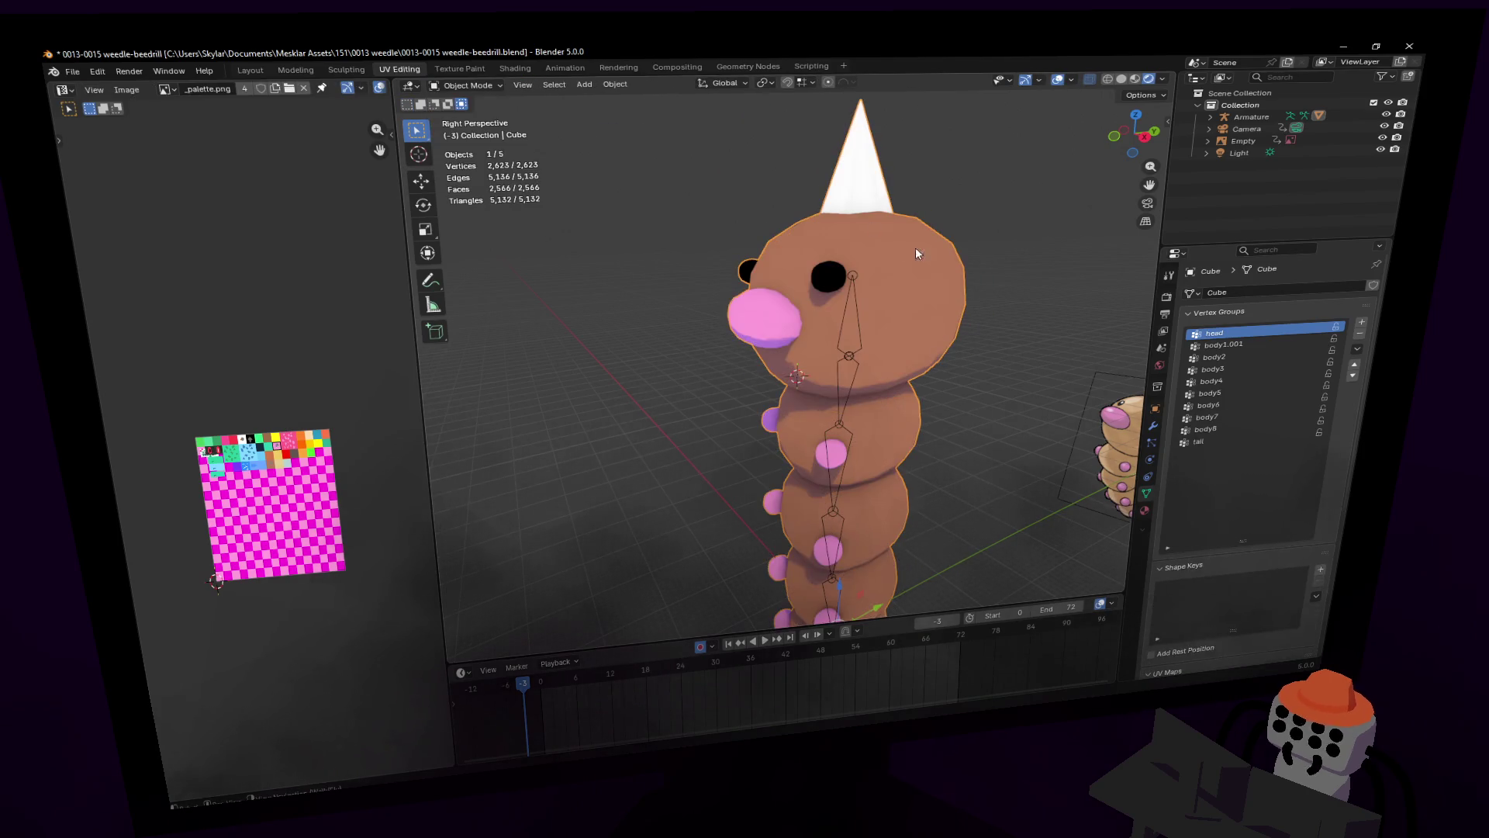
click(854, 297)
click(468, 85)
click(474, 131)
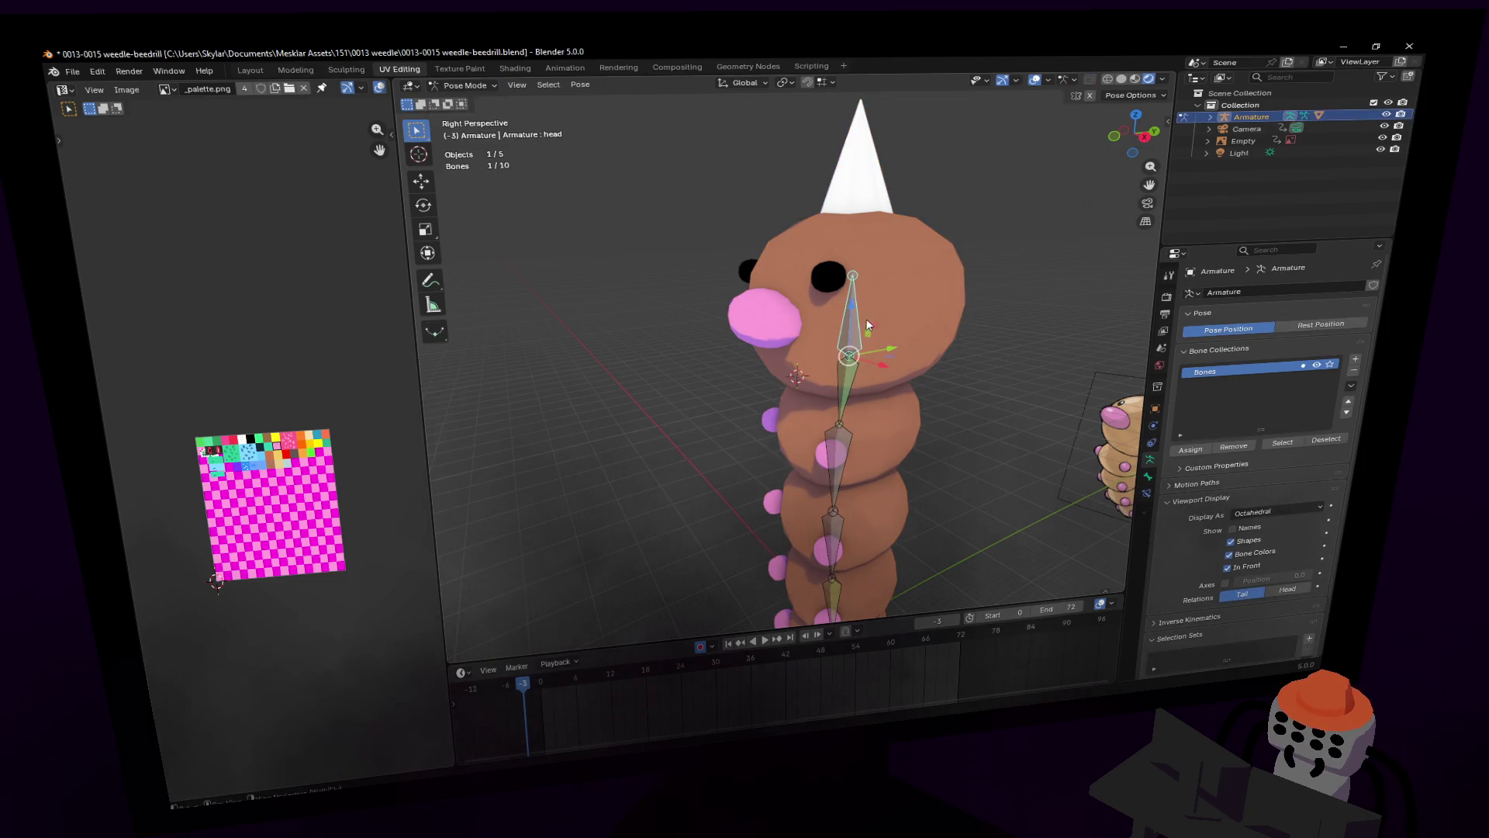
click(854, 314)
key(g)
key(r)
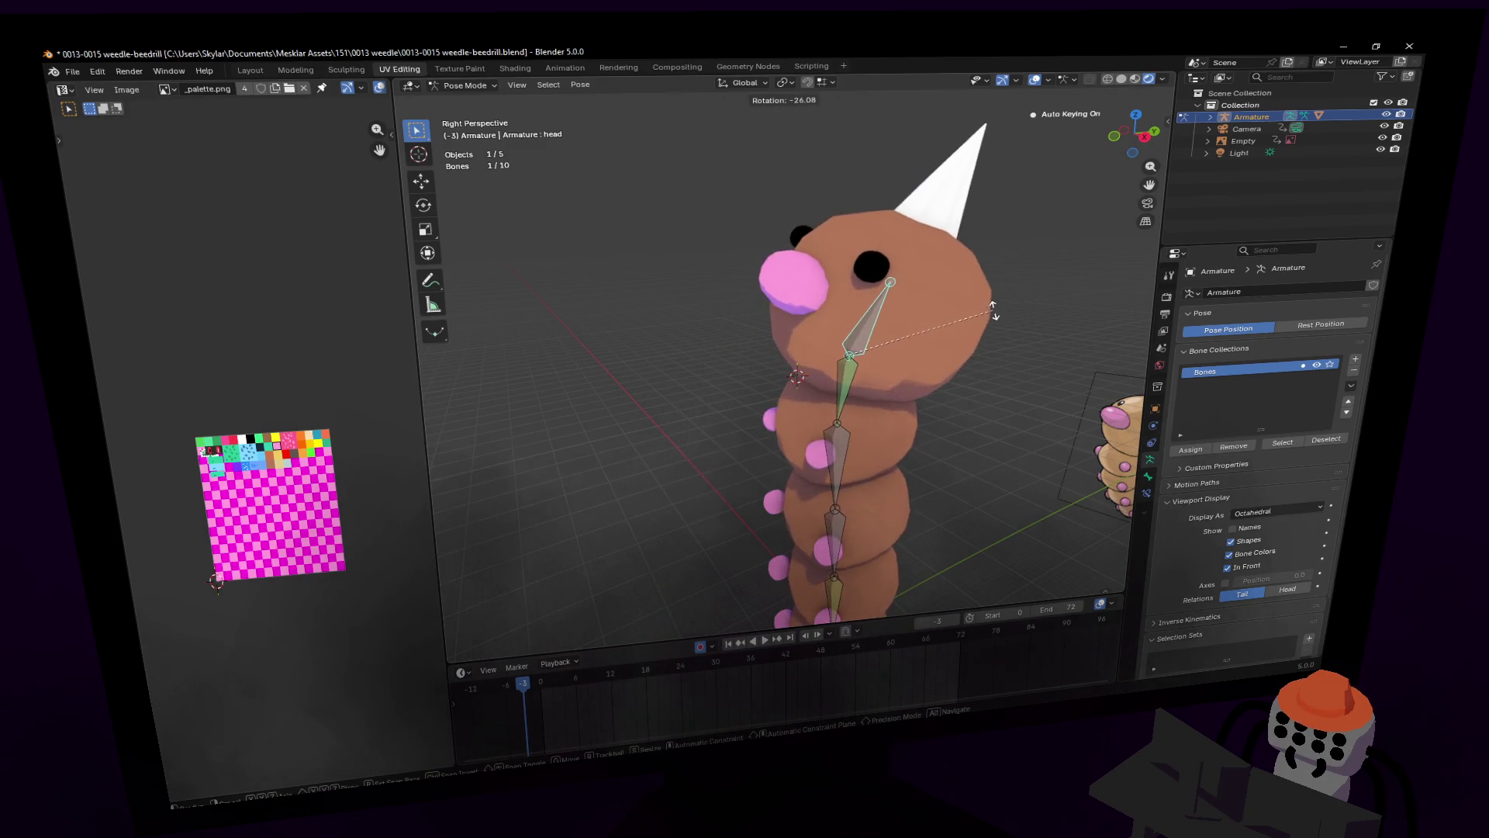
click(970, 281)
shift+middle_drag(1025, 476, 976, 327)
key(r)
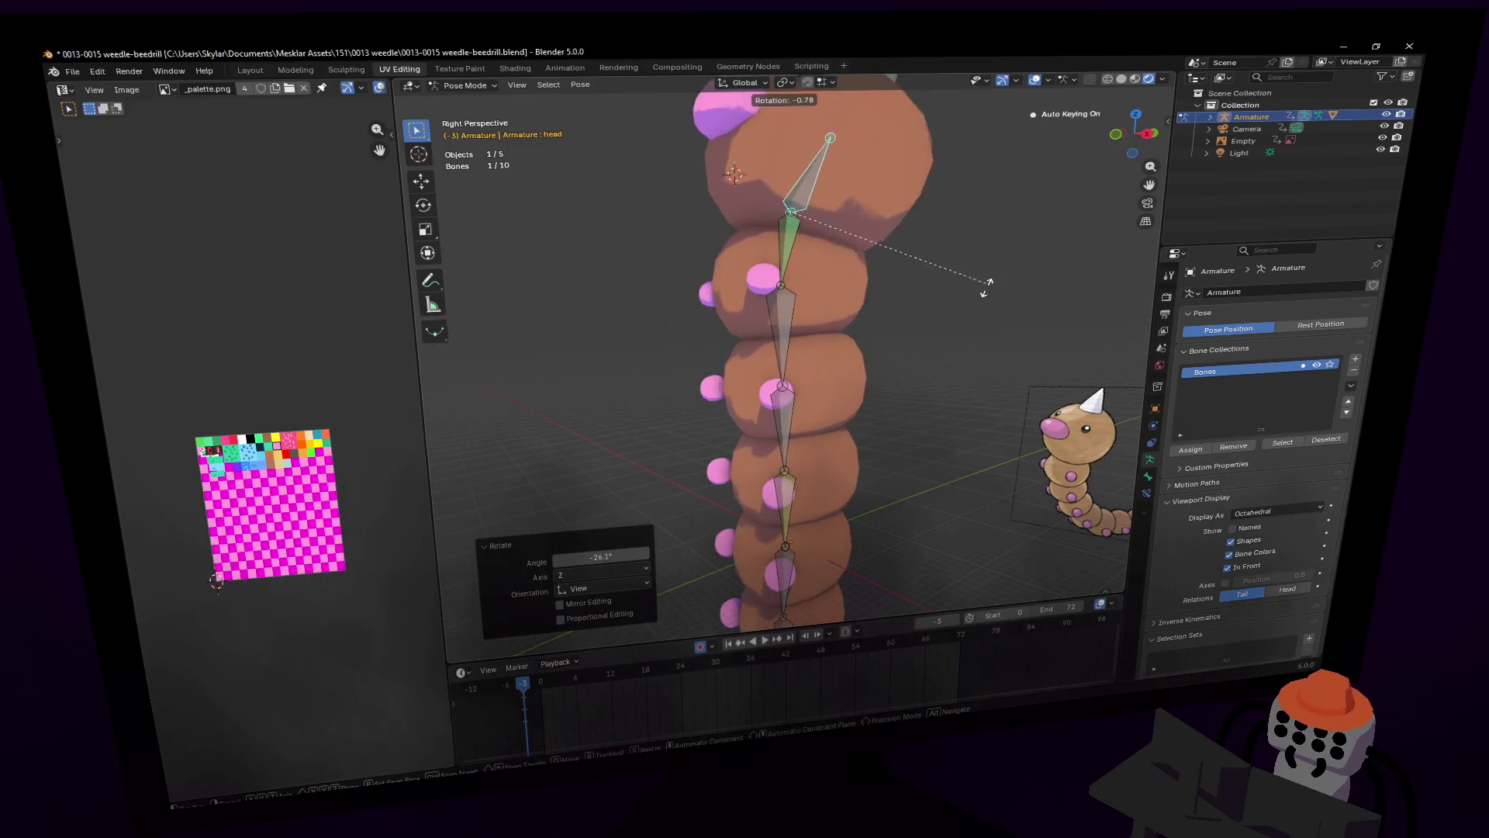
right_click(928, 259)
key(shift+grave)
key(s)
click(923, 252)
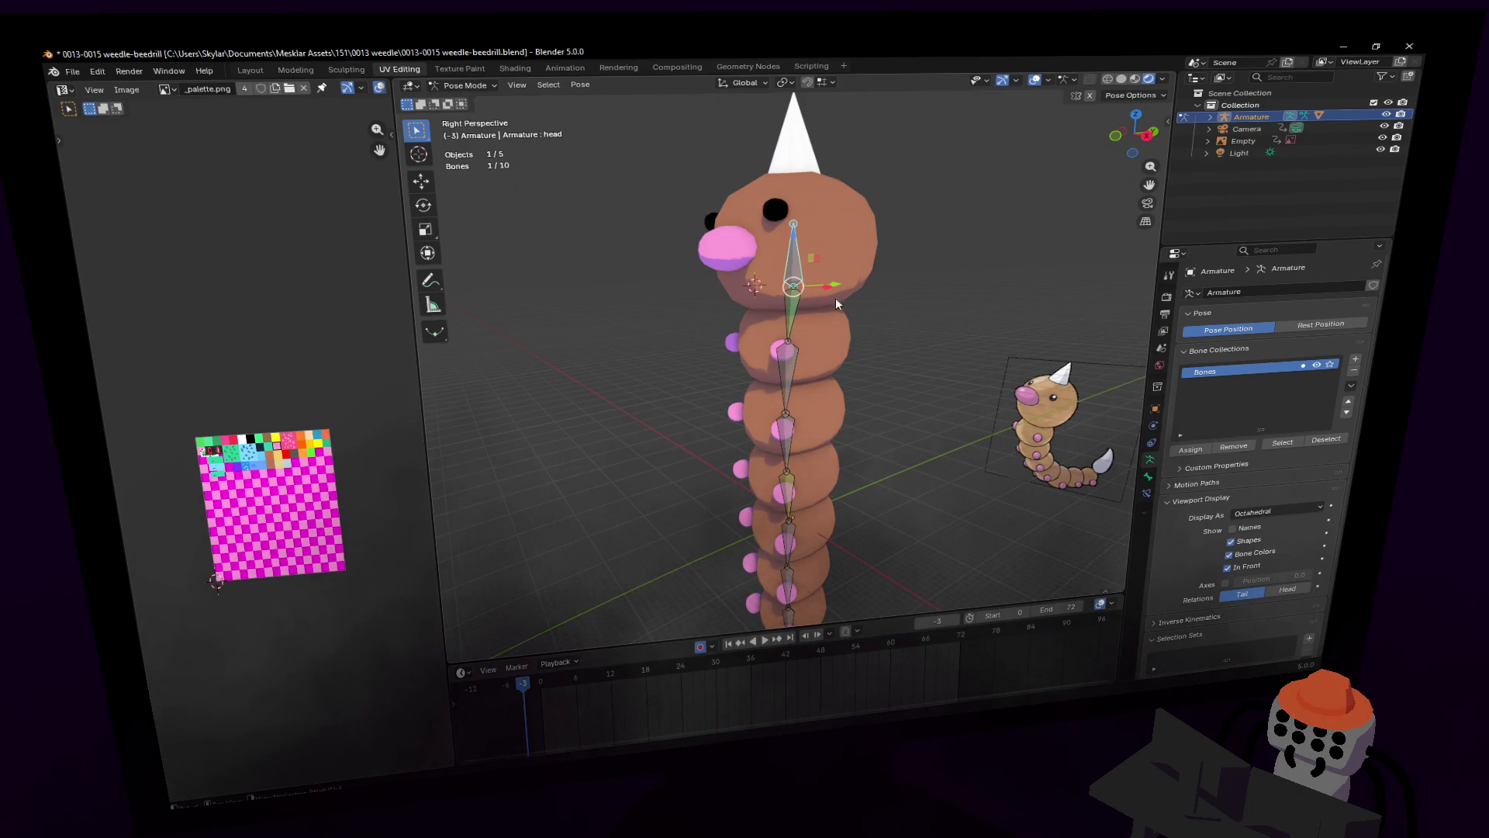
key(shift+grave)
key(w)
click(816, 293)
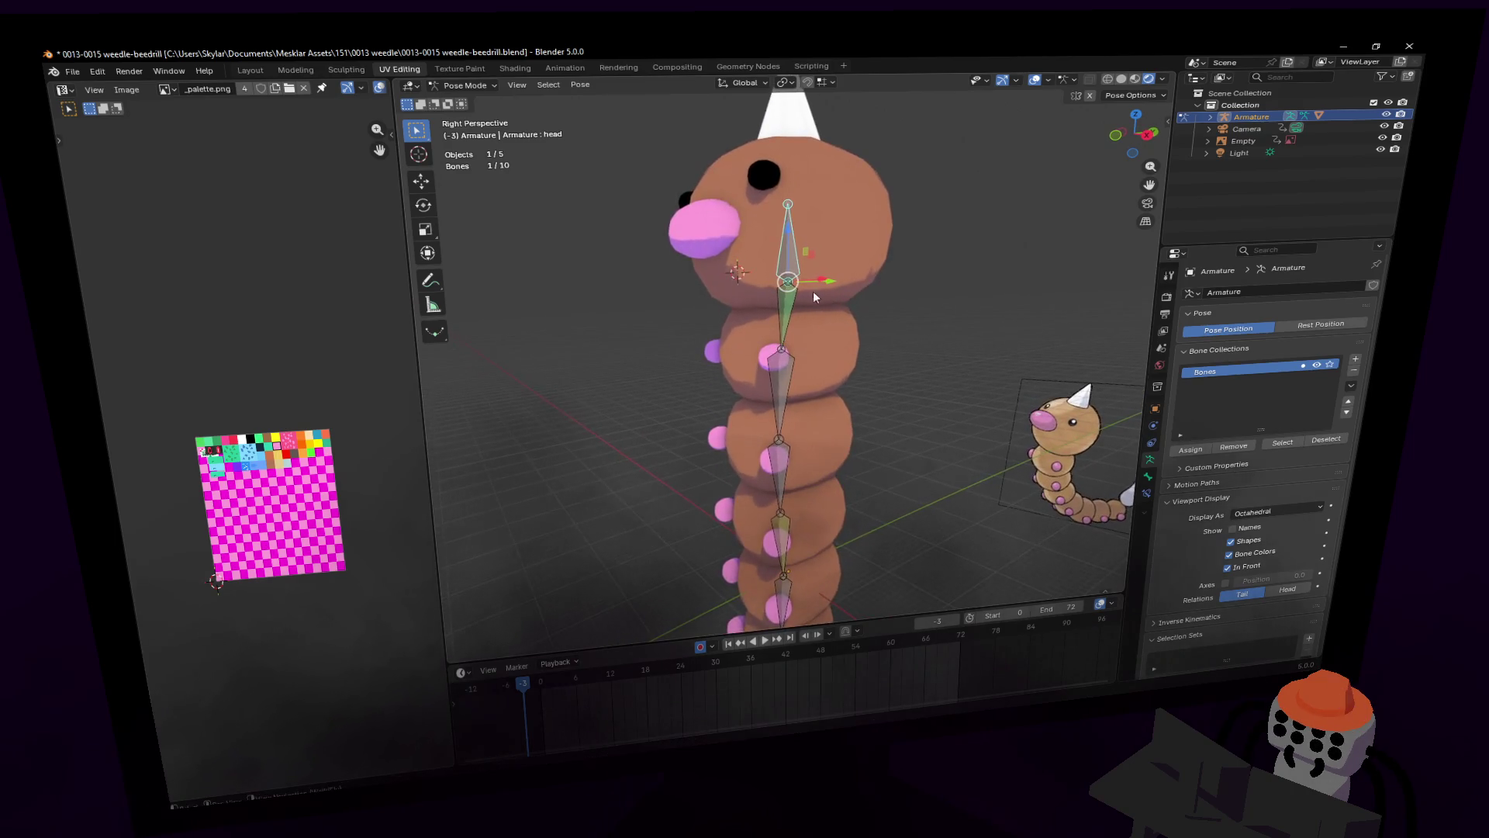
click(764, 334)
scroll(548, 132, up, 2)
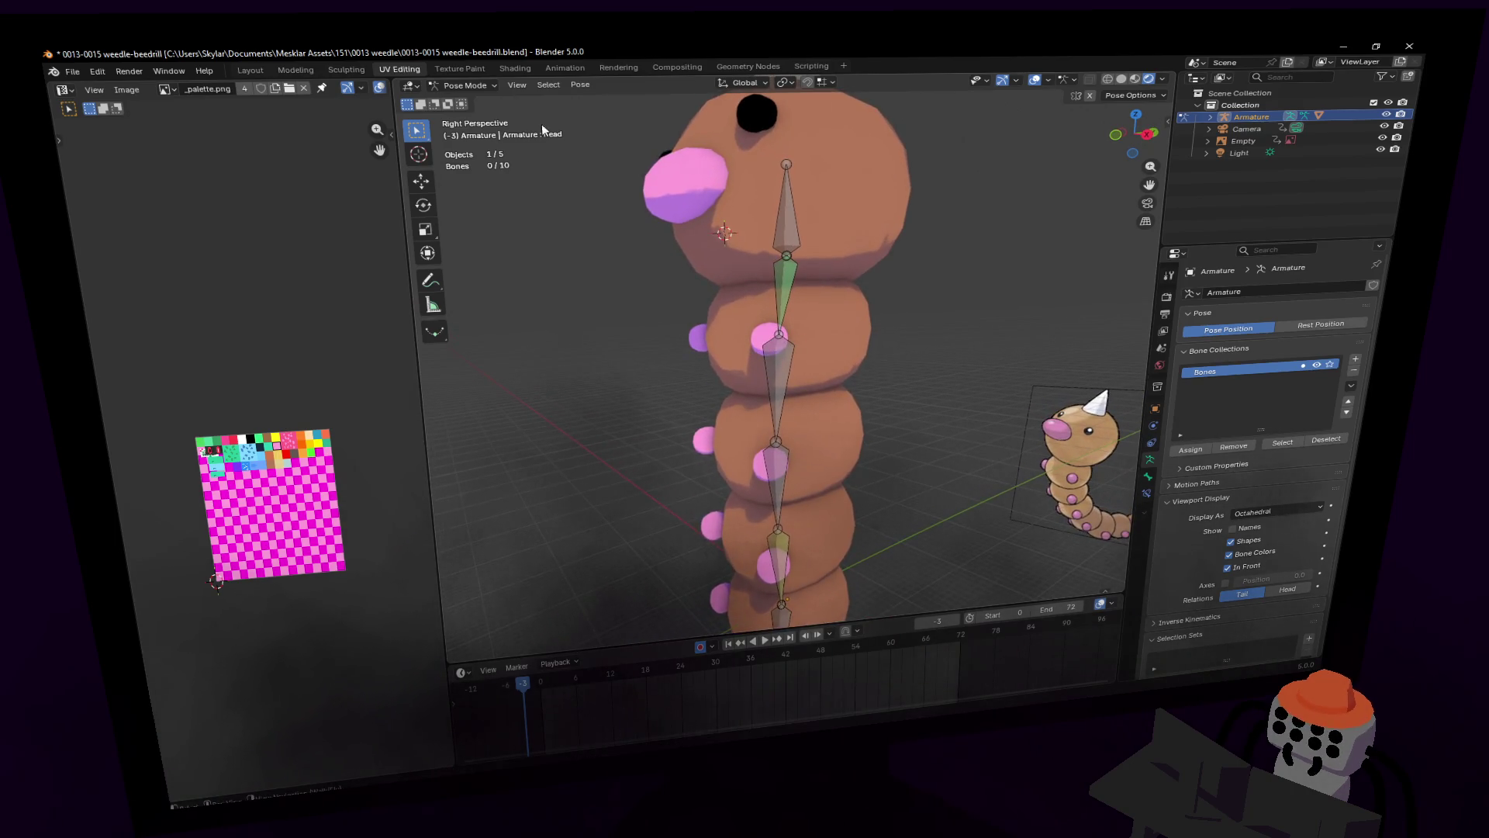
click(458, 86)
click(465, 102)
click(816, 318)
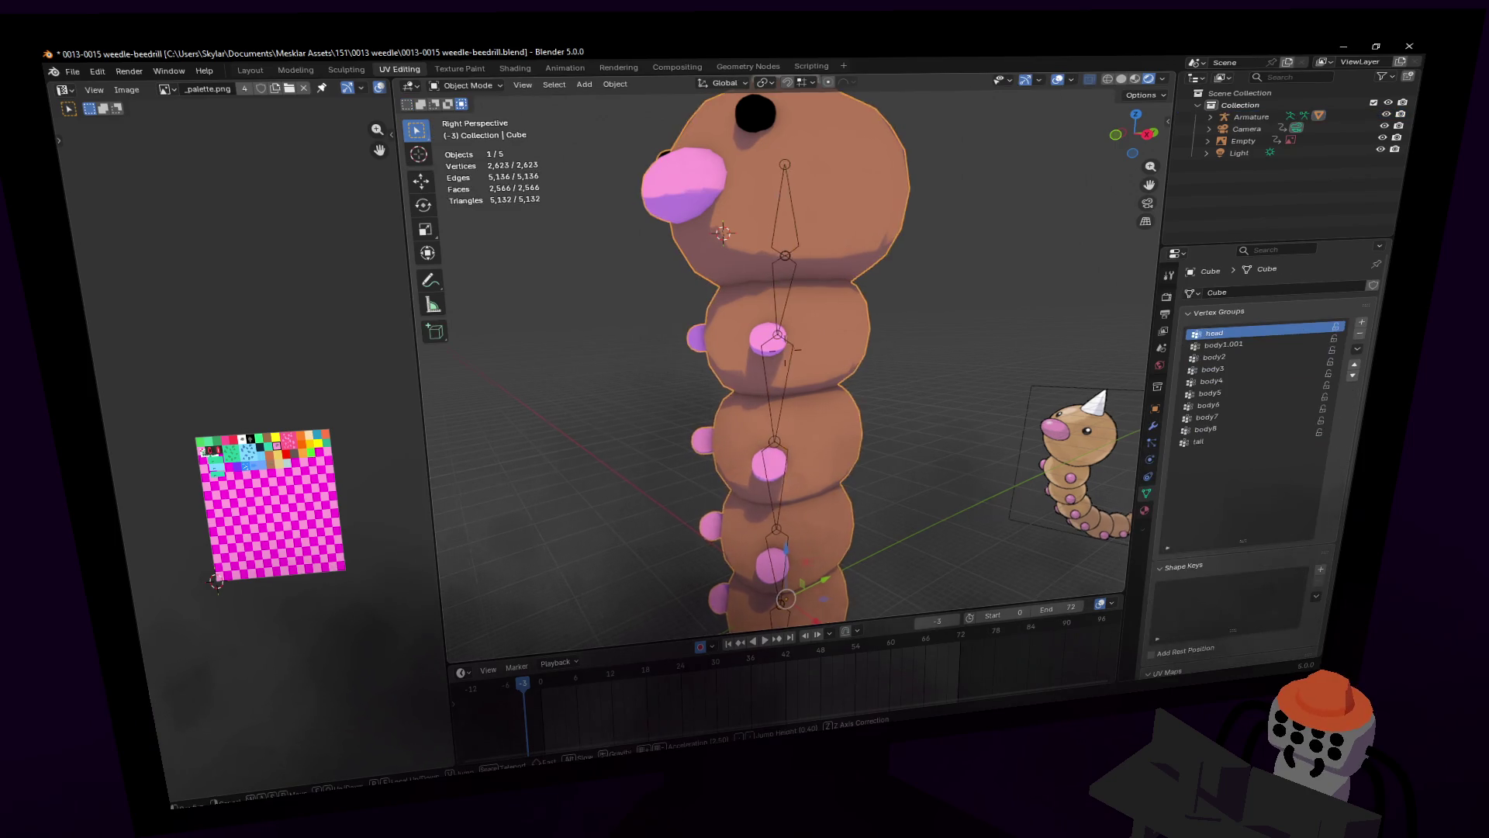
Step: In Edit Mode, select the first pair of leg spheres and assign them to vertex group body1.001
click(465, 85)
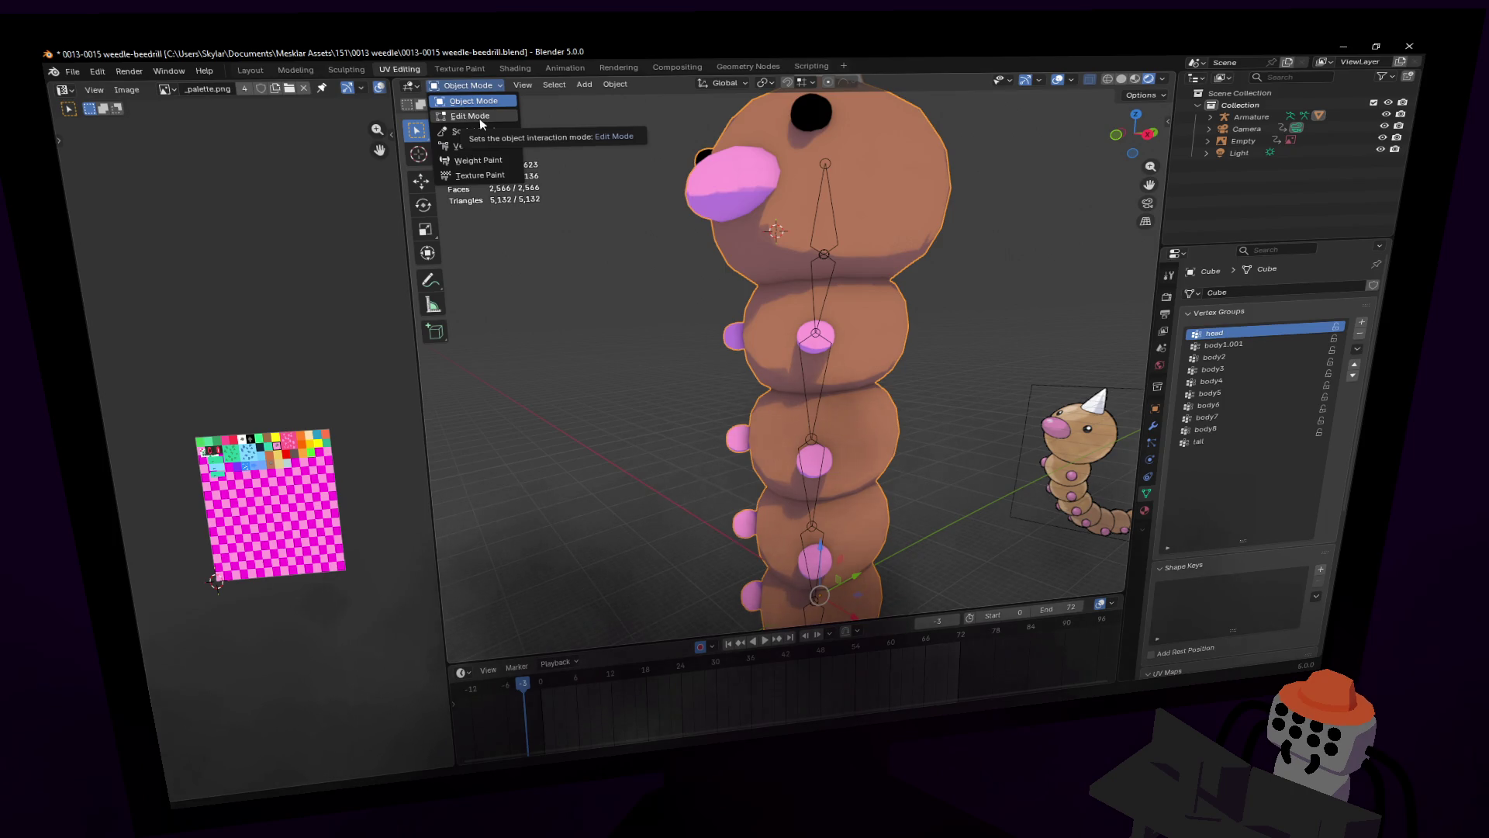
click(470, 116)
click(727, 340)
key(ctrl+l)
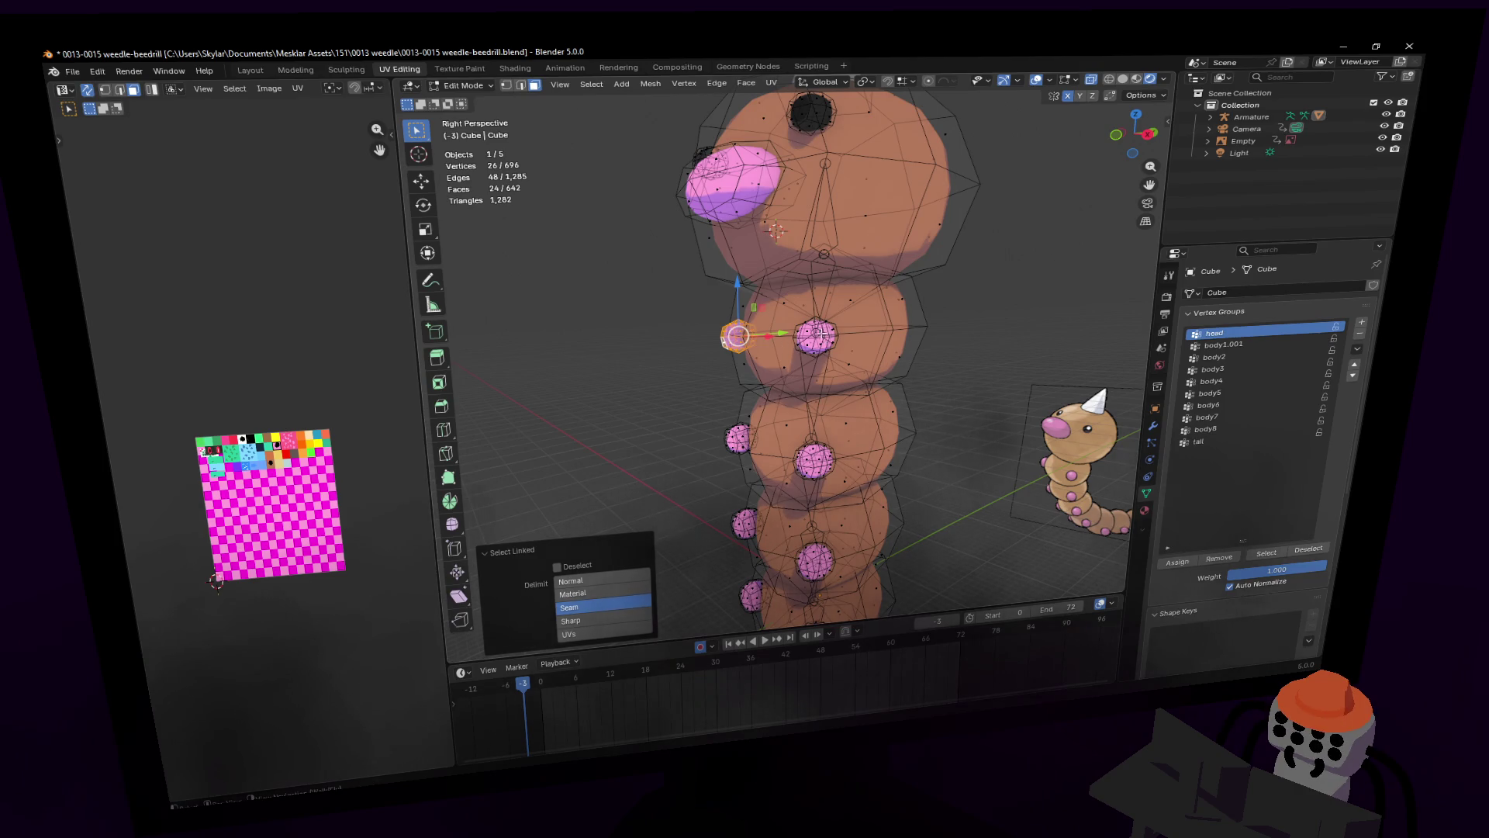
shift+click(822, 333)
key(ctrl+l)
key(alt+z)
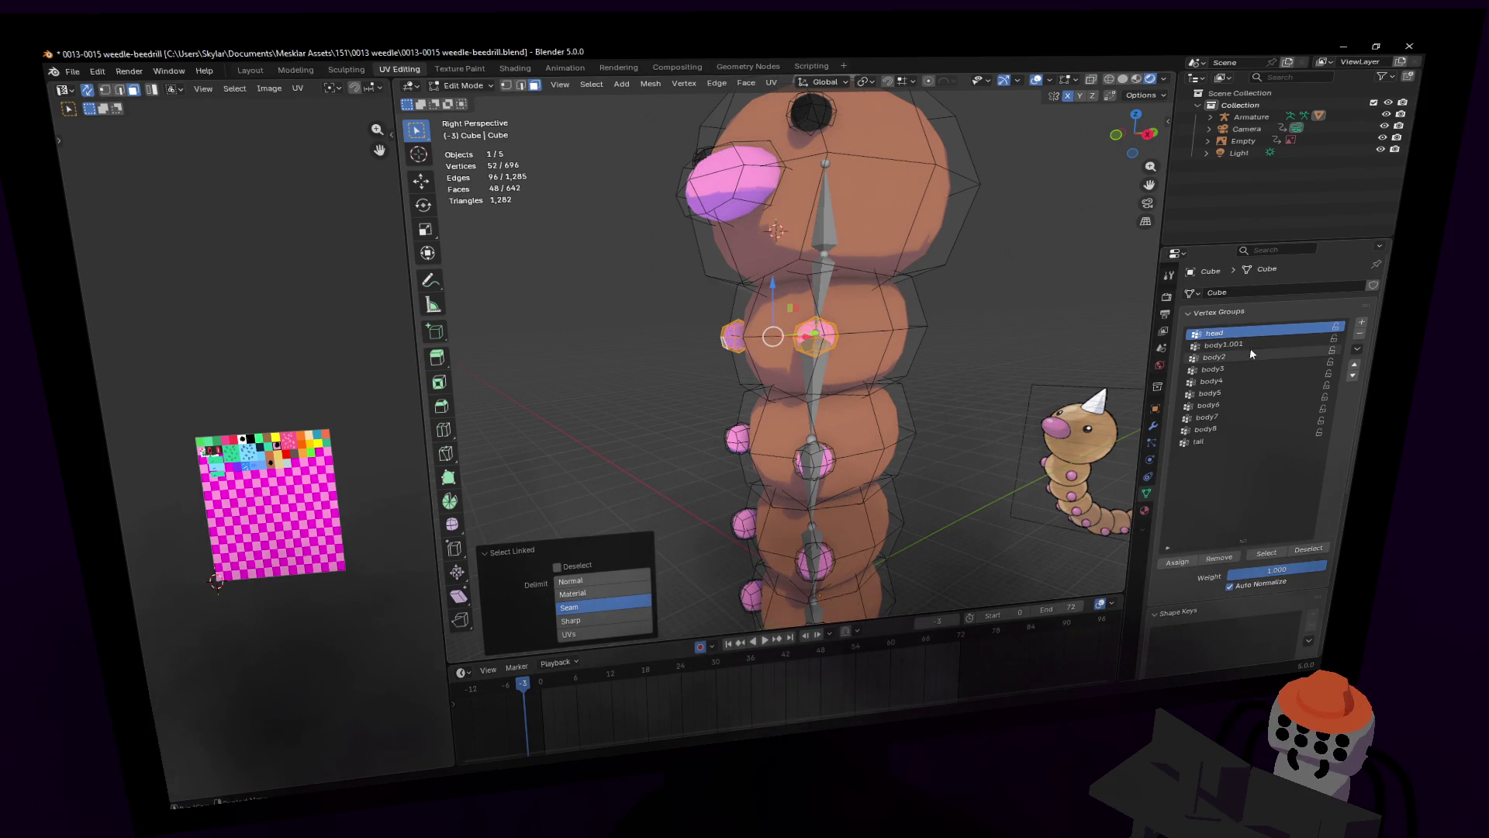
click(1249, 344)
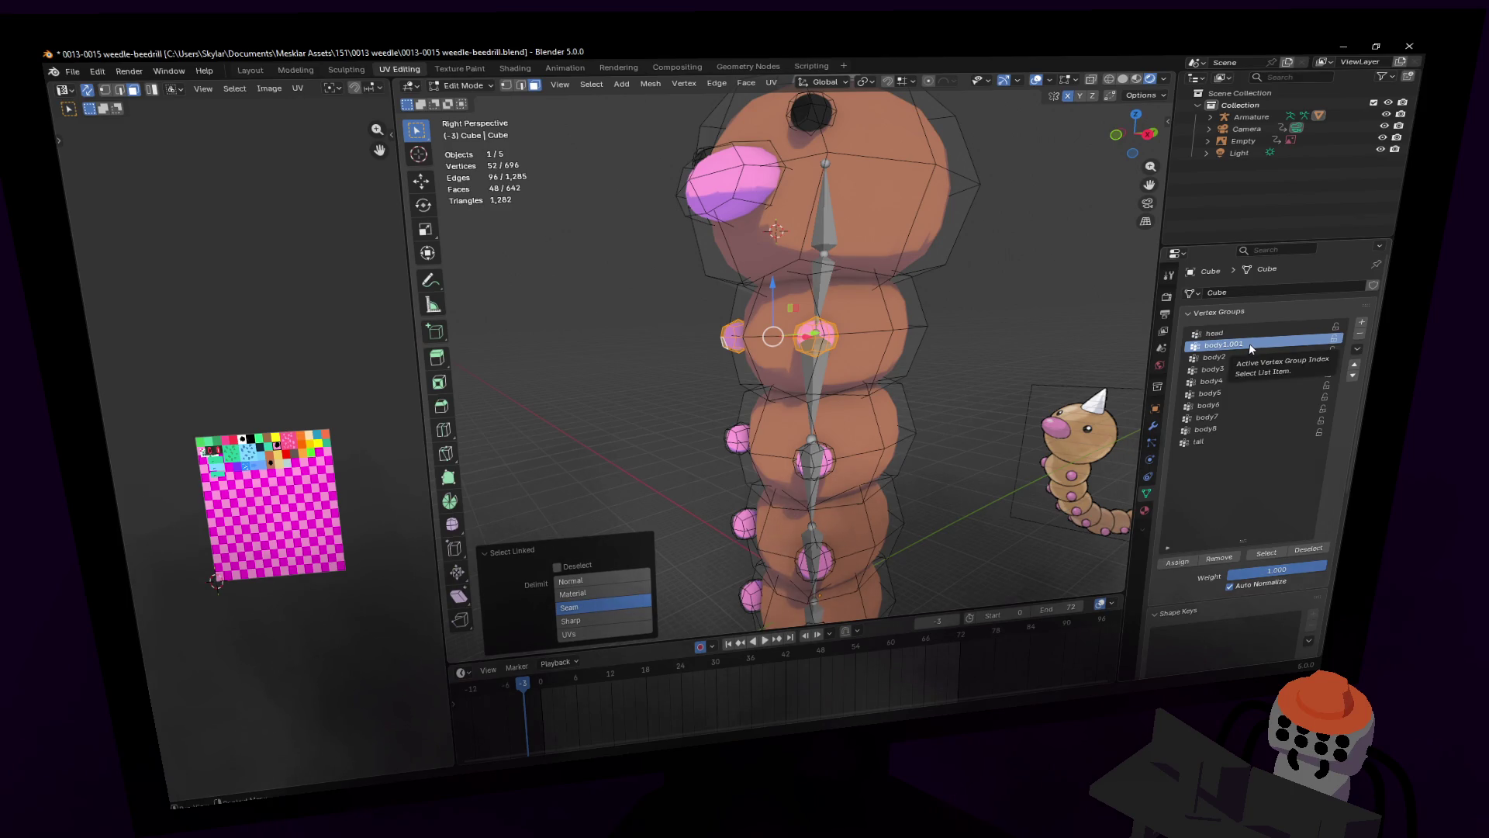
click(1179, 562)
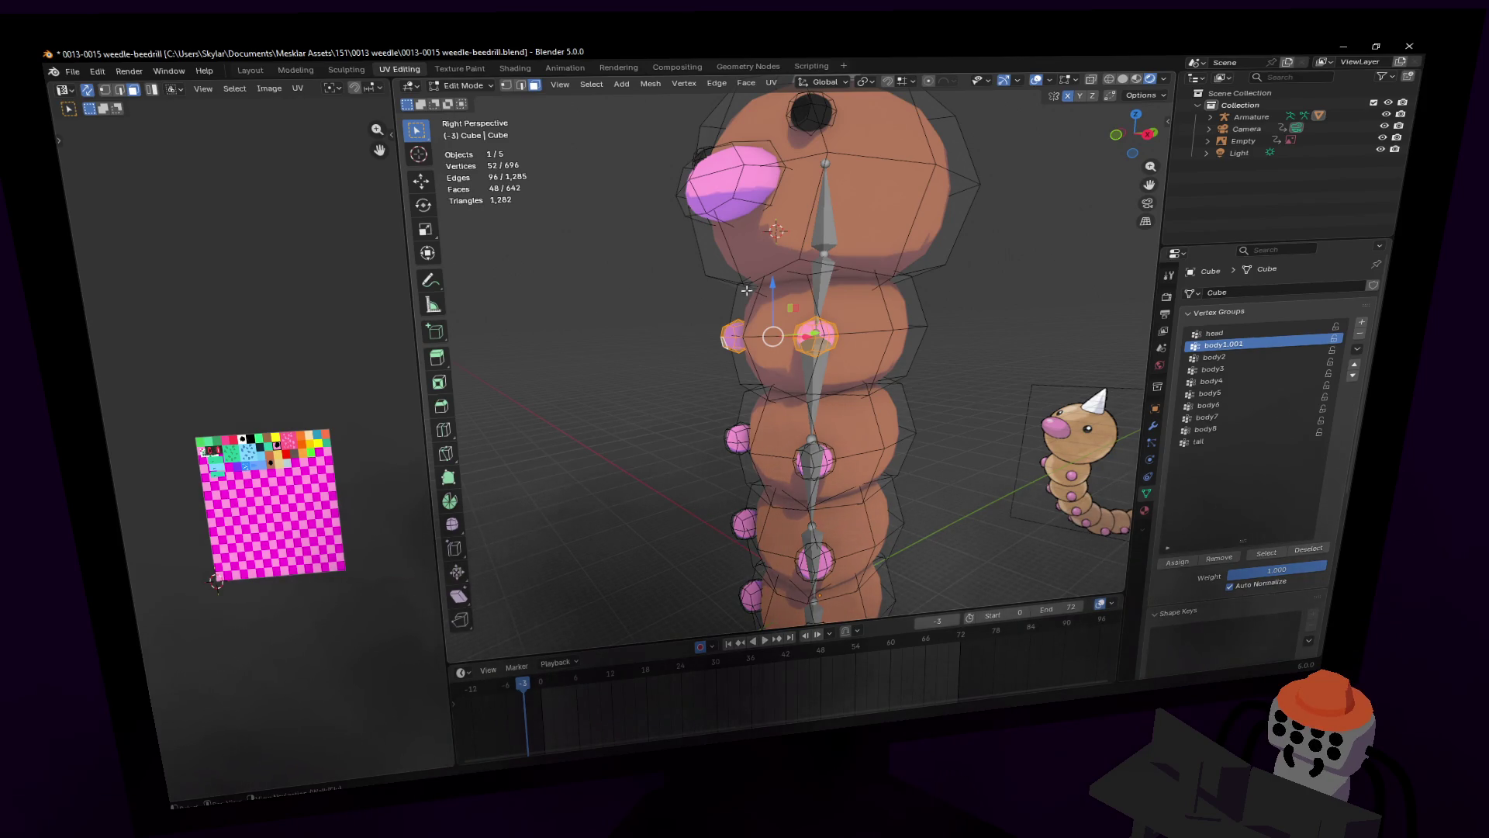
Step: Move the view down the body and assign the next leg sphere pair to body2
key(shift+grave)
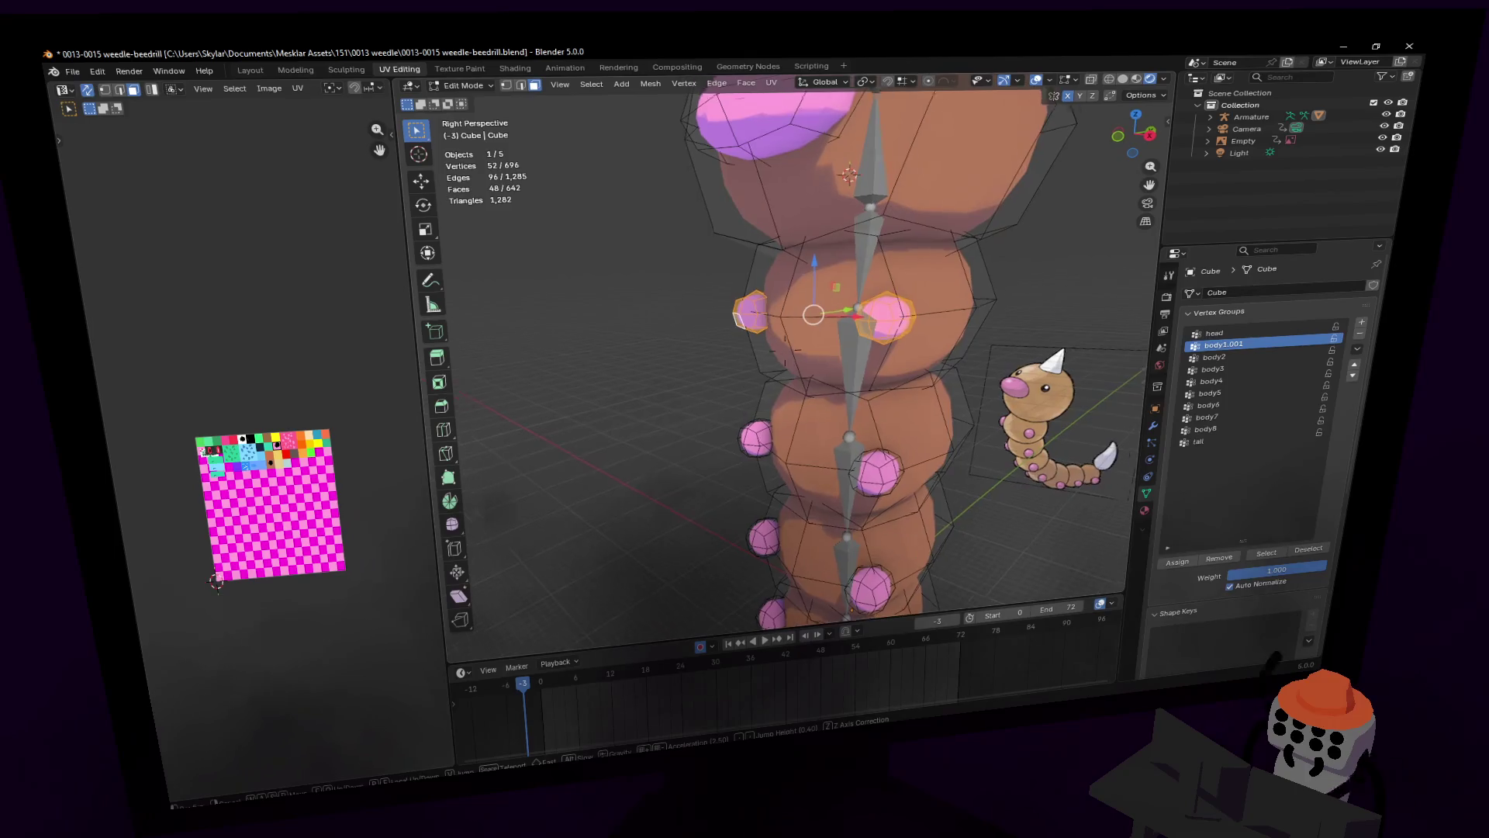
click(736, 244)
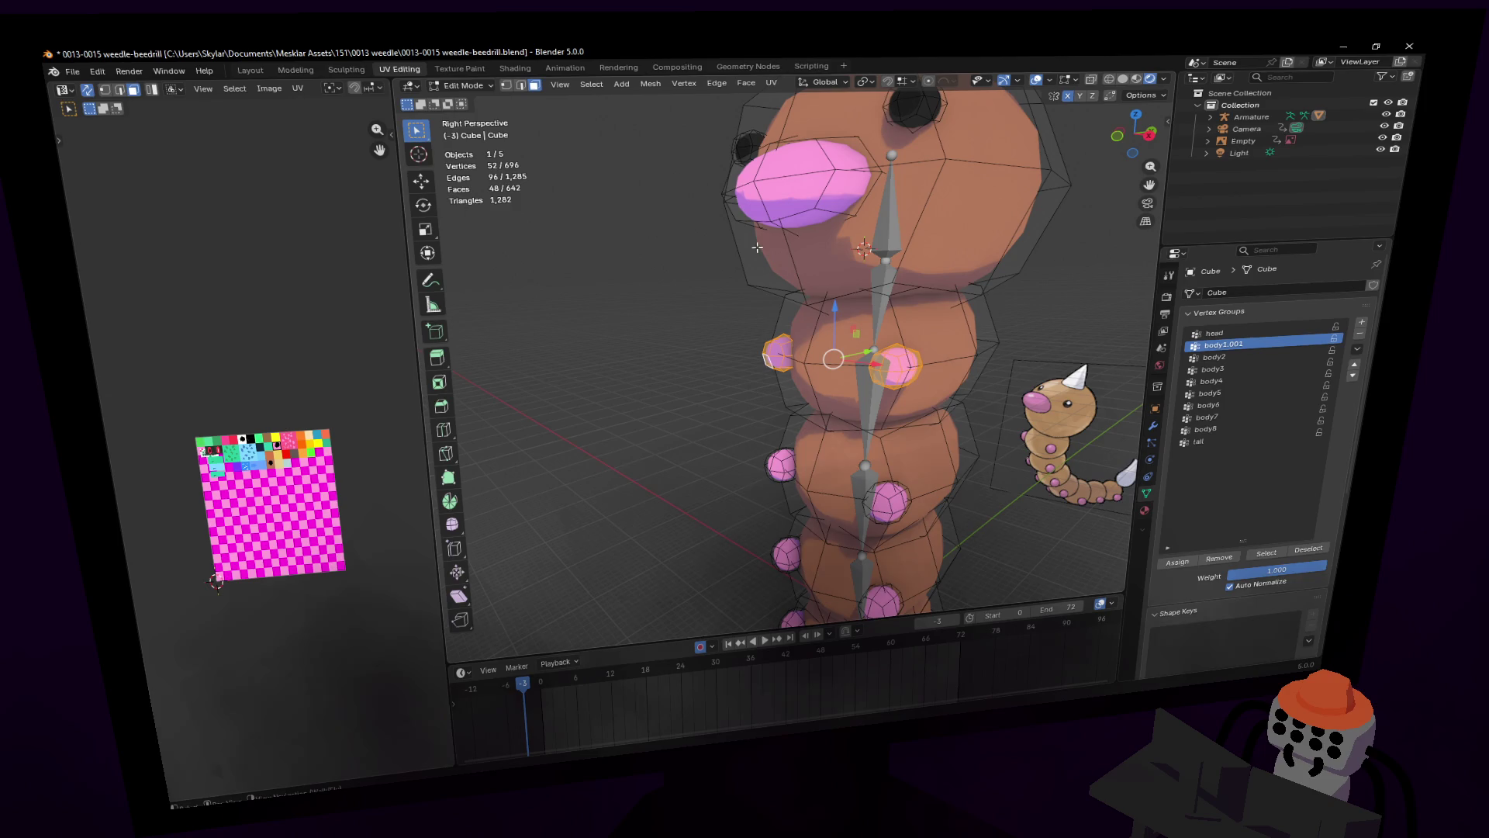
shift+scroll(760, 247, down, 6)
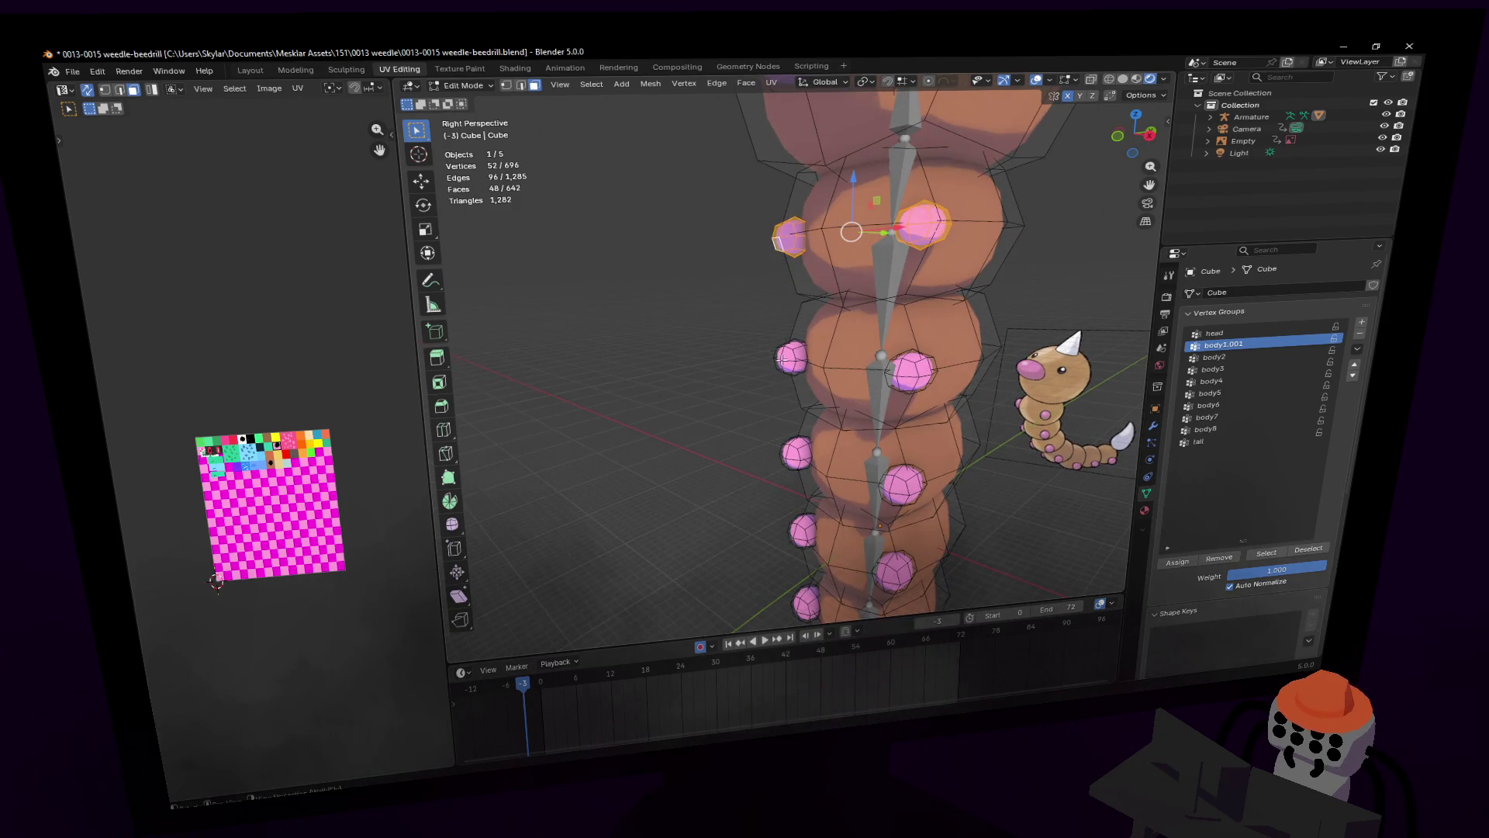
shift+scroll(782, 356, up, 3)
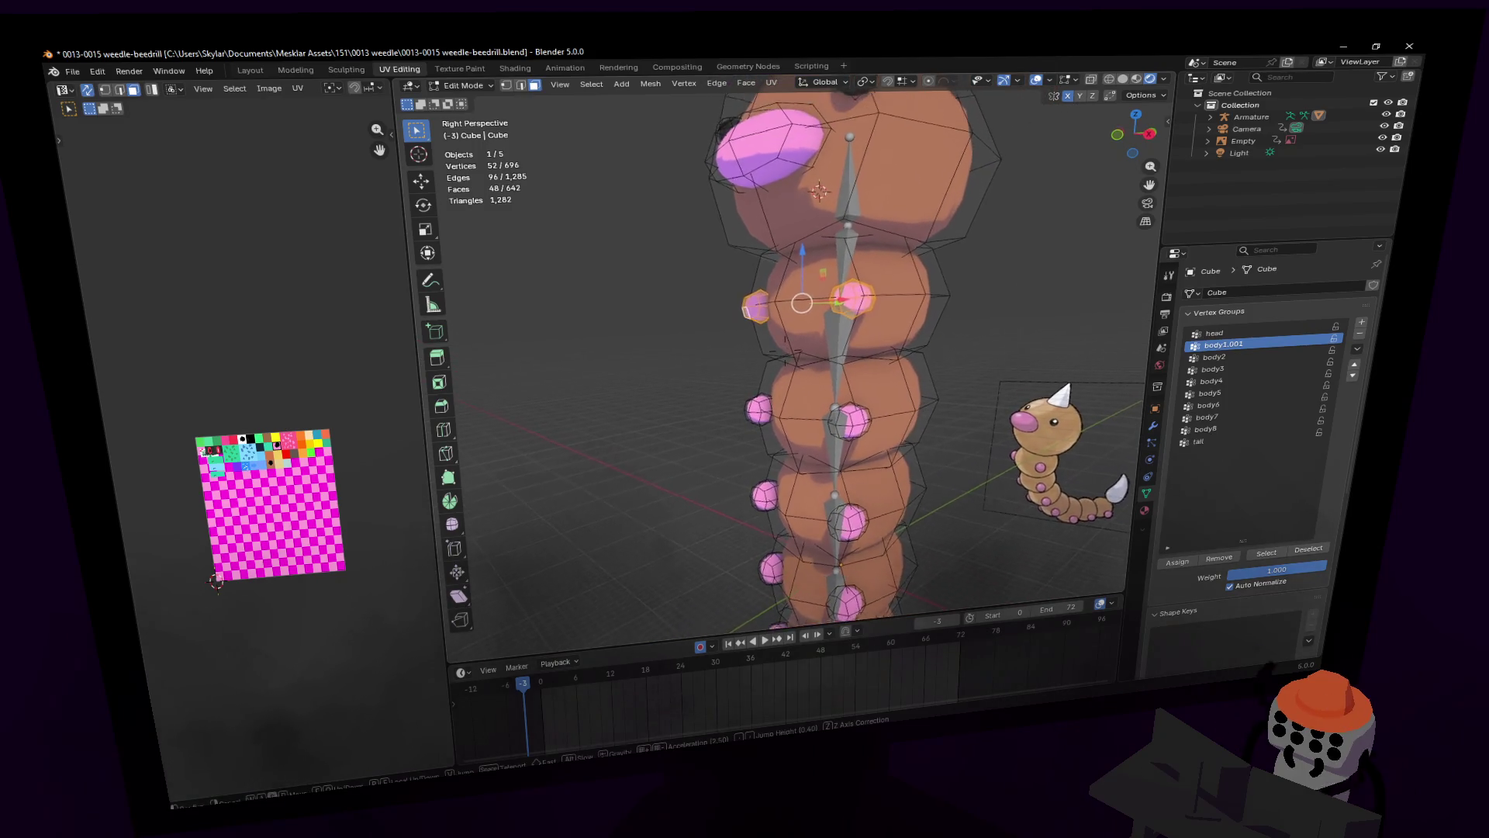
shift+middle_drag(781, 367, 744, 326)
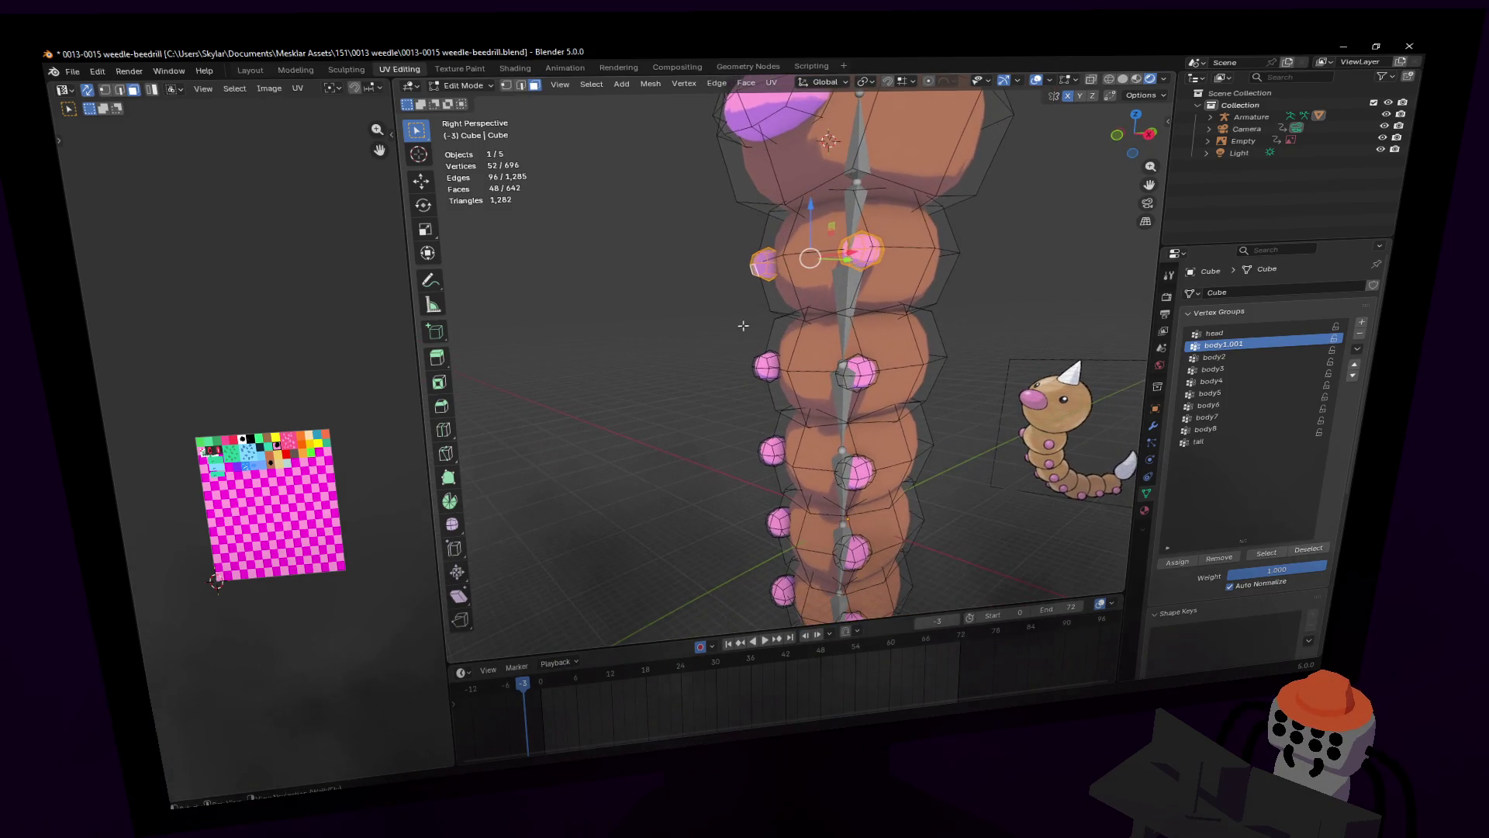
click(763, 364)
key(l)
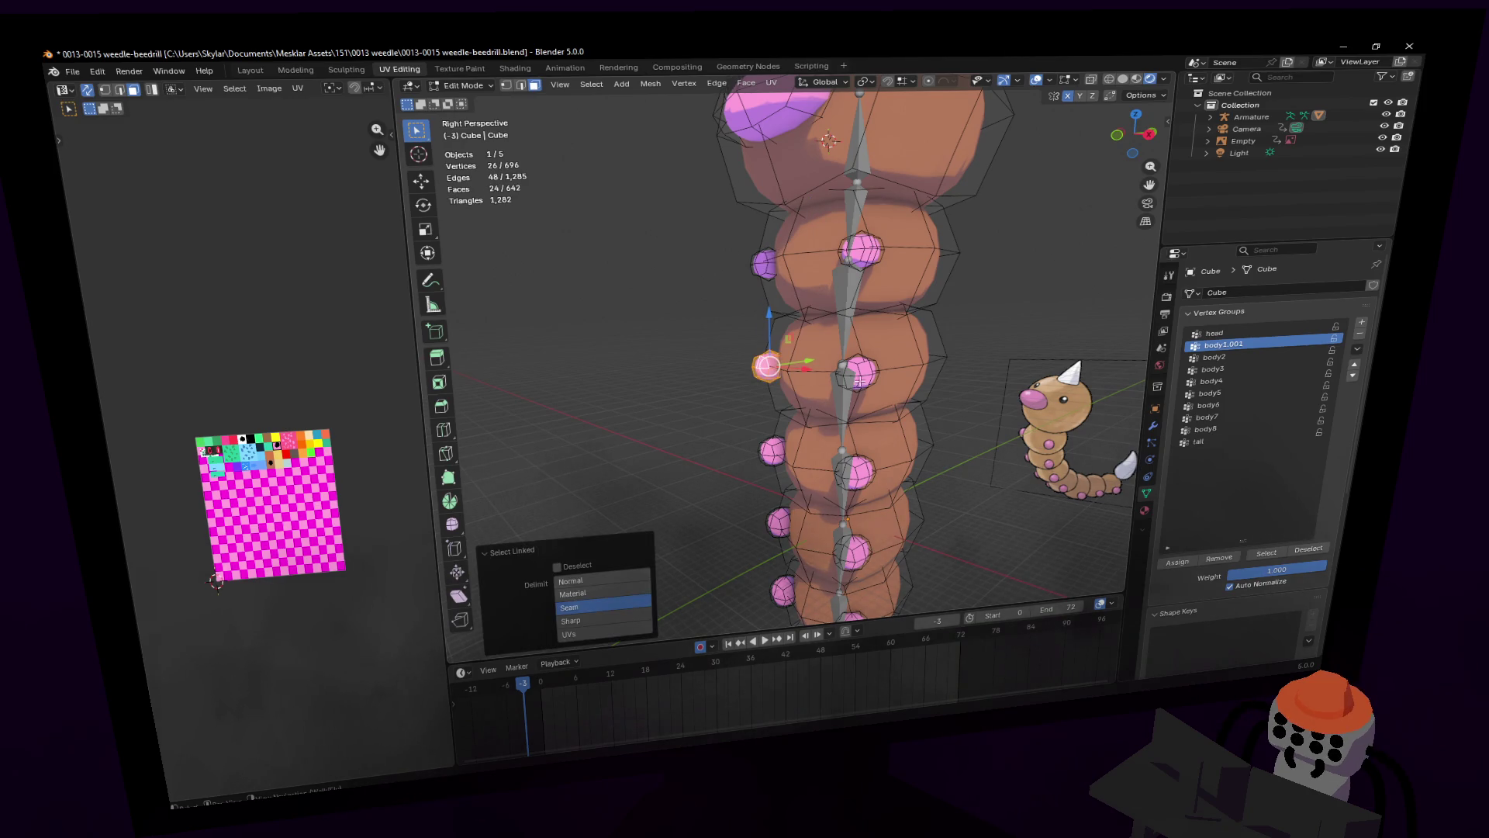
shift+scroll(807, 334, down, 4)
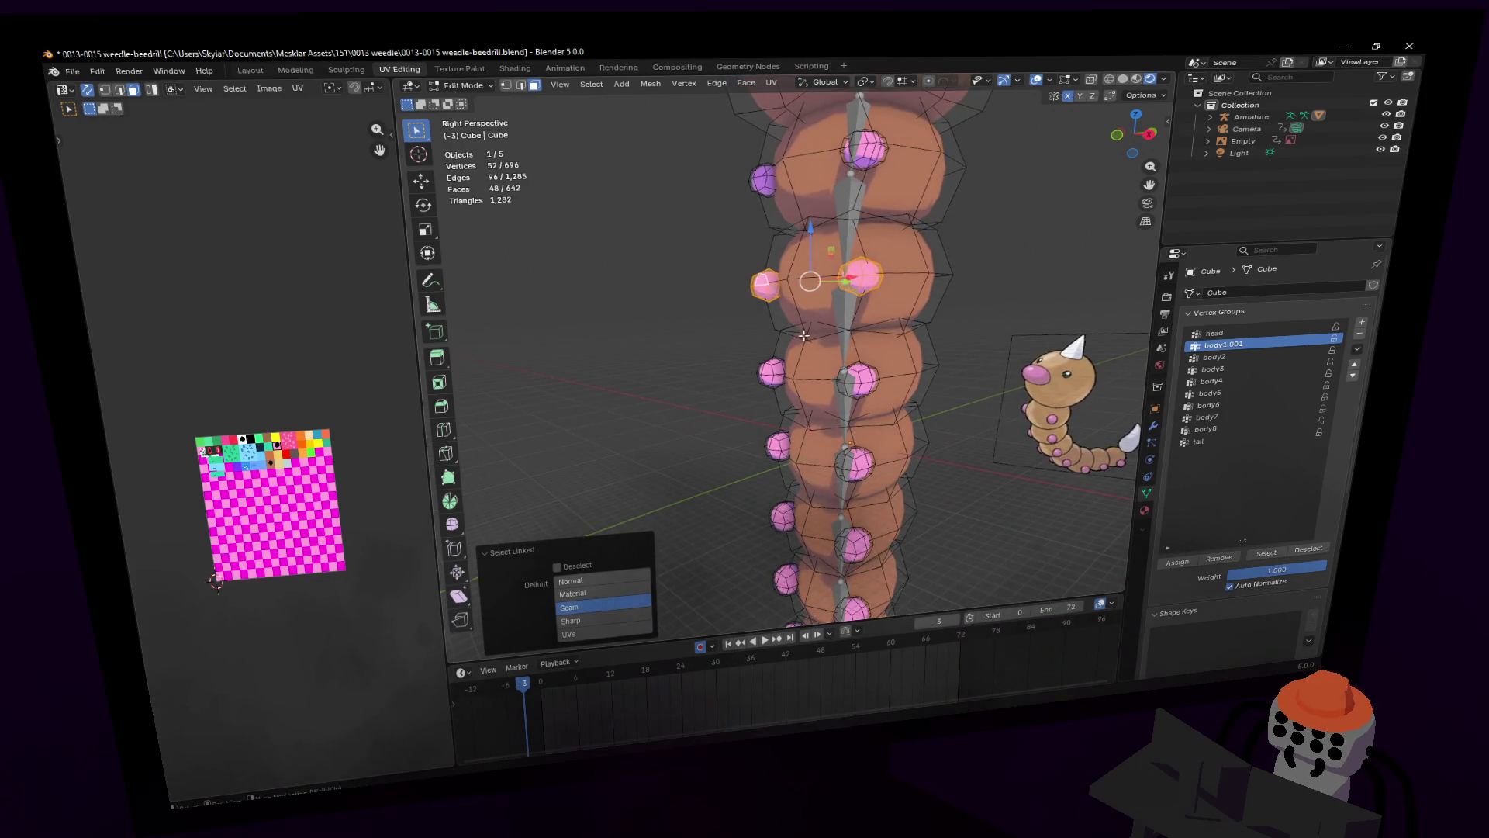
click(1225, 357)
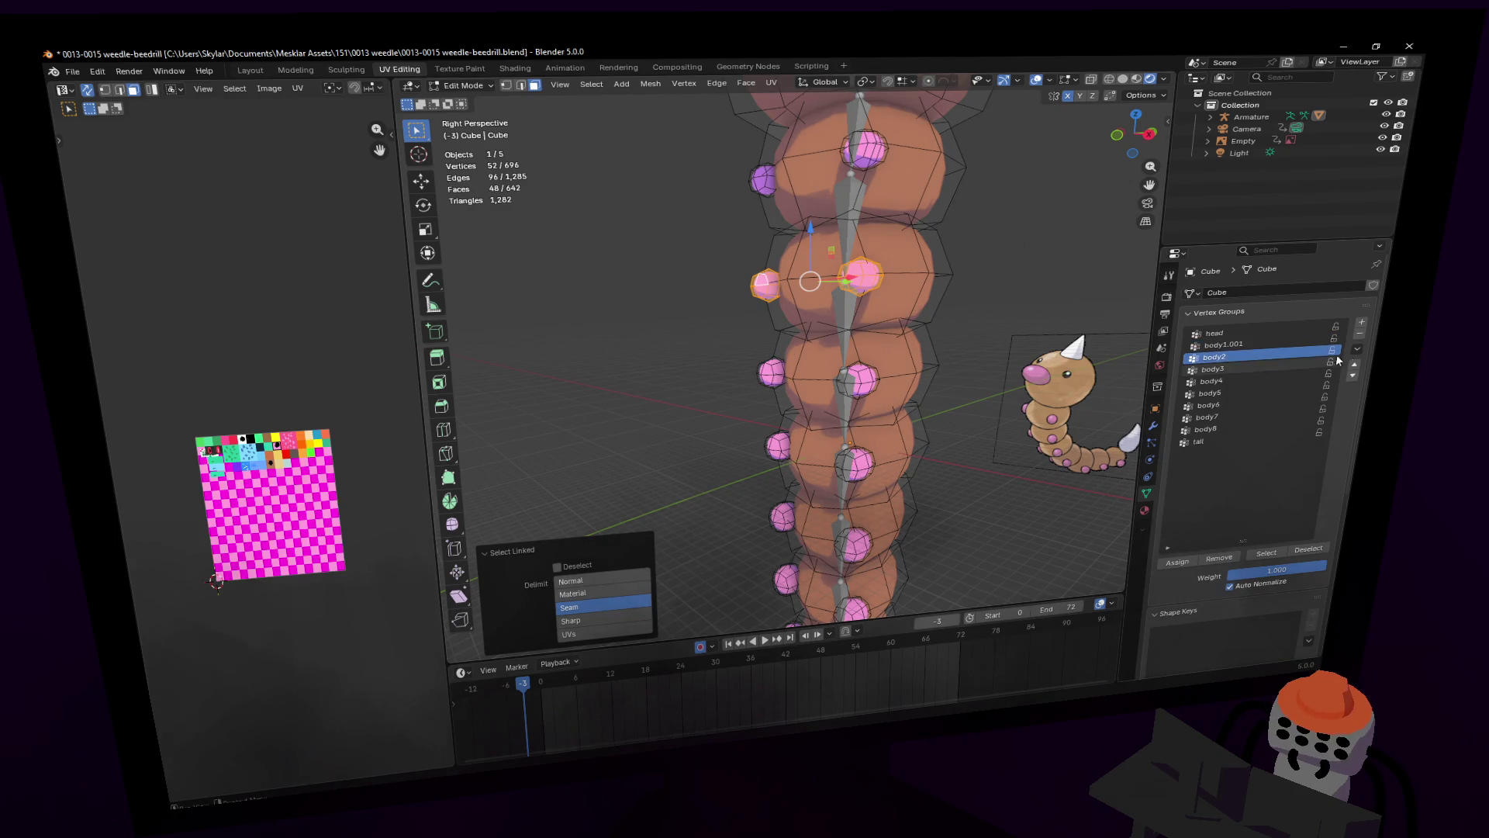
click(1179, 561)
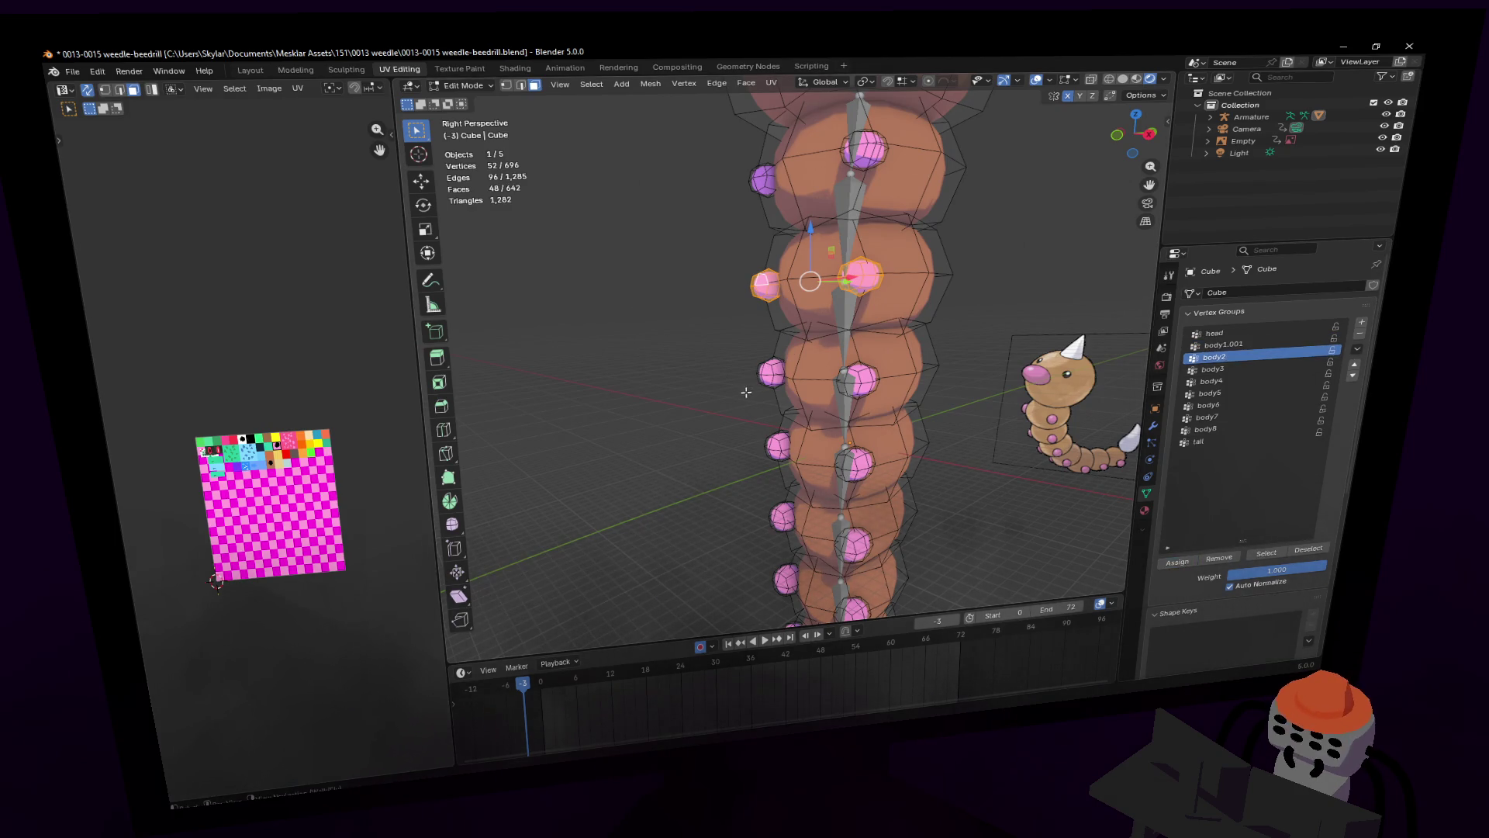
Step: Assign the next two segments' leg sphere pairs to body3 and body4
click(768, 373)
key(l)
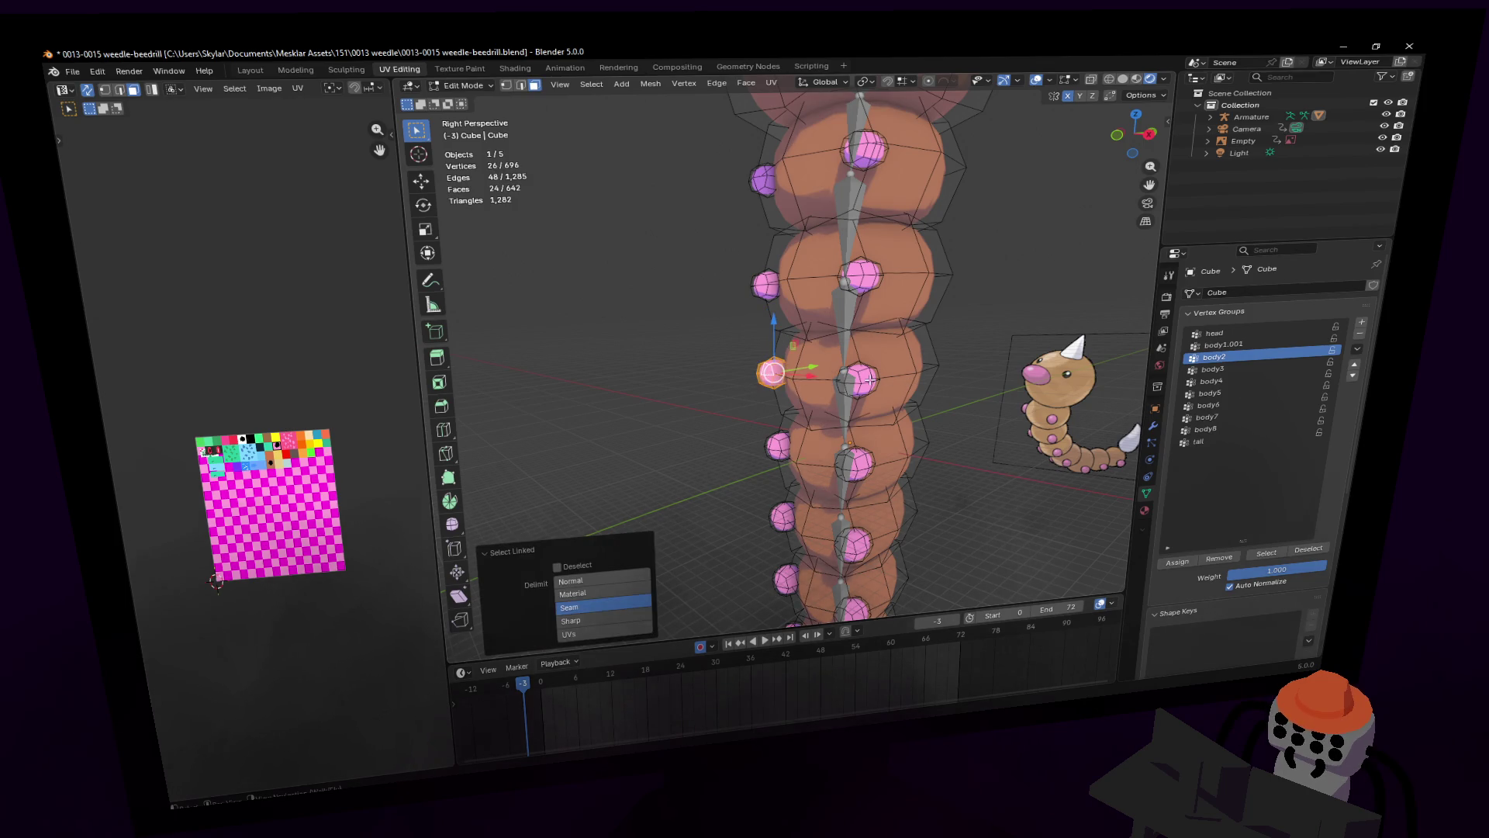
key(l)
click(1229, 369)
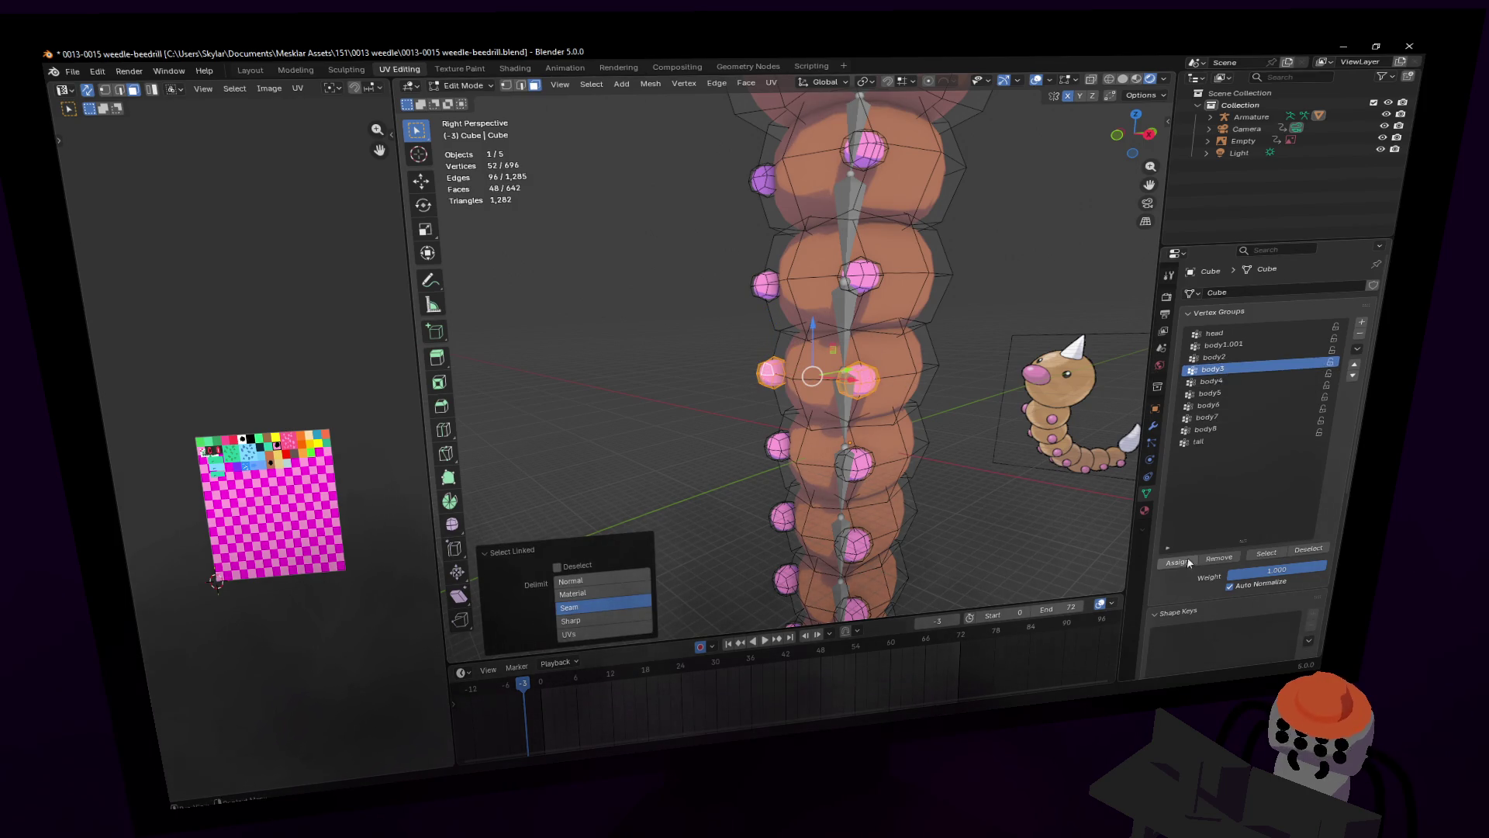
click(1178, 562)
key(shift+grave)
key(q)
click(924, 290)
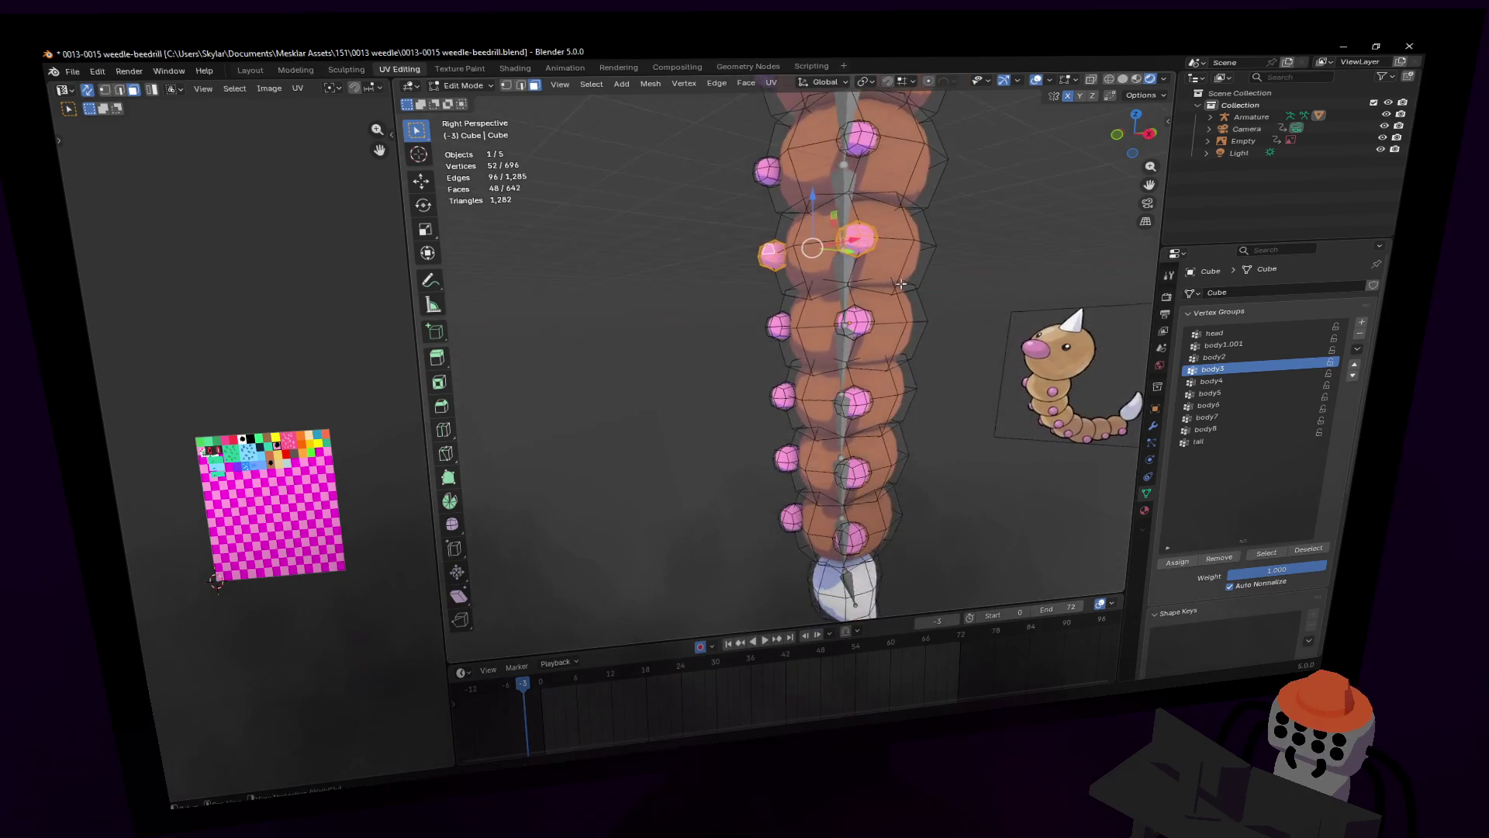
click(776, 318)
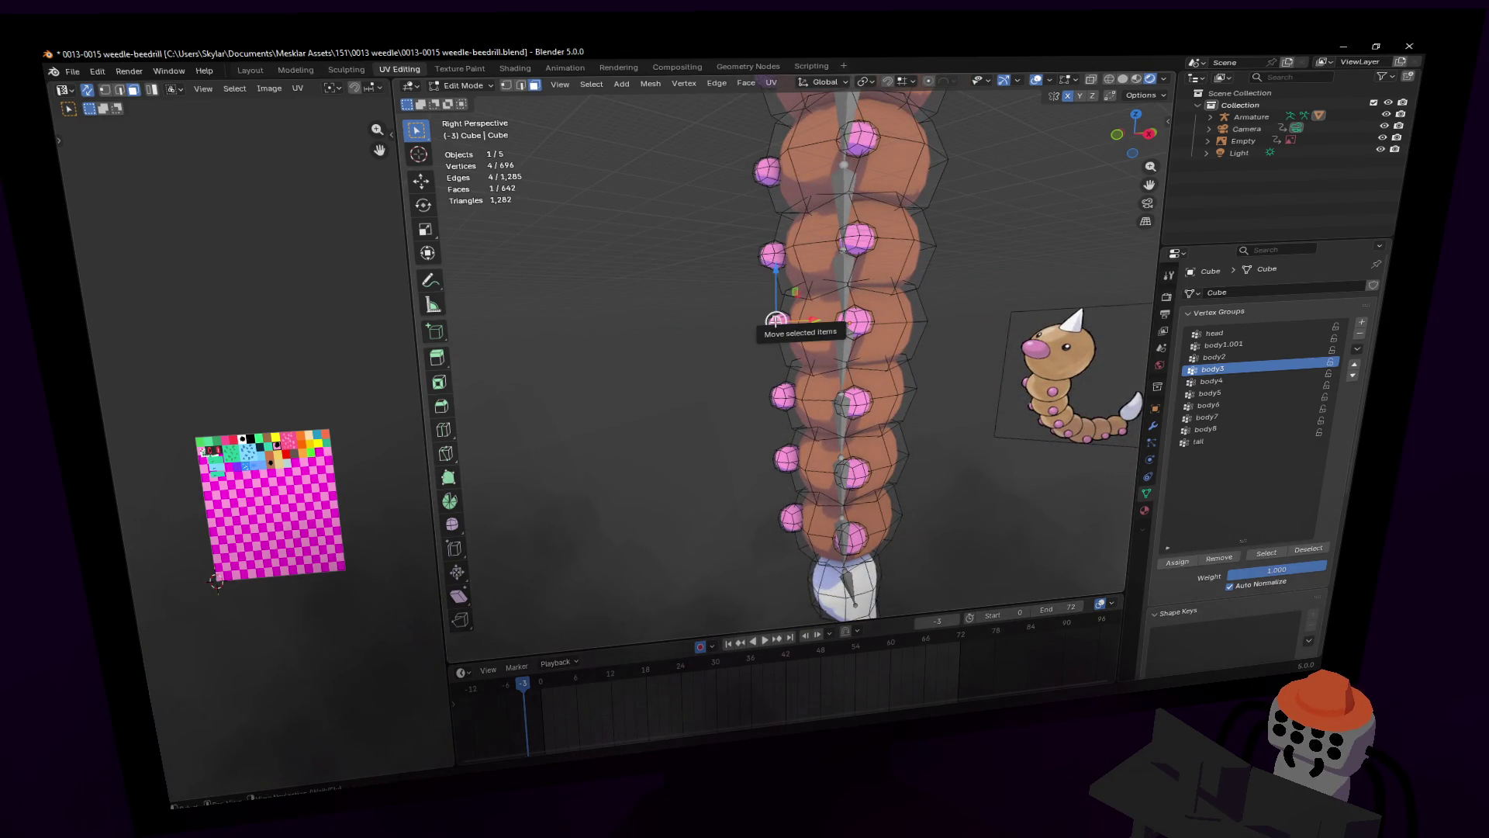
key(l)
key(l)
click(1230, 379)
click(1178, 562)
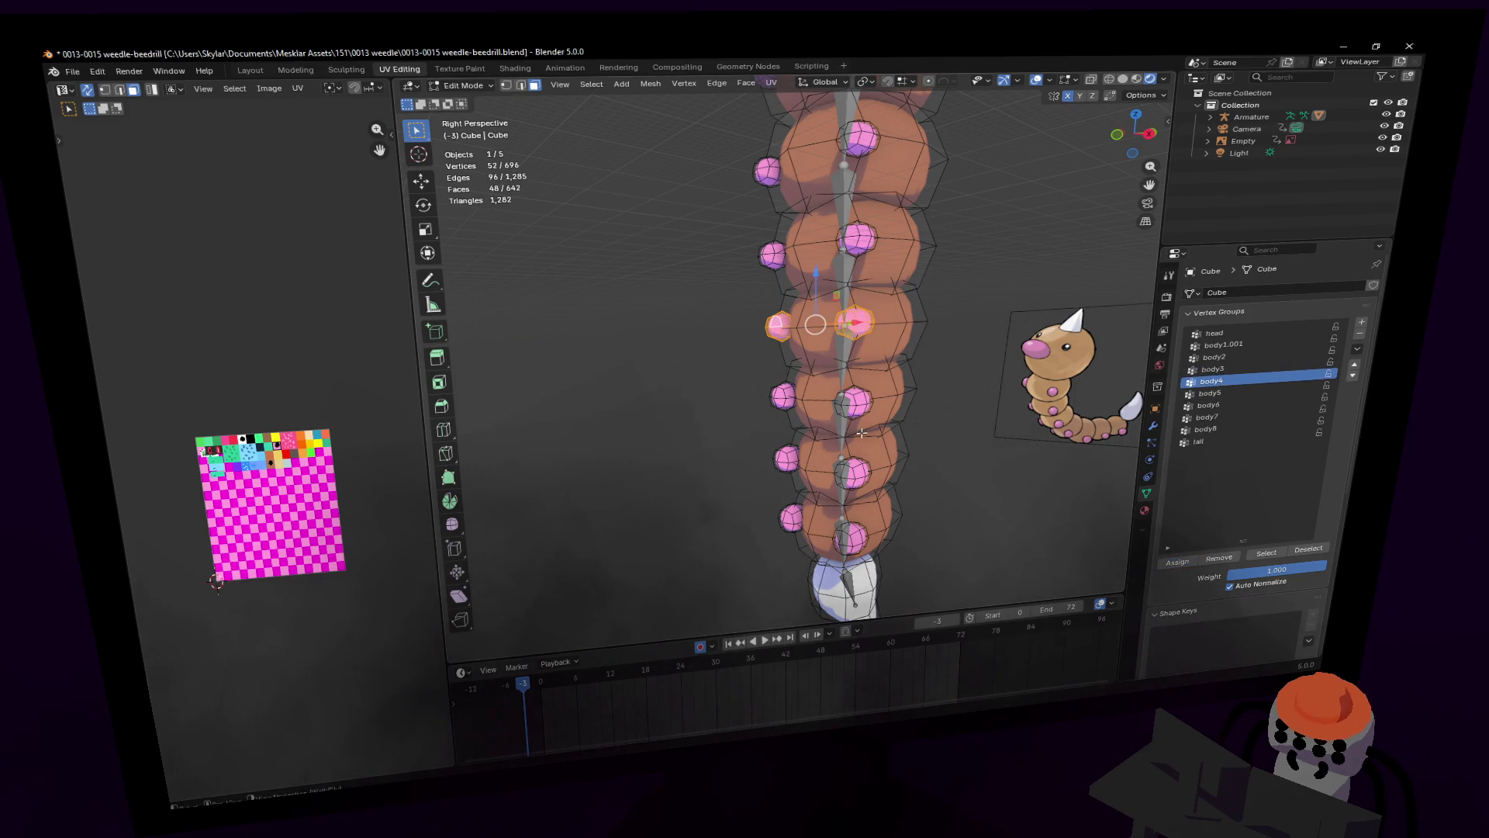
Step: Assign the following two leg sphere pairs to body5 and body6
click(777, 396)
key(l)
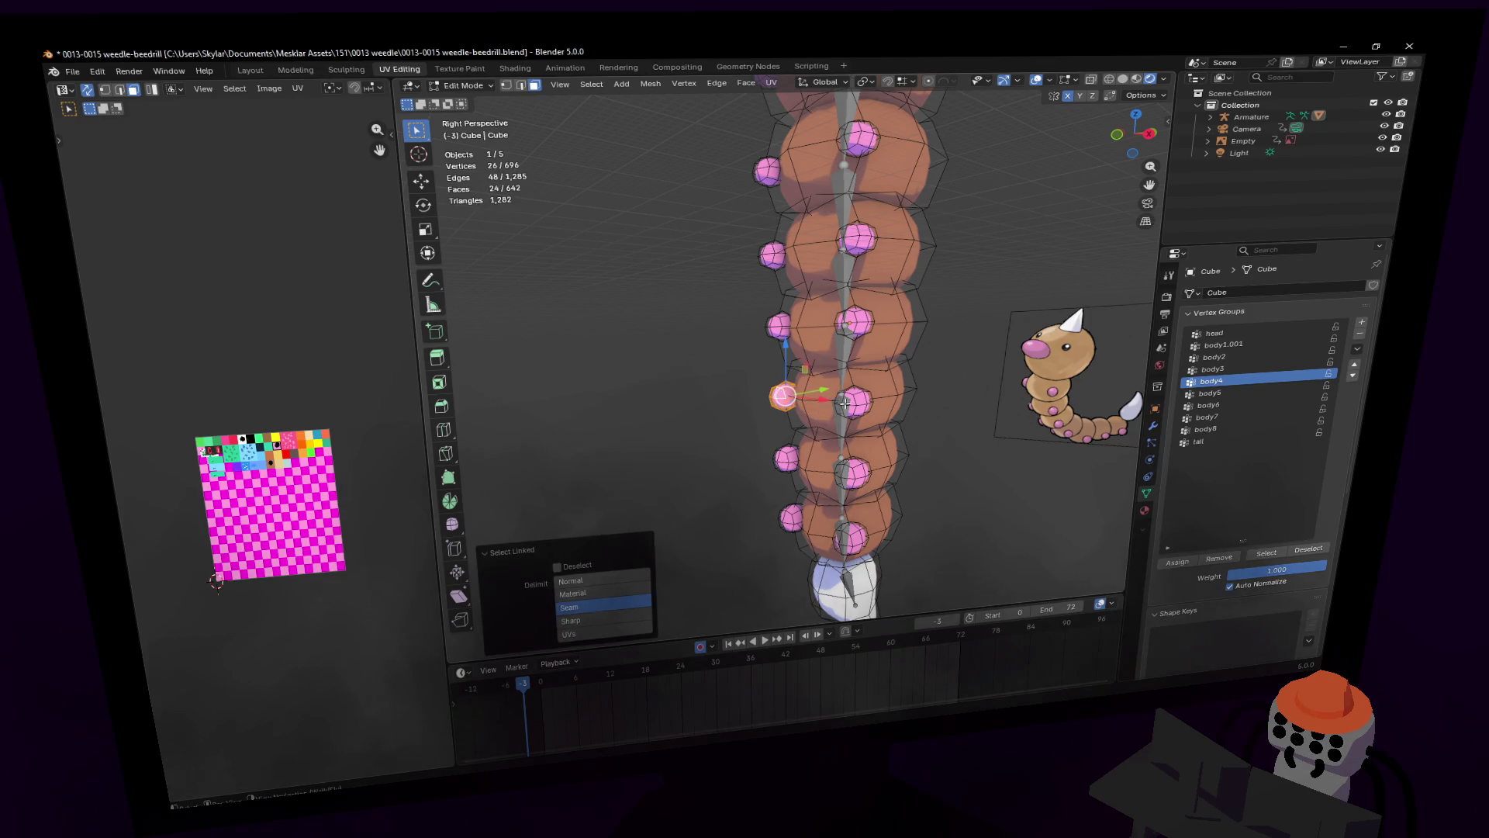
key(l)
click(1241, 392)
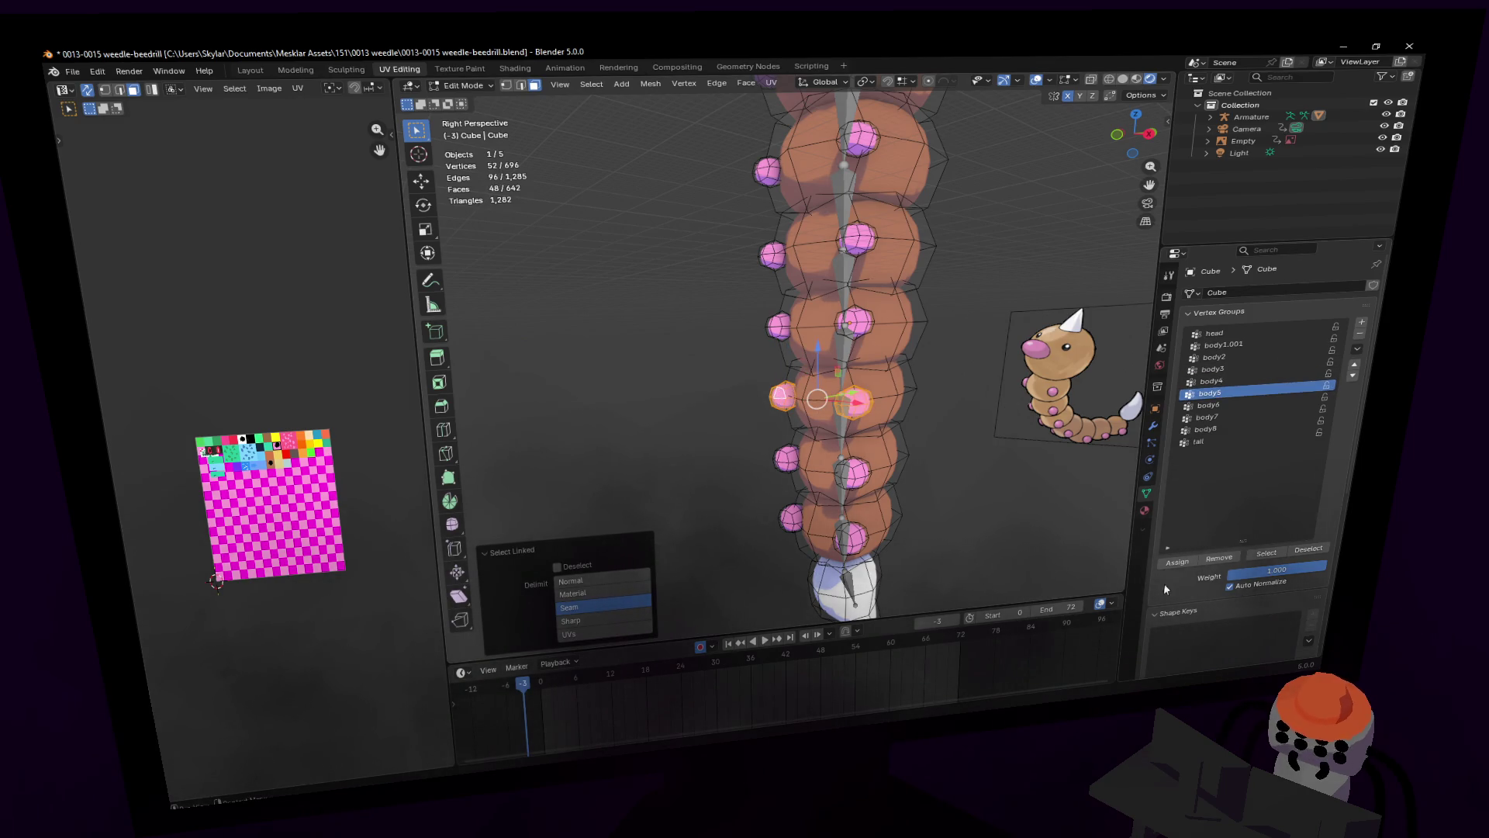
click(1174, 563)
shift+middle_drag(873, 423, 870, 383)
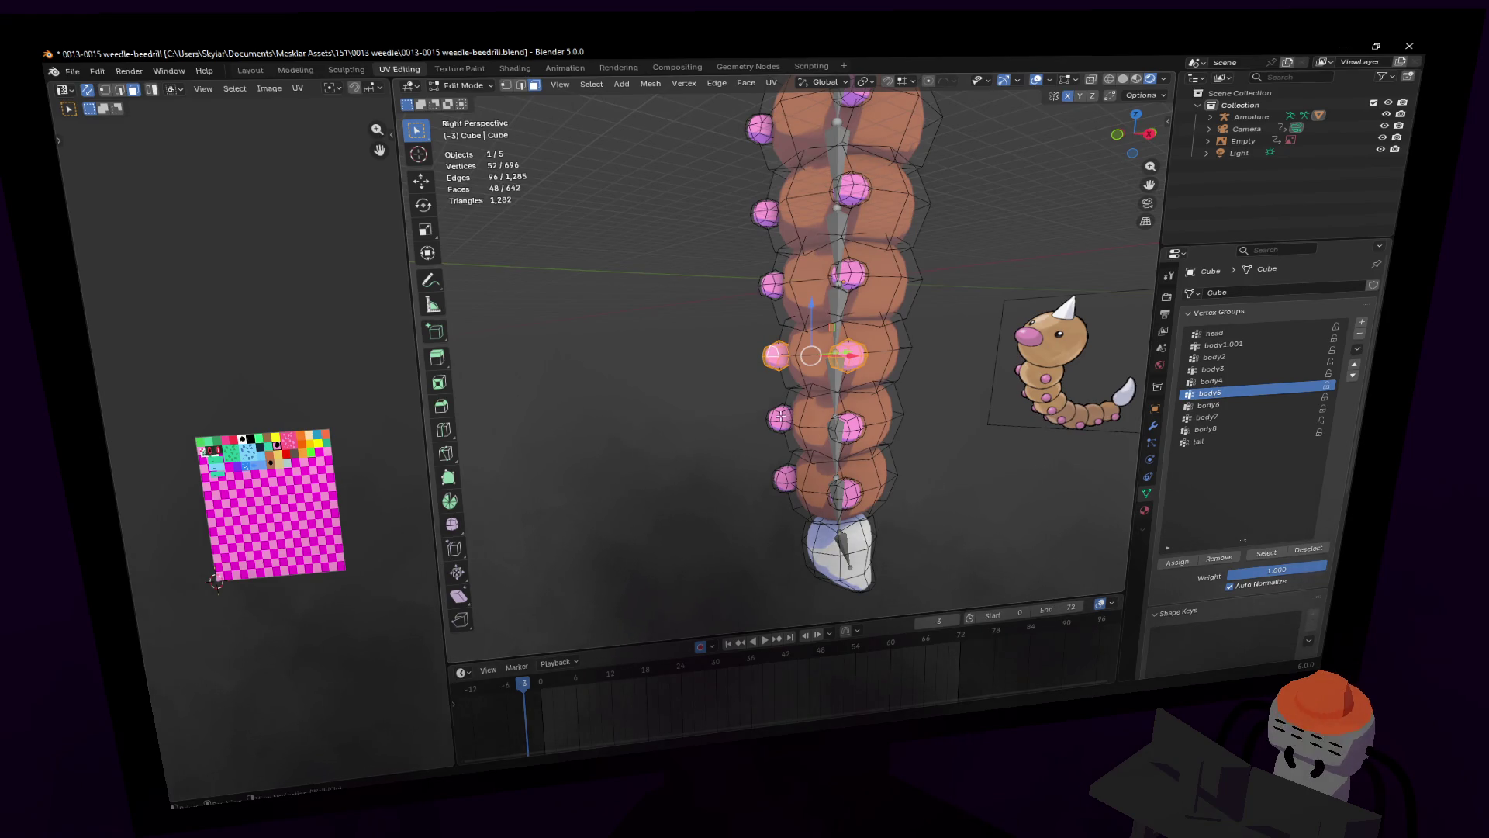
click(780, 416)
key(l)
key(l)
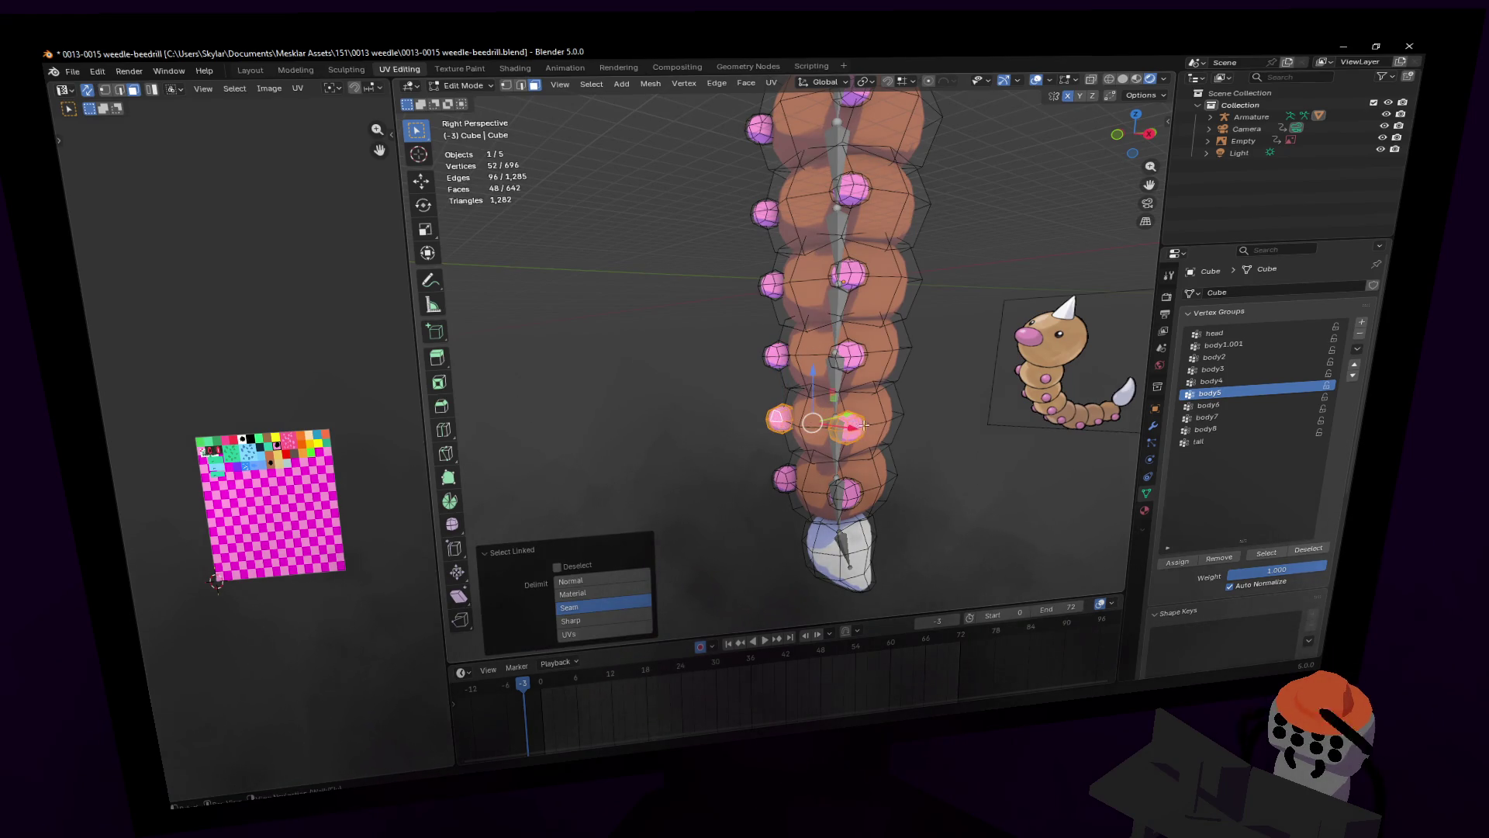
click(1231, 405)
click(1175, 562)
Step: Assign the lowest leg sphere pair to body7 and return to Object Mode
shift+middle_drag(1008, 445, 1006, 365)
click(778, 404)
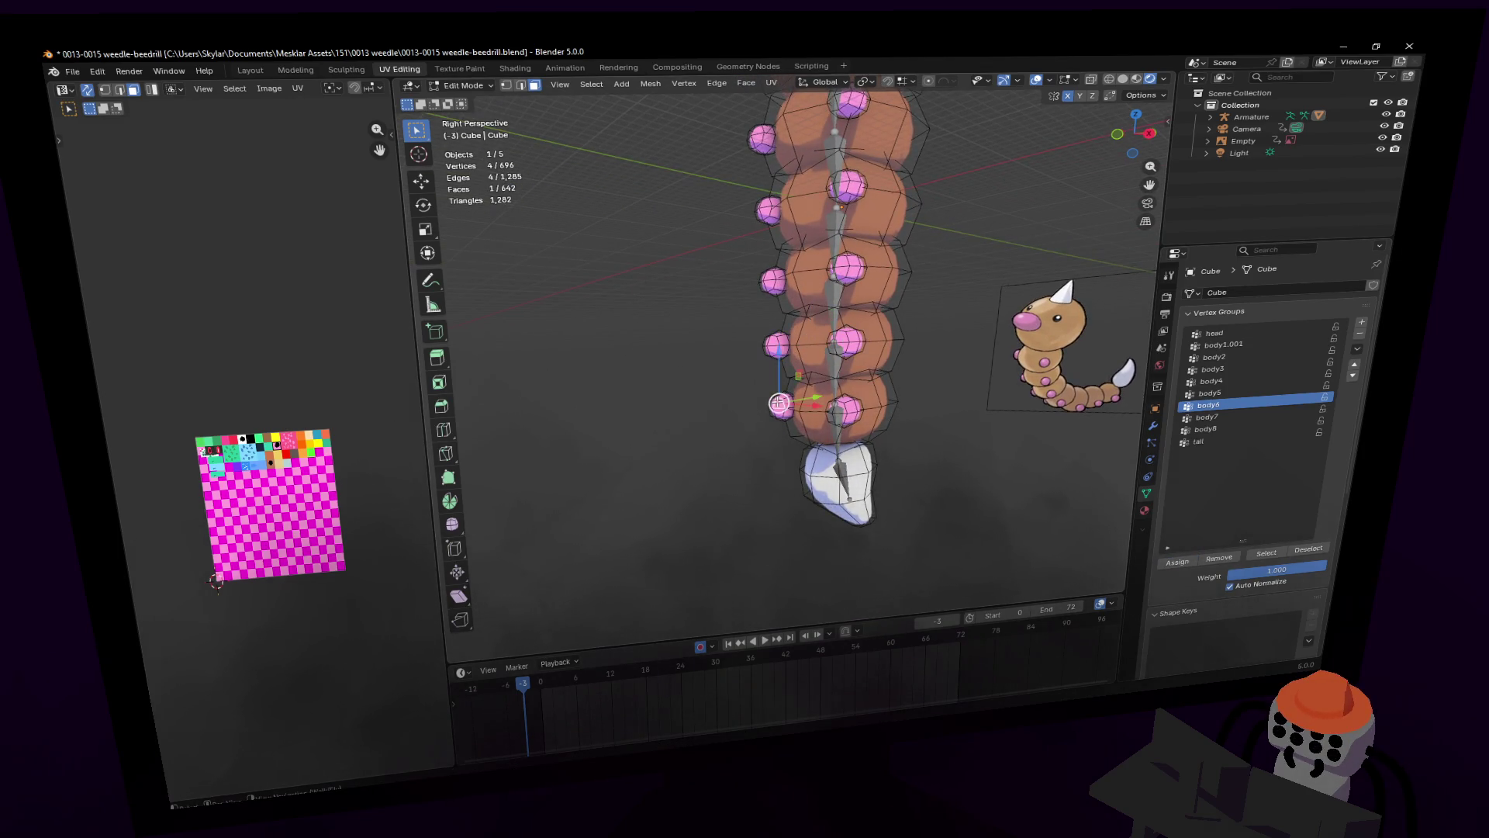
key(l)
key(l)
click(1227, 419)
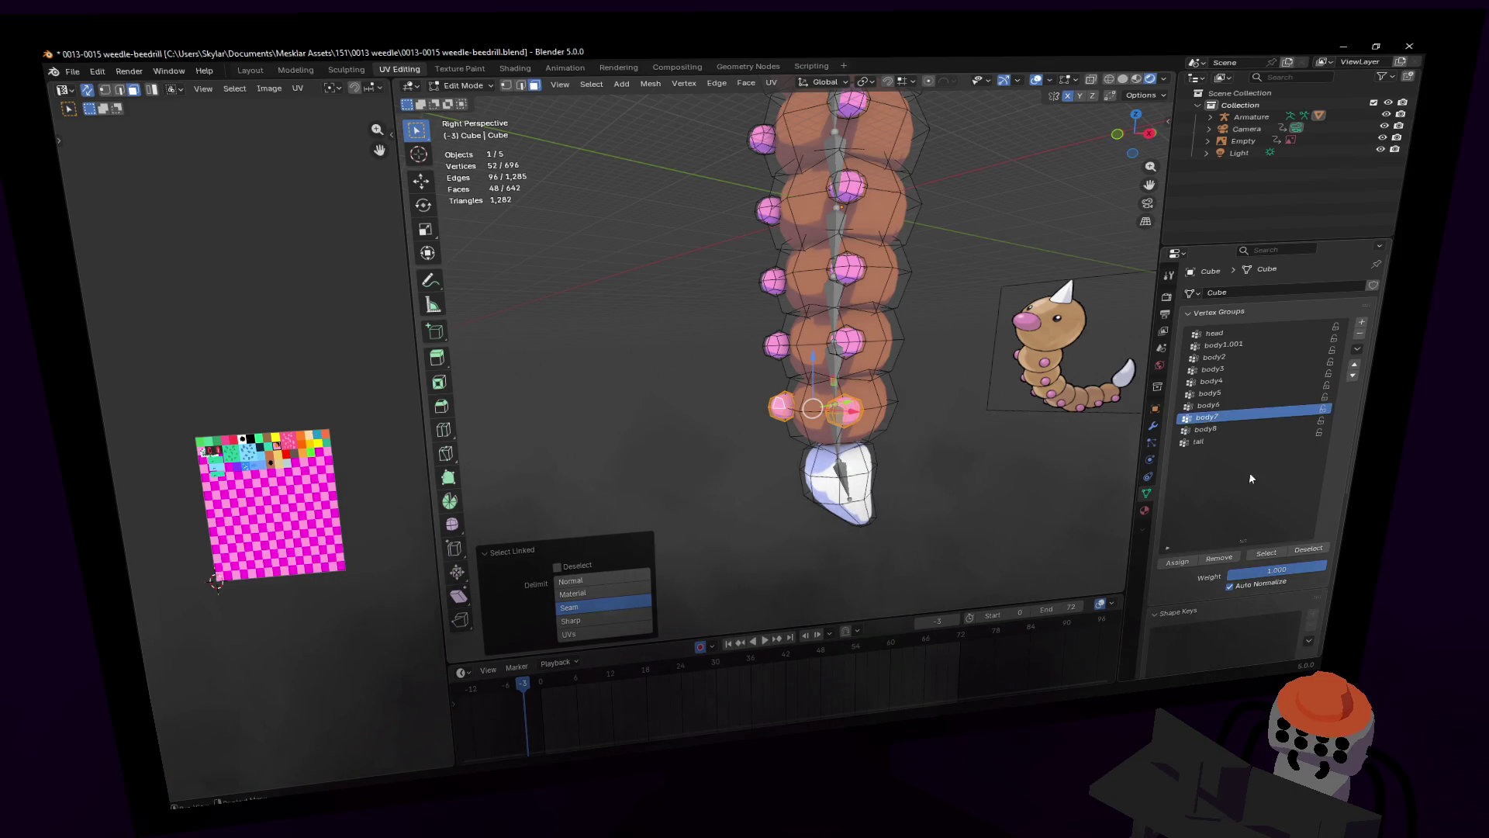
click(1178, 561)
mouse_move(978, 349)
middle_down()
mouse_move(943, 342)
mouse_move(943, 318)
middle_up()
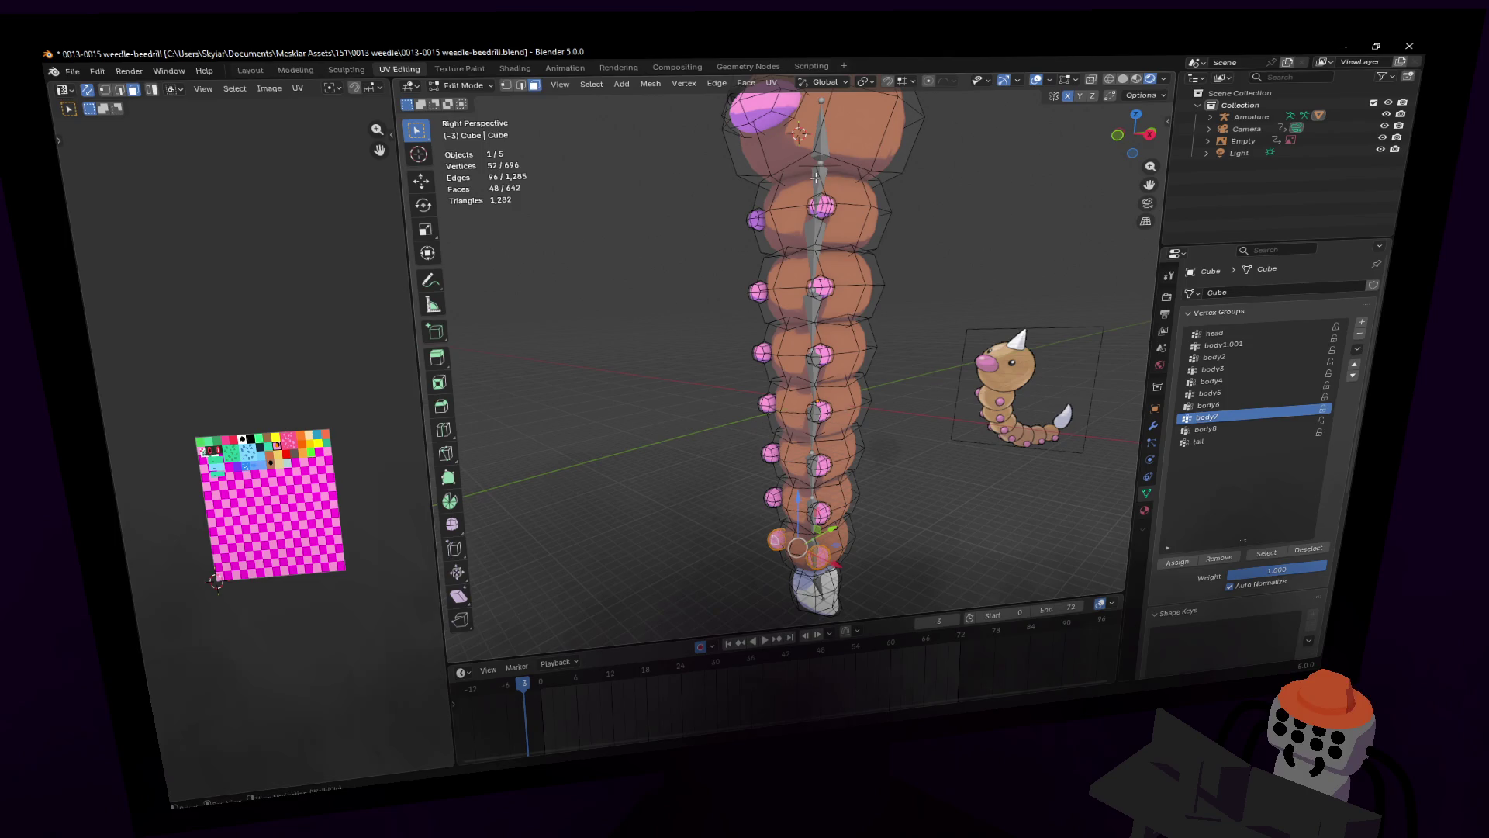
click(463, 85)
click(474, 104)
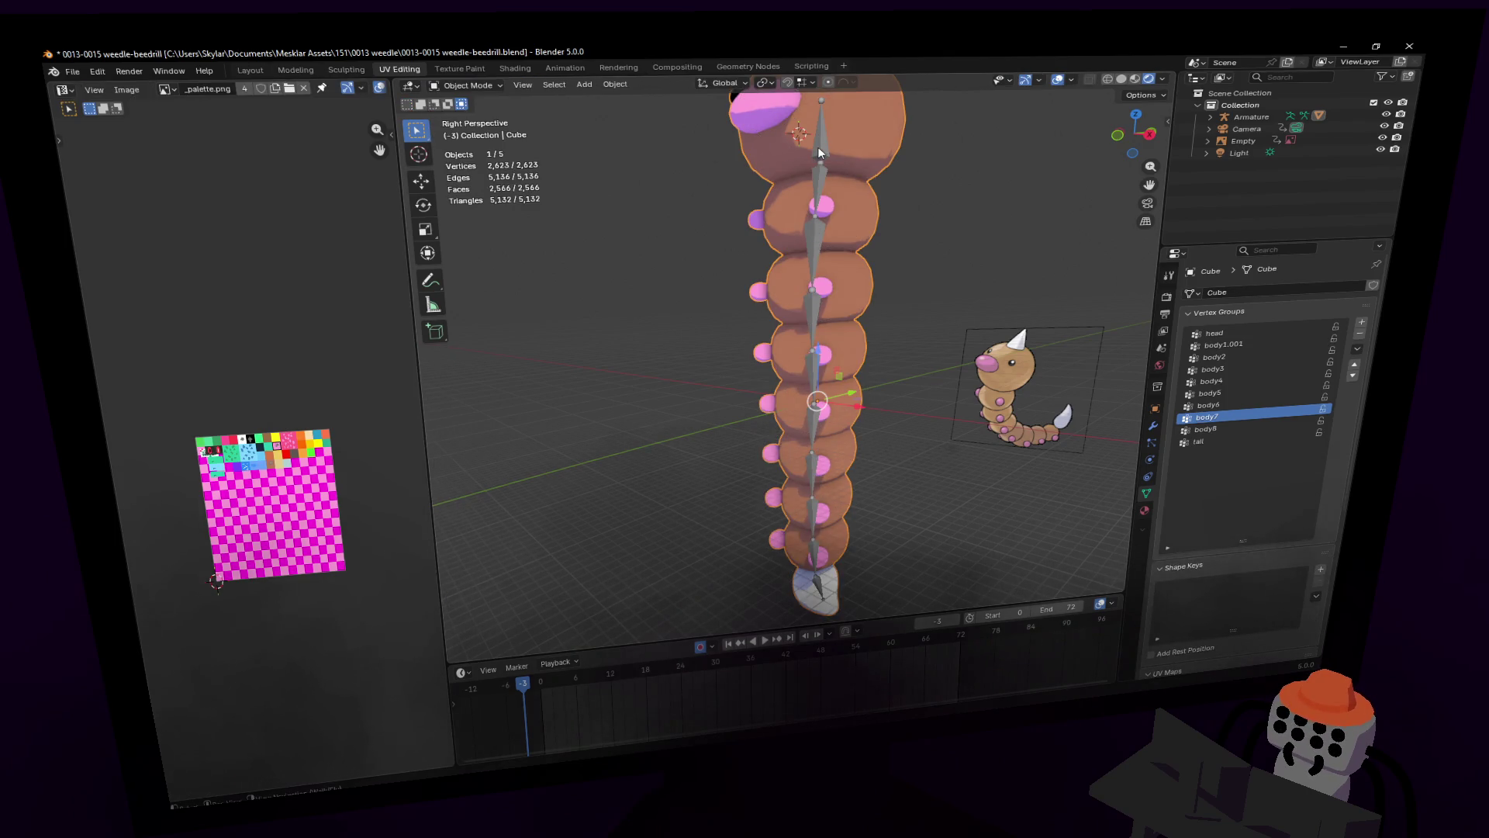
click(458, 86)
click(468, 131)
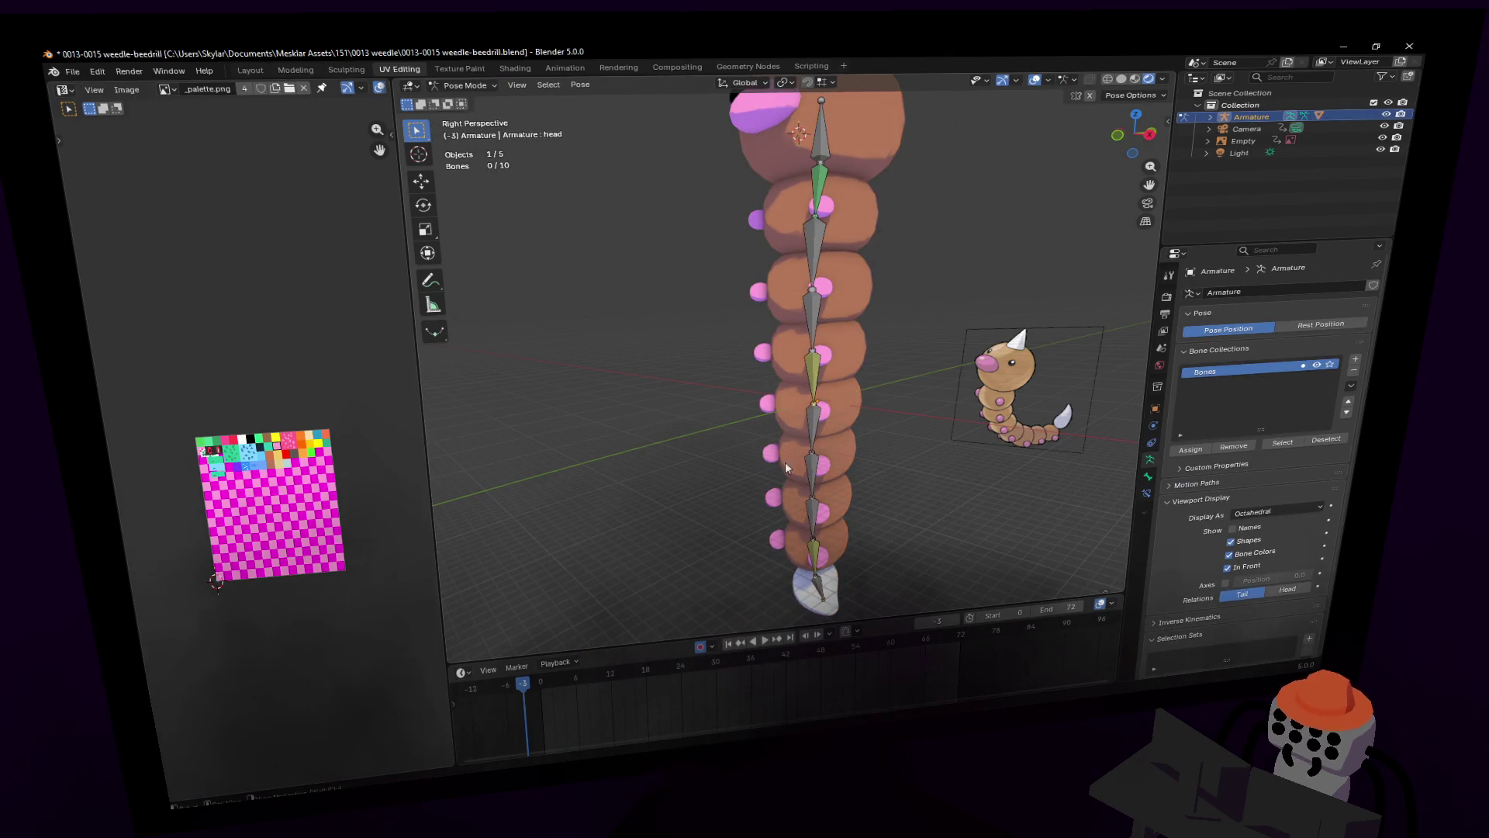
key(KP_3)
click(825, 541)
mouse_move(822, 560)
mouse_down()
mouse_move(929, 364)
mouse_move(941, 263)
mouse_up()
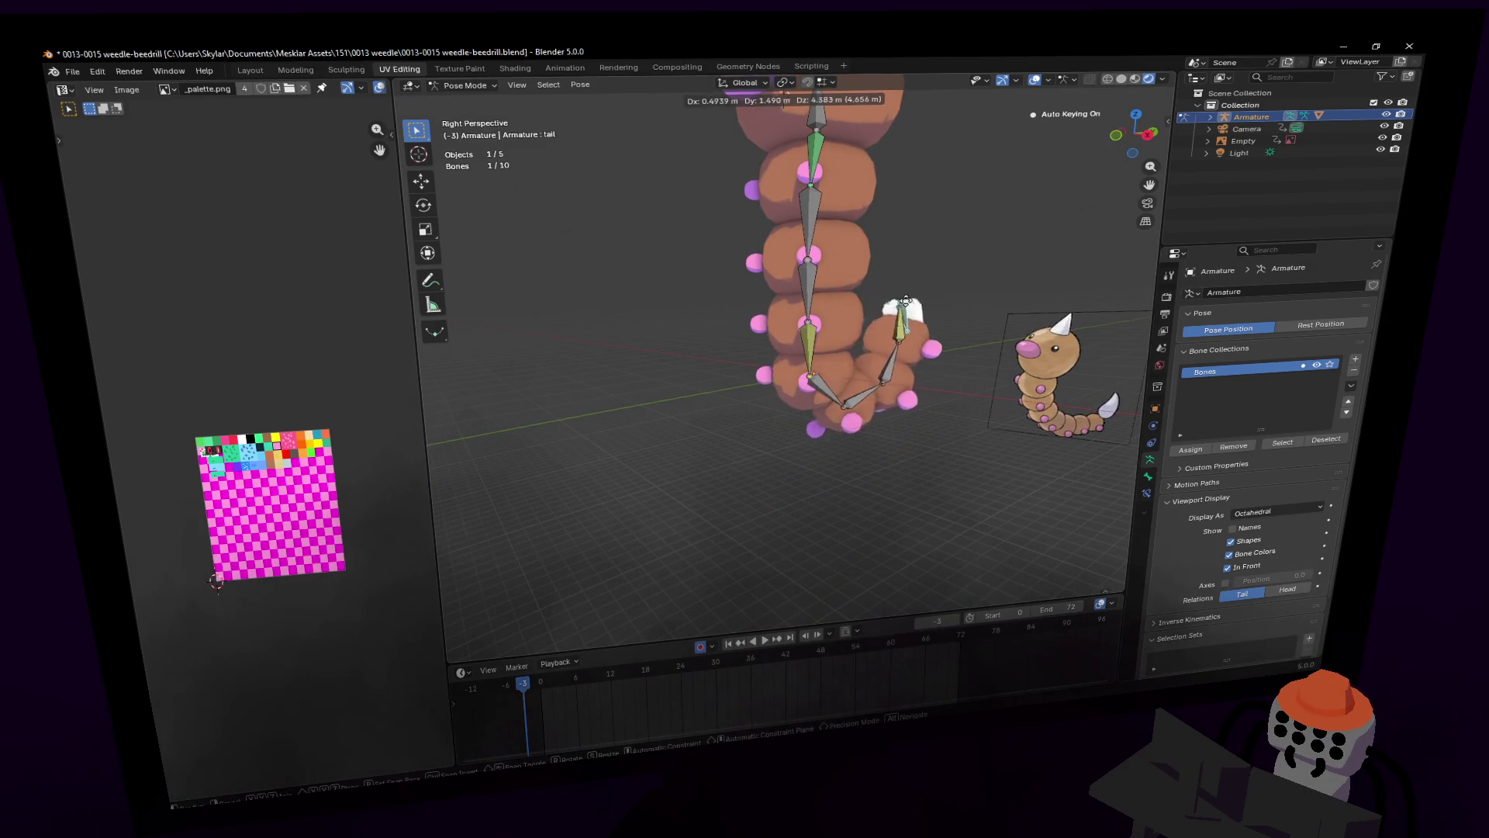
key(Escape)
key(shift+grave)
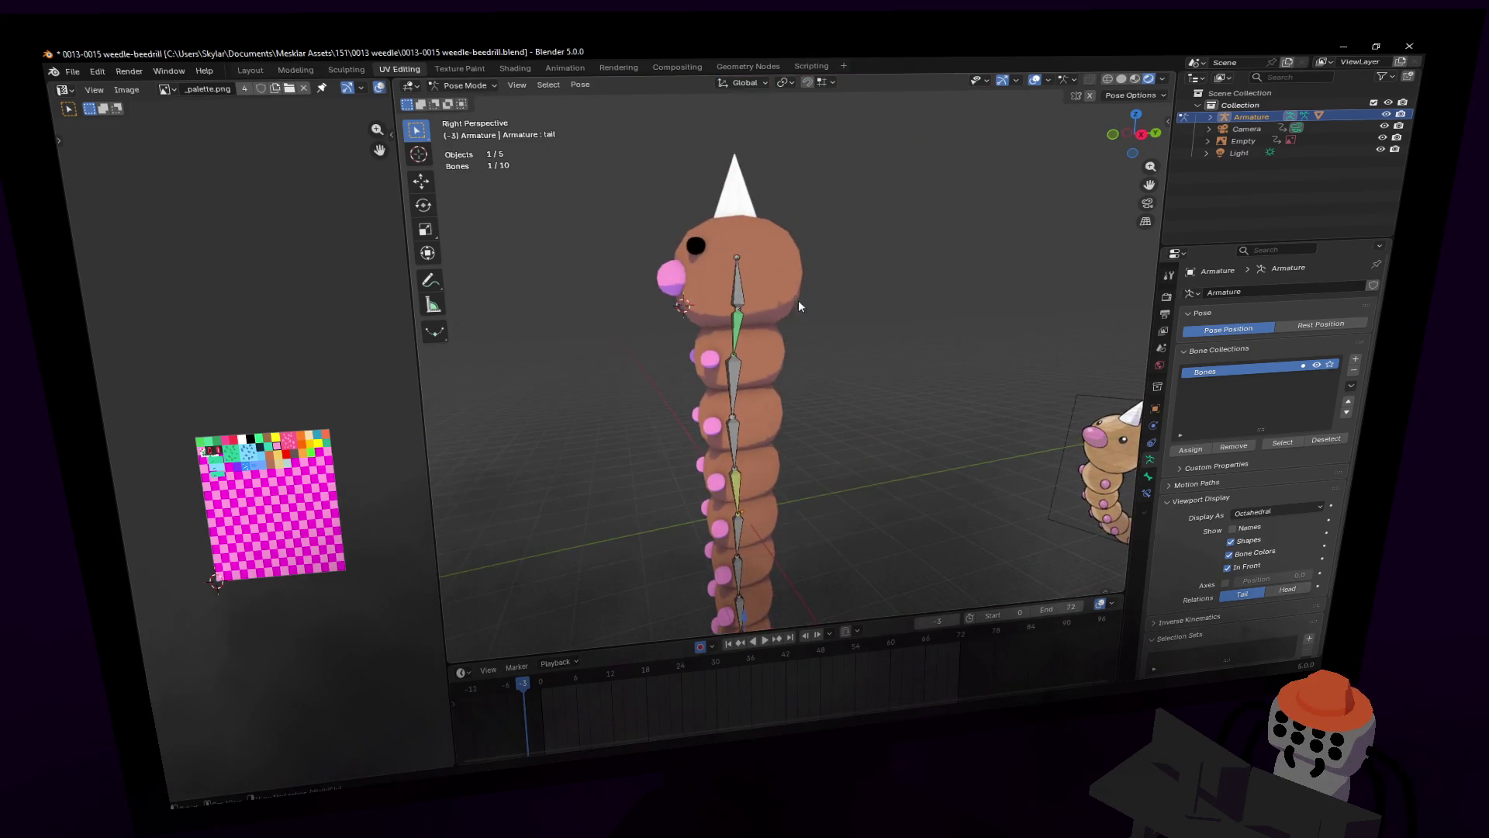
click(783, 246)
mouse_move(783, 247)
mouse_down()
mouse_move(806, 259)
mouse_move(748, 325)
mouse_move(747, 356)
mouse_move(798, 325)
mouse_move(755, 298)
mouse_move(786, 267)
mouse_move(736, 350)
mouse_up()
key(Escape)
key(shift+grave)
click(780, 253)
mouse_move(780, 254)
mouse_down()
mouse_move(767, 295)
mouse_move(746, 277)
mouse_up()
key(Escape)
key(shift+grave)
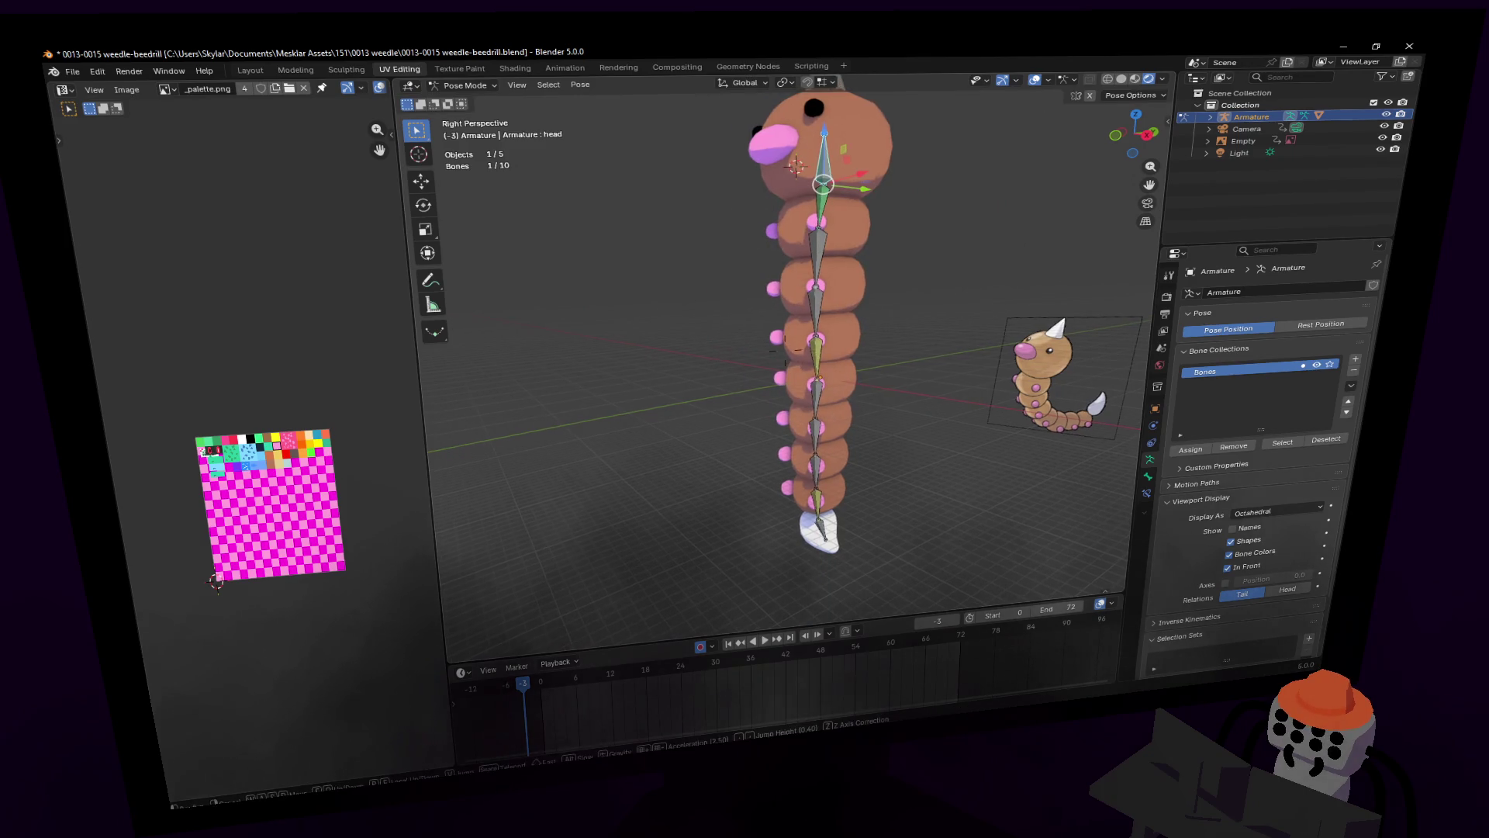
click(836, 199)
mouse_move(837, 203)
mouse_down()
mouse_move(744, 256)
mouse_move(808, 264)
mouse_up()
key(Escape)
mouse_move(836, 210)
mouse_down()
mouse_move(659, 248)
mouse_move(682, 295)
mouse_move(719, 317)
mouse_move(707, 314)
mouse_up()
scroll(771, 496, up, 3)
click(790, 470)
drag(790, 469, 891, 253)
key(z)
key(Escape)
mouse_move(790, 437)
mouse_down()
mouse_move(885, 286)
mouse_move(899, 218)
mouse_move(880, 152)
mouse_move(892, 202)
mouse_up()
key(shift+x)
key(r)
key(x)
click(799, 147)
key(shift+grave)
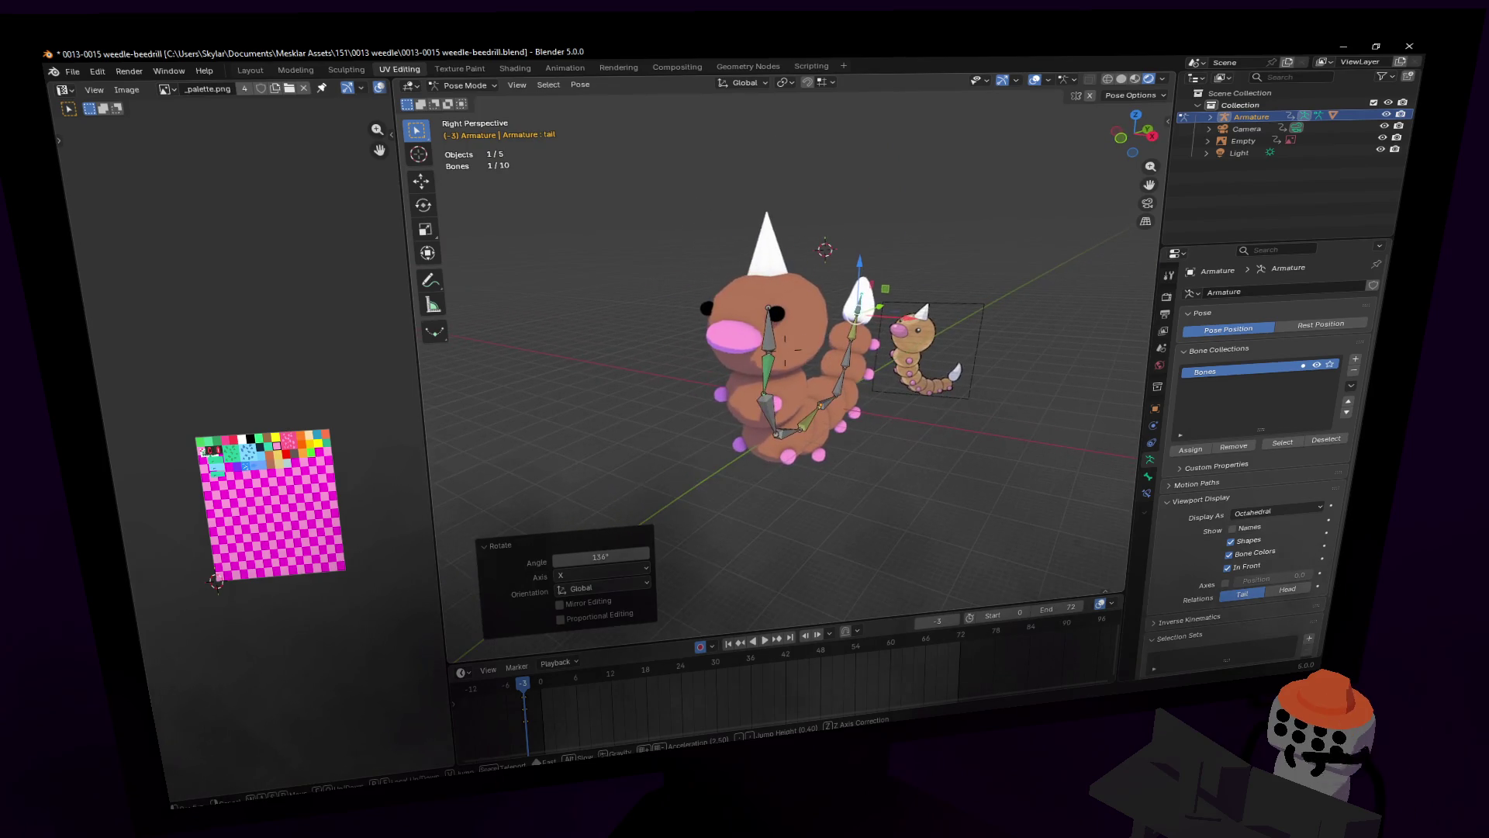
key(Escape)
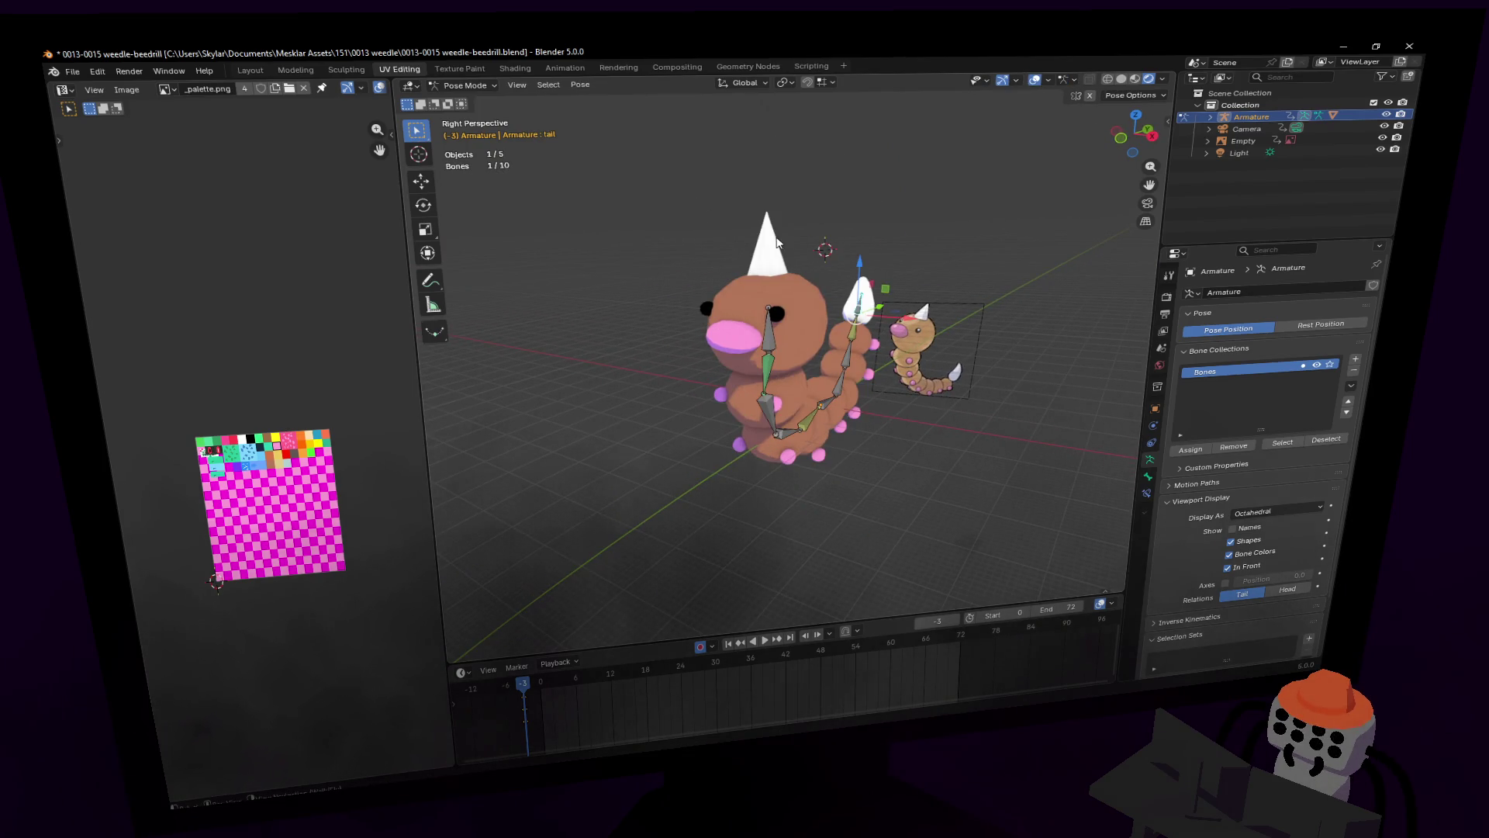
key(shift+grave)
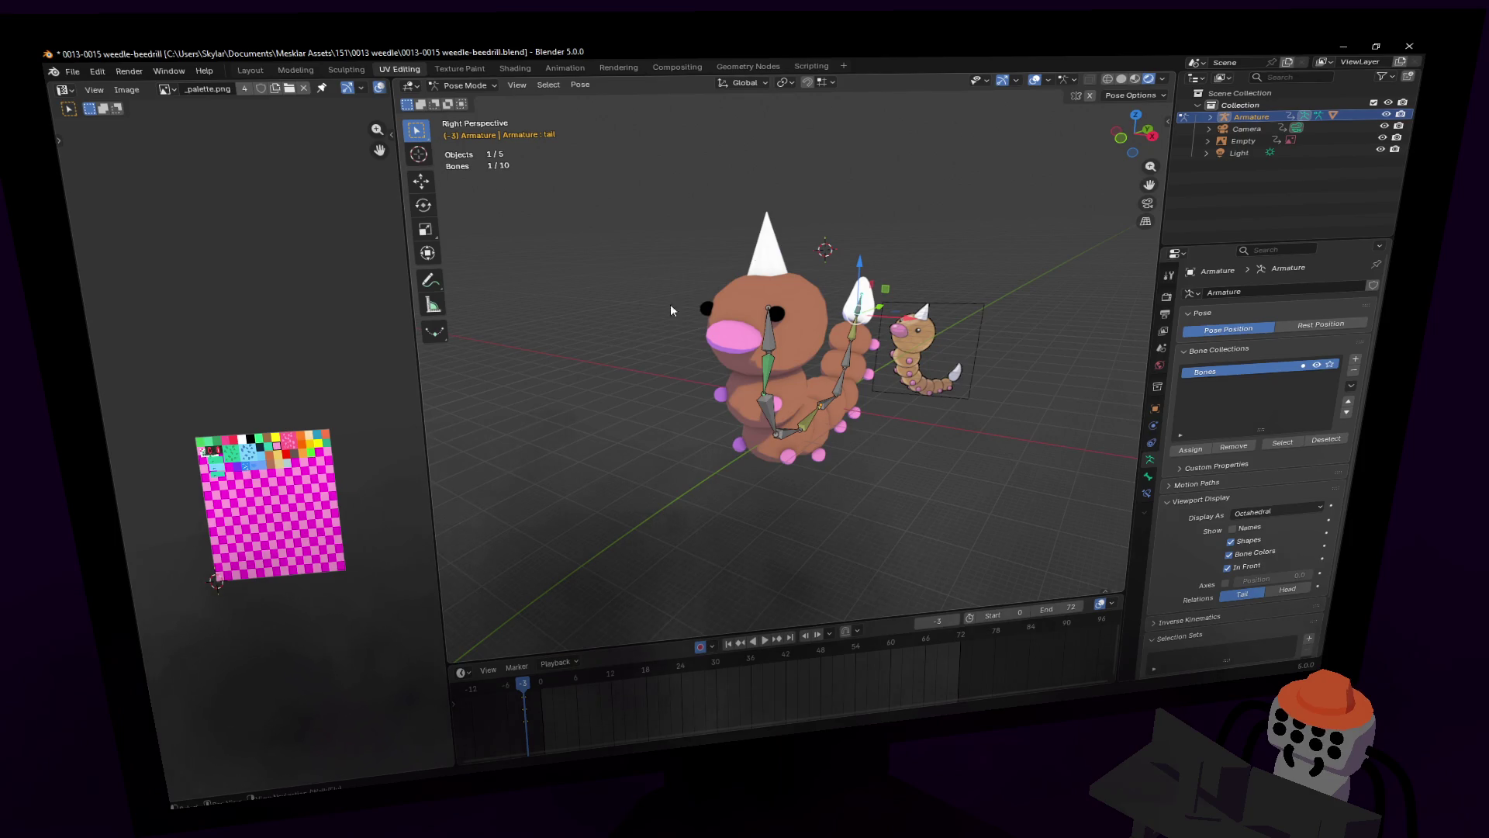
click(652, 325)
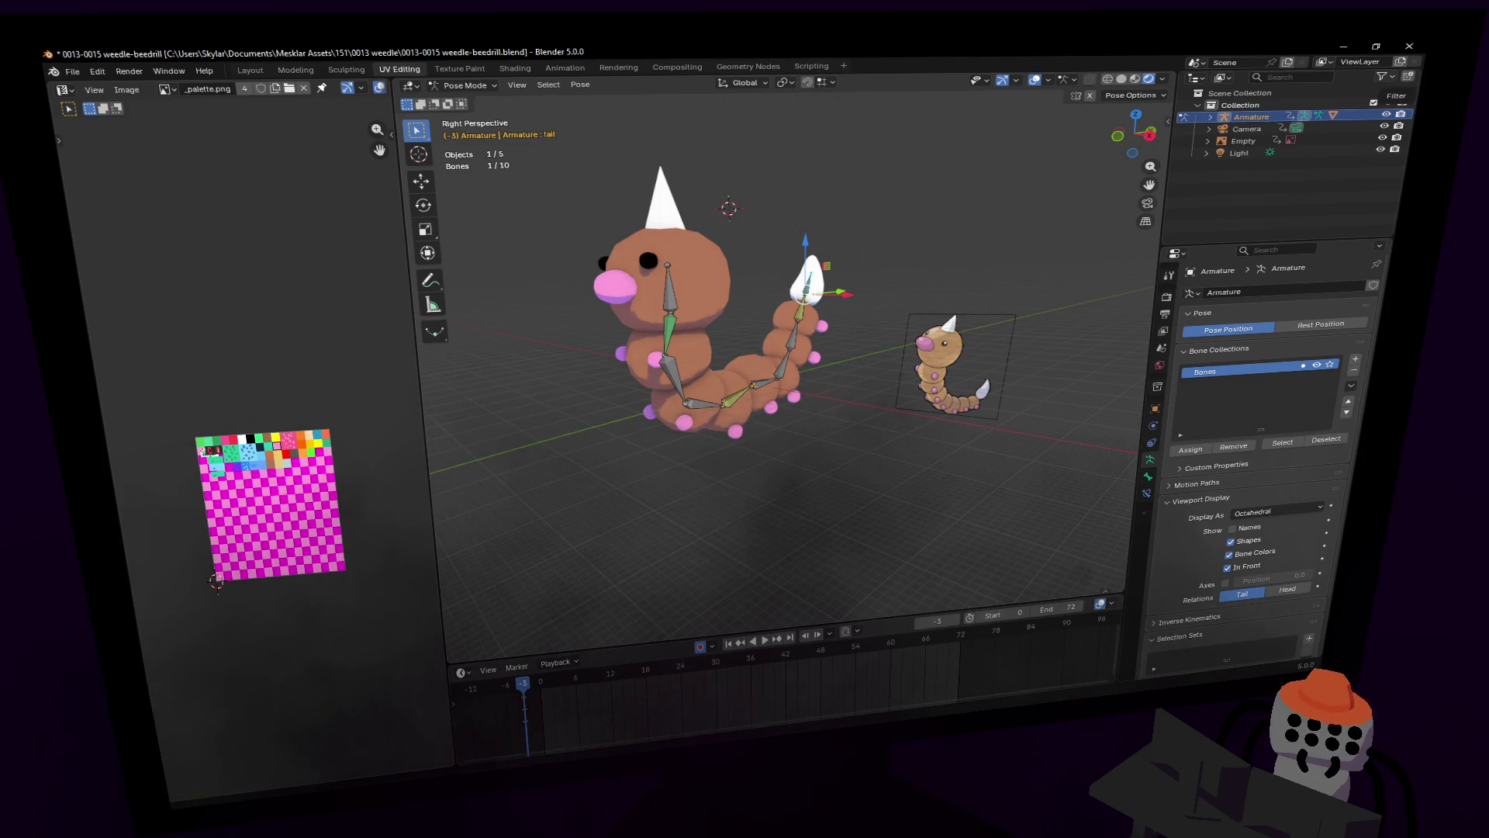
key(shift+grave)
Step: Move the tail bone along Z, lowering it 0.42 m
key(w)
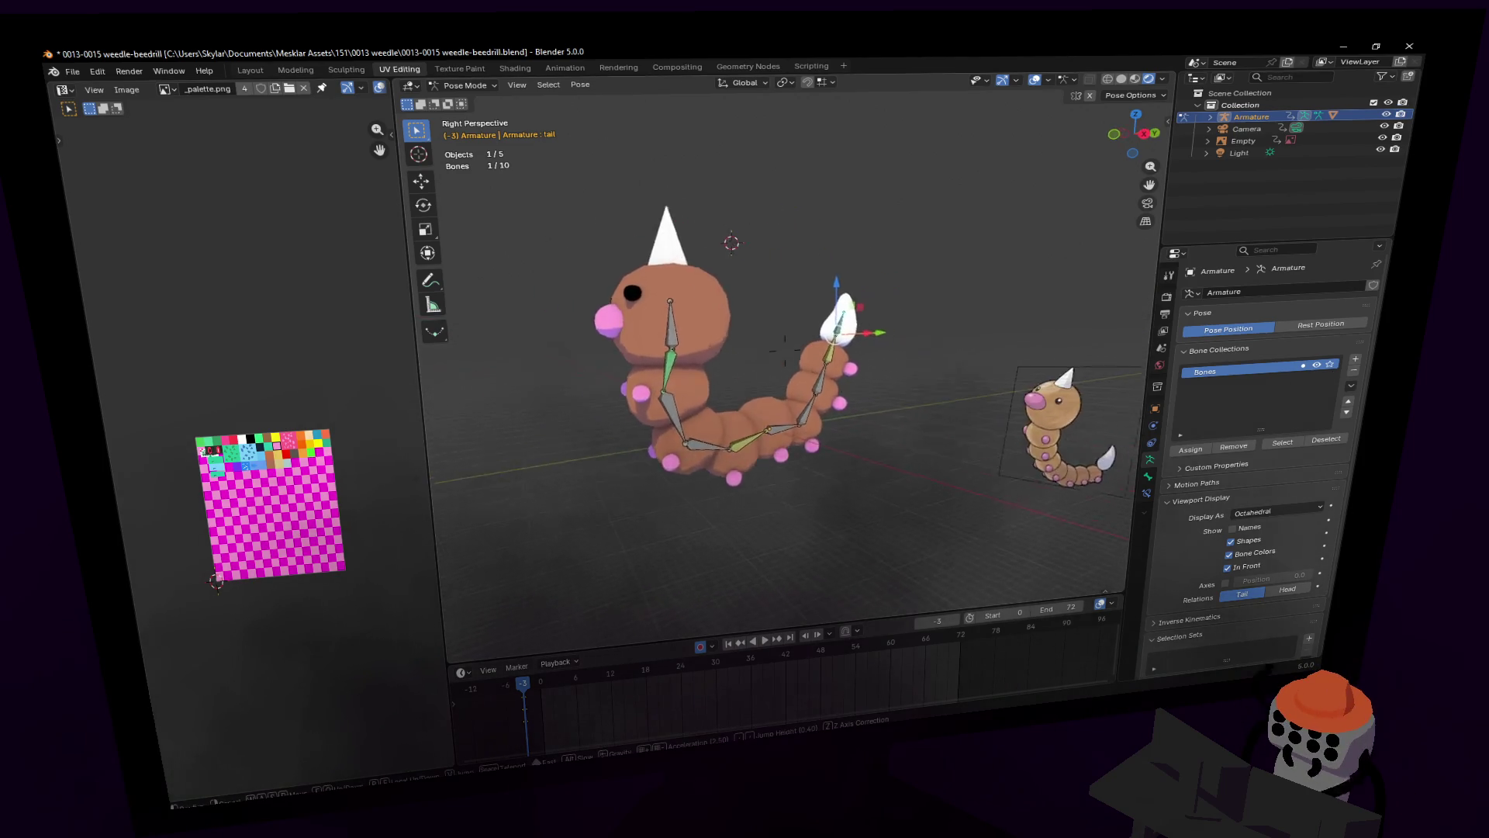
key(Return)
key(g)
key(z)
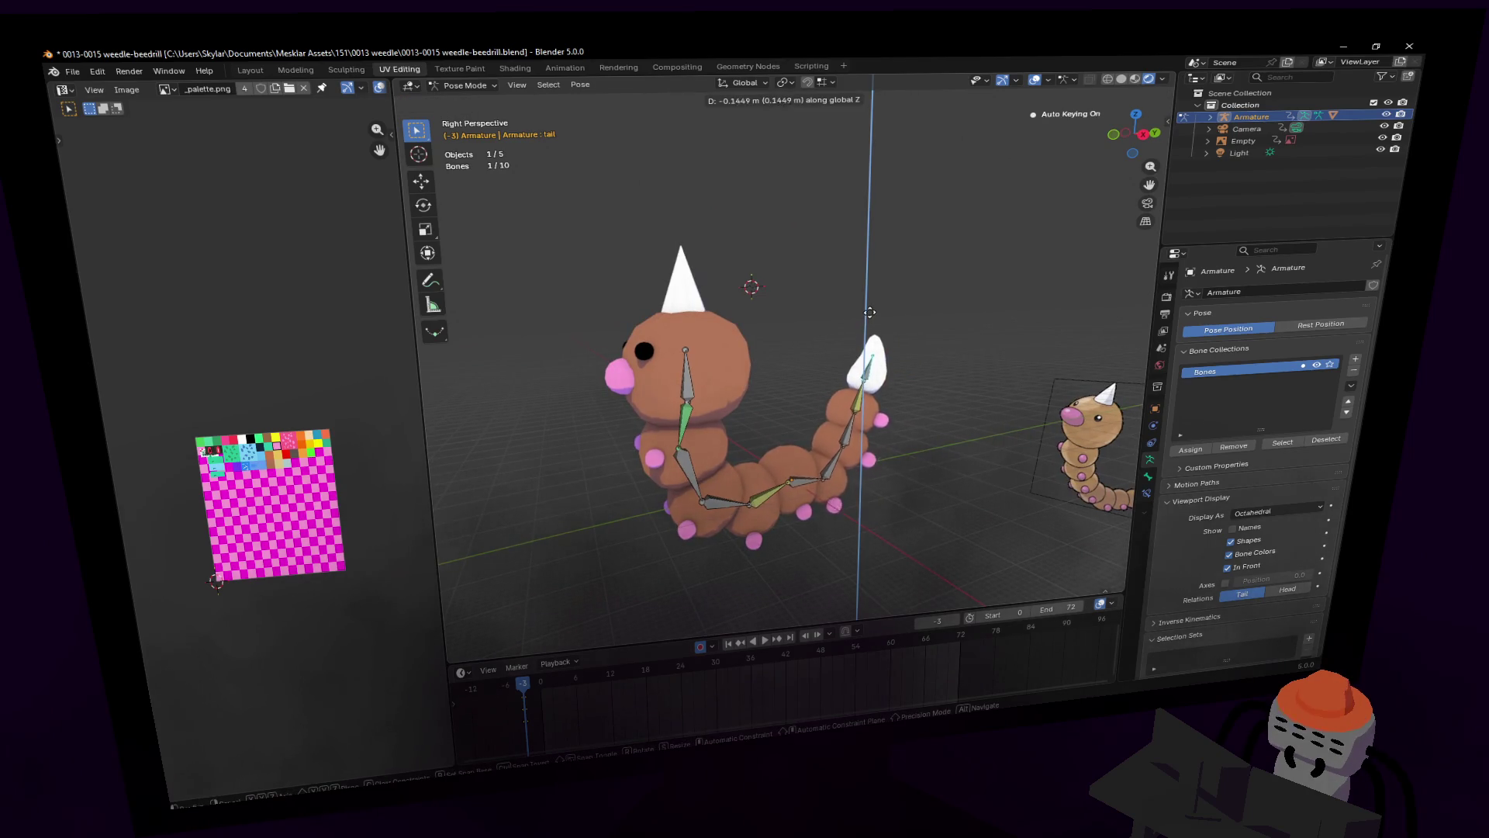
click(868, 303)
middle_drag(869, 303, 746, 304)
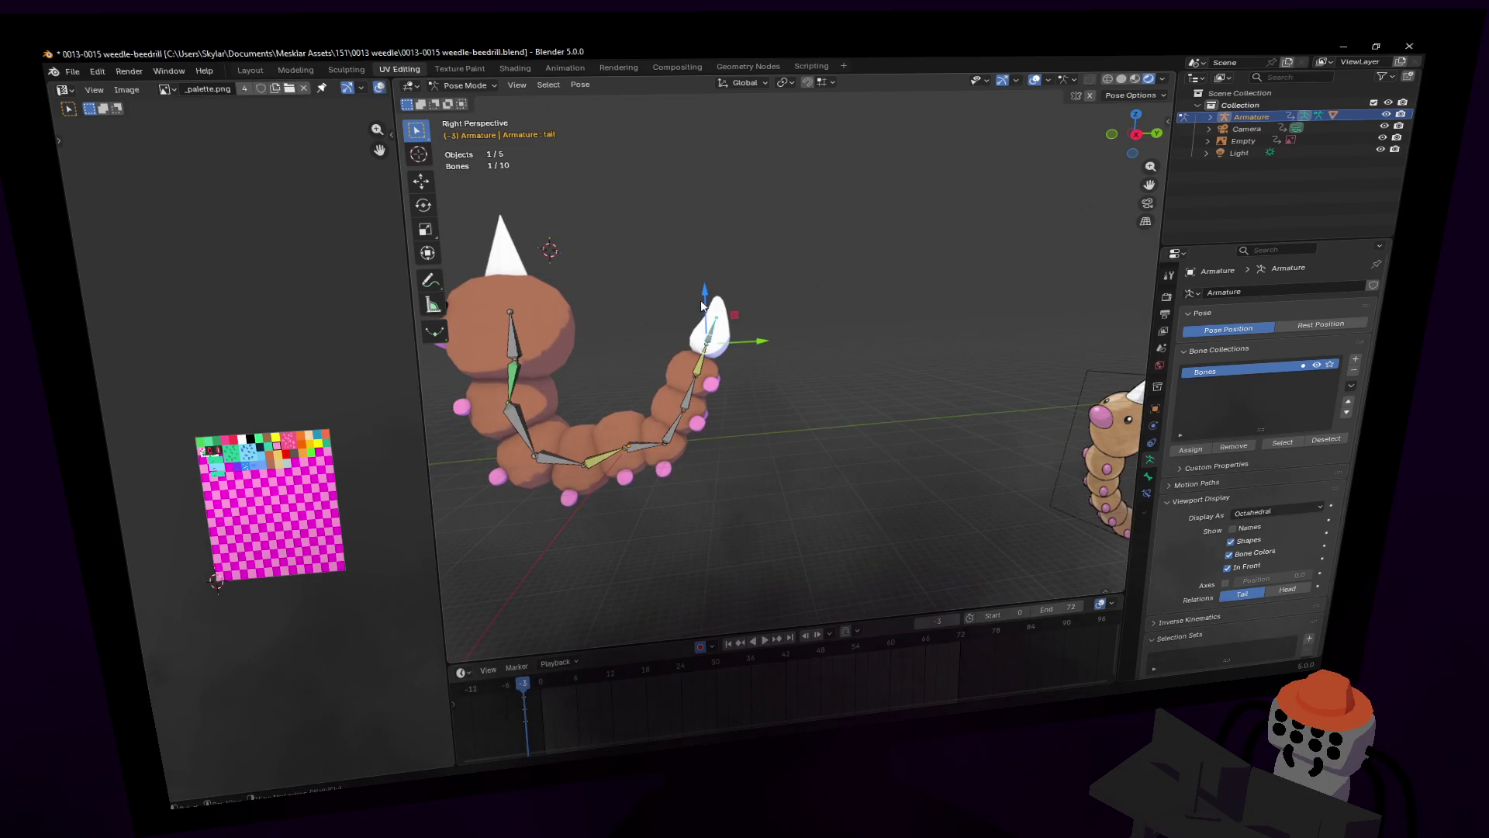
key(g)
key(z)
click(784, 358)
Step: Shift the tail bone along Y, then lower it further along Z
key(g)
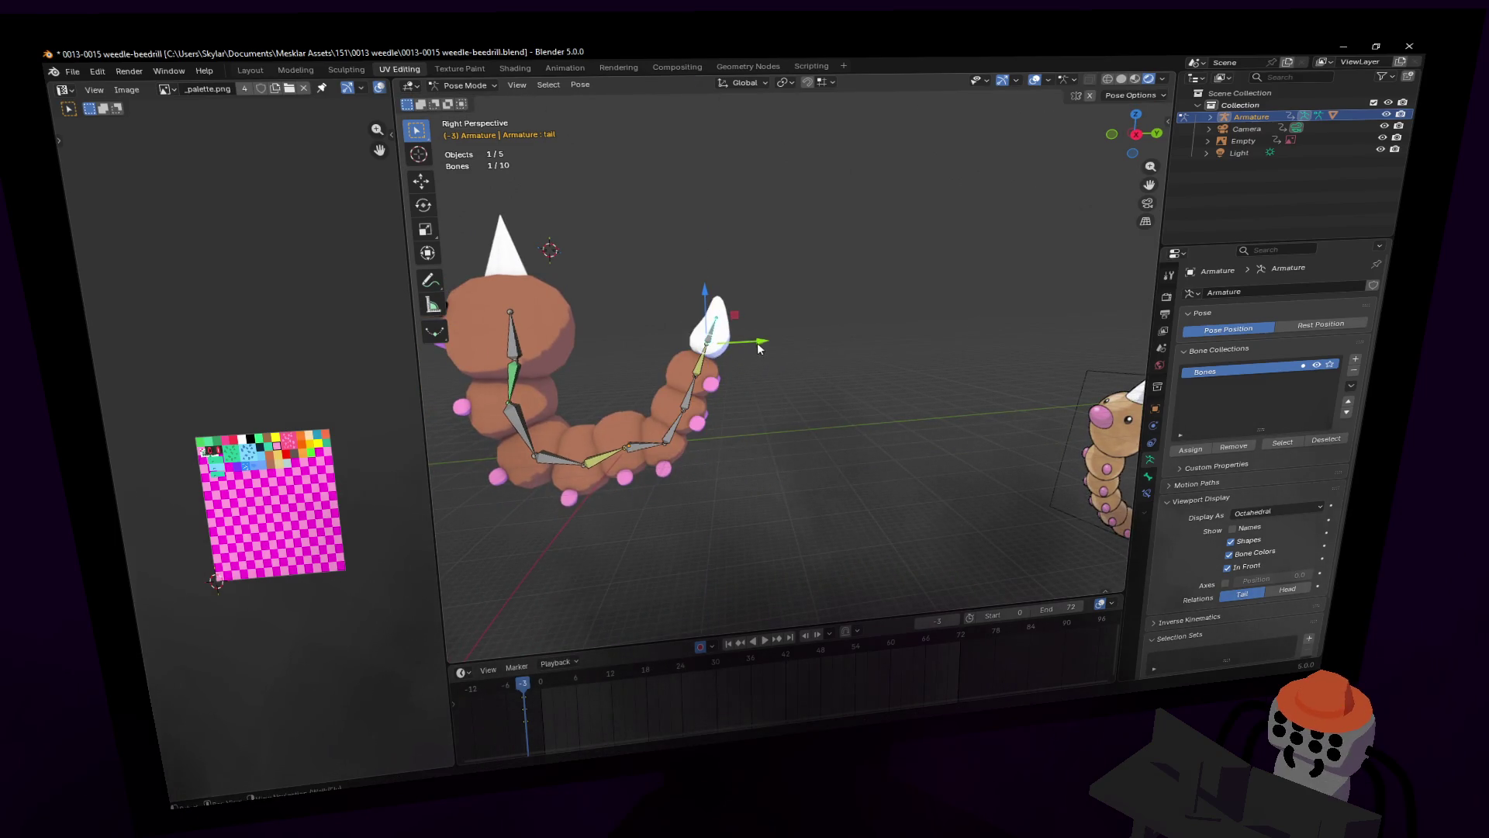
key(y)
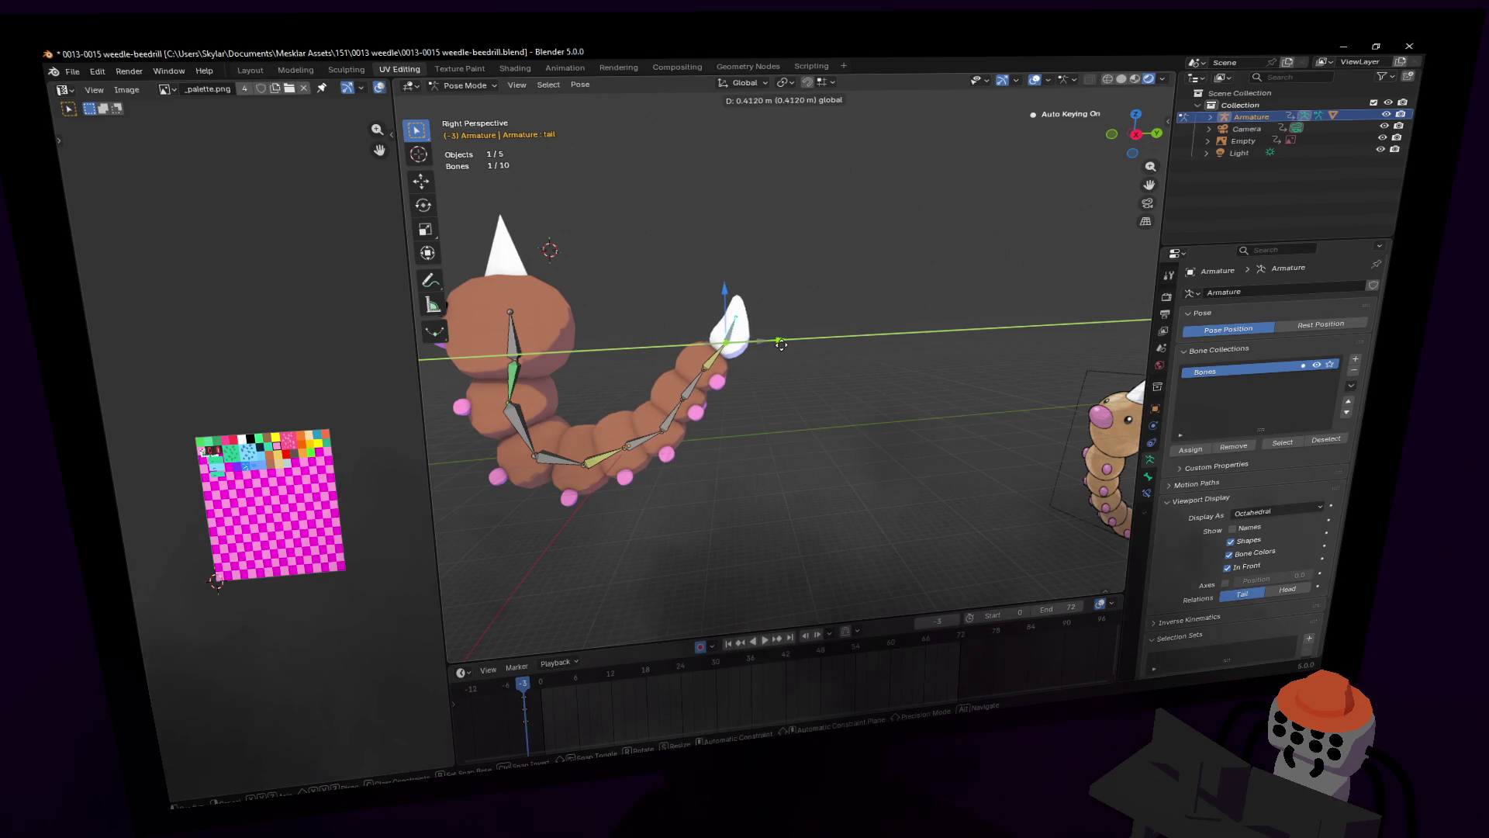
click(781, 344)
mouse_move(781, 344)
middle_down()
mouse_move(765, 338)
mouse_move(785, 350)
middle_up()
key(g)
key(z)
click(785, 349)
Step: Select the head bone and move it within the YZ plane
click(702, 303)
middle_drag(703, 303, 723, 271)
key(g)
key(shift+x)
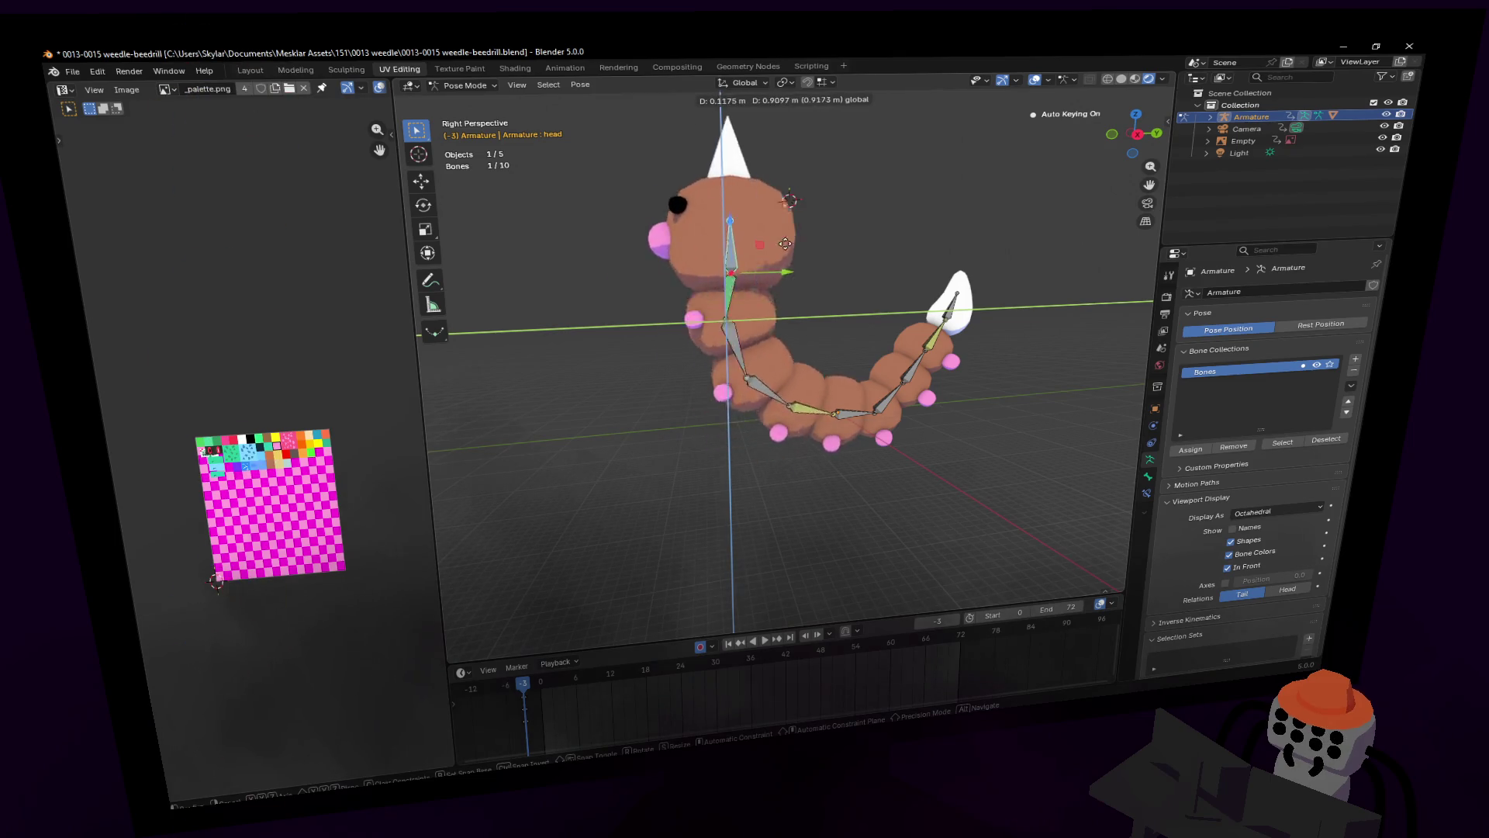
click(751, 304)
mouse_move(751, 304)
middle_down()
mouse_move(737, 303)
mouse_move(783, 307)
mouse_move(757, 306)
middle_up()
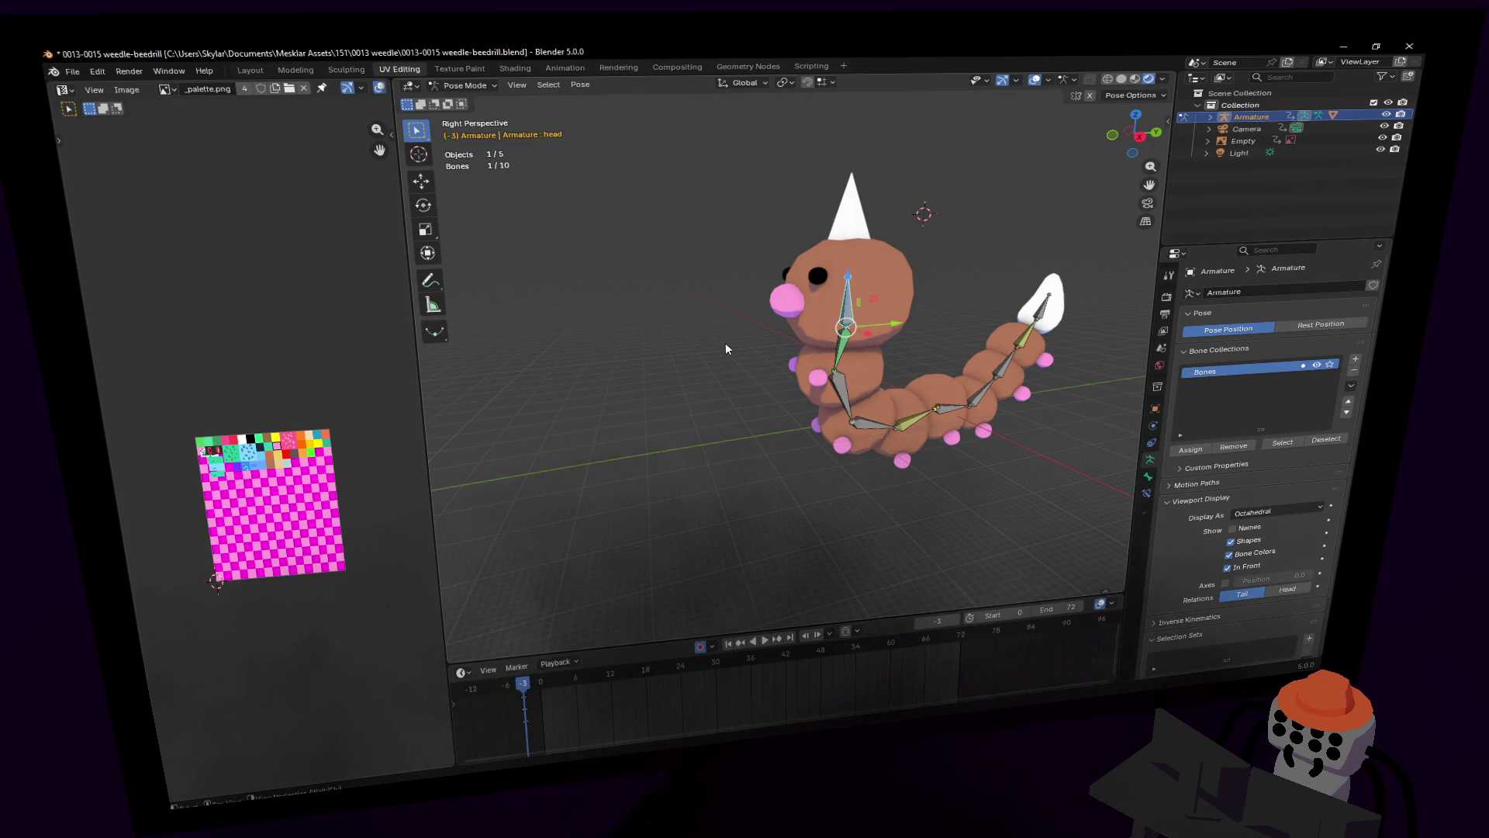
middle_drag(726, 349, 720, 388)
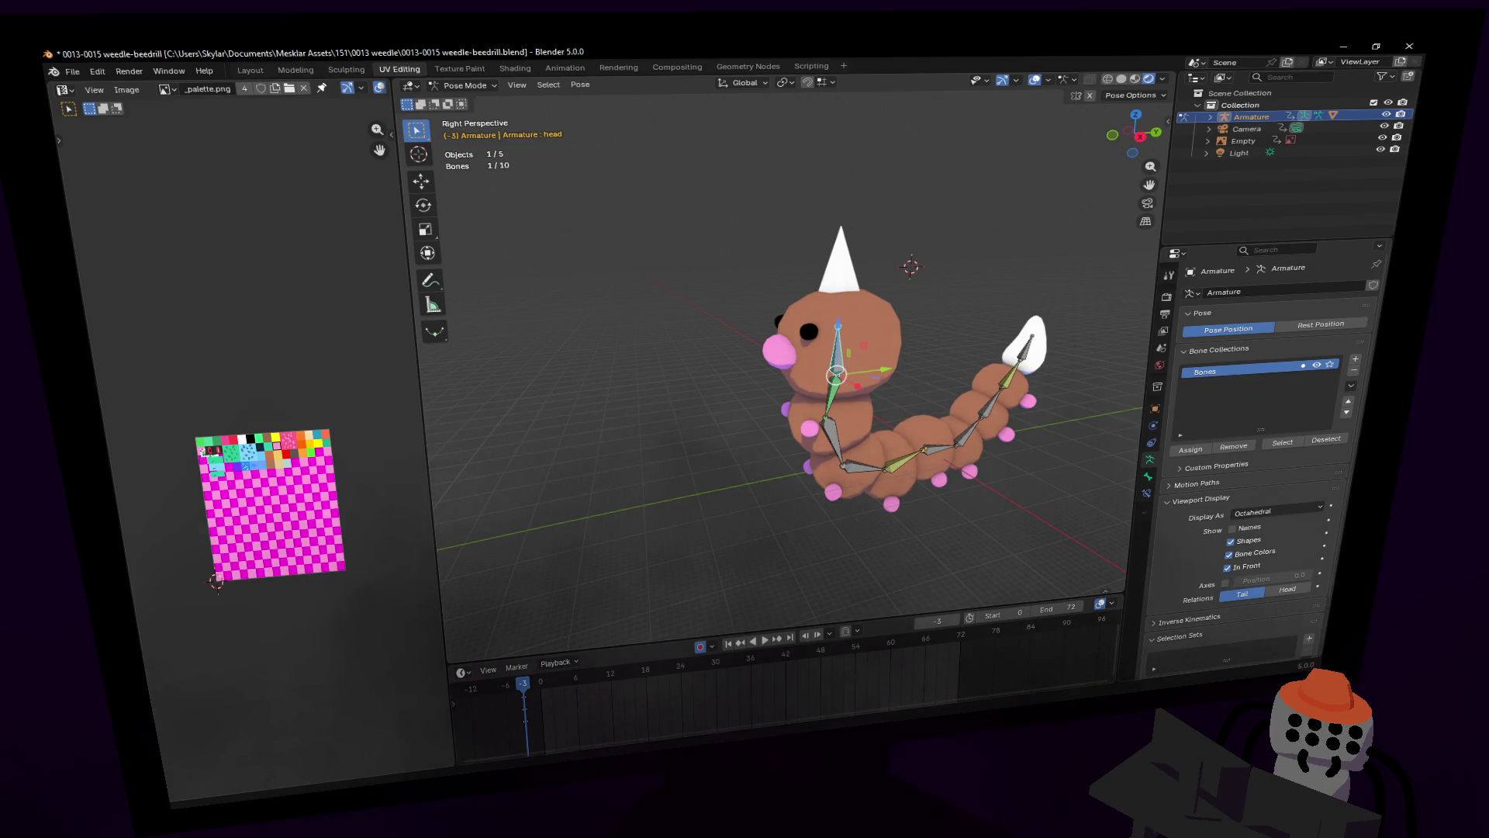
Step: Try a Z move of the armature, cancel it, and switch to the renders folder
mouse_move(885, 485)
middle_down()
mouse_move(844, 366)
mouse_move(824, 370)
mouse_move(847, 394)
middle_up()
key(g)
key(z)
key(Escape)
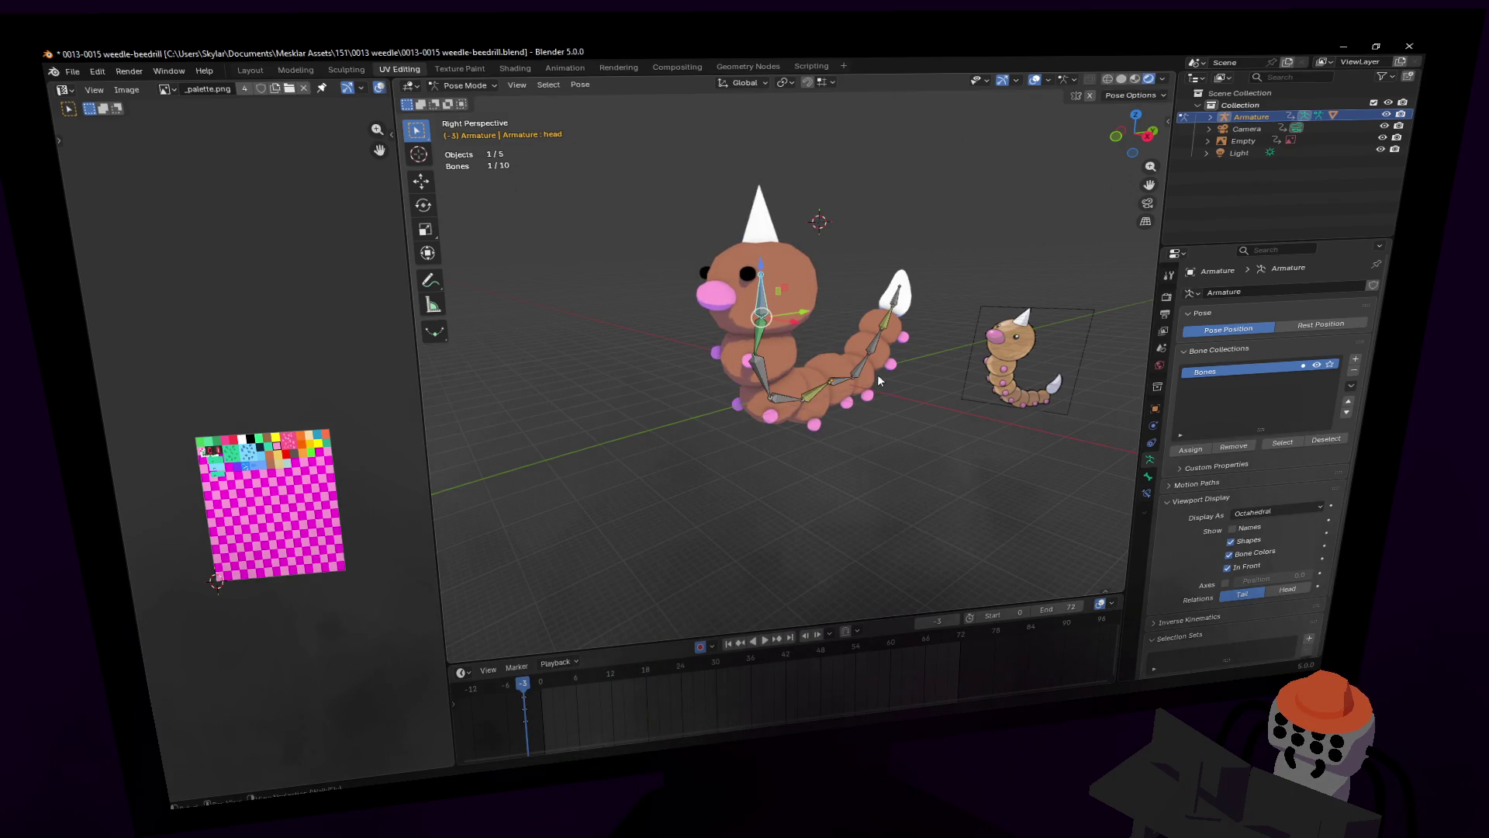
middle_drag(877, 380, 844, 363)
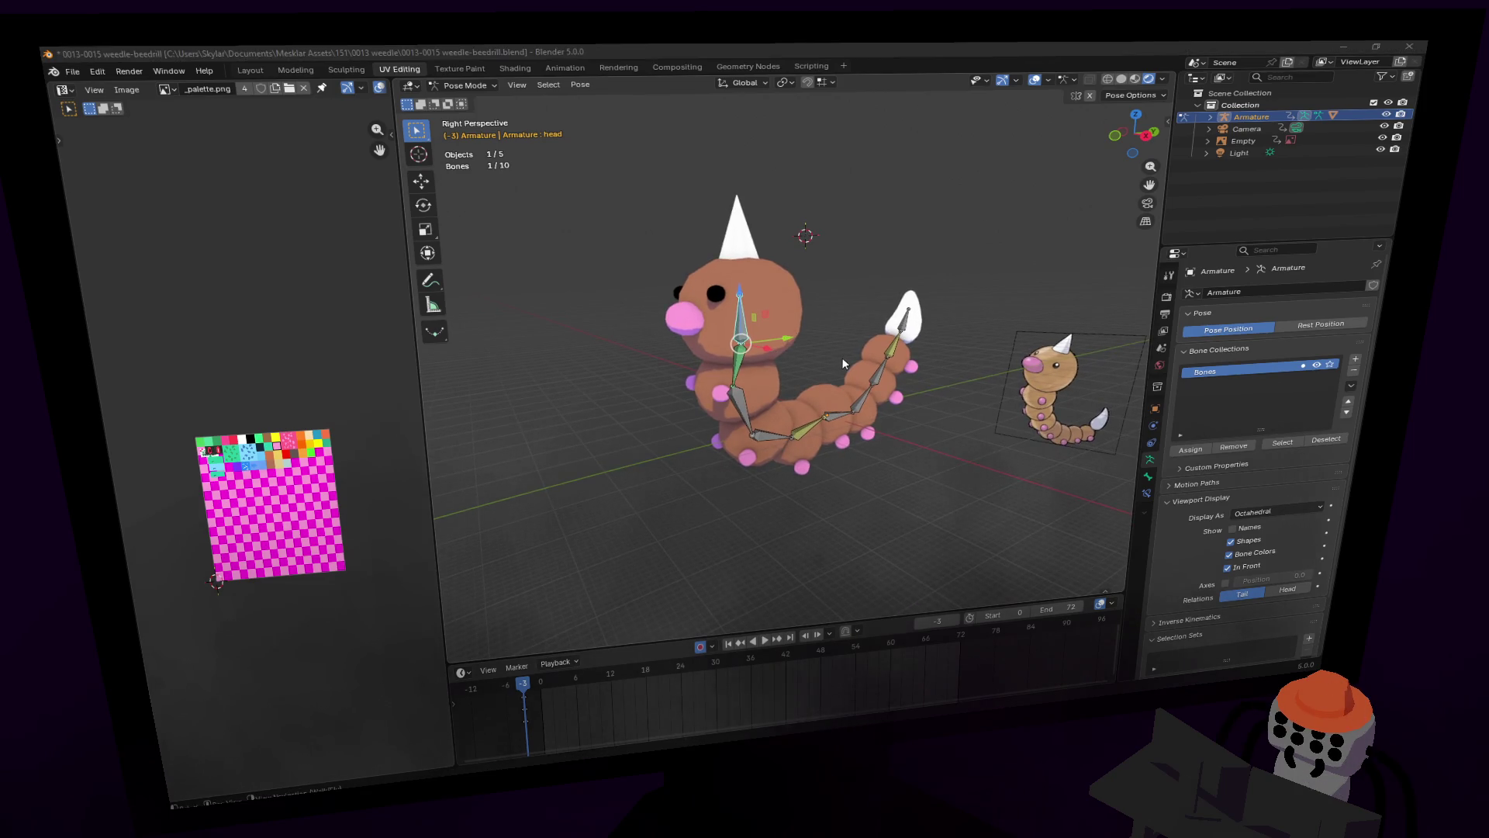
key(alt+Tab)
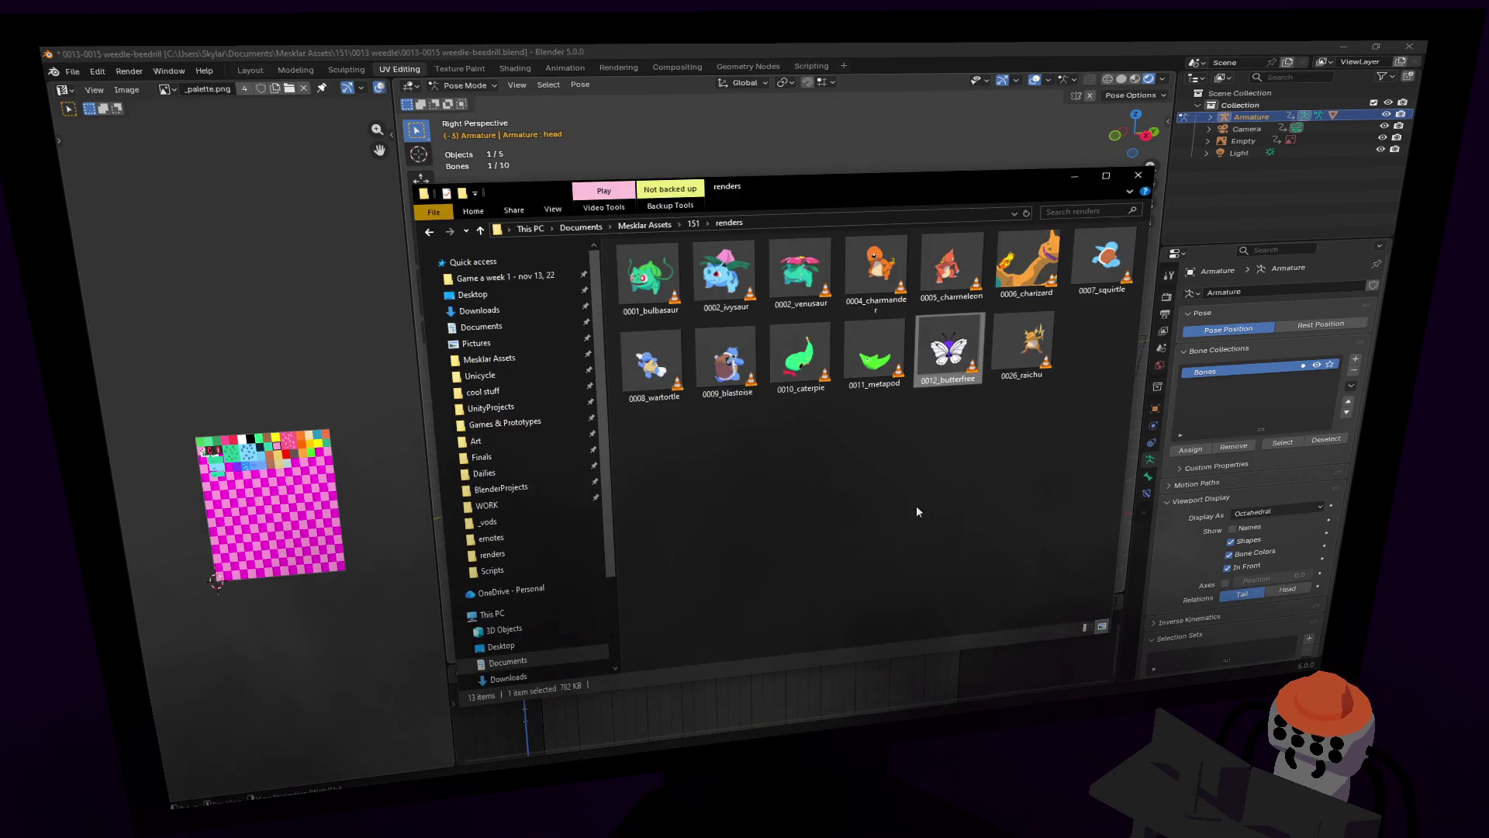
Step: Play 0006_charizard.mp4 from the renders folder in VLC
double_click(1085, 273)
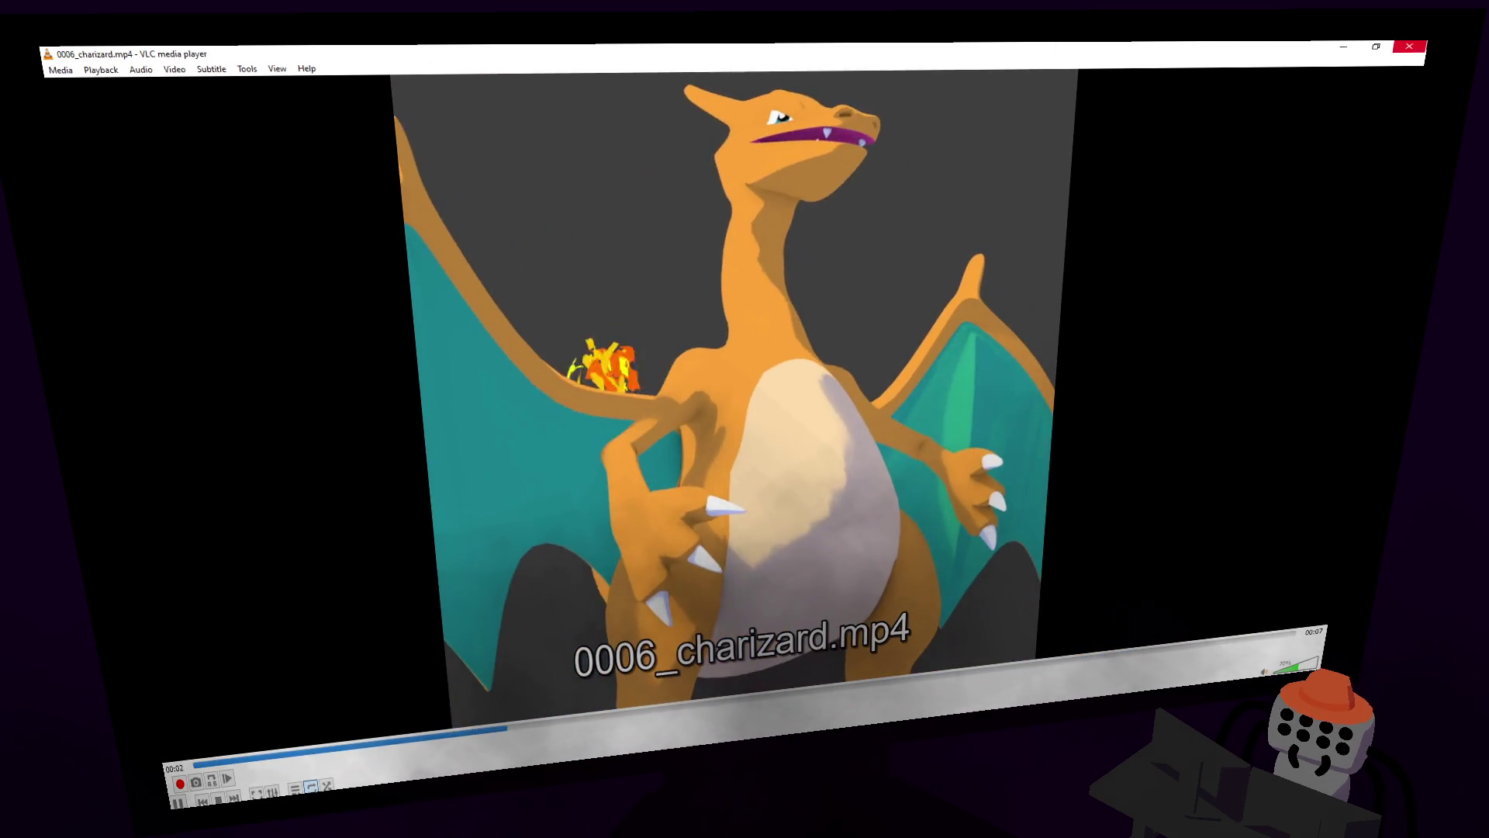
Step: Close the Charizard video, play 0010_caterpie.mp4, then close VLC
click(1409, 46)
double_click(805, 367)
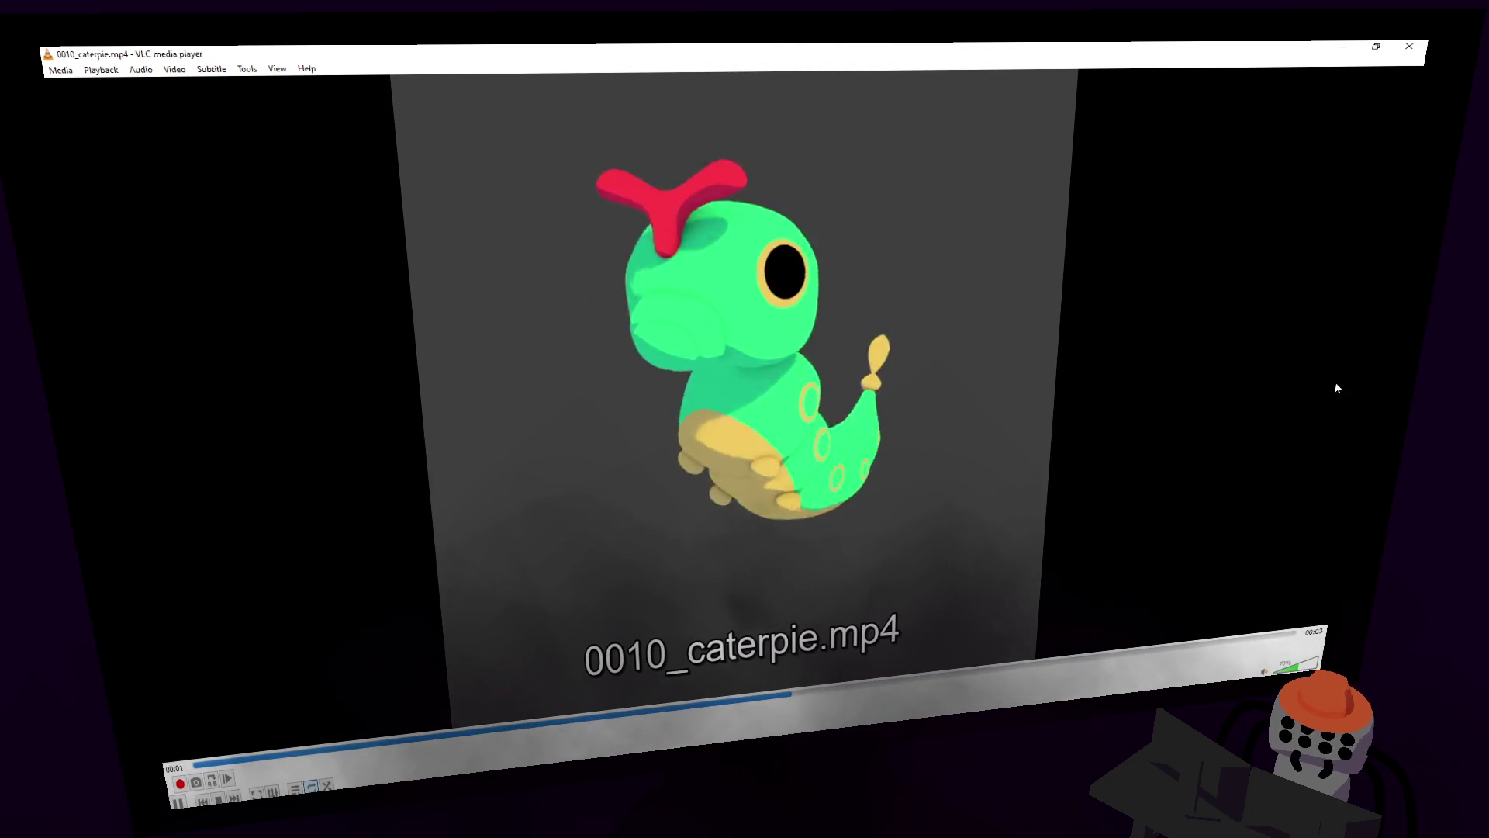
key(alt+F4)
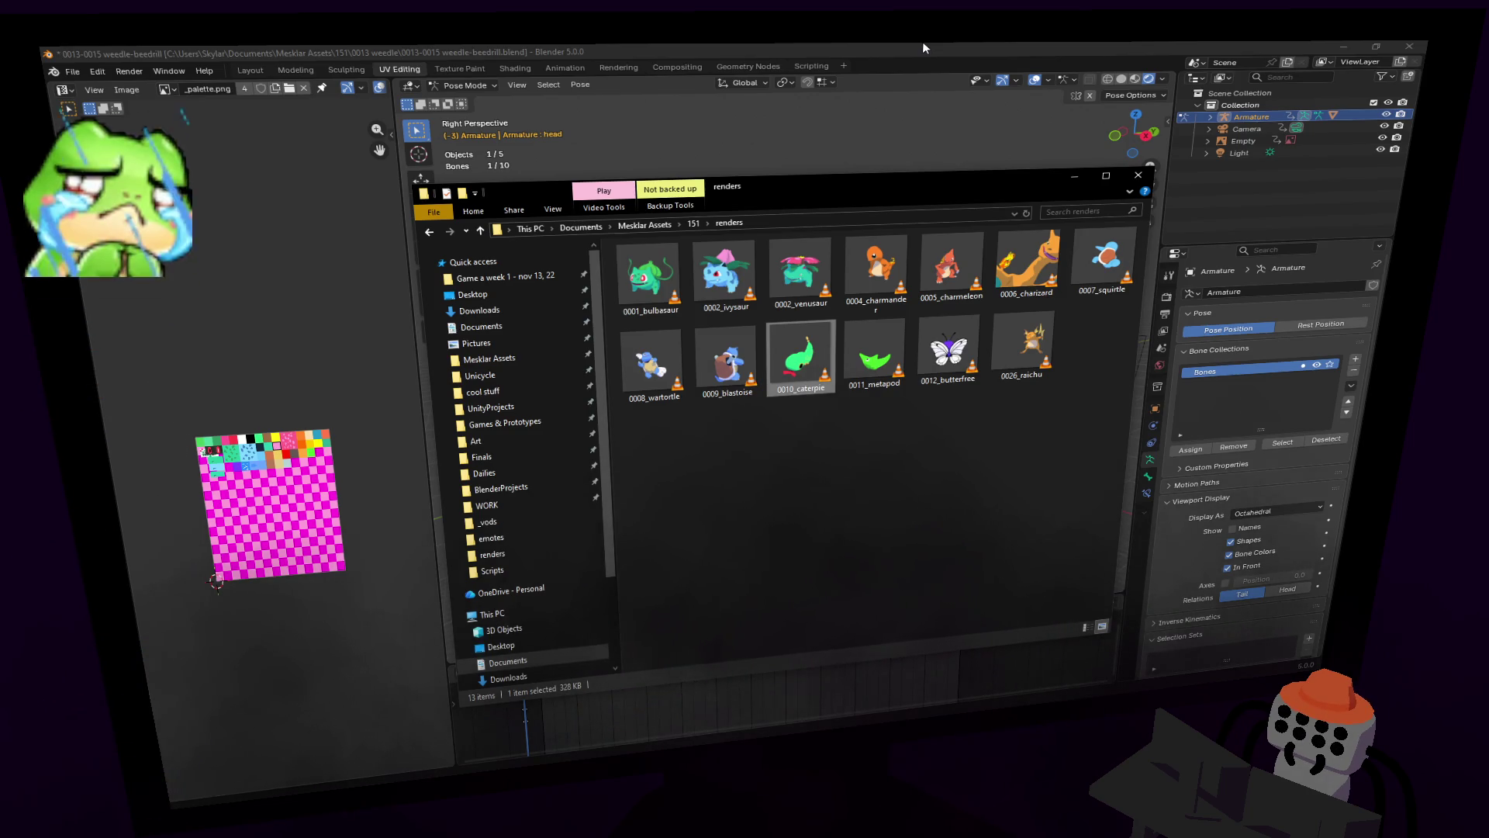
Step: Bring the Blender window with the Weedle rig back to the front
click(845, 43)
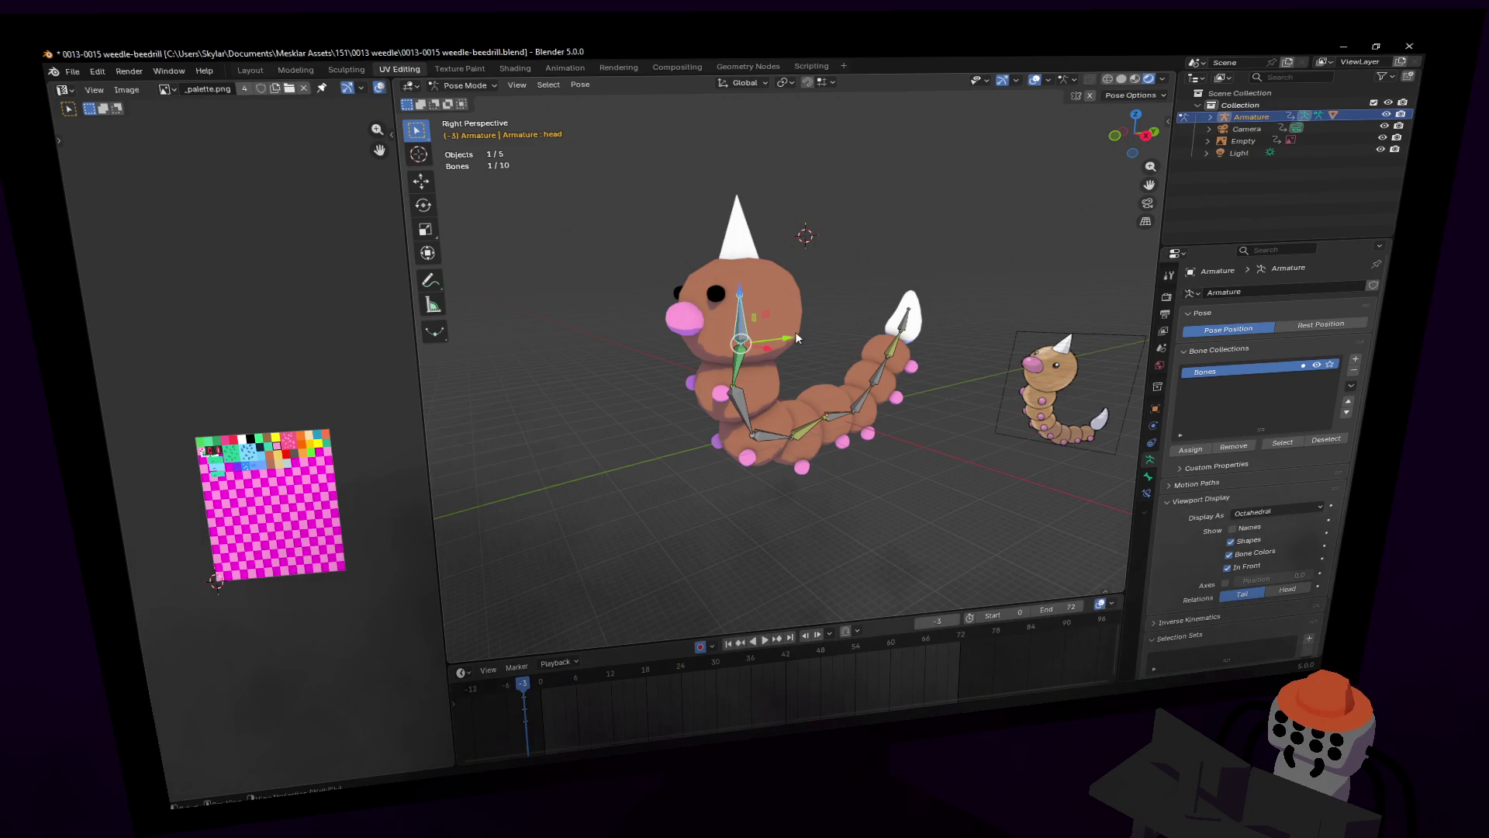
Step: Move the head bone -0.557 m along Y and walk the view around to check it
key(g)
key(y)
click(772, 341)
middle_drag(771, 341, 760, 359)
click(770, 311)
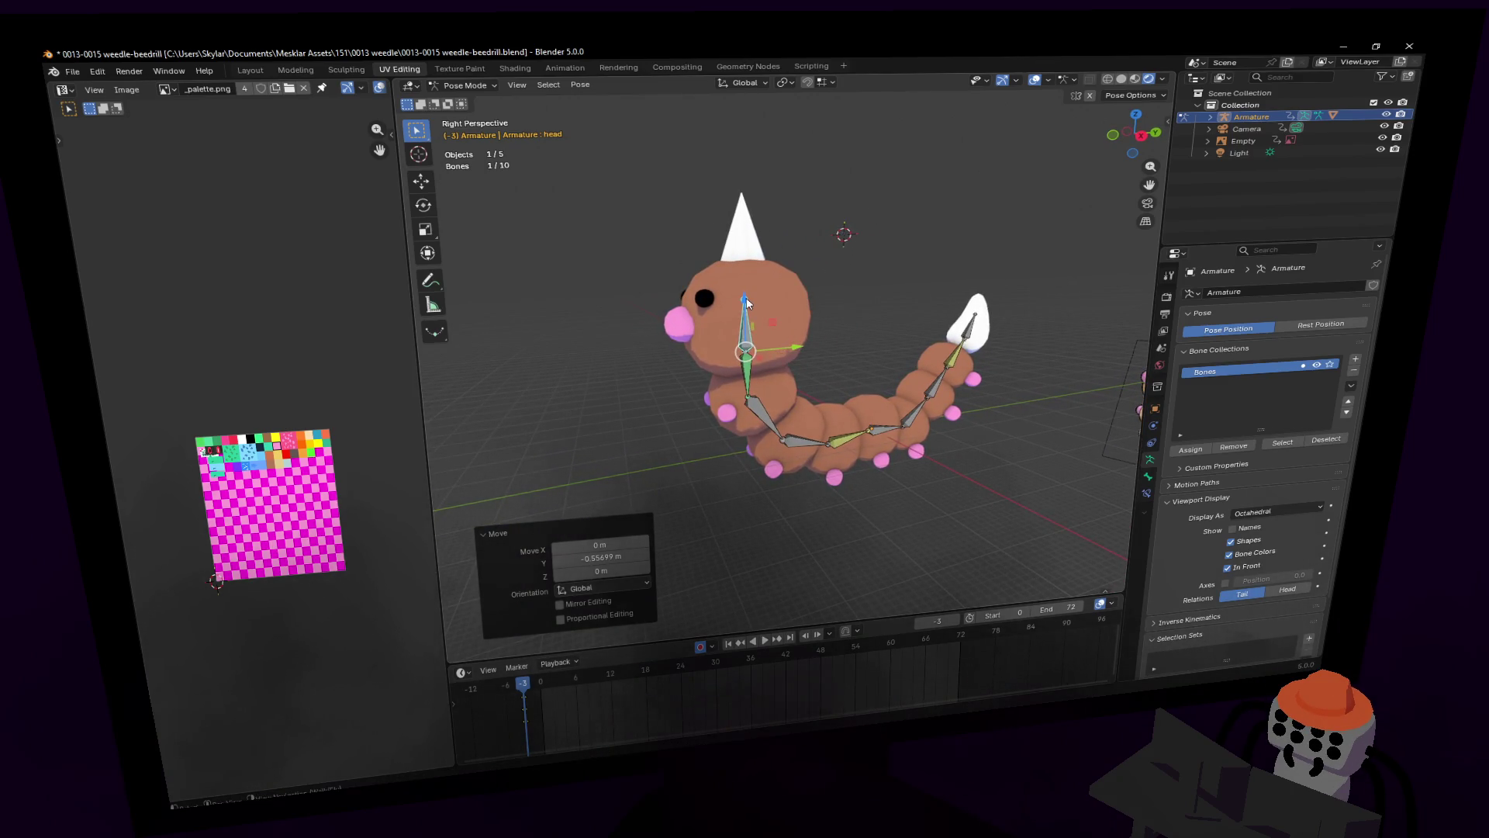
key(shift+grave)
click(793, 301)
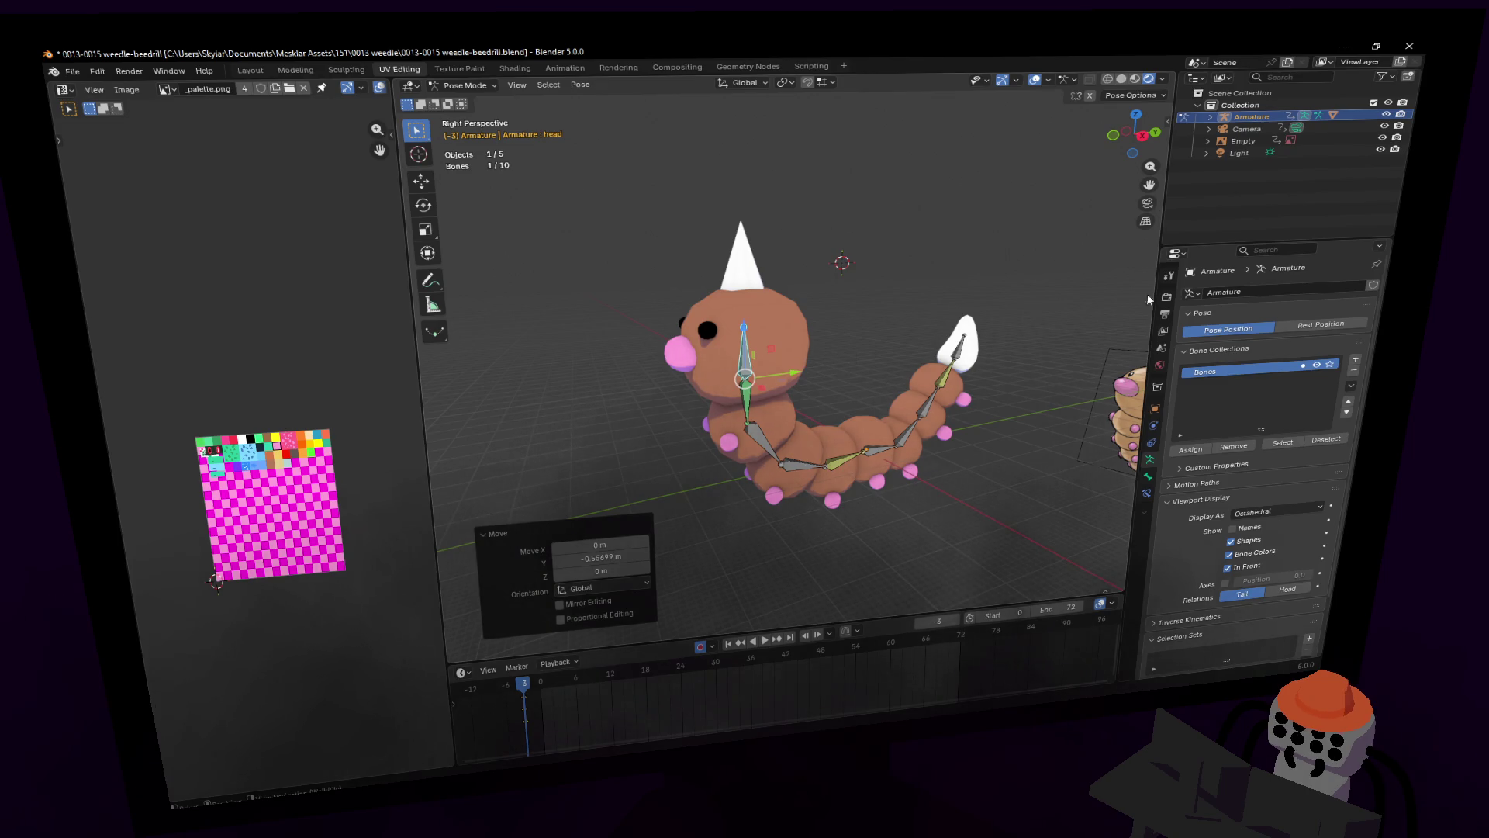
Step: Start a YZ-plane move of the head bone, then cancel it
key(g)
key(shift+x)
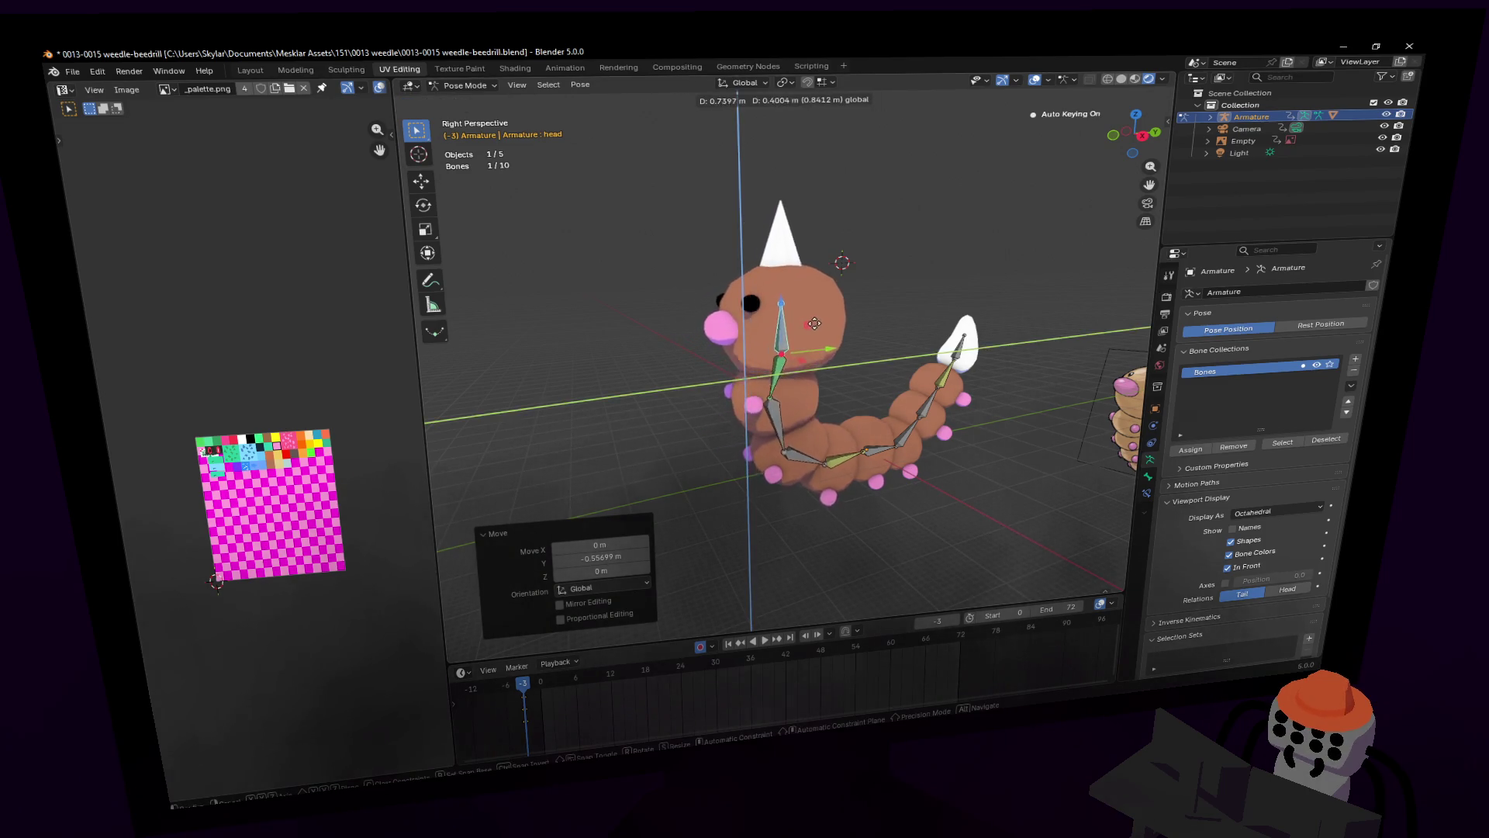
right_click(853, 317)
scroll(861, 318, up, 3)
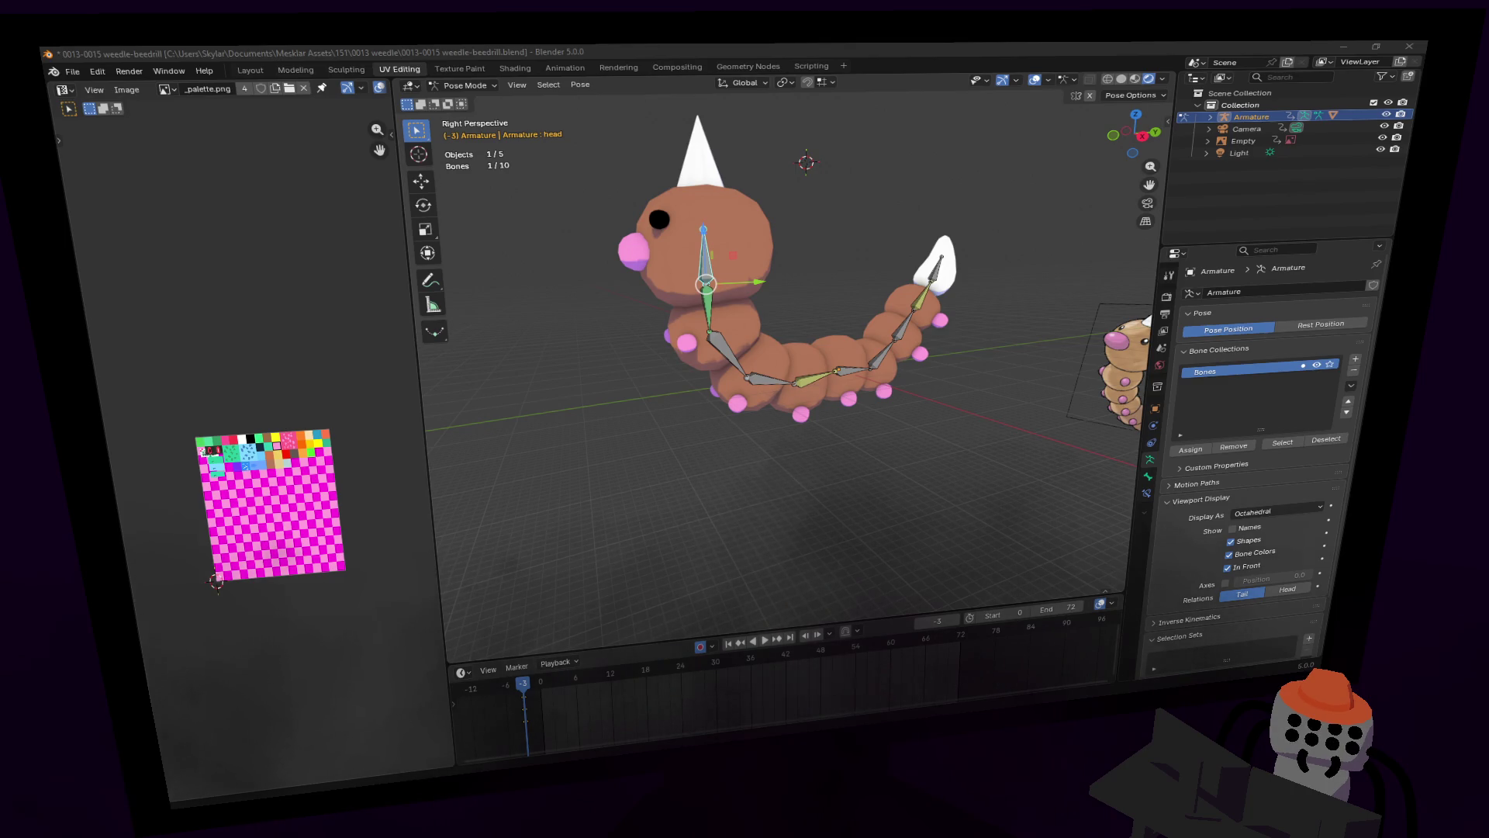
click(690, 43)
middle_drag(837, 364, 778, 363)
key(shift+grave)
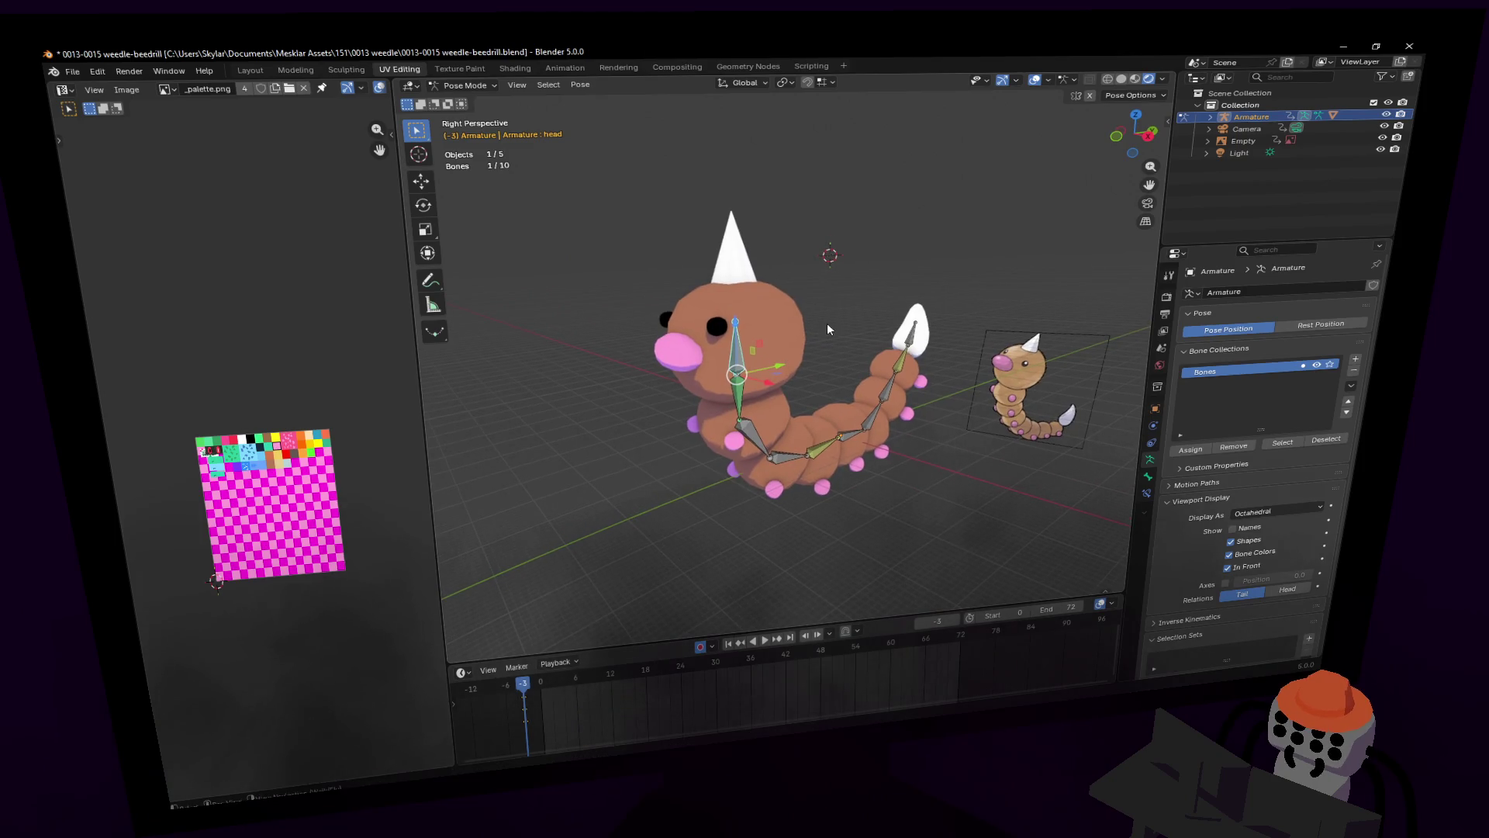
key(w)
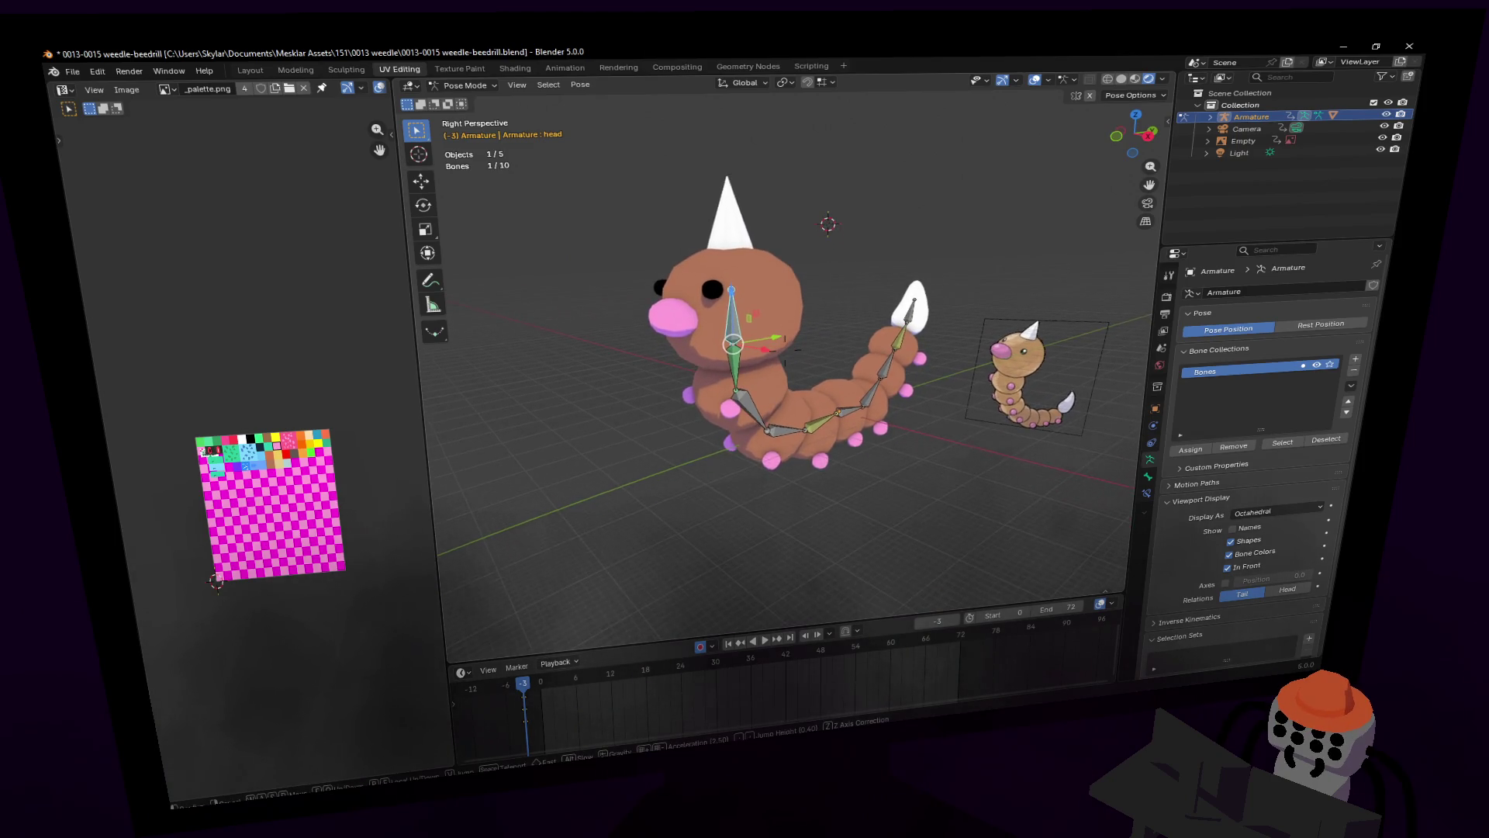
key(w)
click(826, 332)
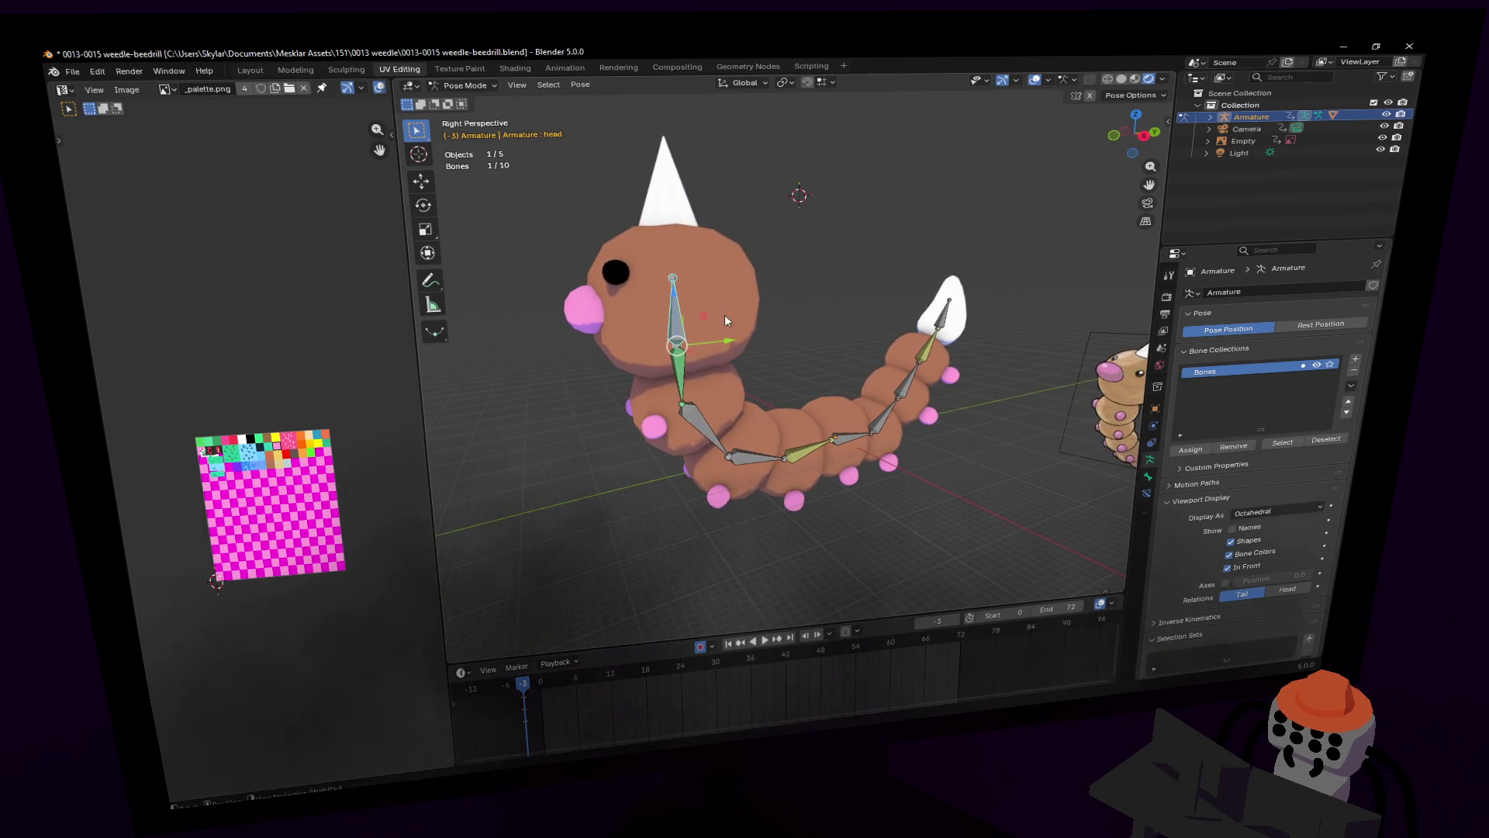
mouse_move(676, 299)
mouse_down()
mouse_move(678, 233)
mouse_move(688, 276)
mouse_up()
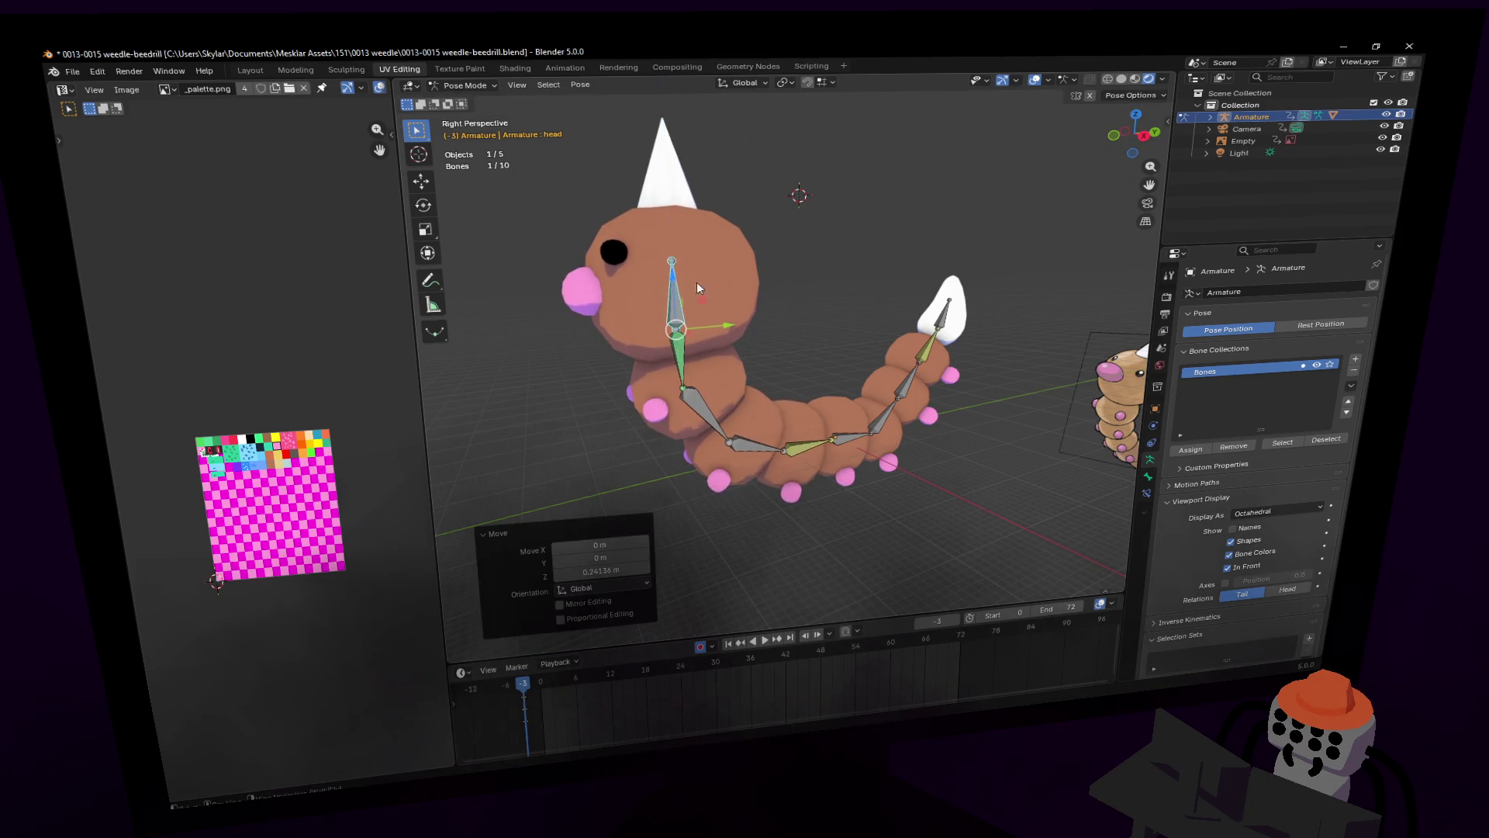
middle_drag(687, 276, 812, 358)
click(846, 307)
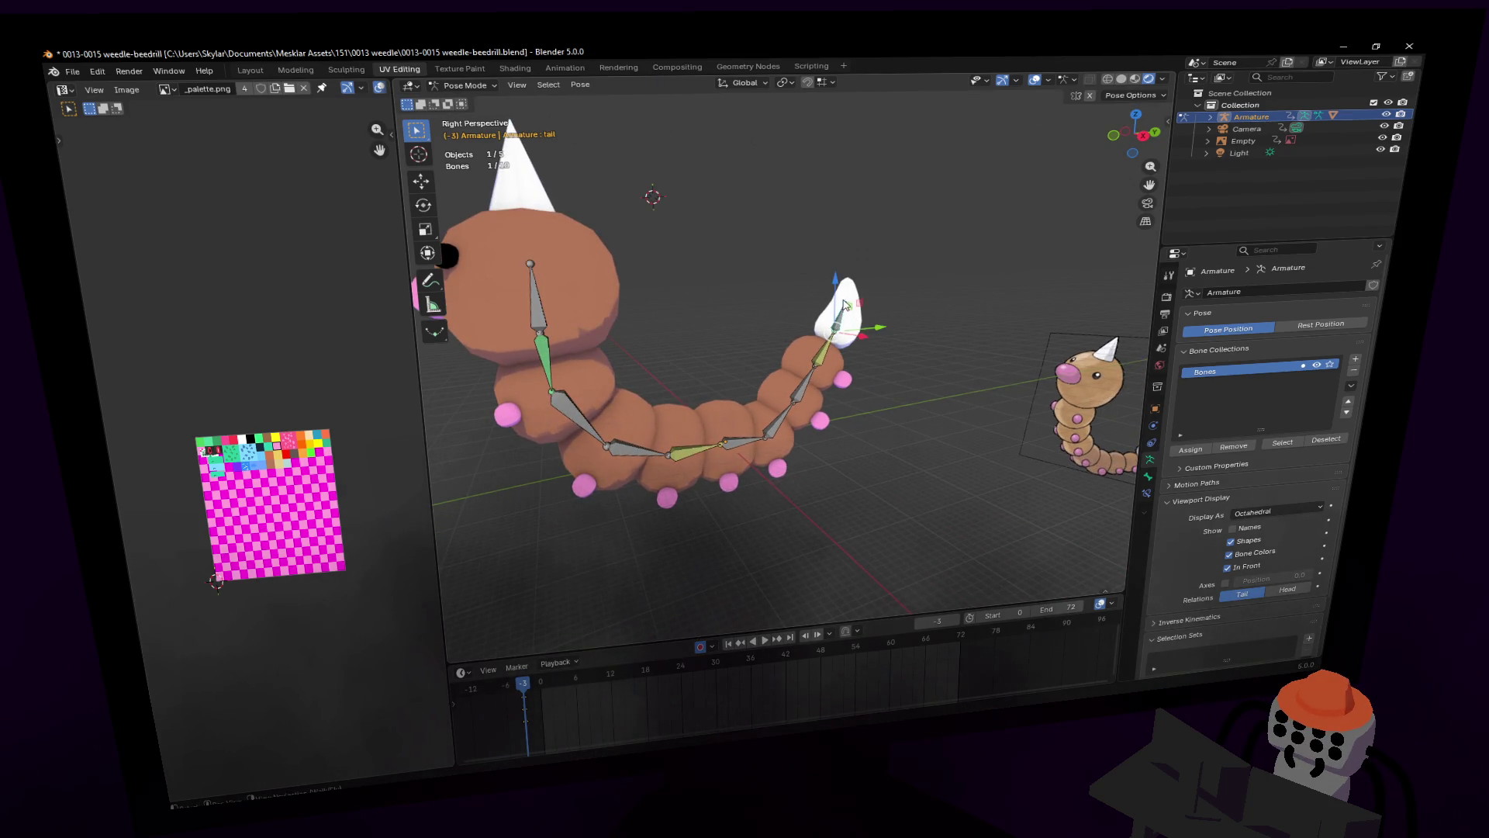
drag(838, 287, 840, 258)
key(shift+grave)
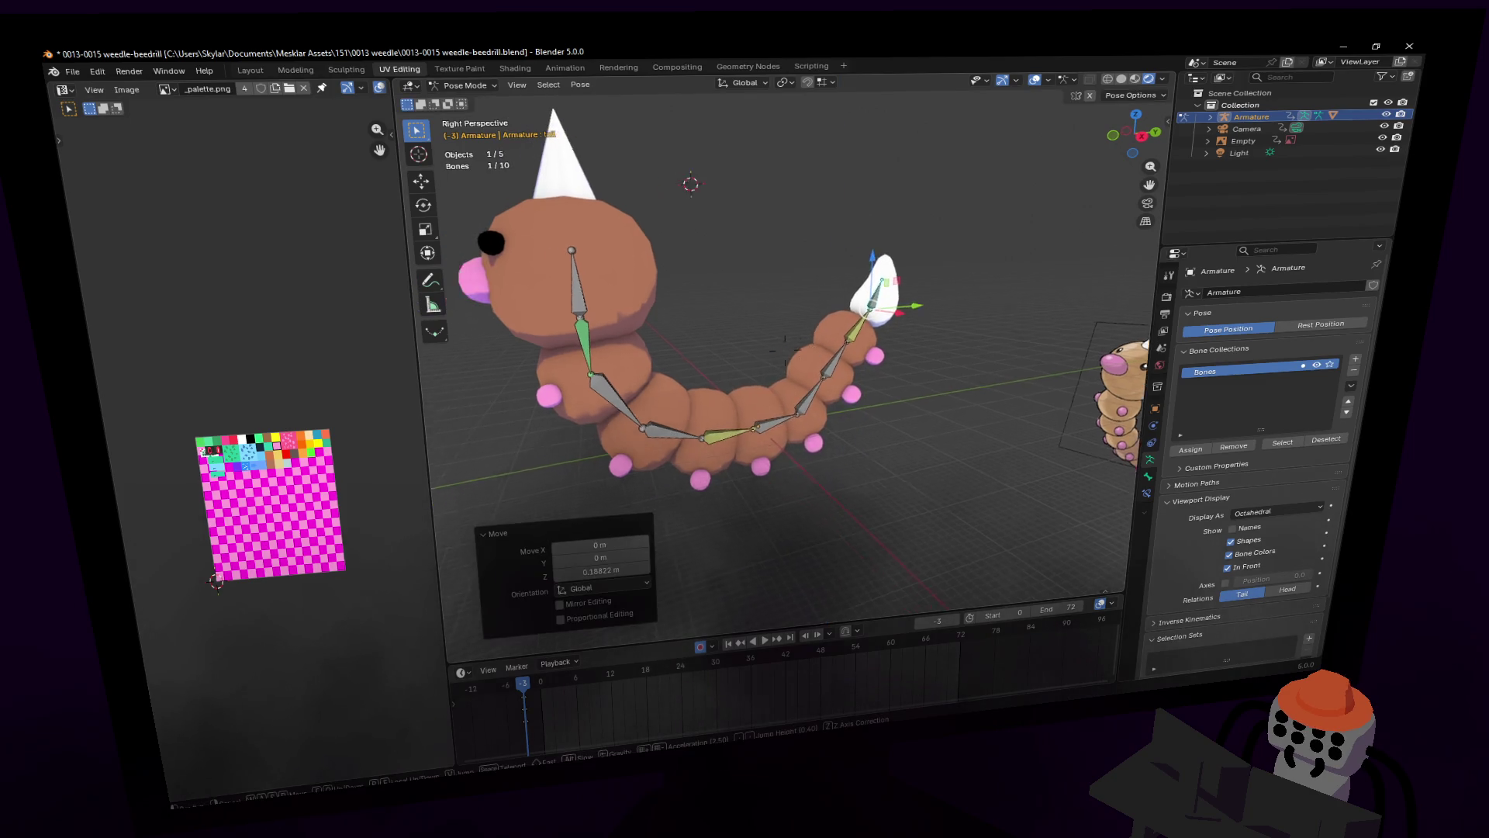
key(s)
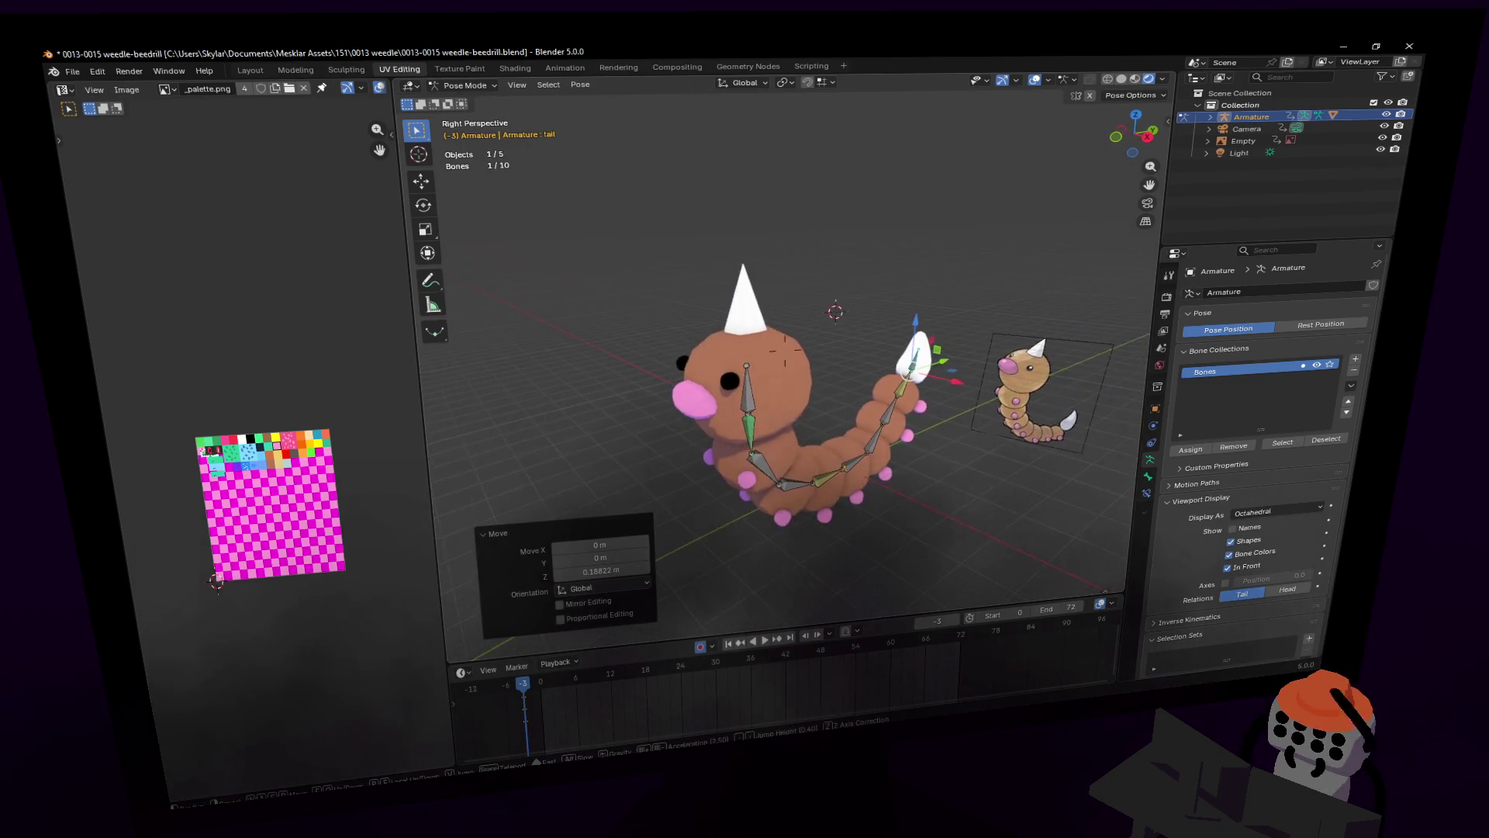
click(858, 295)
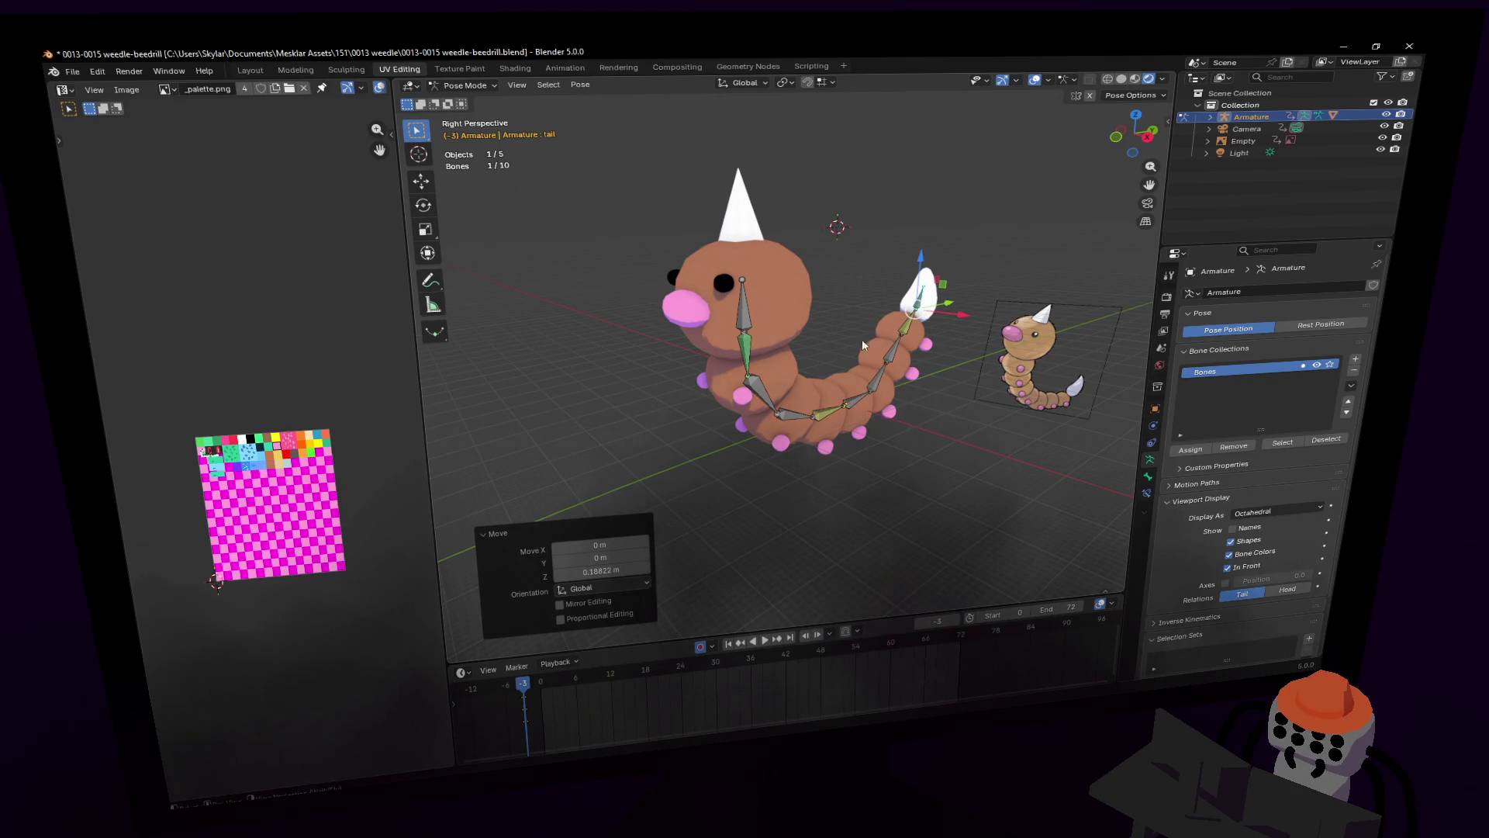
scroll(388, 476, up, 4)
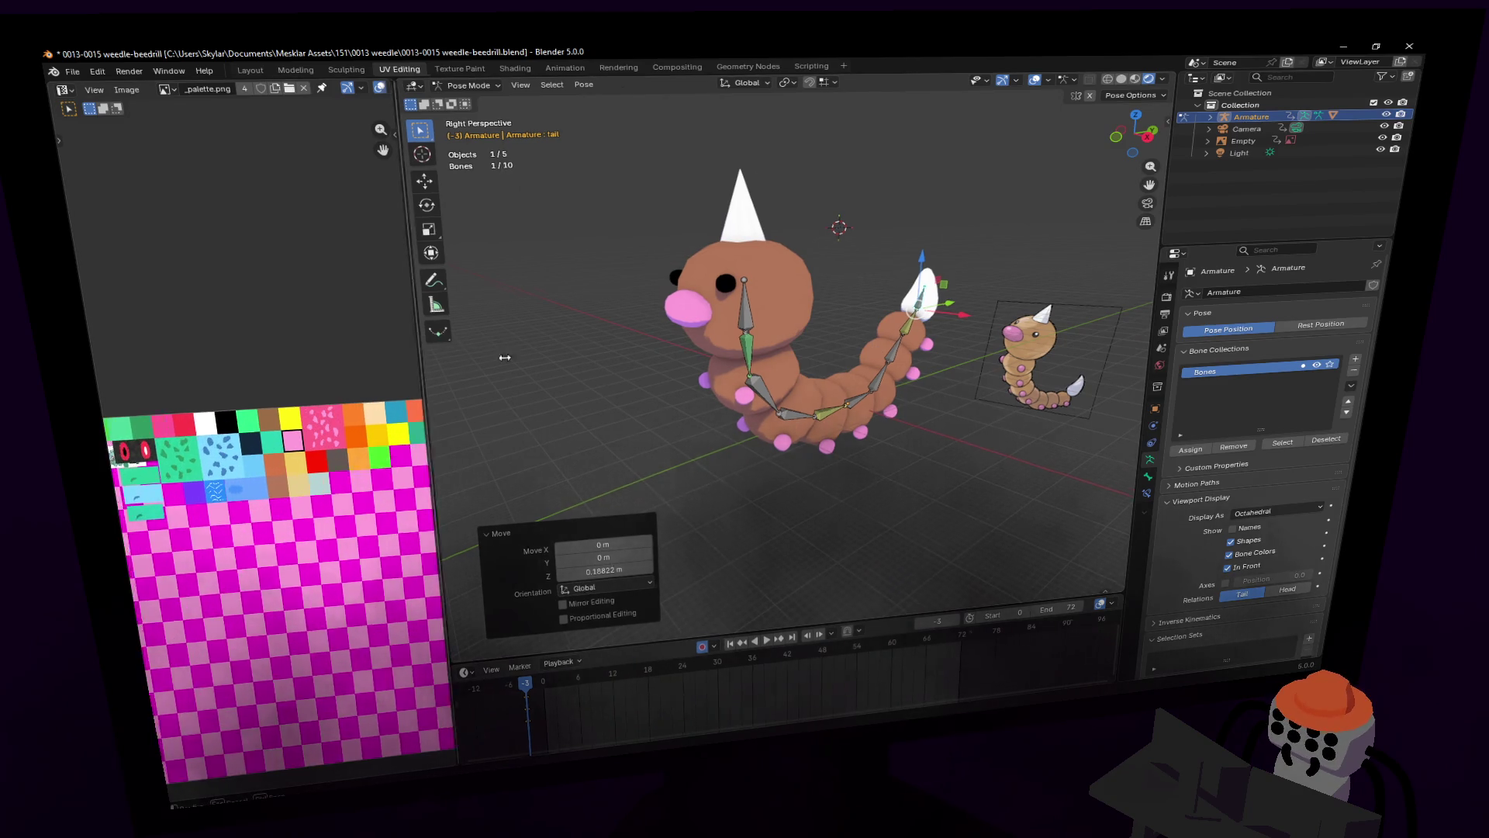
drag(434, 490, 669, 490)
middle_drag(462, 489, 470, 394)
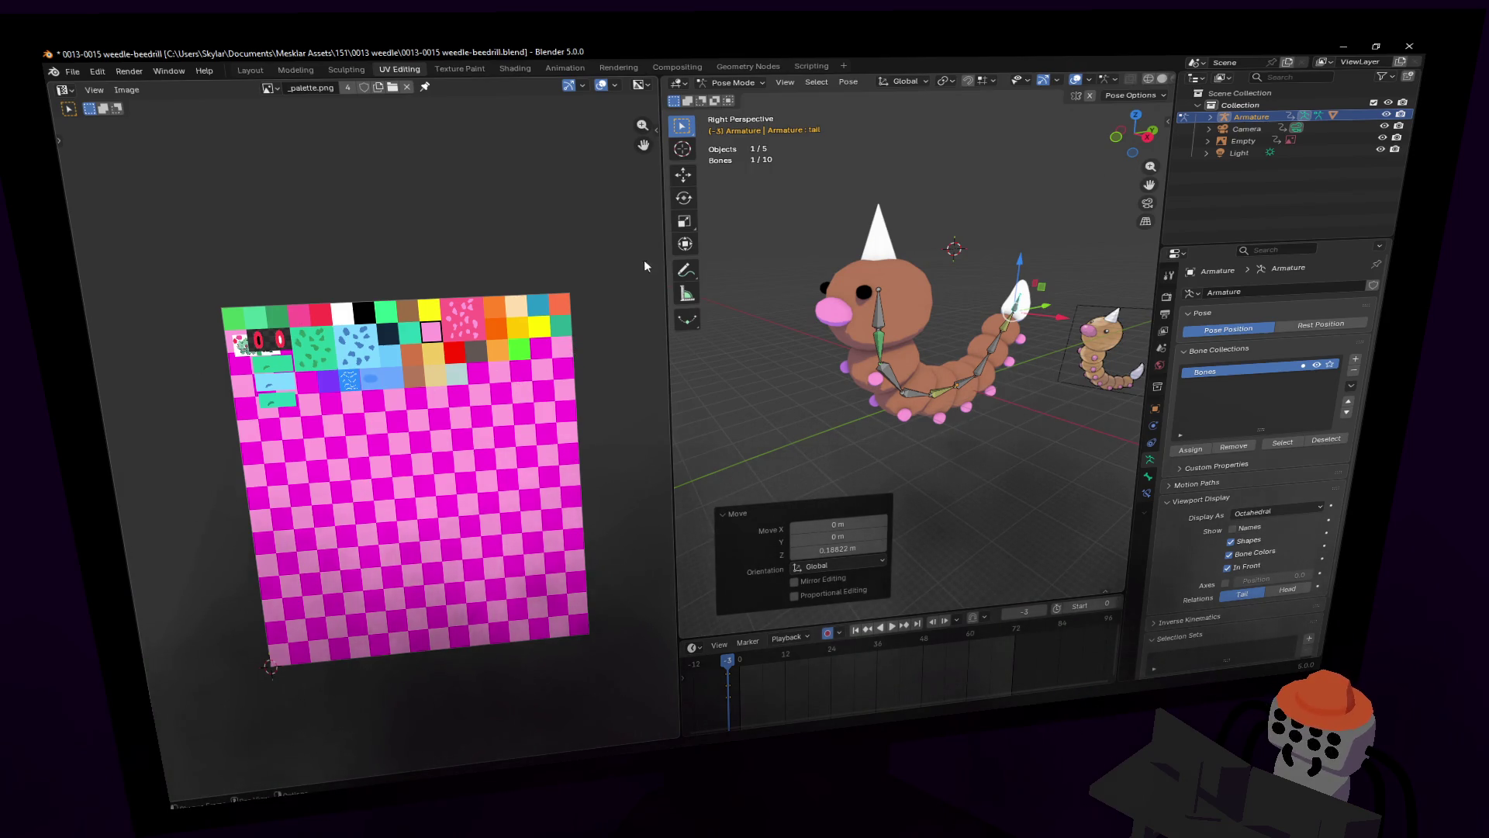
mouse_move(668, 246)
mouse_down()
mouse_move(432, 267)
mouse_move(392, 279)
mouse_move(397, 295)
mouse_up()
click(752, 303)
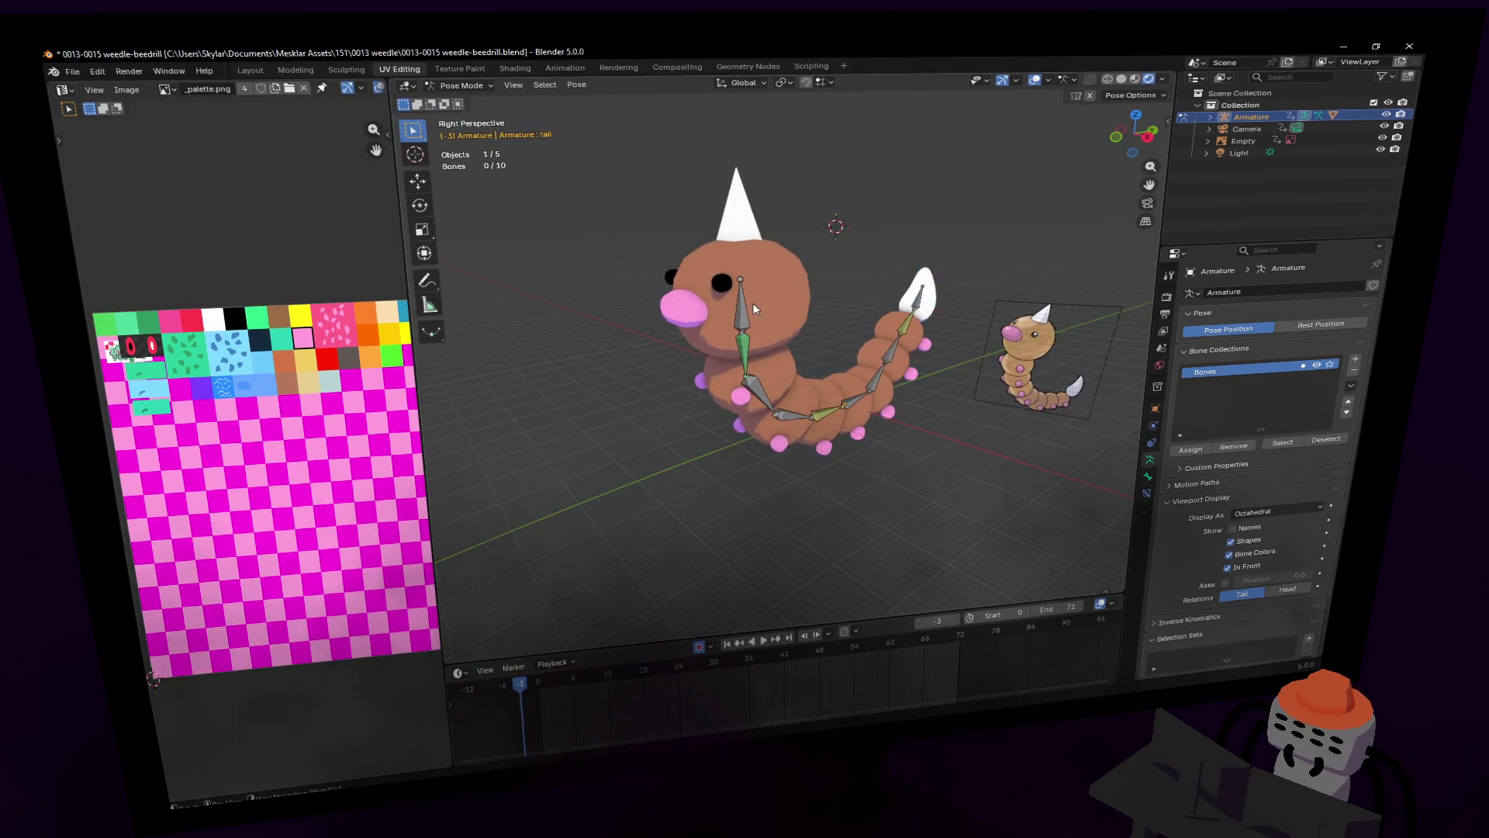
key(shift+grave)
key(w)
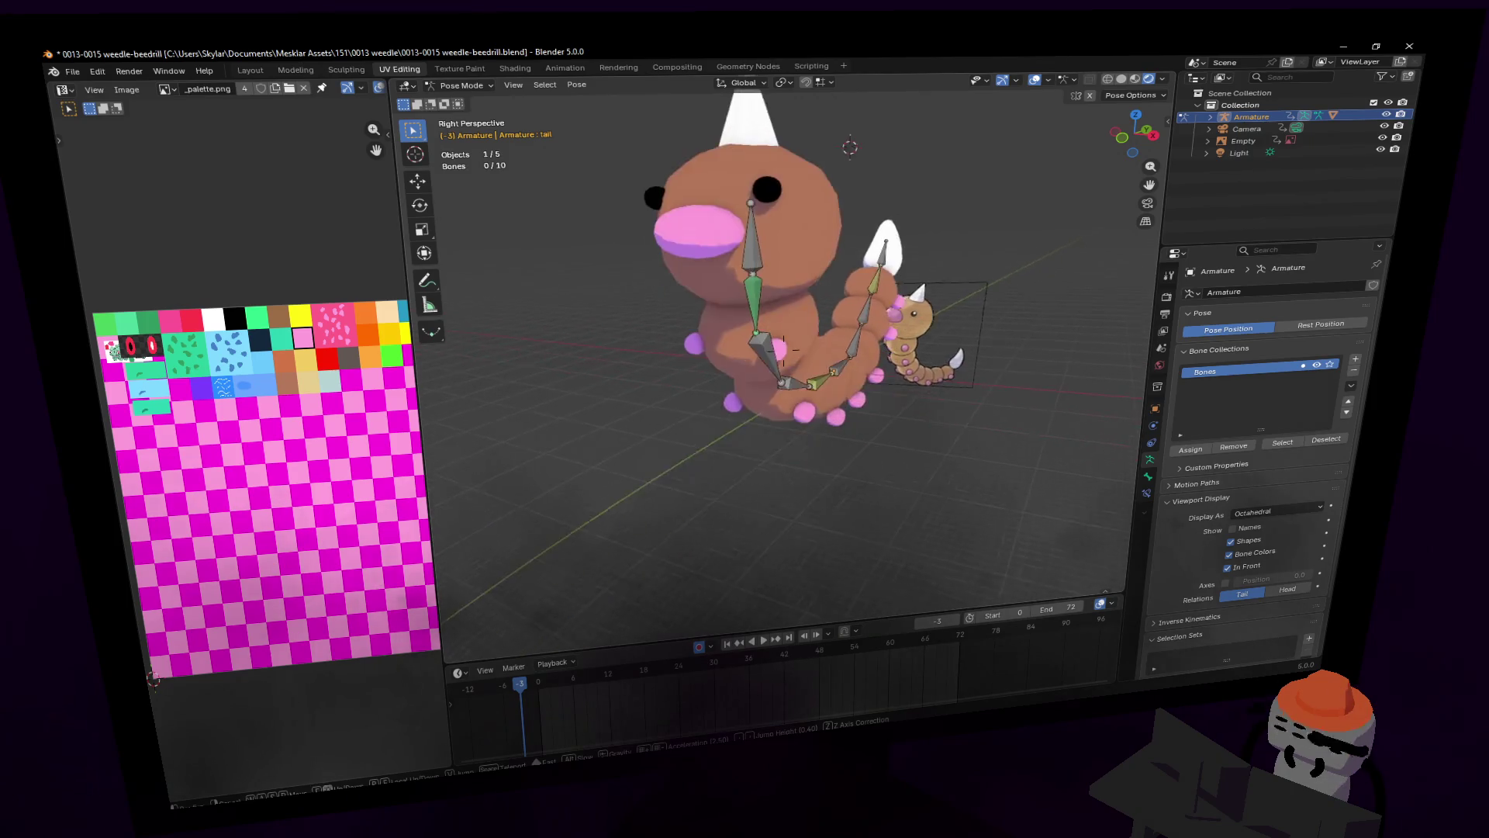
click(735, 335)
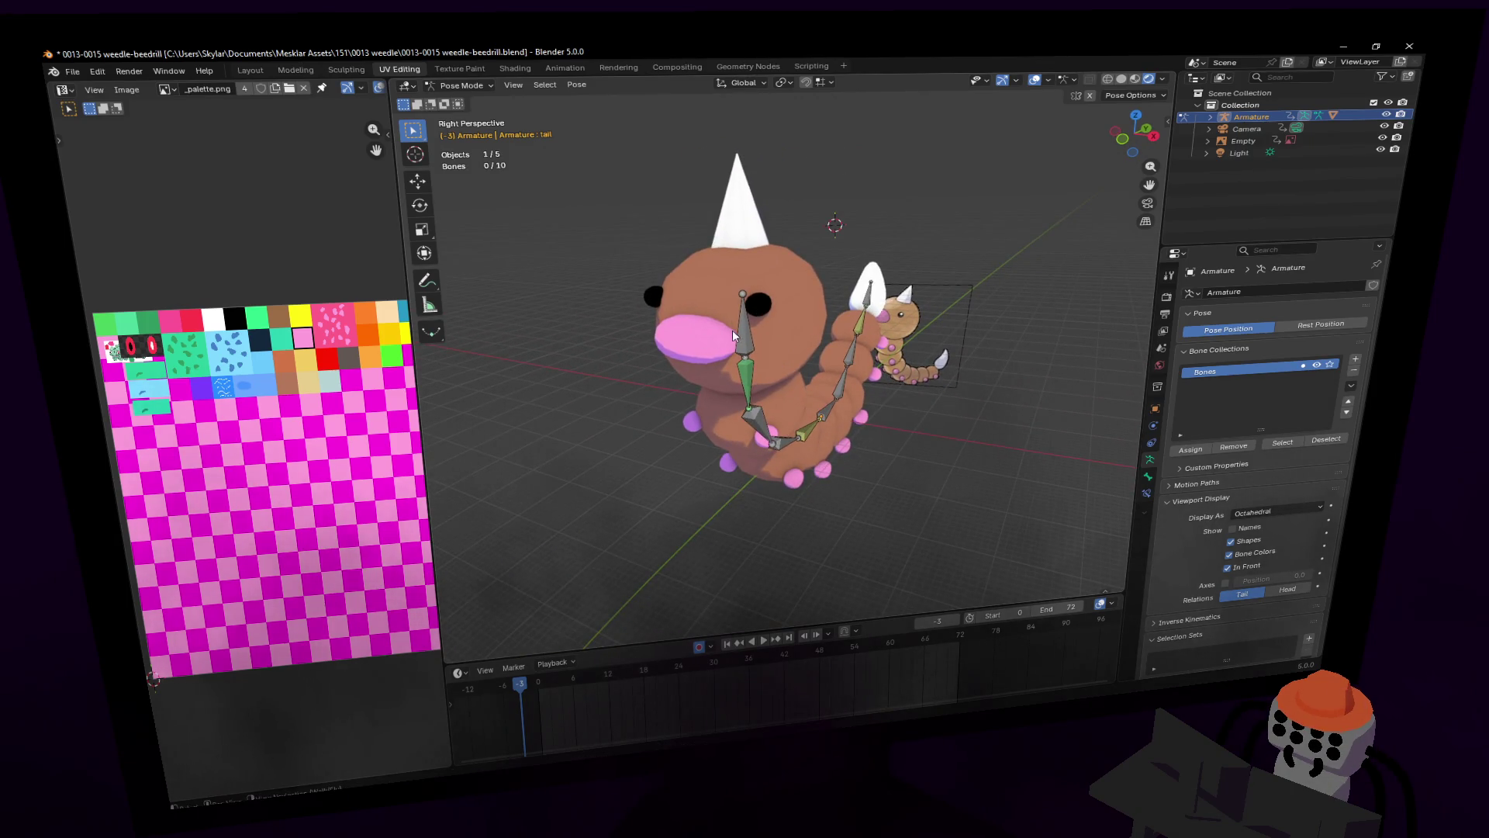
Step: Select all bones and shift their keyframes two frames later in the timeline
key(a)
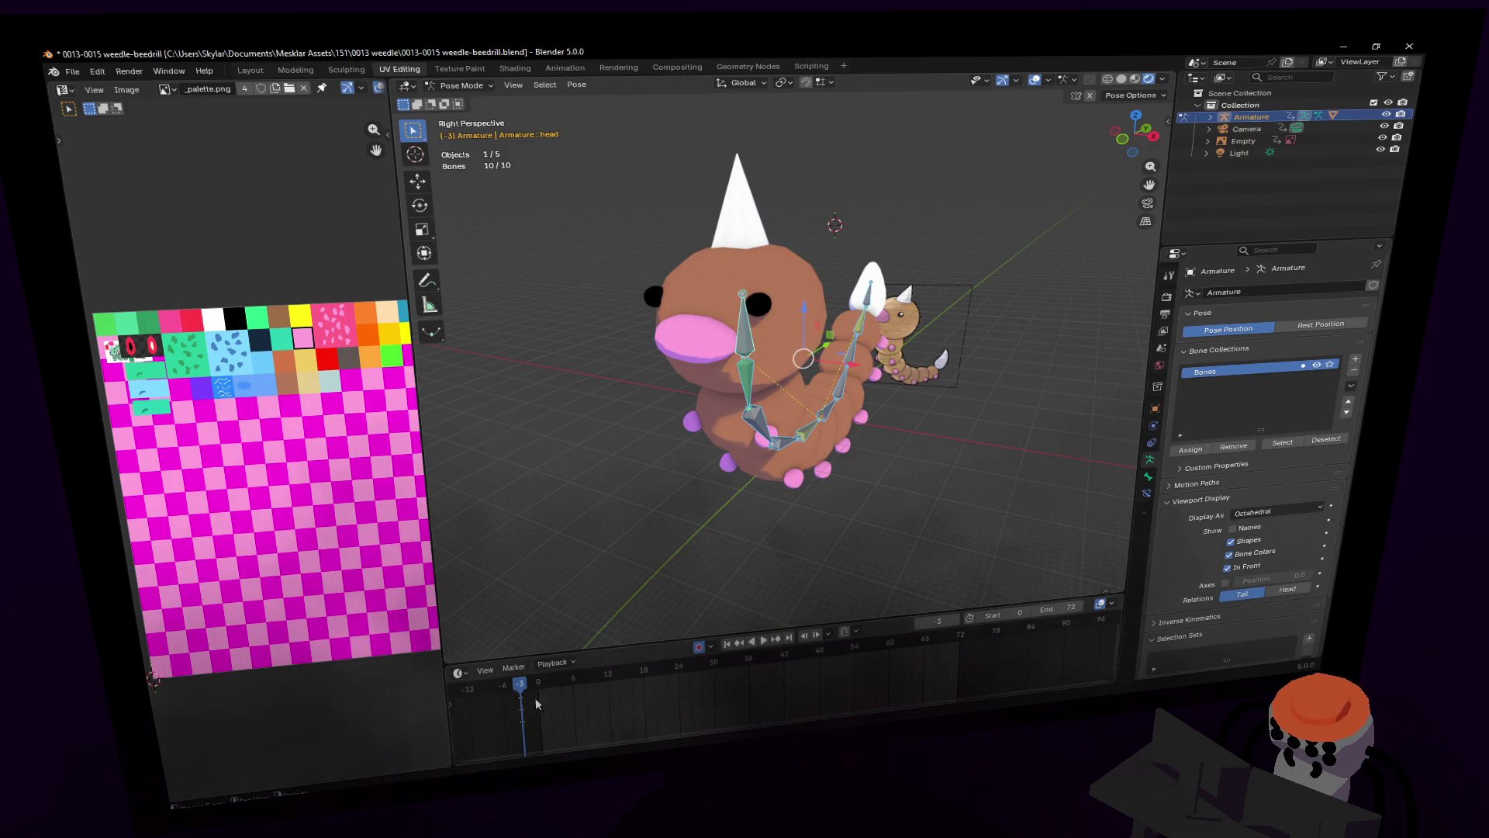
key(g)
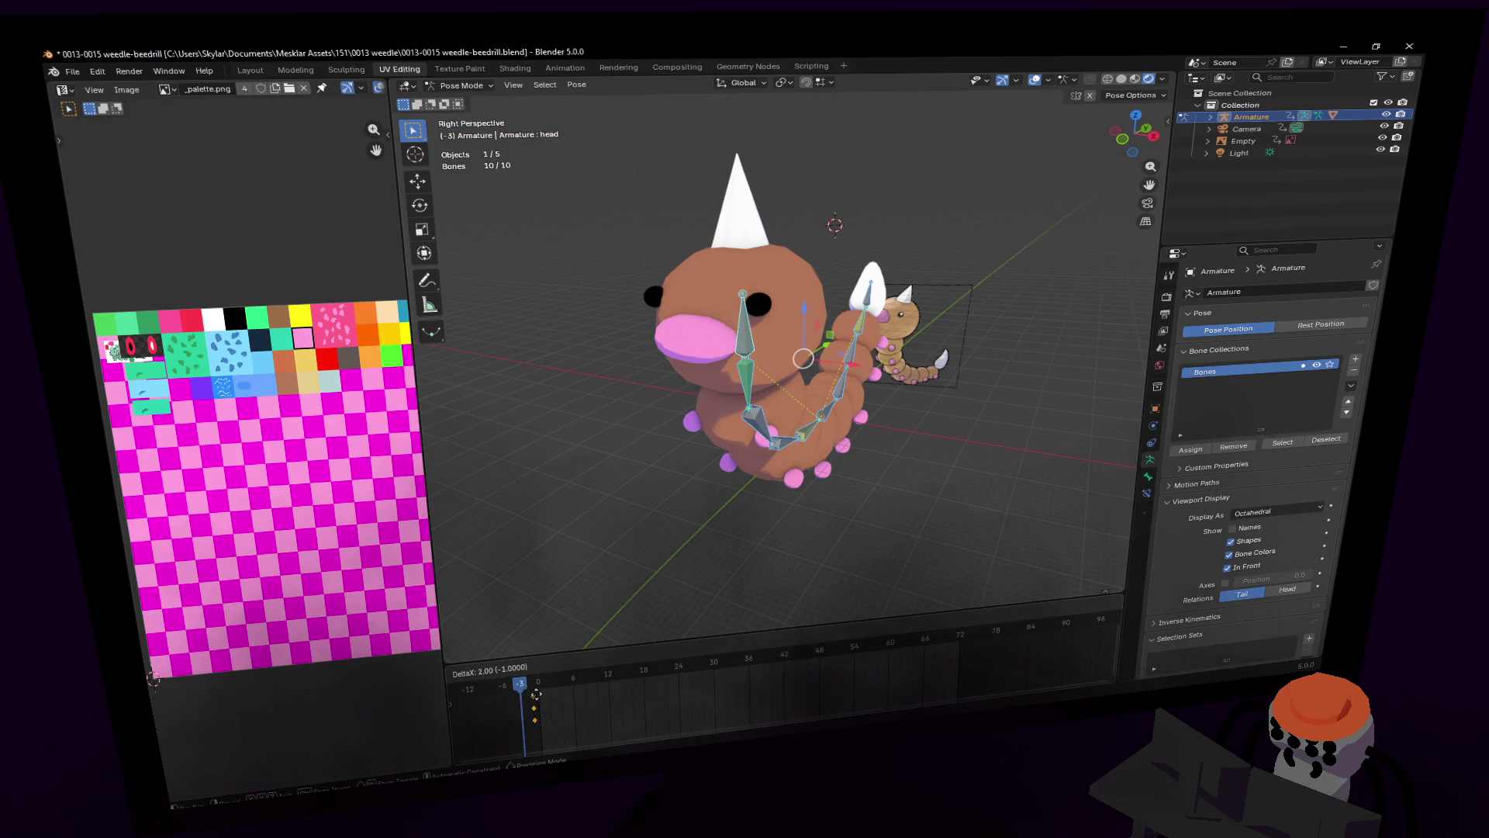
click(541, 693)
click(554, 702)
Step: Inspect the tail and head bones from new angles, then switch to YouTube Music
middle_drag(866, 354, 925, 362)
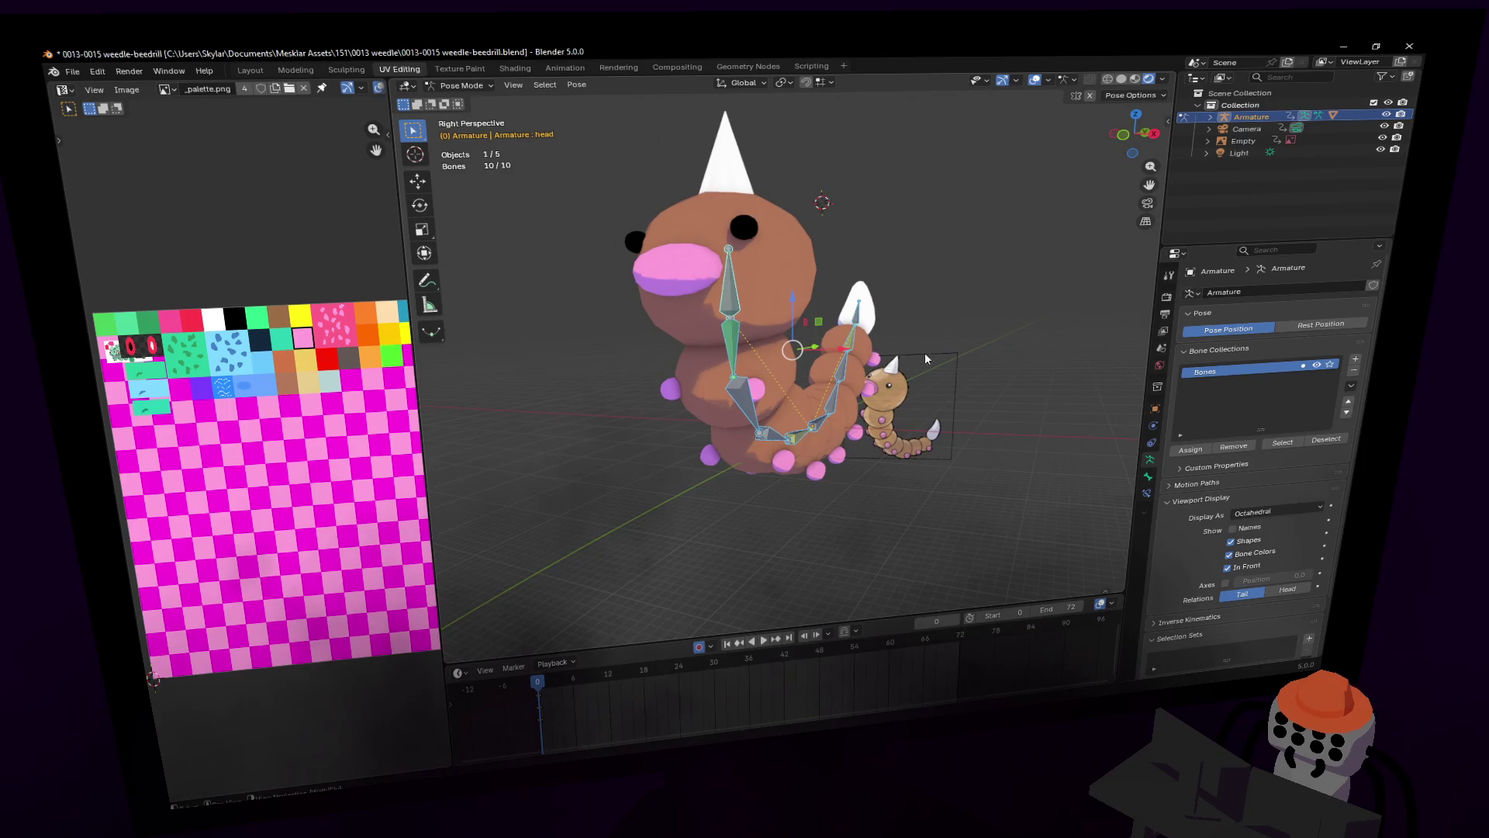
click(860, 324)
mouse_move(860, 323)
middle_down()
mouse_move(704, 440)
mouse_move(724, 461)
mouse_move(712, 506)
middle_up()
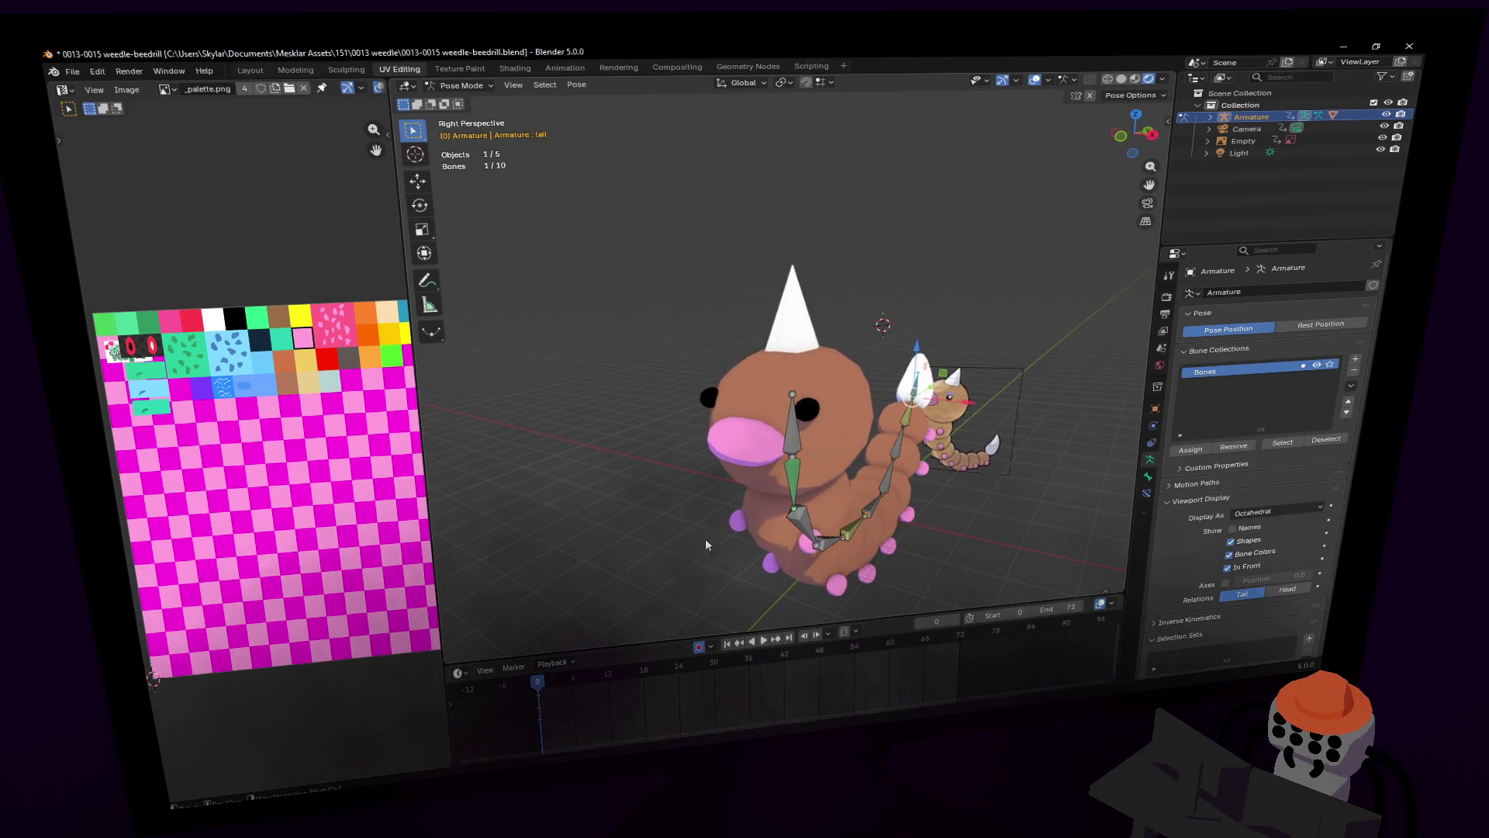
click(797, 419)
middle_drag(798, 419, 870, 324)
key(shift+grave)
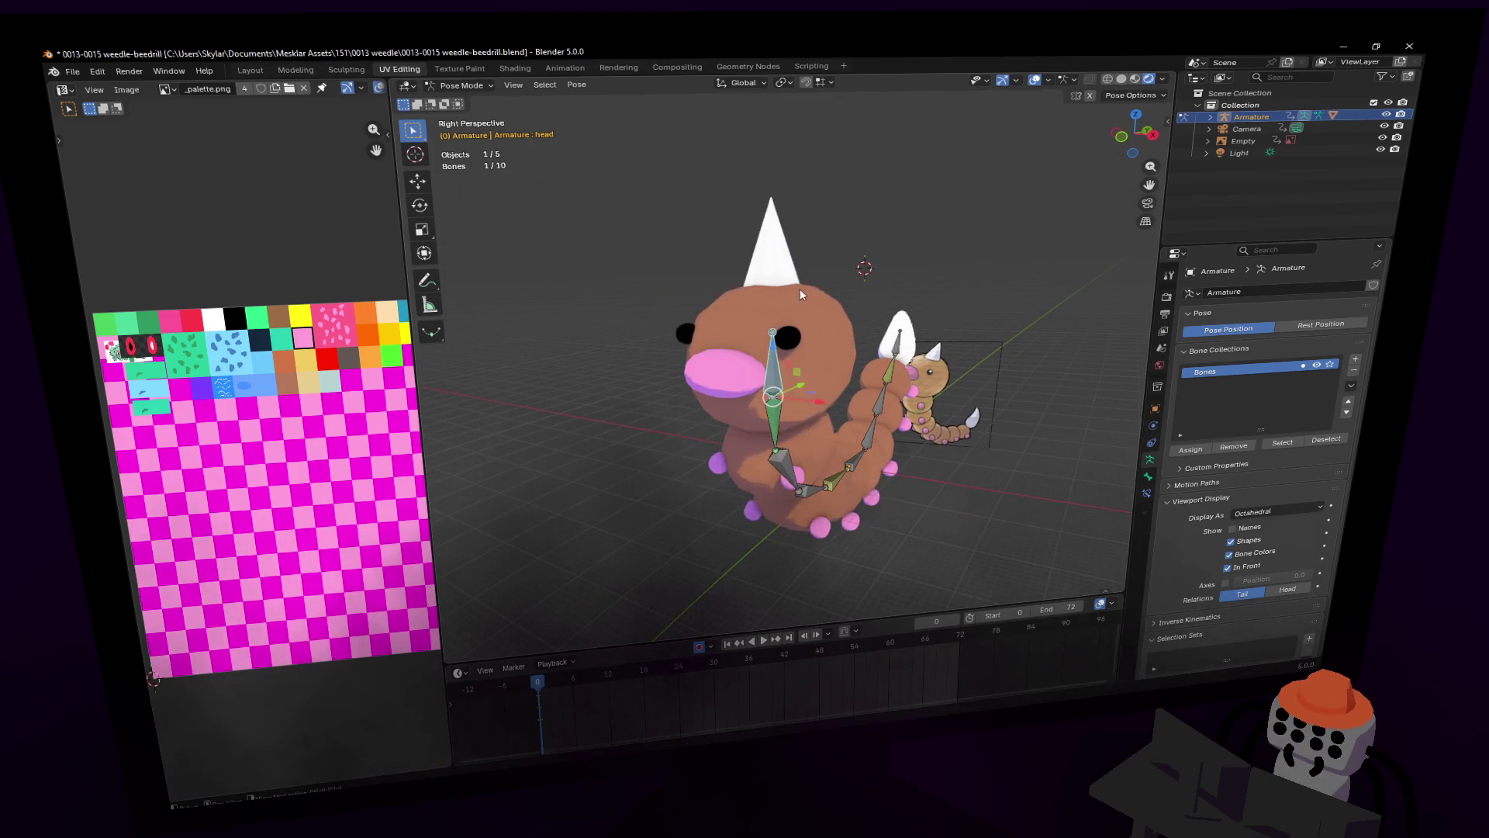
key(a)
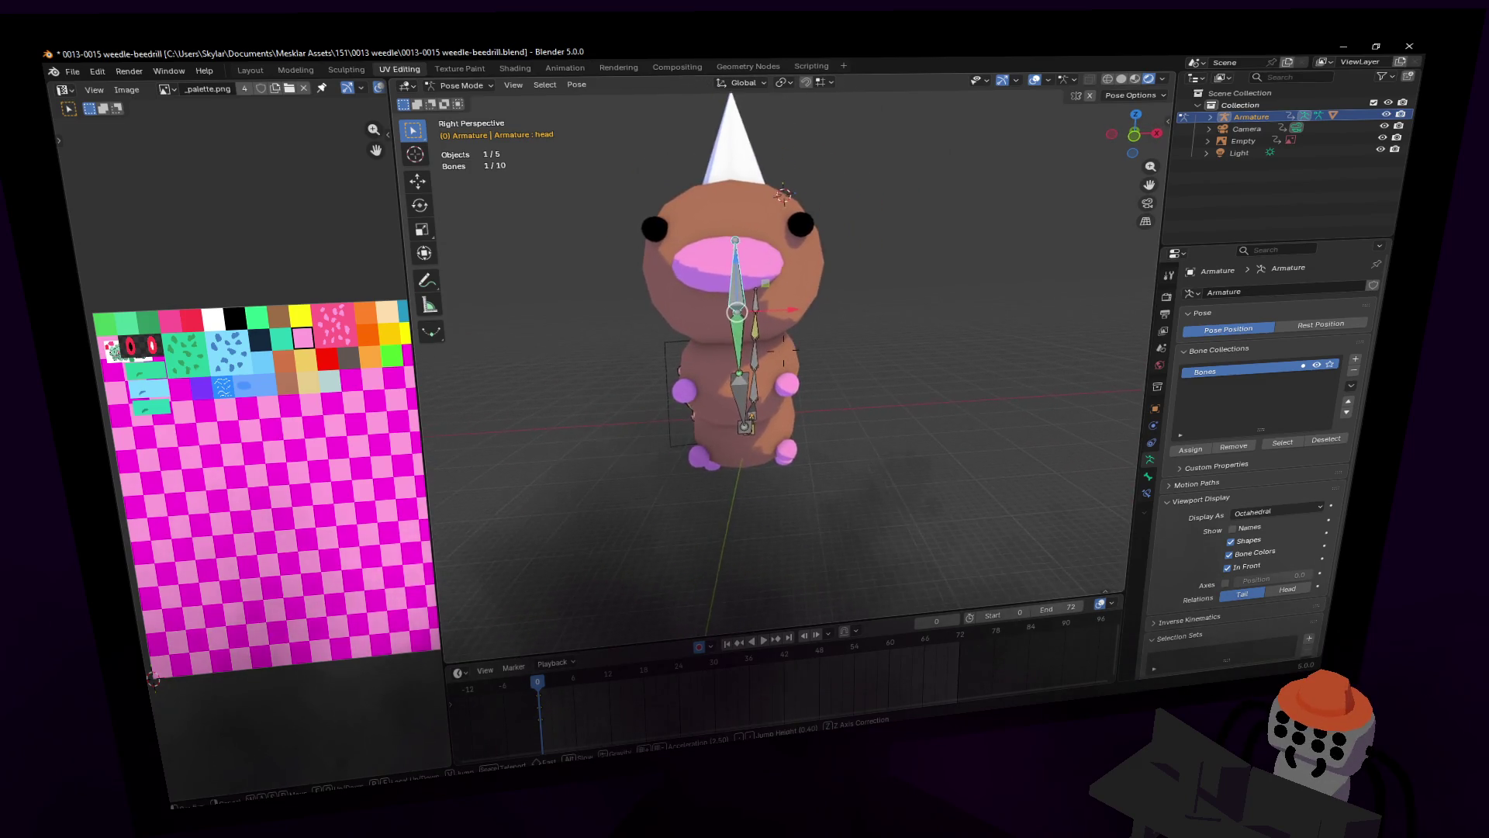
key(Return)
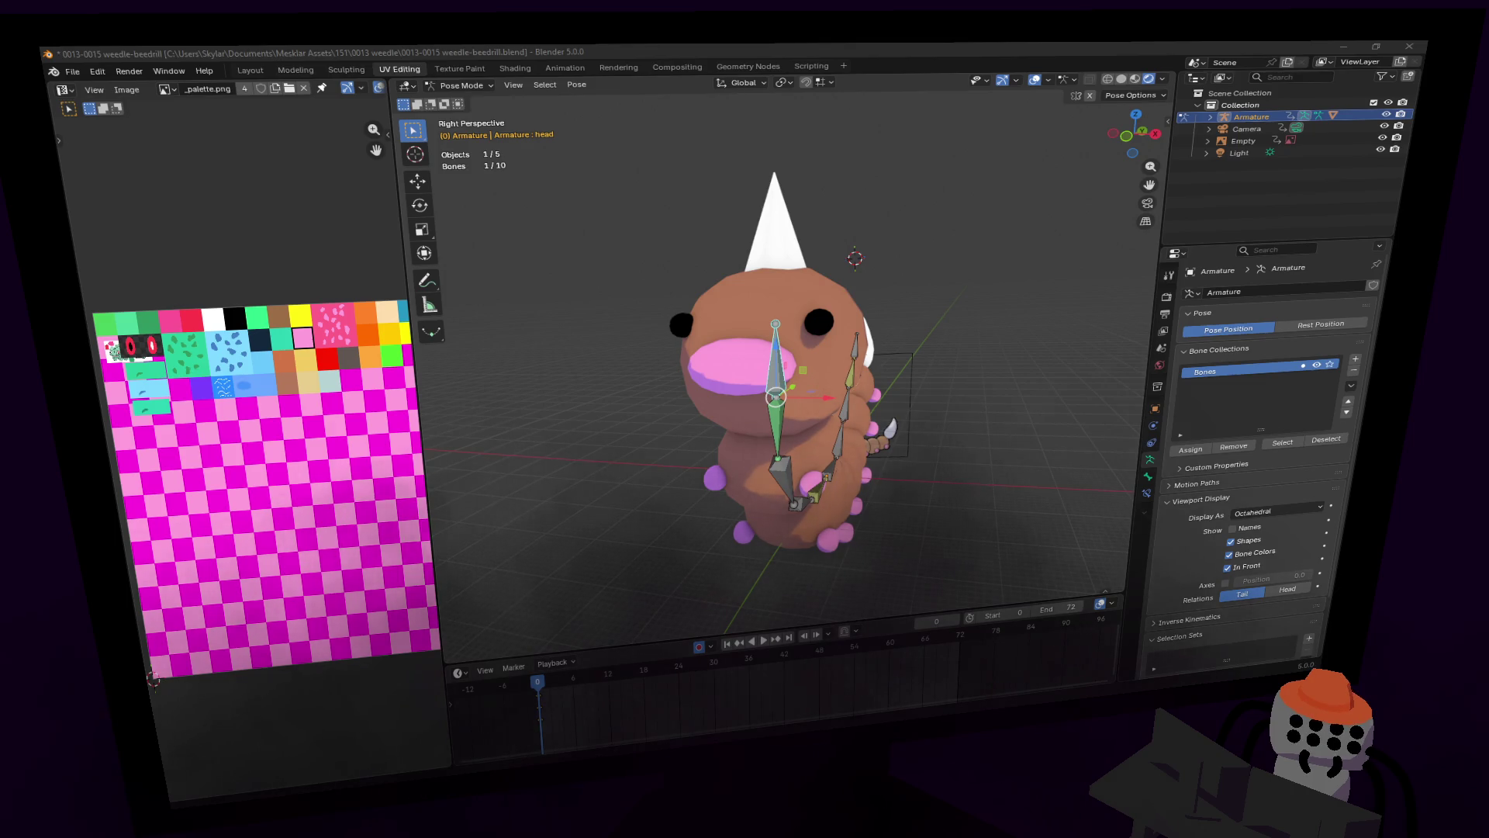
key(alt+Tab)
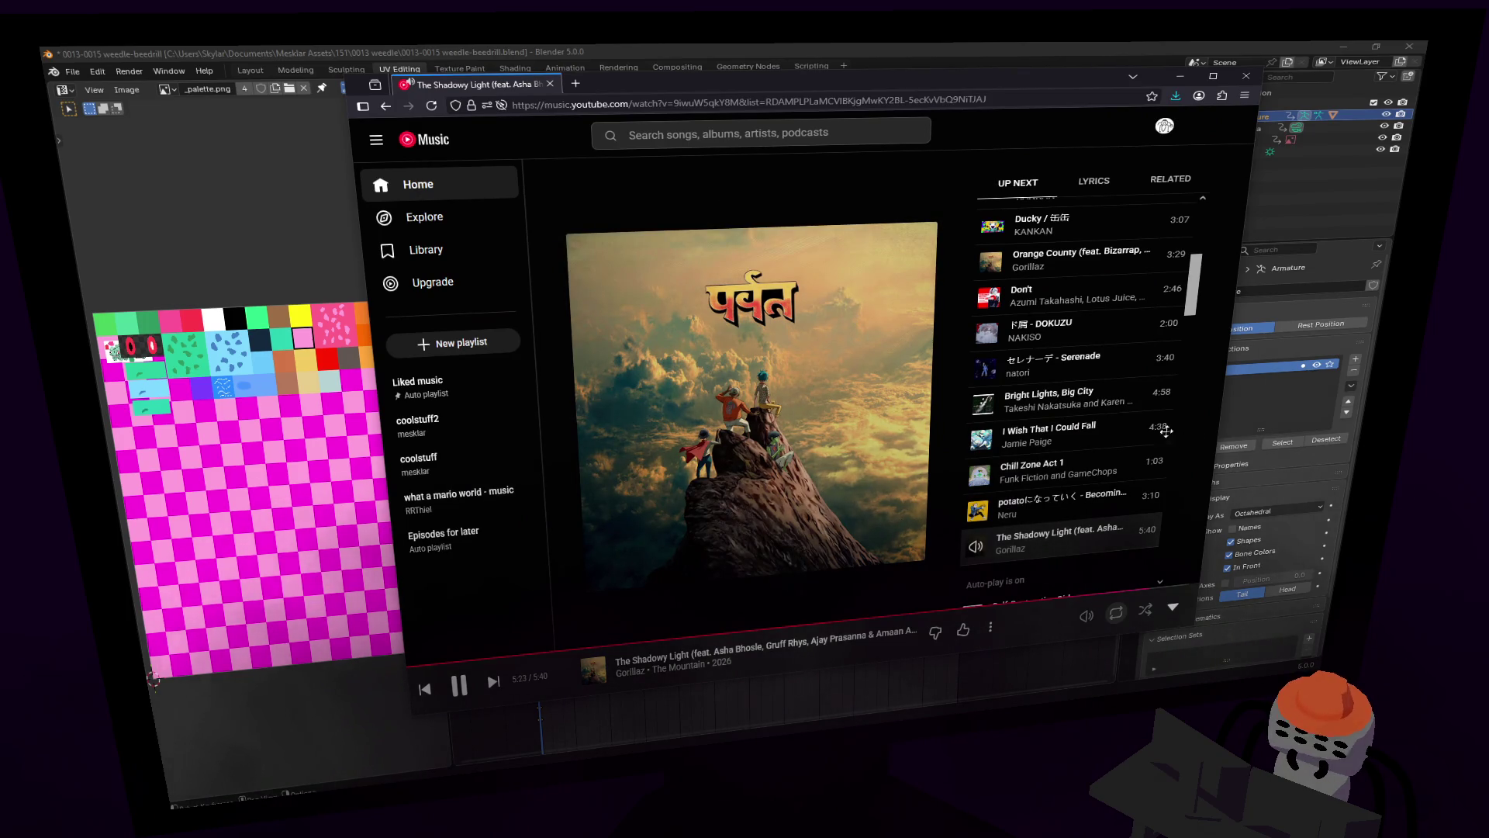
Step: Scroll the Up Next queue, drag the music window aside, and switch back to Blender
scroll(1075, 370, down, 3)
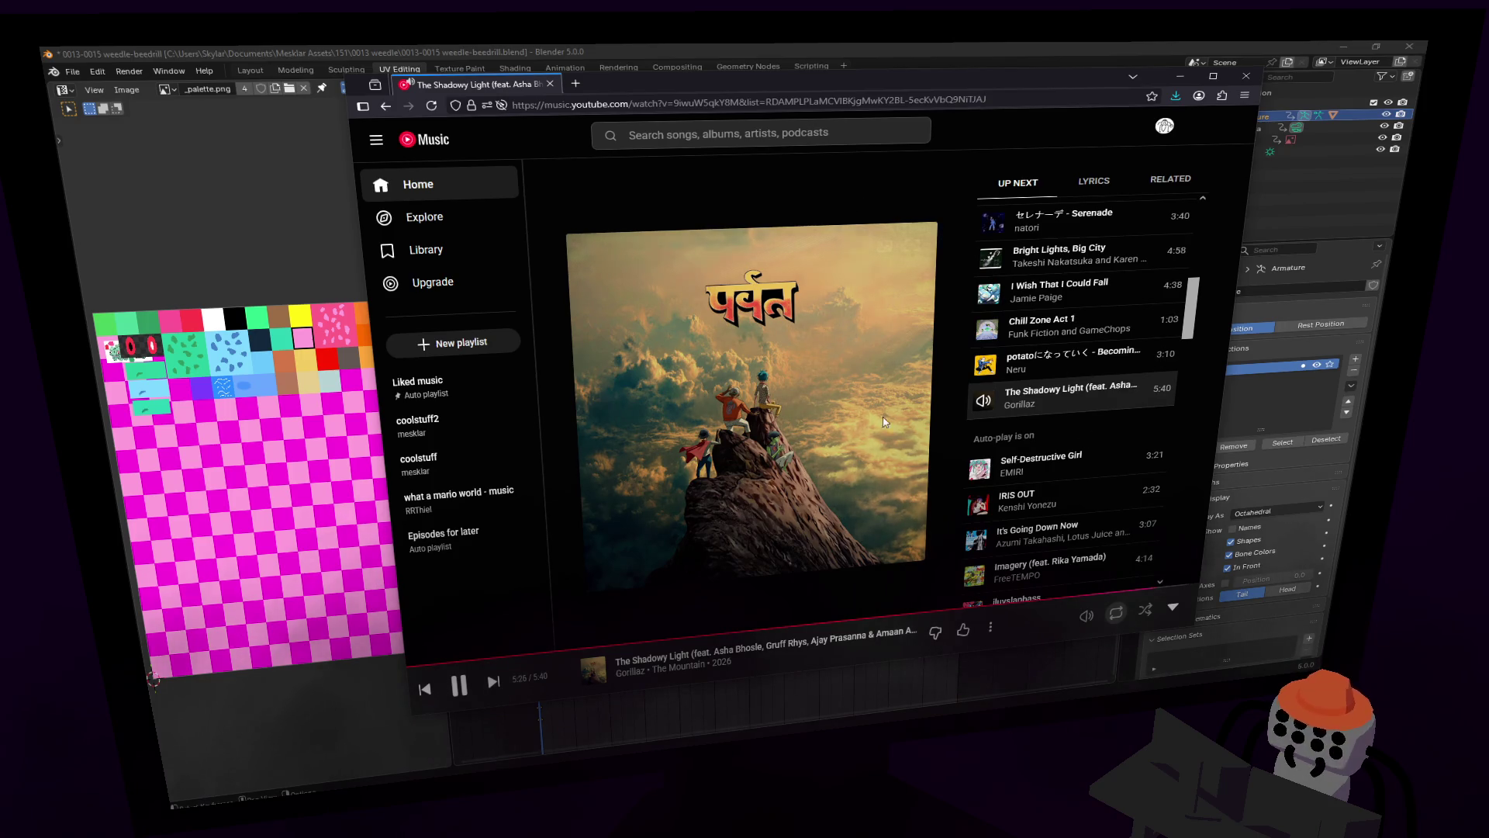
drag(989, 82, 1396, 221)
key(alt+Tab)
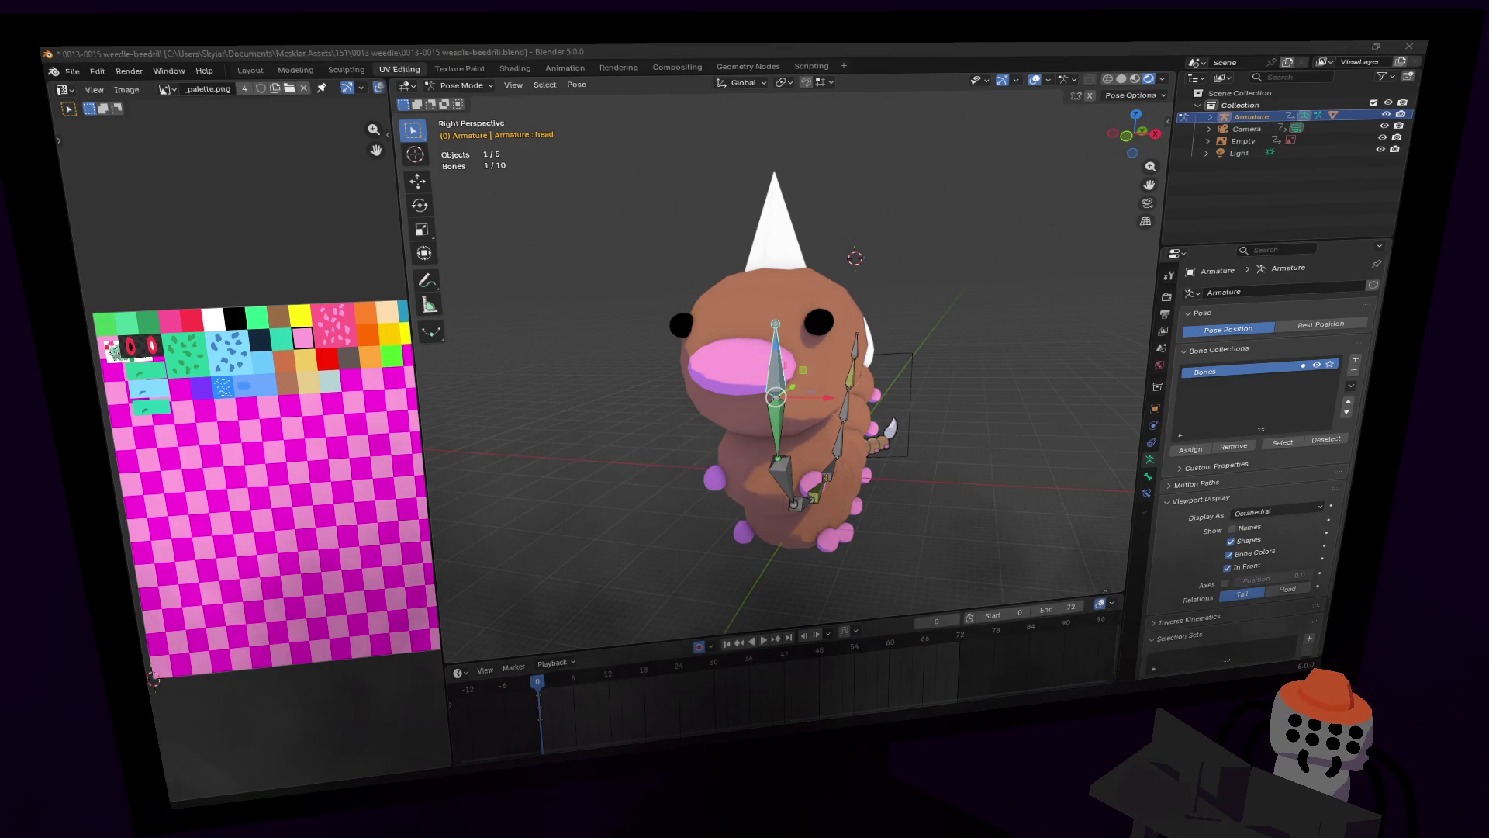
Step: Rotate and shift the head bone to tilt the Weedle's head
key(shift+grave)
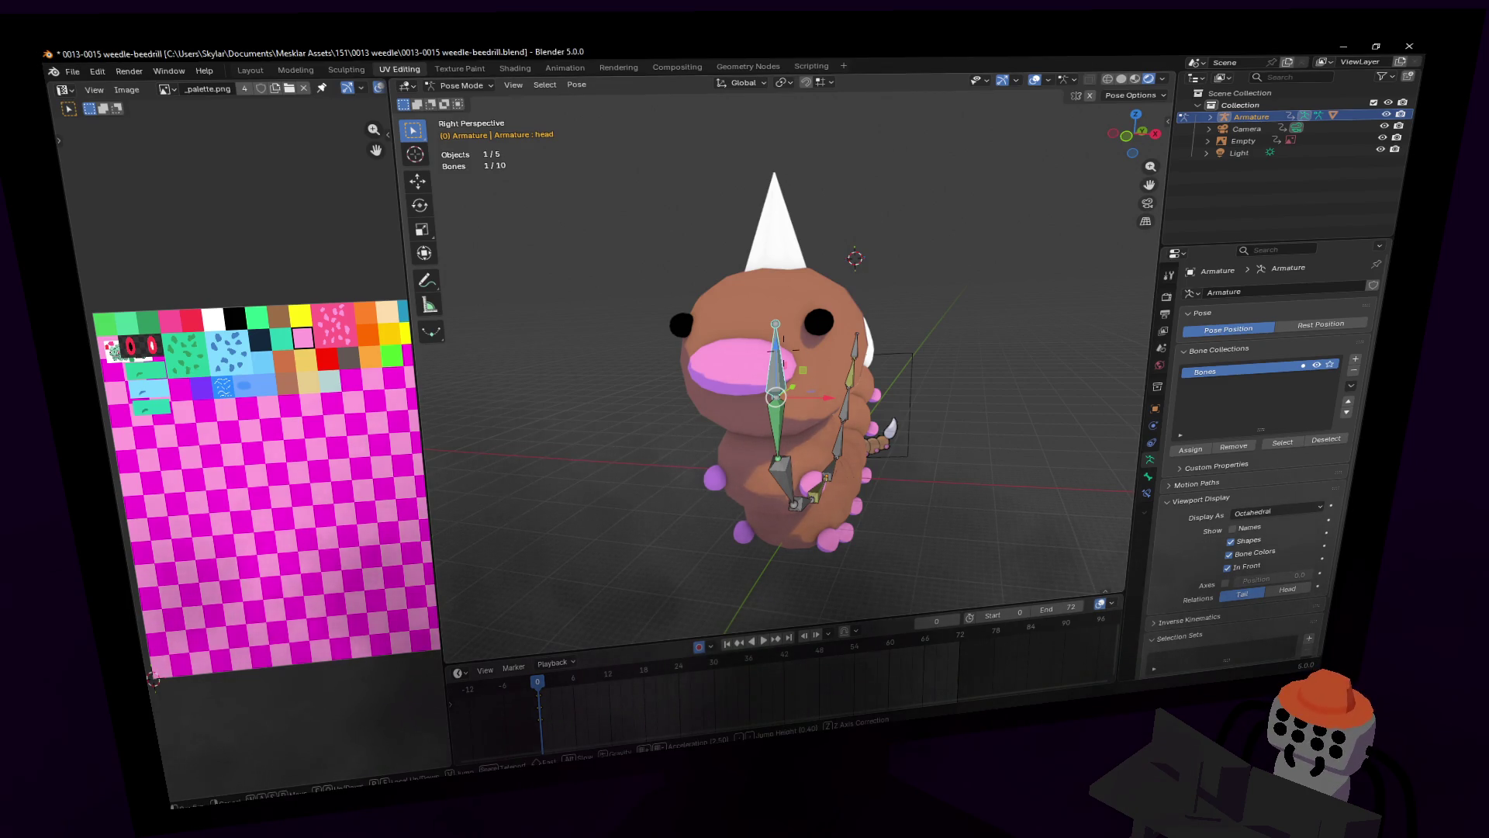
key(w)
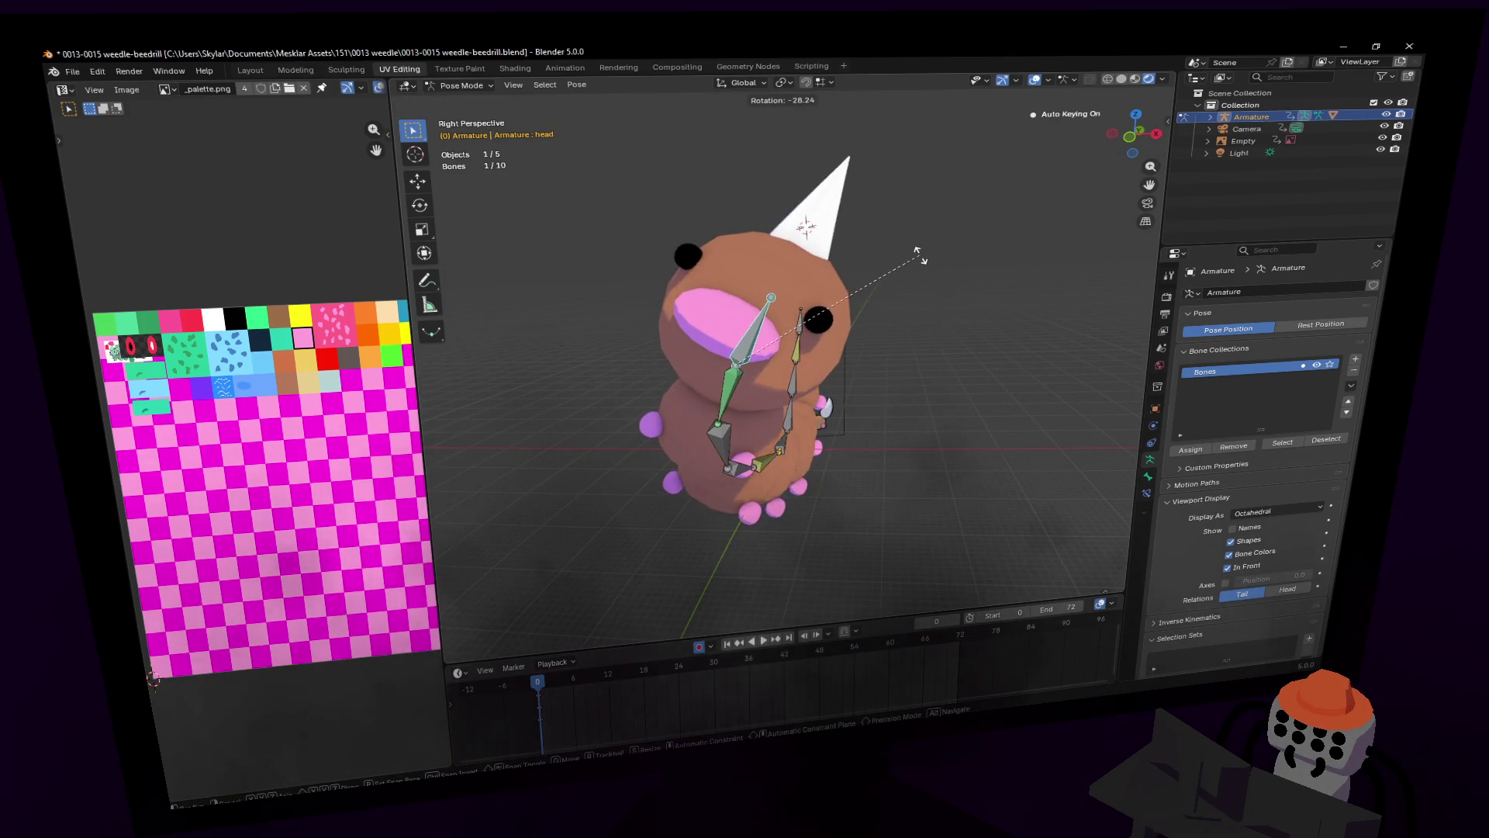
click(832, 341)
key(r)
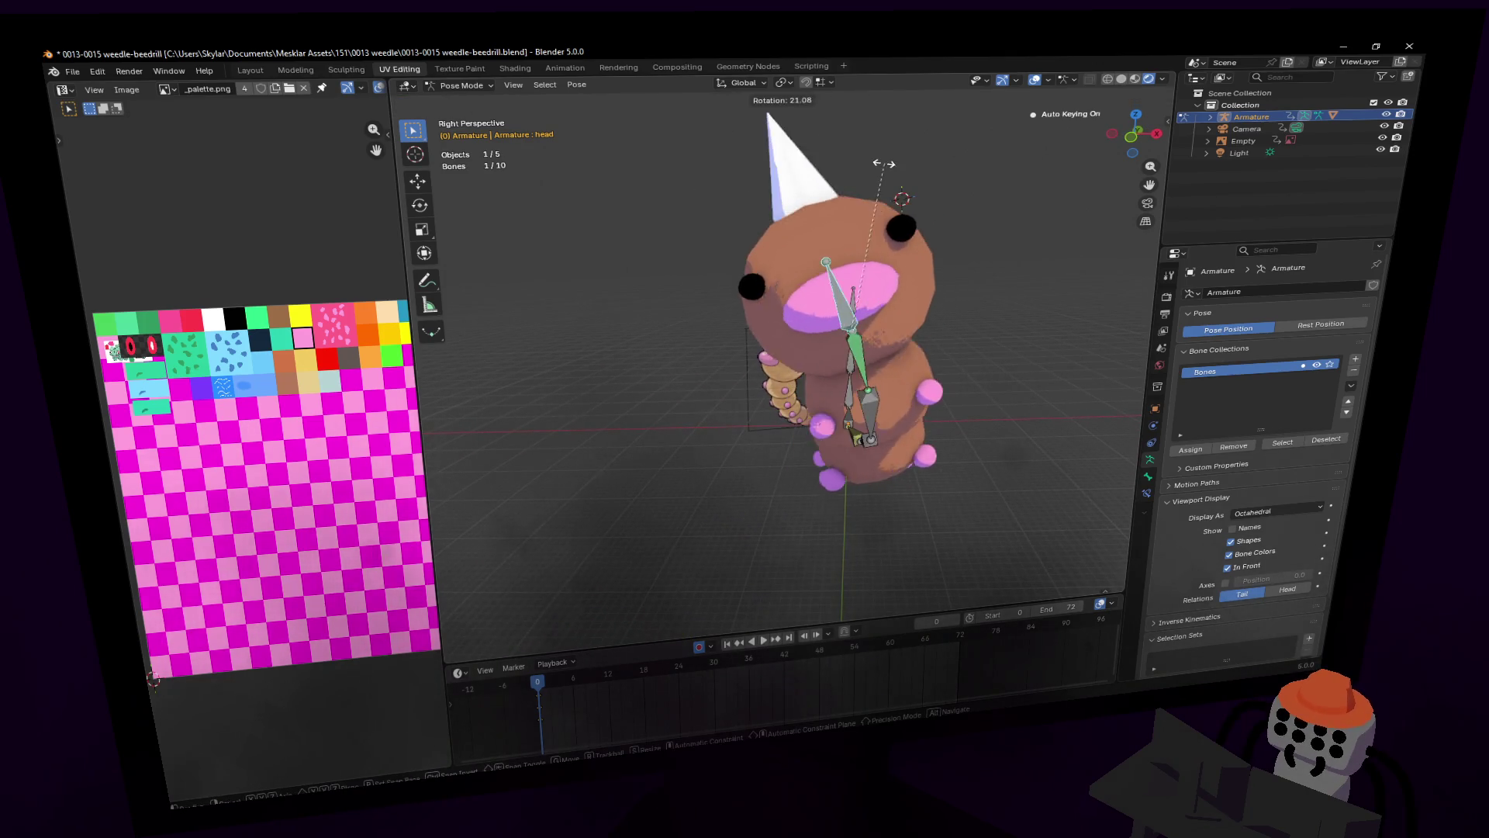
key(Return)
key(g)
click(879, 253)
middle_drag(880, 252, 872, 329)
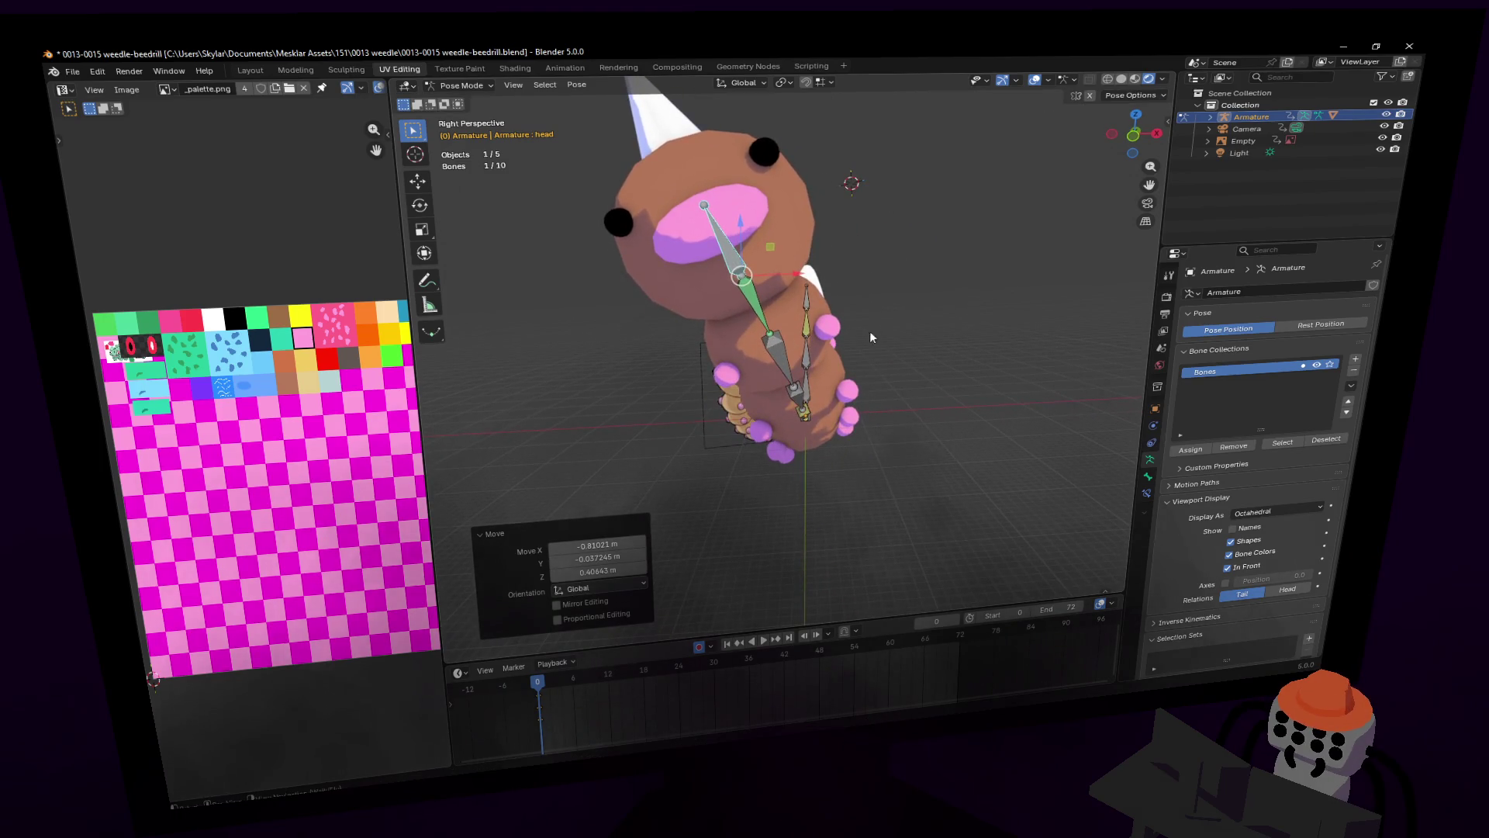
Step: At frame 6, rotate the head bone the other way and move it along X
click(573, 694)
key(r)
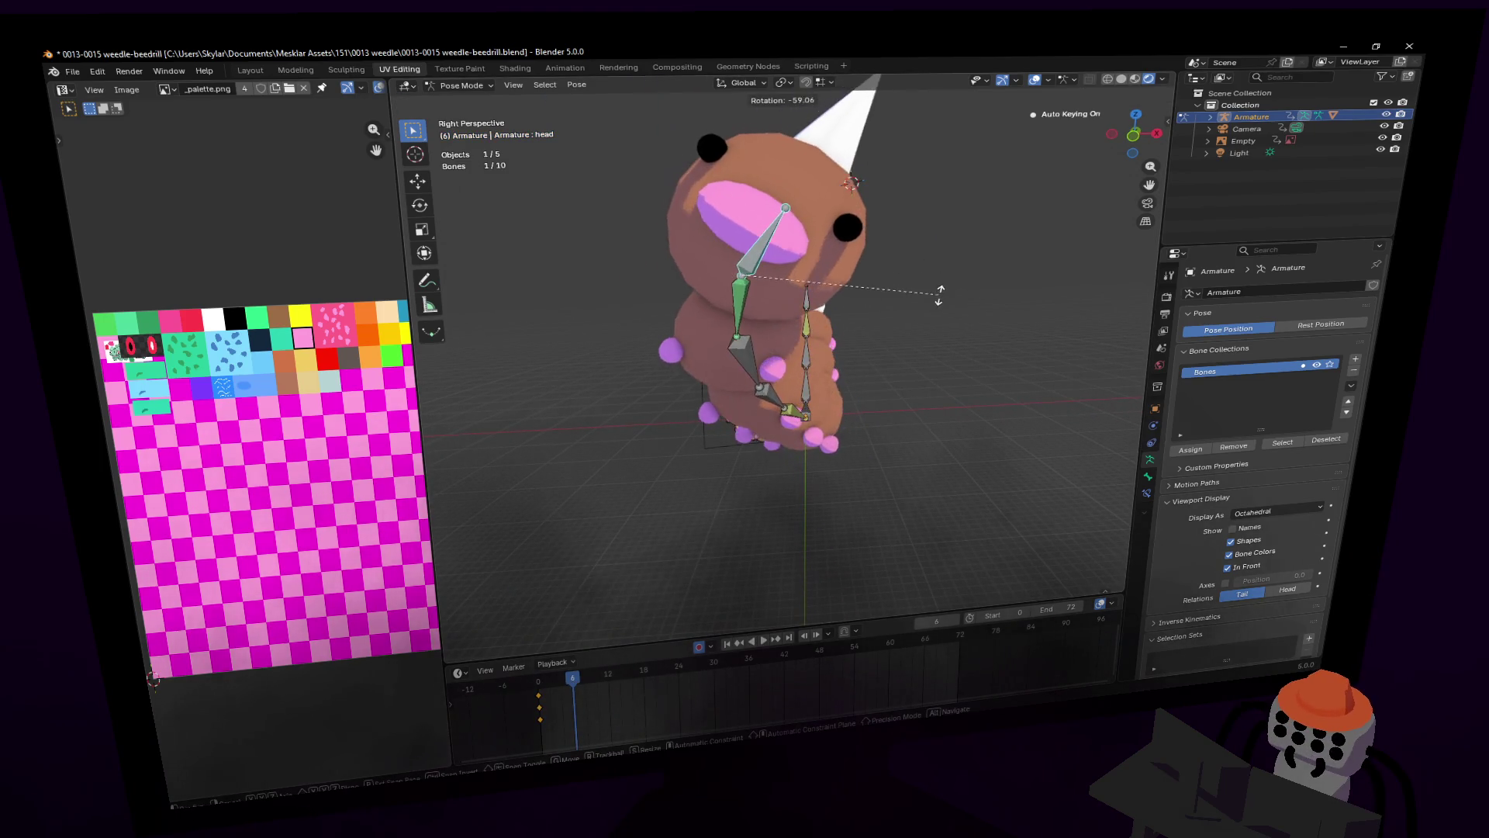
key(Return)
key(g)
key(x)
click(984, 306)
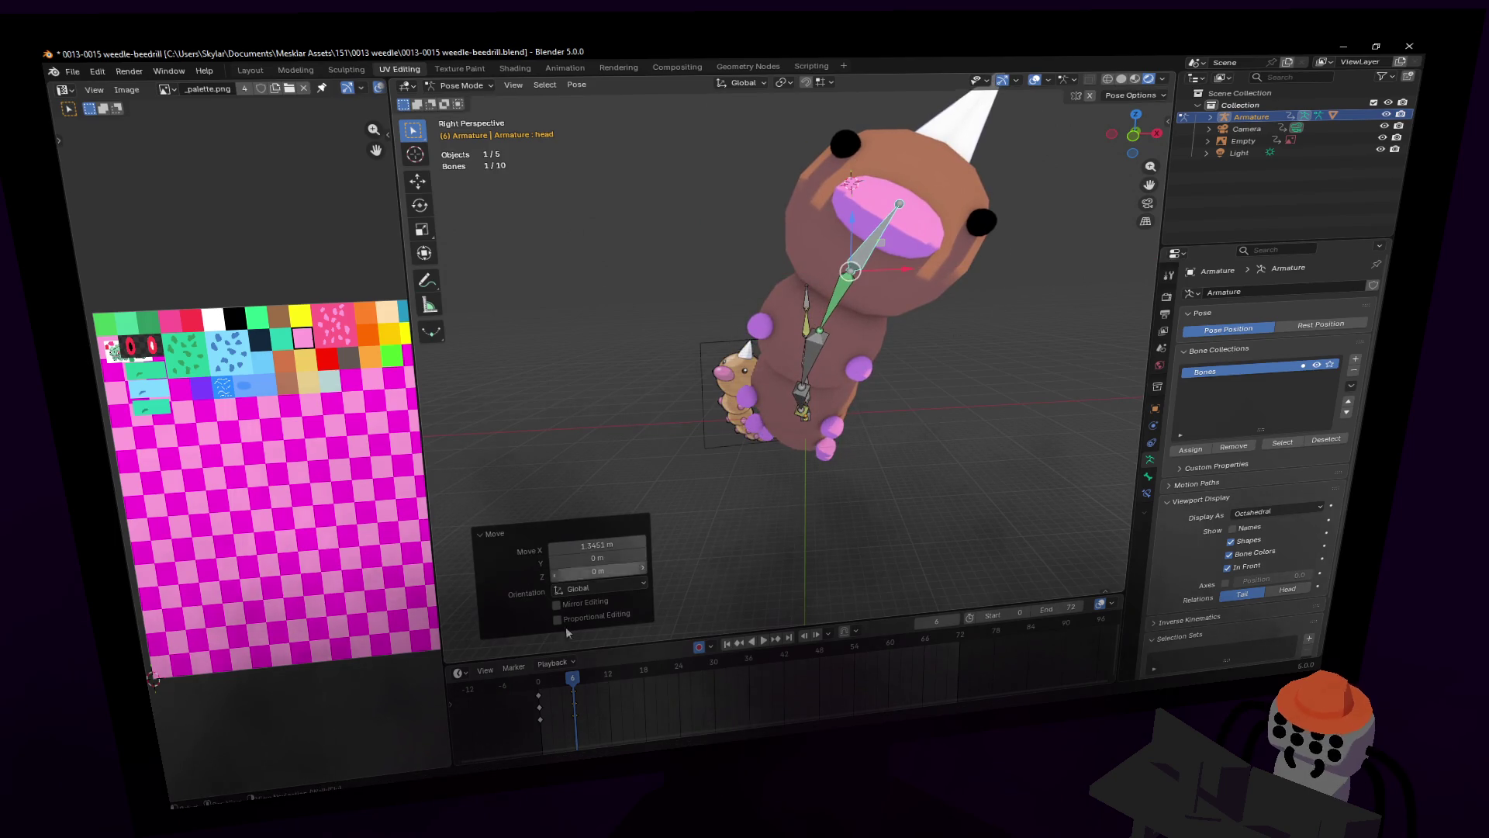
Step: At frame 3, frame the head bone and lower it slightly along Z
click(557, 686)
key(KP_Decimal)
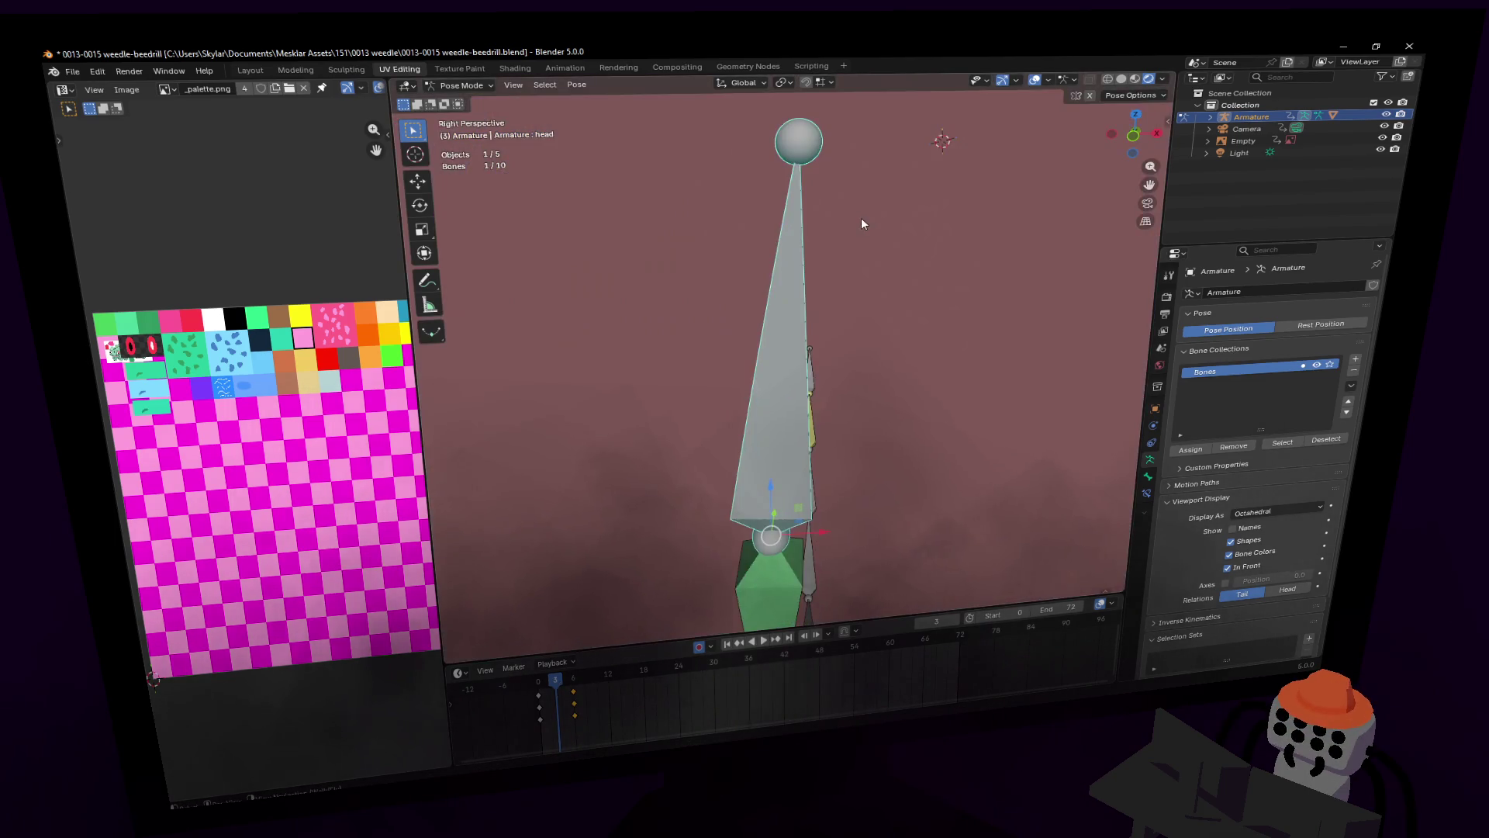
key(g)
key(z)
key(Return)
key(shift+grave)
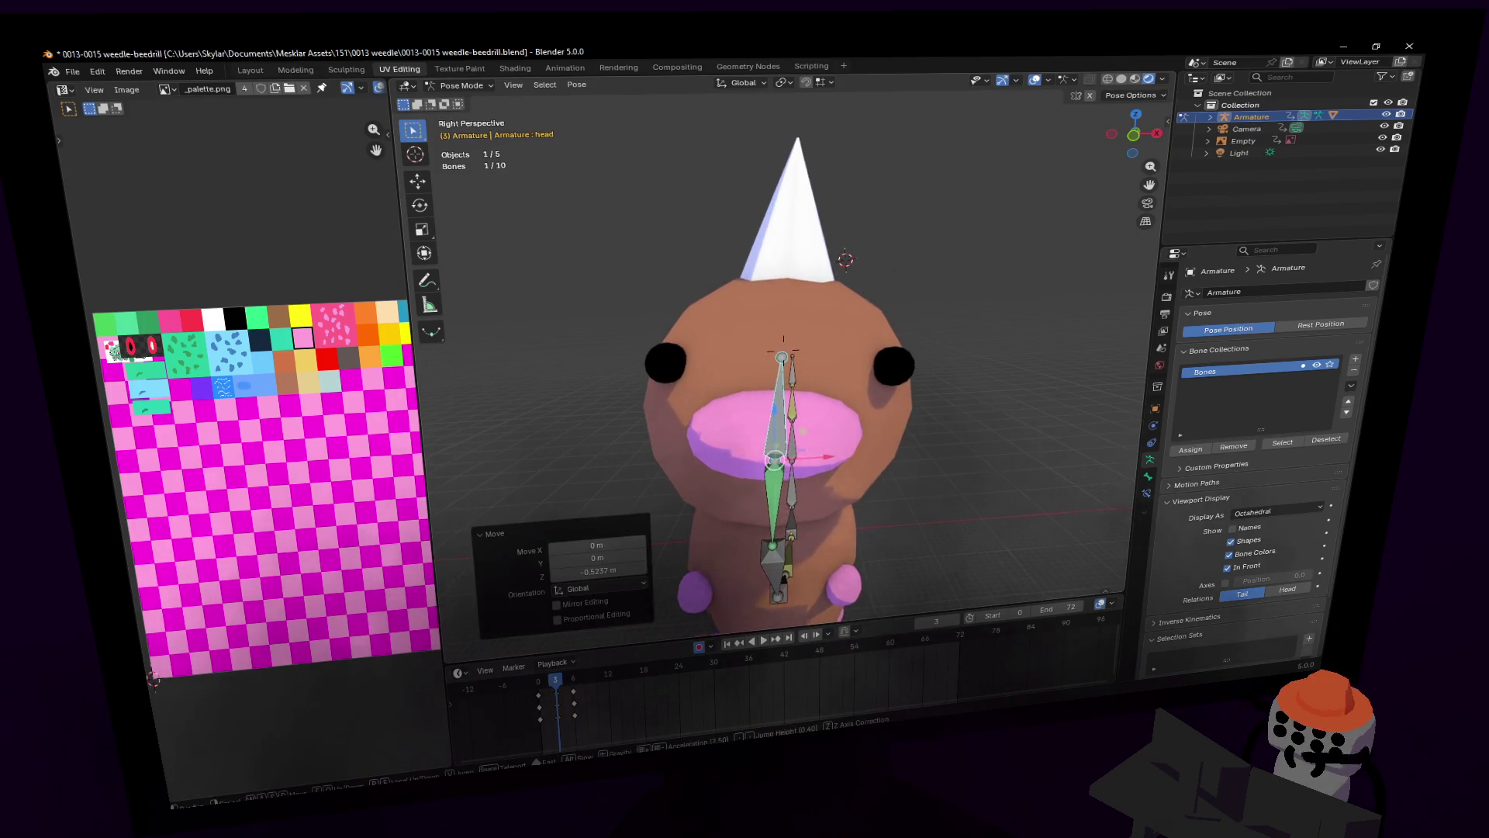
key(s)
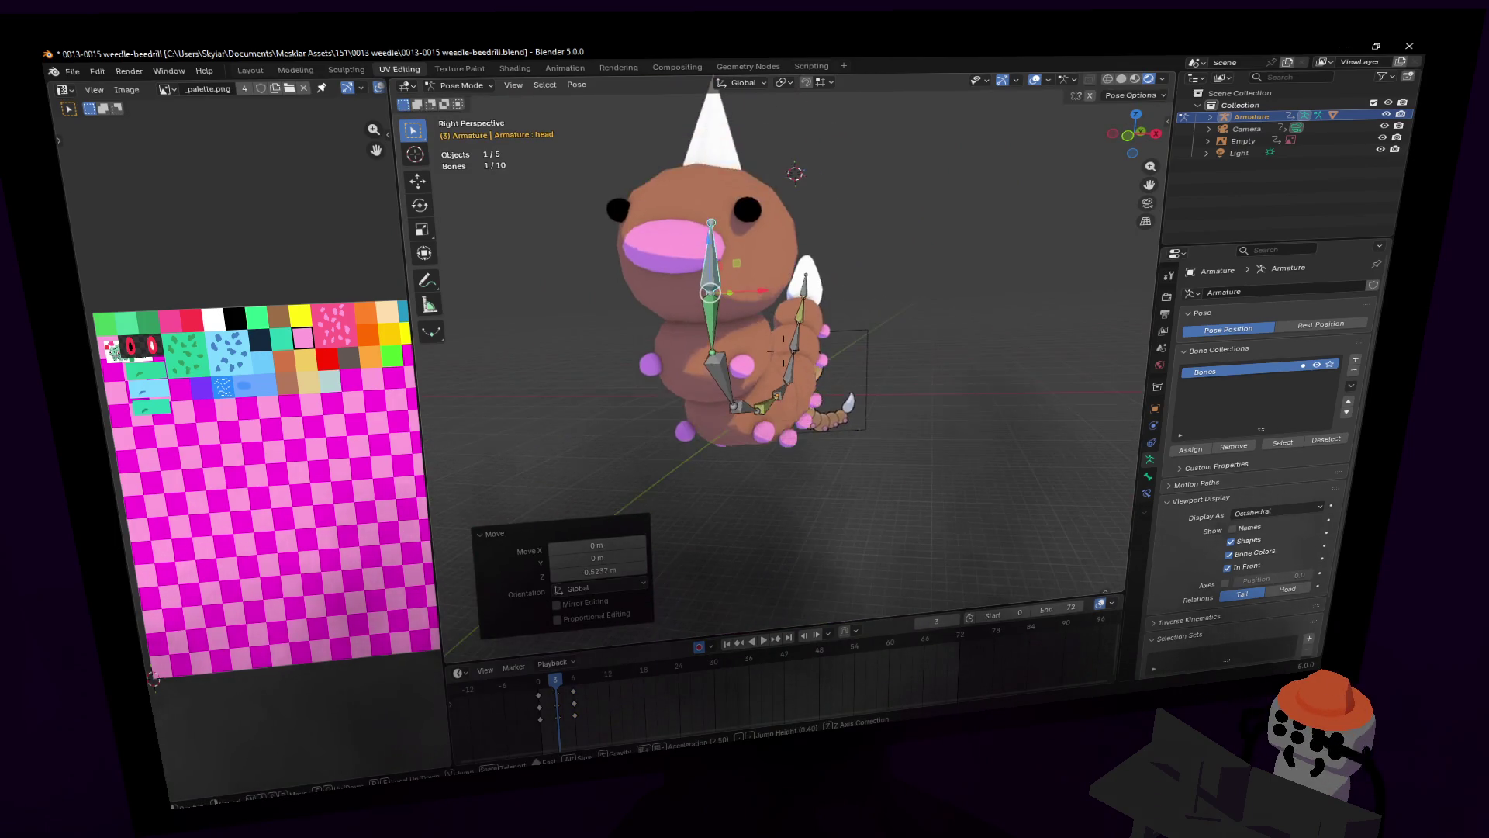
key(e)
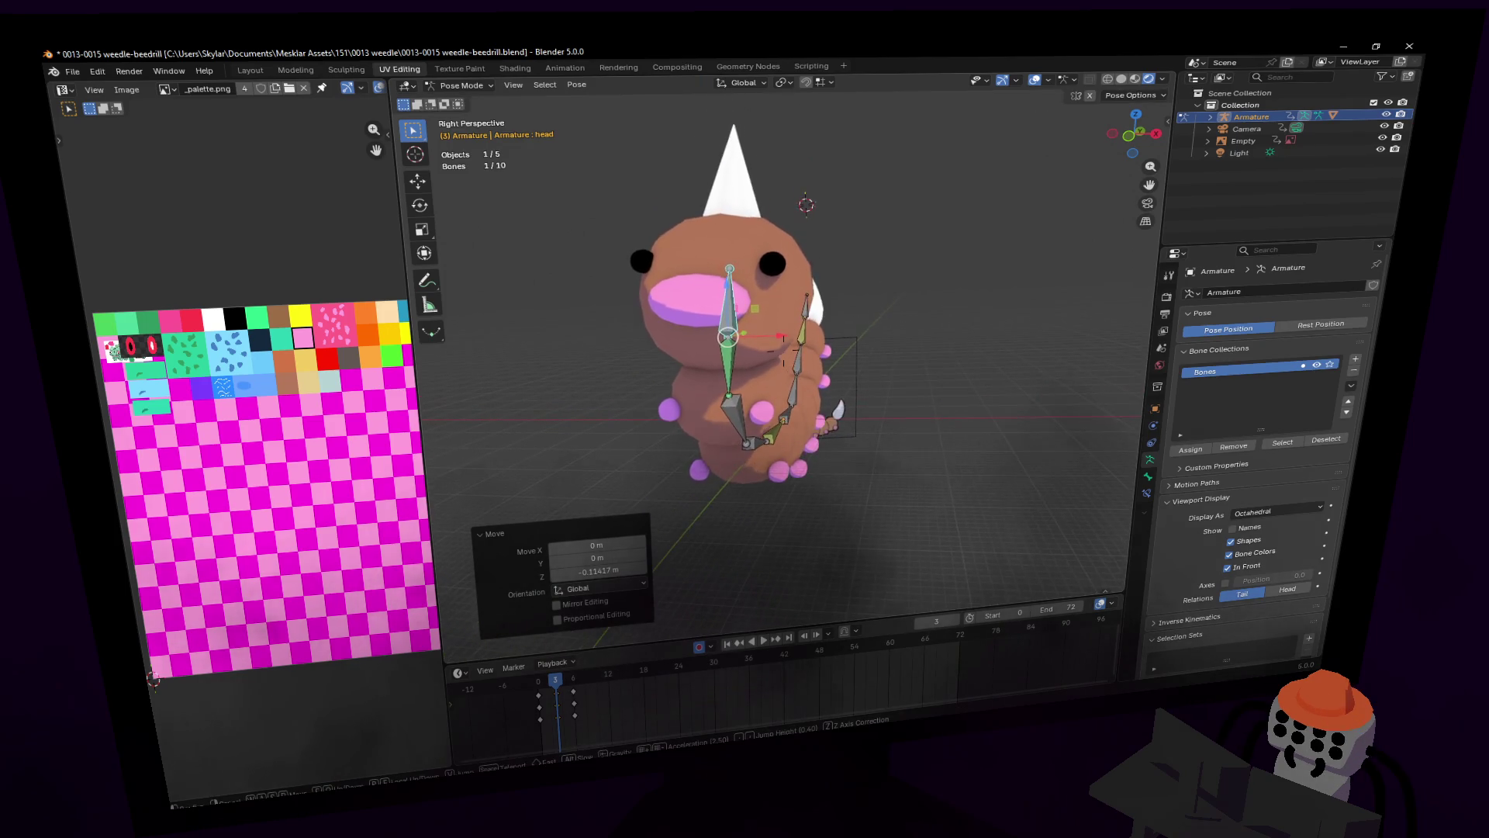
click(588, 616)
Step: At frame 6, move the head up and sideways (0.2629 m X, 0.48017 m Z) and keyframe it
mouse_move(555, 679)
mouse_down()
mouse_move(576, 686)
mouse_move(602, 593)
mouse_up()
middle_drag(602, 592, 895, 359)
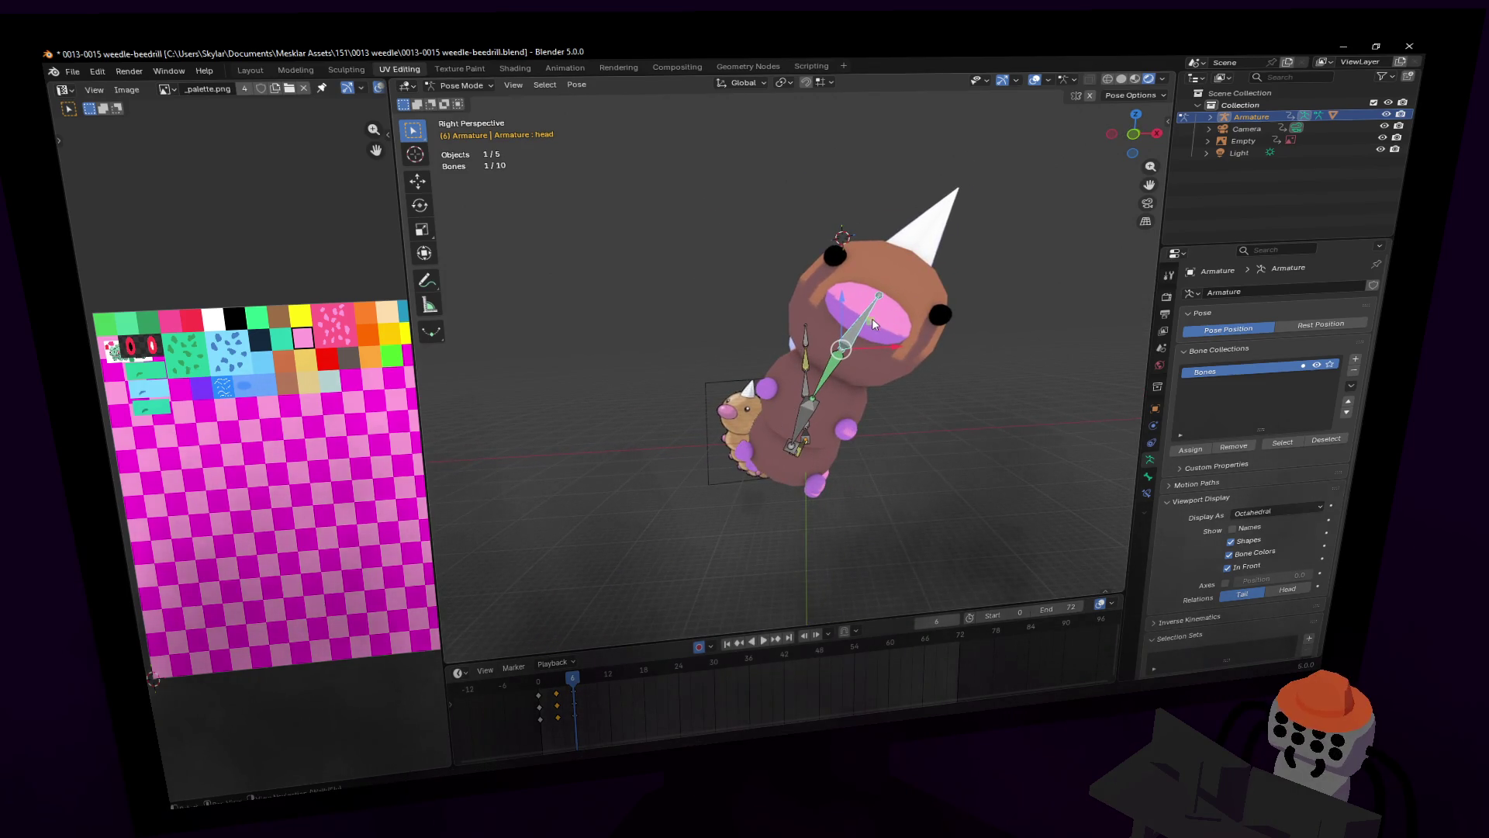
key(g)
key(shift+y)
click(895, 281)
key(i)
Step: Return to frame 0, select all bones and duplicate their keyframes
mouse_move(558, 684)
mouse_down()
mouse_move(538, 689)
mouse_move(587, 691)
mouse_move(537, 696)
mouse_move(574, 698)
mouse_up()
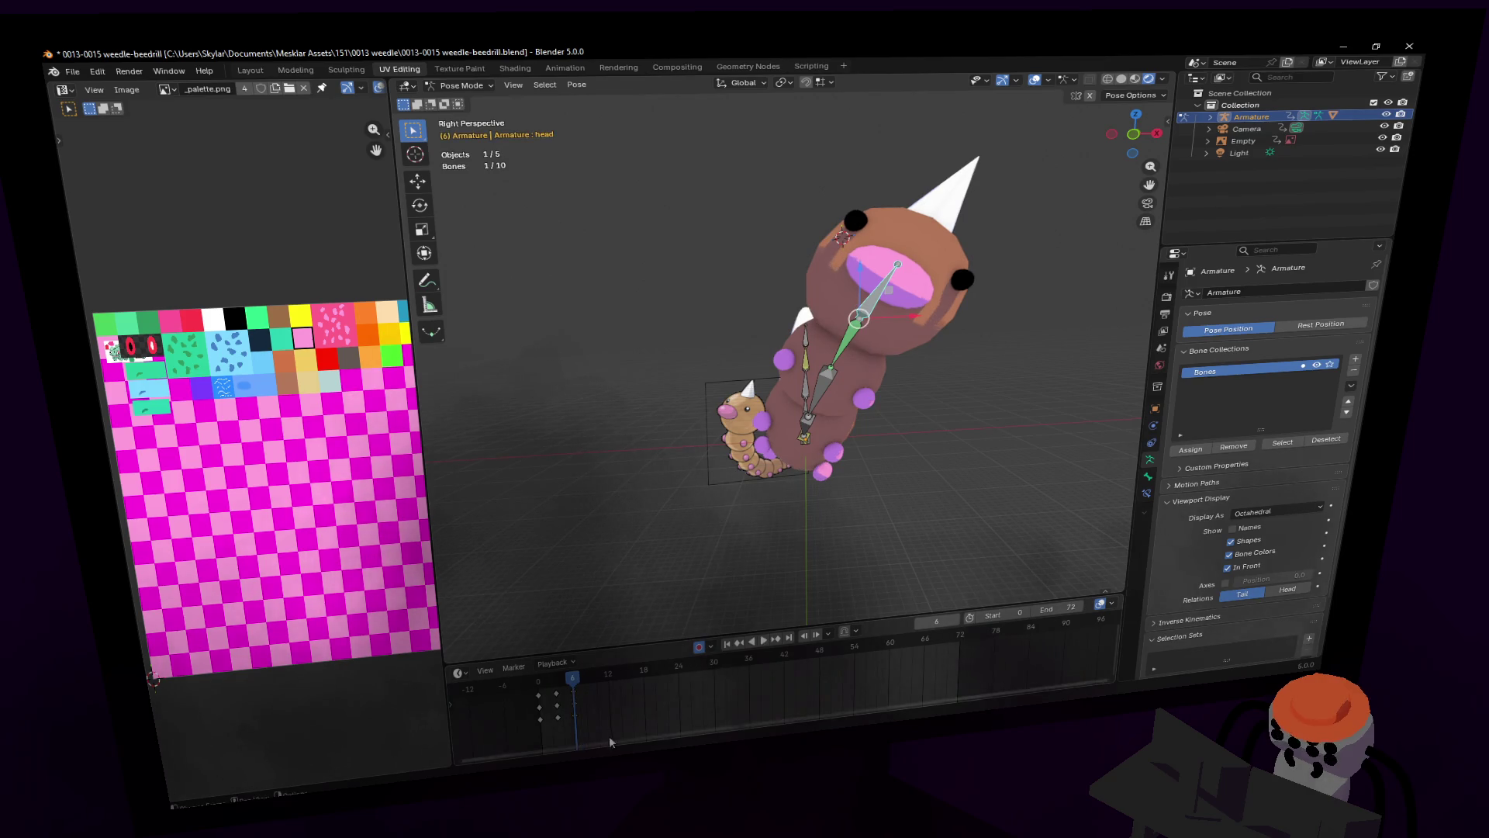
ctrl+scroll(610, 739, up, 3)
key(a)
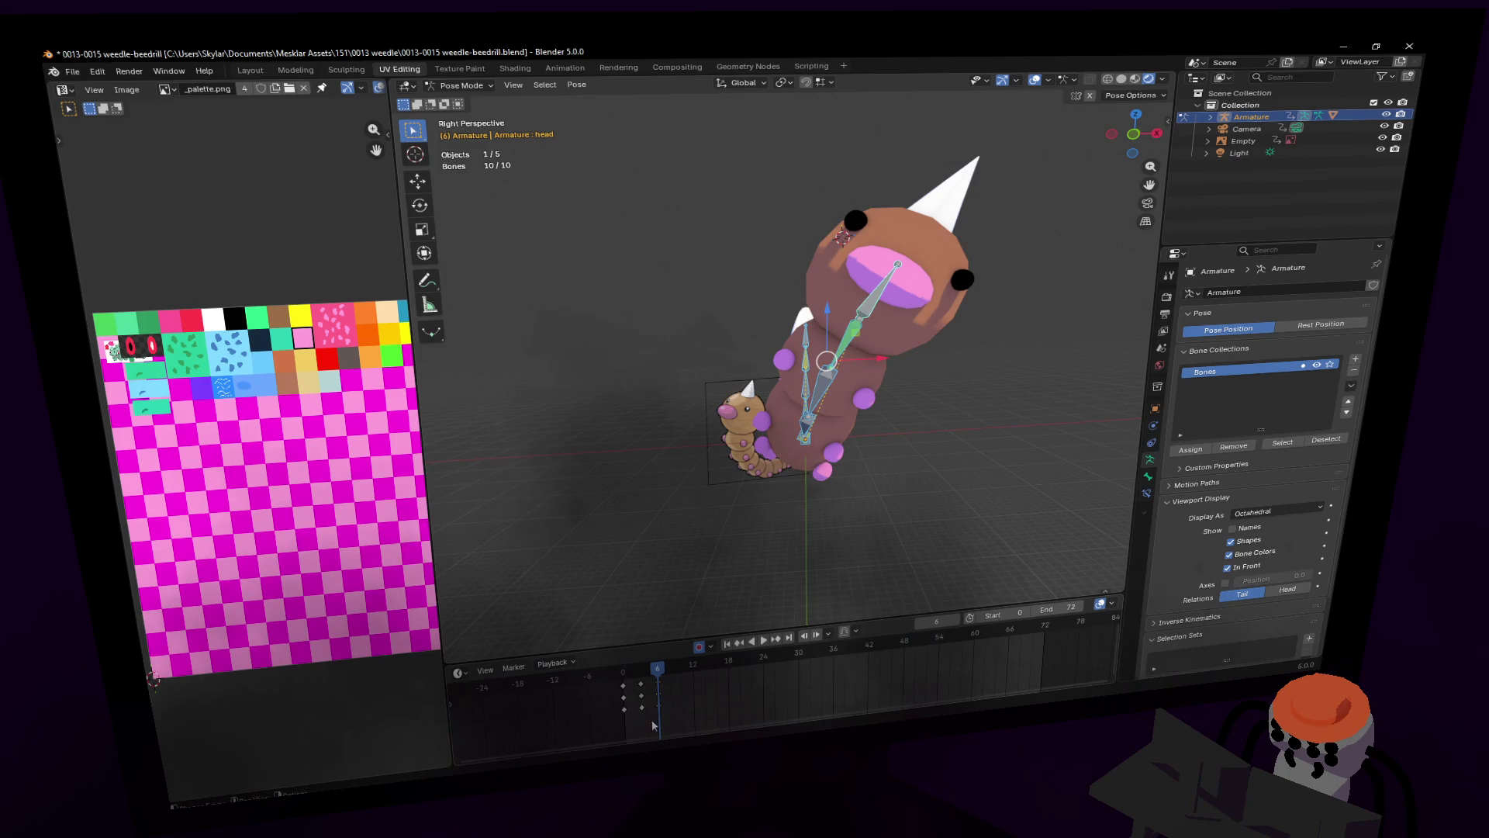
key(shift+d)
Step: Place the duplicated keys, then box-select and duplicate them about 9 frames later
click(693, 686)
drag(701, 717, 619, 688)
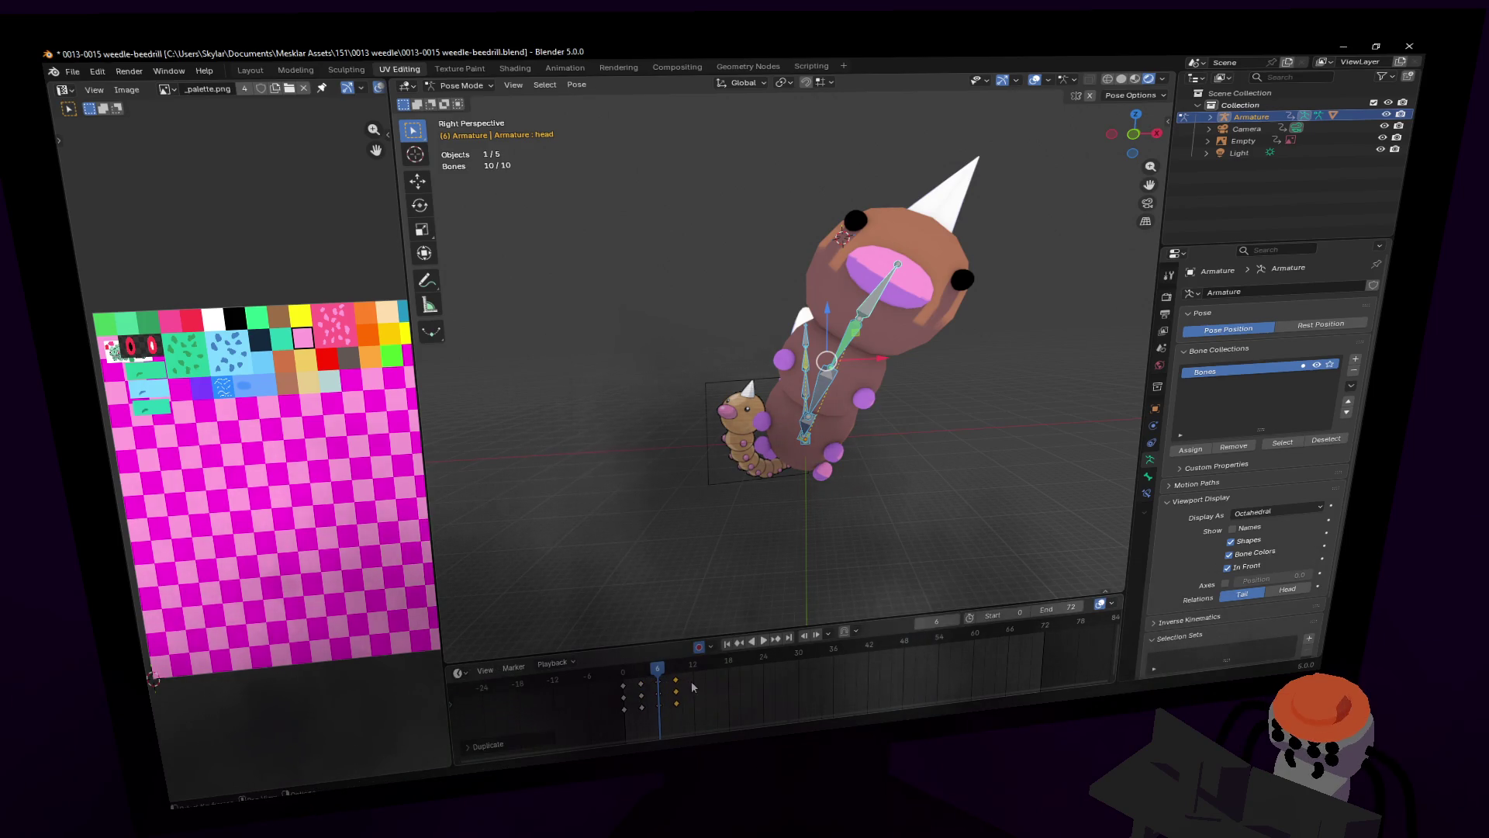
key(shift+d)
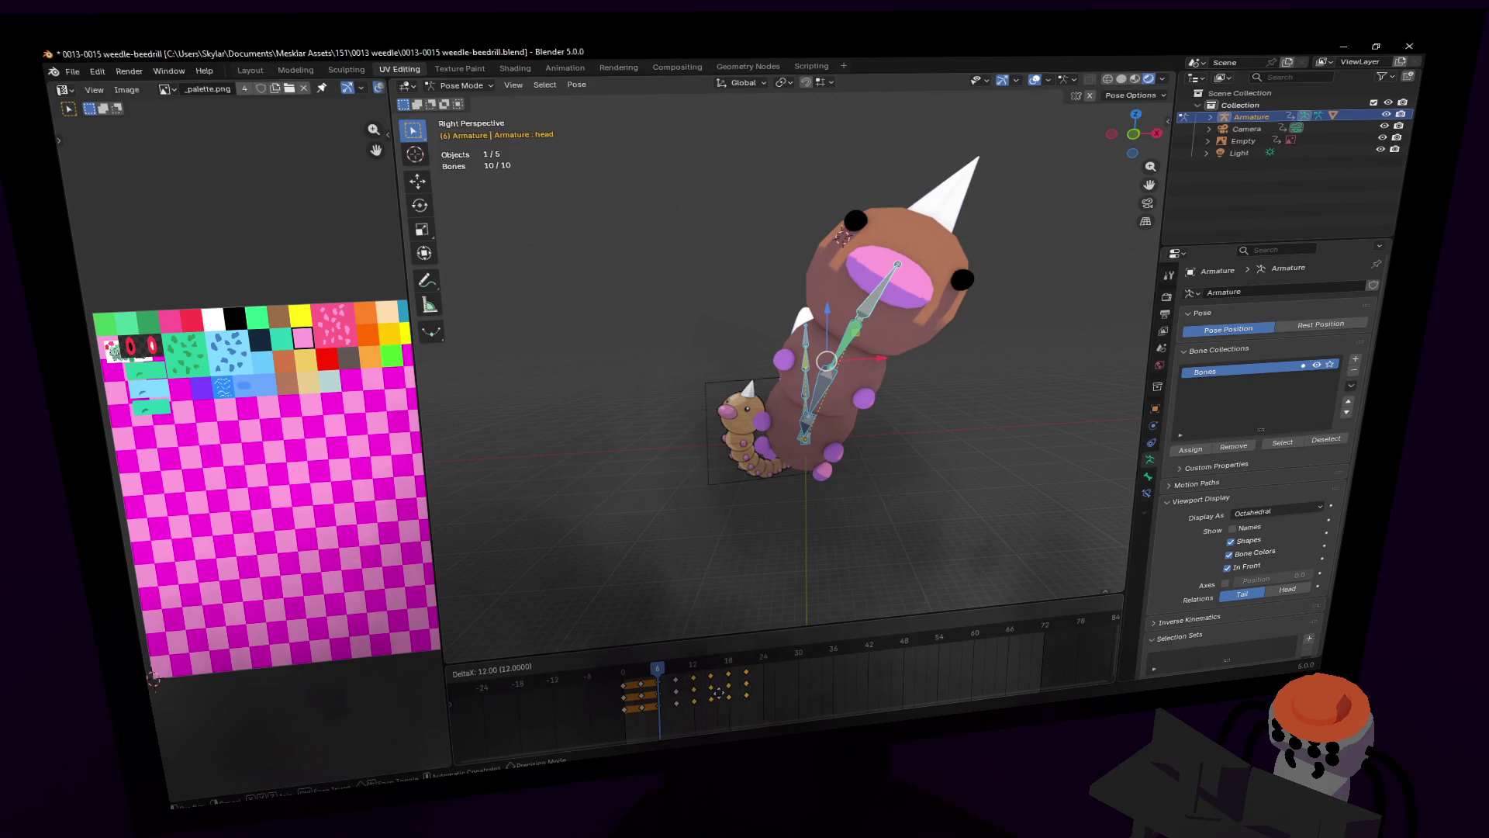
click(719, 693)
key(space)
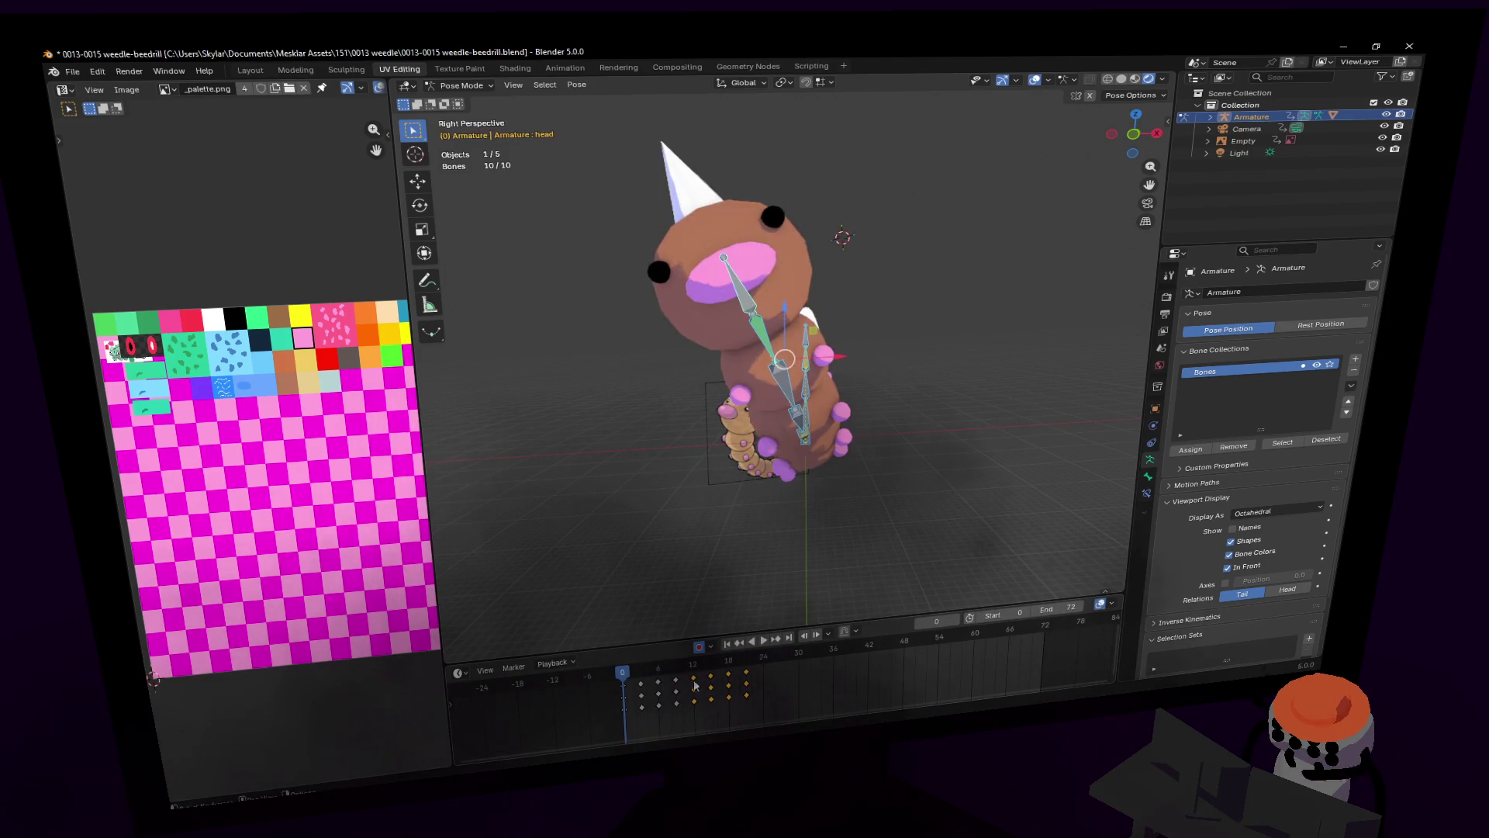
Step: Copy the head keyframes once more further along the timeline and preview the animation
right_click(721, 732)
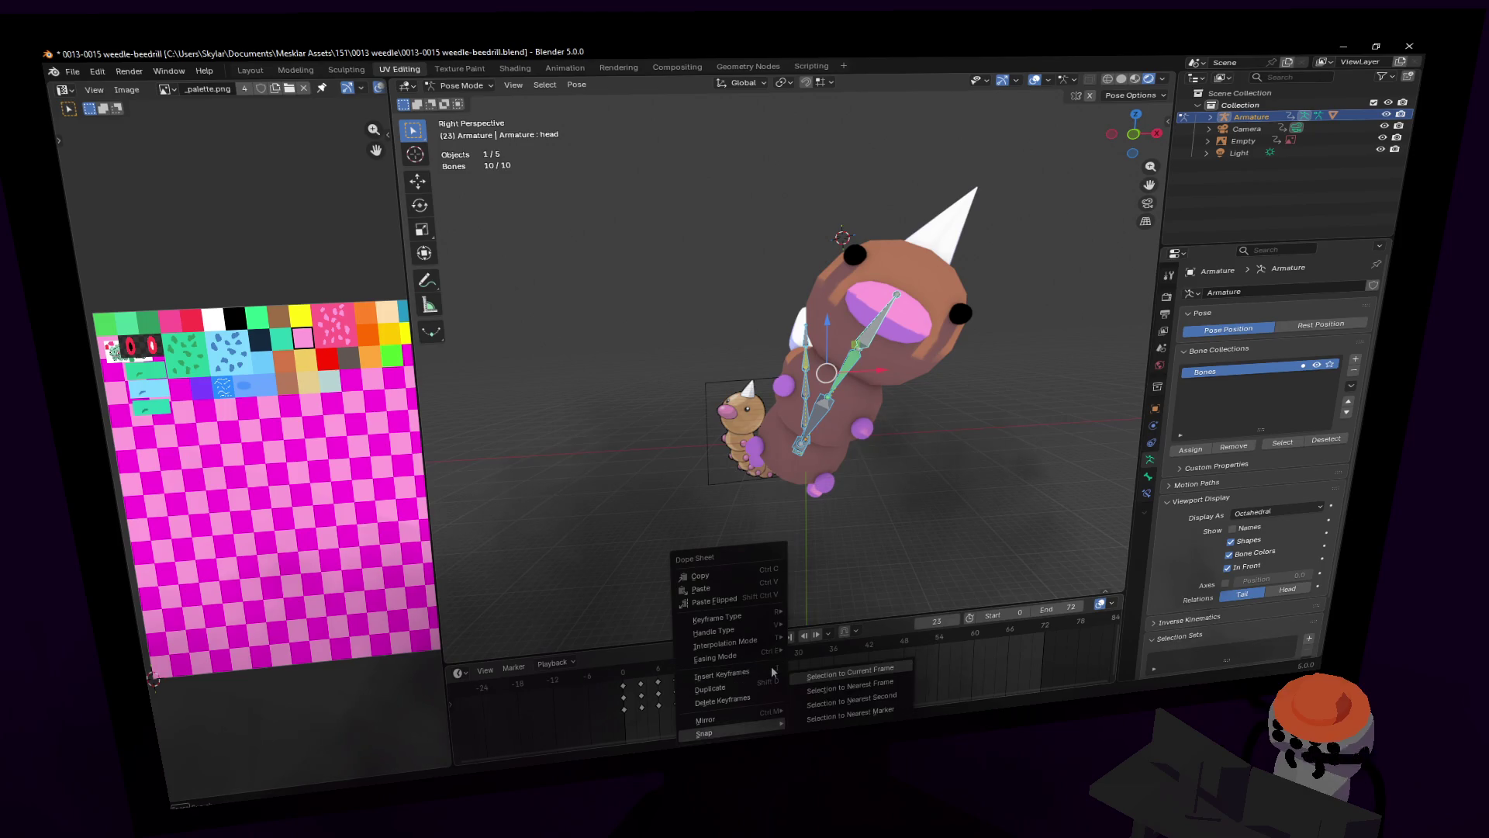
click(877, 687)
key(shift+d)
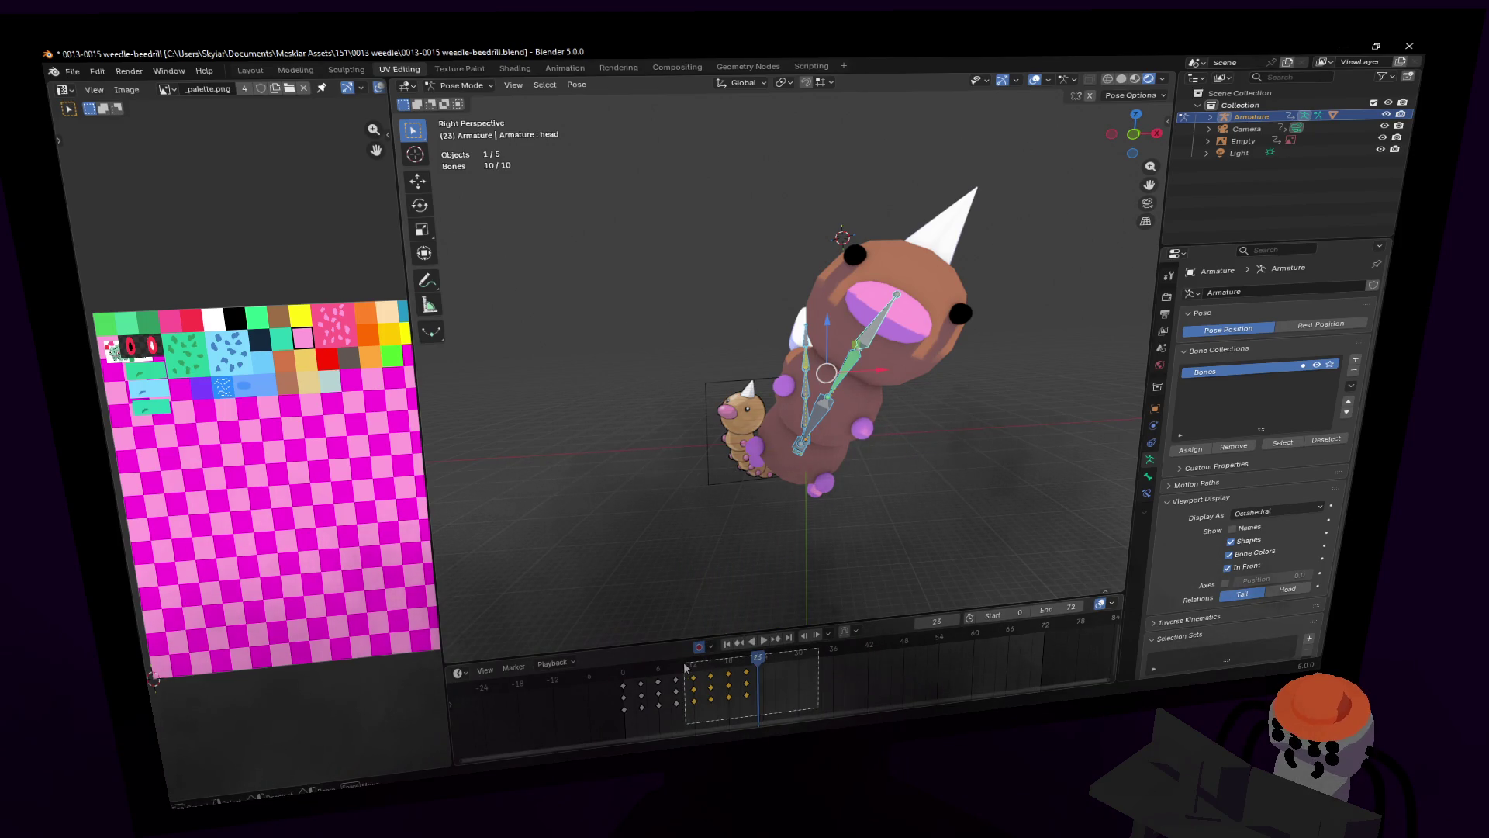
click(789, 684)
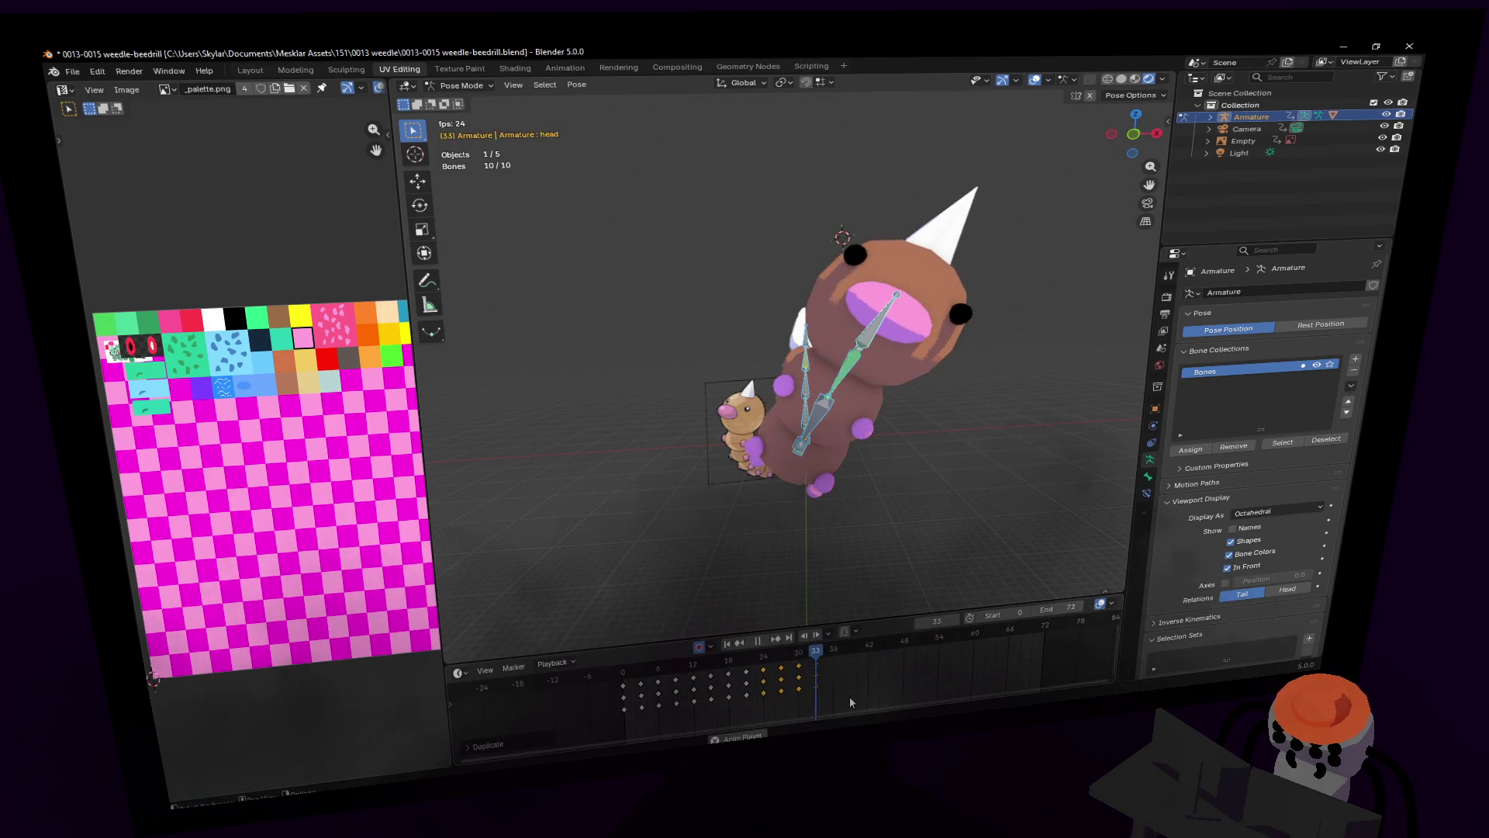
key(space)
key(space)
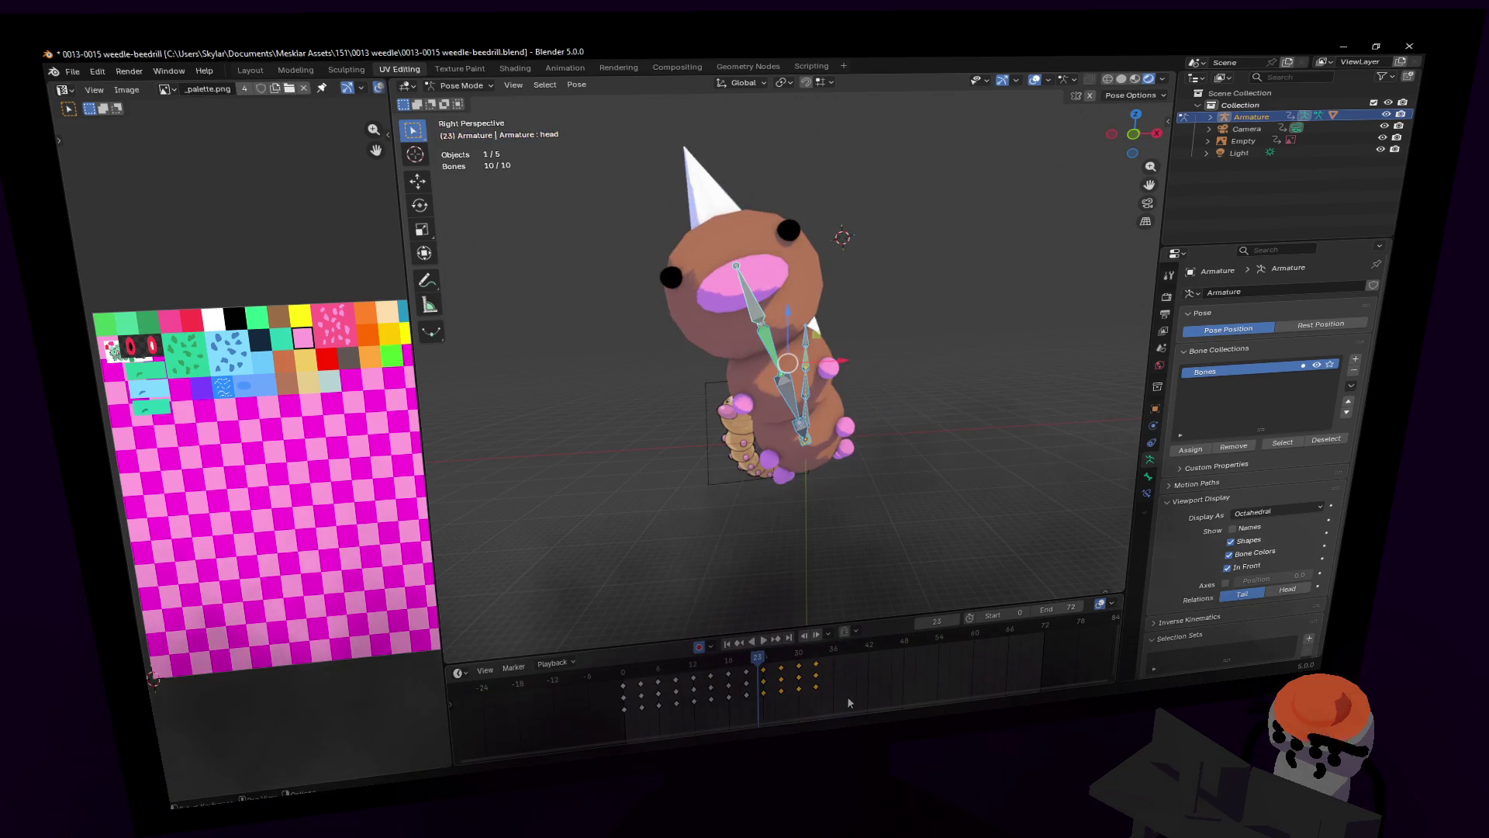
Step: Watch the playback from a new angle around the Weedle, then select the tail bone
key(shift+grave)
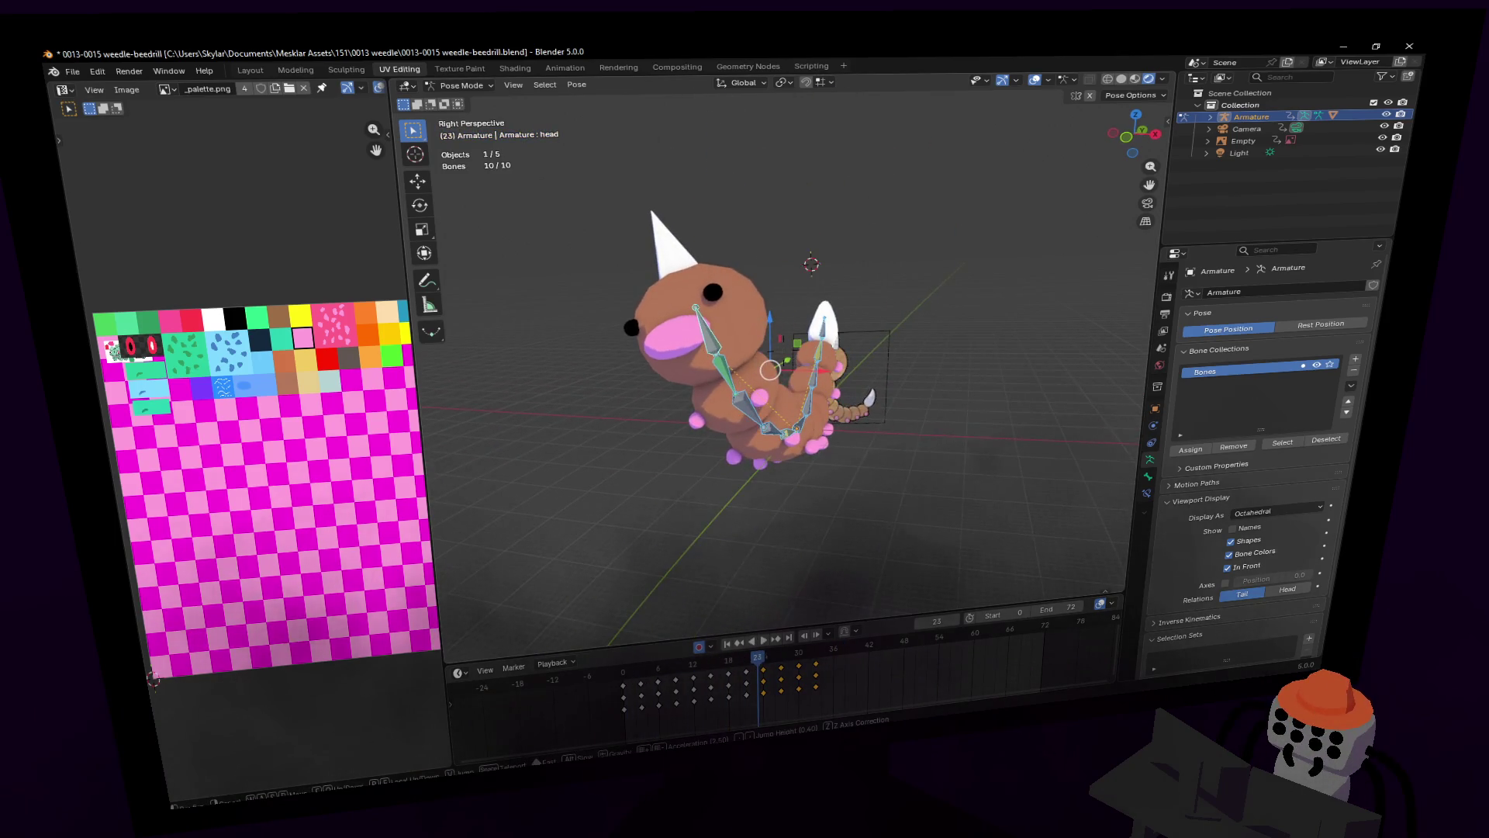
click(813, 224)
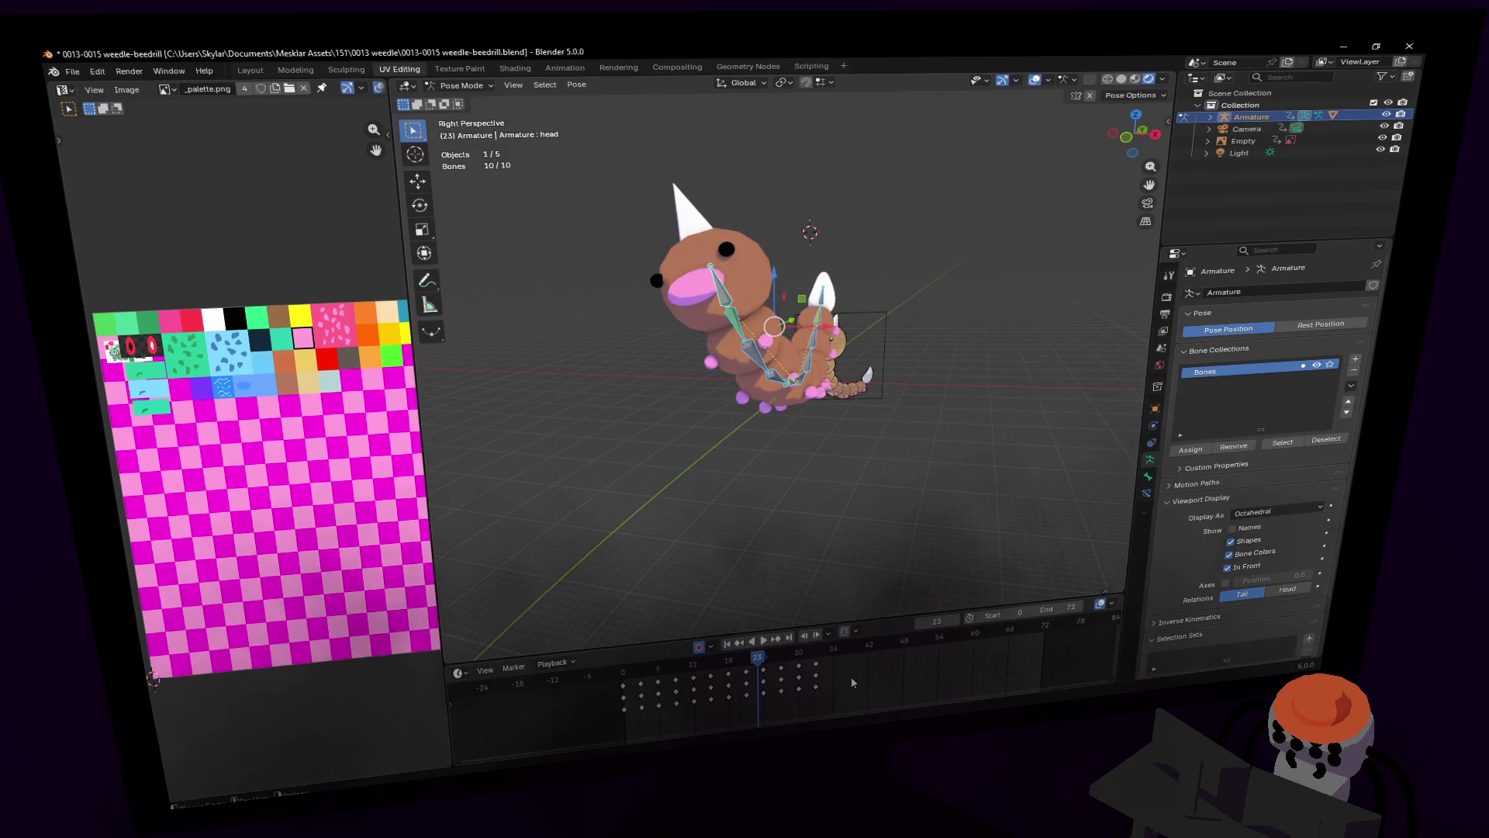
key(space)
key(space)
key(shift+grave)
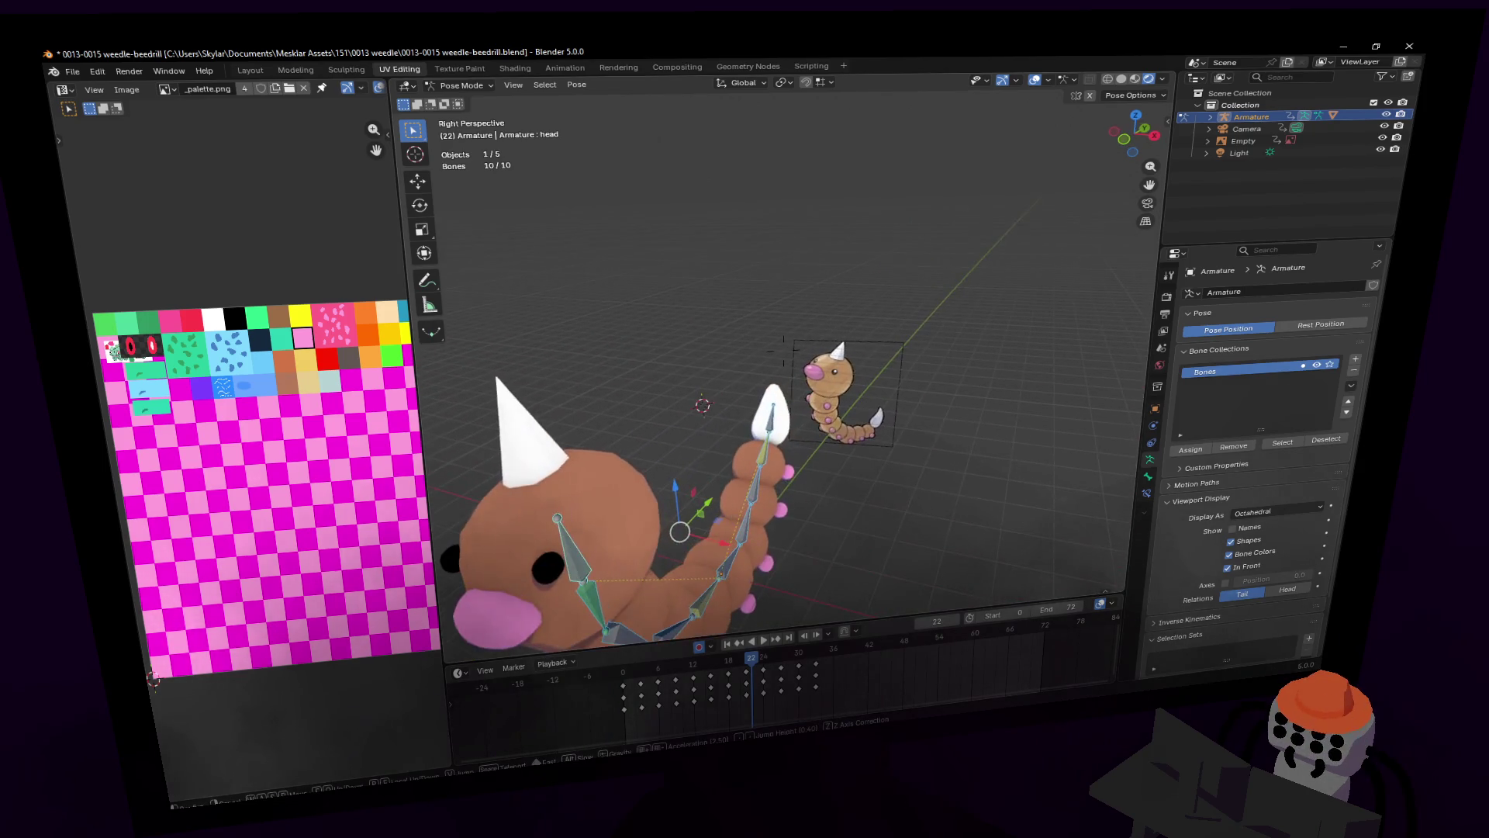
click(771, 423)
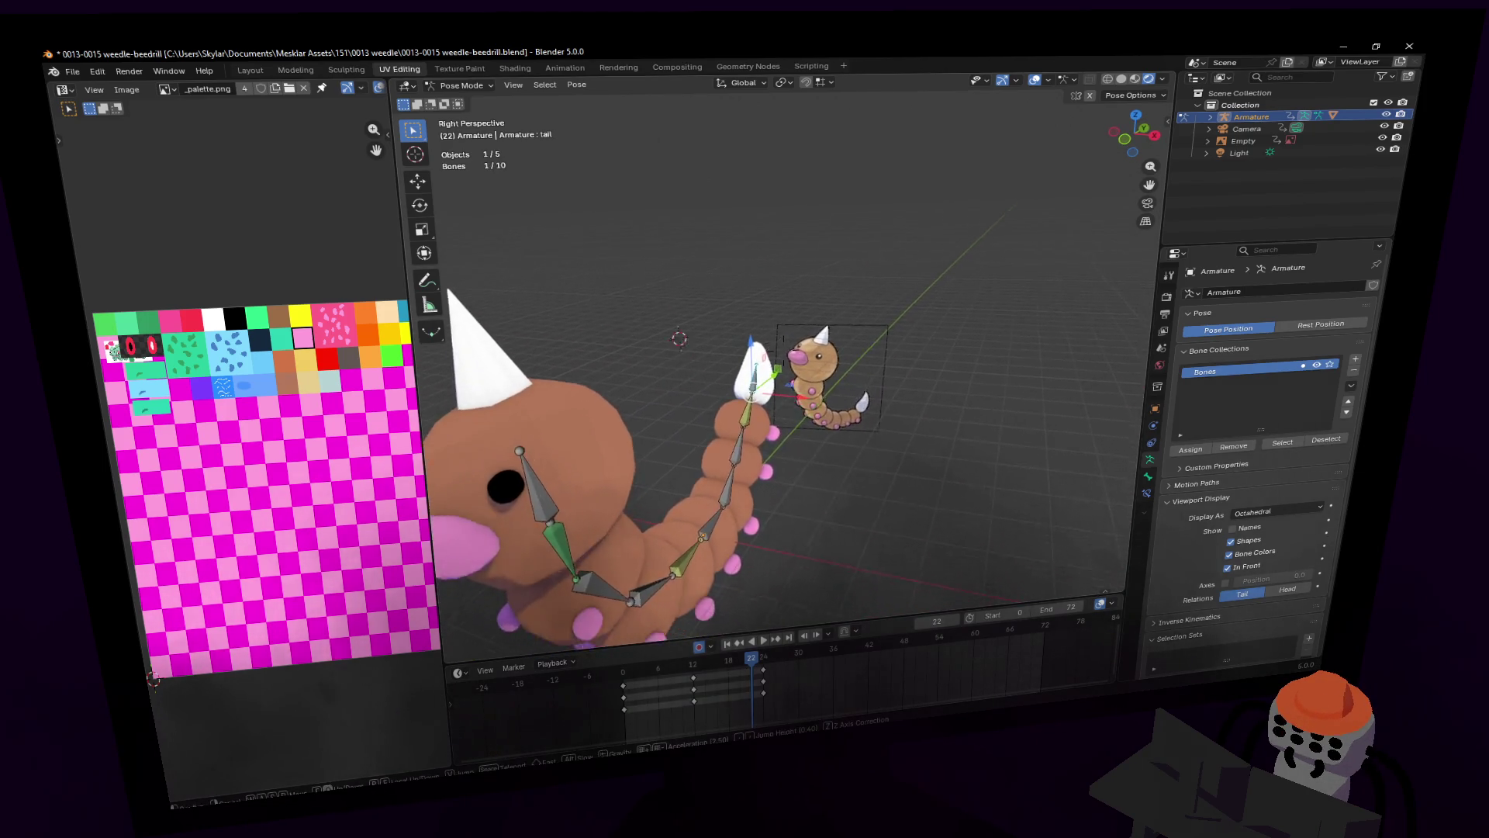
Step: Reframe the Weedle and give the tail bone a first move and rotation
key(s)
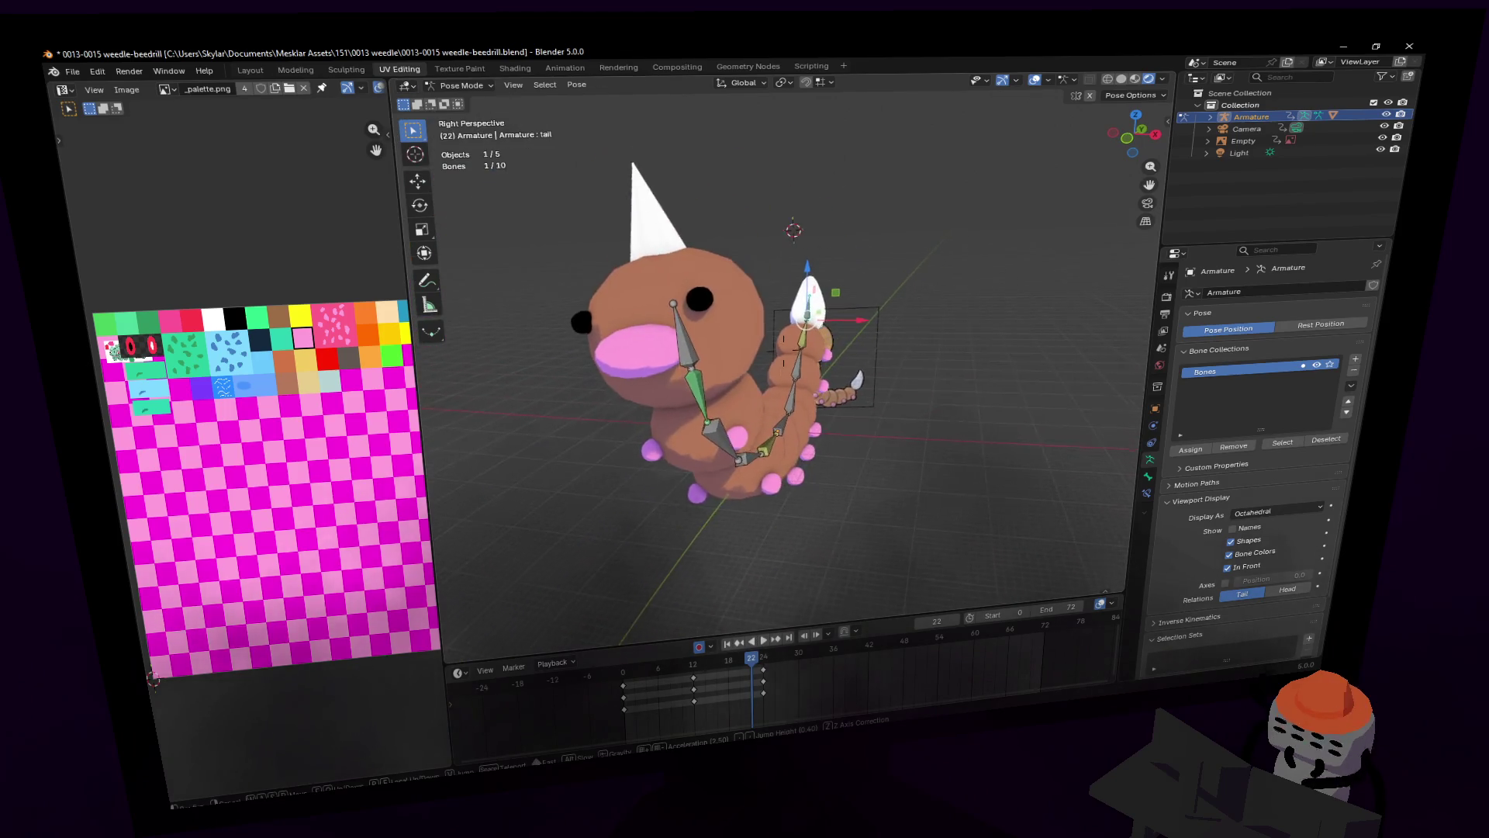
key(Escape)
middle_drag(907, 260, 910, 287)
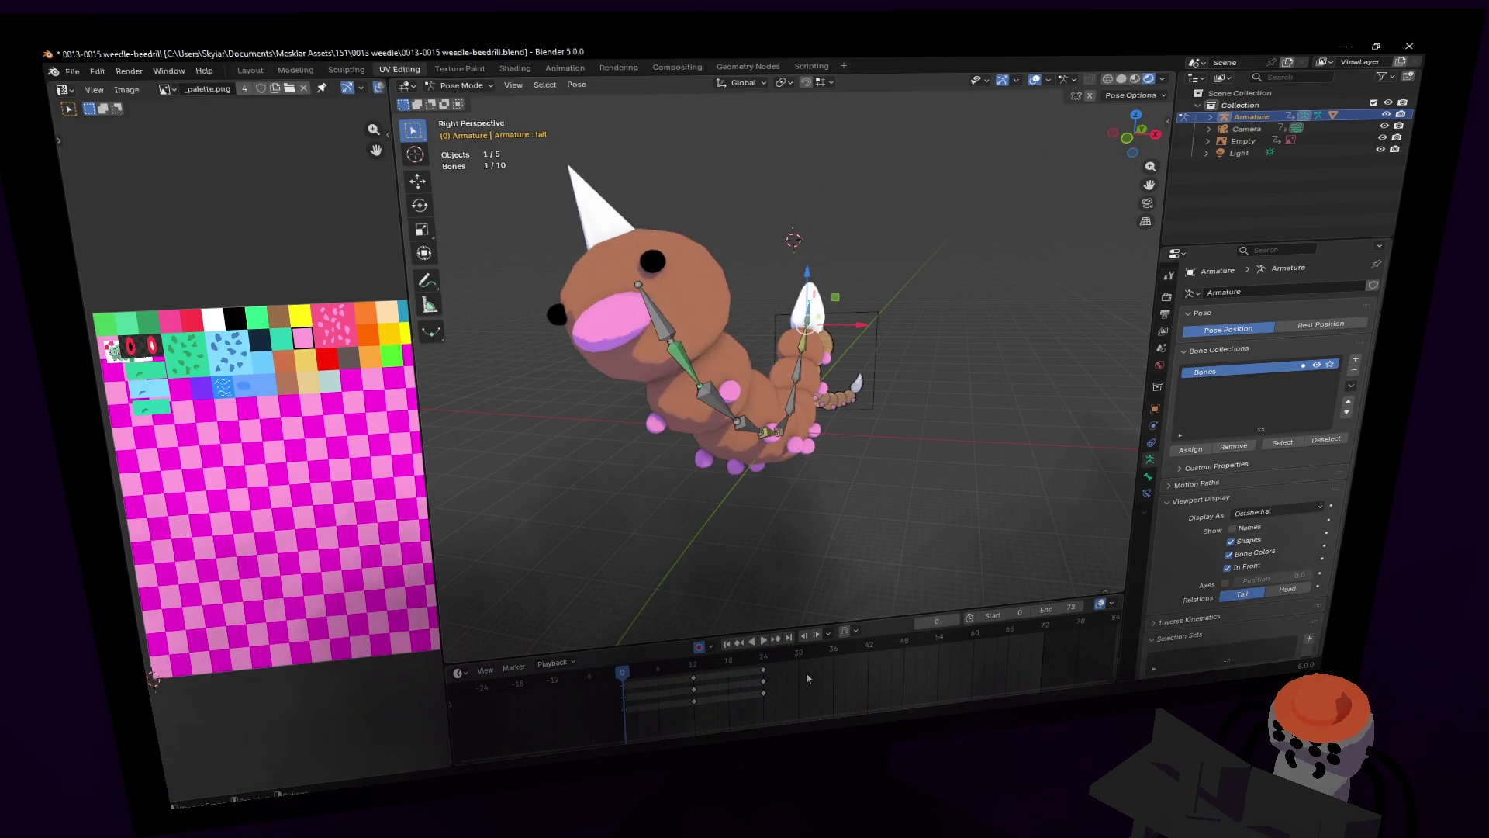
shift+middle_drag(847, 379, 894, 346)
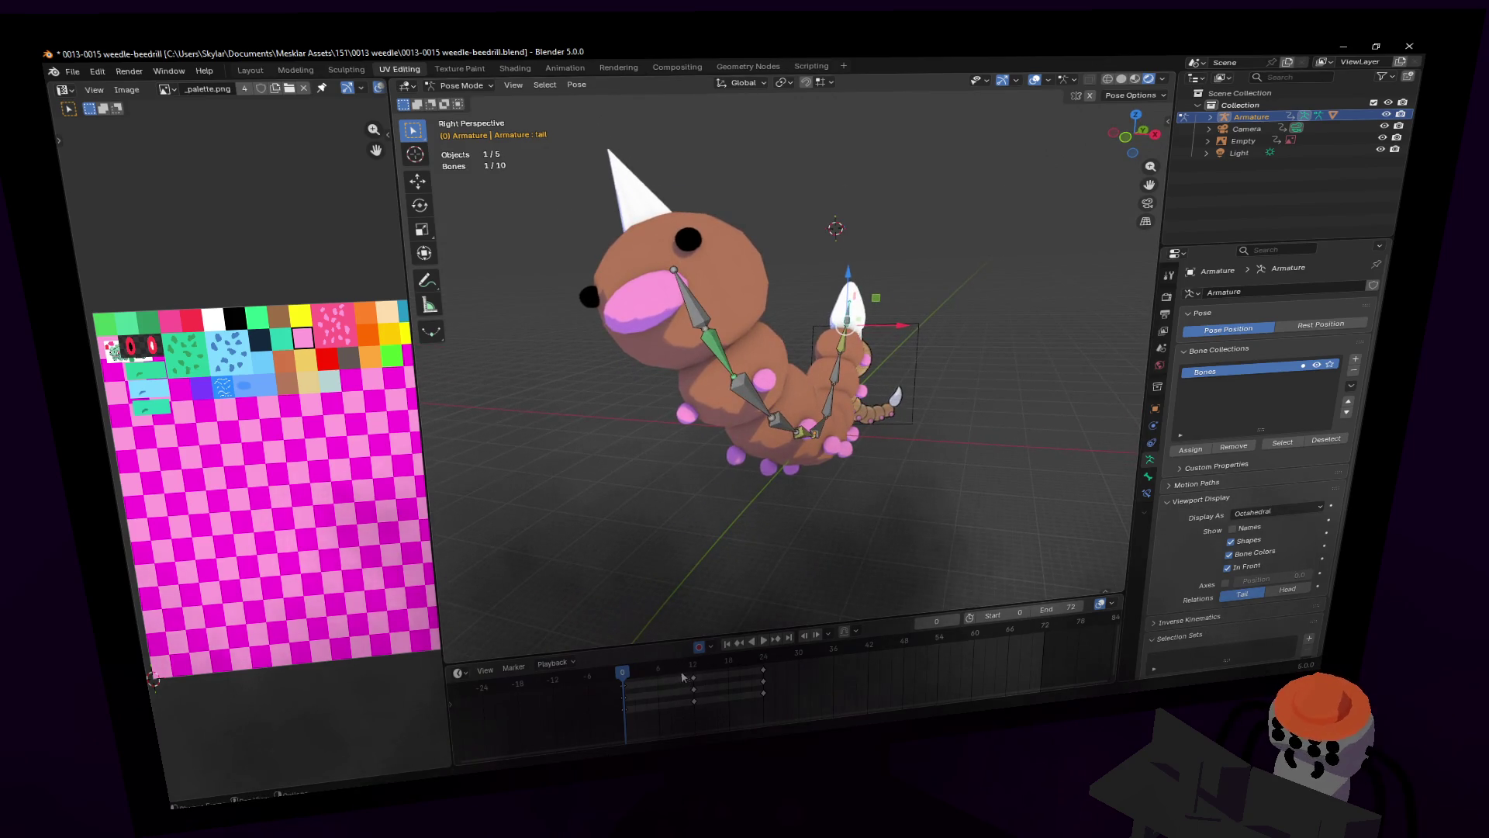
middle_drag(822, 434, 954, 311)
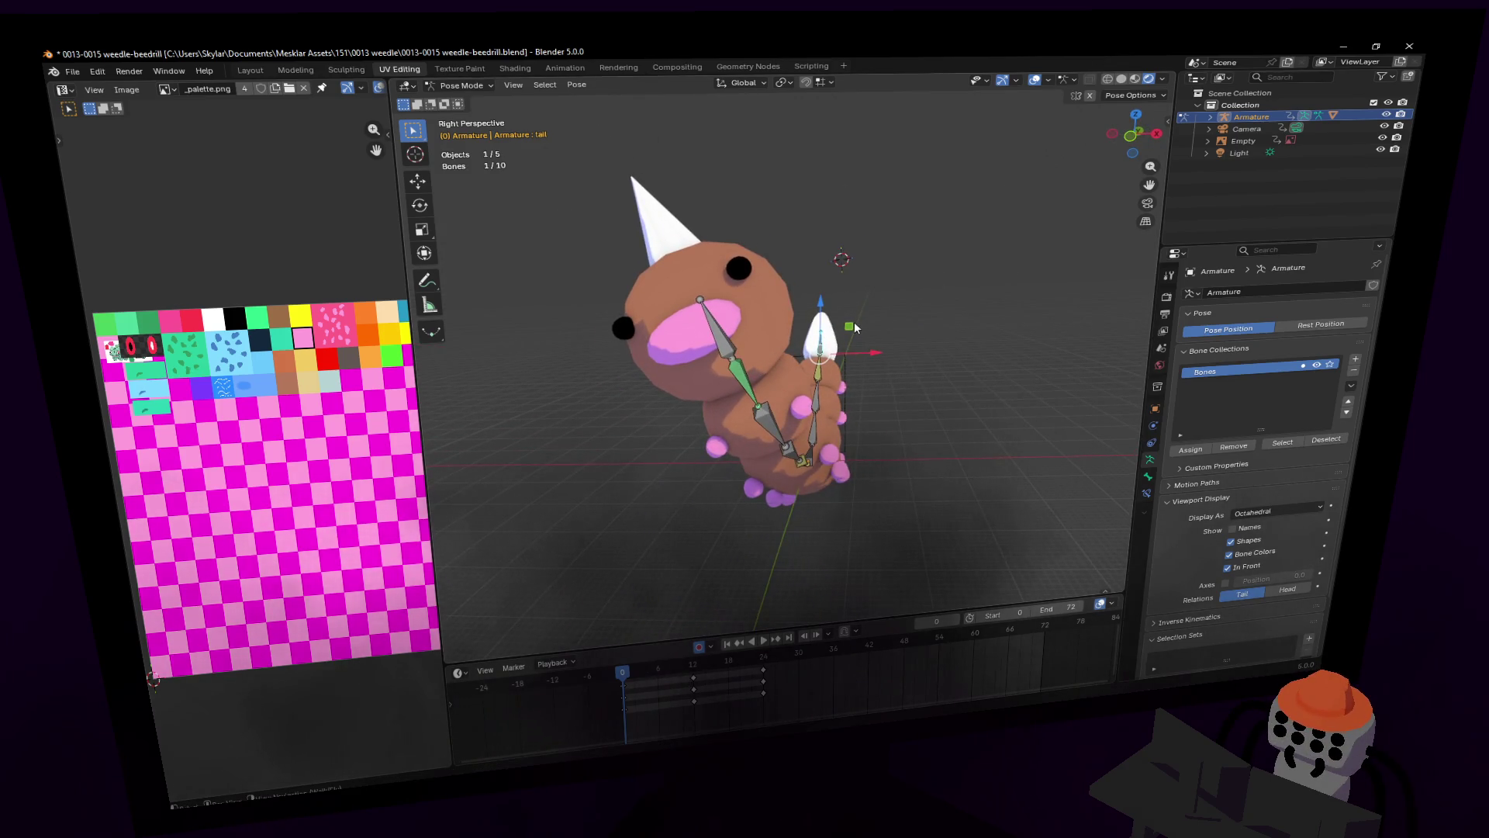
key(g)
click(814, 285)
key(r)
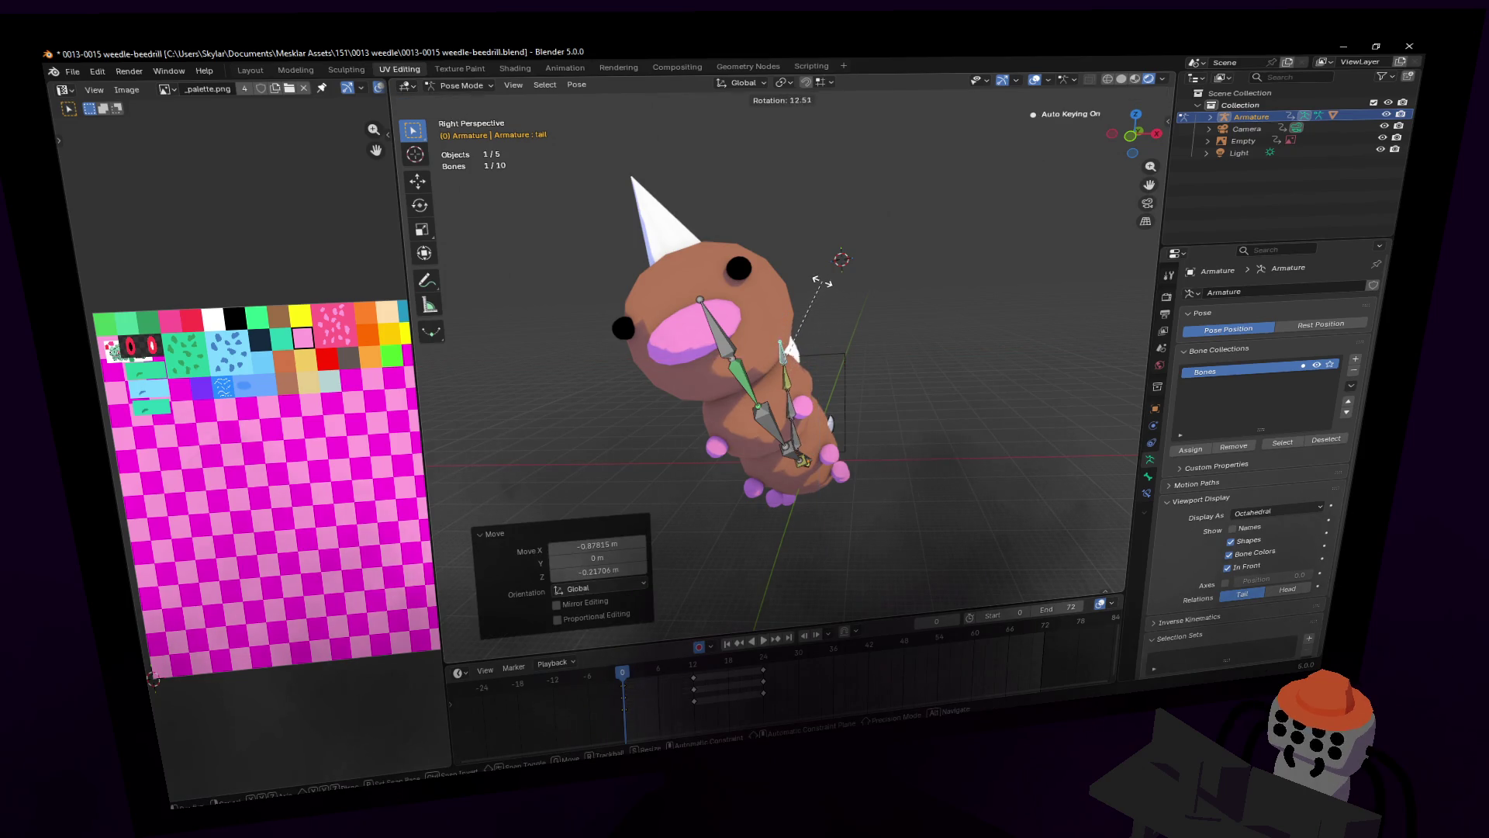
click(823, 283)
Step: Play the animation and stop it at frame 6
key(shift+grave)
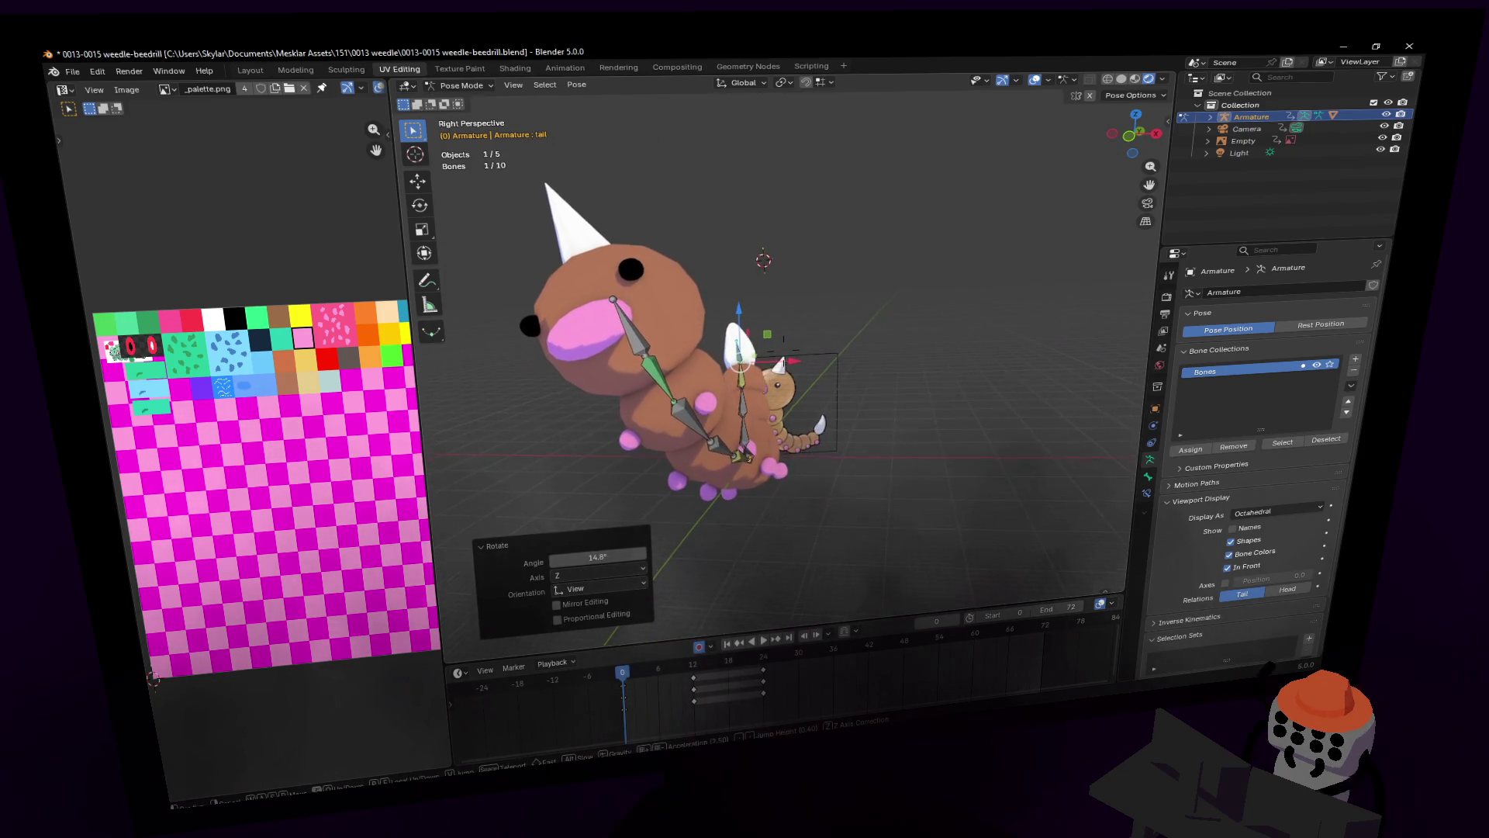
key(Return)
key(space)
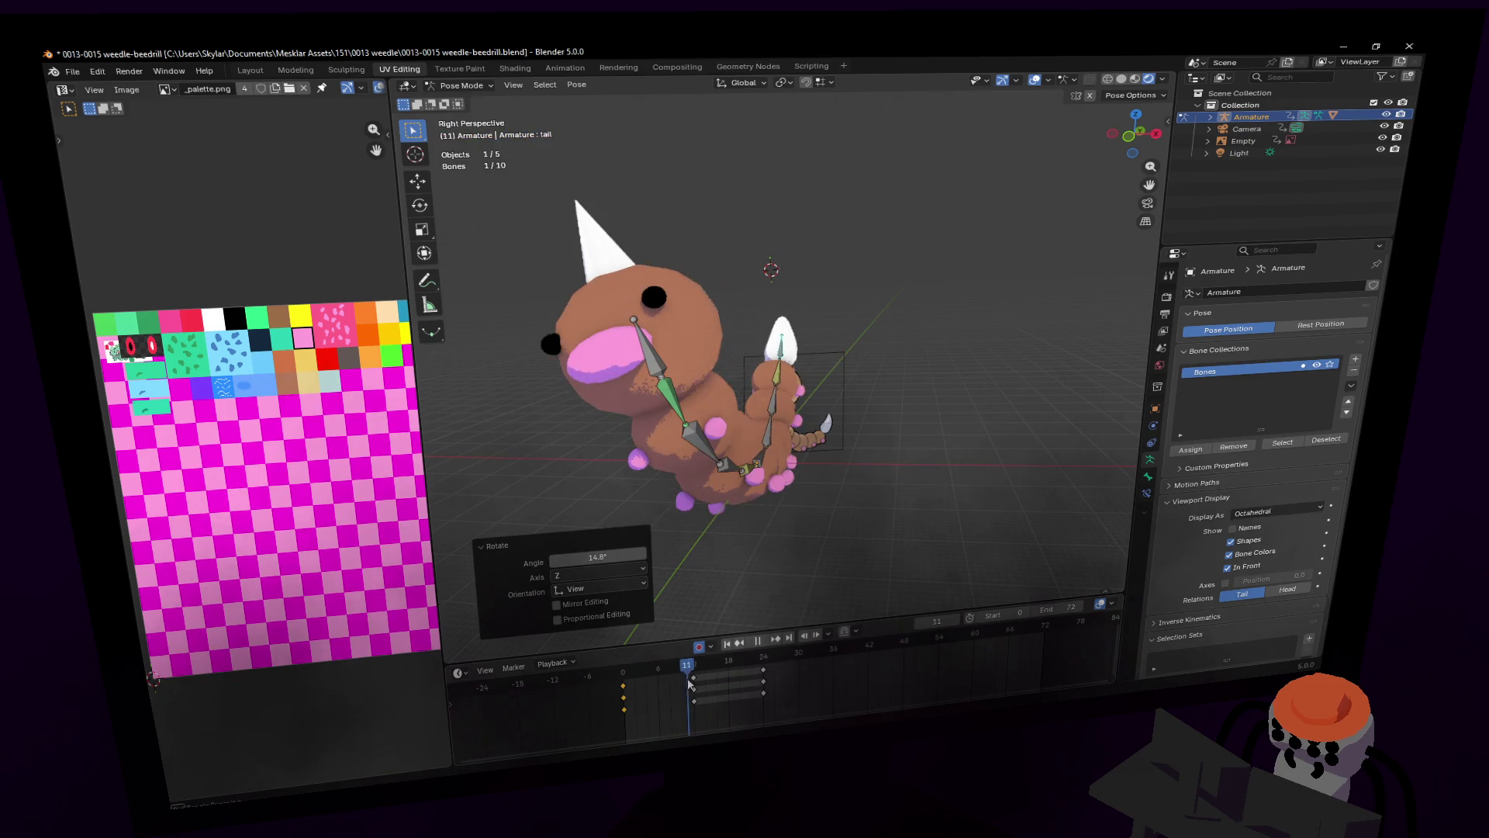
drag(692, 682, 660, 687)
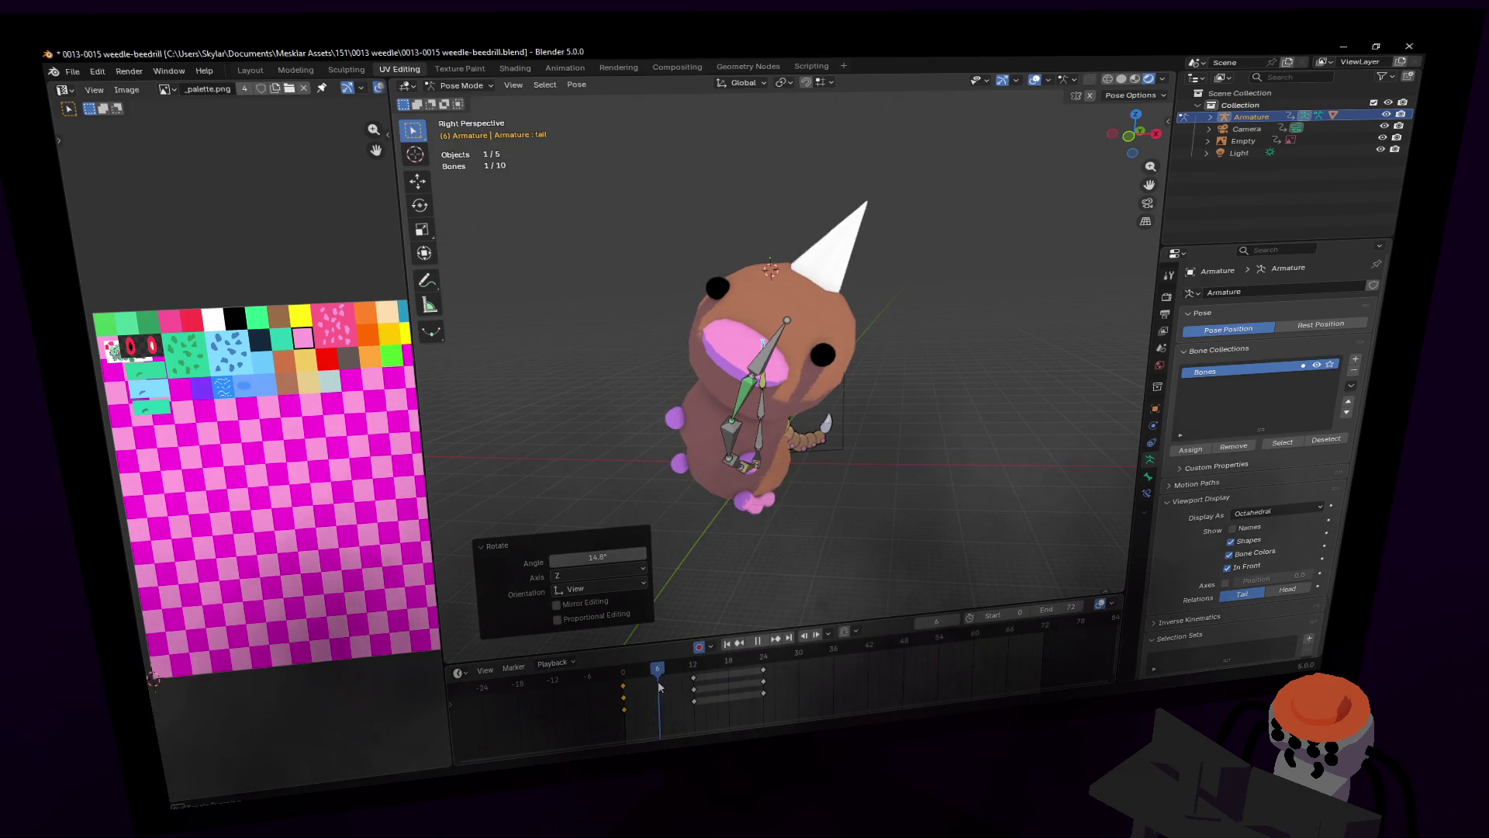
key(space)
Step: At frame 6, rotate the tail bone -27.7° and reposition it
key(shift+grave)
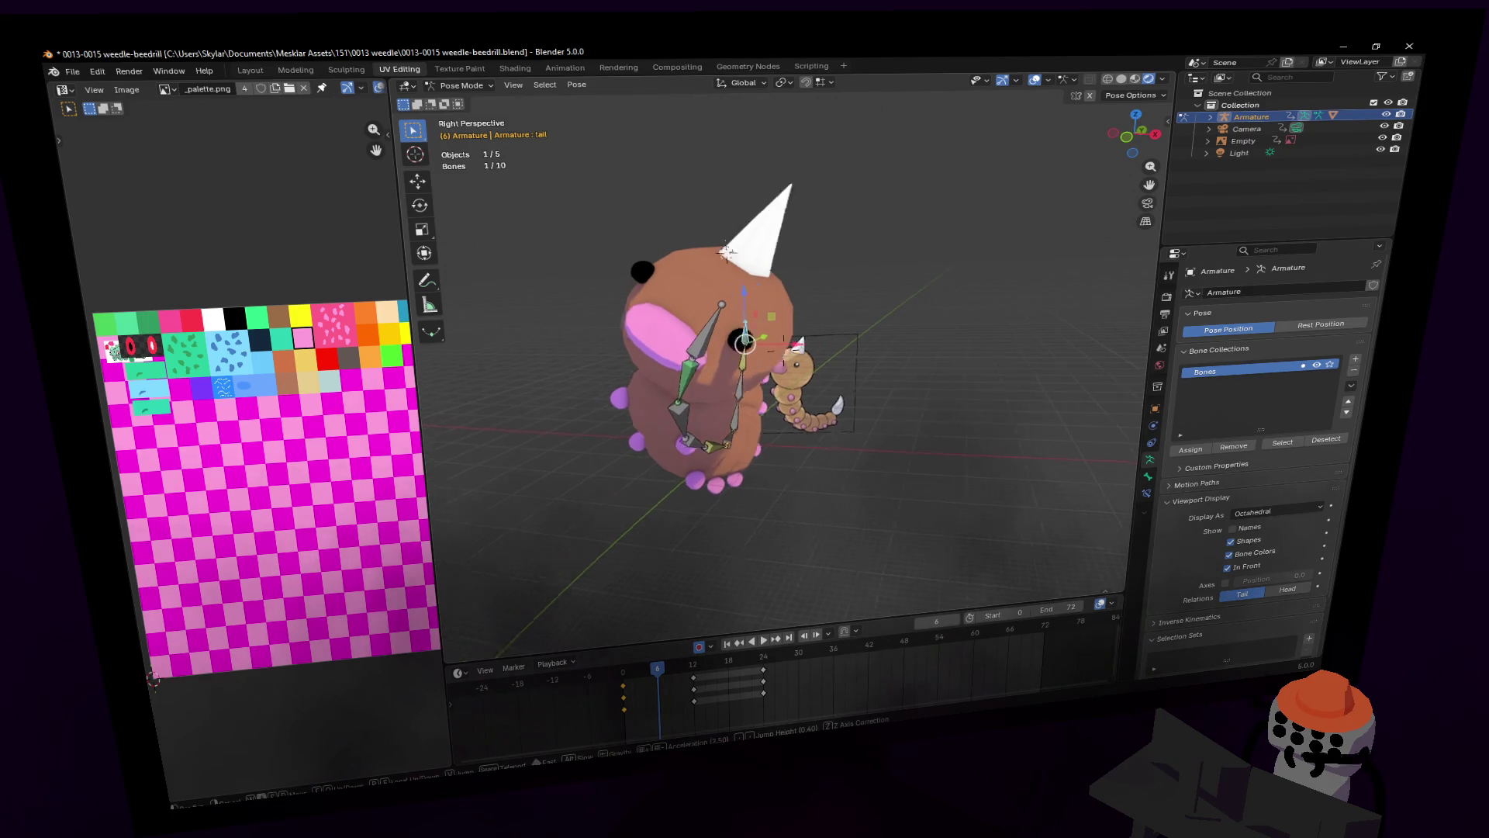
key(w)
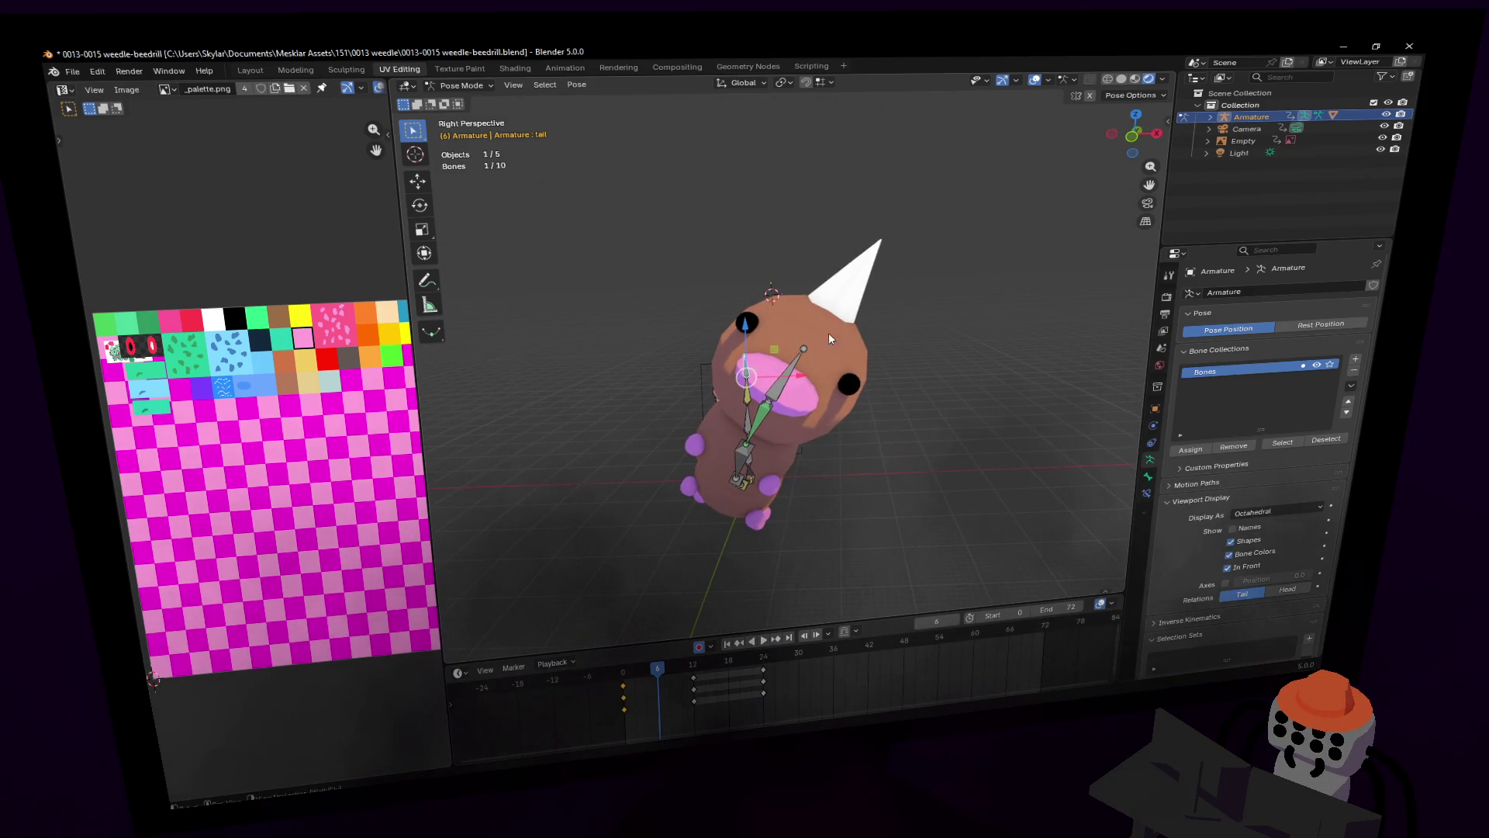
key(Return)
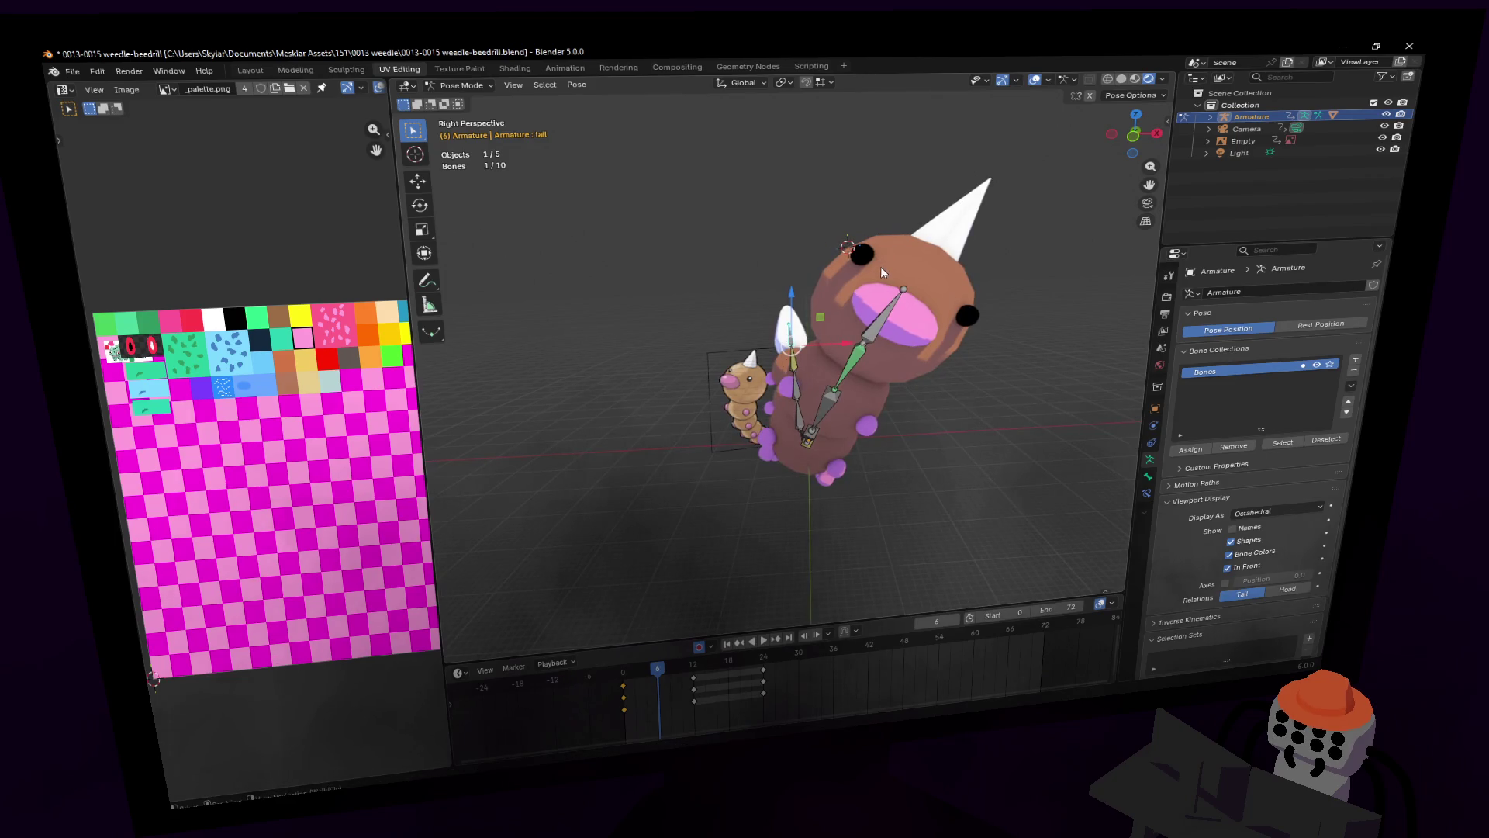
key(r)
click(940, 279)
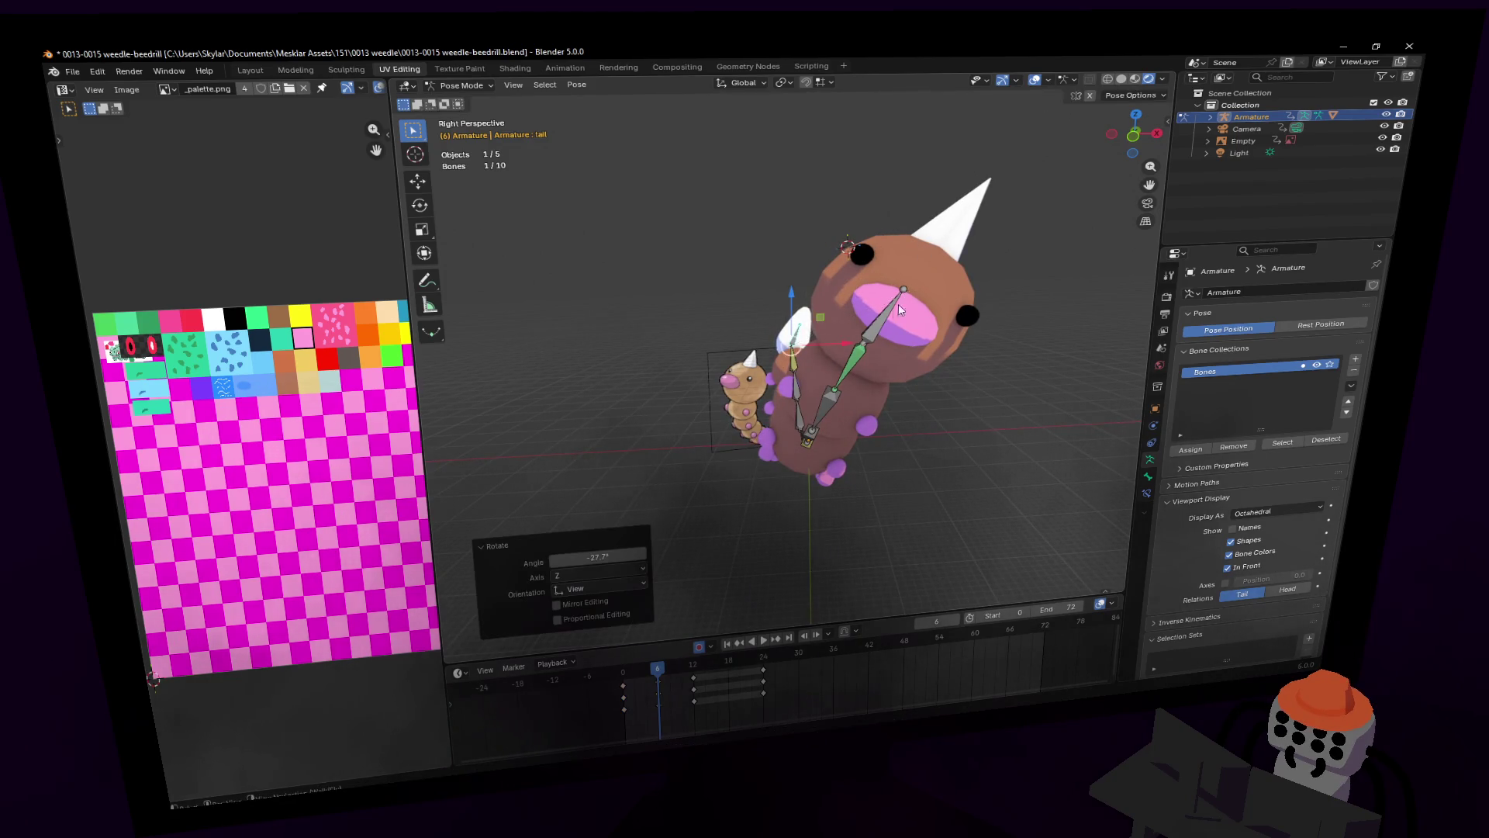
key(g)
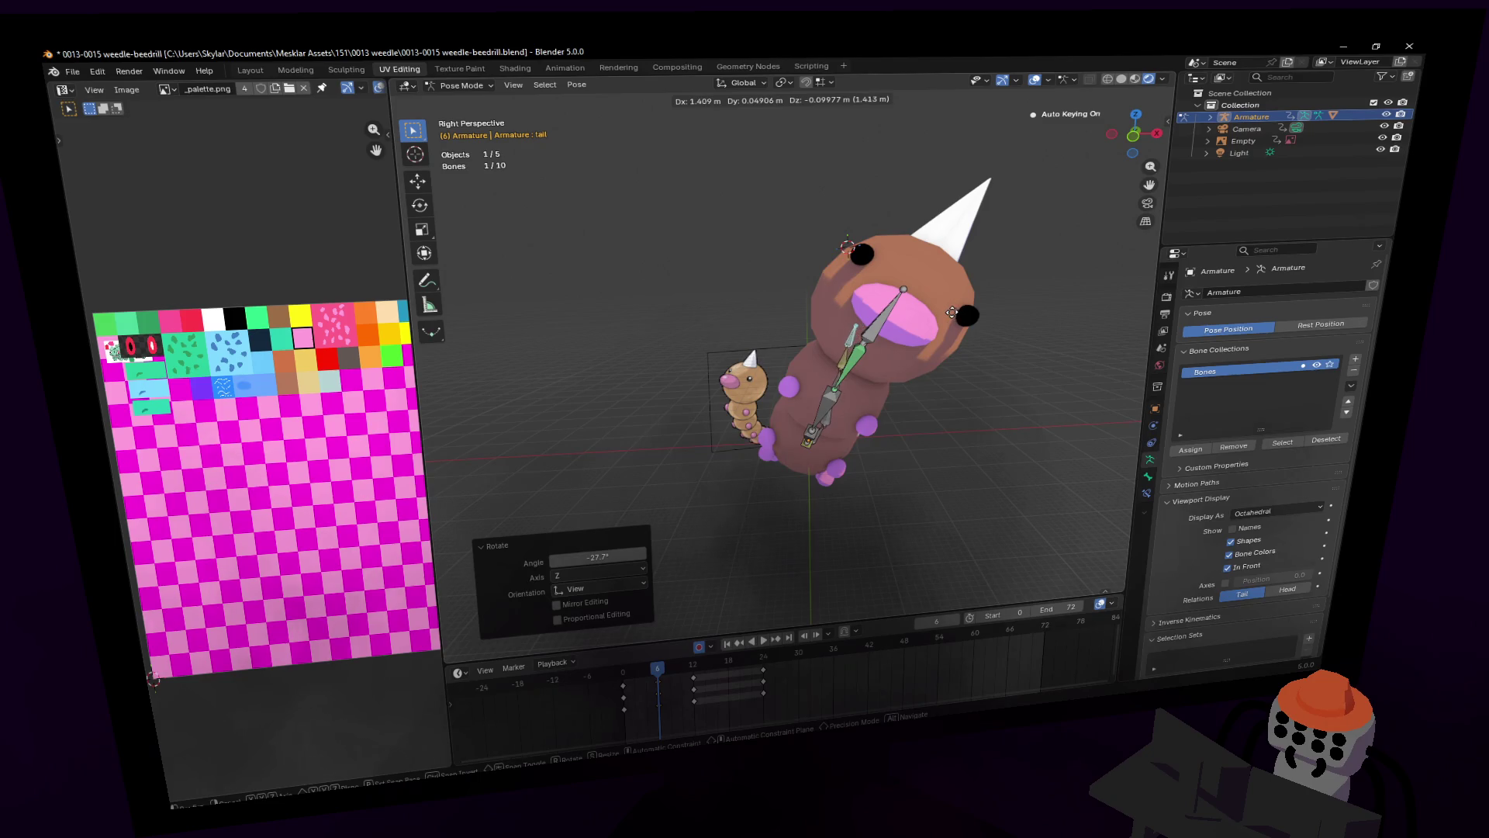
click(953, 312)
Step: Shift the tail bone −0.59626 m along Y to bend the tail
key(shift+grave)
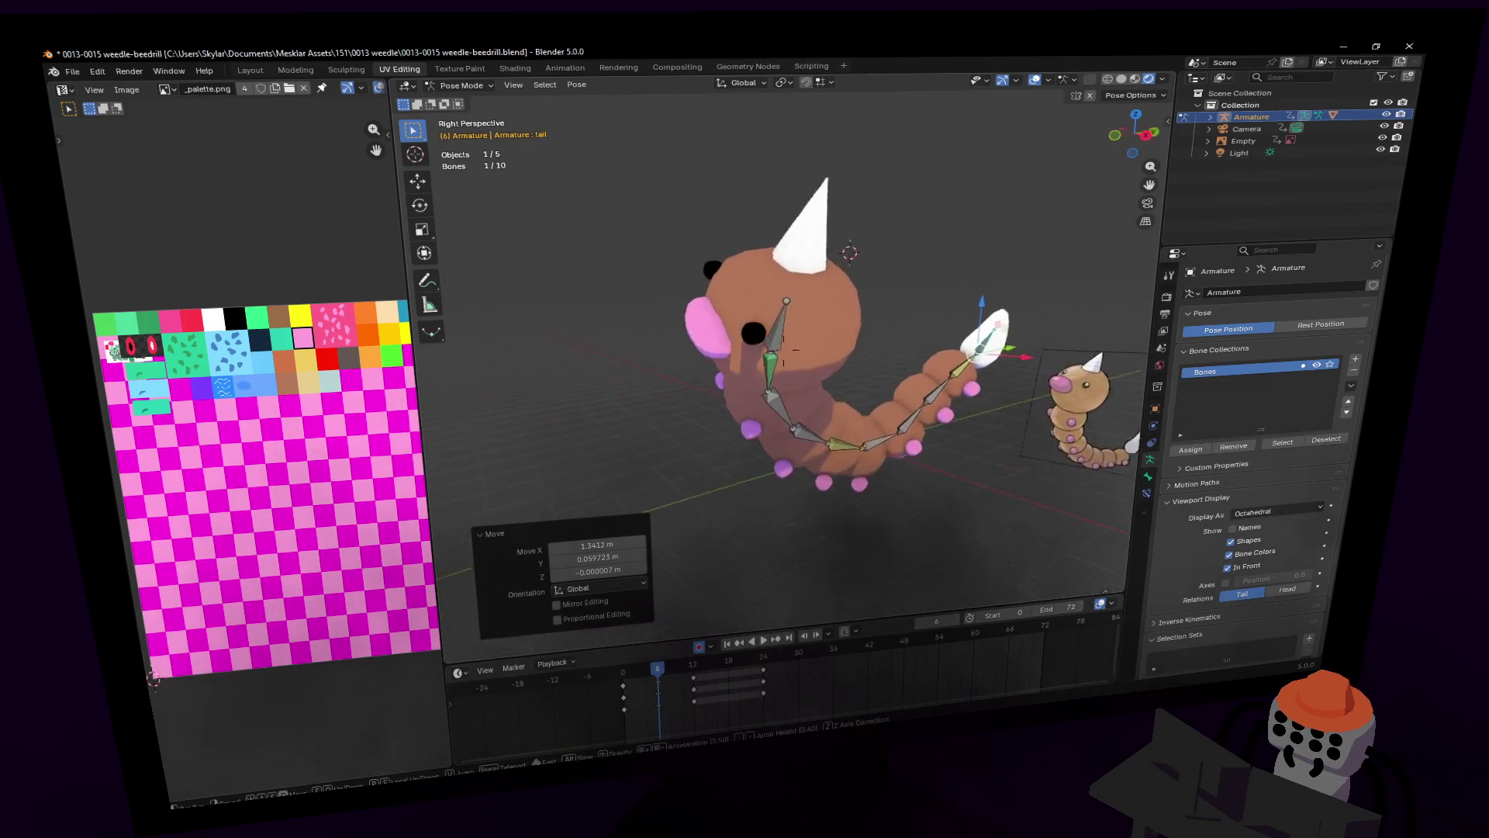
click(874, 351)
key(g)
key(y)
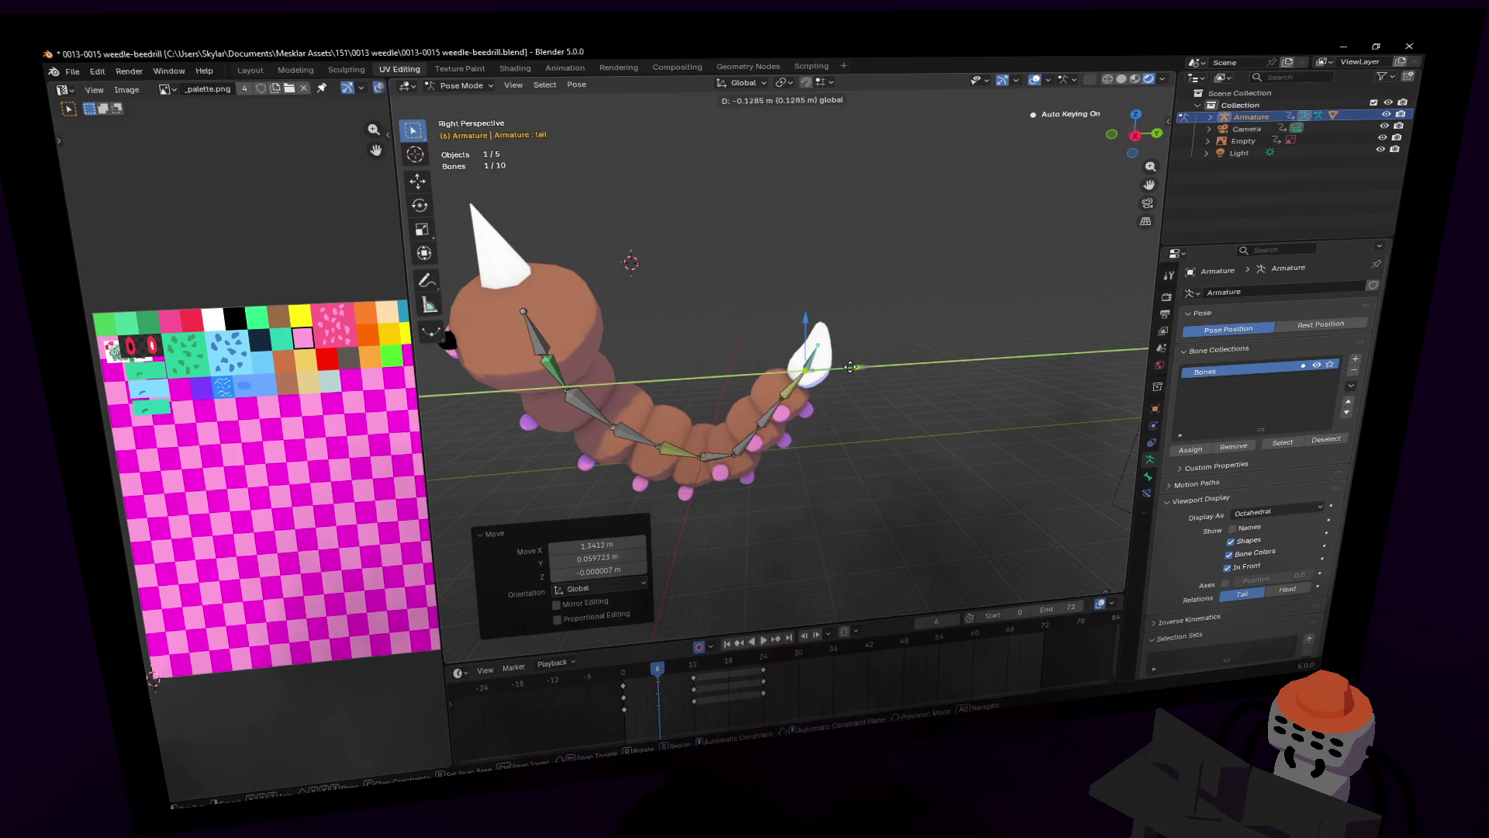
click(840, 363)
key(shift+grave)
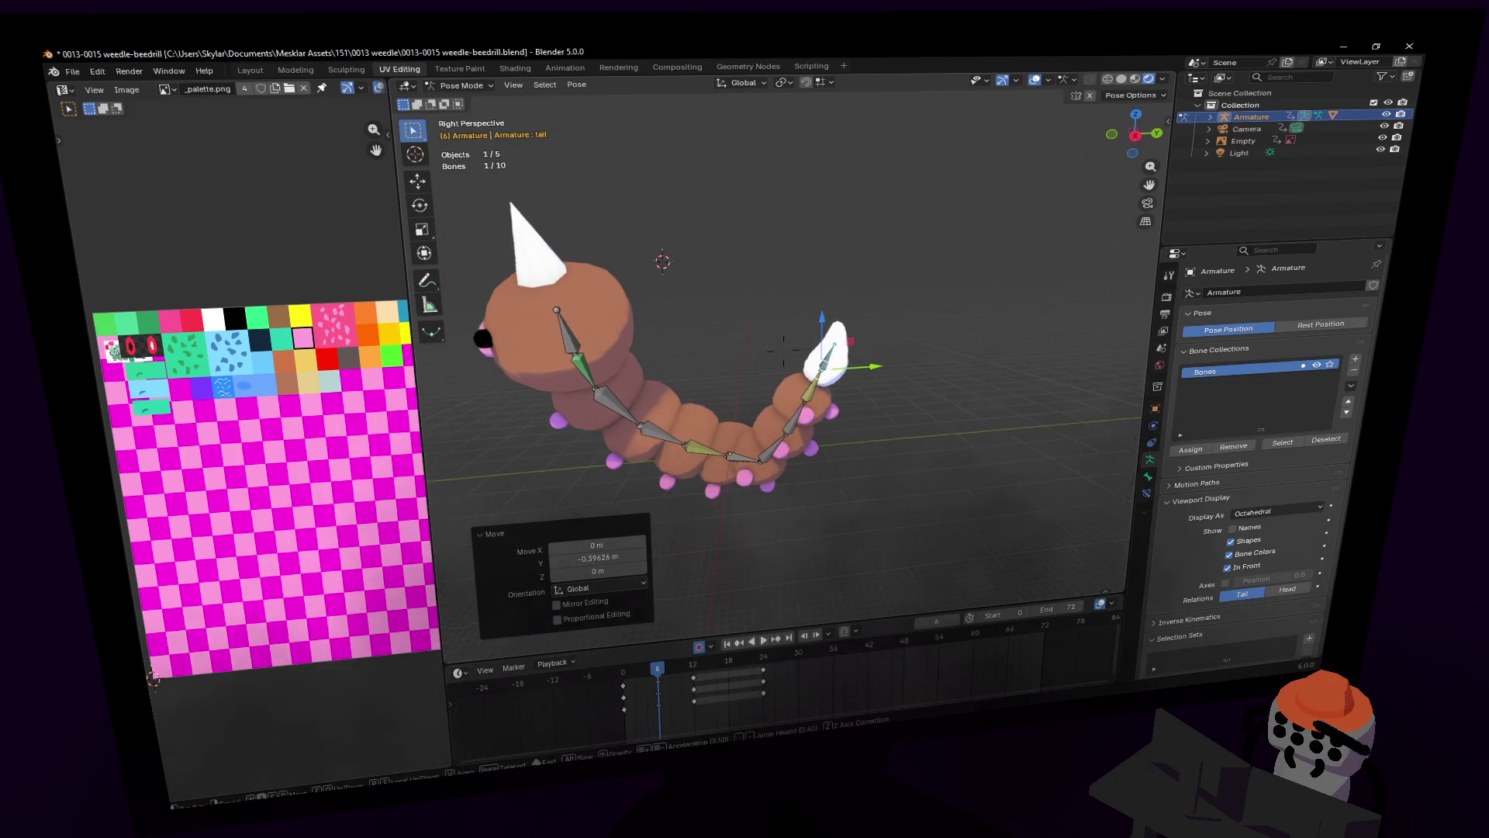
click(702, 509)
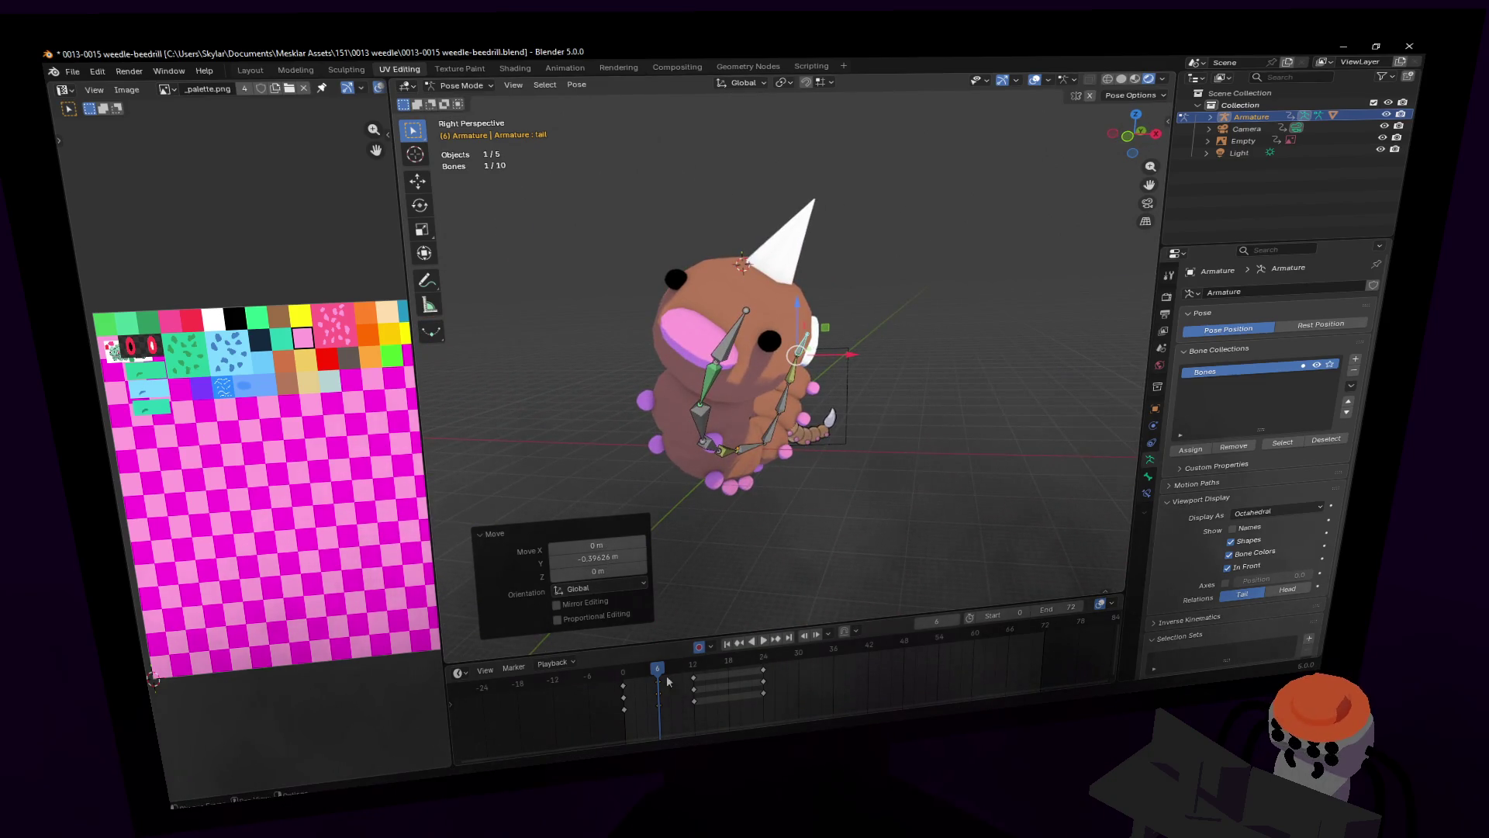
Step: Duplicate the frame 0 keyframes to frame 12 and play back to check the loop
mouse_move(657, 672)
mouse_down()
mouse_move(628, 673)
mouse_move(695, 679)
mouse_up()
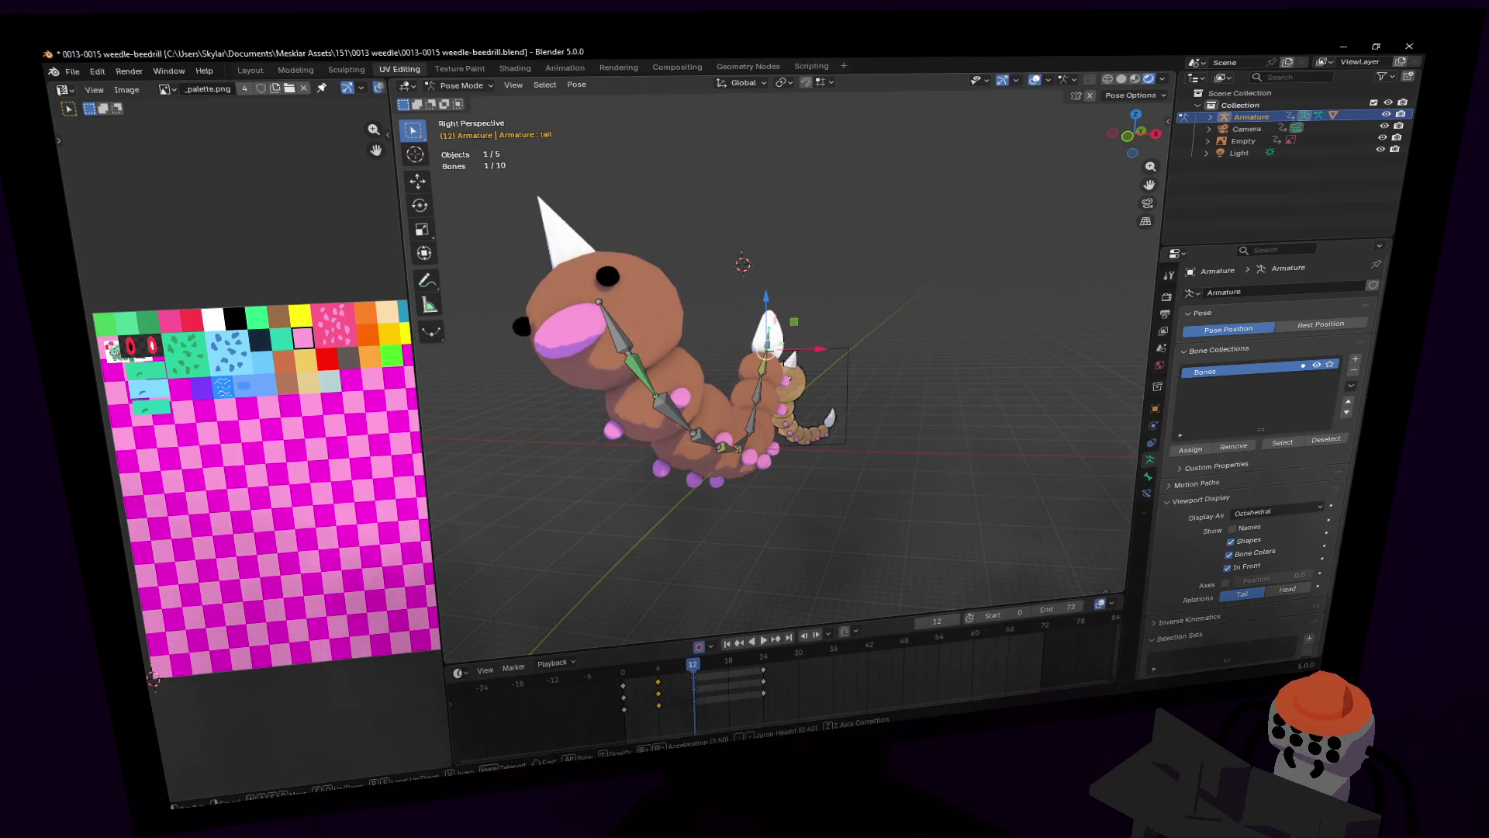
key(Escape)
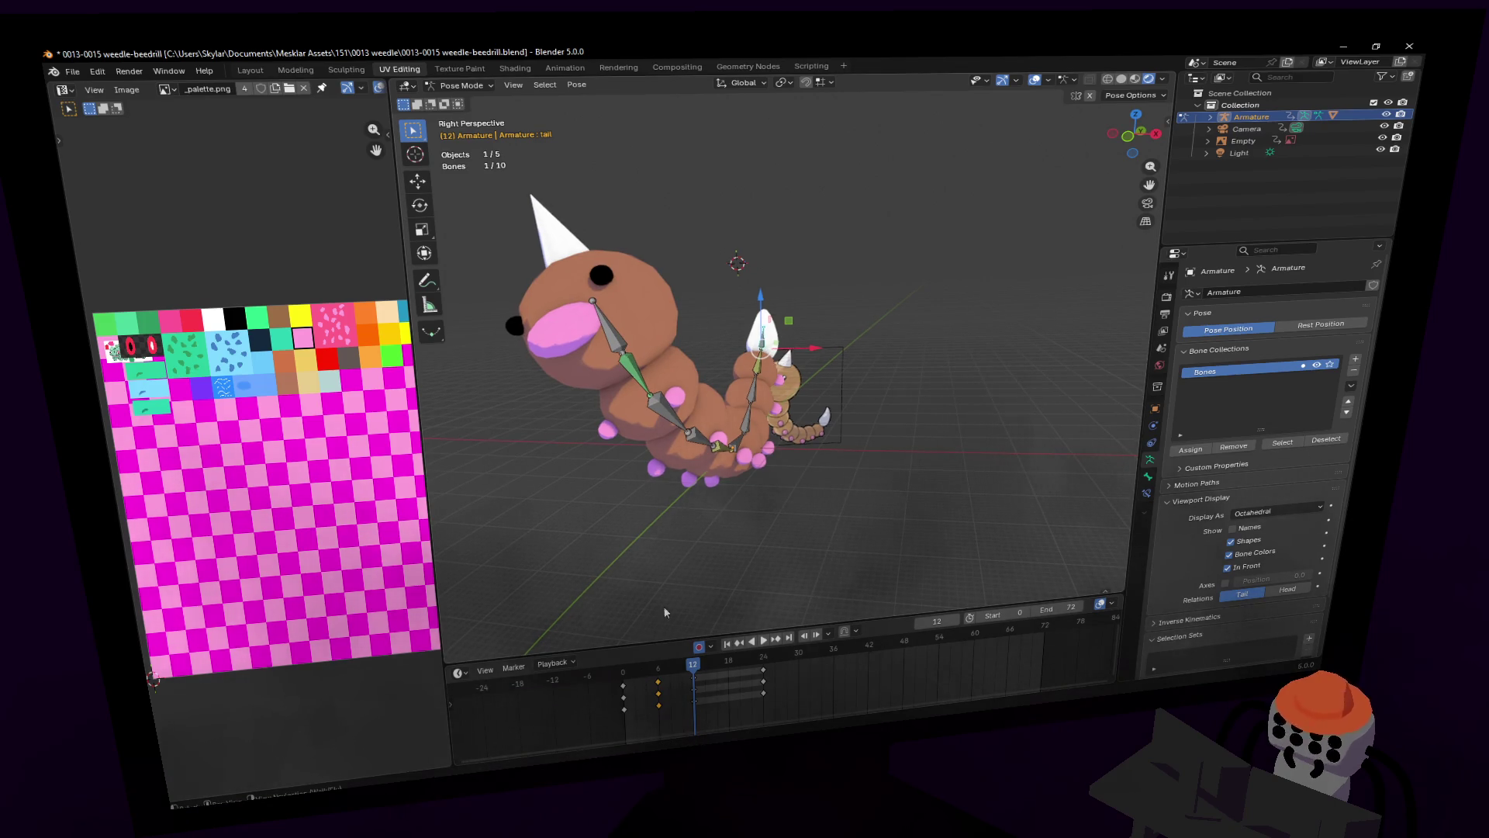
click(623, 686)
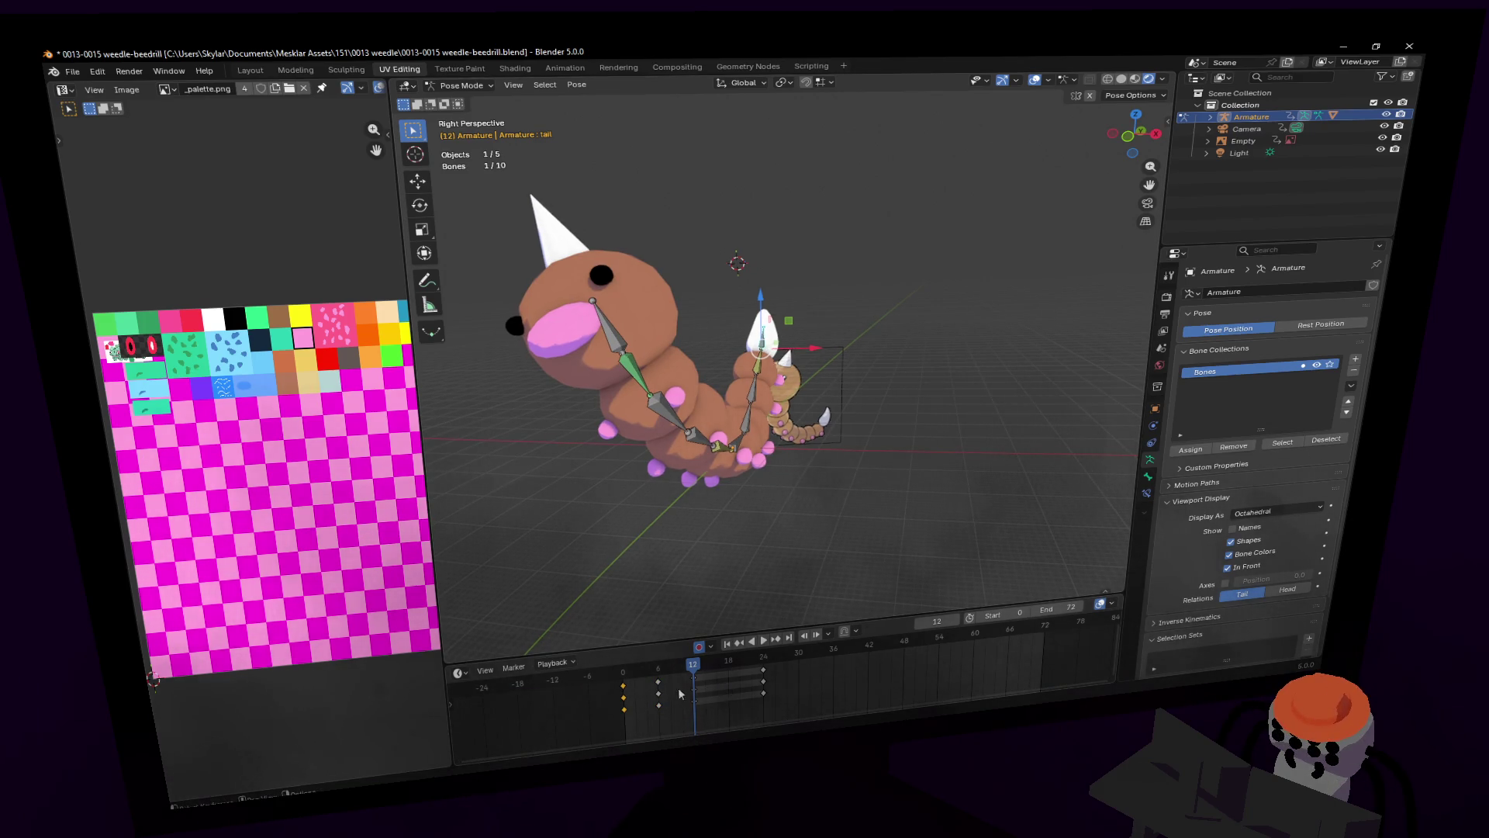
key(shift+d)
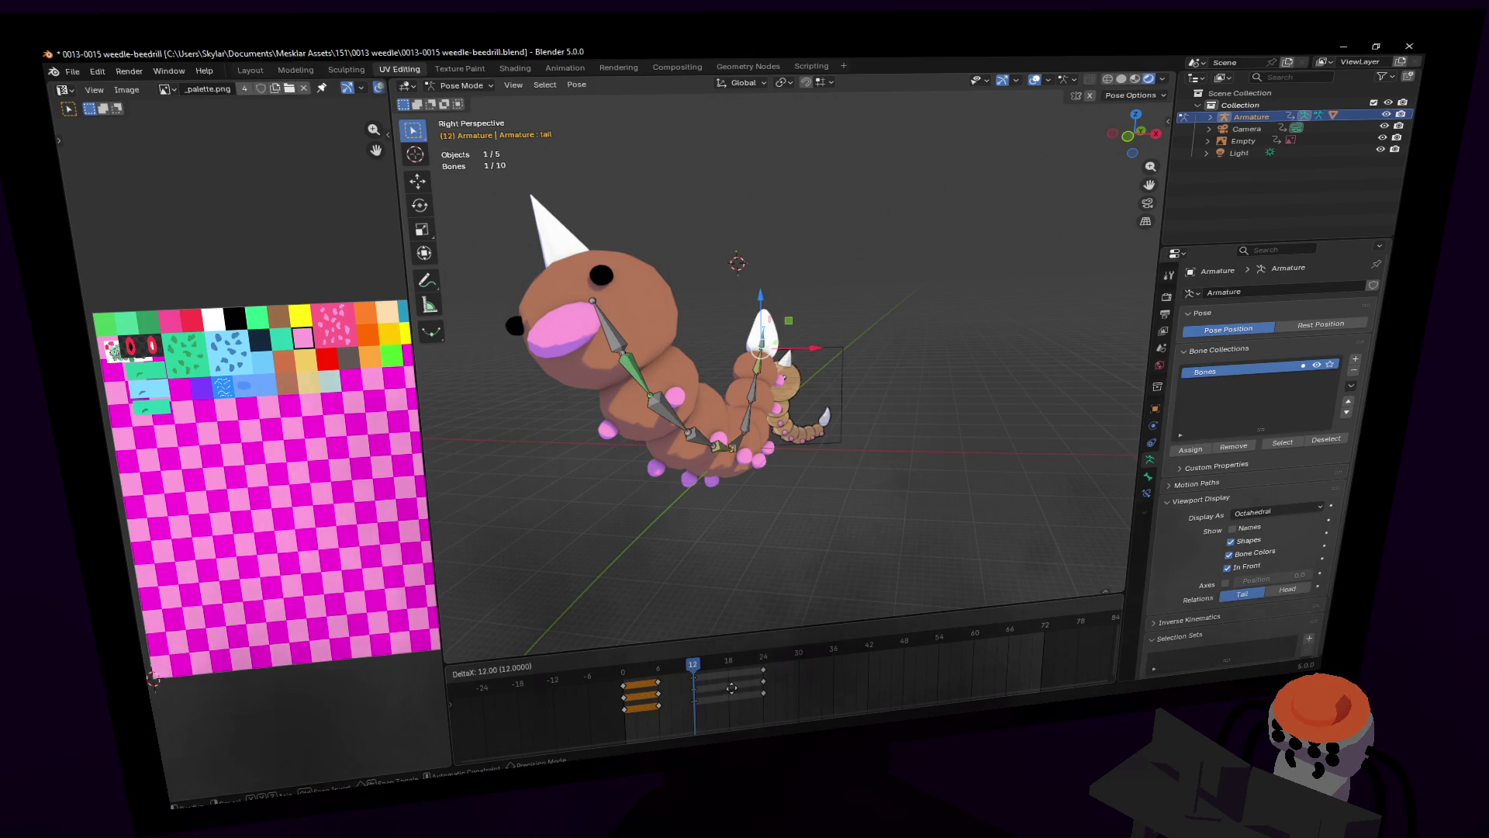
click(732, 688)
key(space)
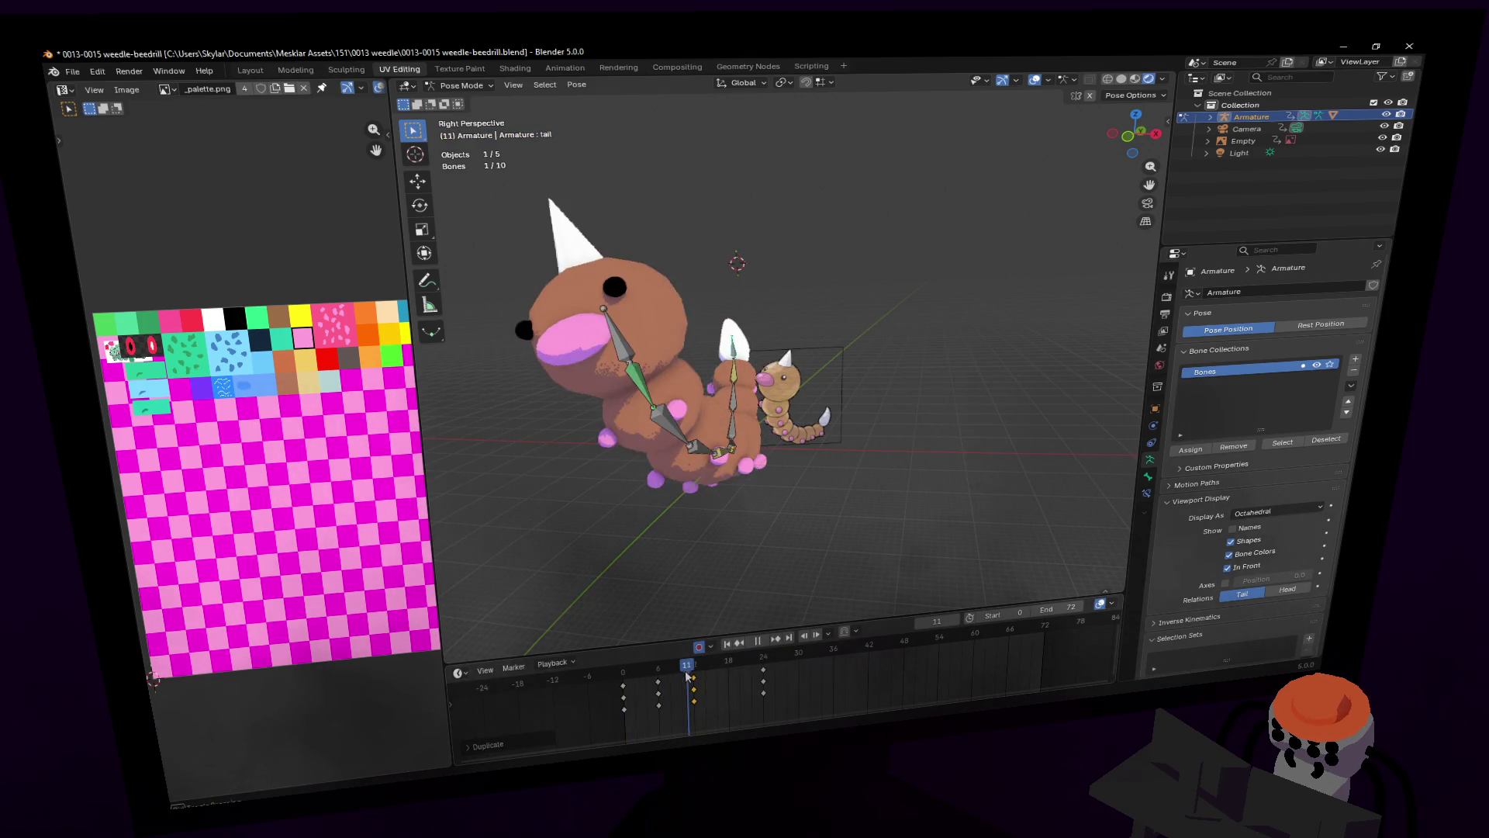
drag(686, 677, 694, 675)
key(space)
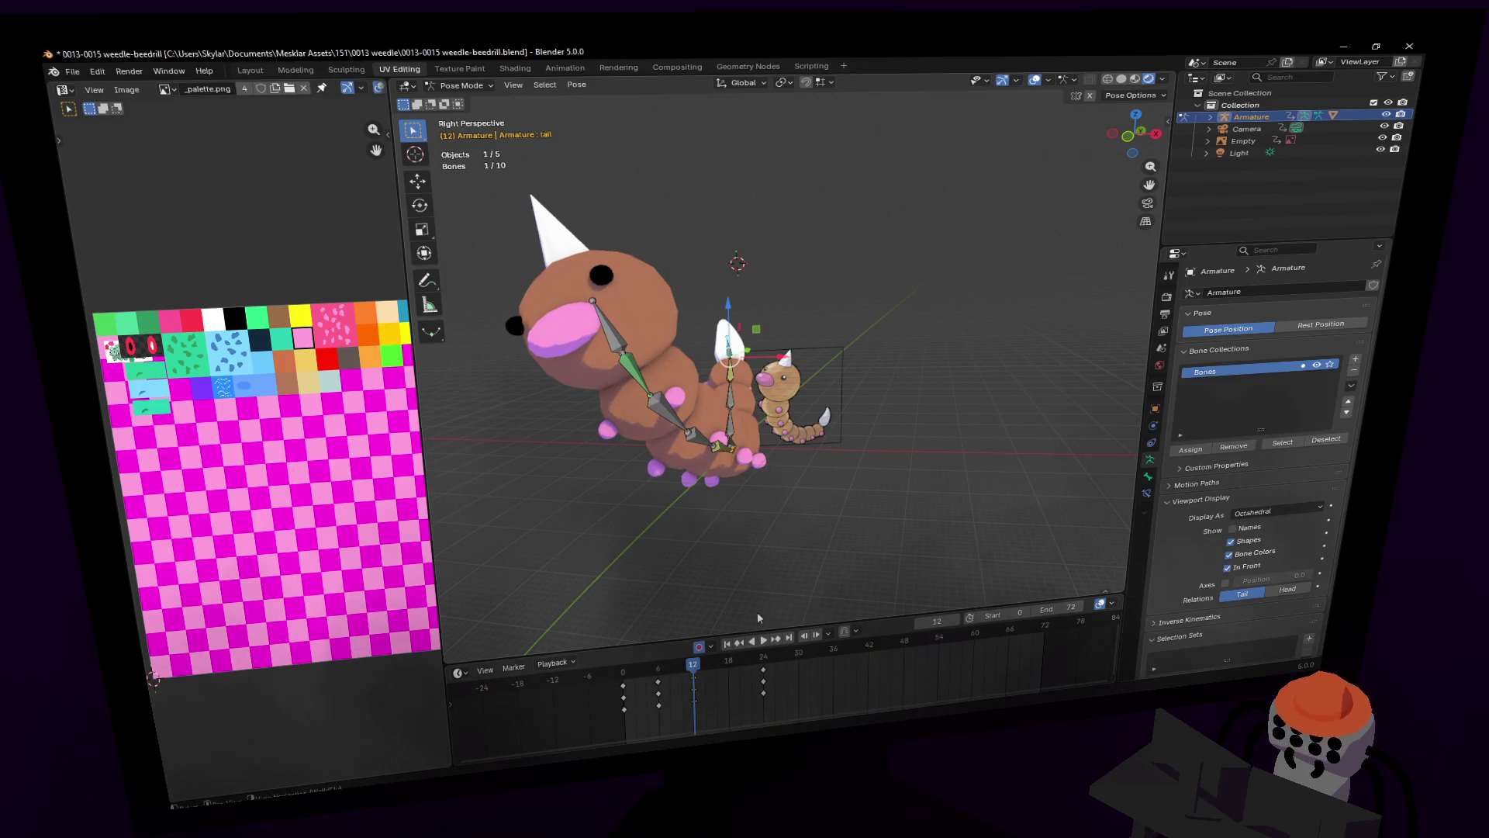
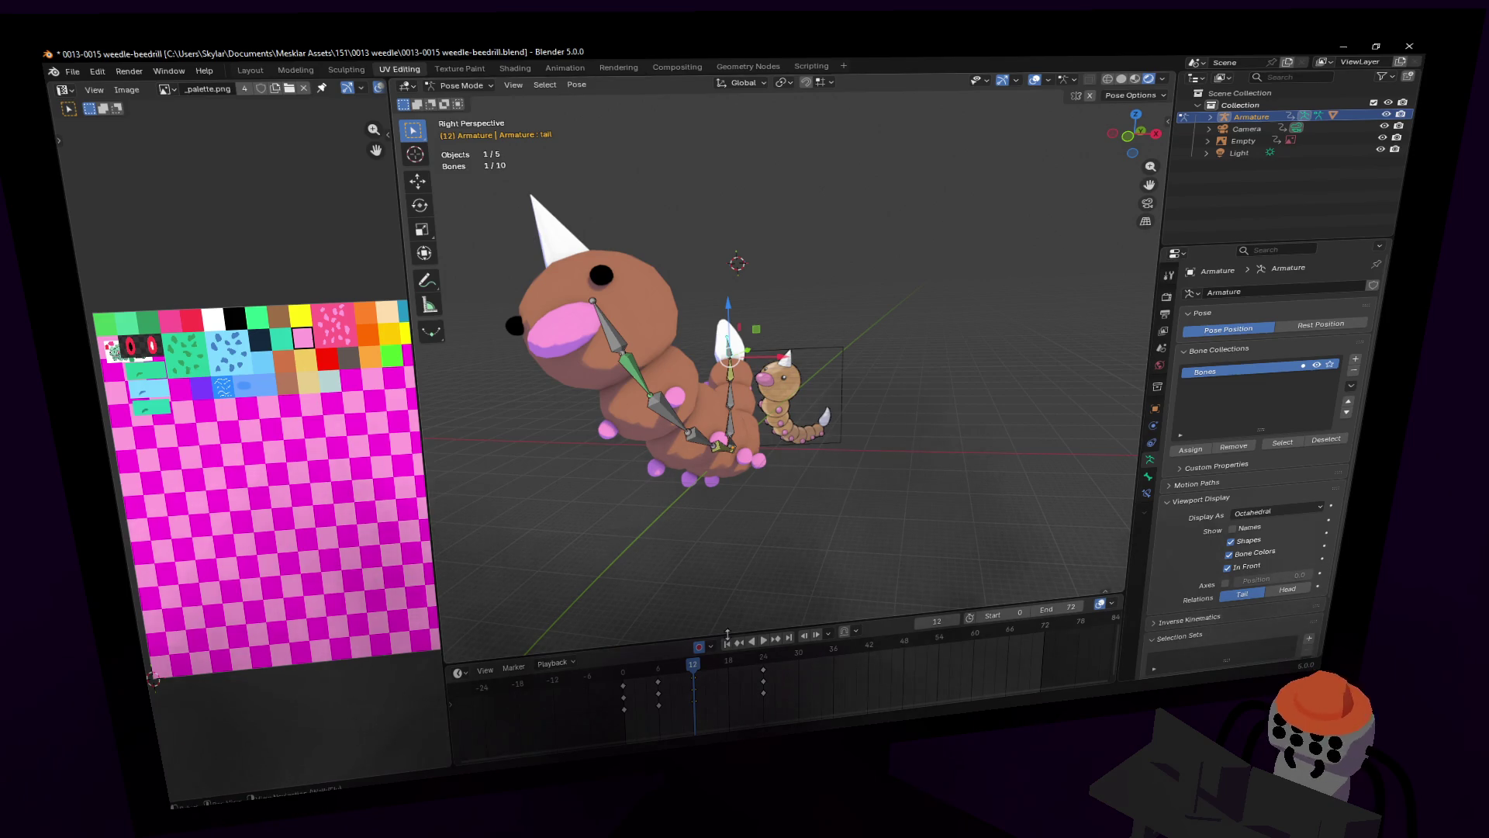
Step: Select only the tail bone and copy its frame-12 keys to frame 18
mouse_move(693, 673)
mouse_down()
mouse_move(624, 690)
mouse_move(660, 693)
mouse_up()
shift+click(712, 361)
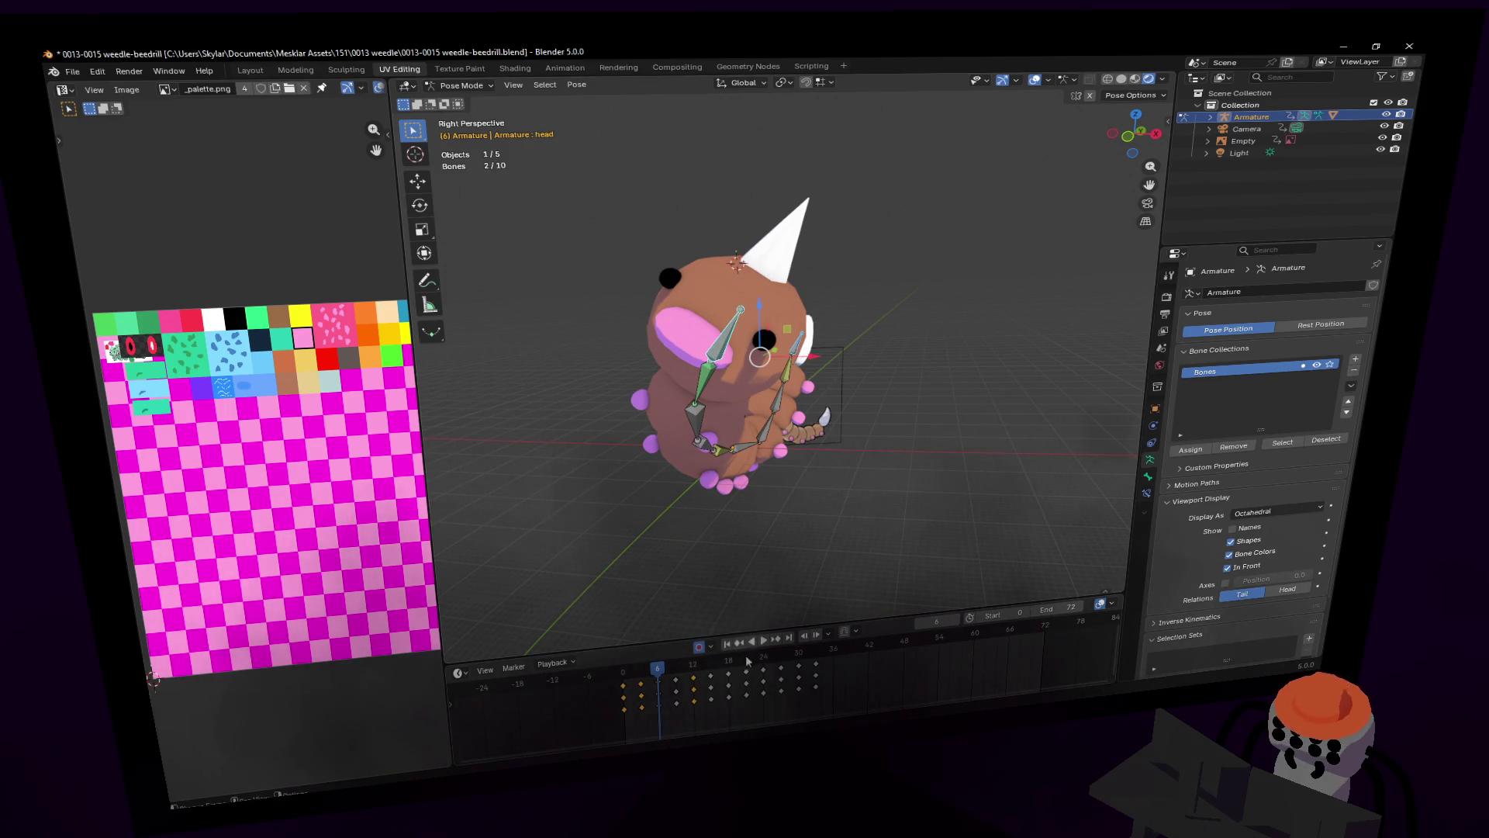
click(801, 349)
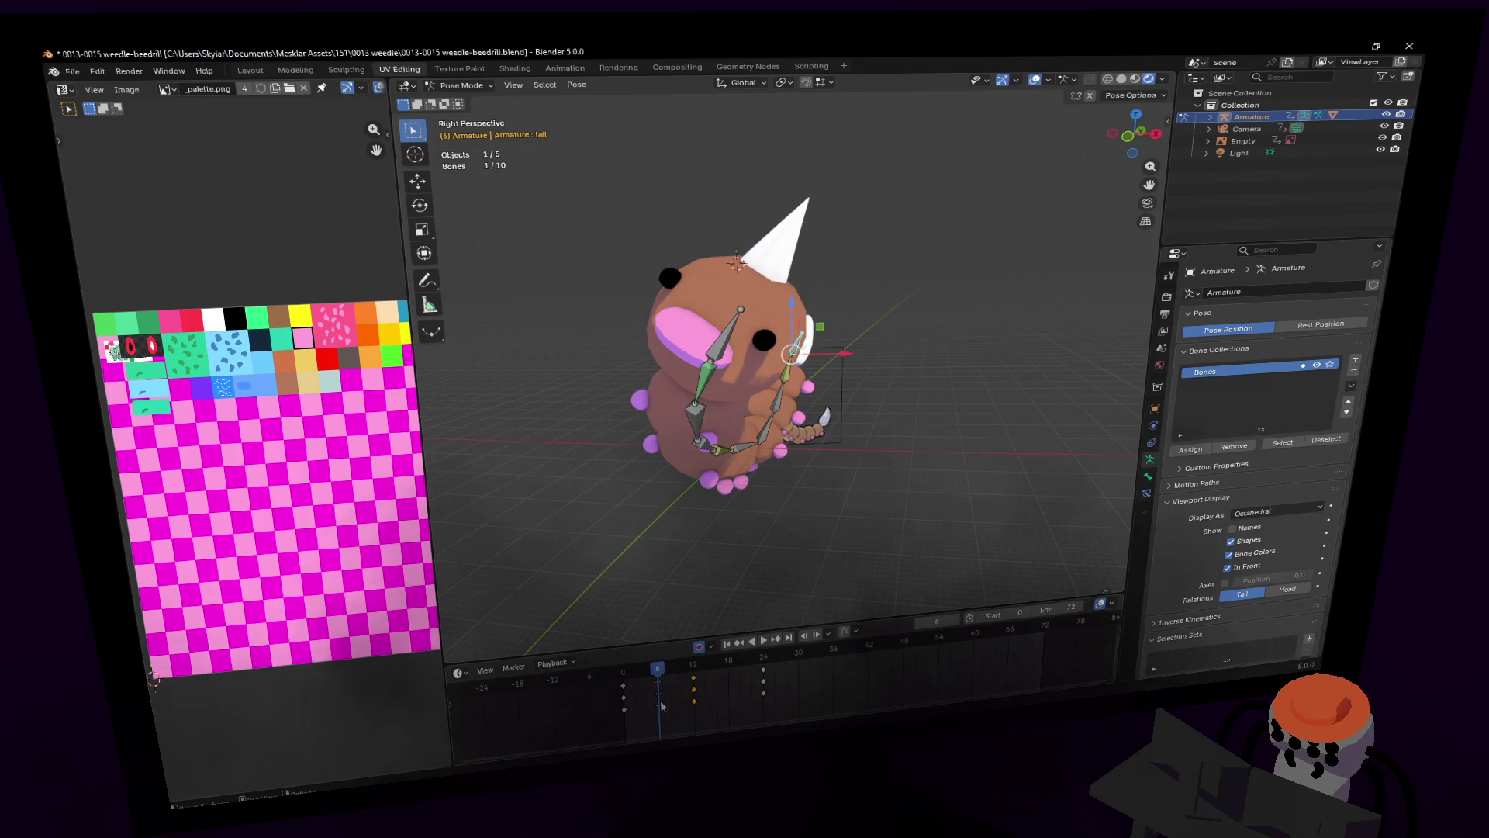
key(shift+d)
click(731, 678)
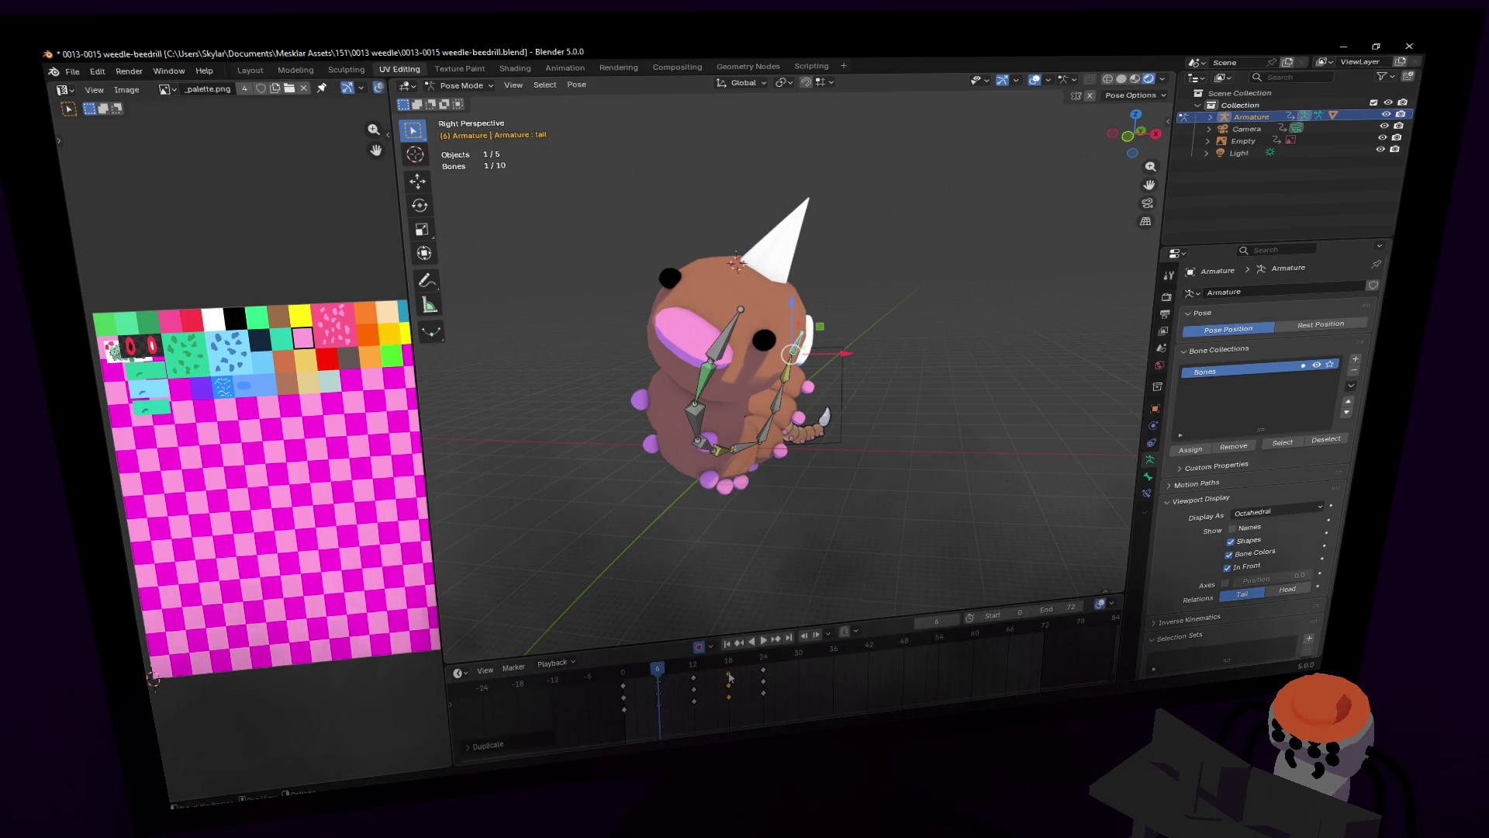
Step: Key the tail pose at frame 24, then play the curl loop from the start
click(764, 681)
click(727, 663)
mouse_move(728, 663)
mouse_down()
mouse_move(763, 663)
mouse_move(622, 672)
mouse_move(764, 668)
mouse_up()
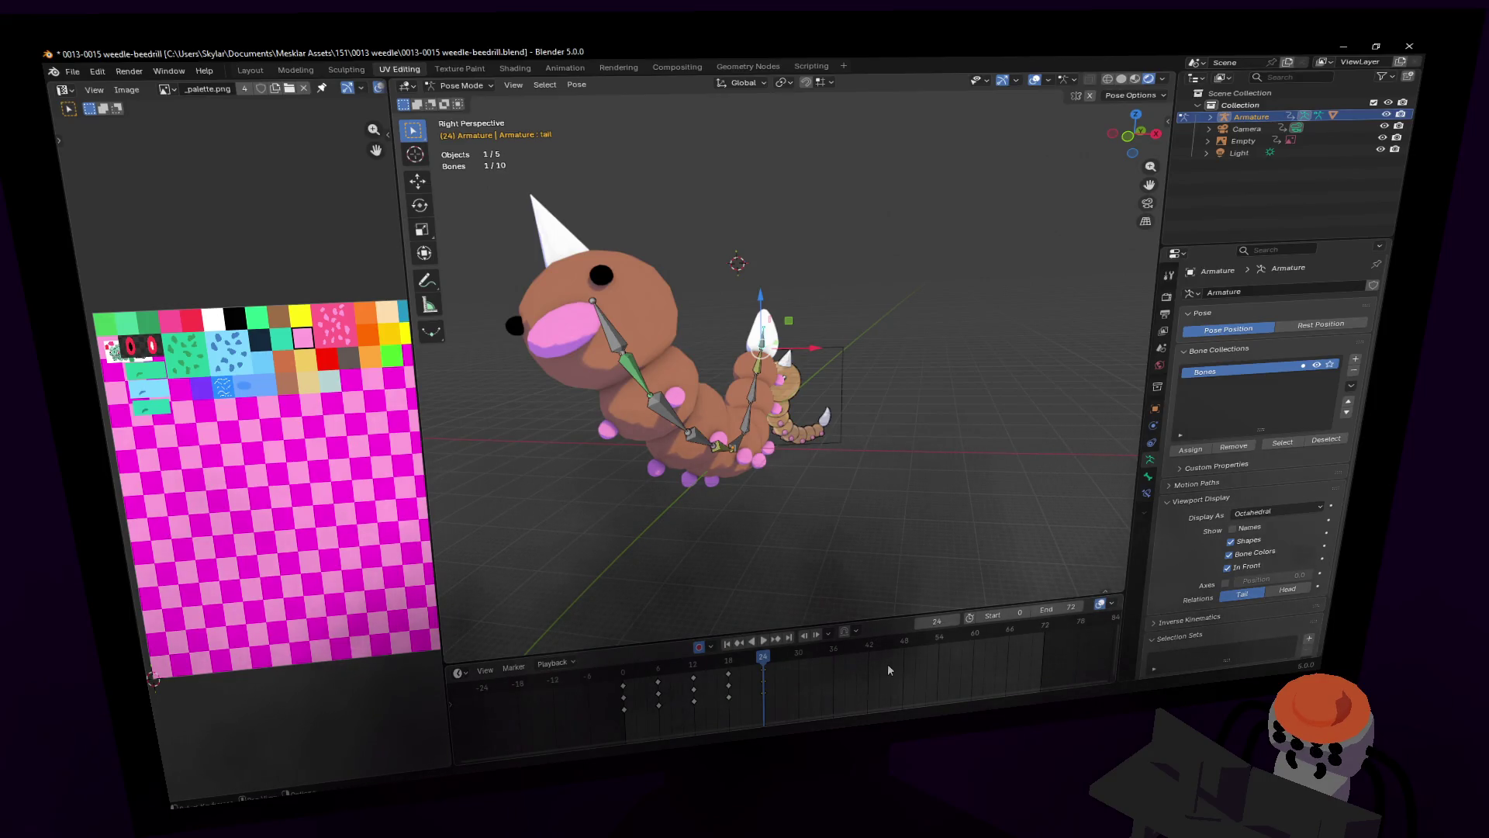
key(i)
key(shift+Left)
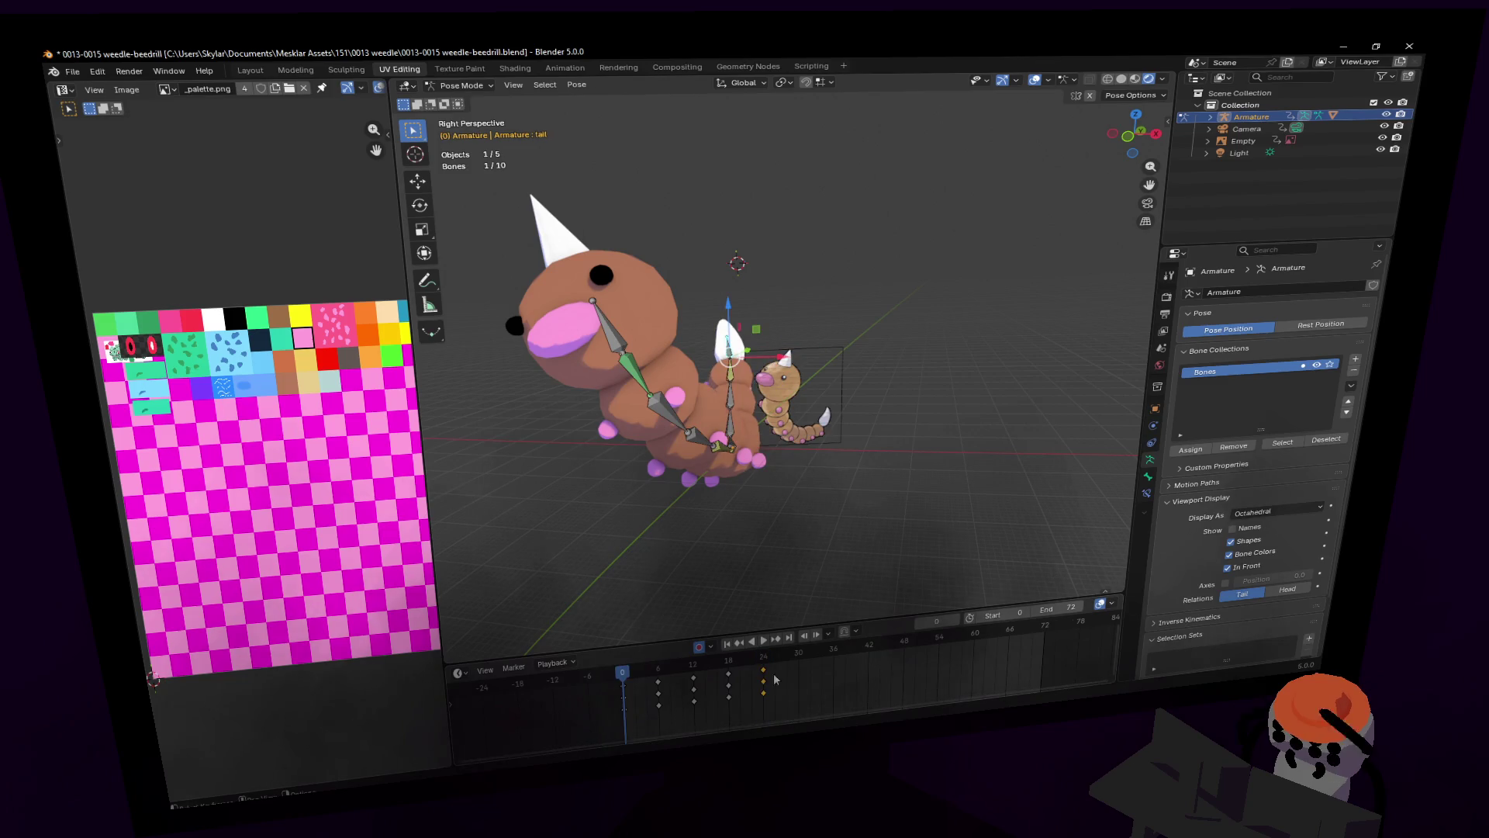
key(space)
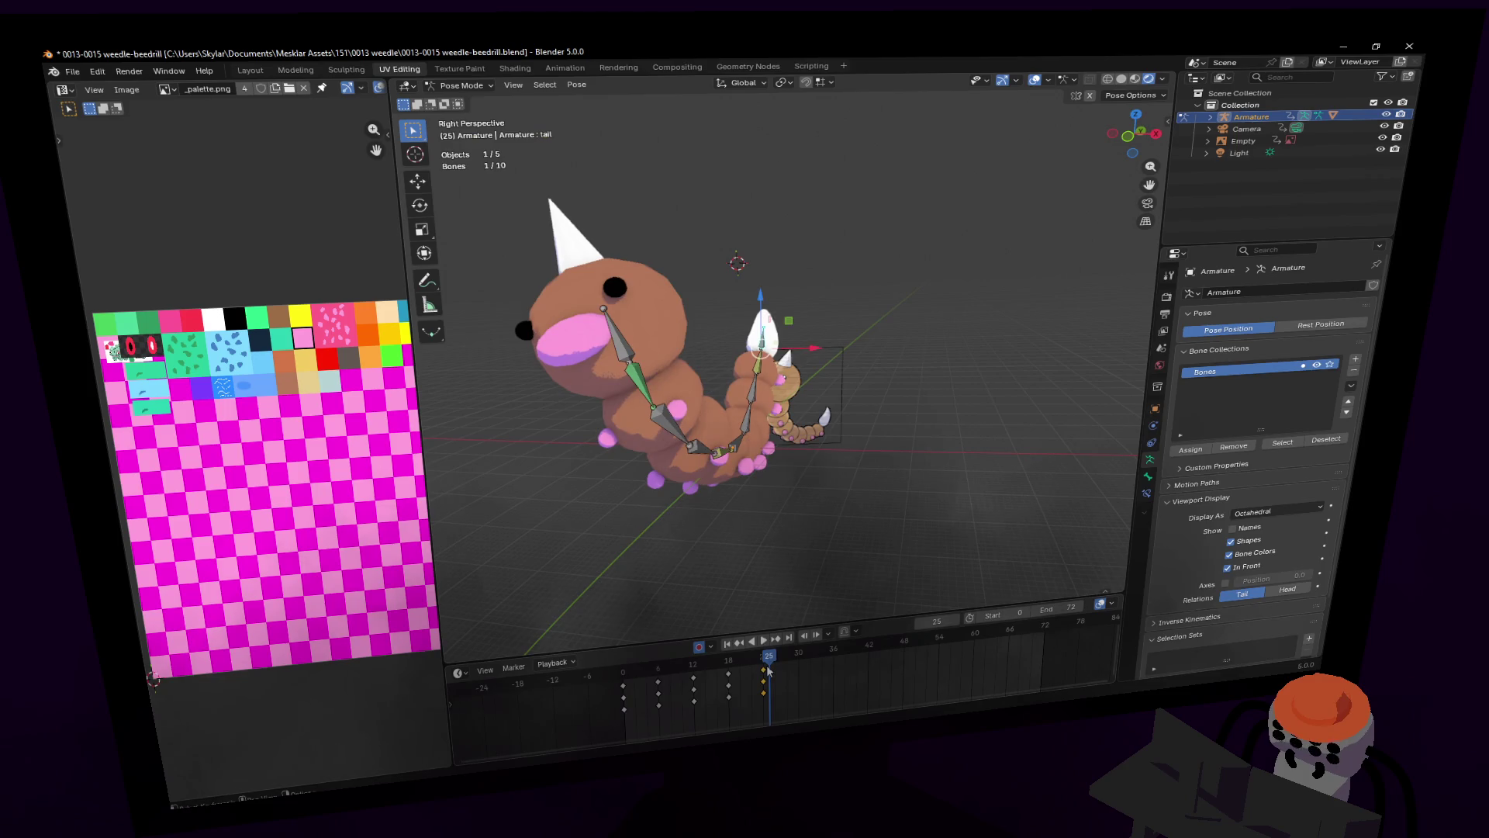
click(694, 666)
key(space)
key(shift+d)
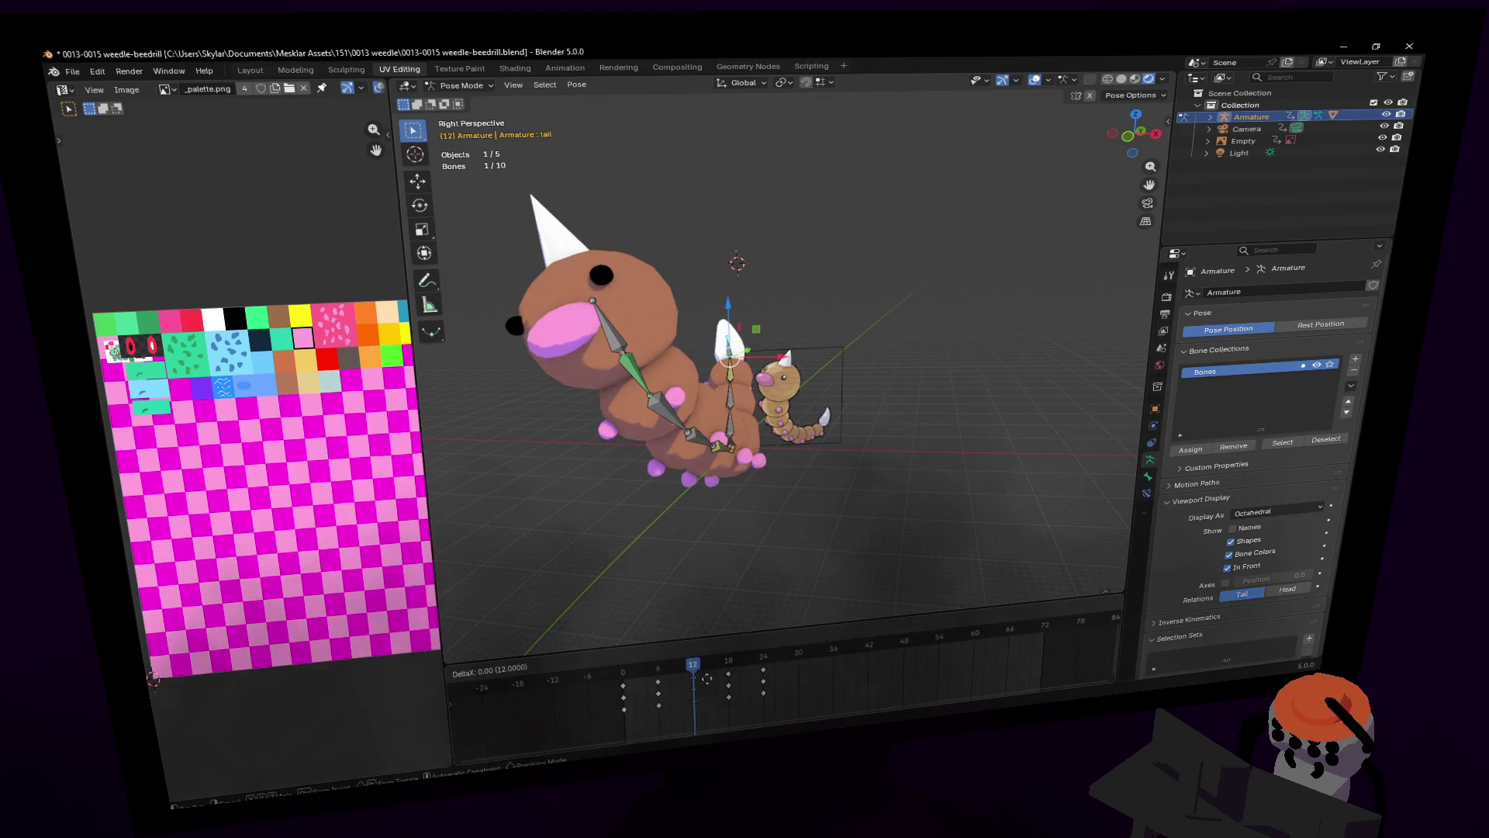
click(764, 683)
key(space)
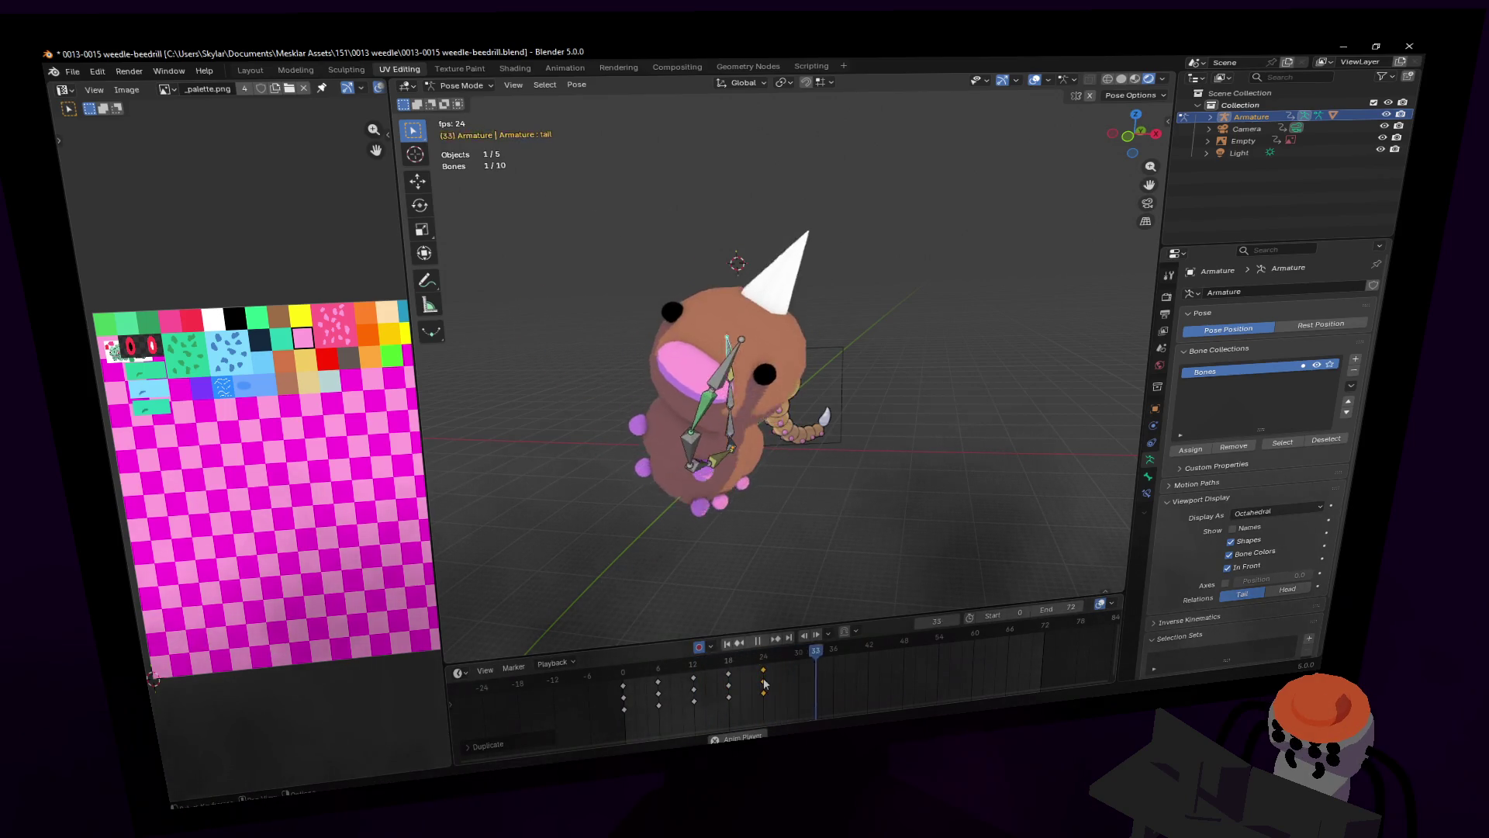
click(635, 676)
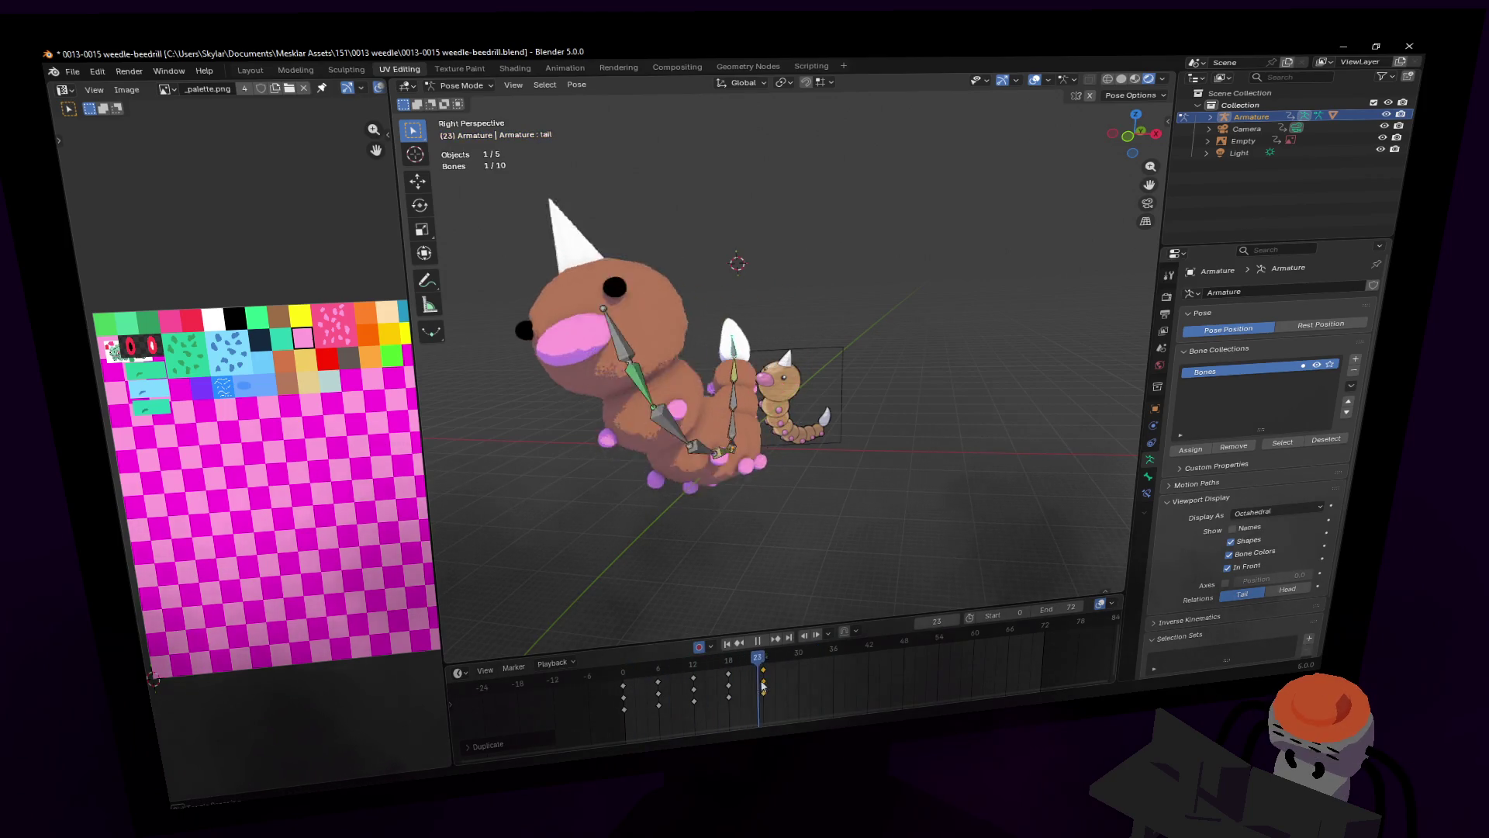
key(space)
drag(754, 686, 706, 659)
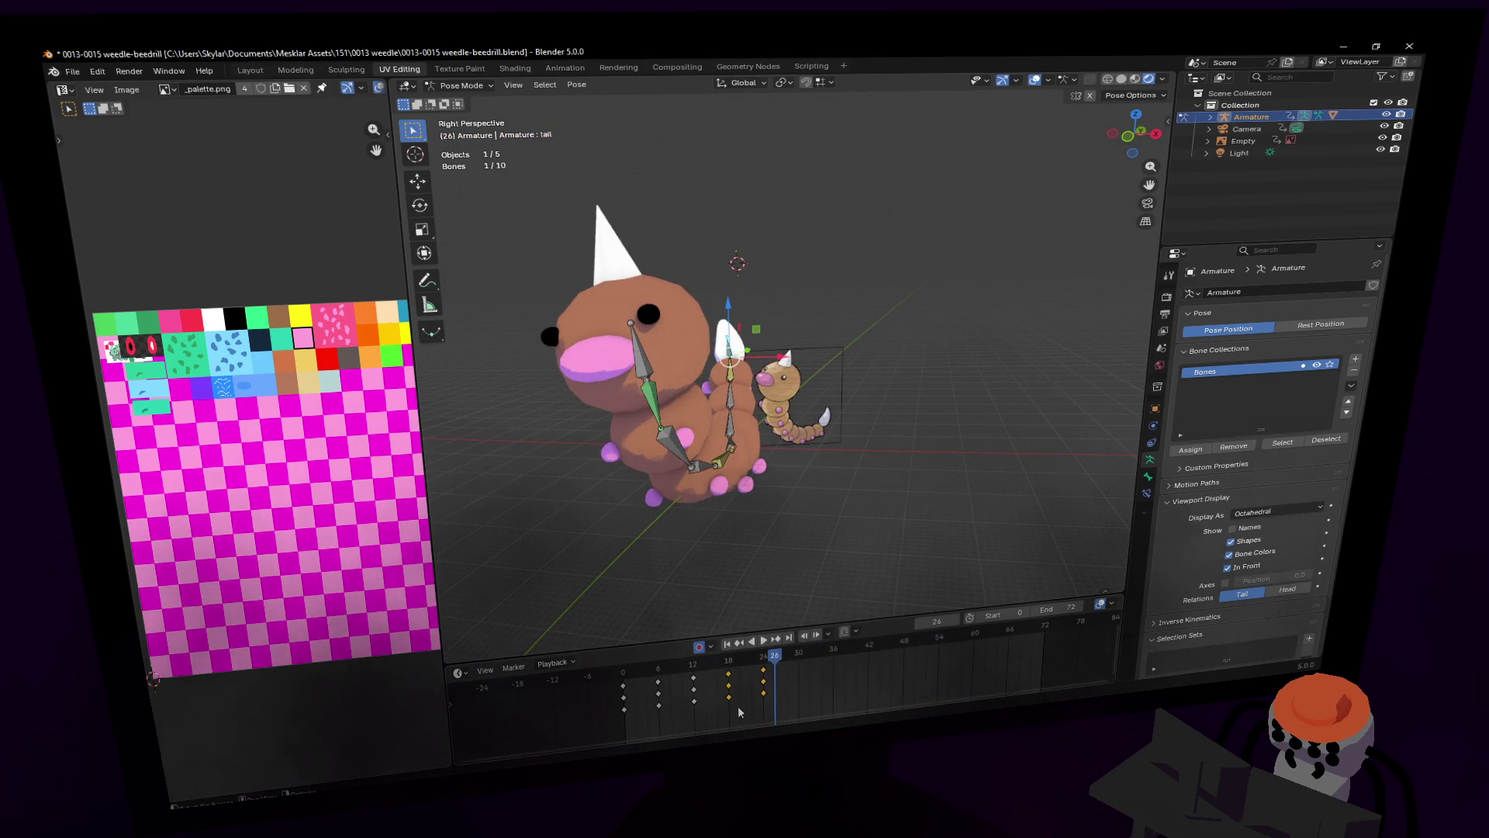
key(shift+d)
click(817, 684)
key(space)
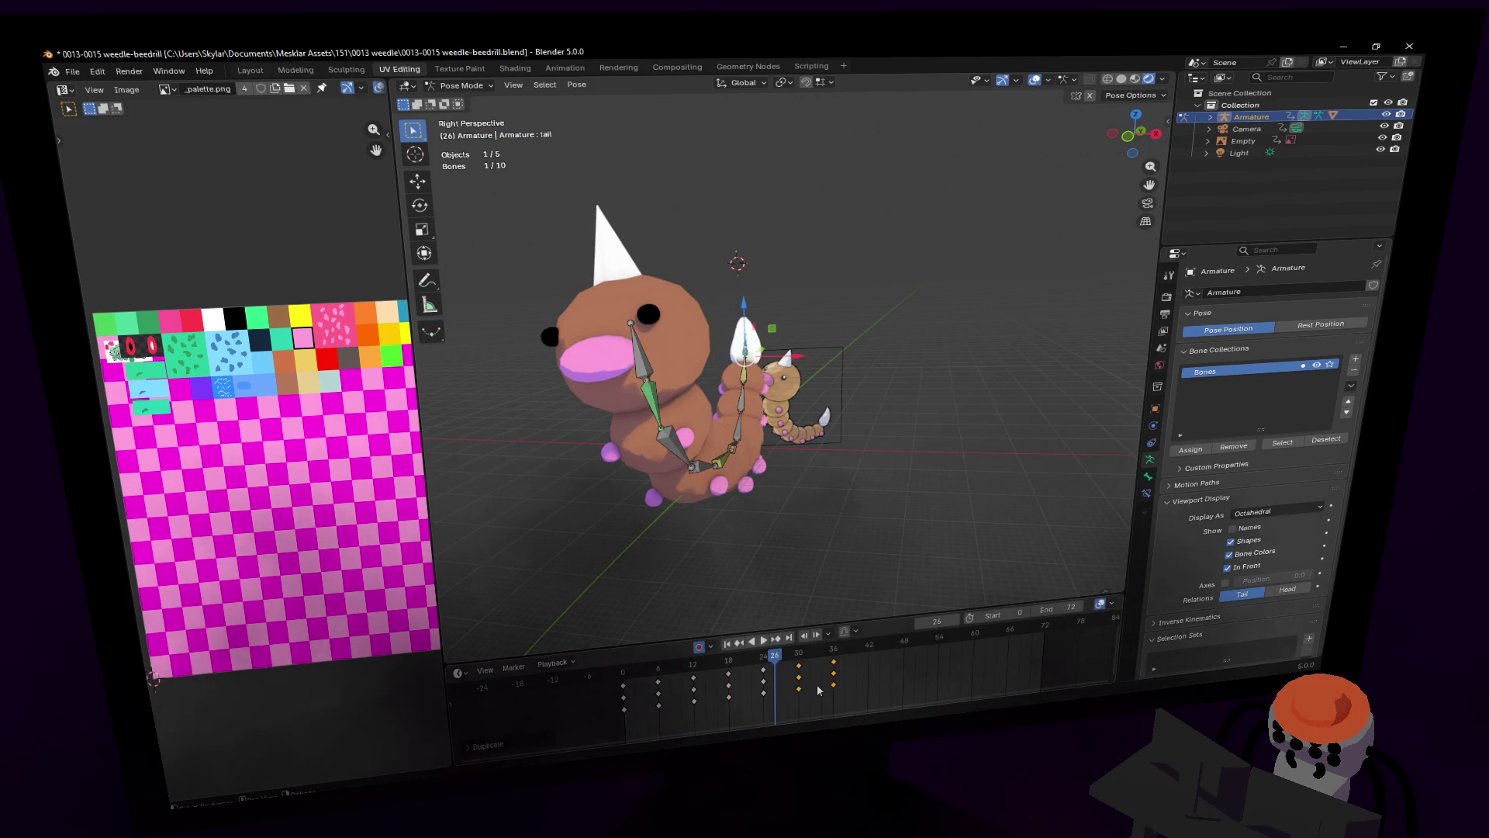
key(space)
key(space)
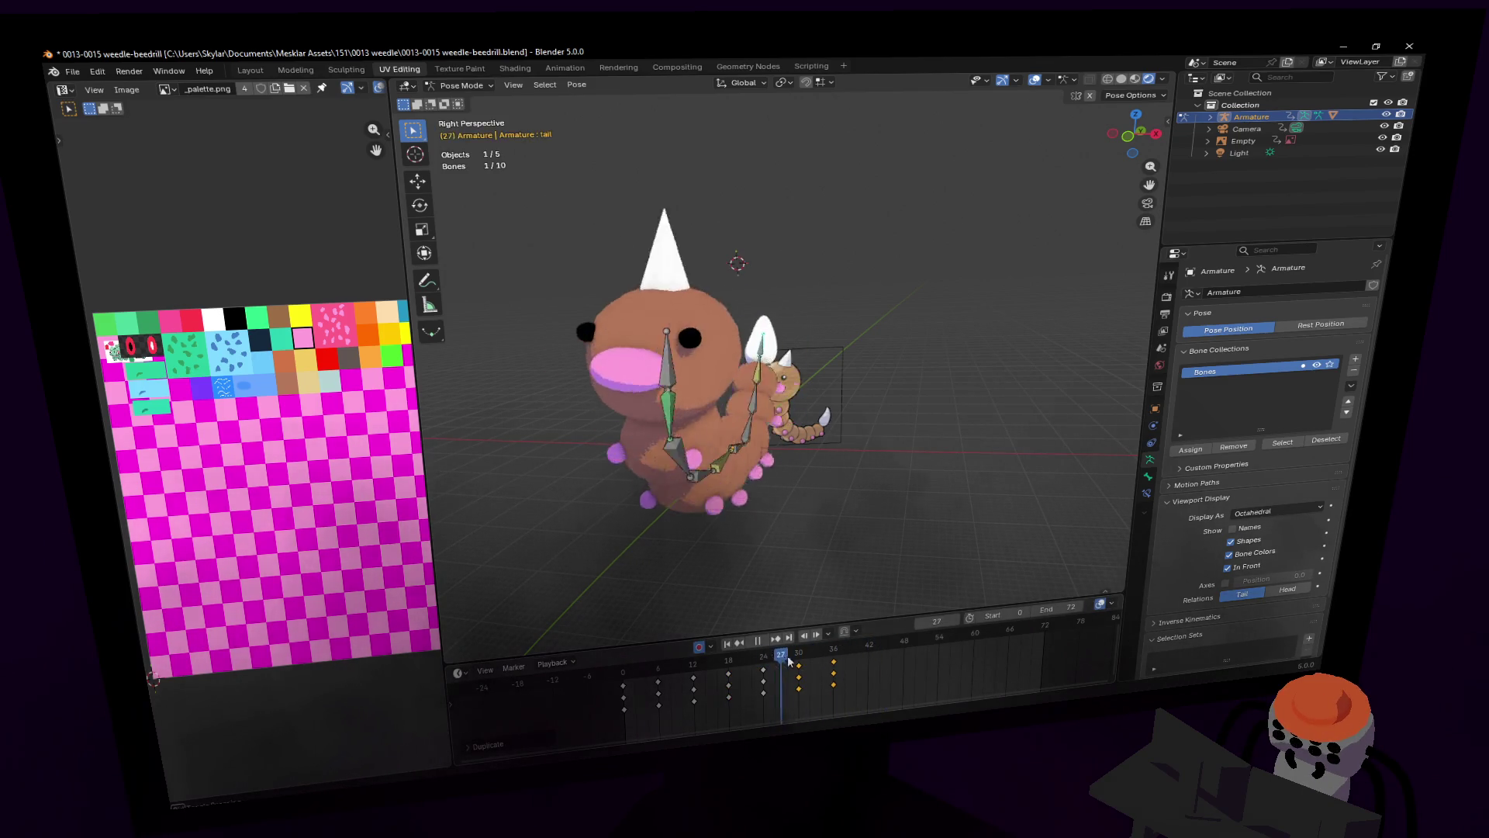
click(800, 660)
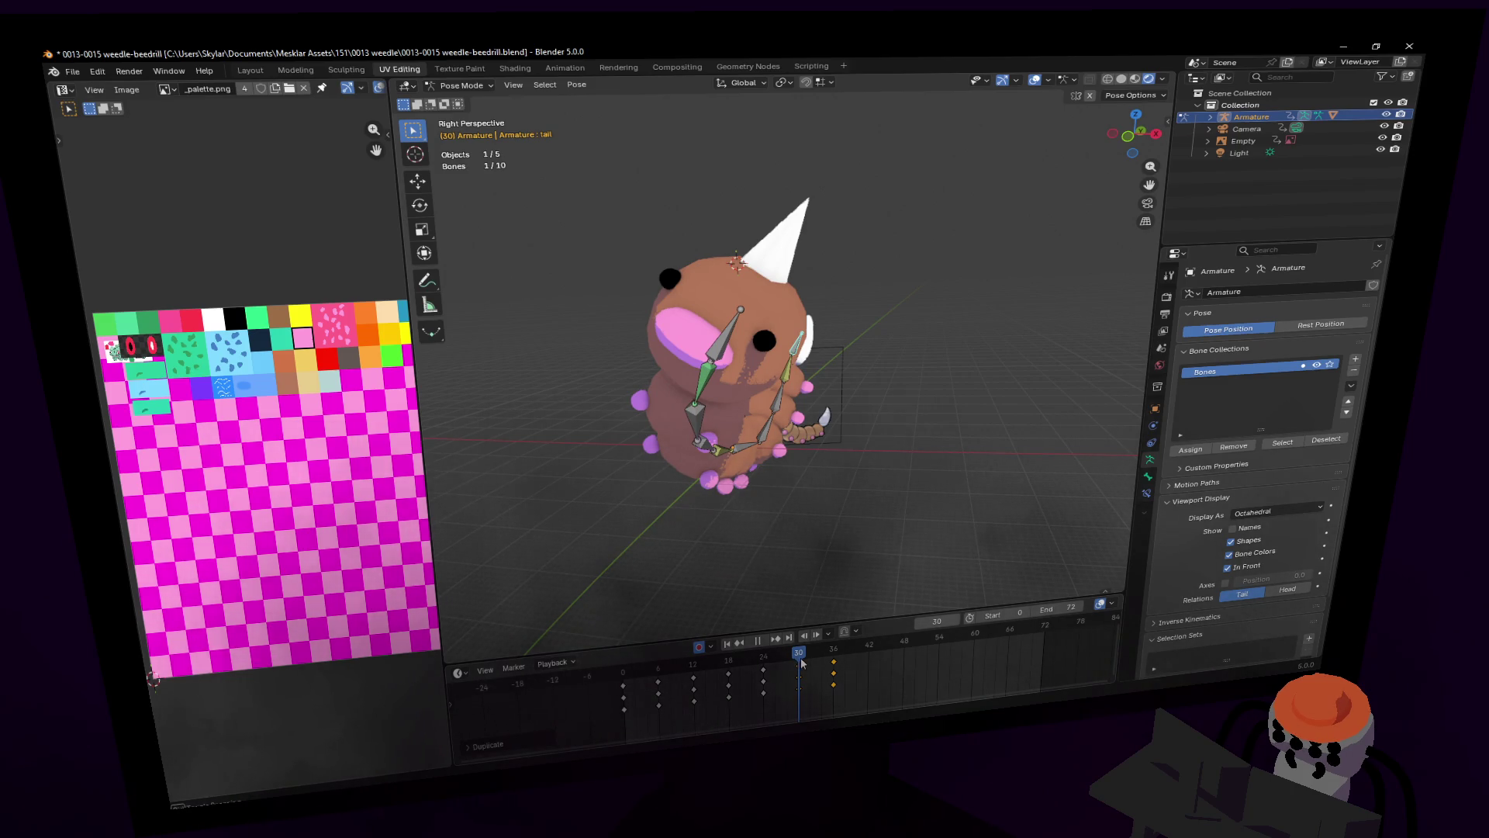
drag(800, 658, 804, 667)
key(ctrl+z)
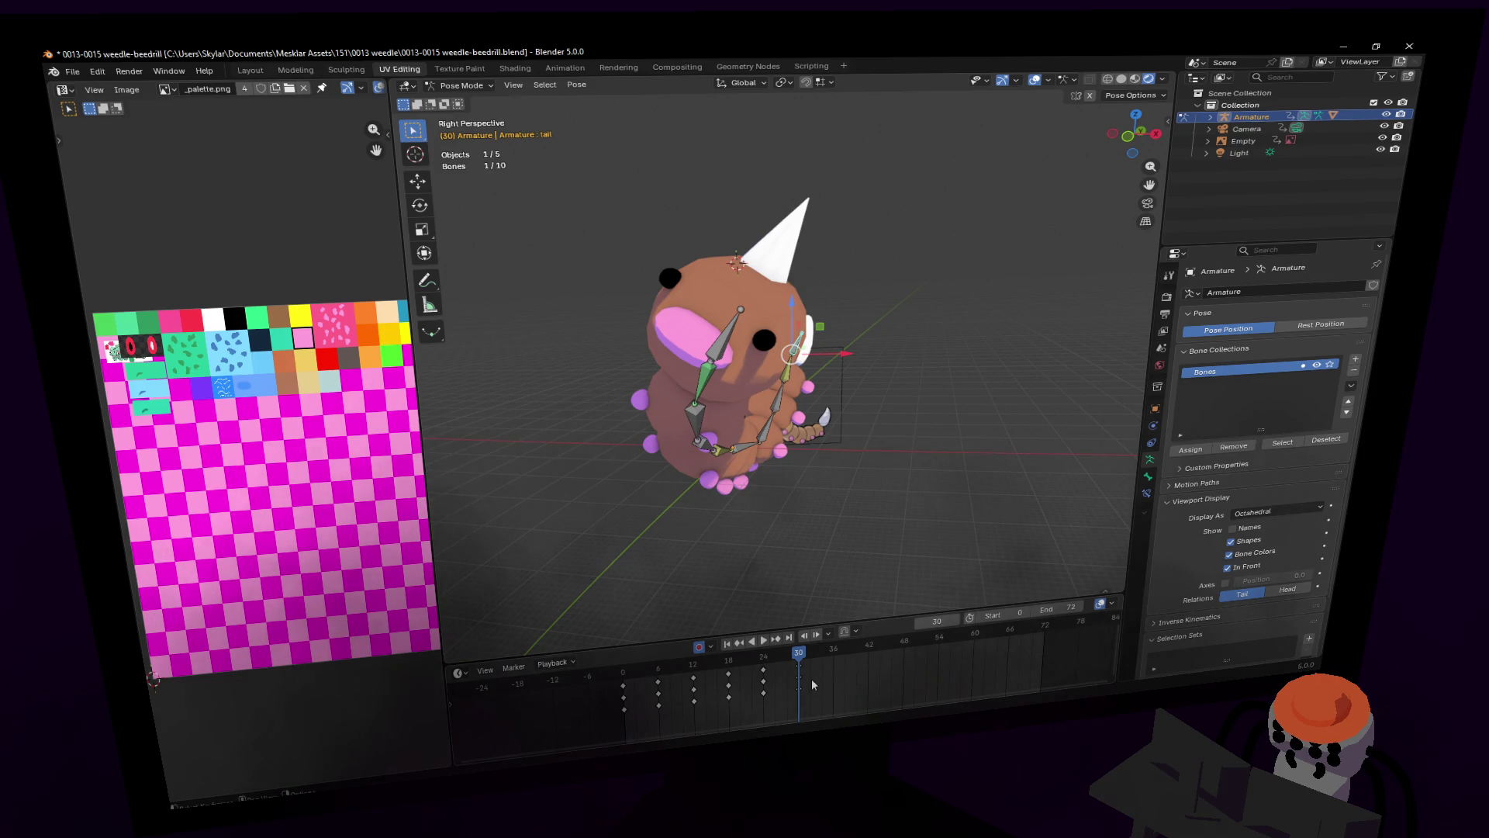
key(Down)
key(Down)
drag(638, 665, 706, 668)
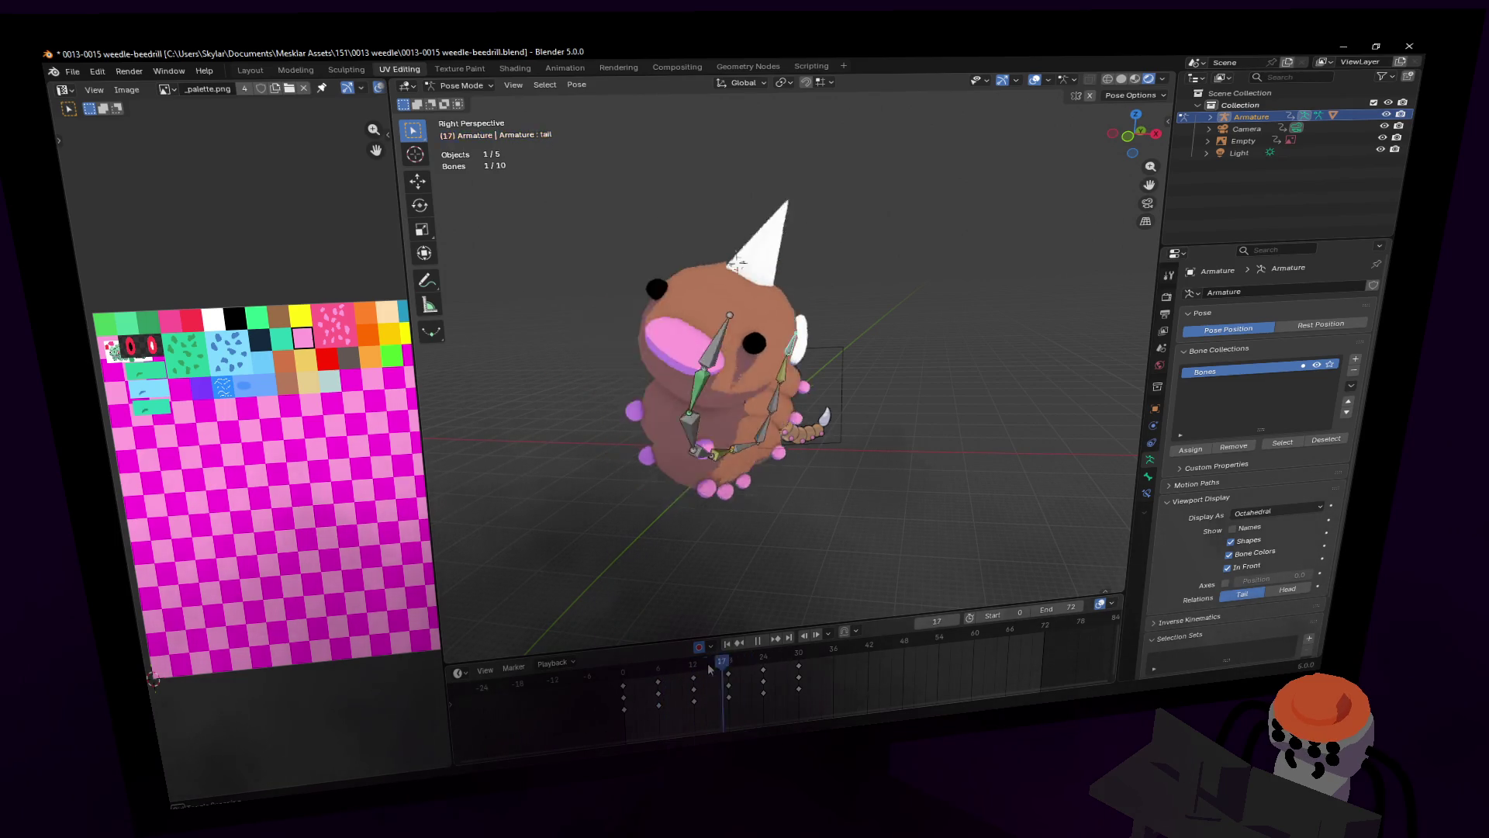
Step: At frame 3, lower the tail bone by moving it within the Y–Z plane
key(Escape)
key(shift+grave)
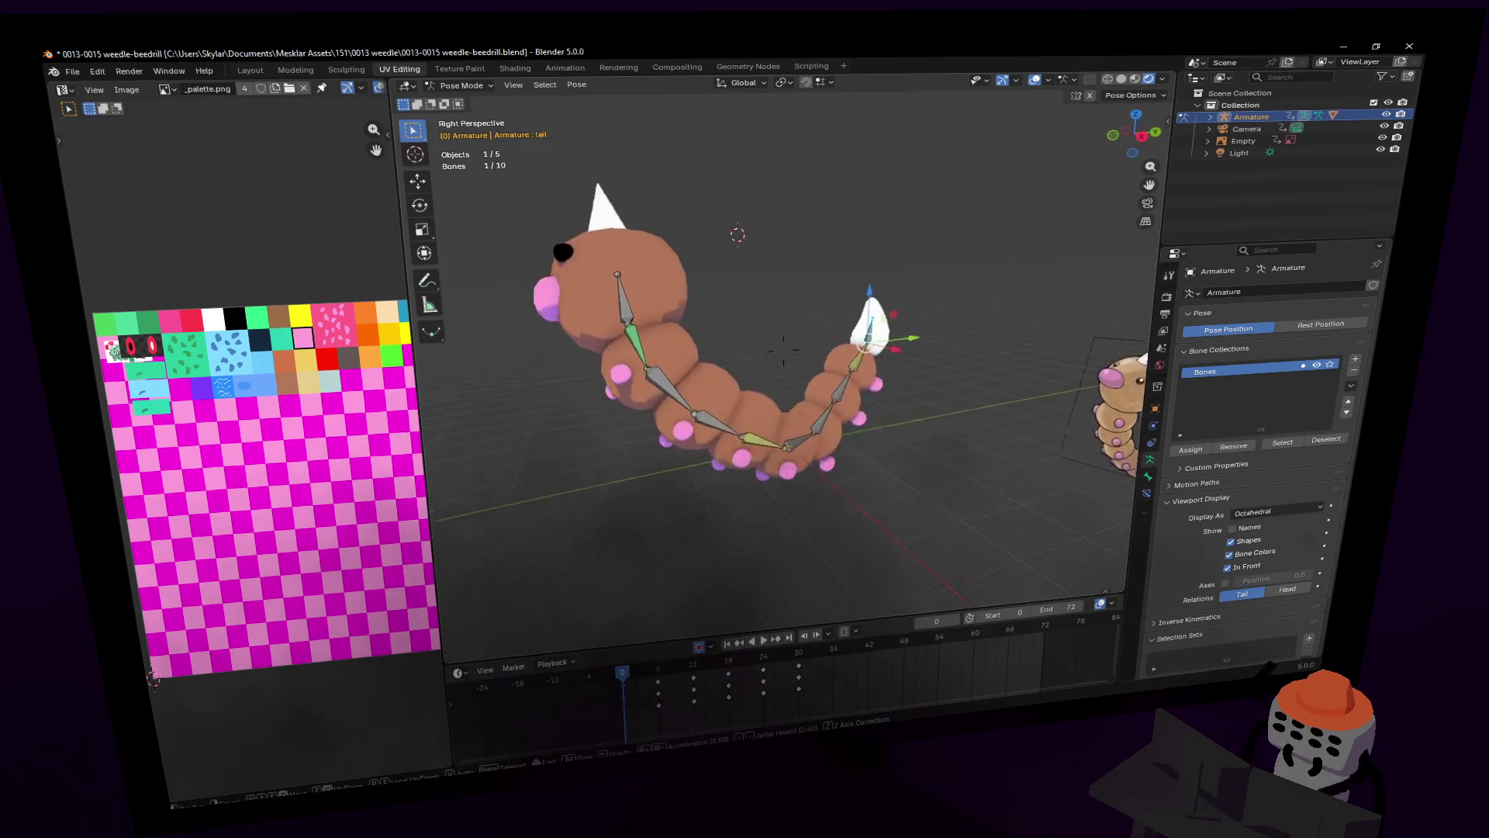
click(783, 349)
drag(623, 672, 641, 672)
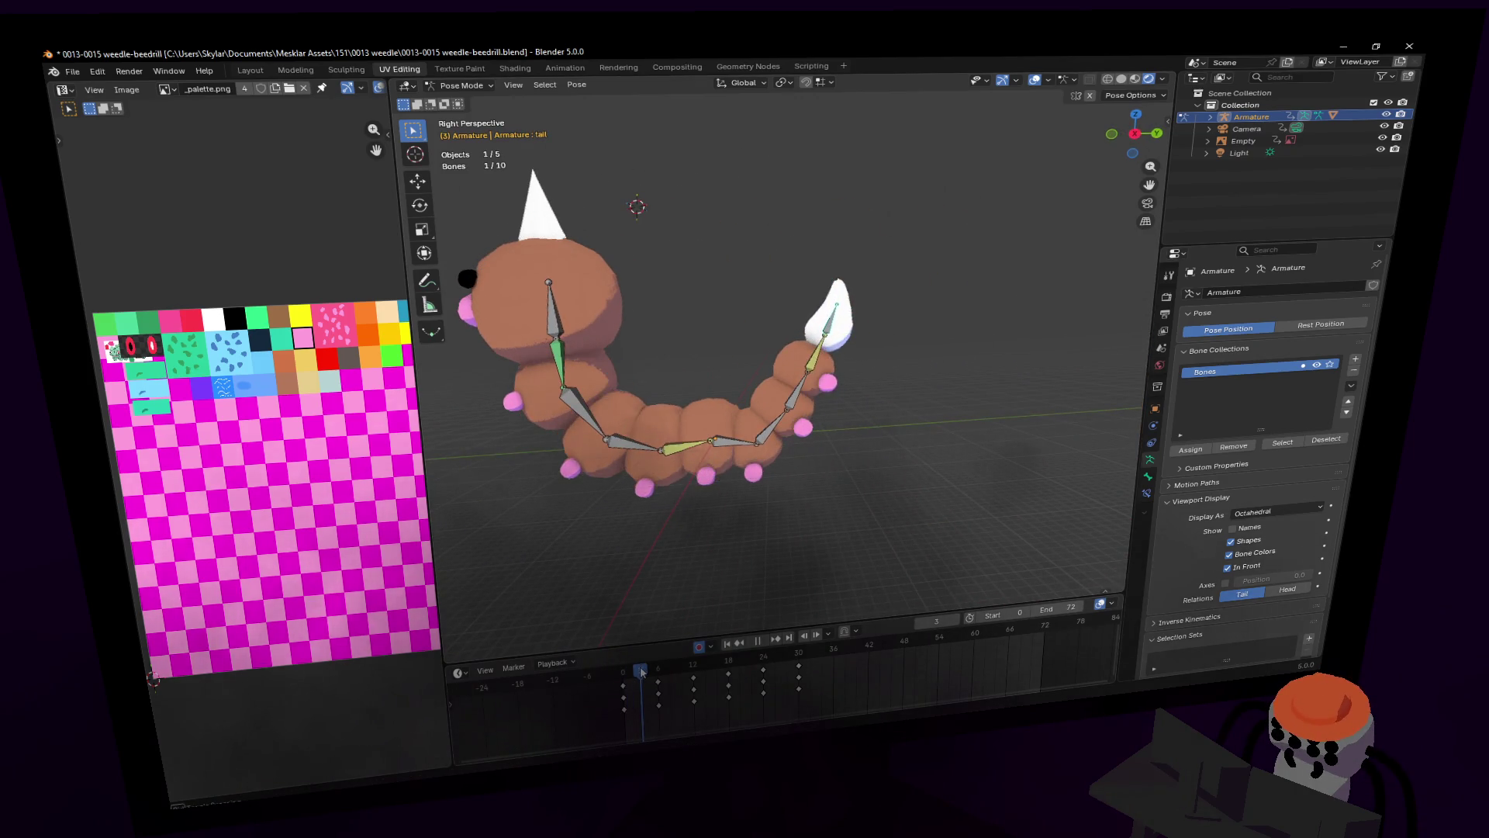
key(g)
key(z)
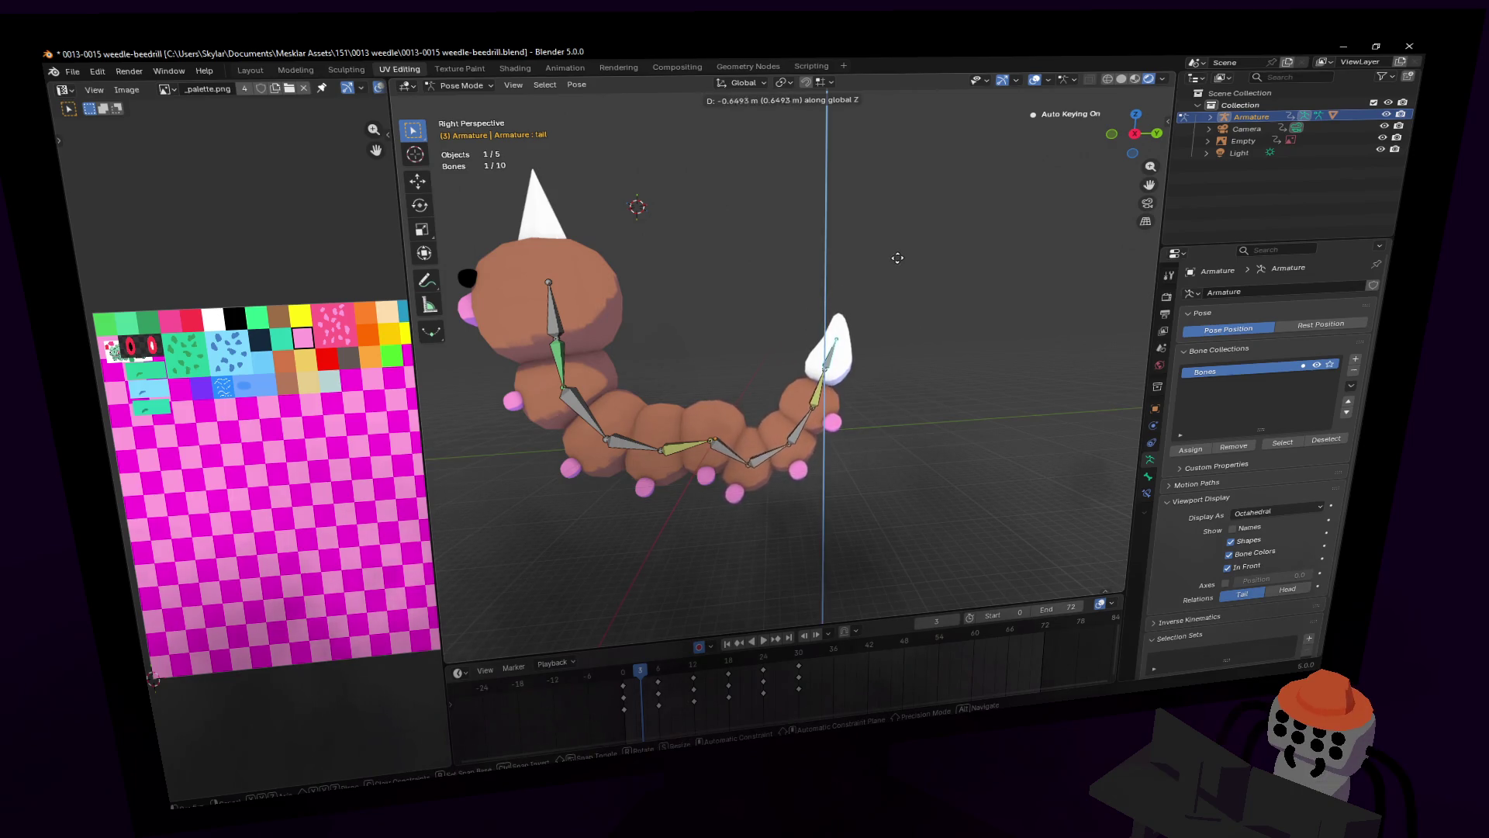
click(835, 336)
key(ctrl+z)
key(g)
key(shift+x)
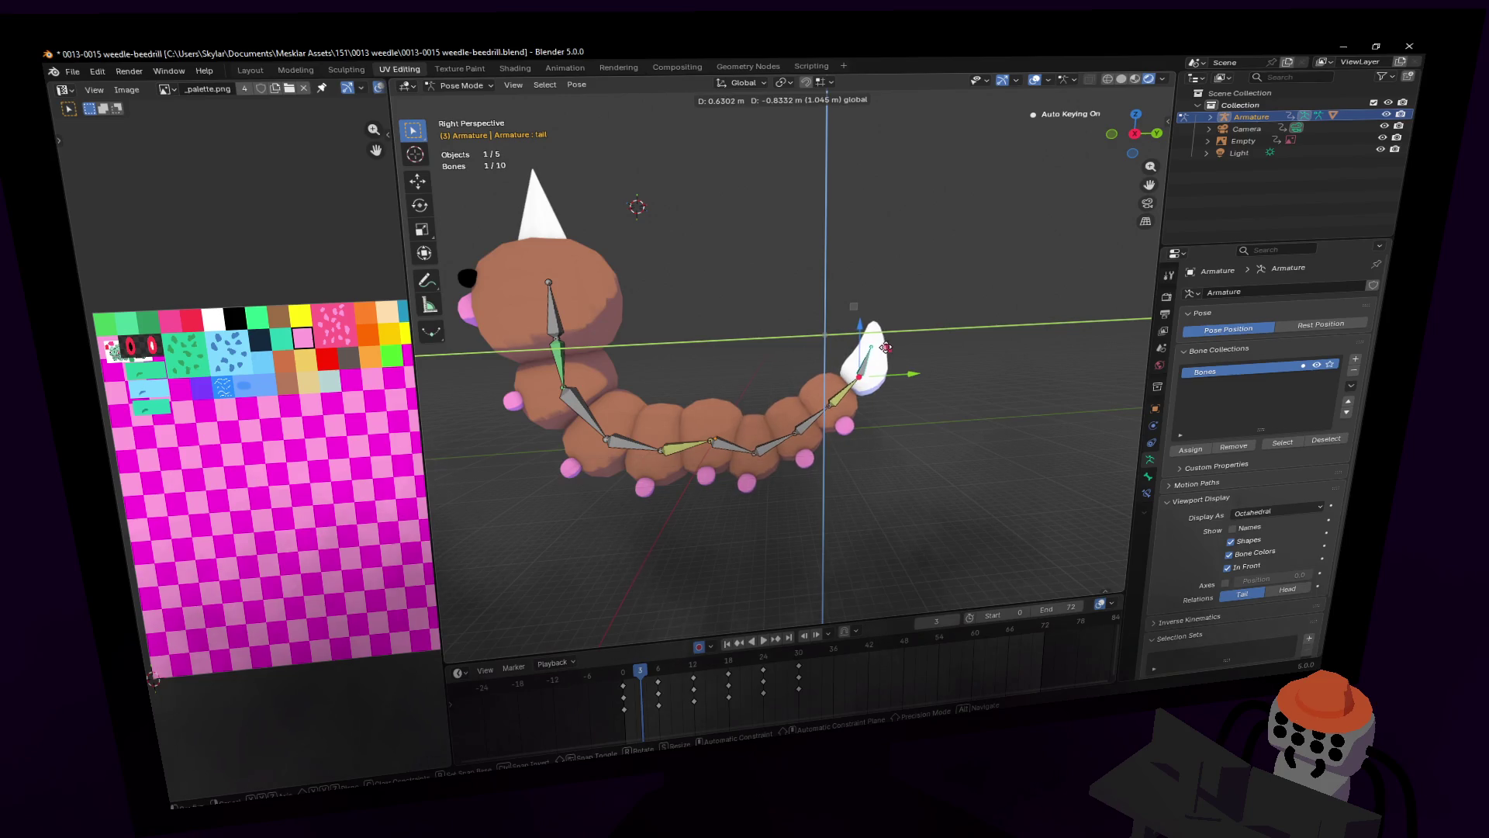
click(882, 348)
Step: In a side view, slide the frame-3 tail keys to frame 8
click(1134, 133)
scroll(899, 367, down, 10)
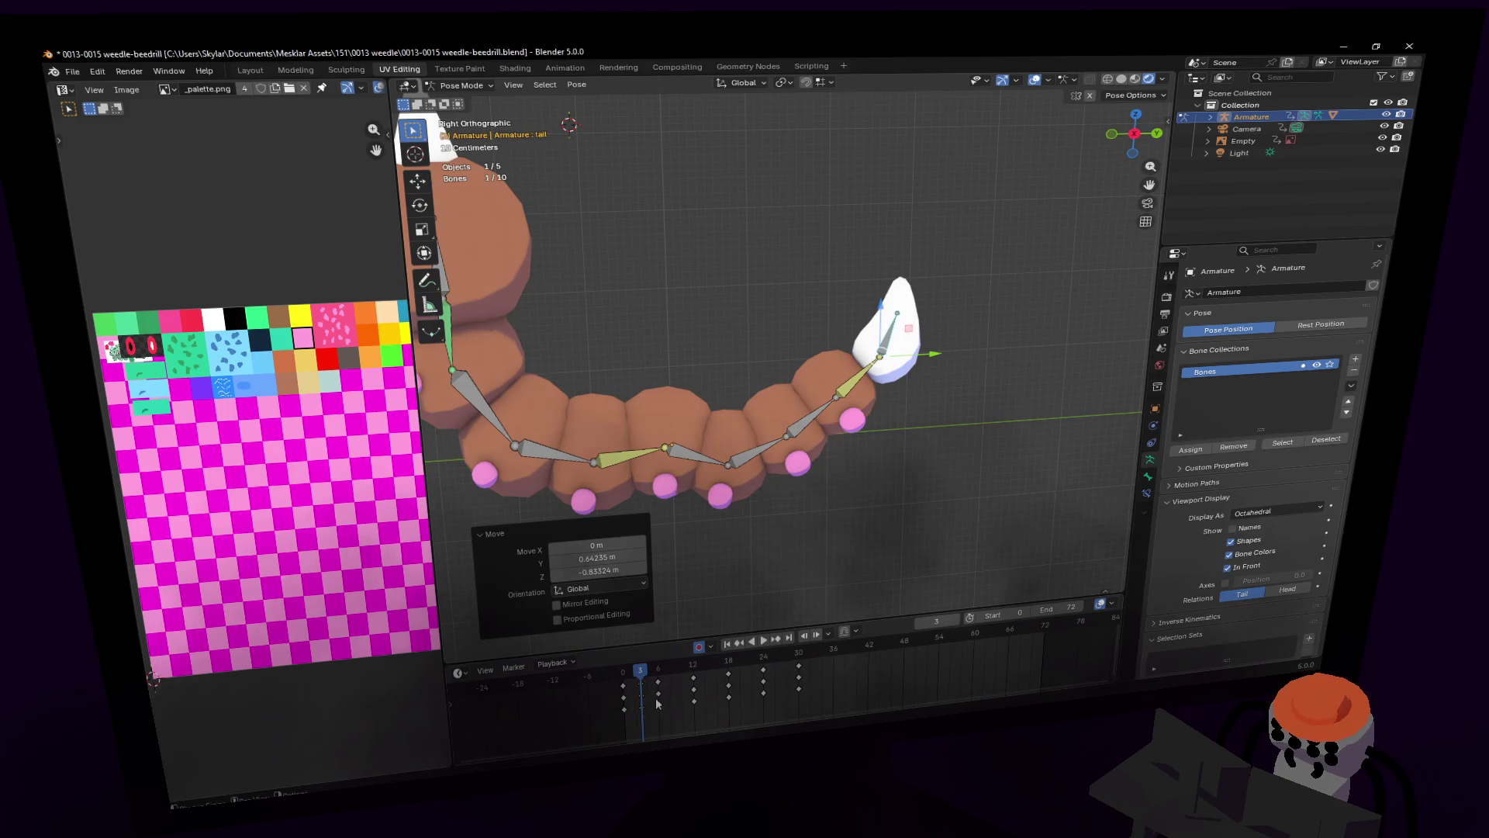
key(shift+grave)
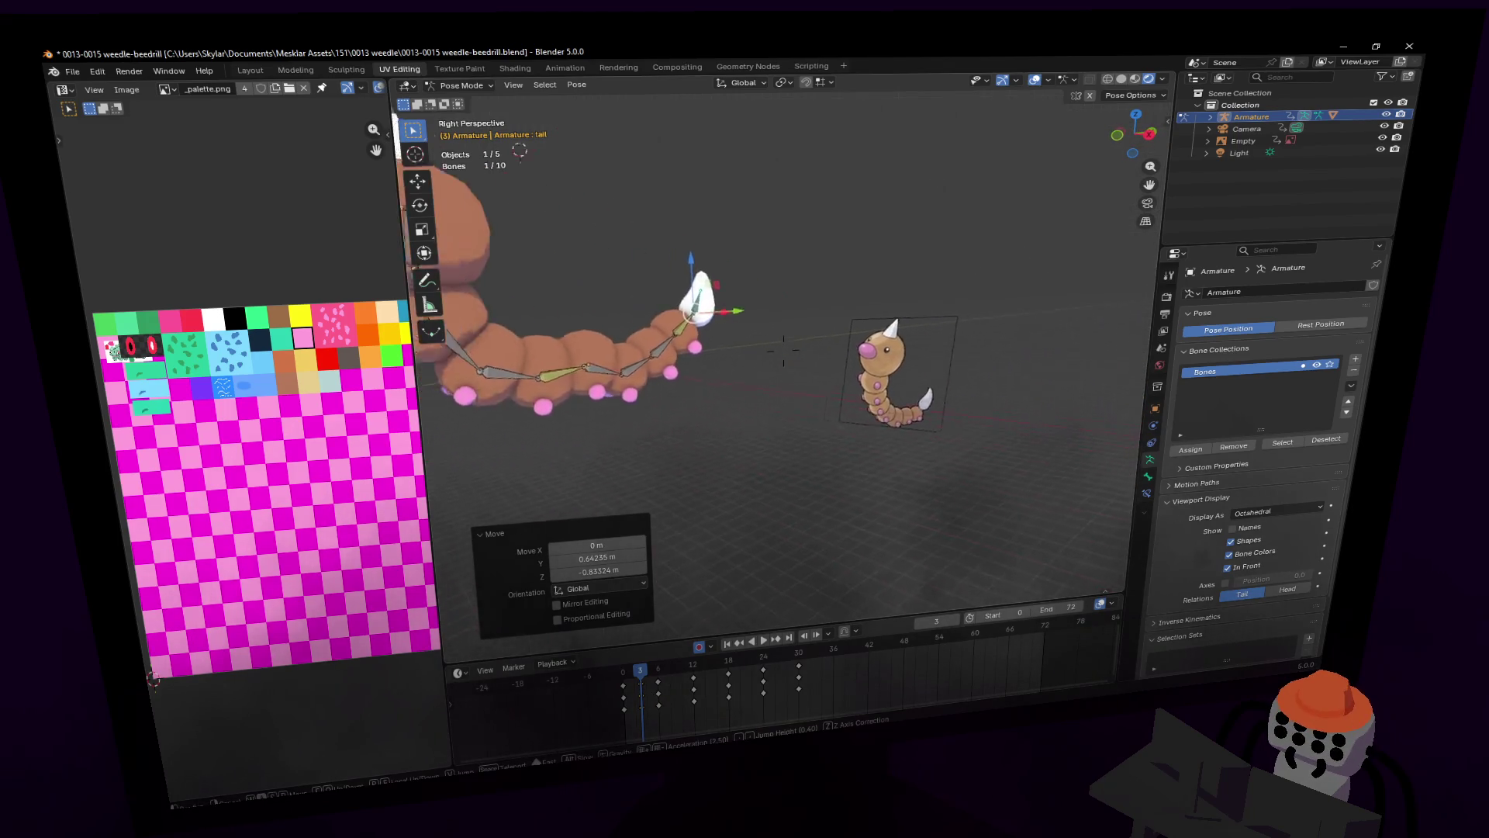
click(1111, 142)
key(KP_3)
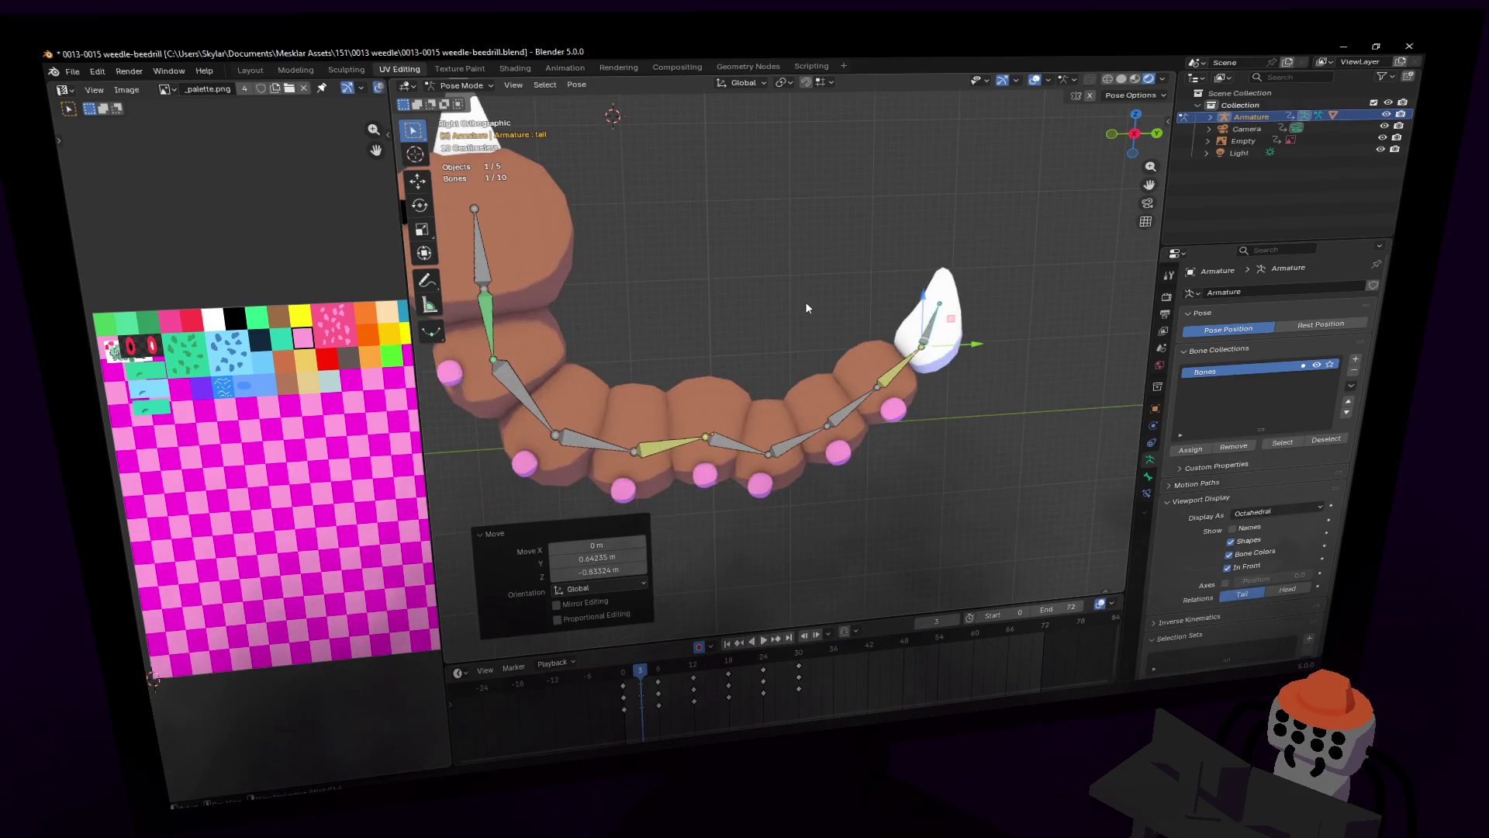
scroll(658, 603, up, 3)
drag(646, 686, 684, 680)
click(689, 677)
Step: Duplicate the tail keys six frames apart, out to about frame 27, and play
key(shift+d)
click(728, 678)
key(shift+d)
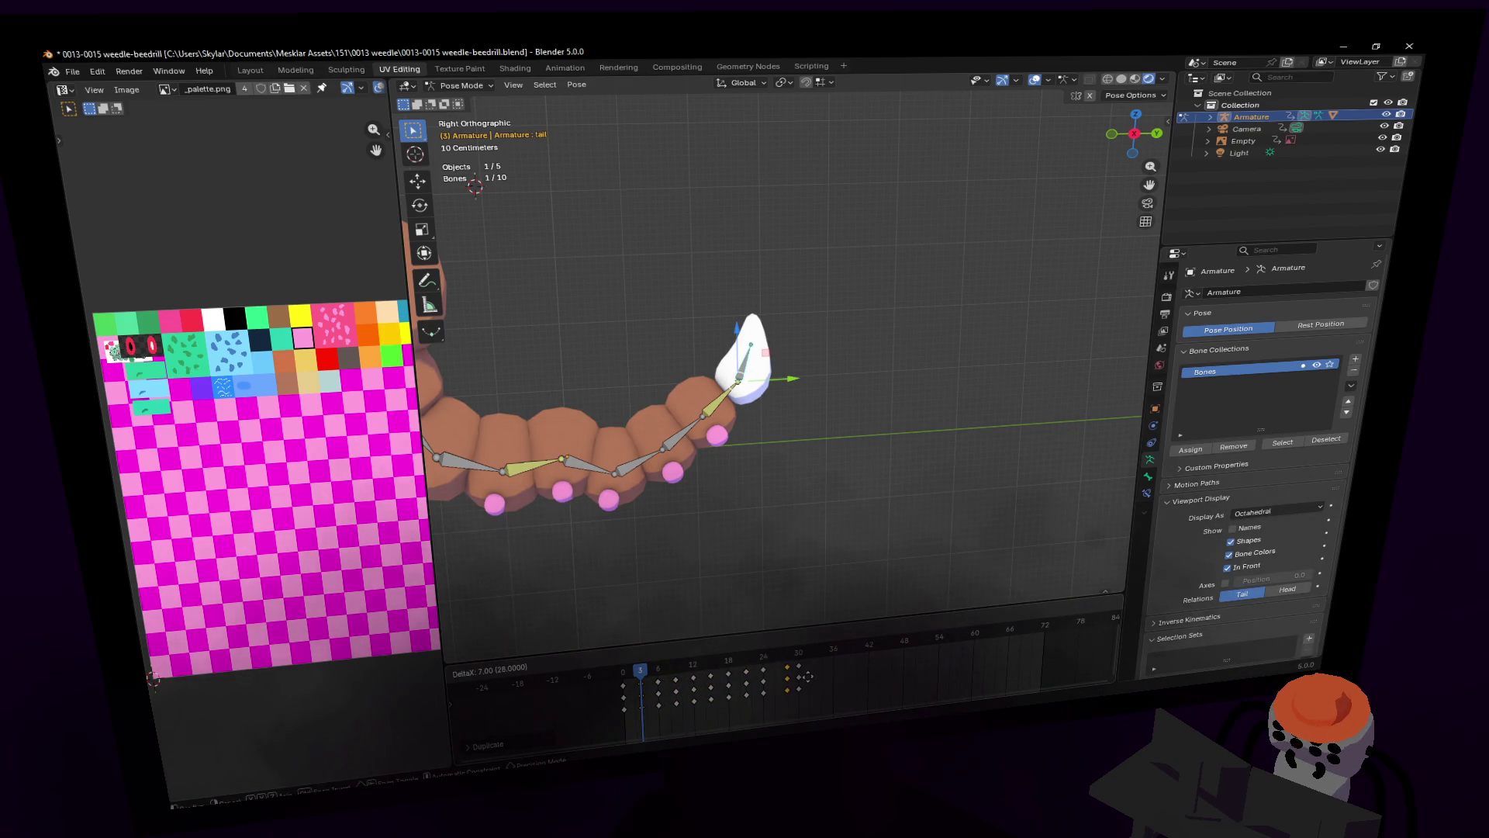
click(805, 682)
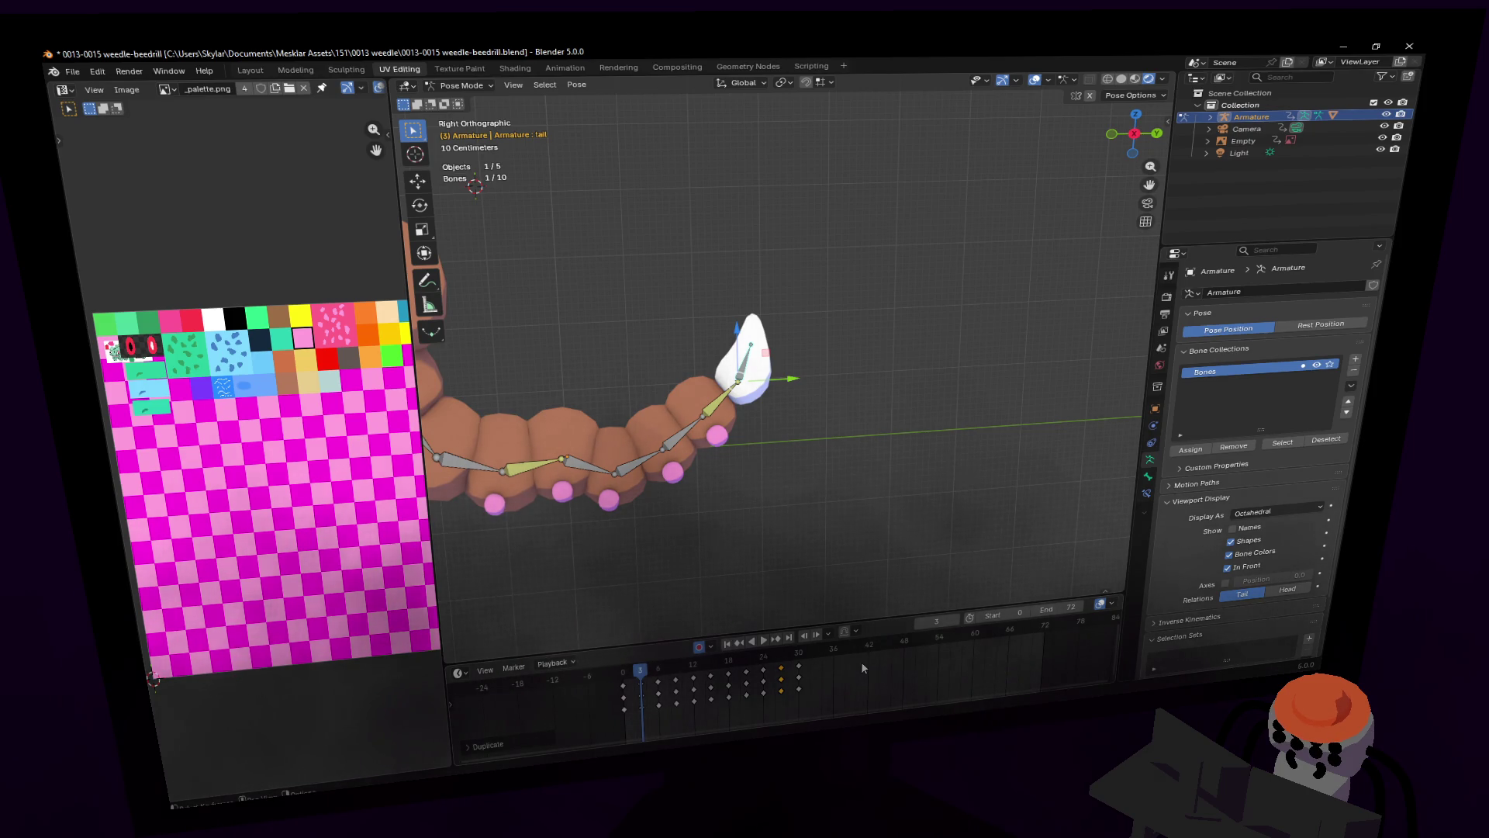
key(space)
key(shift+grave)
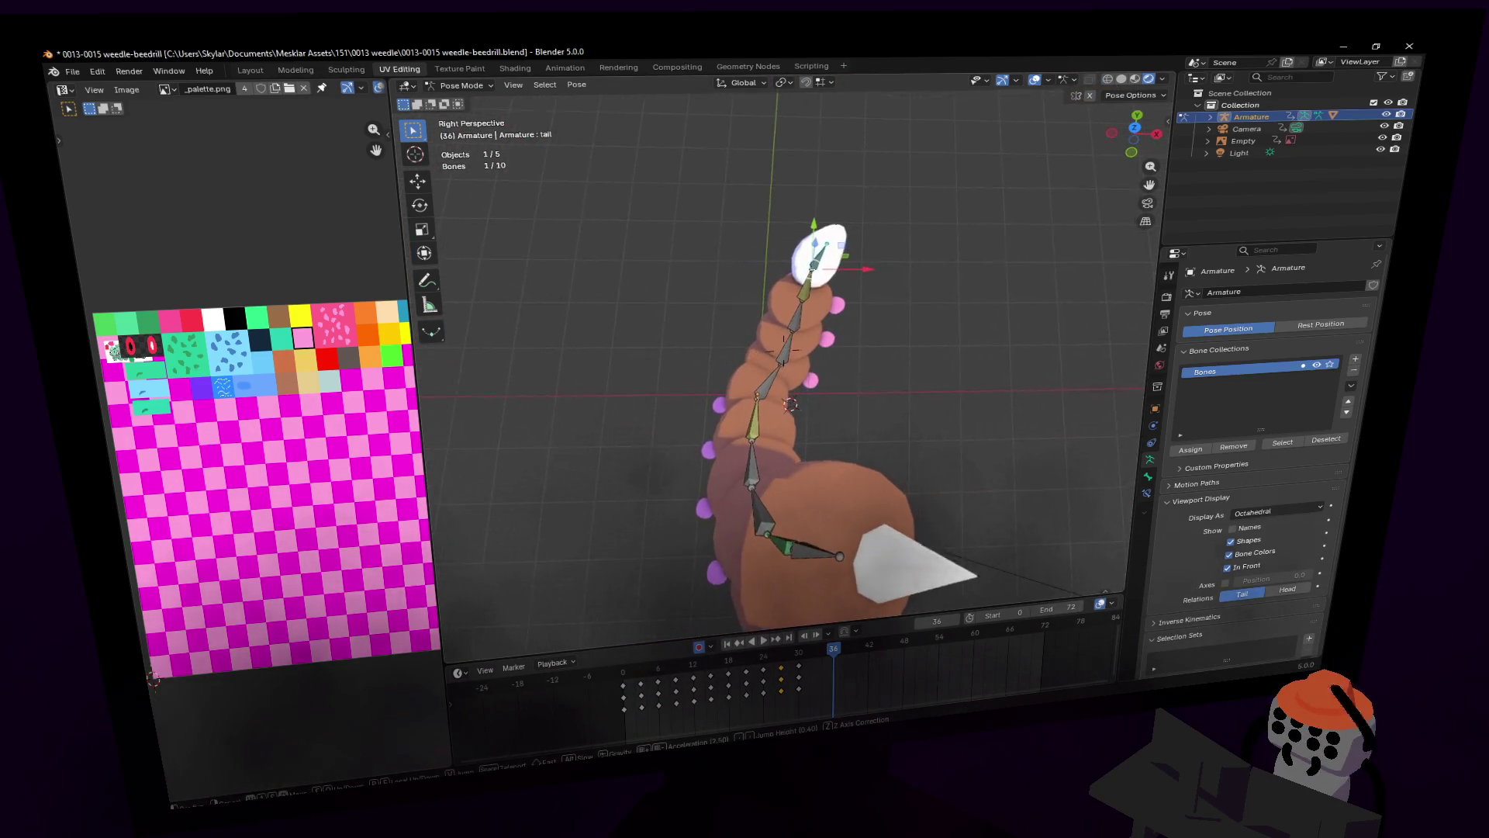
Step: Step one frame forward, view the worm from above, and drag the head bone down
click(821, 640)
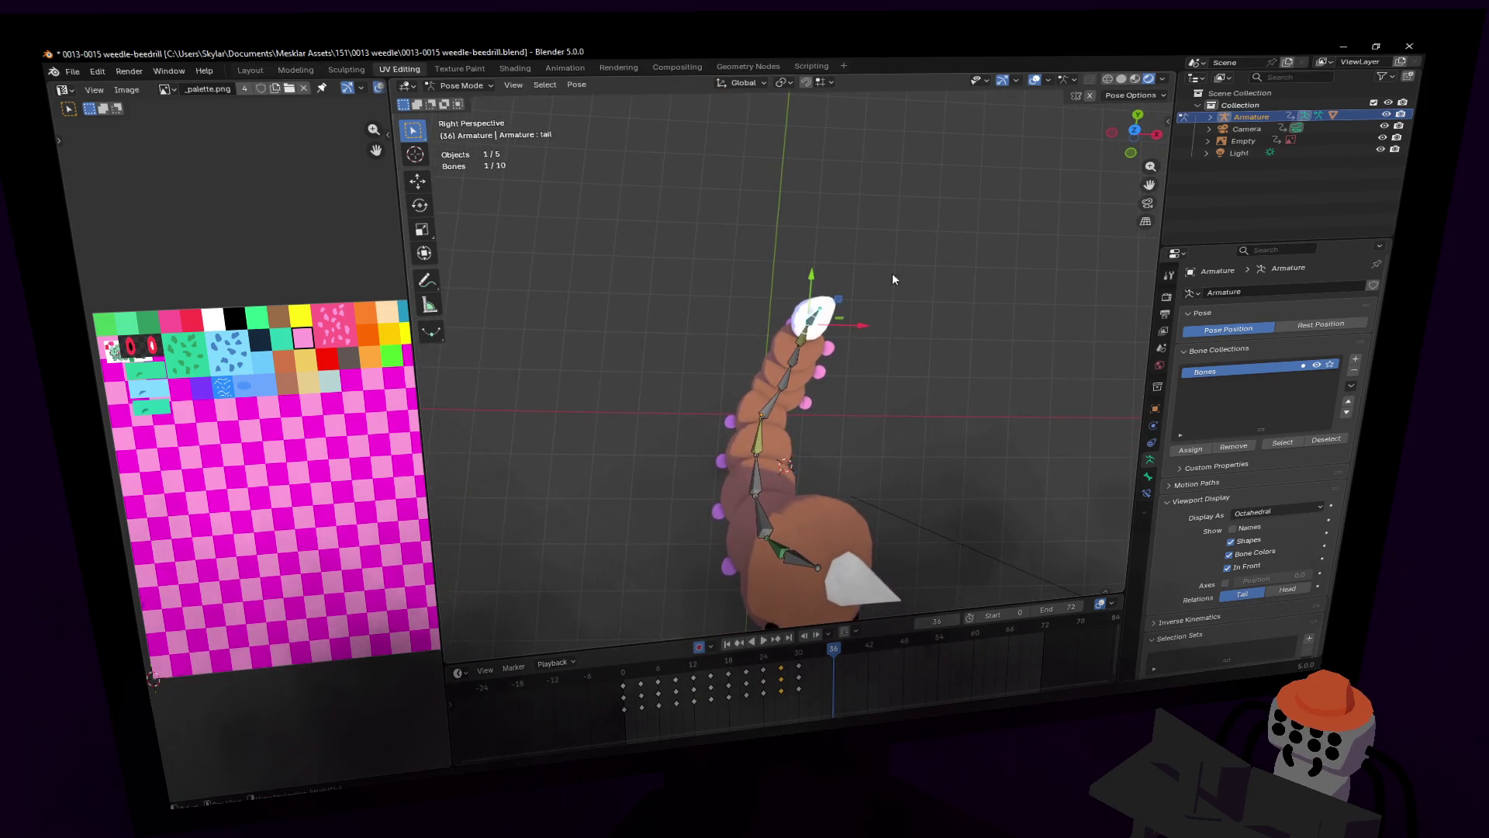
key(Right)
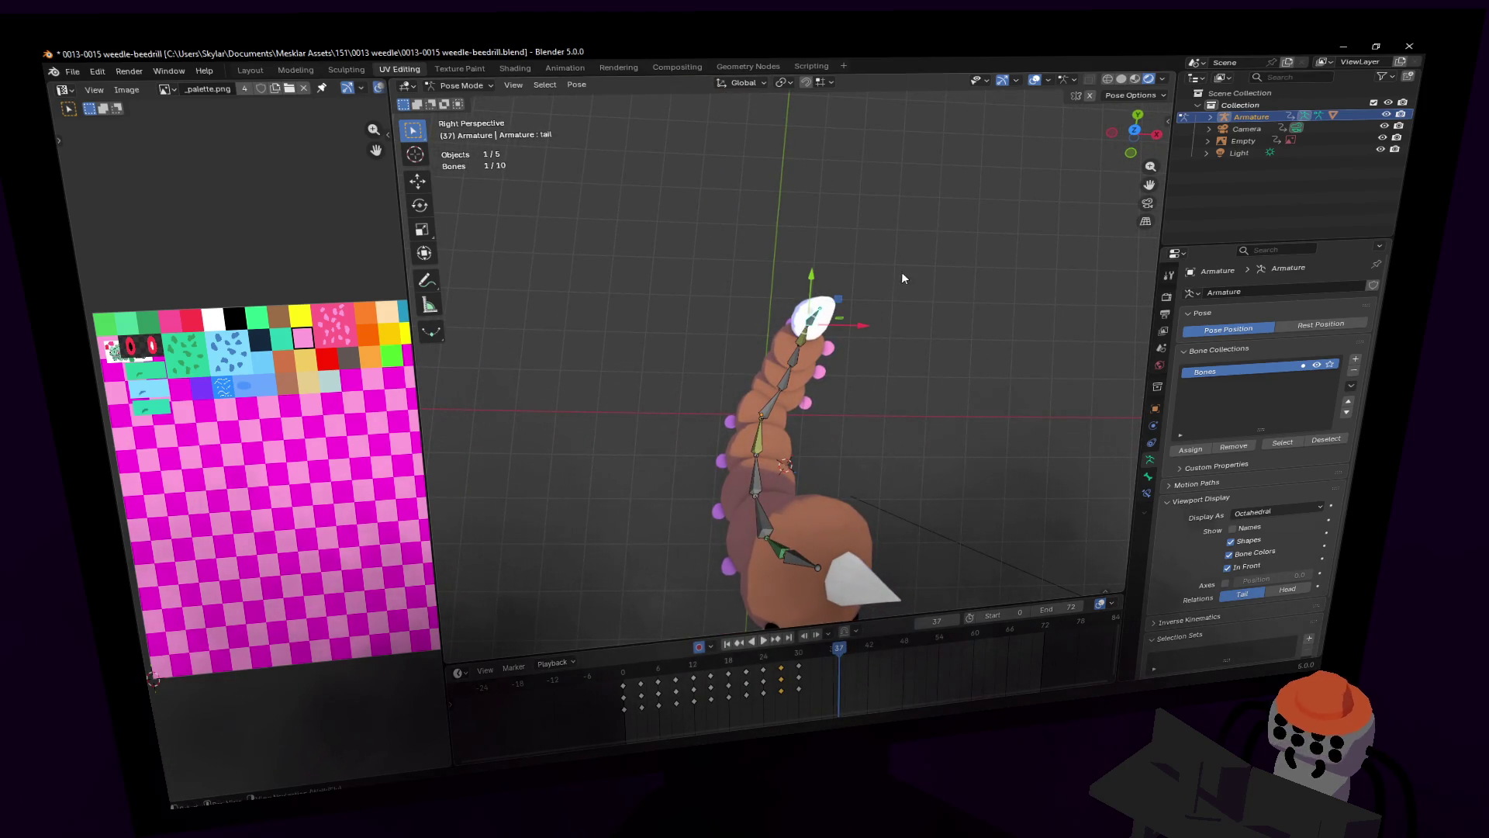
key(shift+grave)
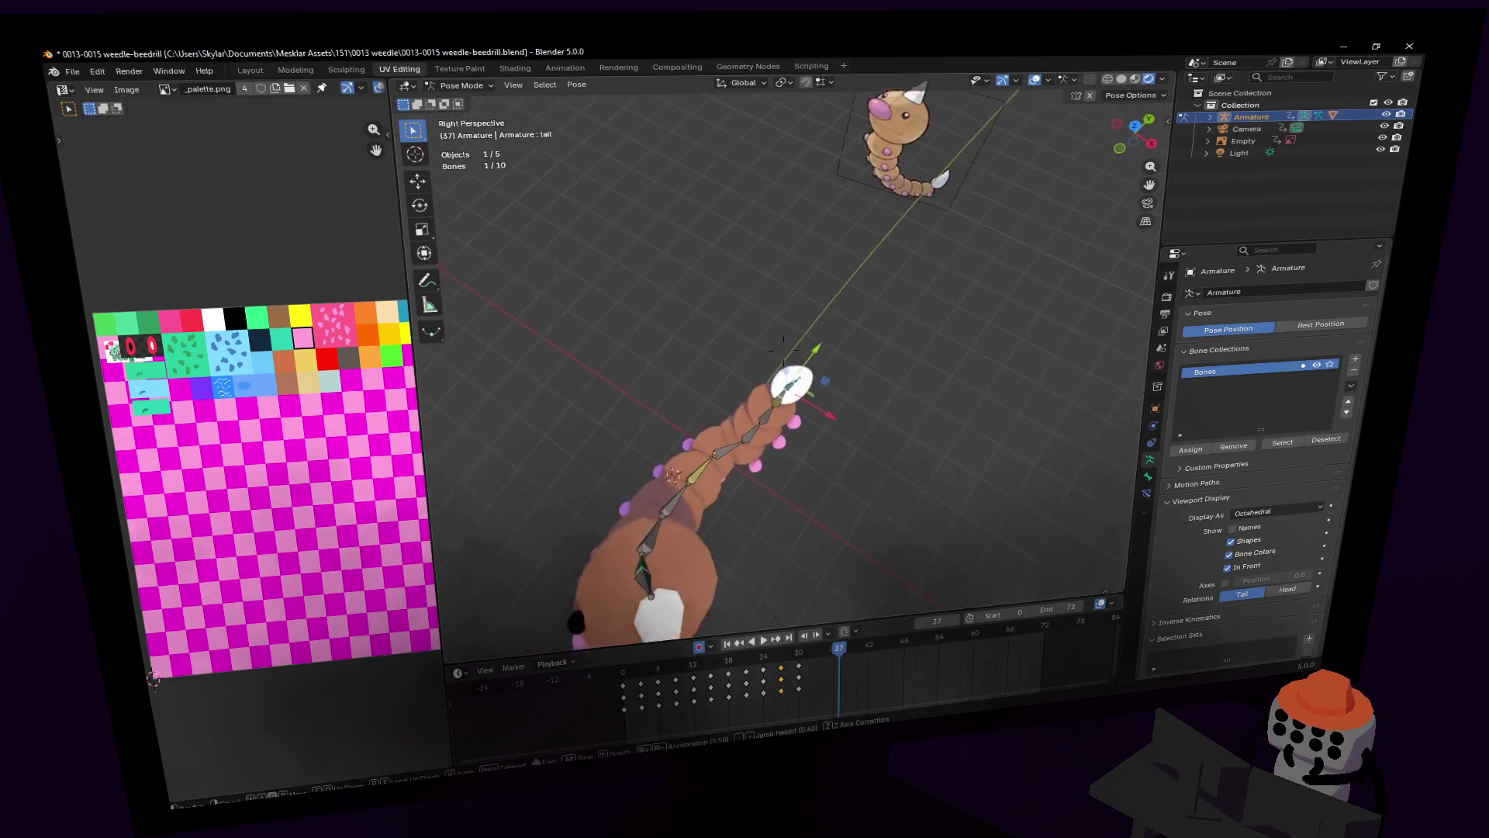
key(w)
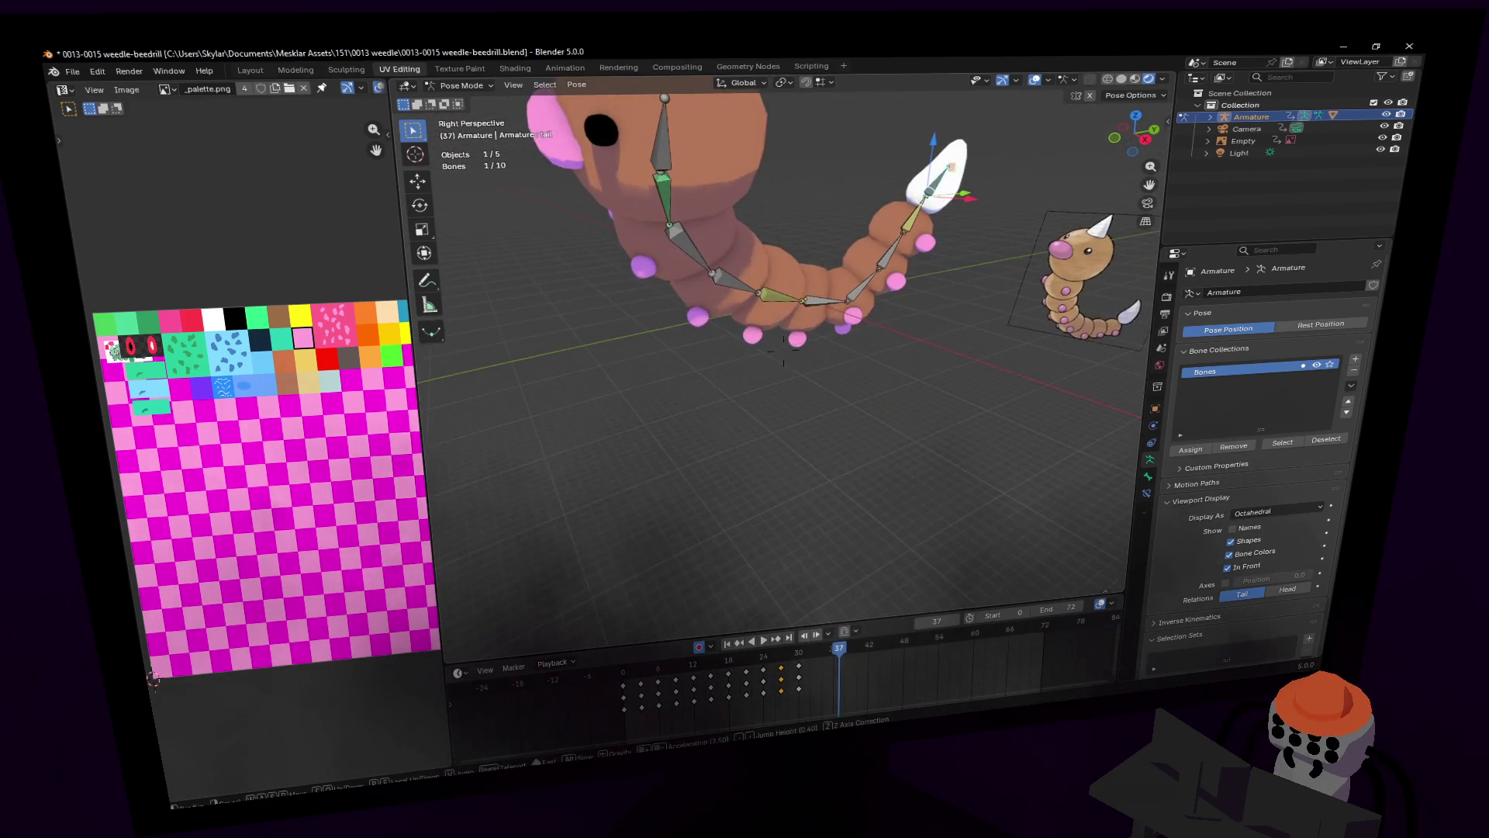
key(Escape)
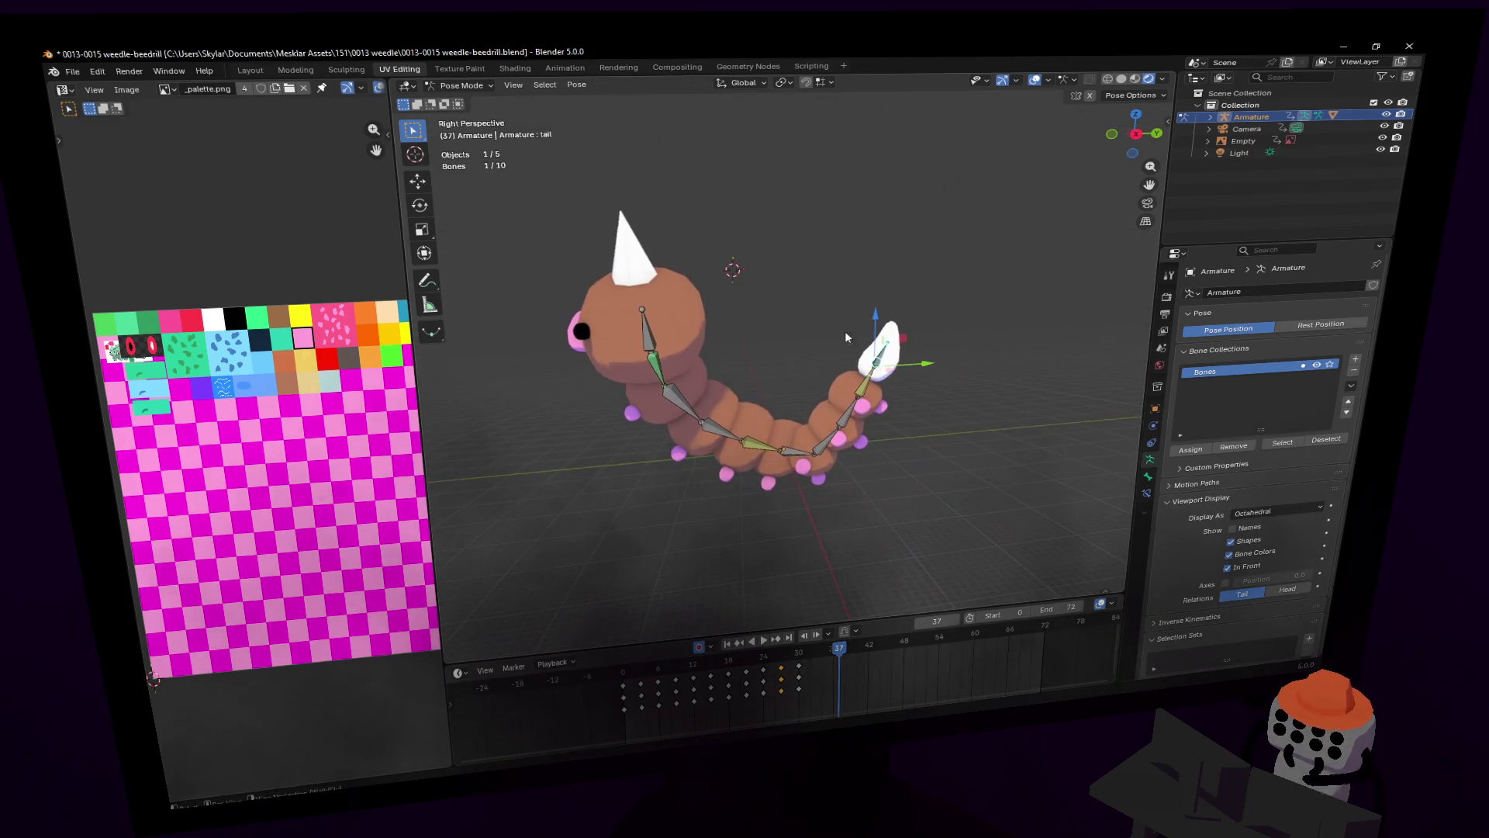
key(g)
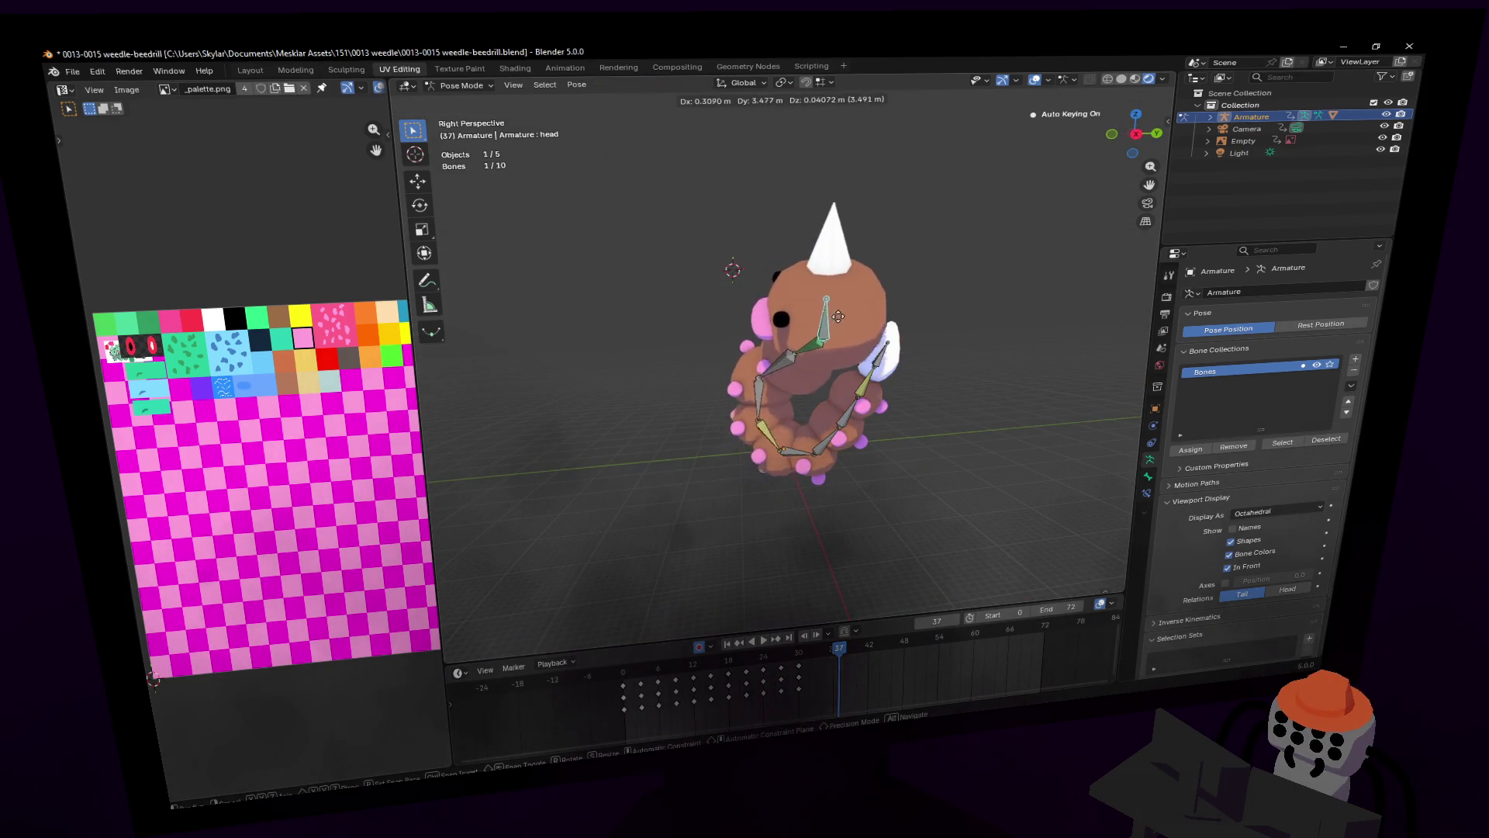
key(Escape)
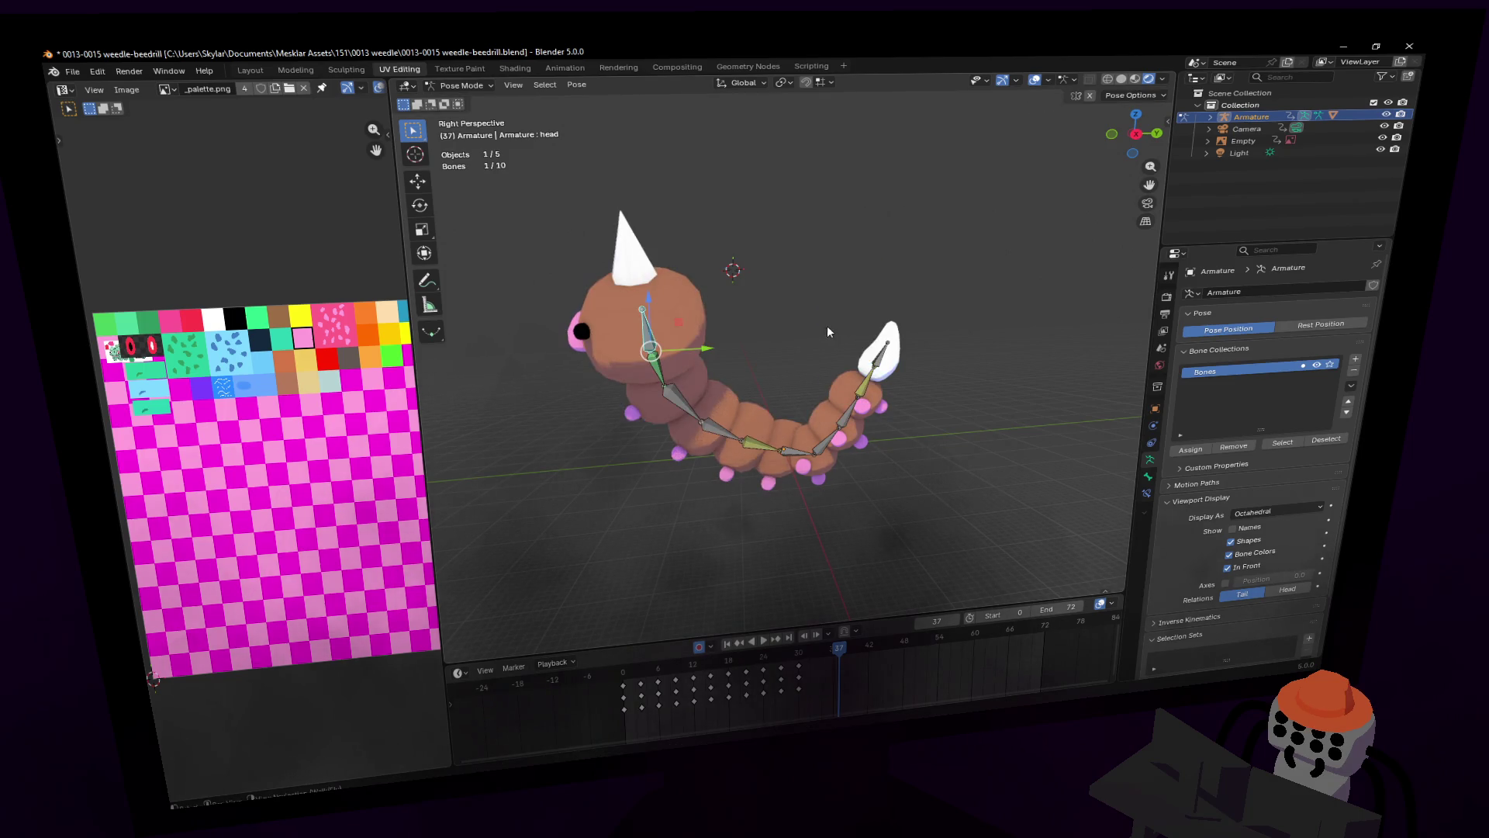
key(g)
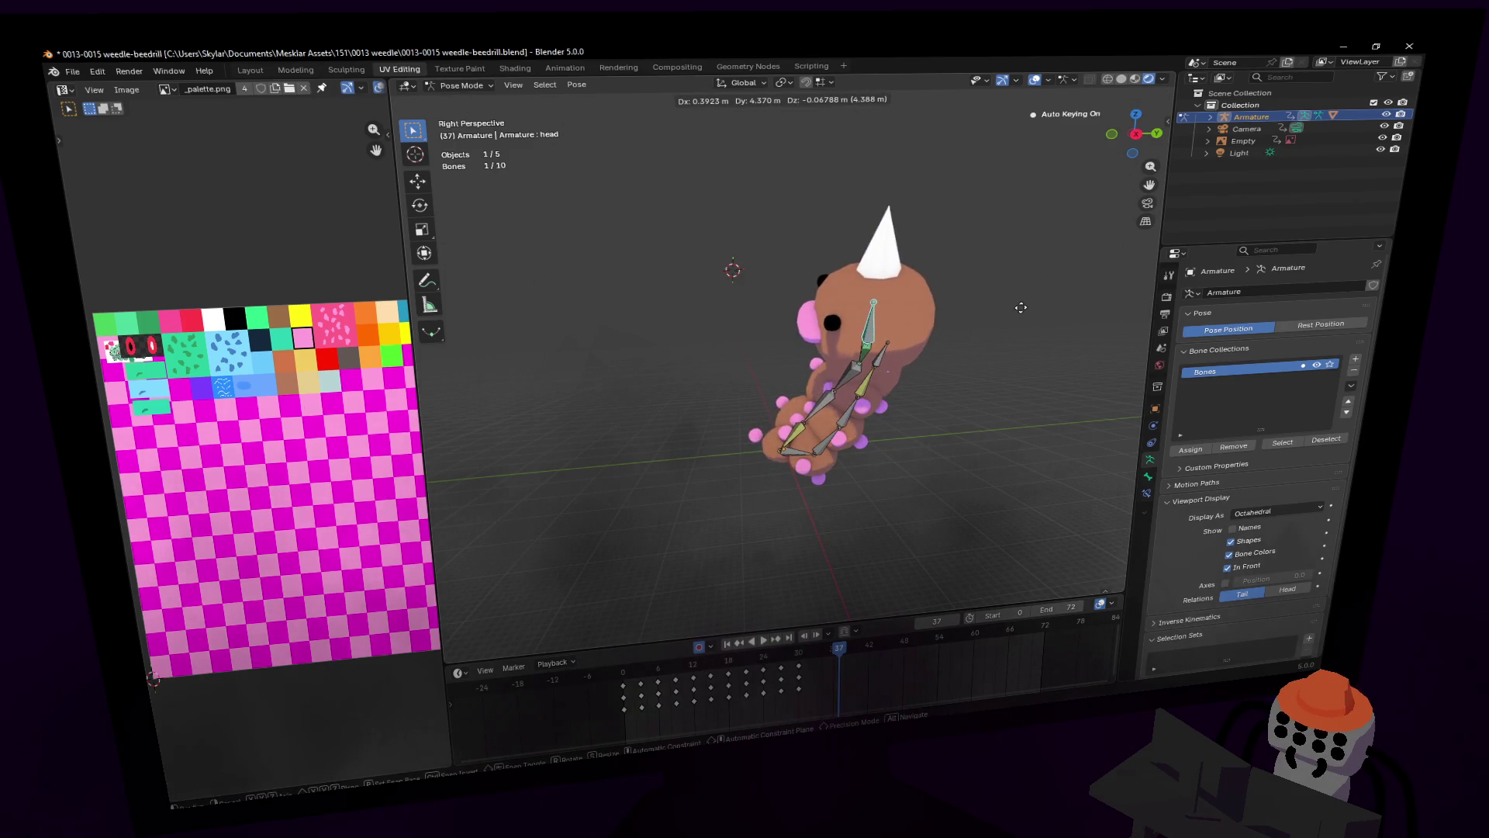
click(1021, 309)
Step: Clear the pose on all bones and copy the frame-3 keys 22 frames later
key(a)
key(alt+g)
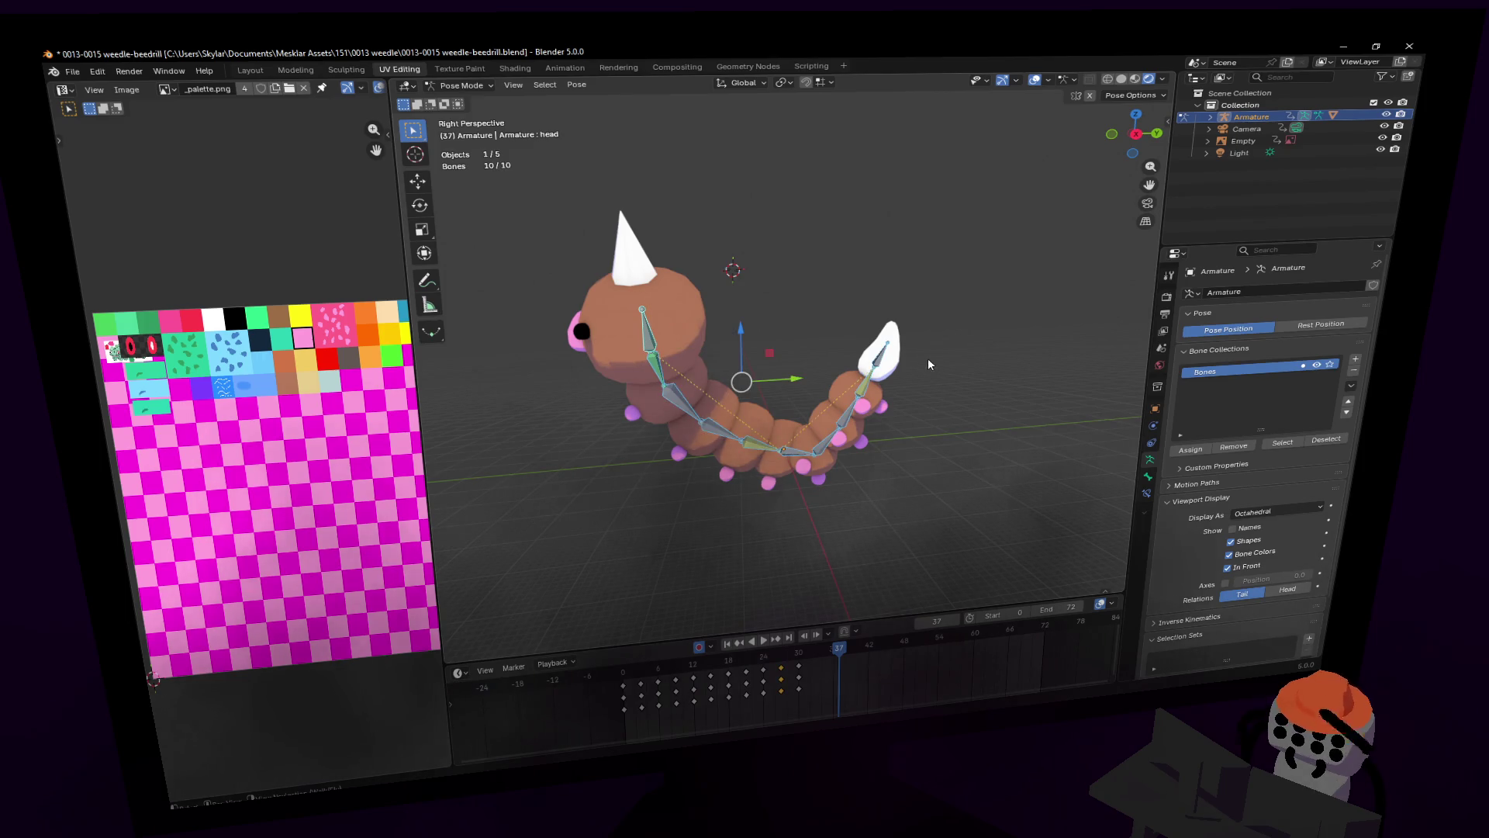
click(633, 679)
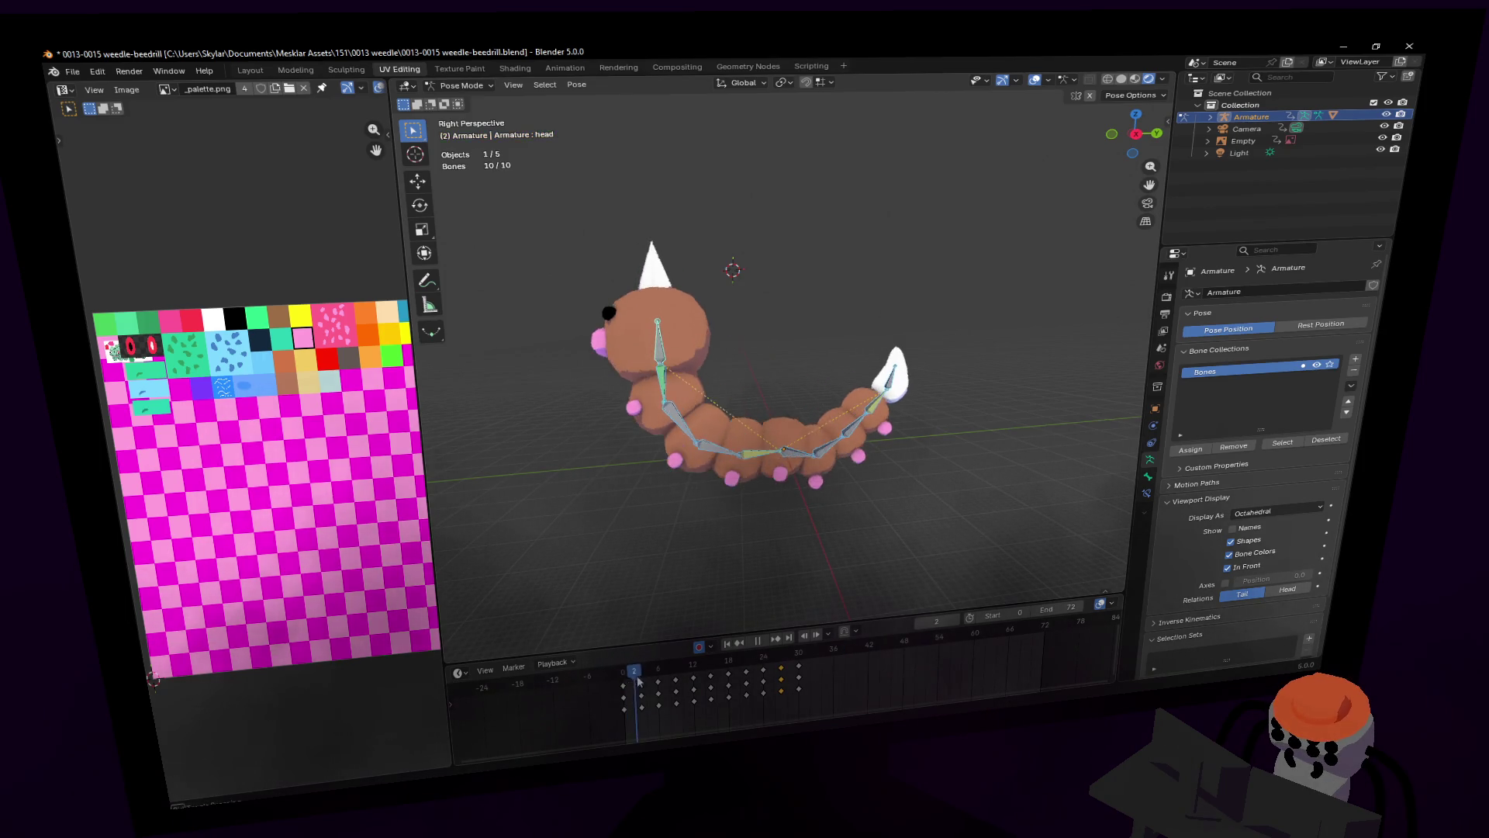
key(shift+grave)
key(Escape)
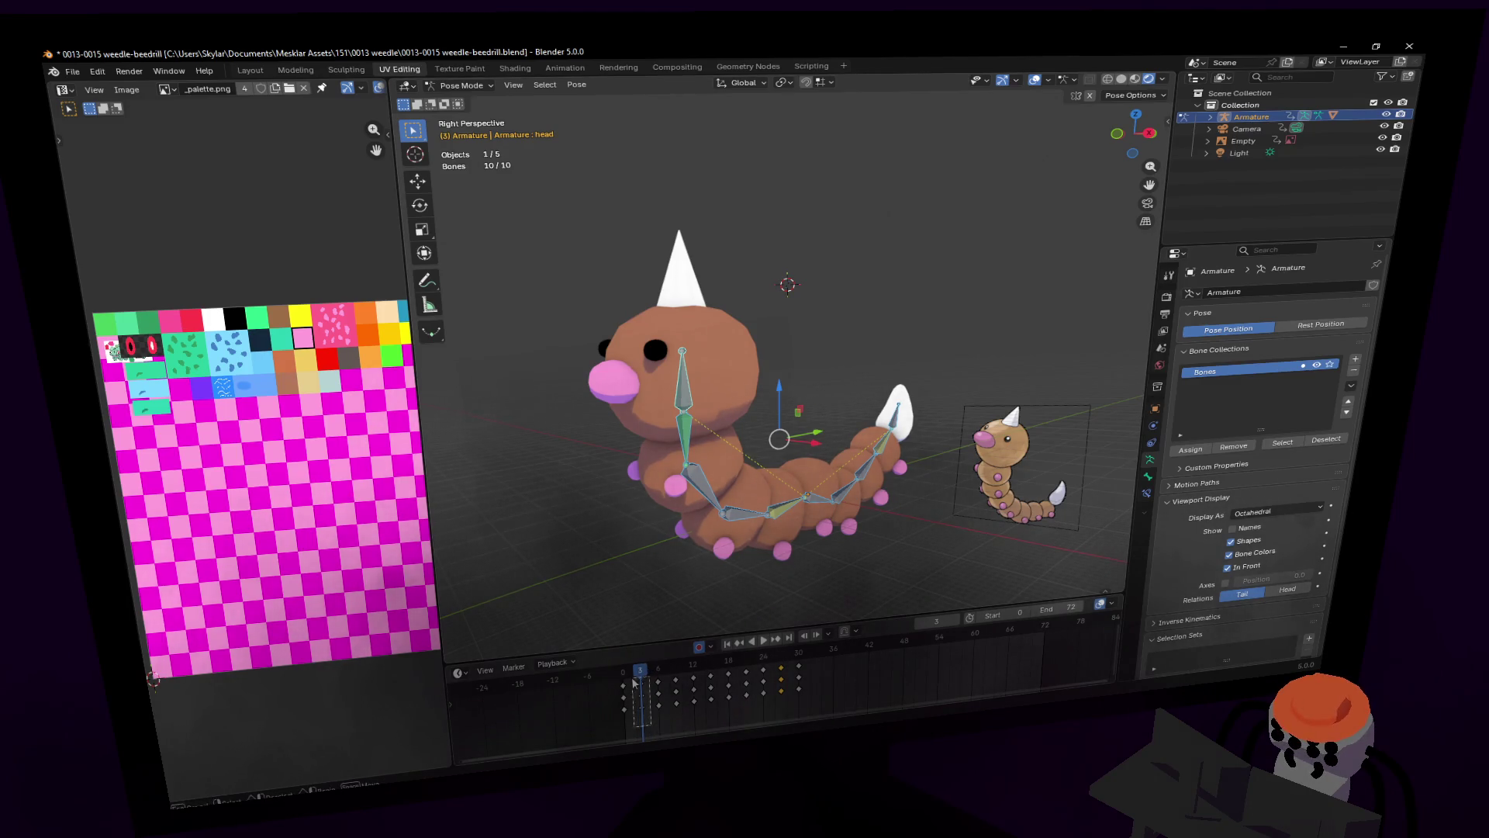
key(g)
click(852, 660)
Step: Play and scrub through frames 6–38 to check the copied motion
middle_drag(899, 620, 962, 575)
key(space)
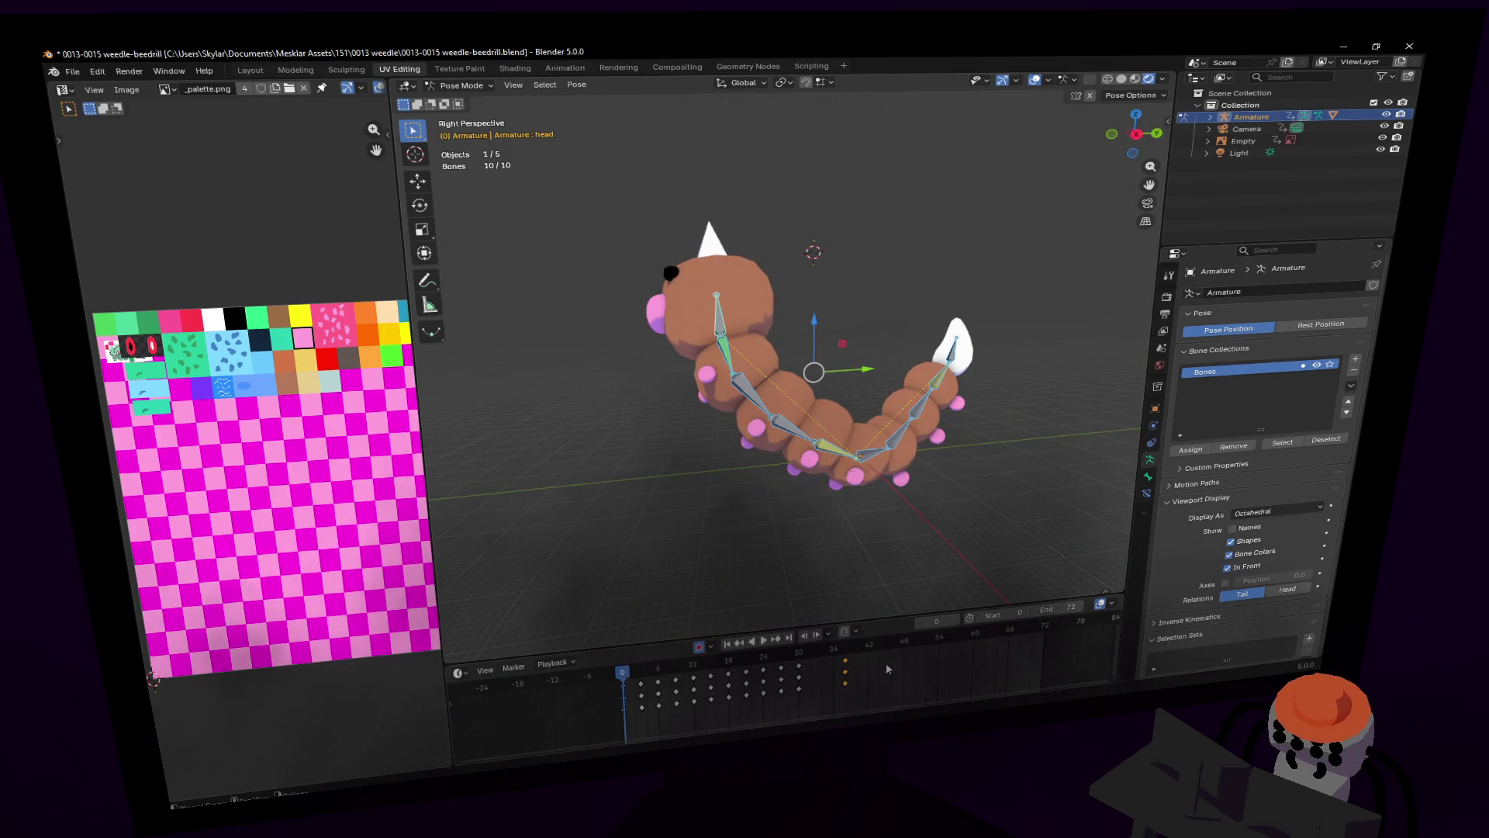
click(843, 654)
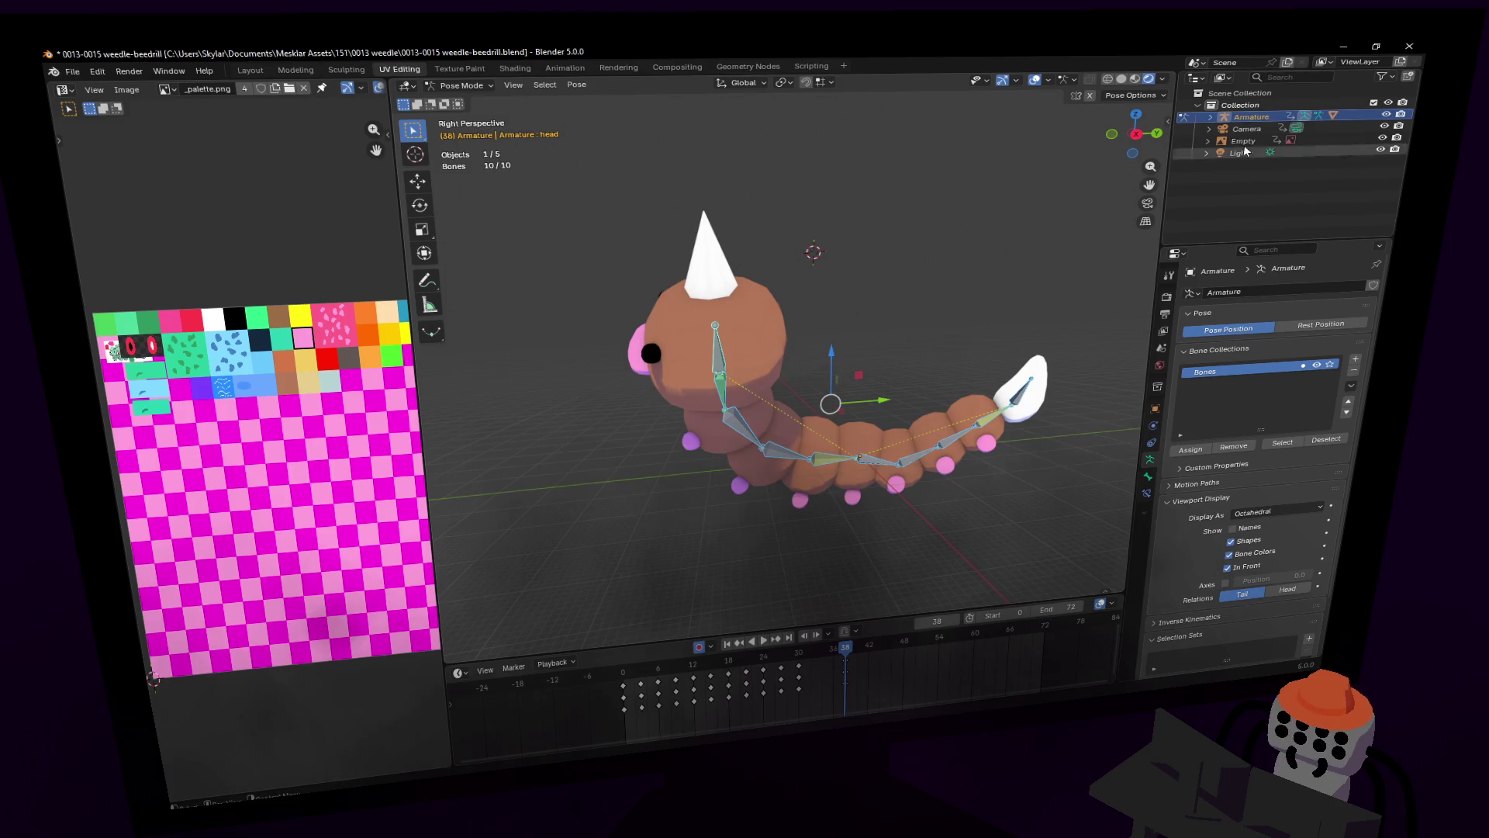
key(shift+grave)
key(w)
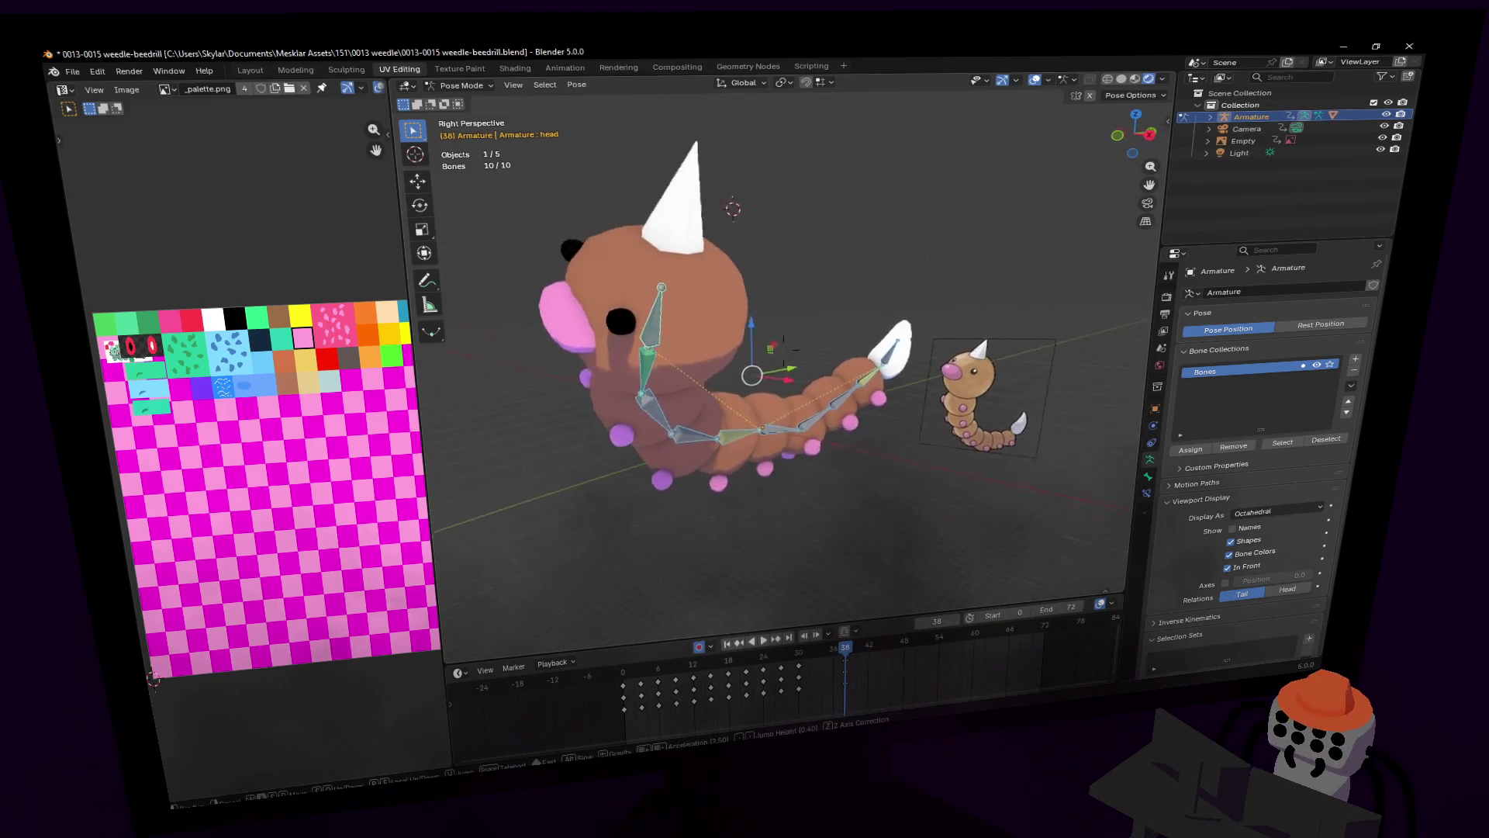
click(791, 583)
drag(818, 652, 804, 658)
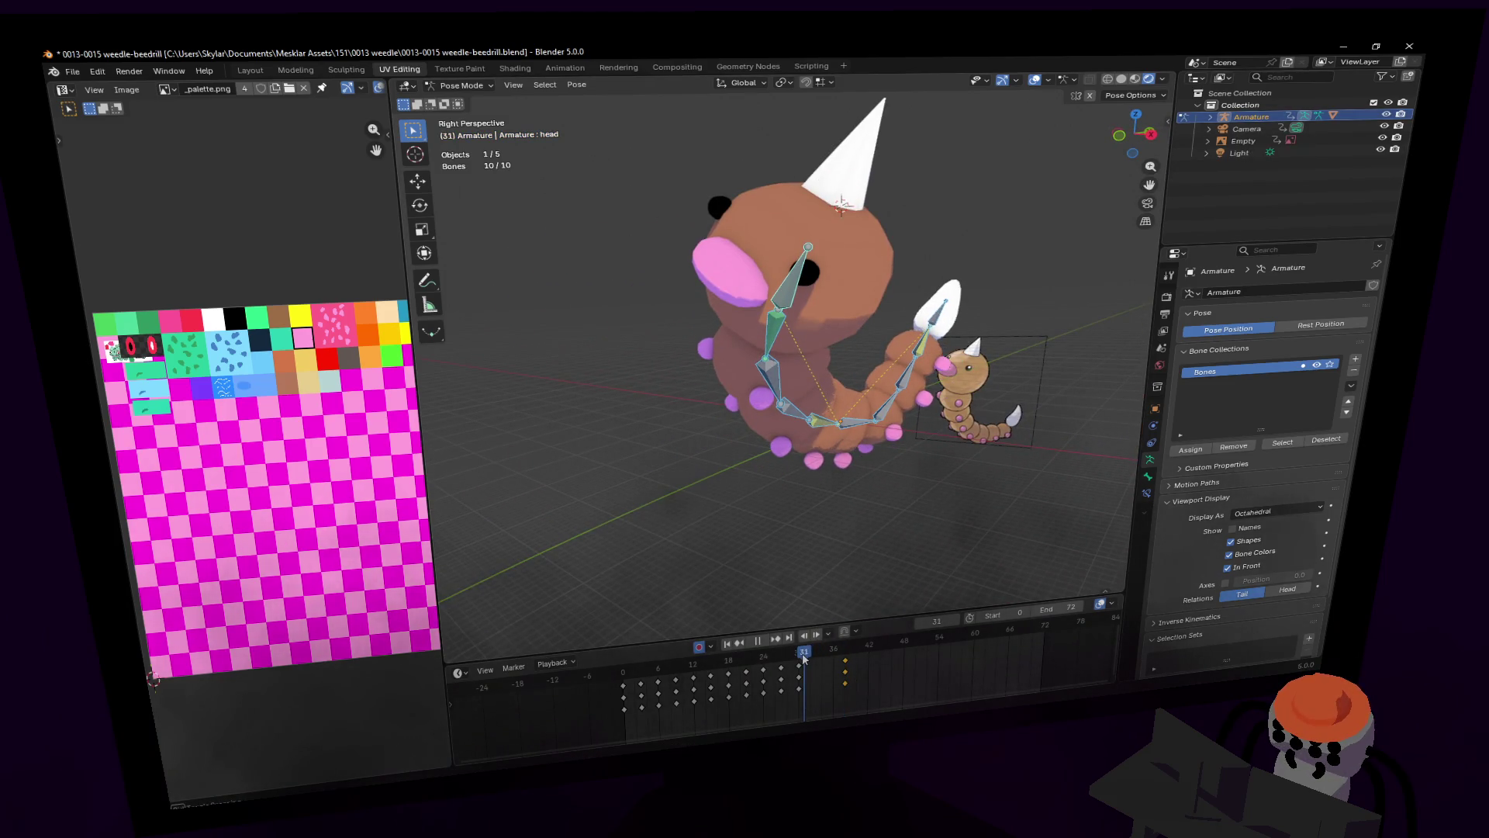
key(space)
click(844, 658)
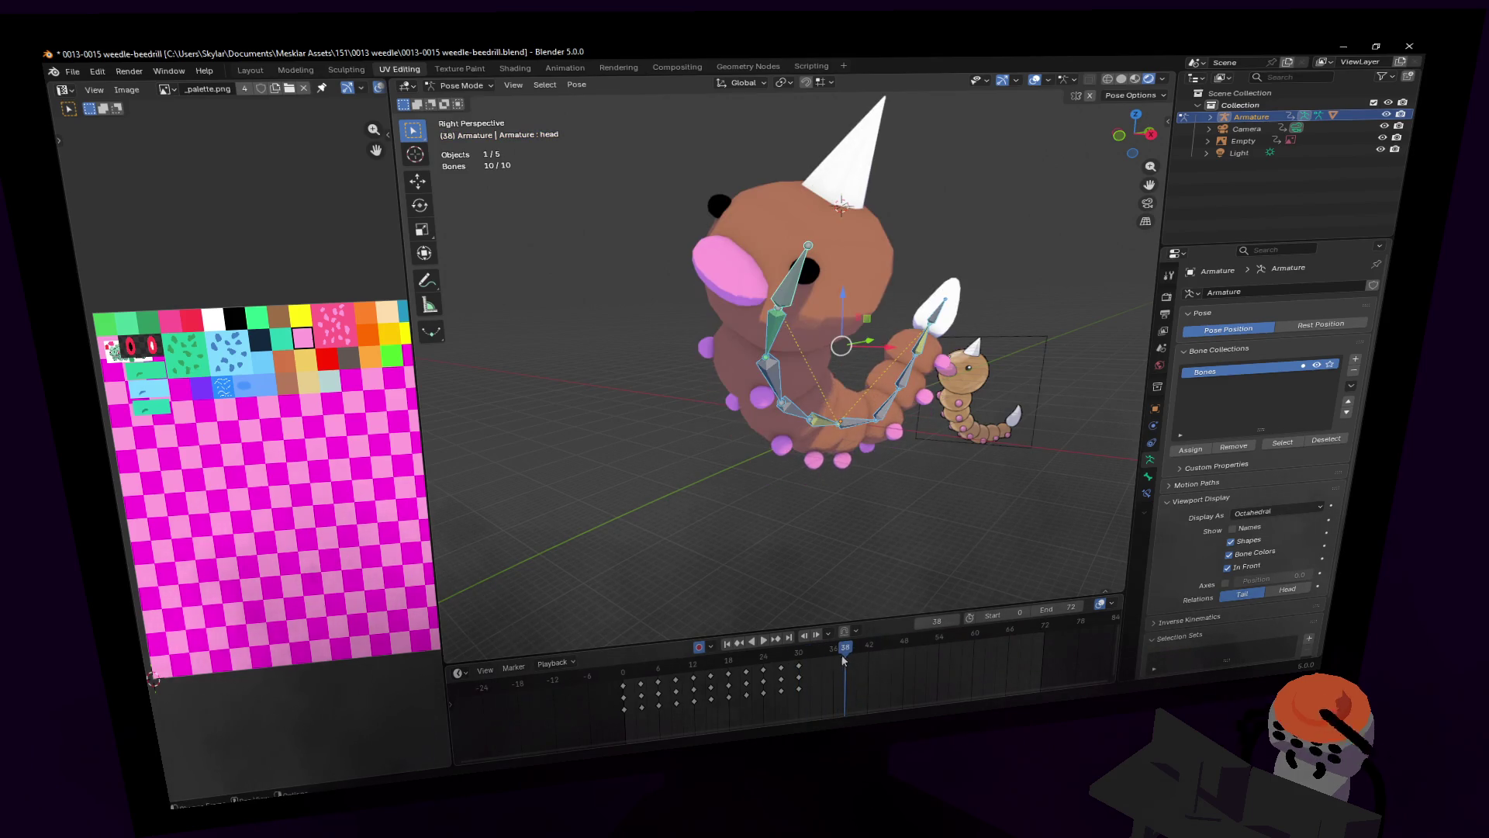
mouse_move(831, 652)
mouse_down()
mouse_move(656, 687)
mouse_move(675, 688)
mouse_up()
key(shift+grave)
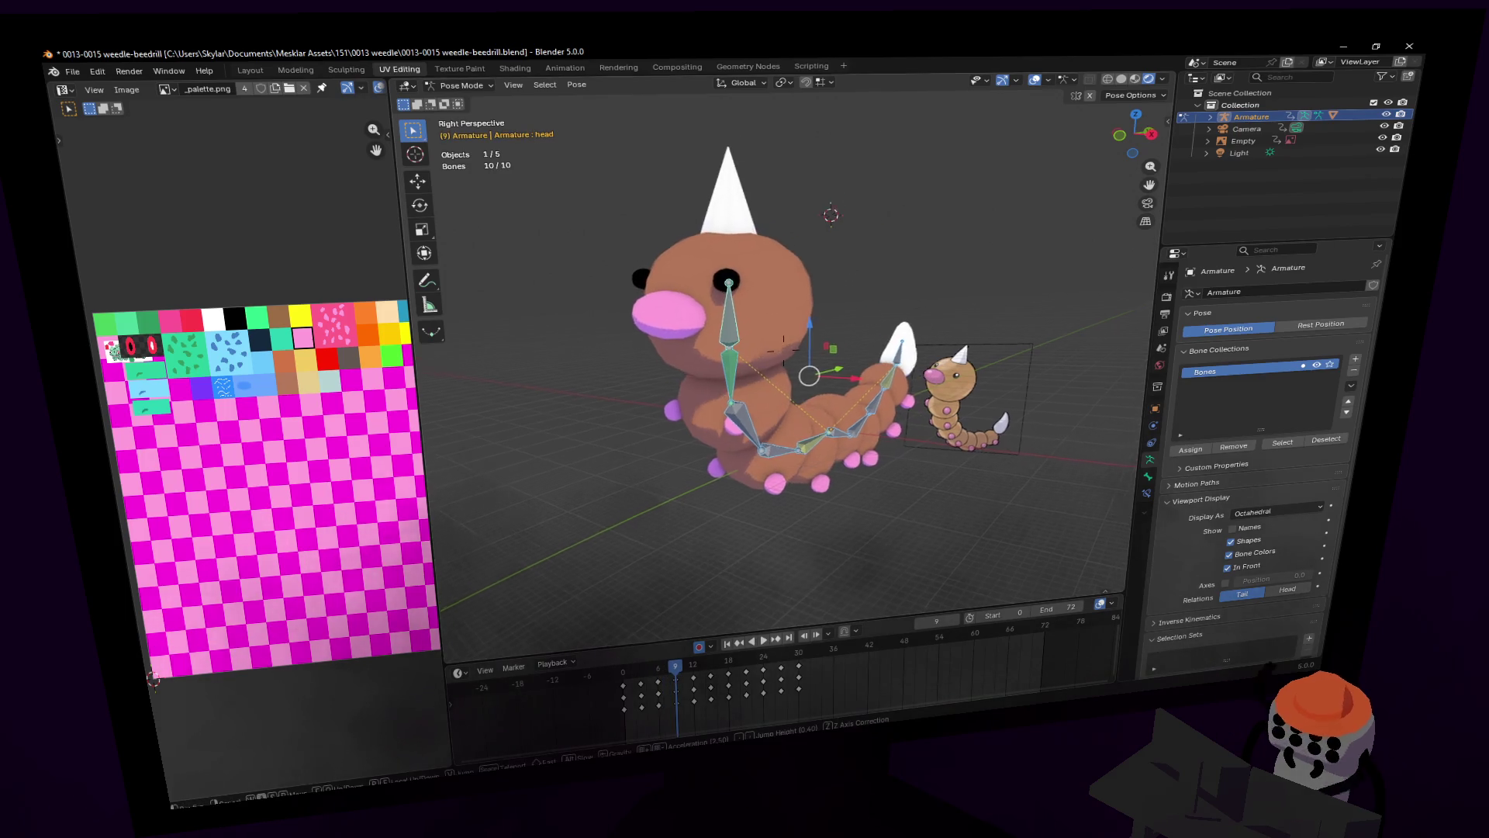
click(723, 377)
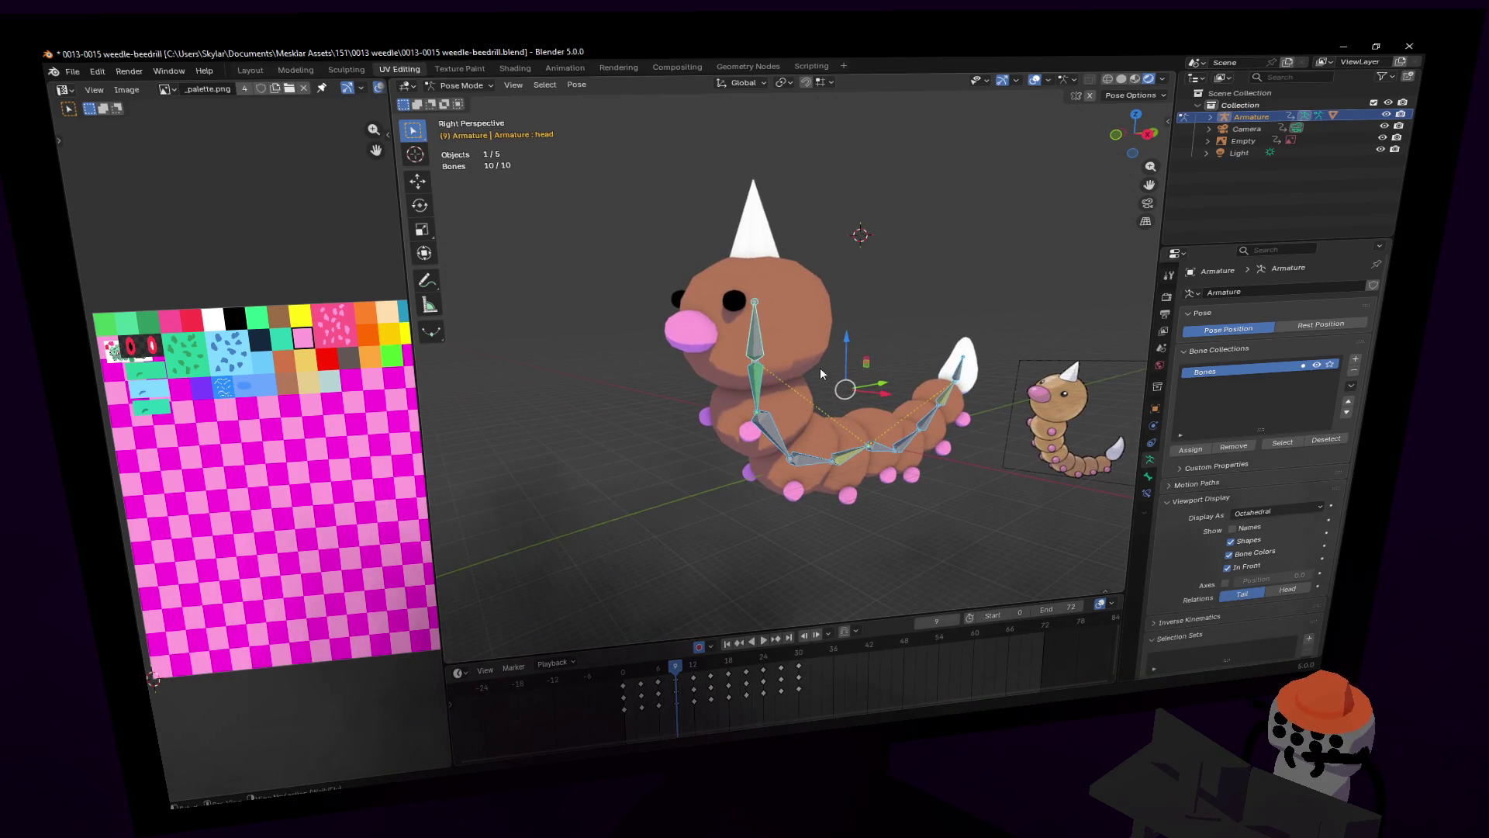
Step: Copy the frame-9 keys 23 frames later, to about frame 32
alt+click(675, 687)
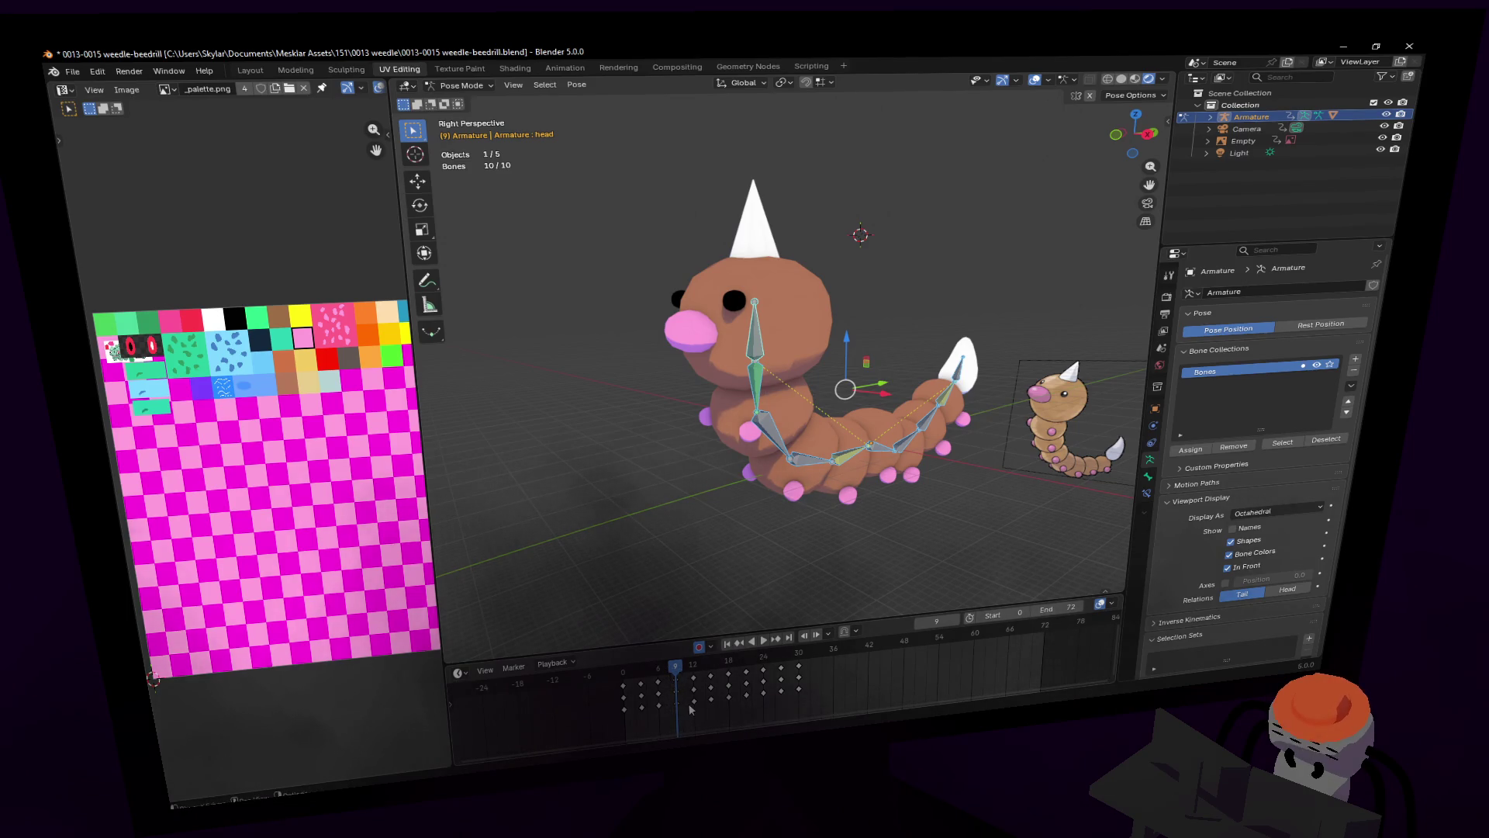
key(g)
click(851, 688)
drag(816, 650, 834, 655)
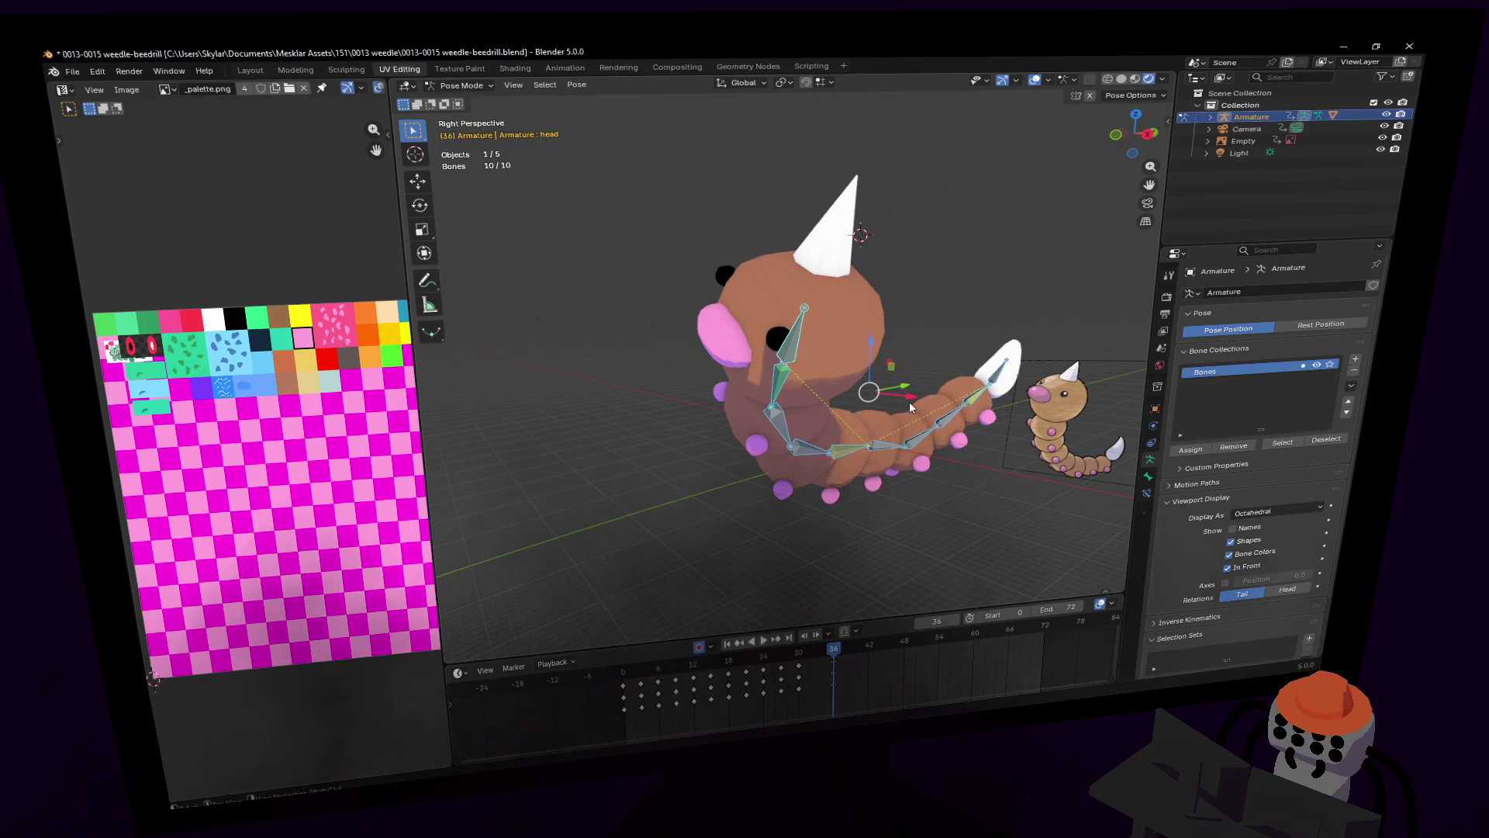
Step: Lift the head bone to bend the Weedle's upper body
key(KP_7)
key(shift+grave)
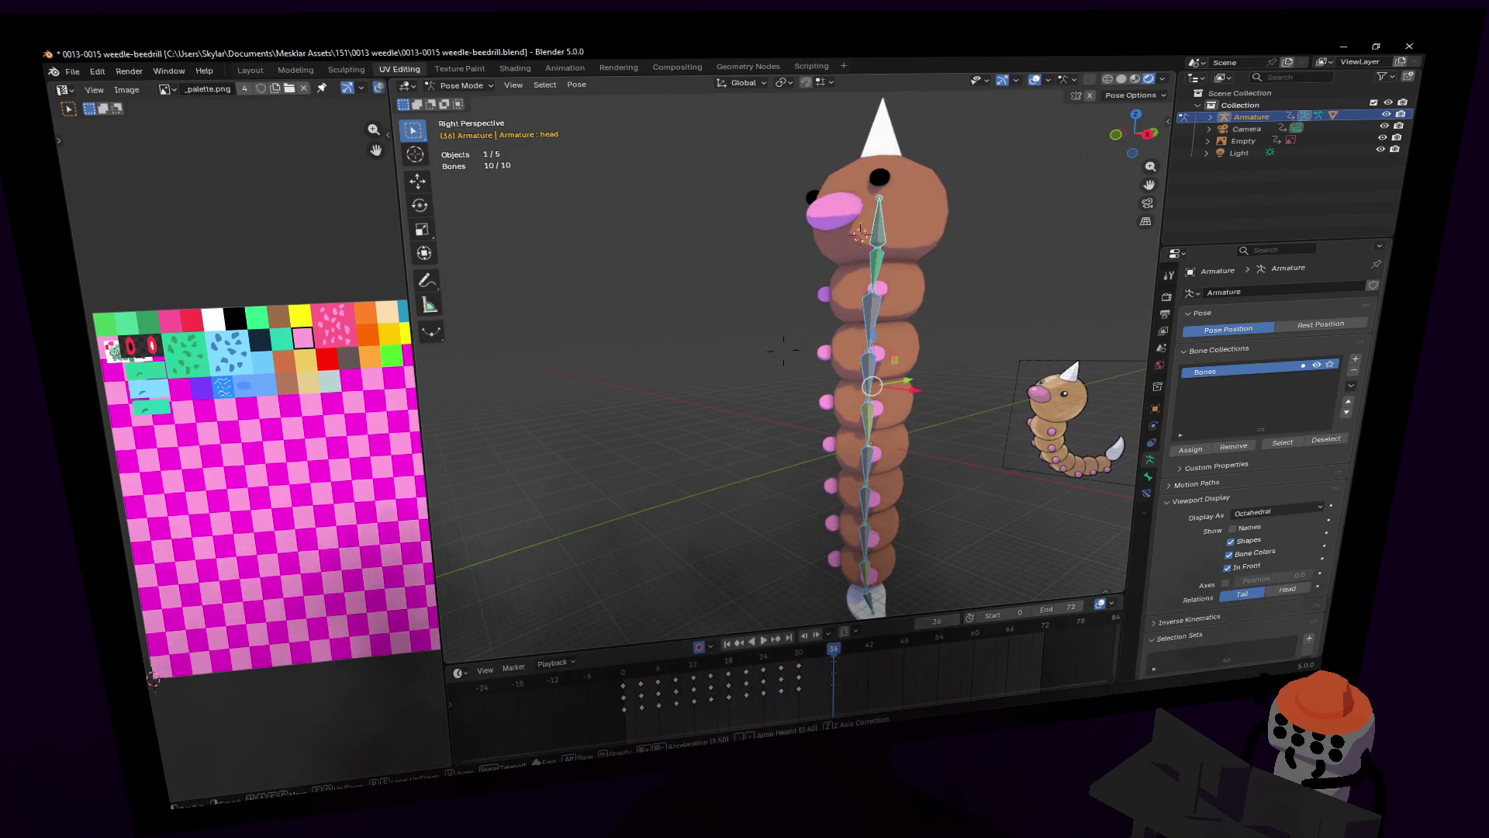
click(896, 403)
click(829, 200)
key(KP_Decimal)
key(g)
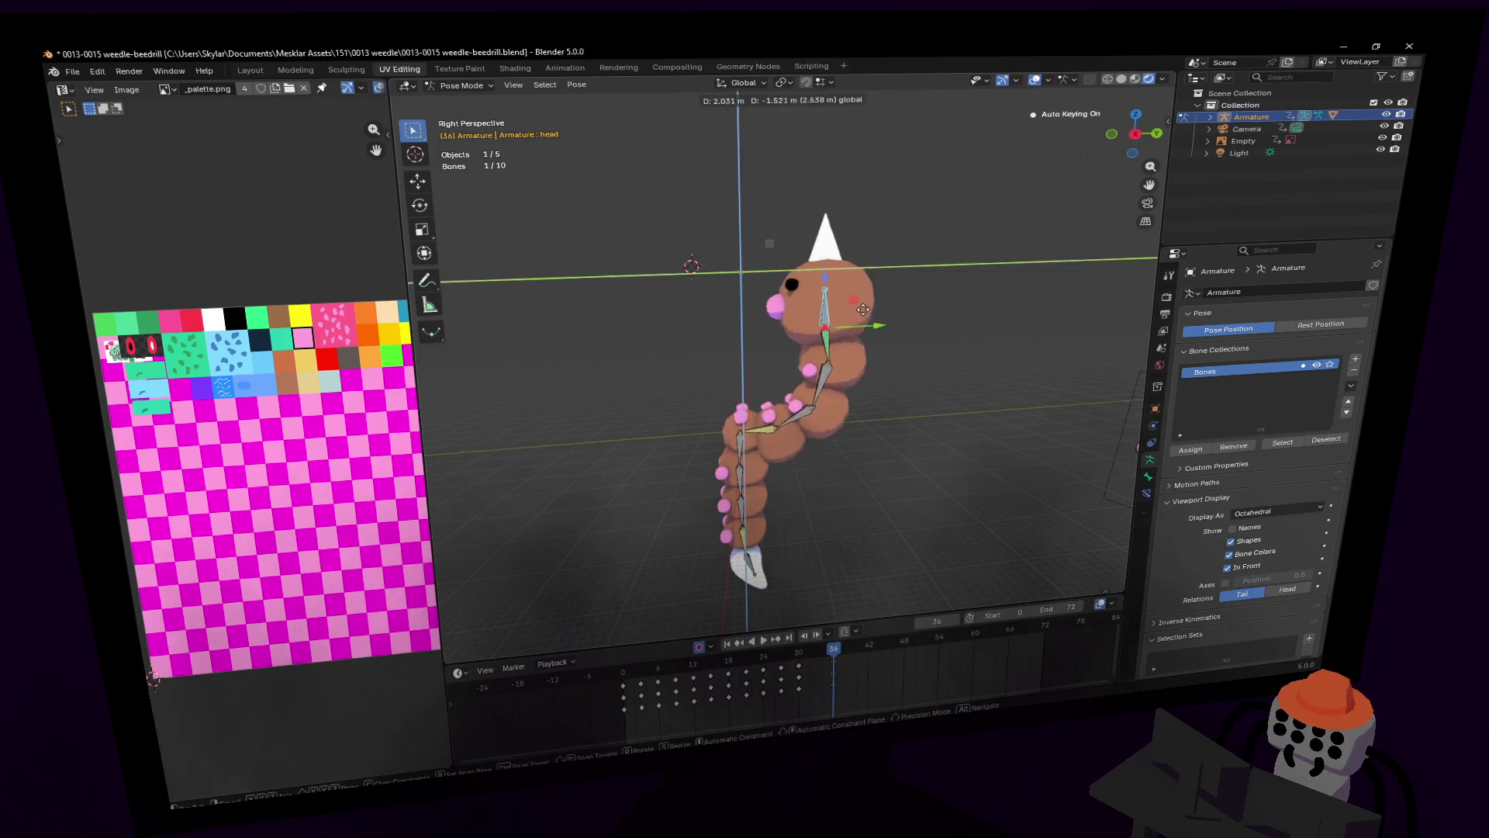
click(872, 297)
Step: Move the tail bone up and left and rotate it -169°
click(757, 565)
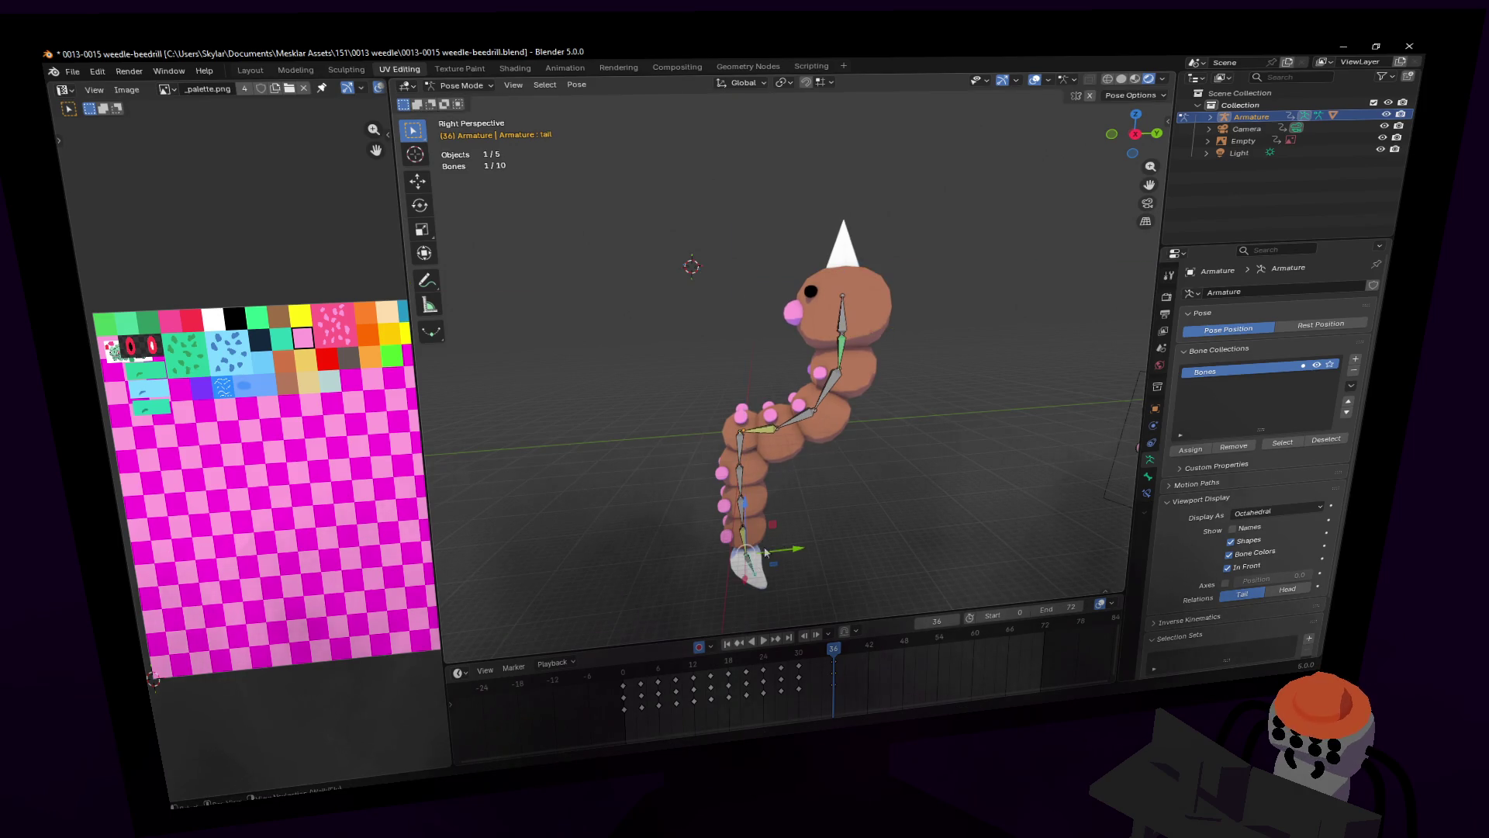
key(g)
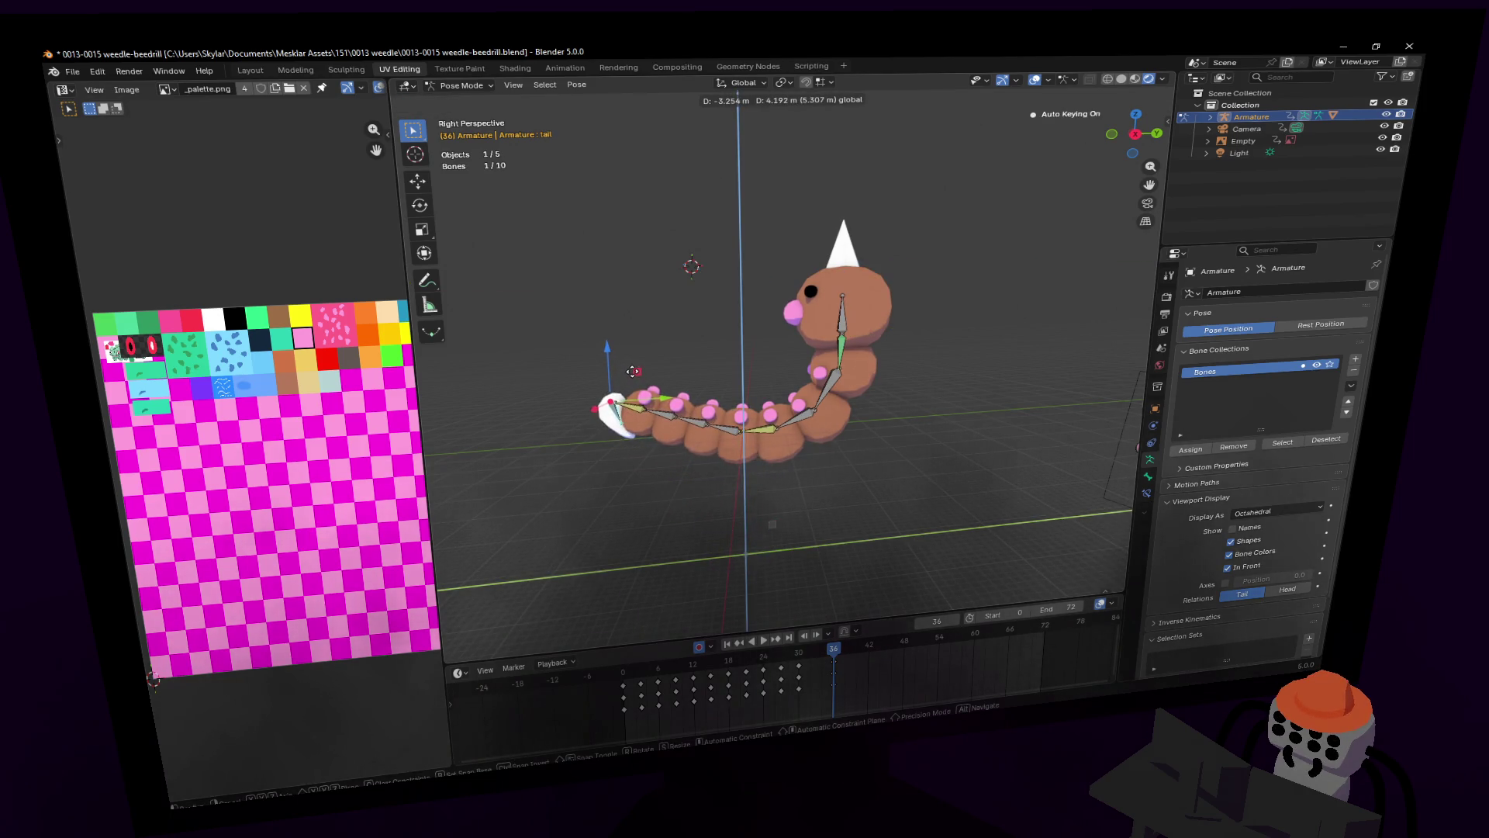
click(643, 374)
key(r)
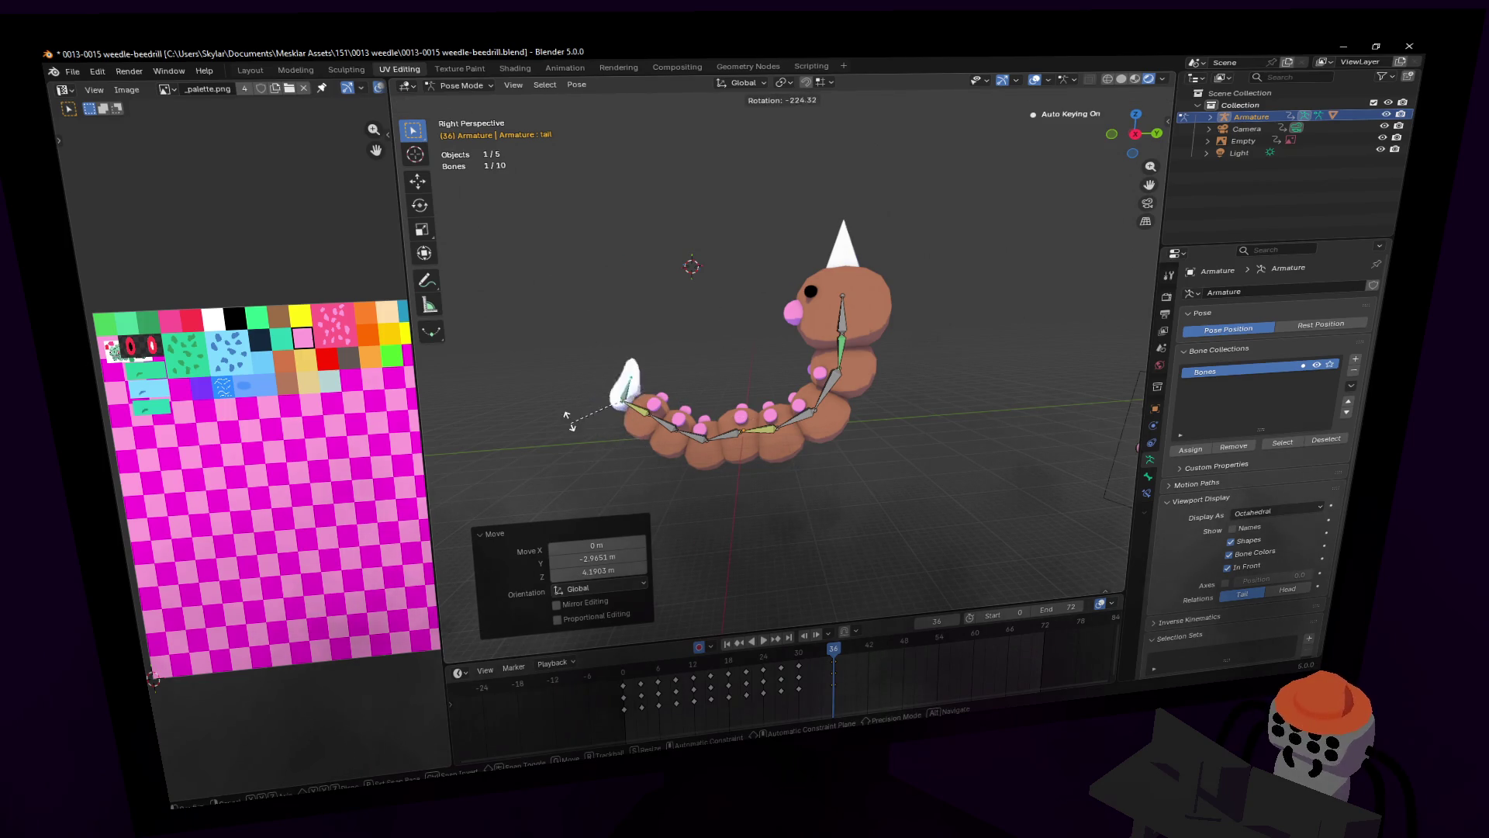
click(612, 450)
Step: Try rotating the tail about the global Z axis, cancelling each attempt
key(r)
key(shift+z)
key(Escape)
scroll(724, 429, up, 8)
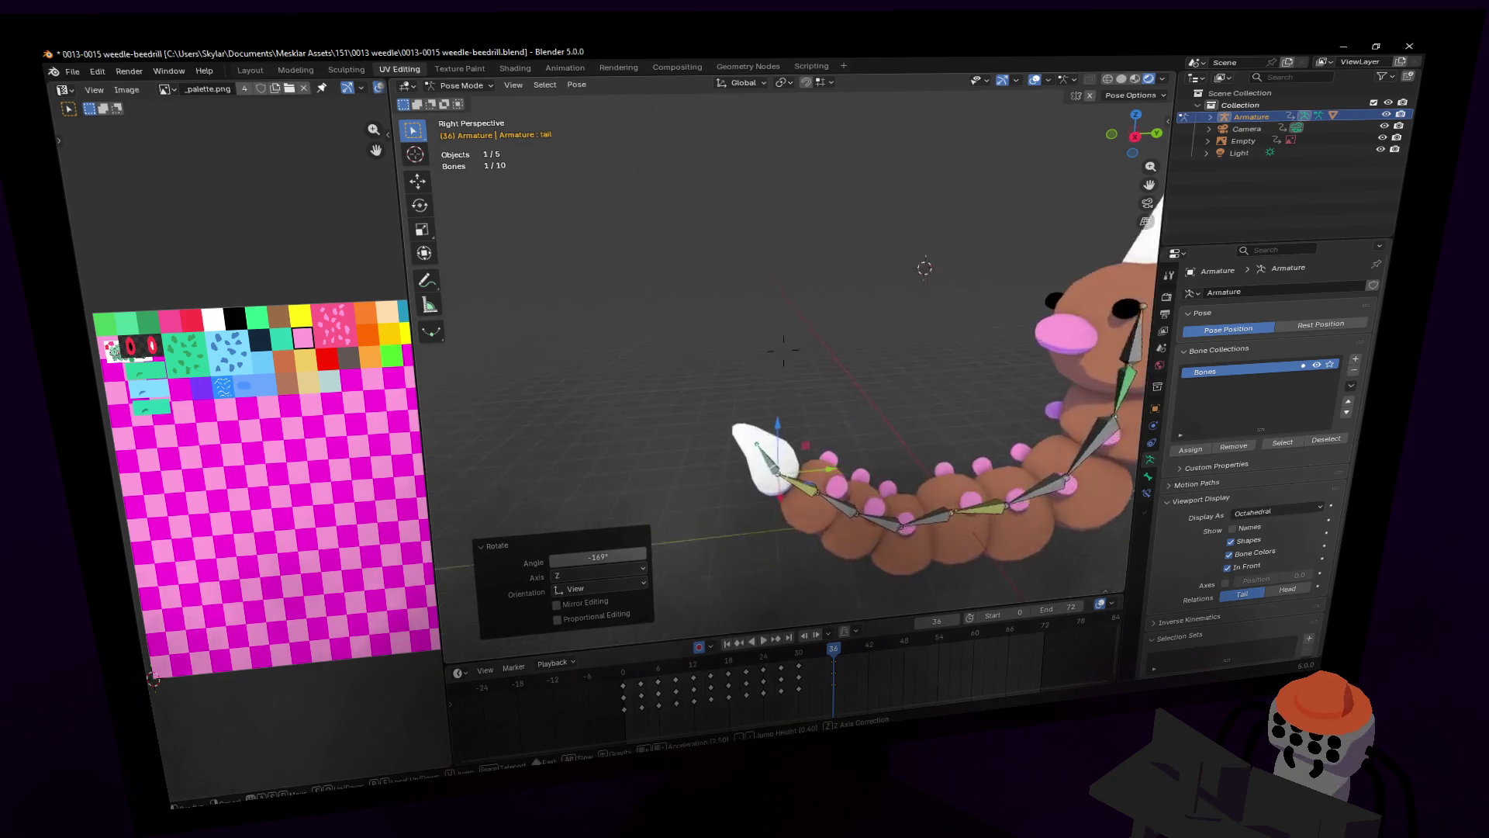
key(r)
key(z)
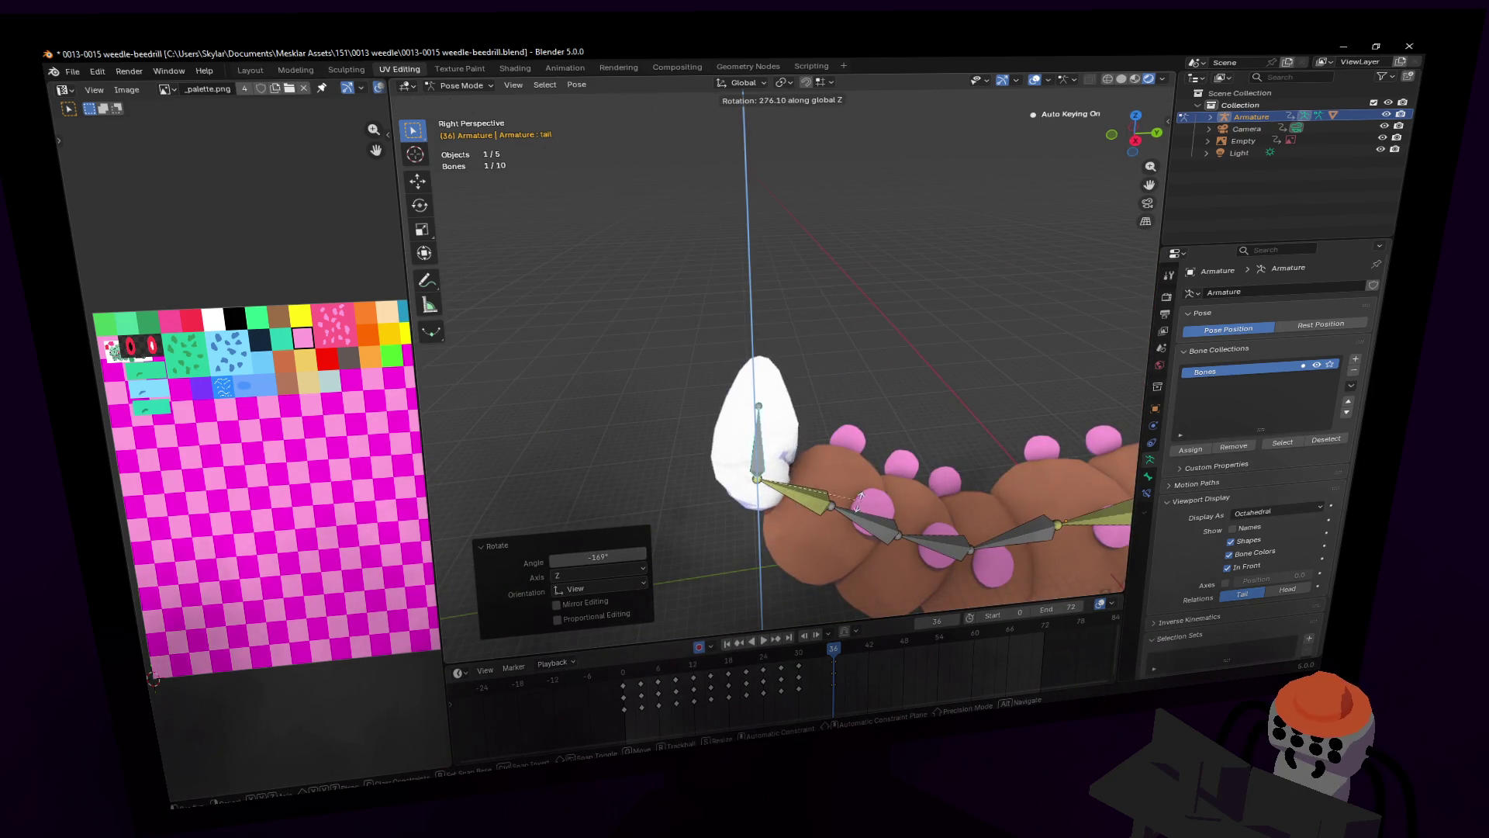
key(Escape)
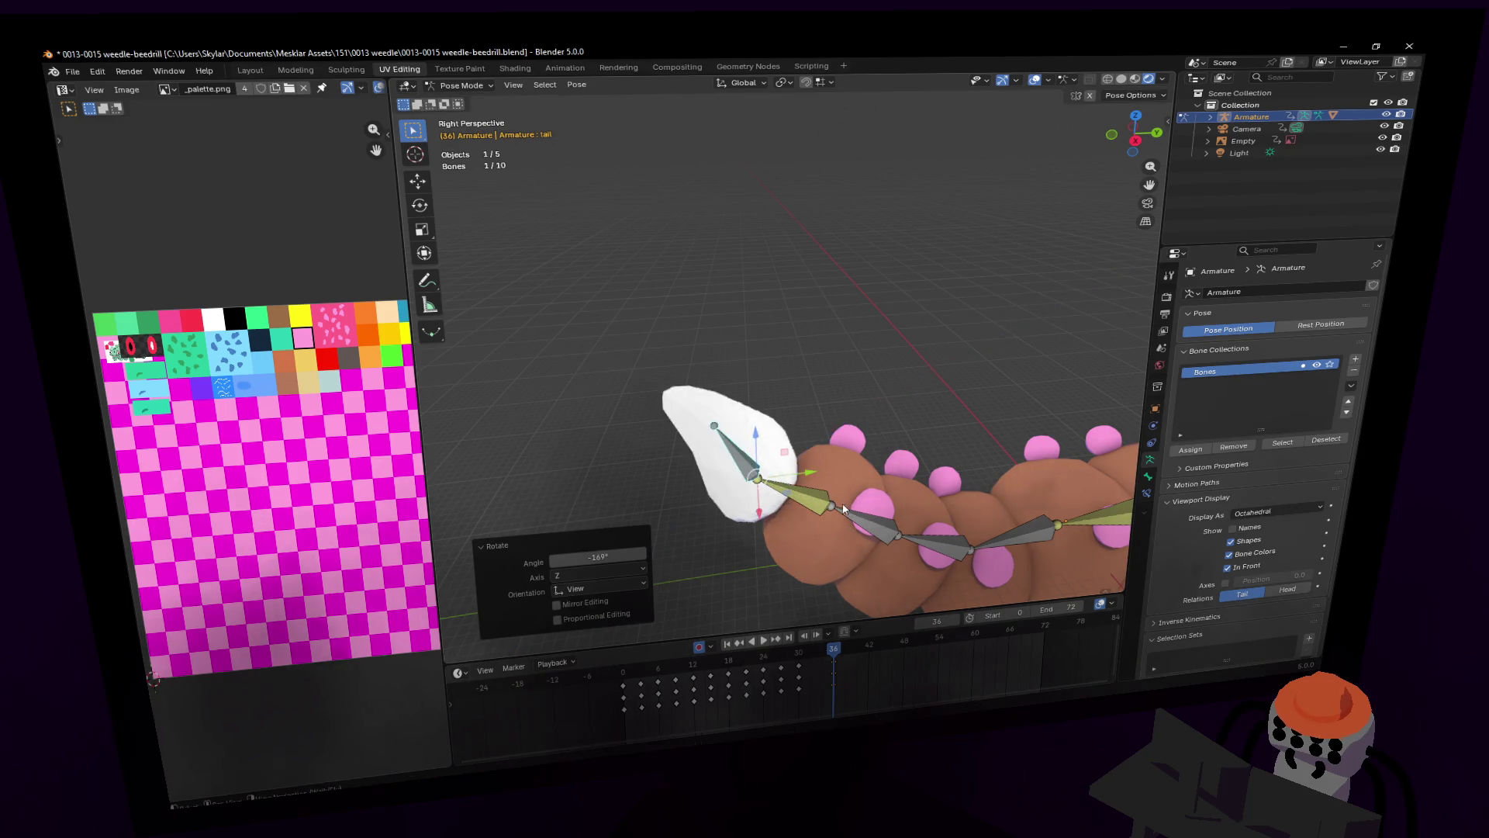
key(shift+grave)
key(q)
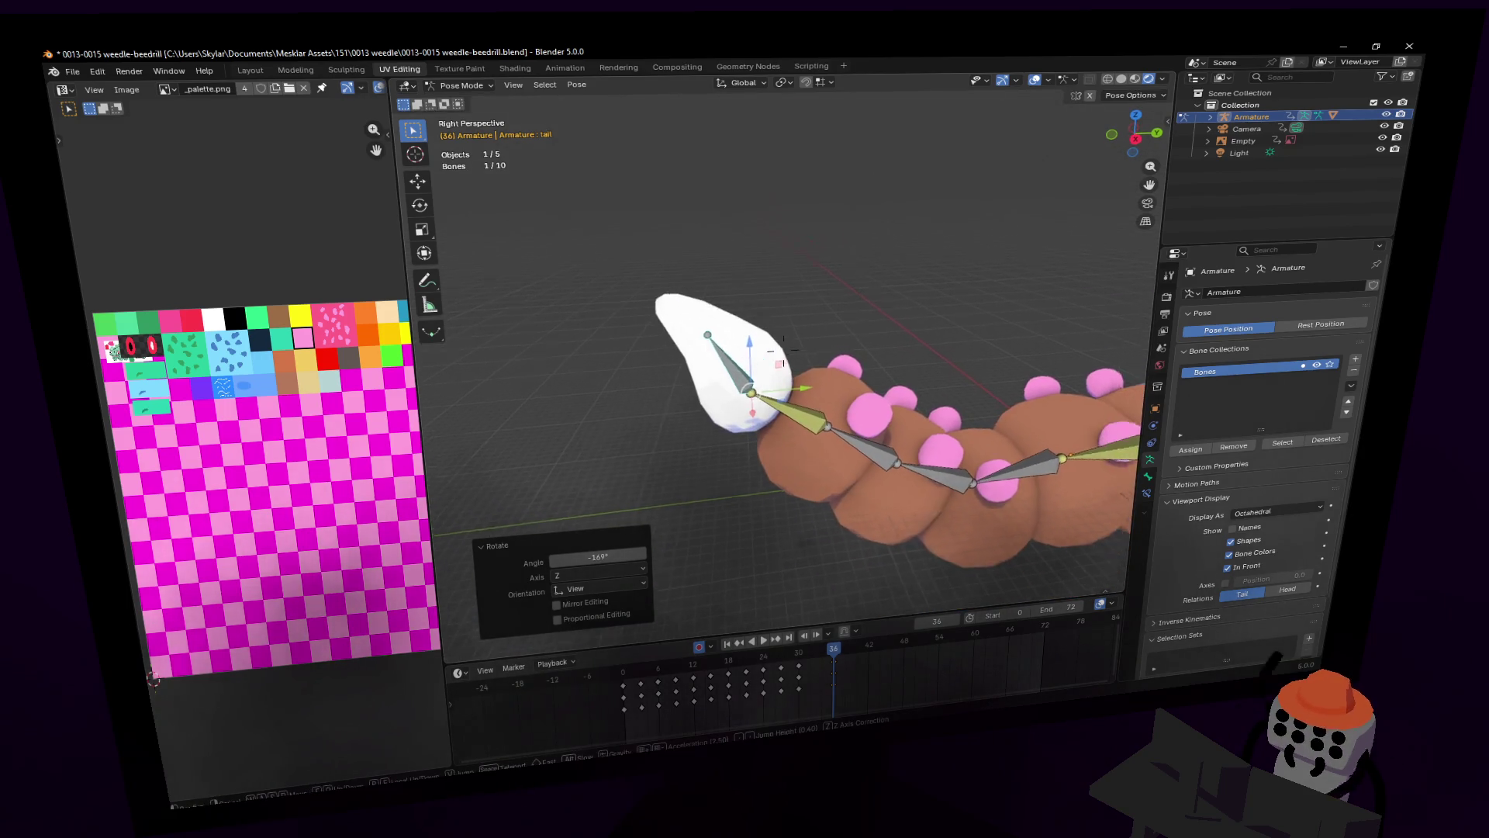
click(783, 349)
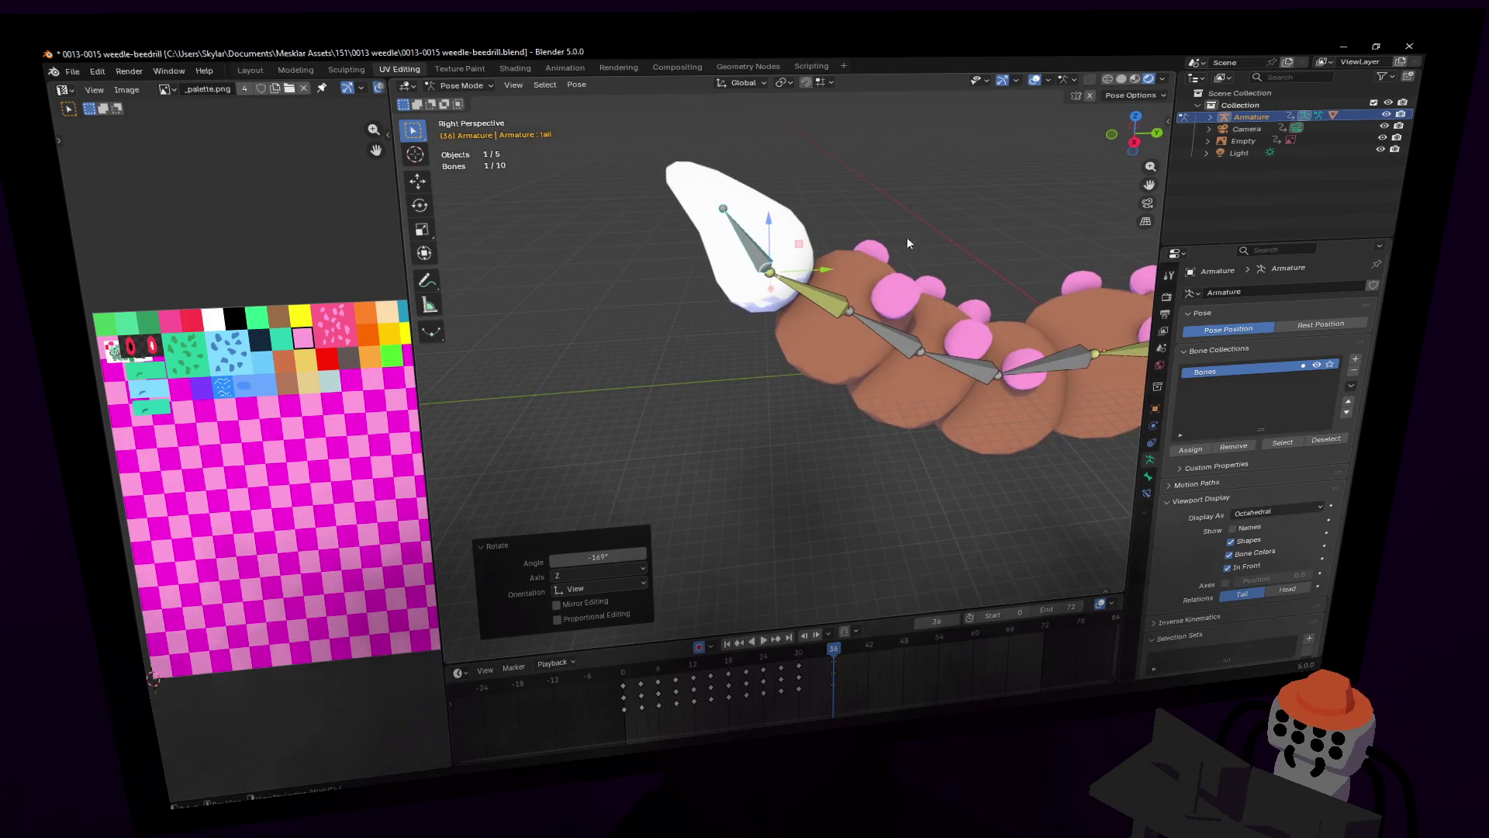
key(r)
key(z)
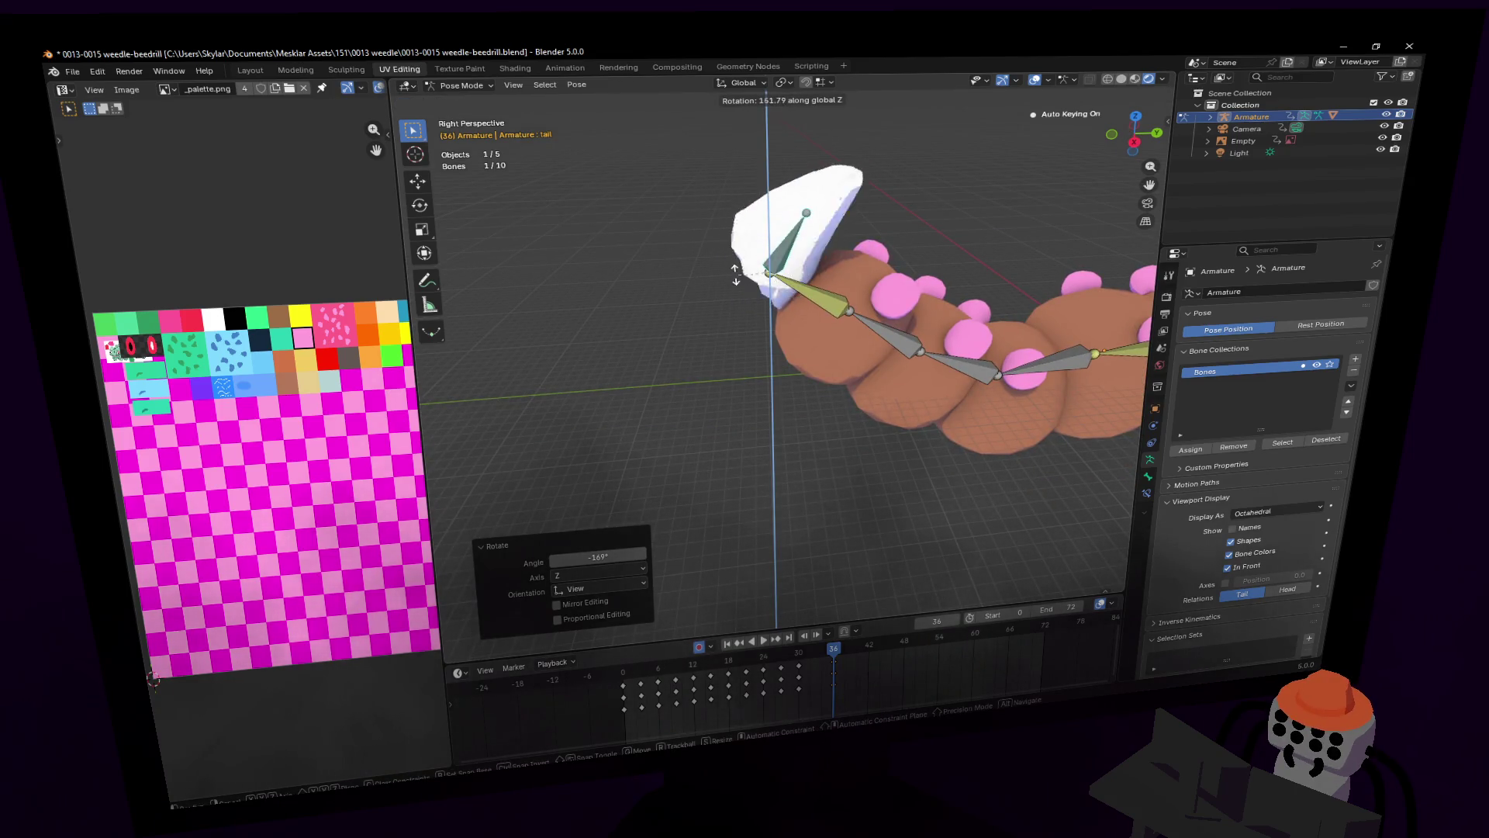
right_click(835, 477)
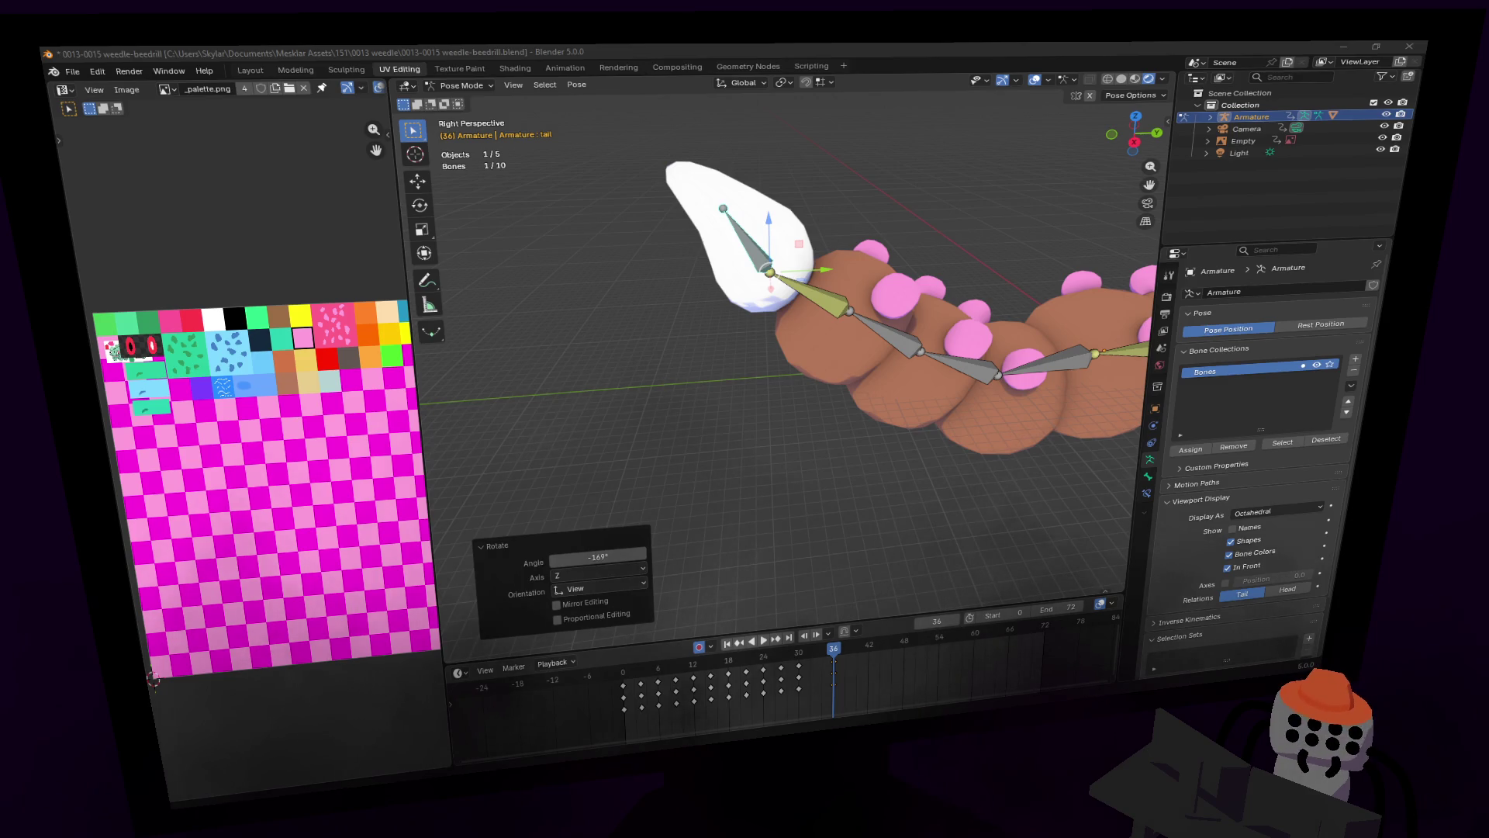
key(shift+grave)
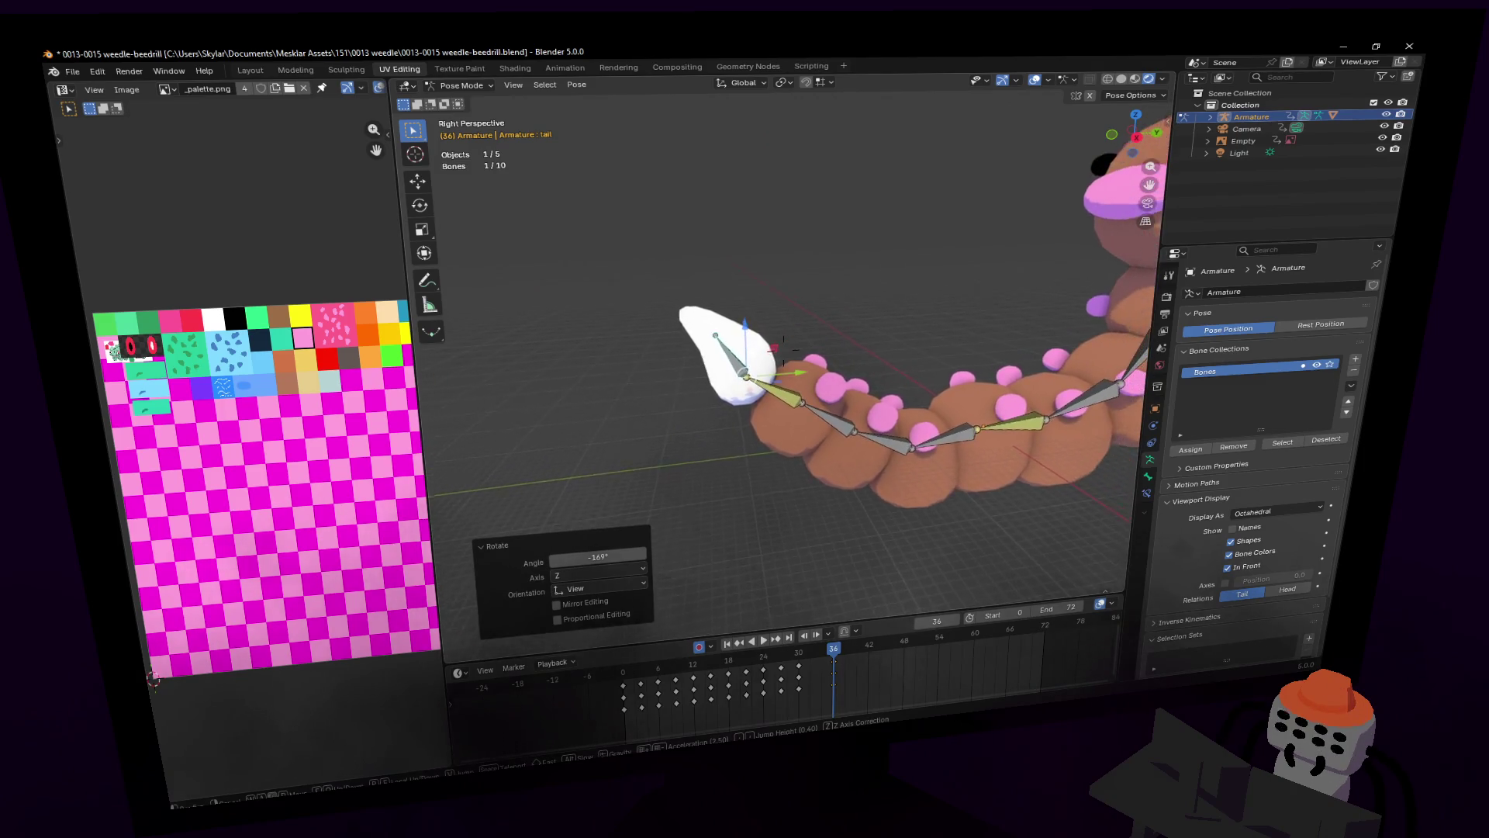
Step: Frame the worm and move the tail bone within the Y-Z plane
click(783, 350)
key(shift+grave)
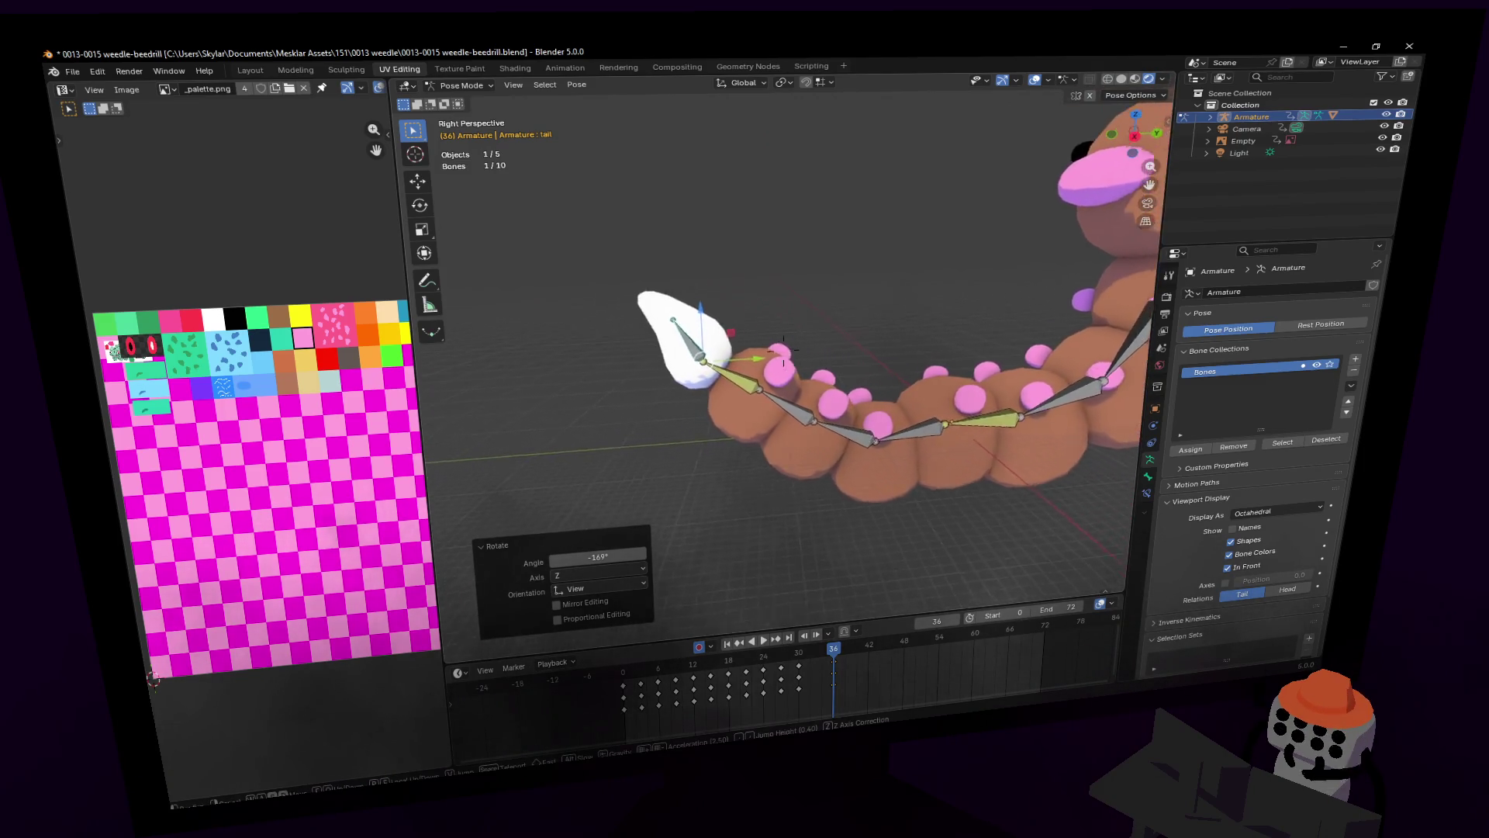
click(783, 351)
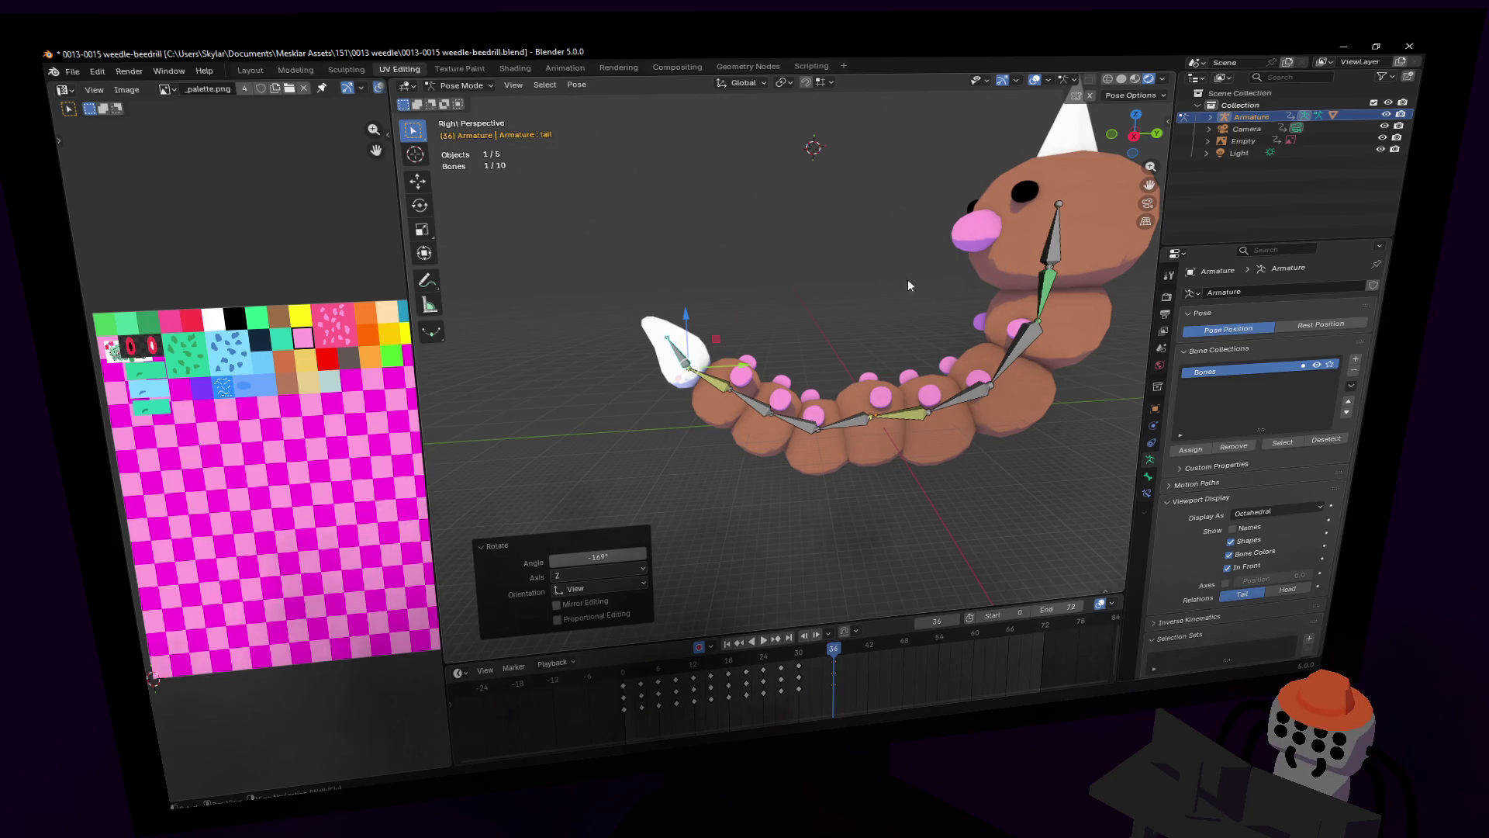
middle_drag(923, 285, 886, 282)
key(g)
key(shift+x)
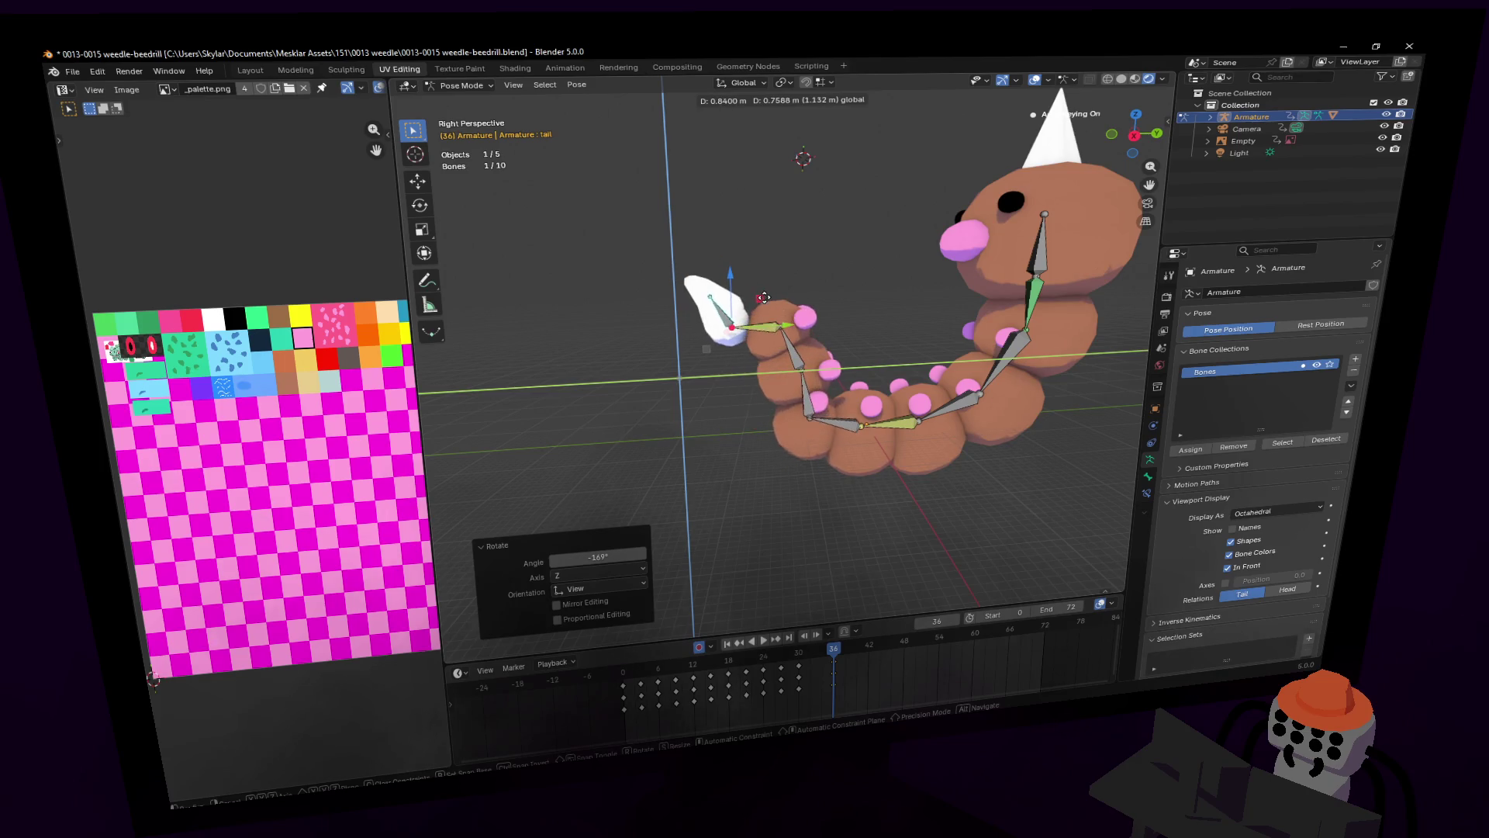
click(756, 300)
Step: Reposition the tail bone again in the Y-Z plane and rotate it
key(shift+grave)
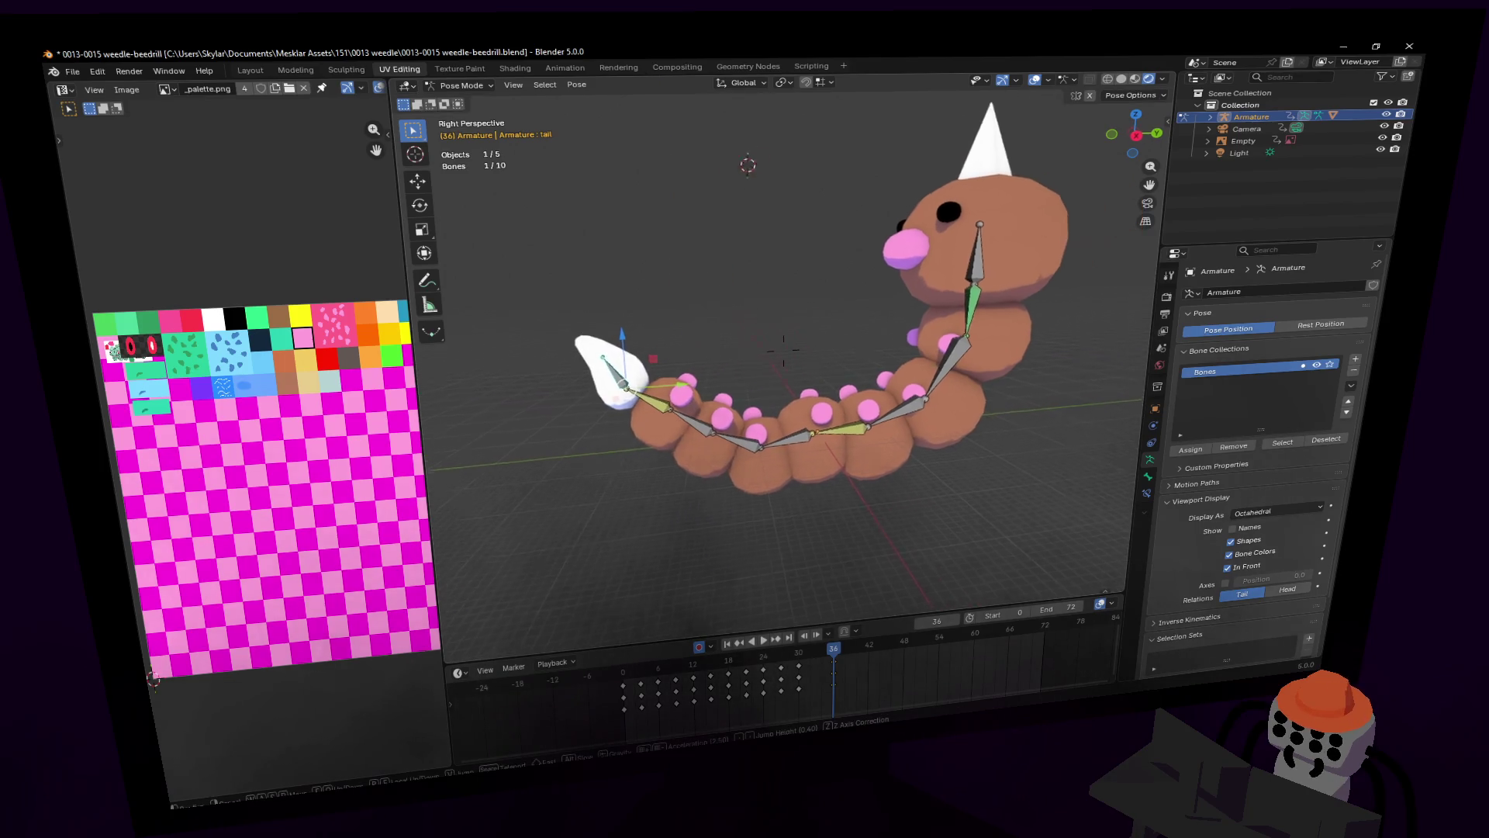
click(833, 516)
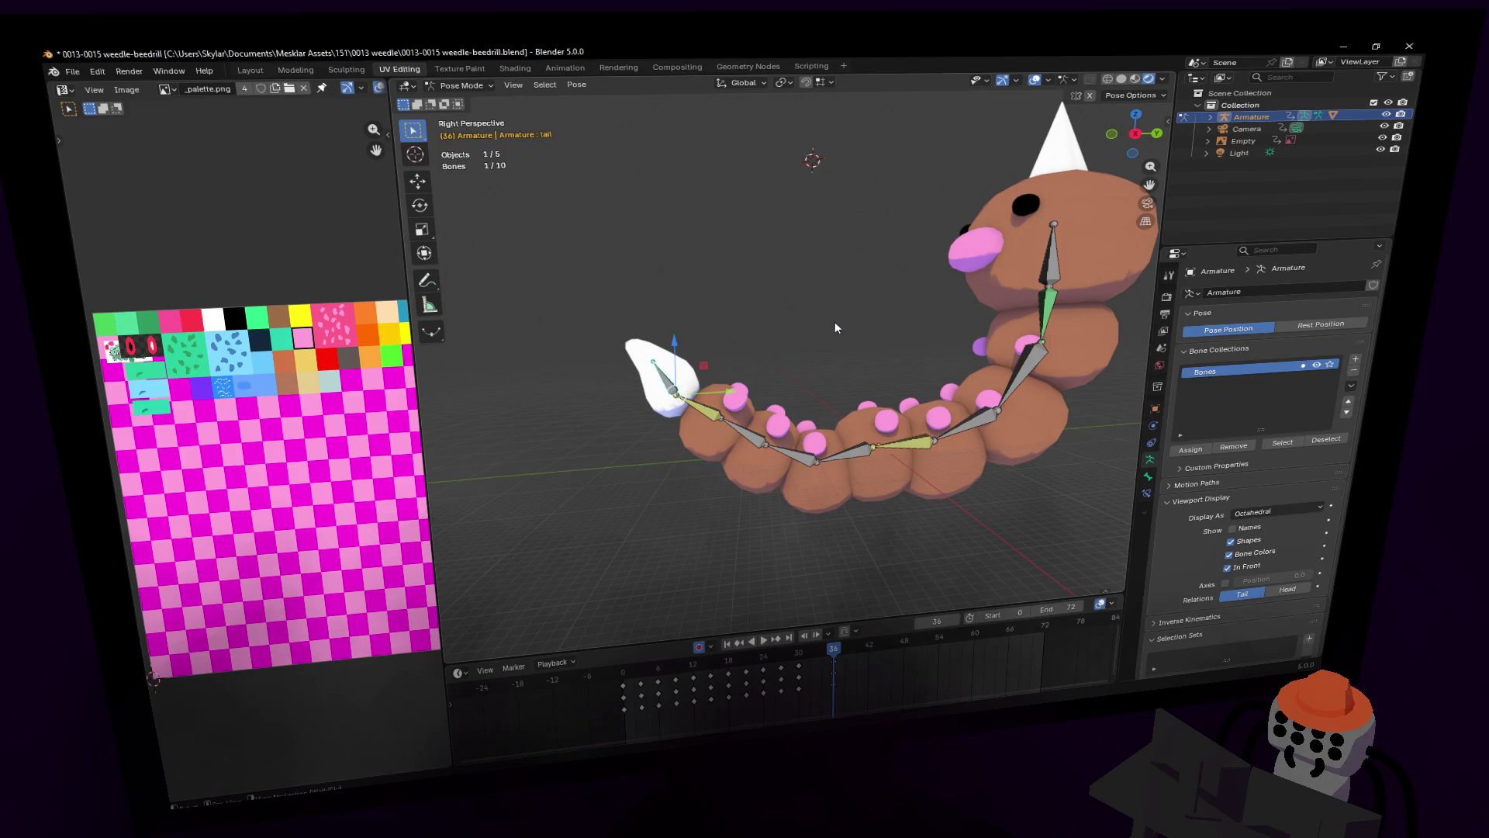
middle_drag(822, 329, 744, 357)
key(g)
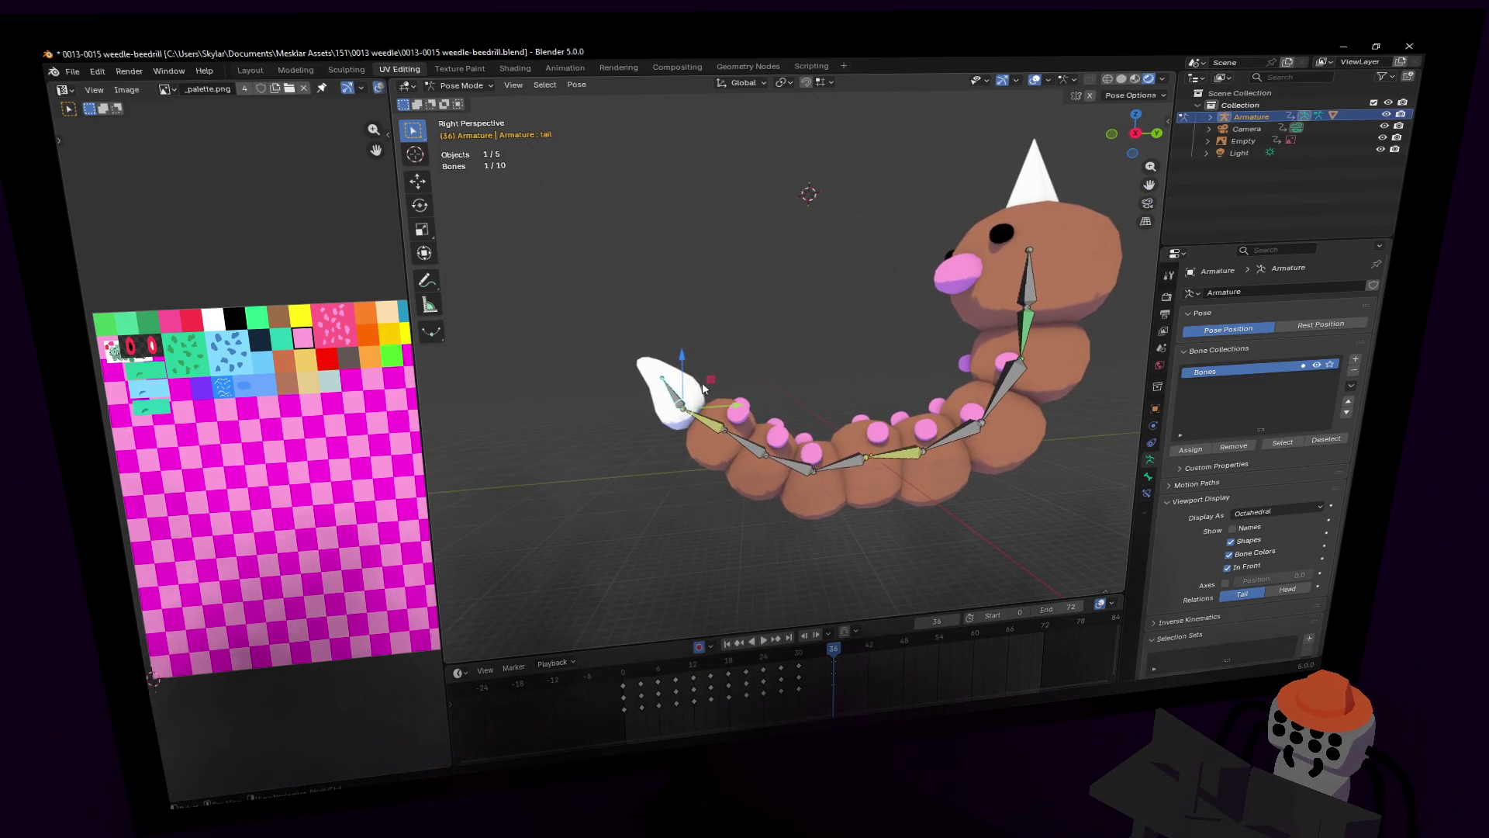
key(shift+x)
click(718, 370)
key(r)
click(1019, 288)
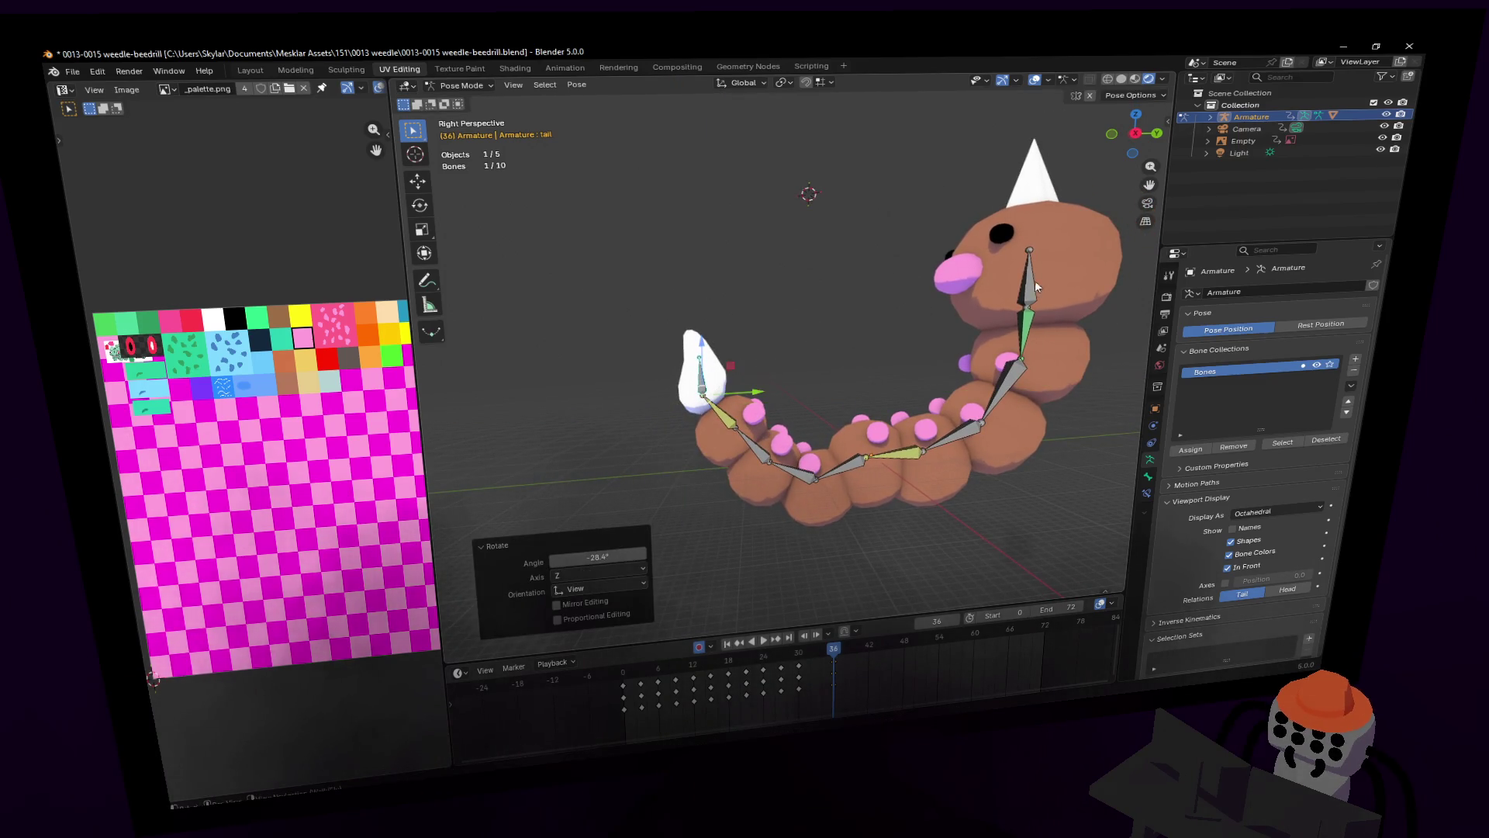
Step: Raise the tail bone straight up along Z
click(1035, 276)
key(shift+grave)
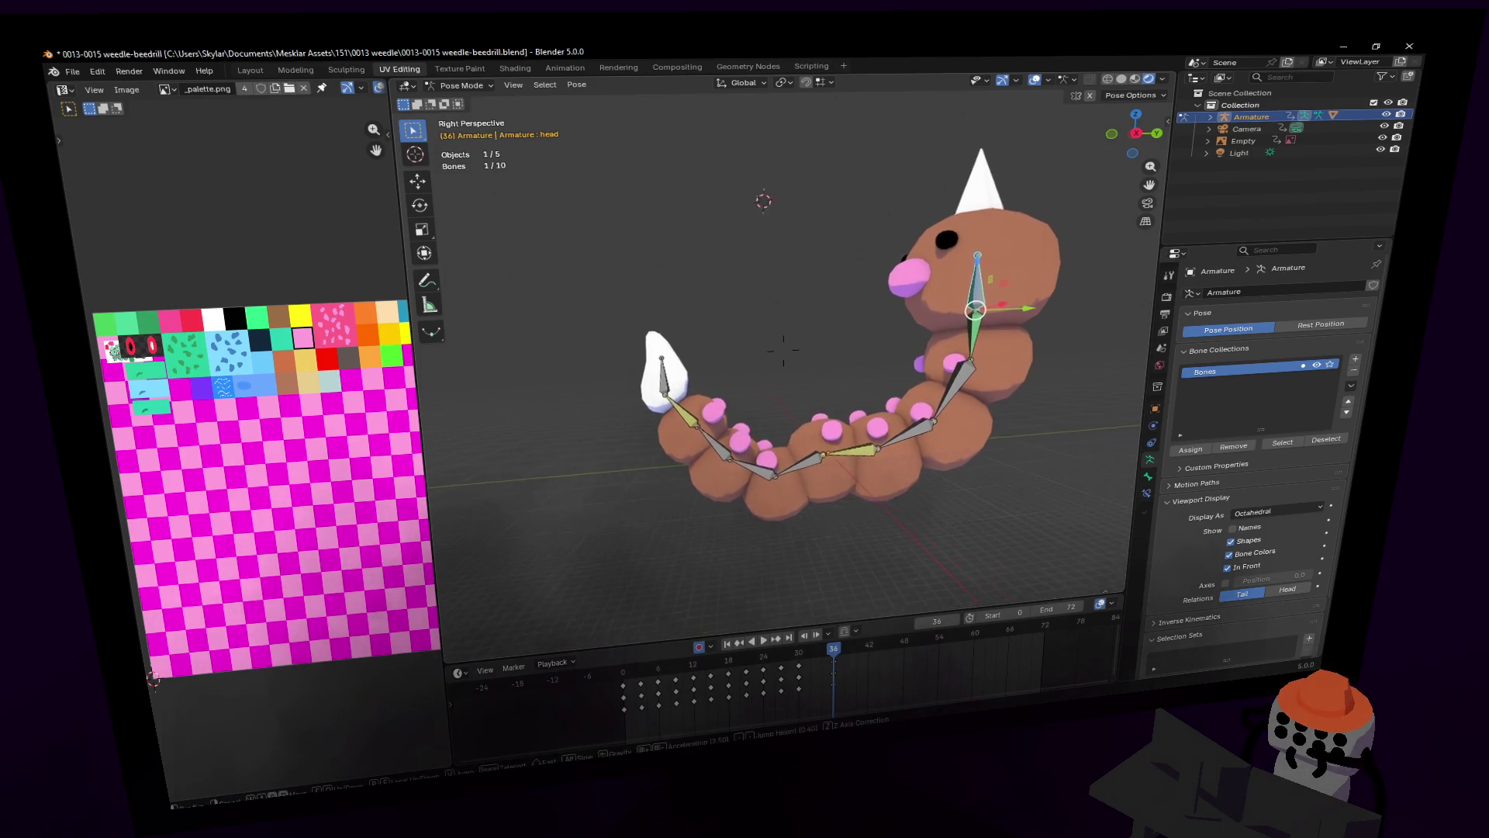
click(783, 350)
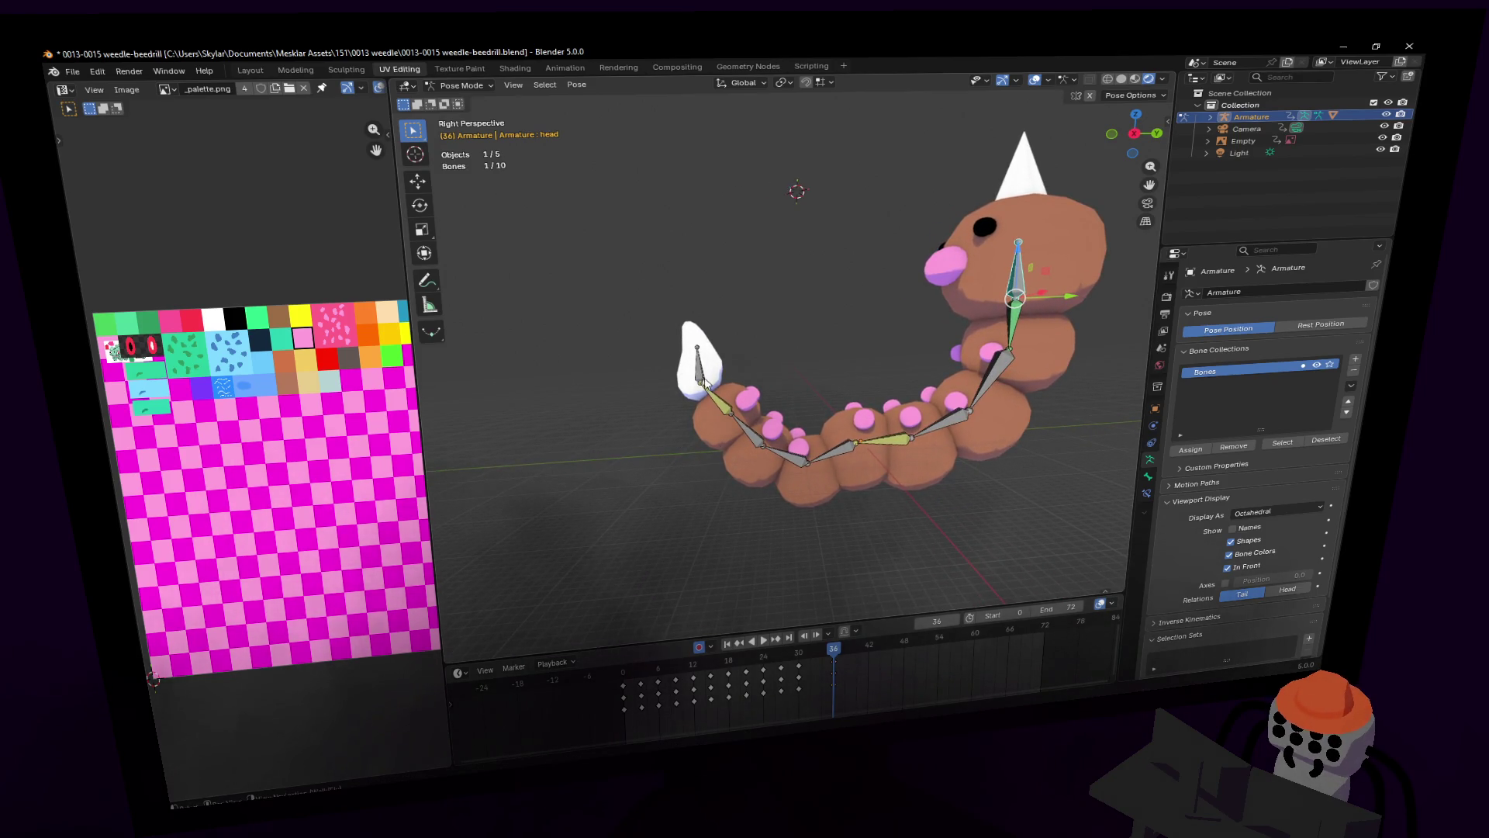
click(704, 381)
key(g)
key(z)
click(727, 343)
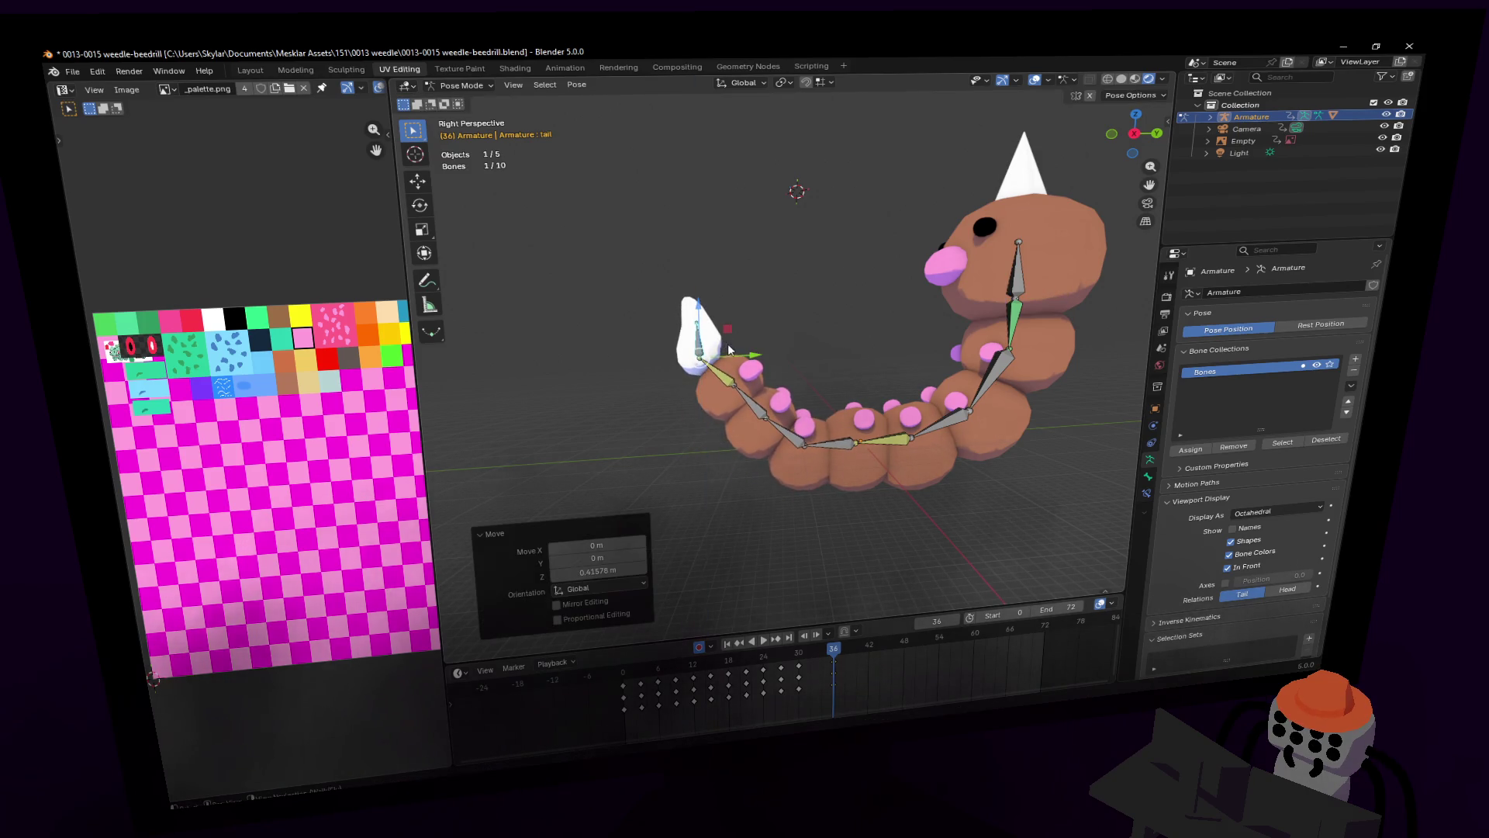
Step: Rotate the body8 bone on X, then shift the tail along Y and rotate it on X
click(727, 380)
key(r)
key(x)
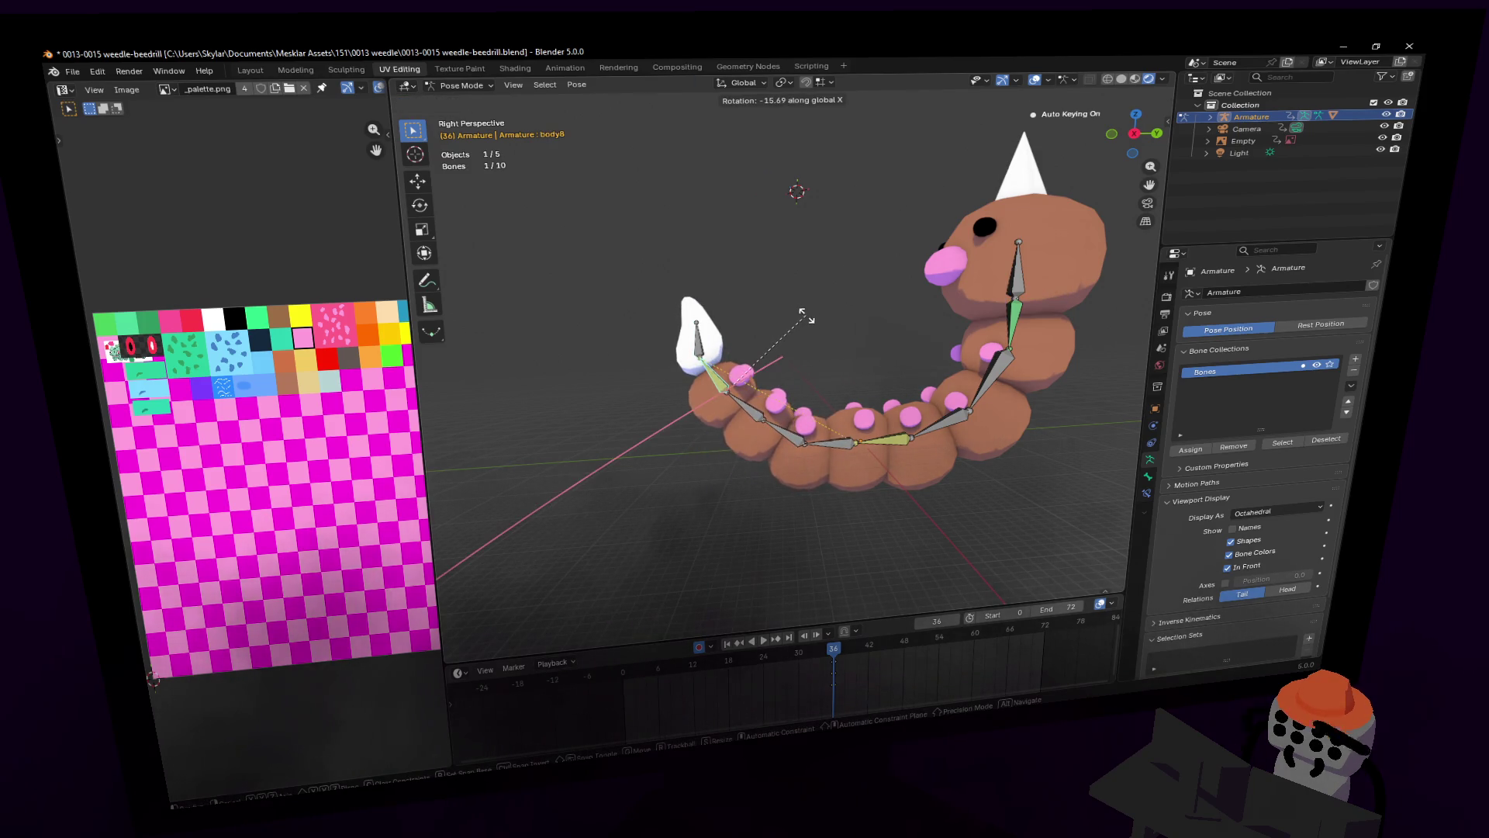
click(794, 319)
click(707, 339)
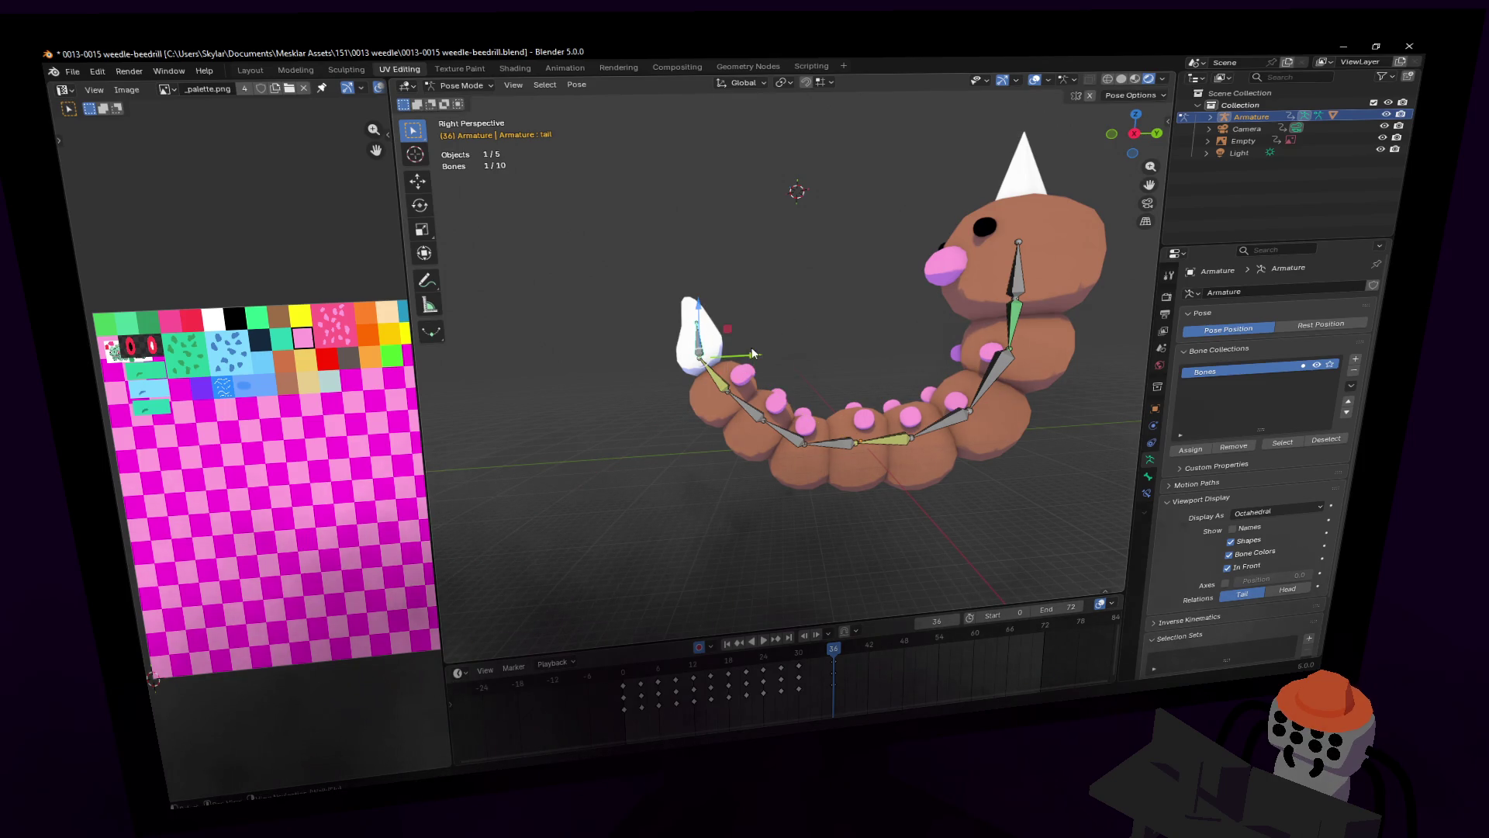
key(g)
key(y)
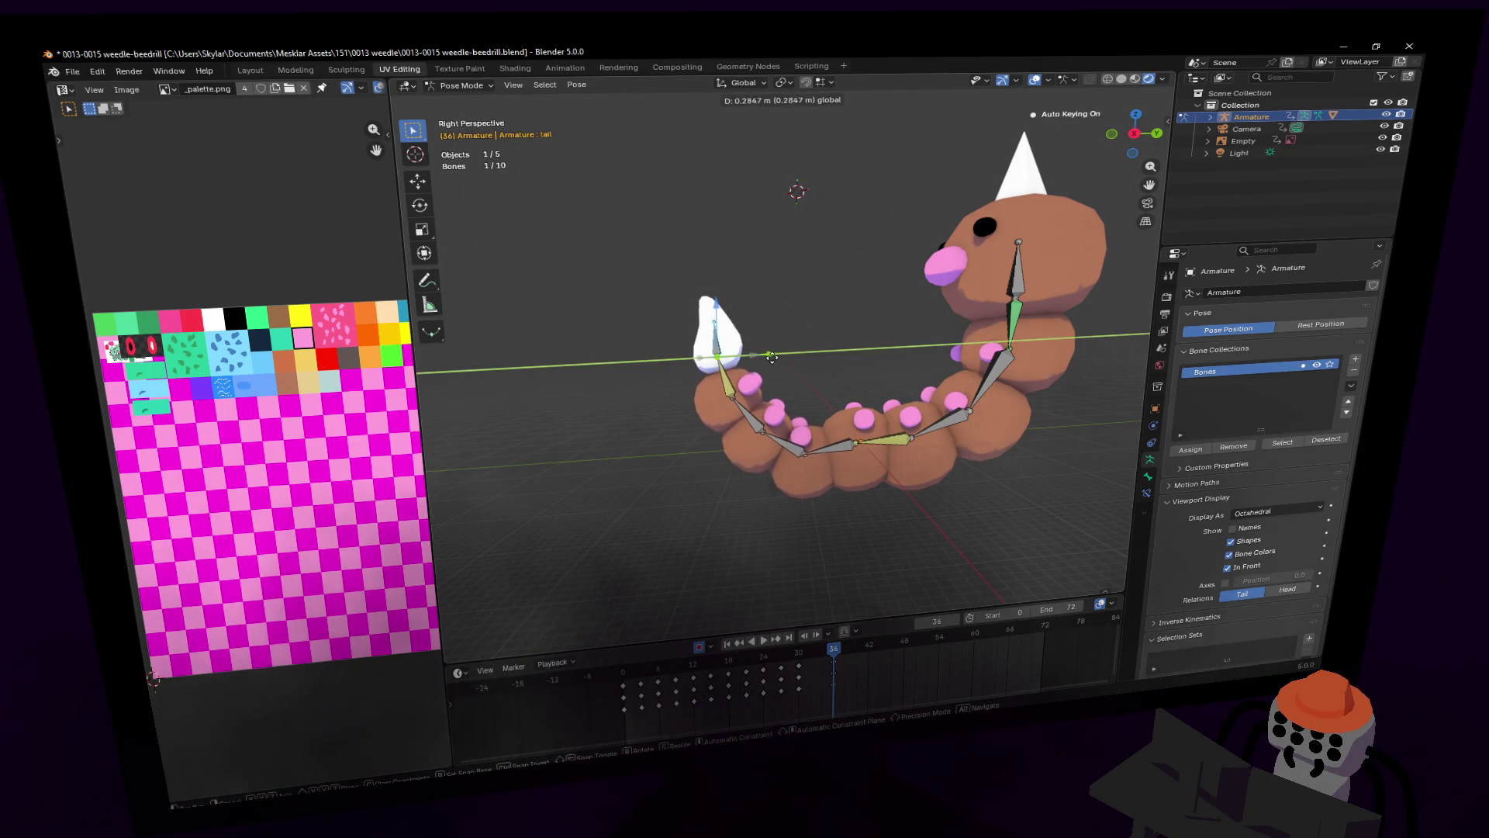
click(777, 310)
key(r)
key(x)
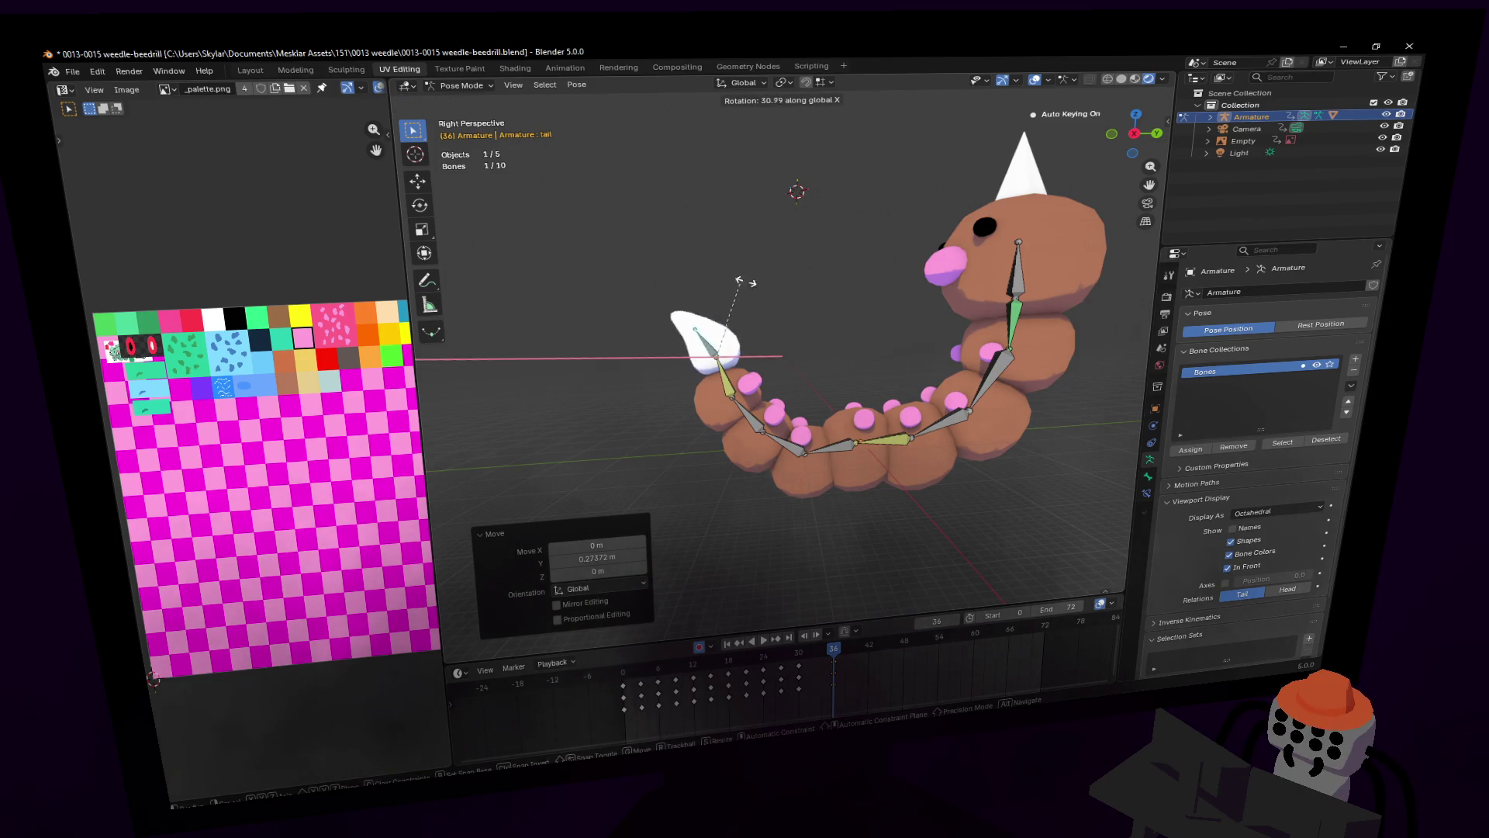
click(791, 330)
Step: Tilt the head bone back 11.8° on X and slide it along Y
middle_drag(791, 330, 971, 376)
click(1013, 334)
key(r)
key(x)
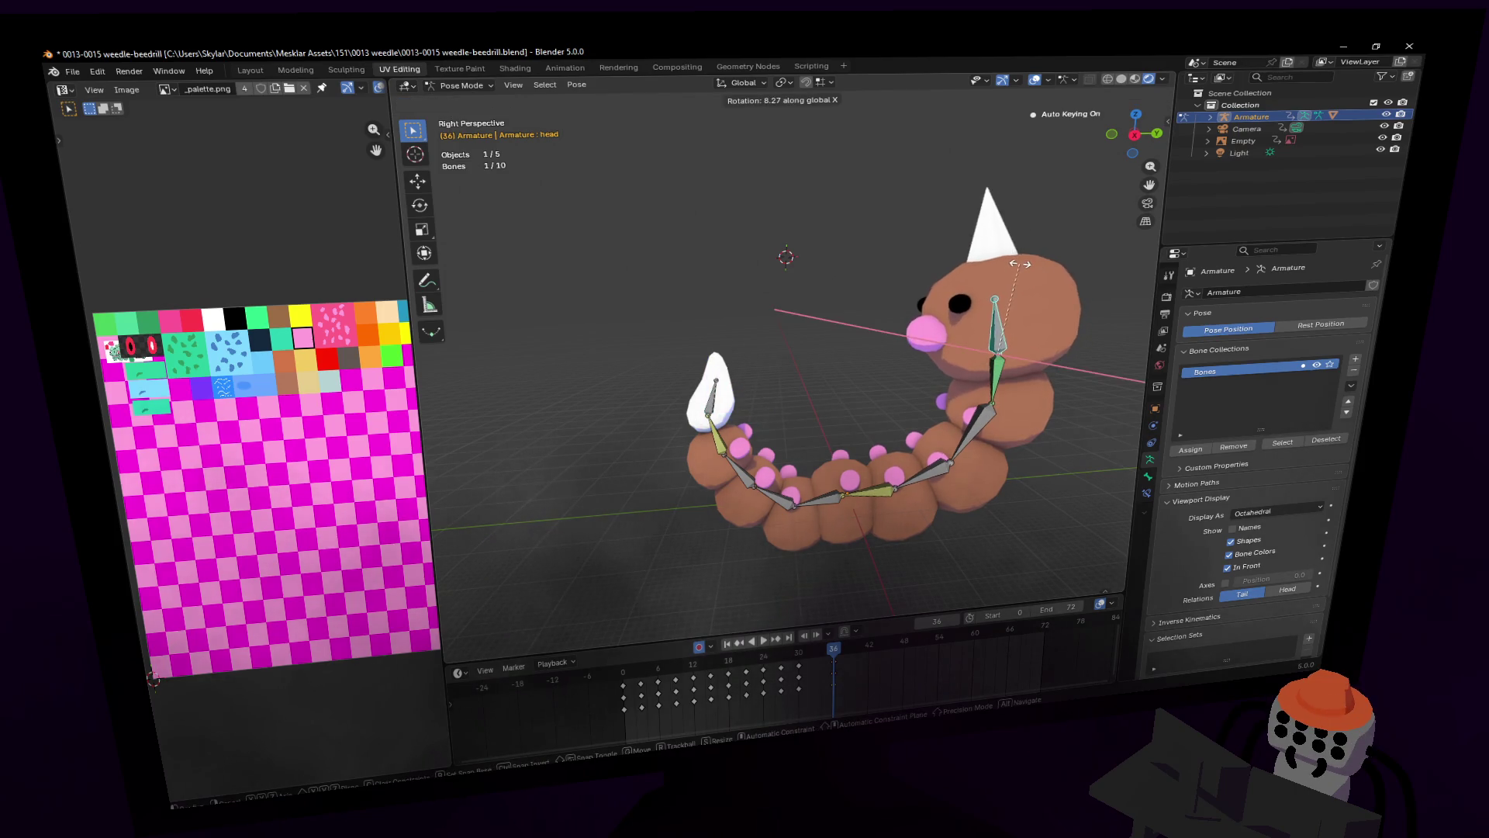
click(1030, 303)
key(g)
key(y)
click(1031, 346)
Step: Raise the tail bone further along Z, then fine-tune its position and rotation
key(shift+grave)
key(s)
click(863, 481)
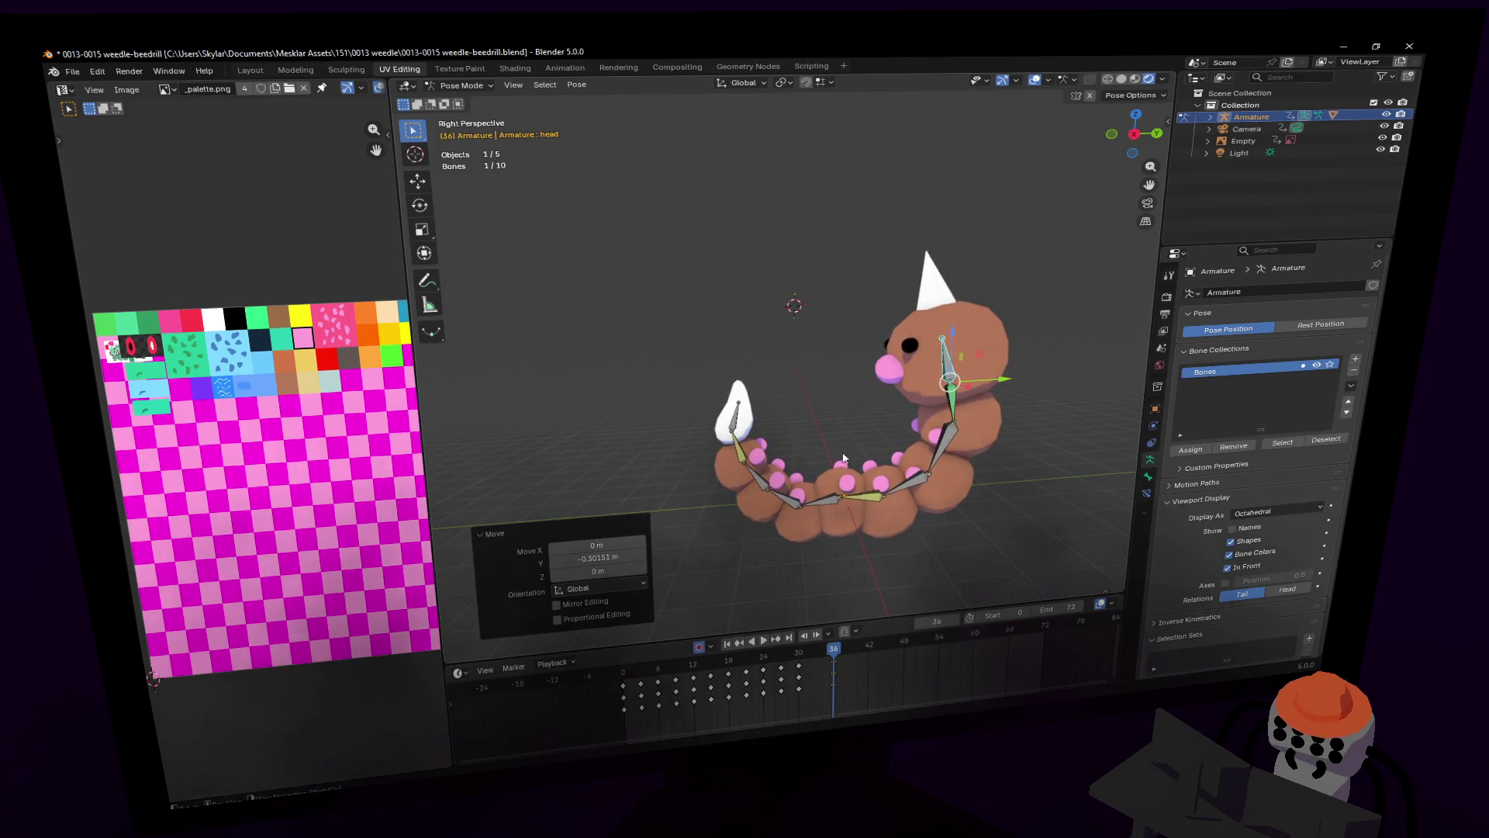
click(739, 423)
key(g)
key(z)
click(766, 404)
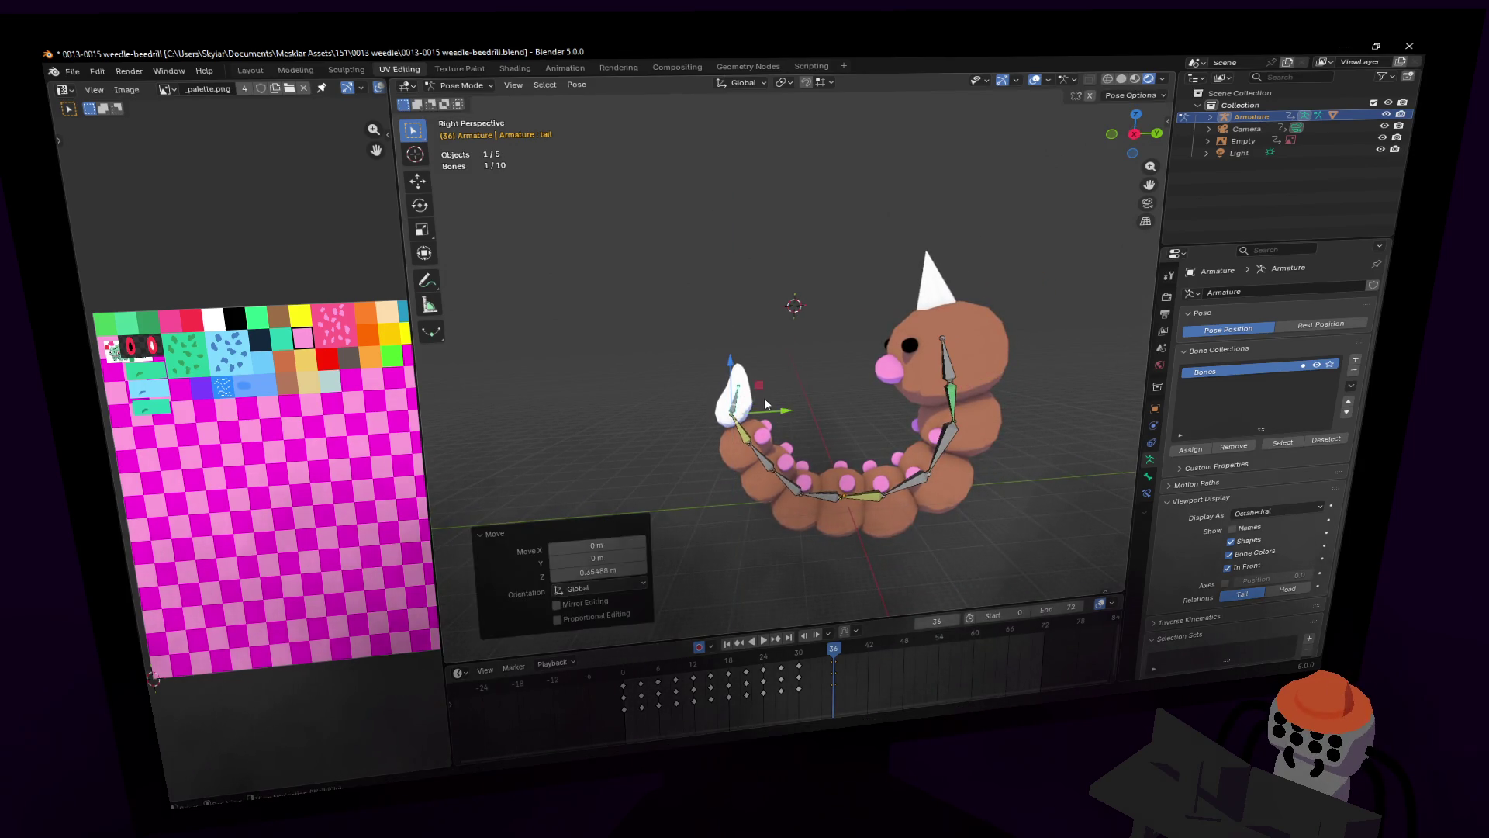
key(g)
click(803, 371)
key(r)
click(833, 347)
Step: Tilt the head back 19.7° on X and move it up and back
click(941, 366)
key(r)
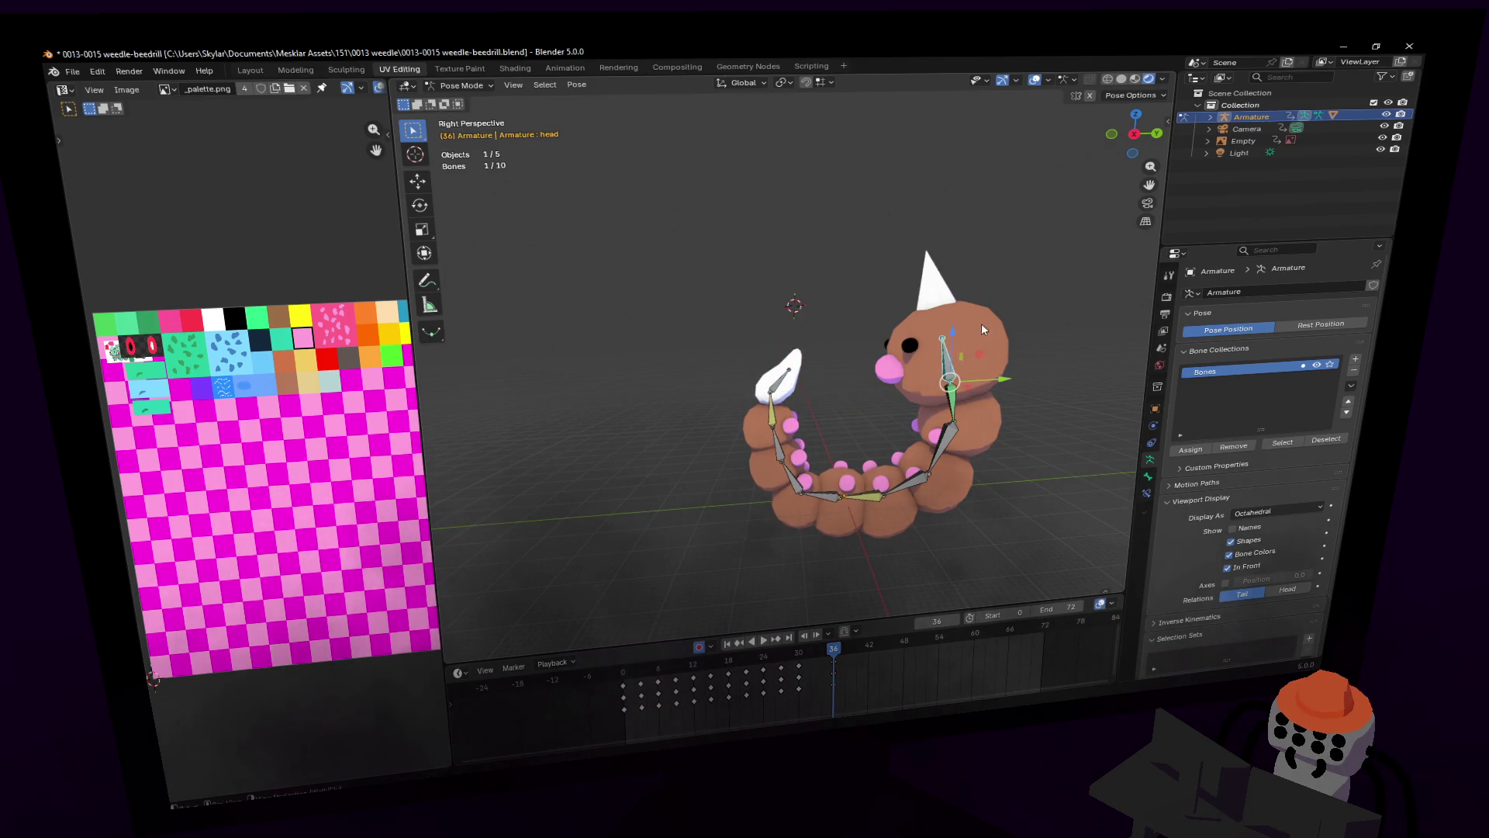
key(x)
click(980, 355)
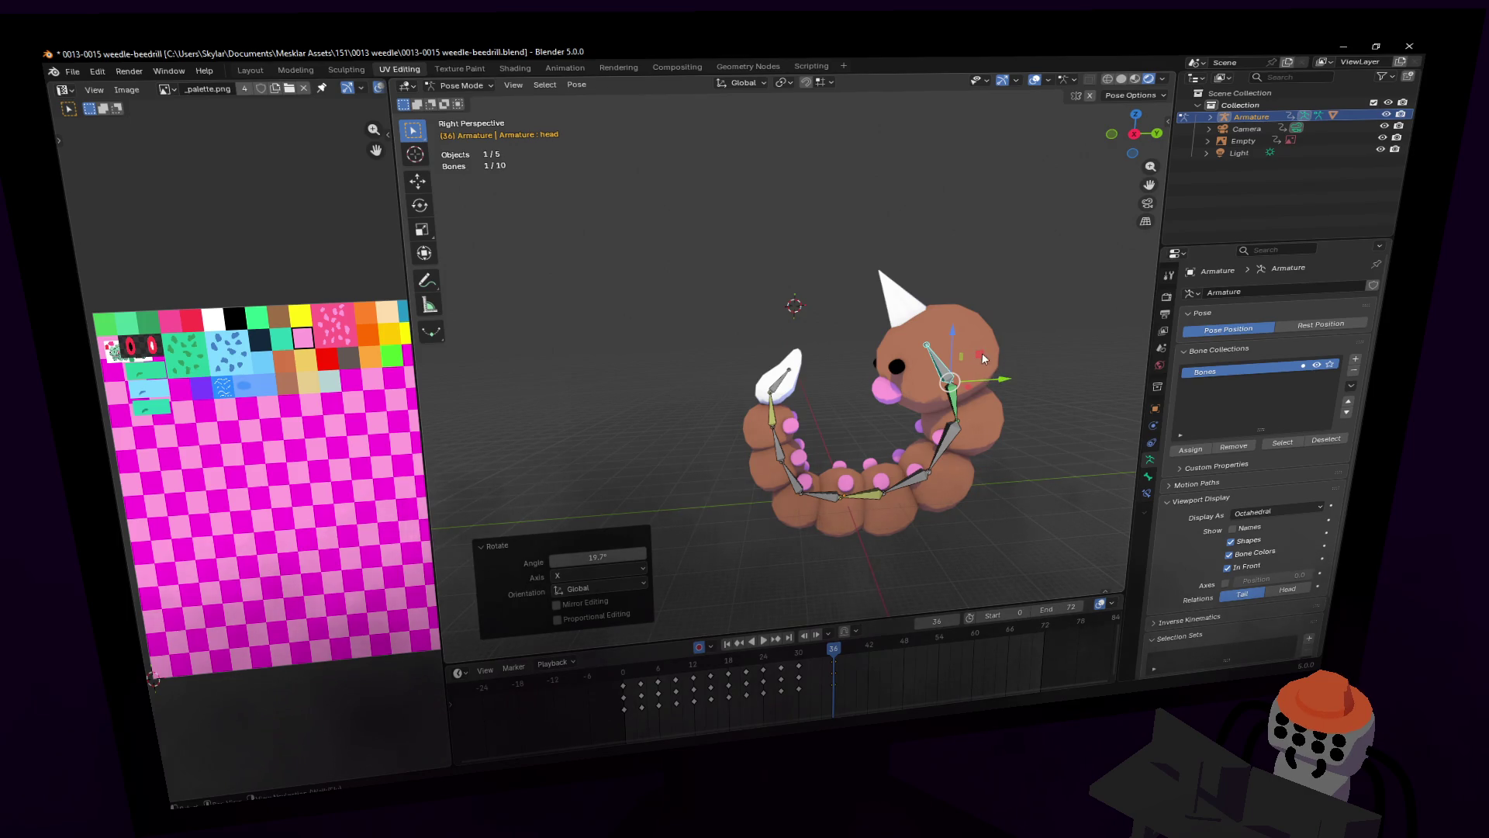
key(g)
click(964, 346)
shift+middle_drag(783, 350, 702, 316)
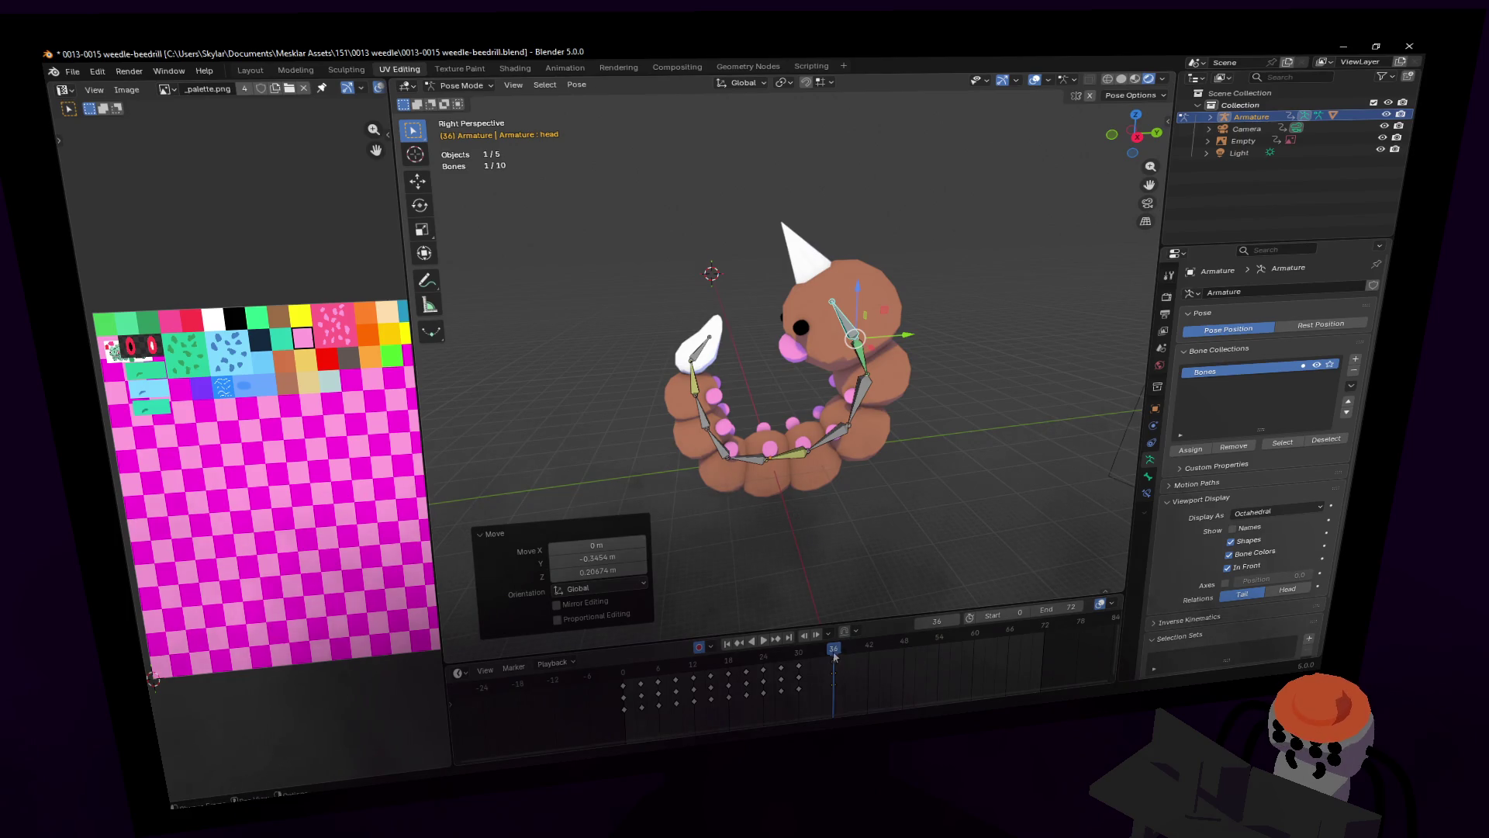
Step: Jump to frame 42 and rotate the selected bones around Z
click(869, 646)
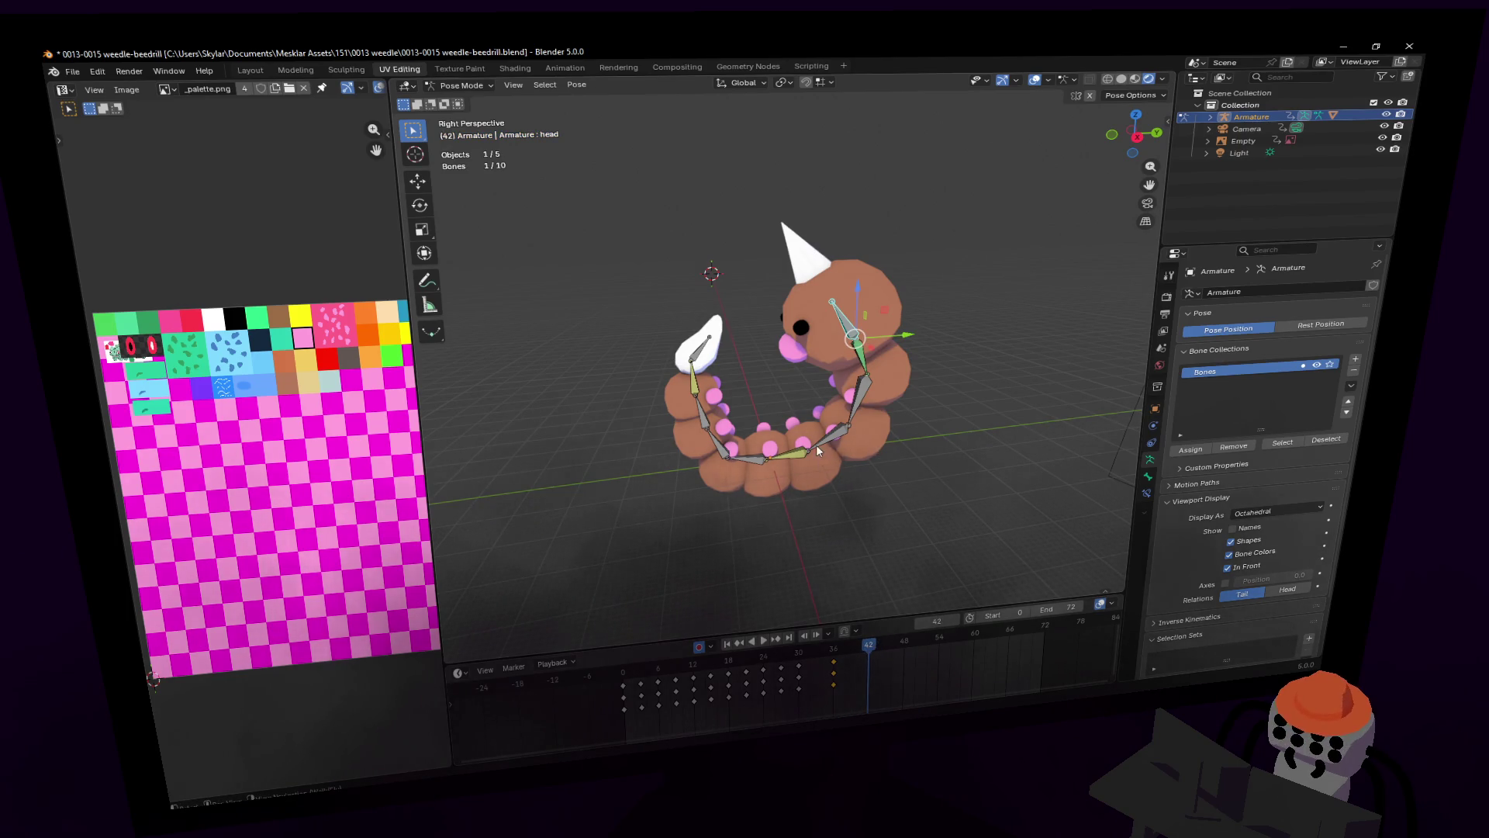
key(shift+grave)
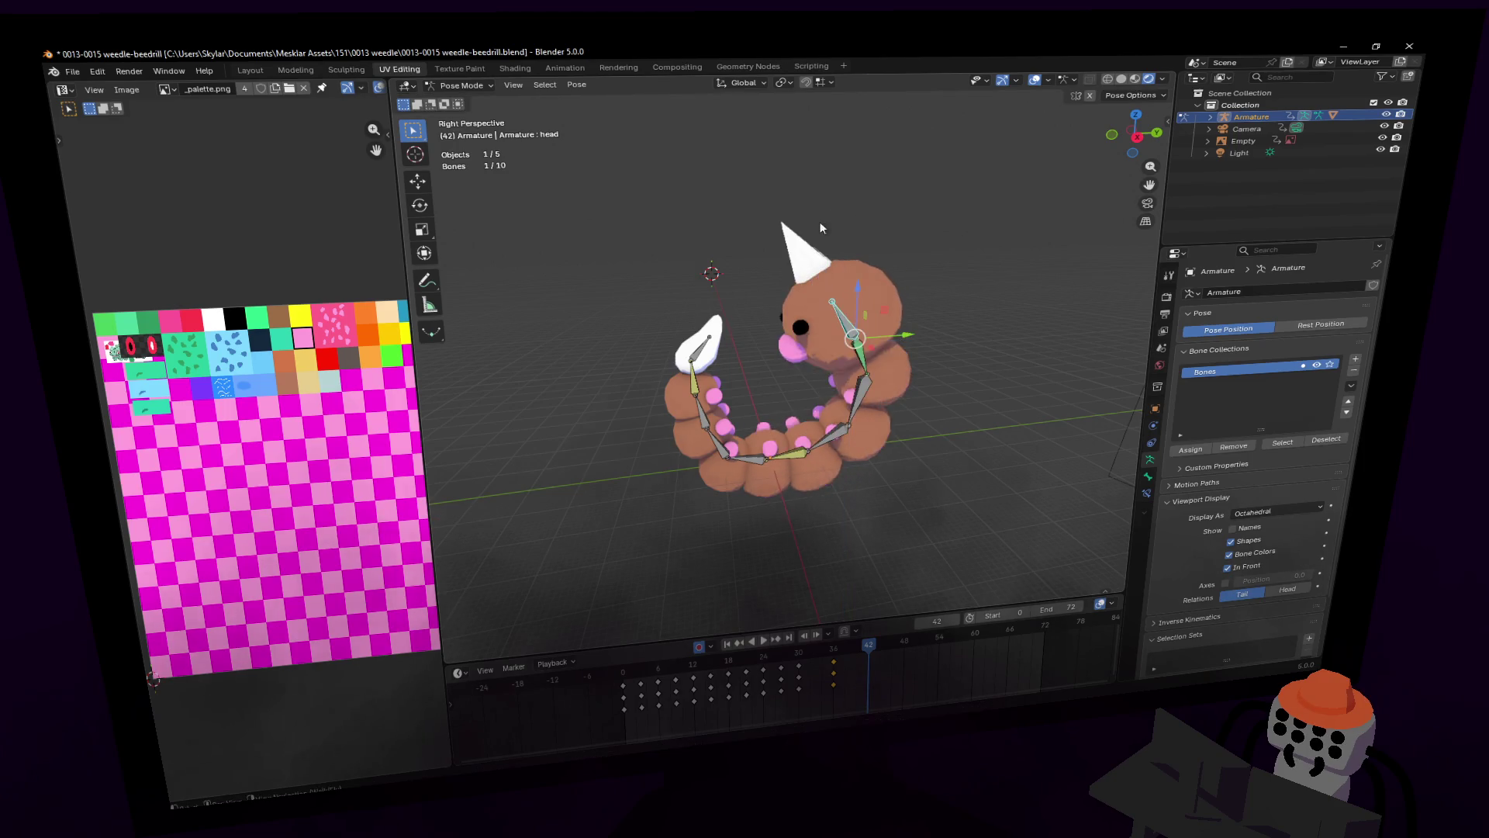
key(Escape)
key(r)
key(z)
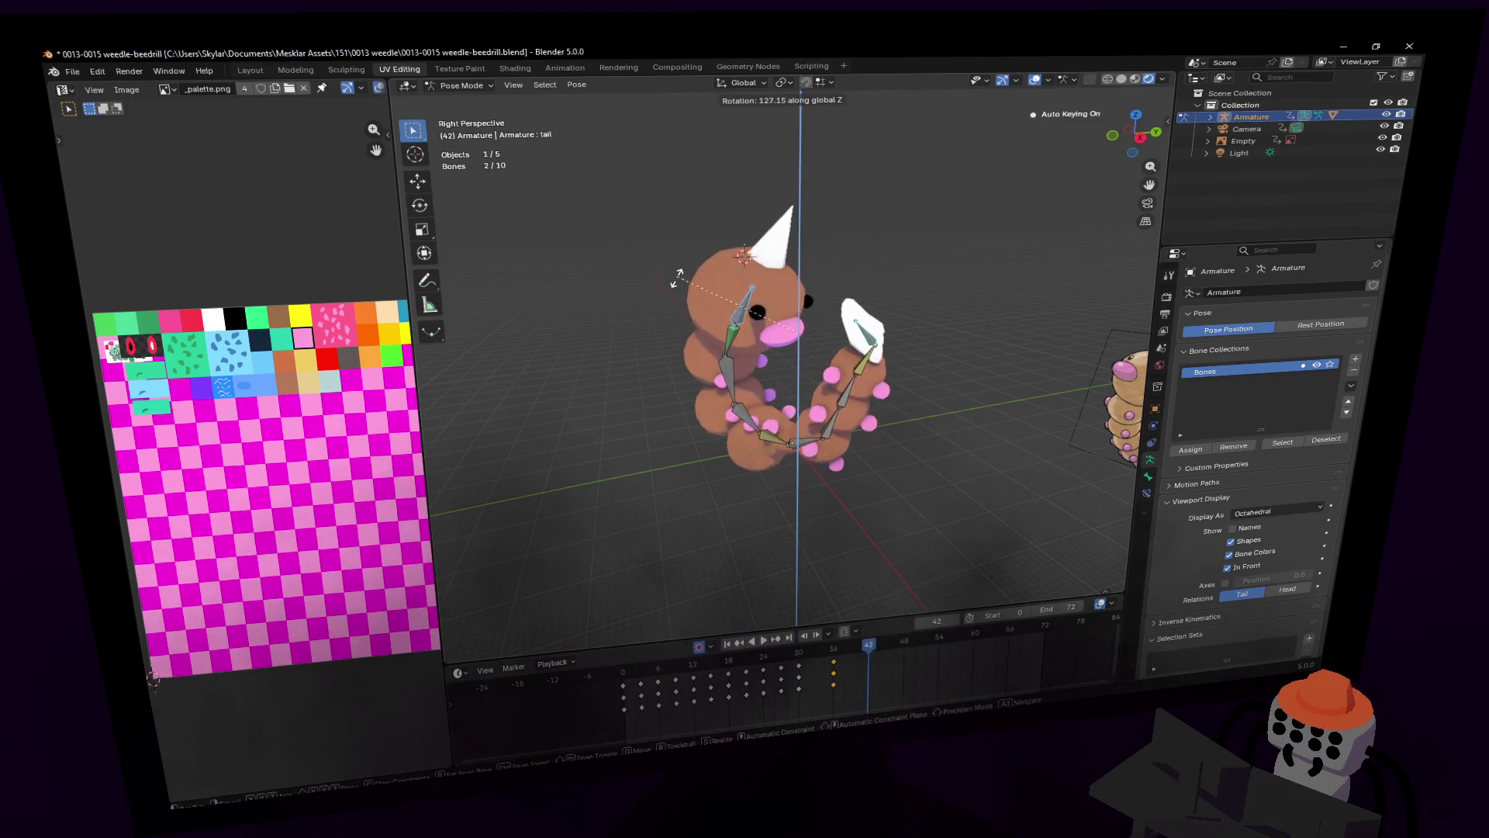
click(775, 409)
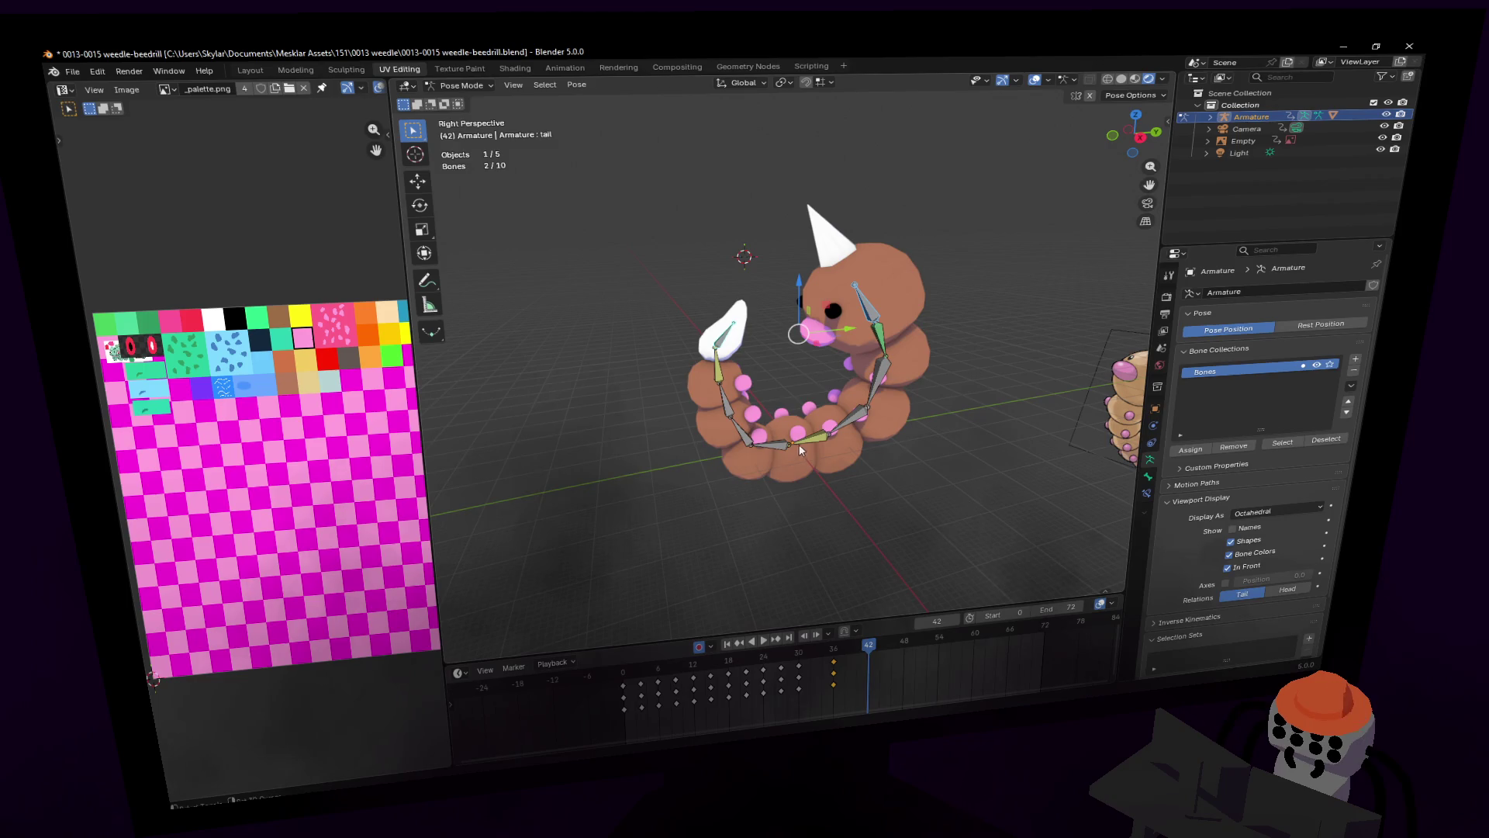
Step: Redo the Z rotation until the bones are turned 180°
key(r)
key(z)
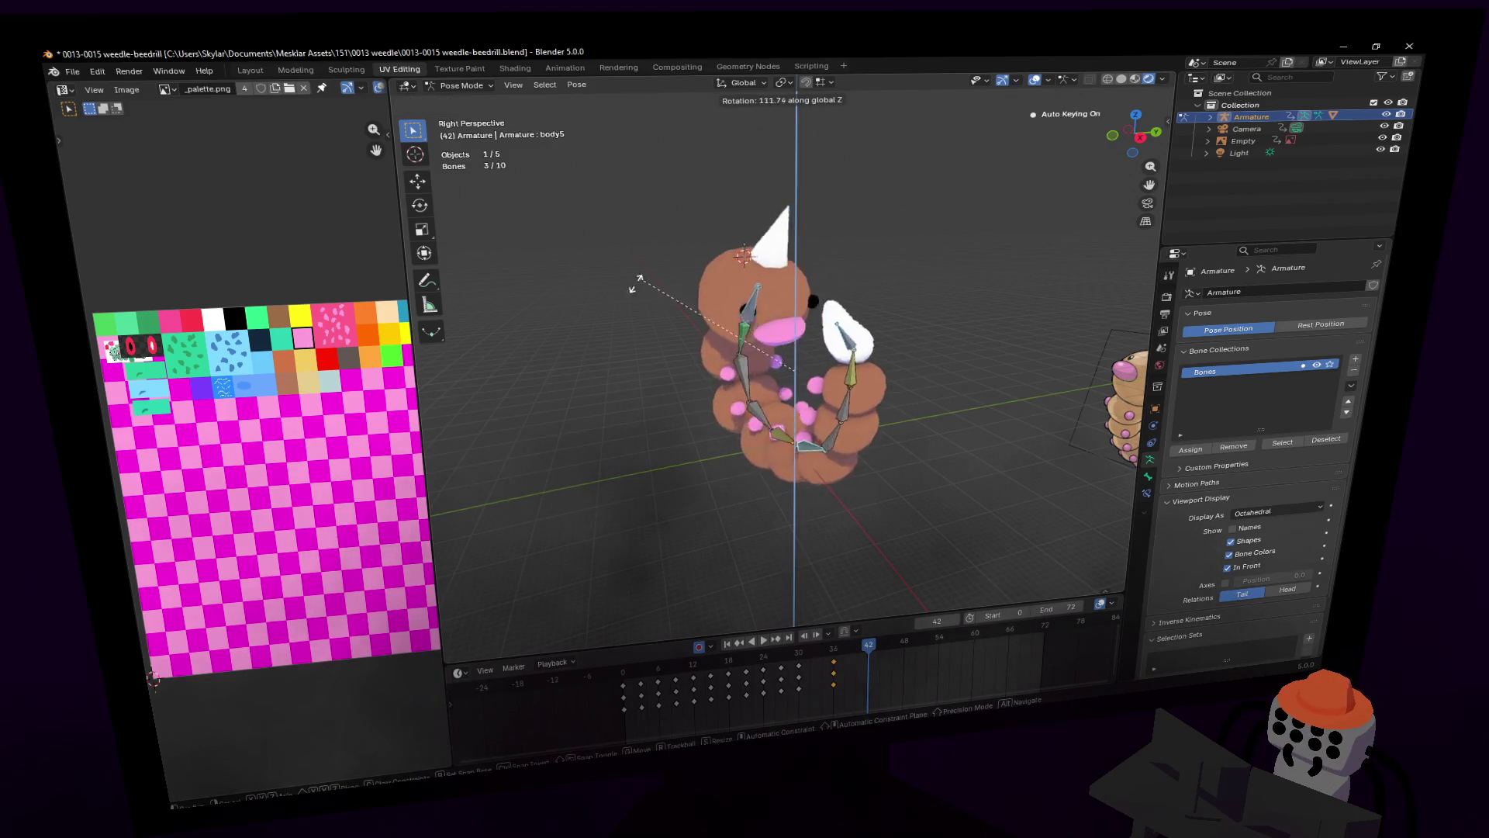
click(962, 339)
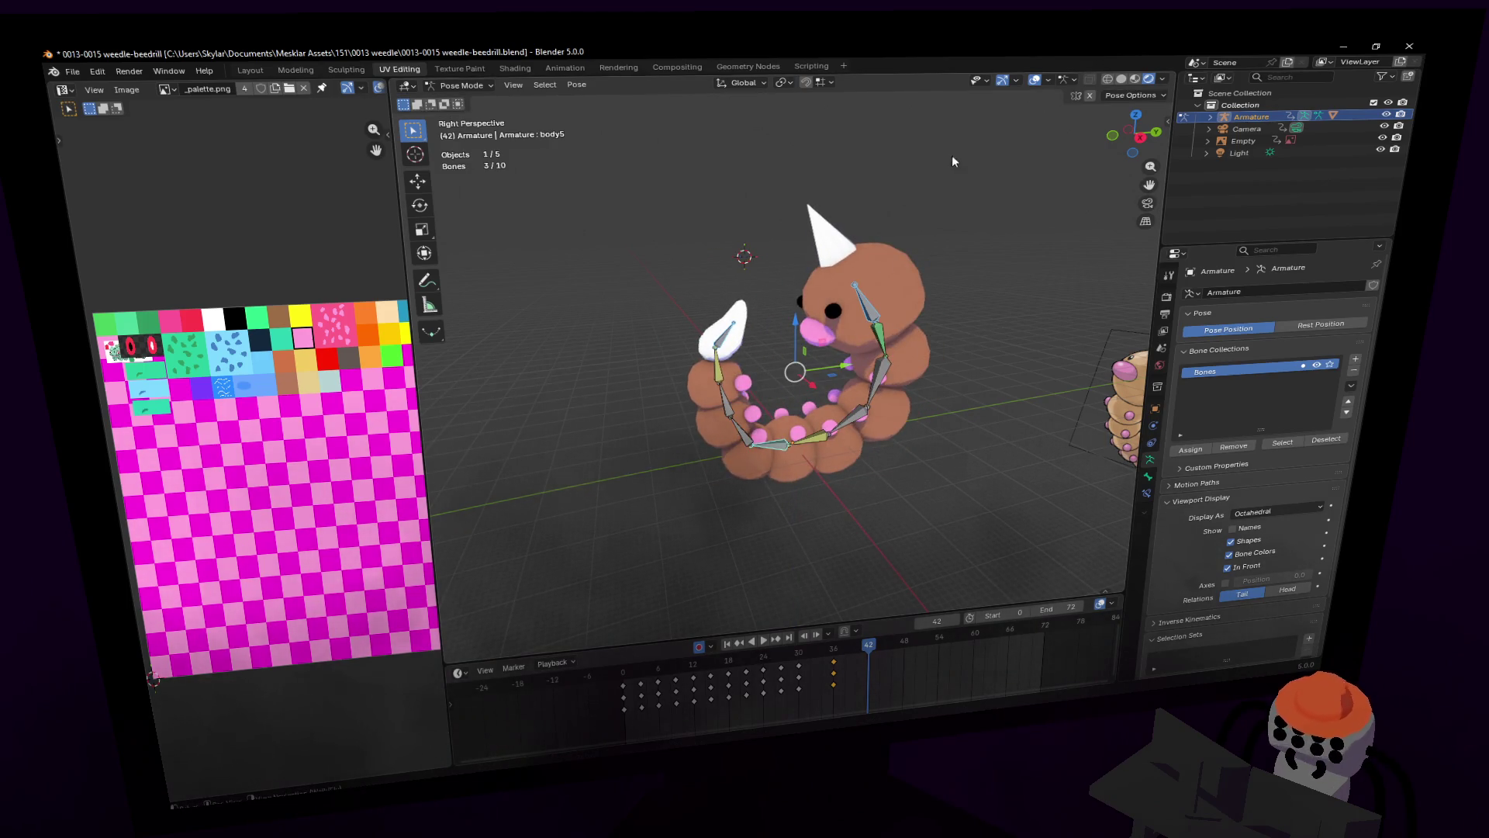
key(r)
key(z)
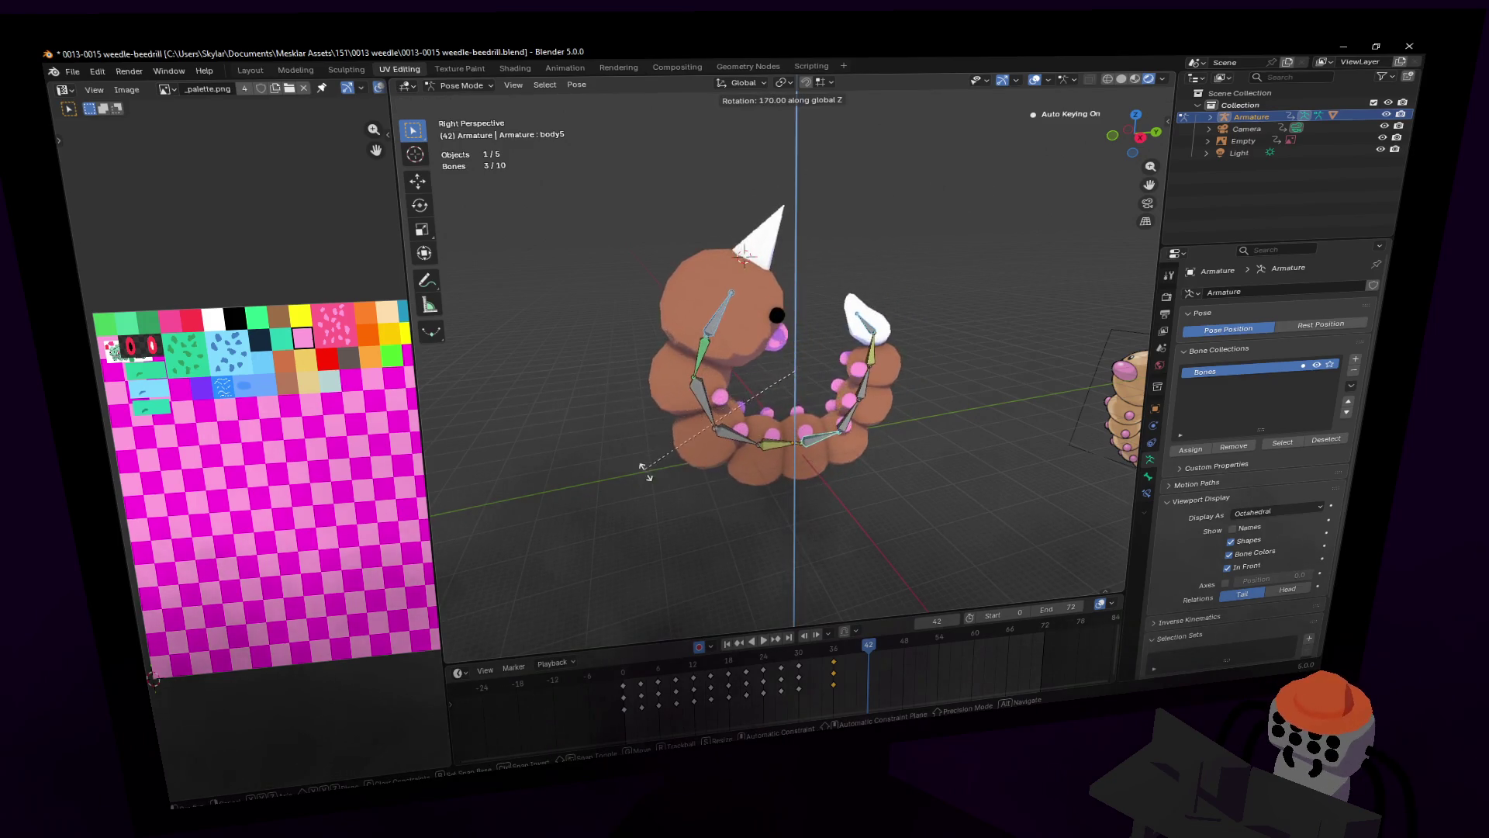
click(656, 498)
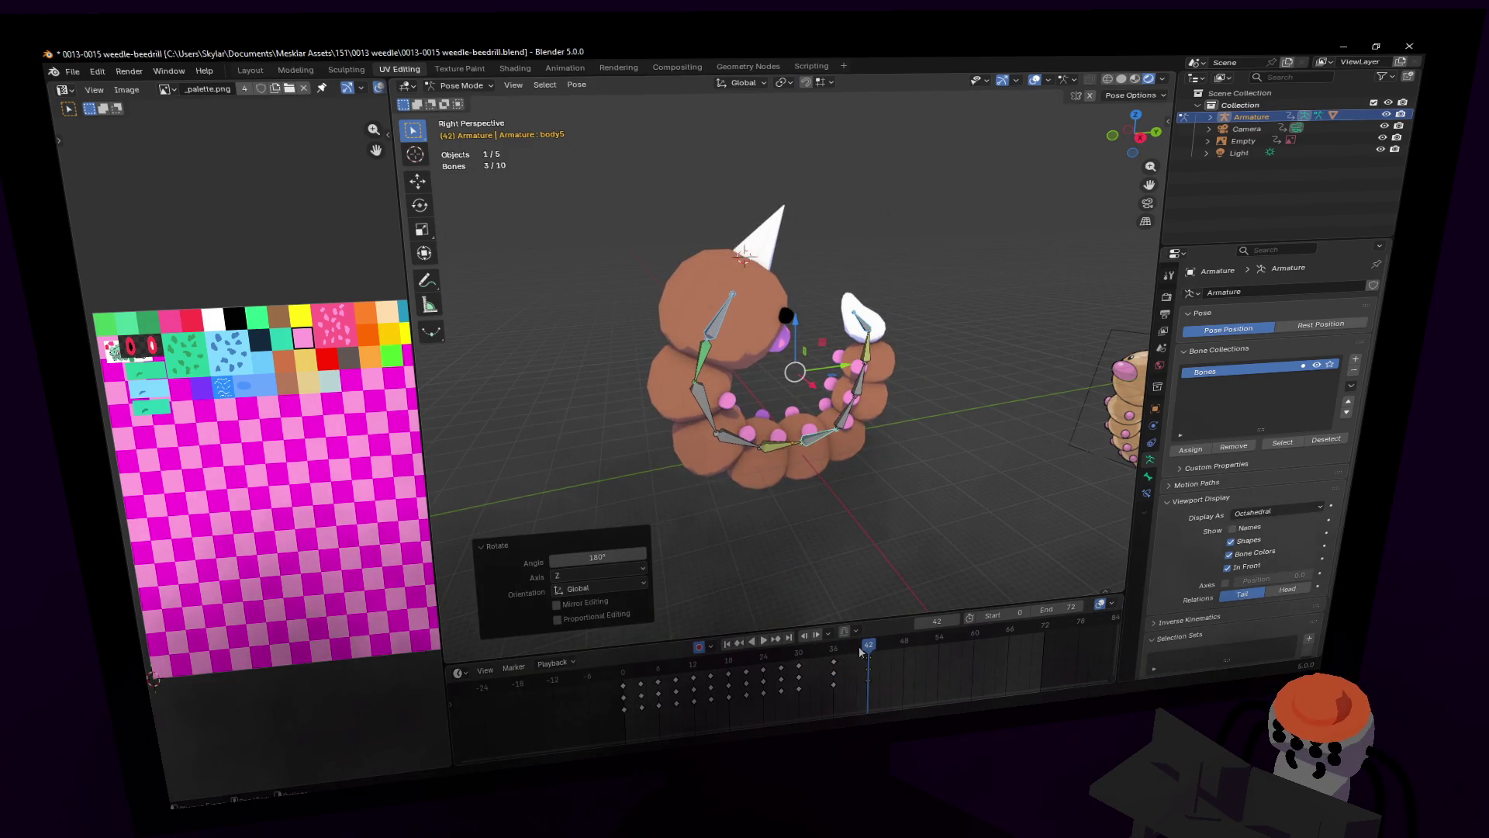
Step: Preview the curl animation, return to frame 42 and move the view closer
key(space)
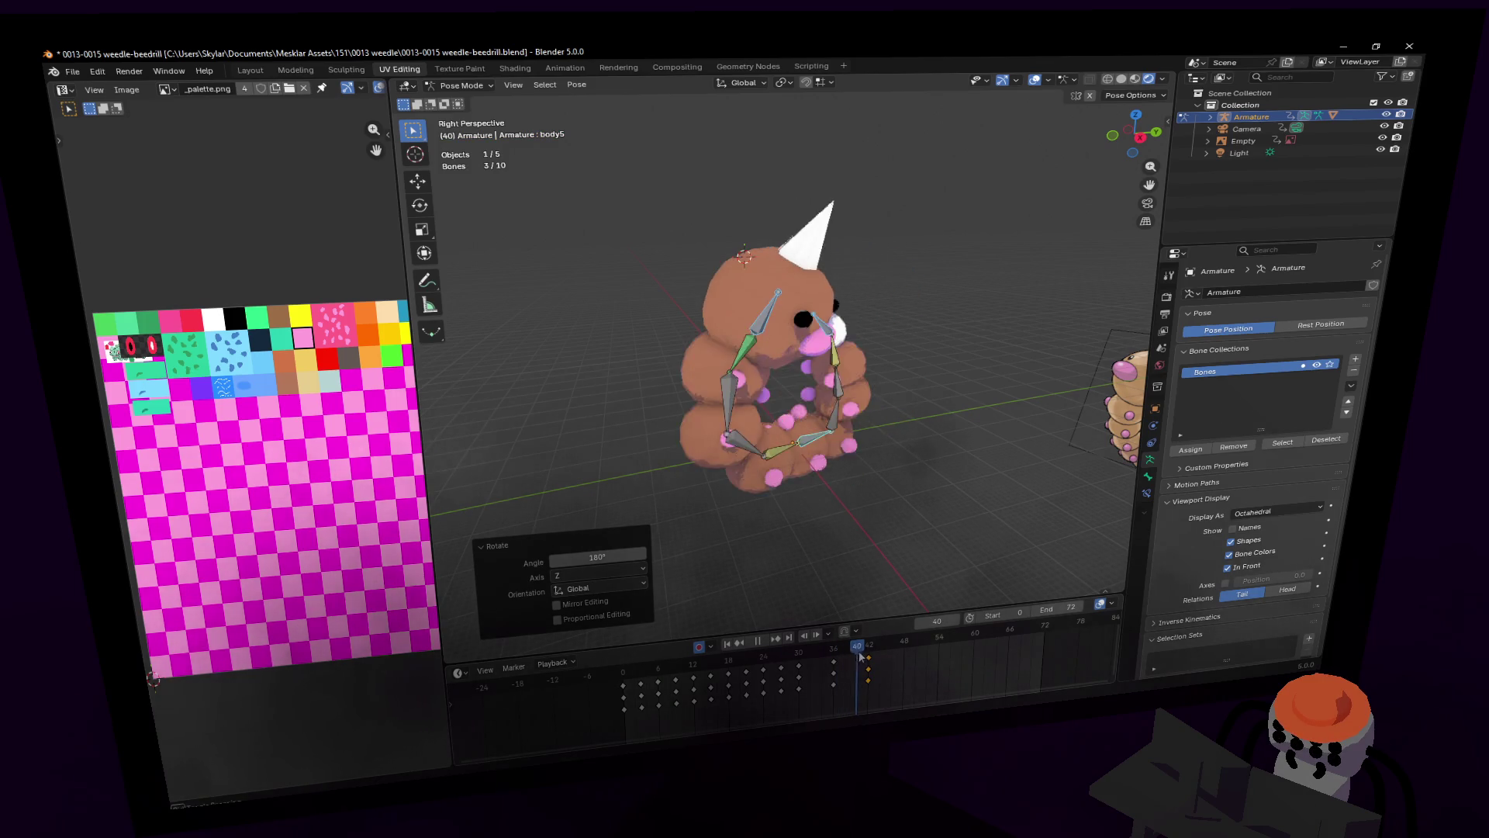
drag(859, 657, 870, 658)
key(space)
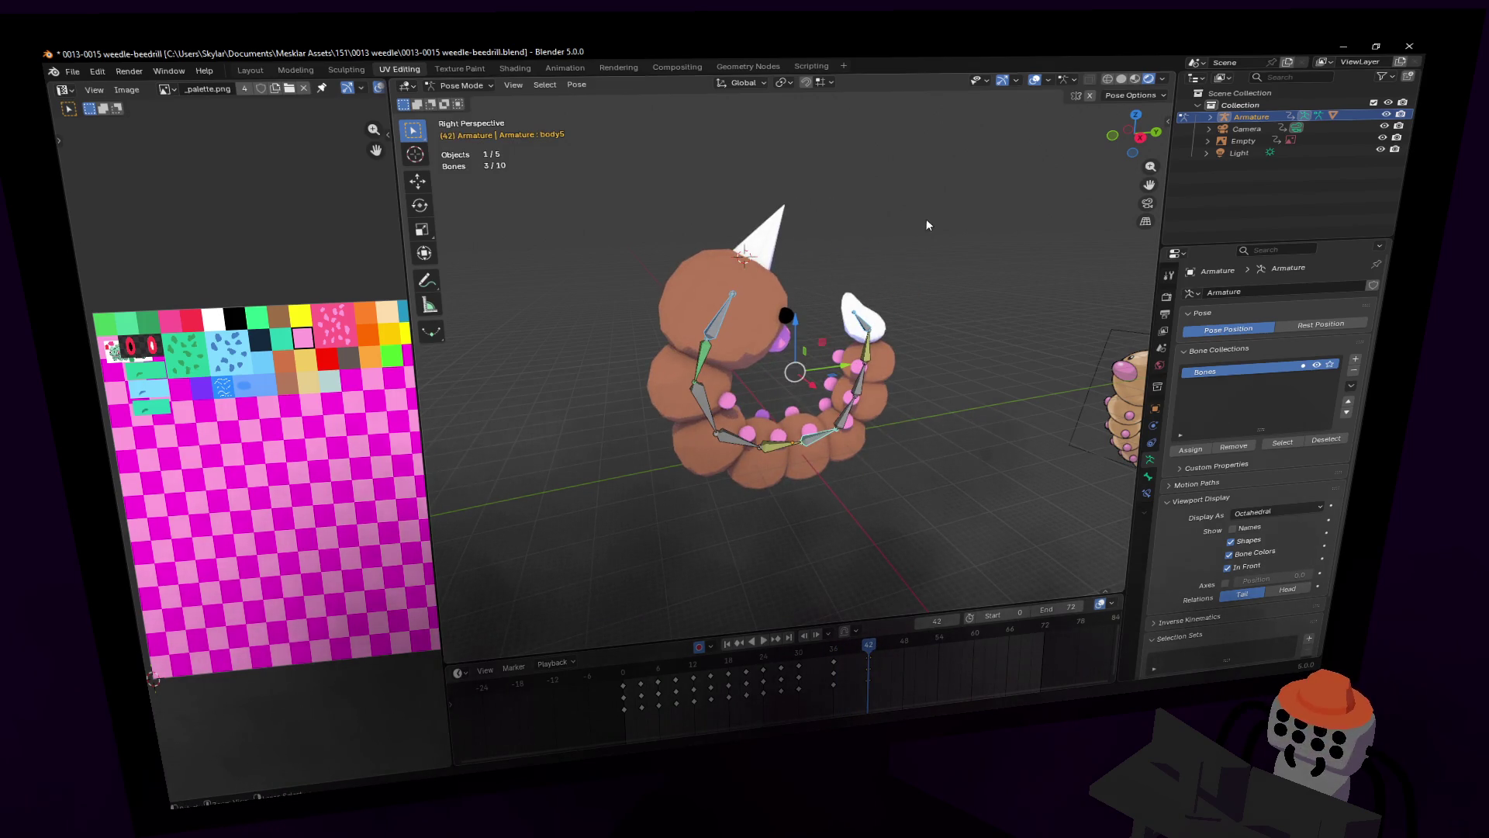
key(shift+grave)
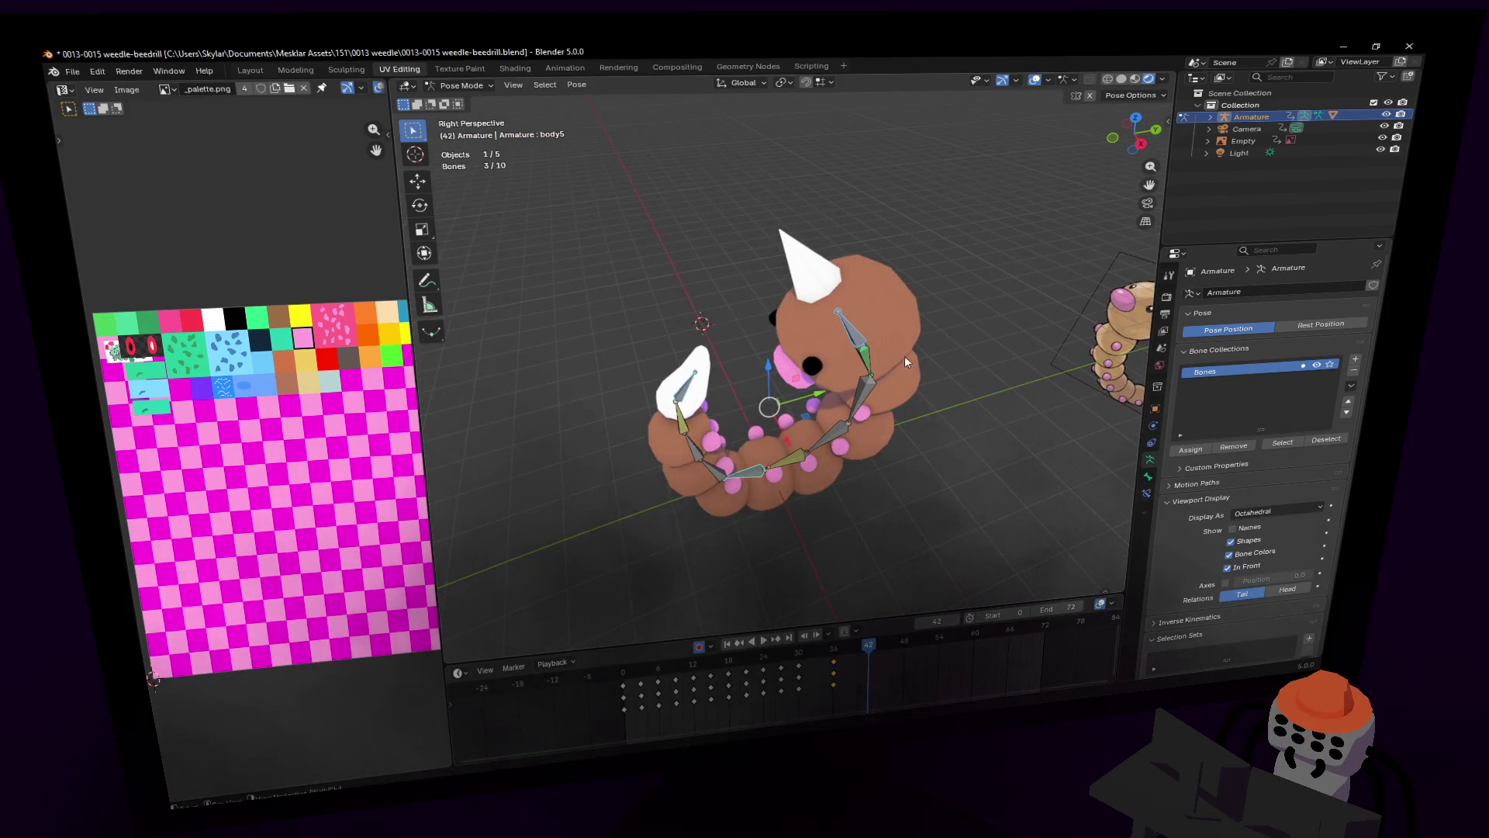
key(w)
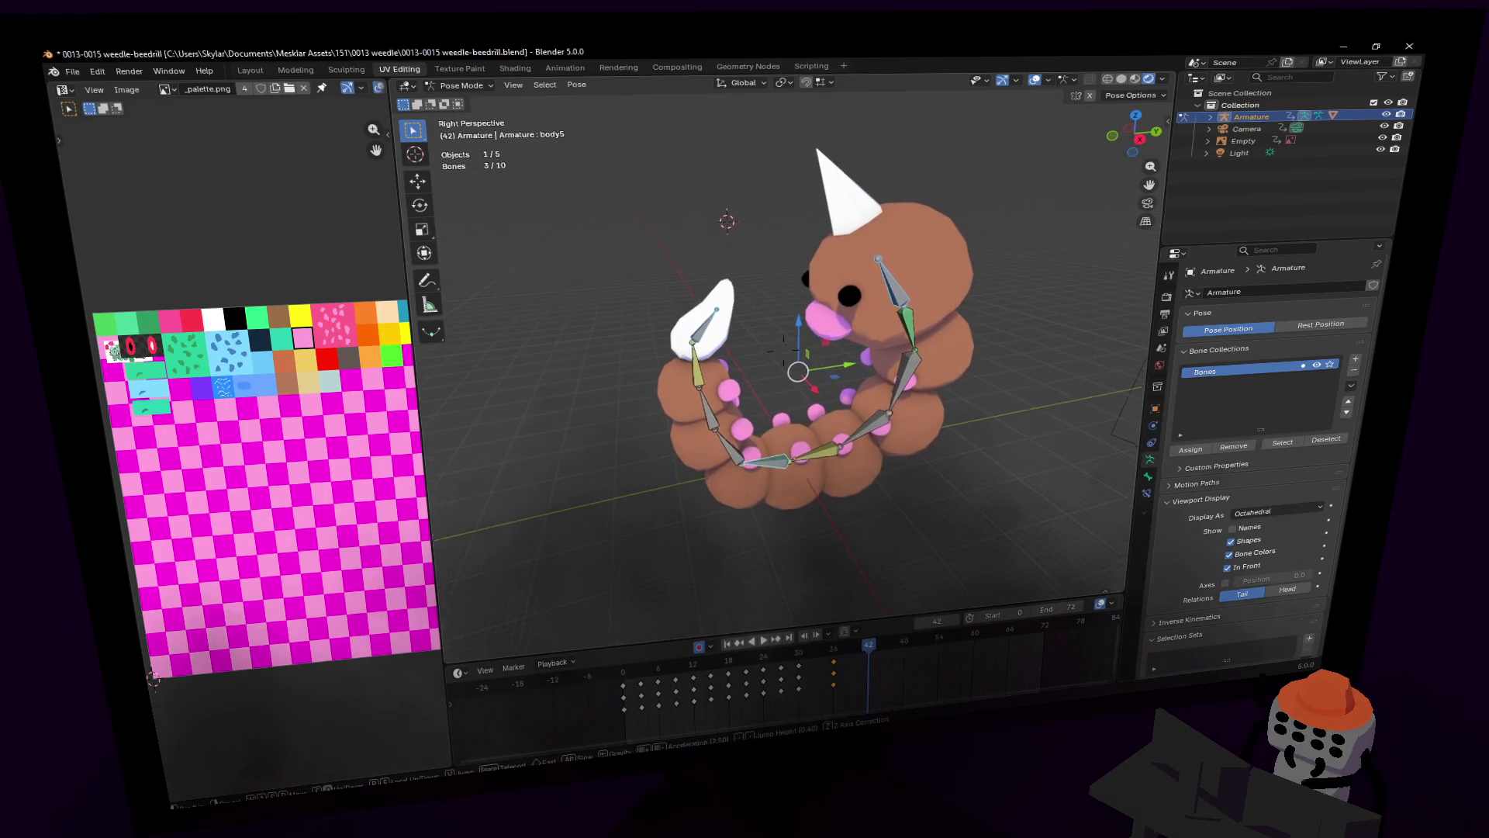
click(907, 357)
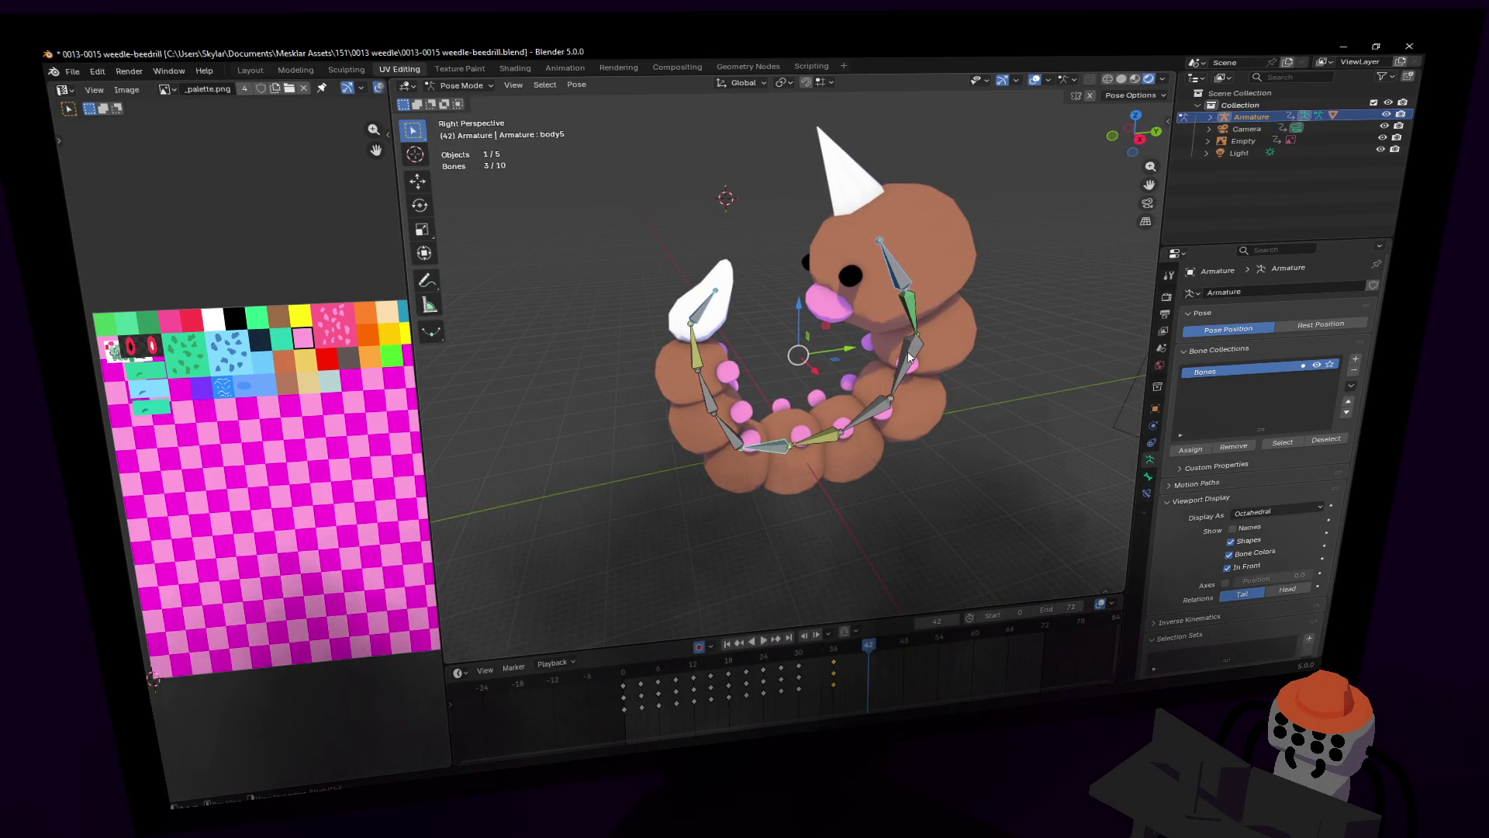
Step: Turn the body bones 180° about the vertical axis again and view the curl's open side
key(r)
key(z)
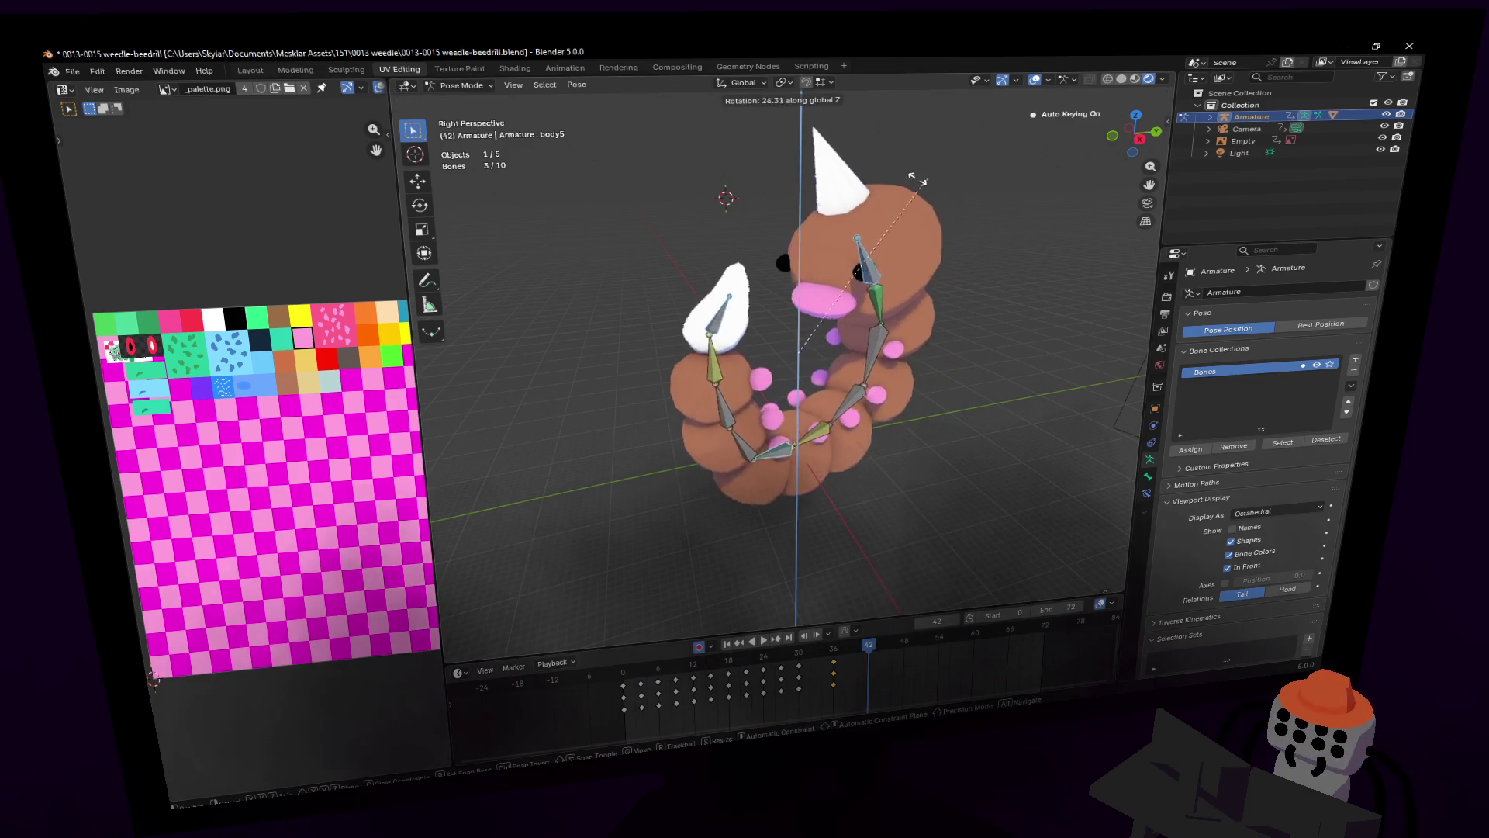
click(618, 447)
key(shift+grave)
key(d)
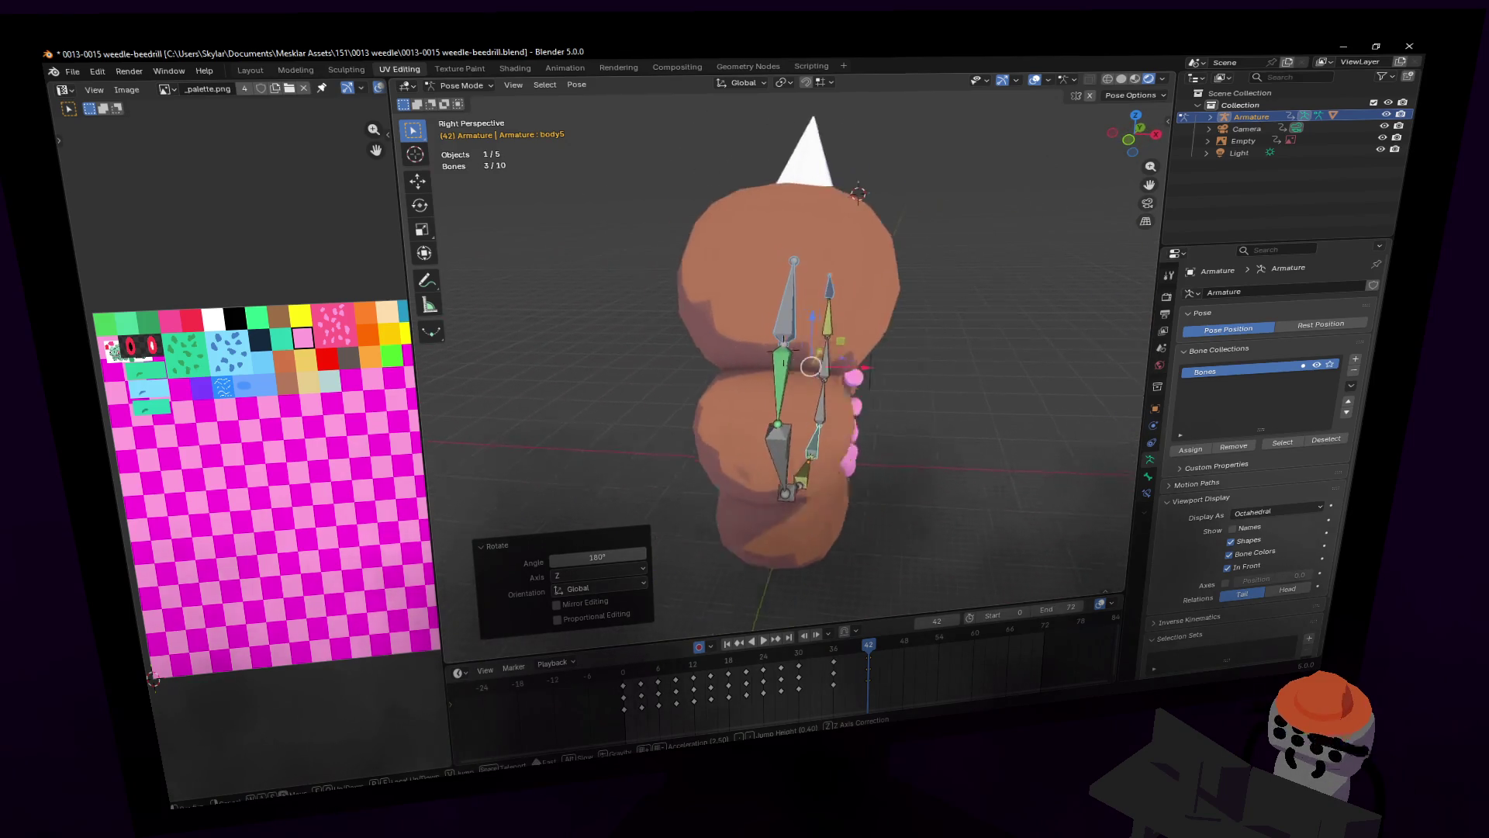
click(622, 462)
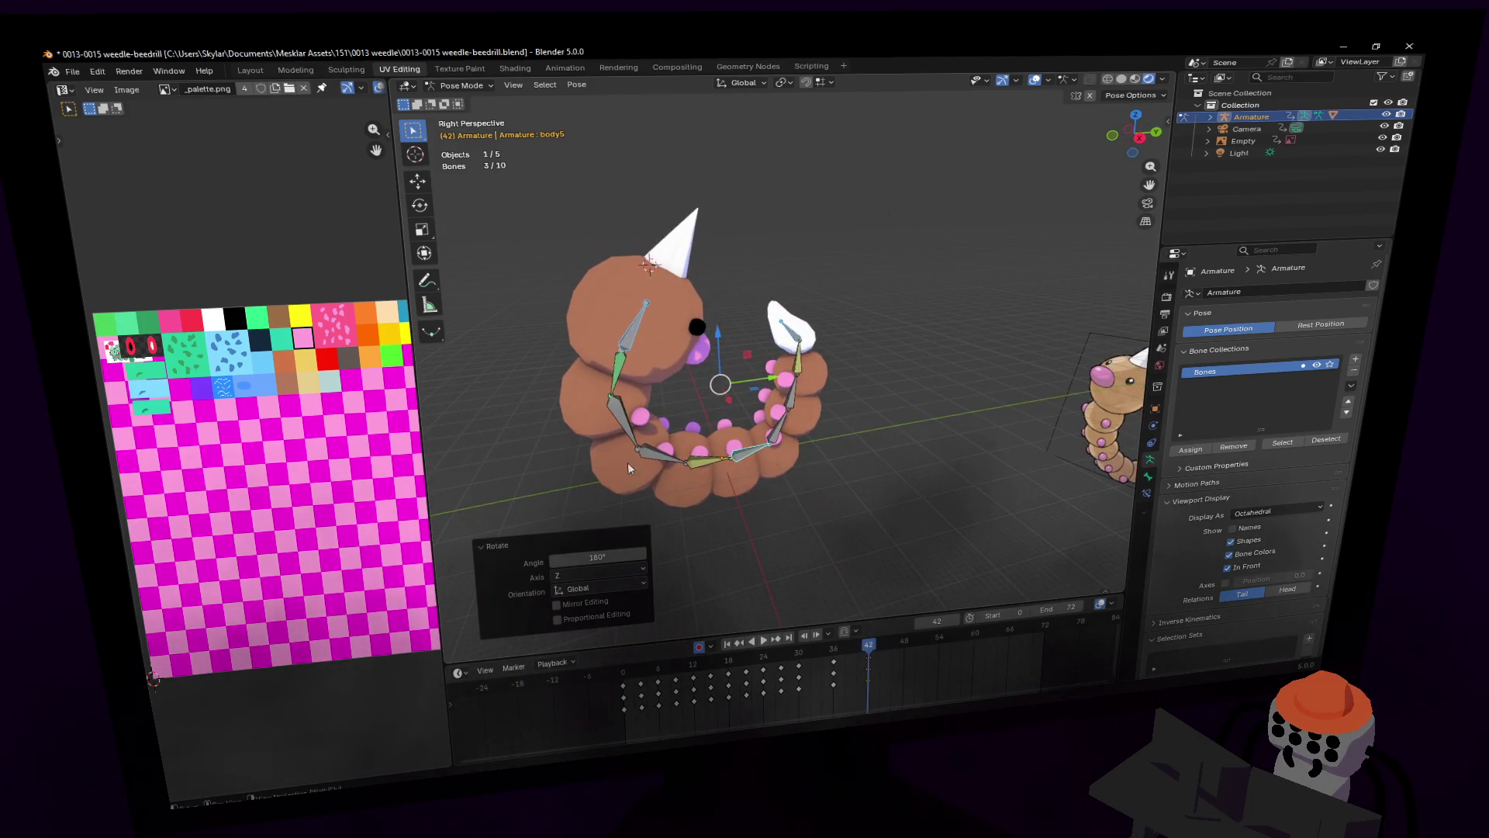
Step: Compare frame 39 with frame 42 to check the turn
key(Left)
key(Left)
key(Left)
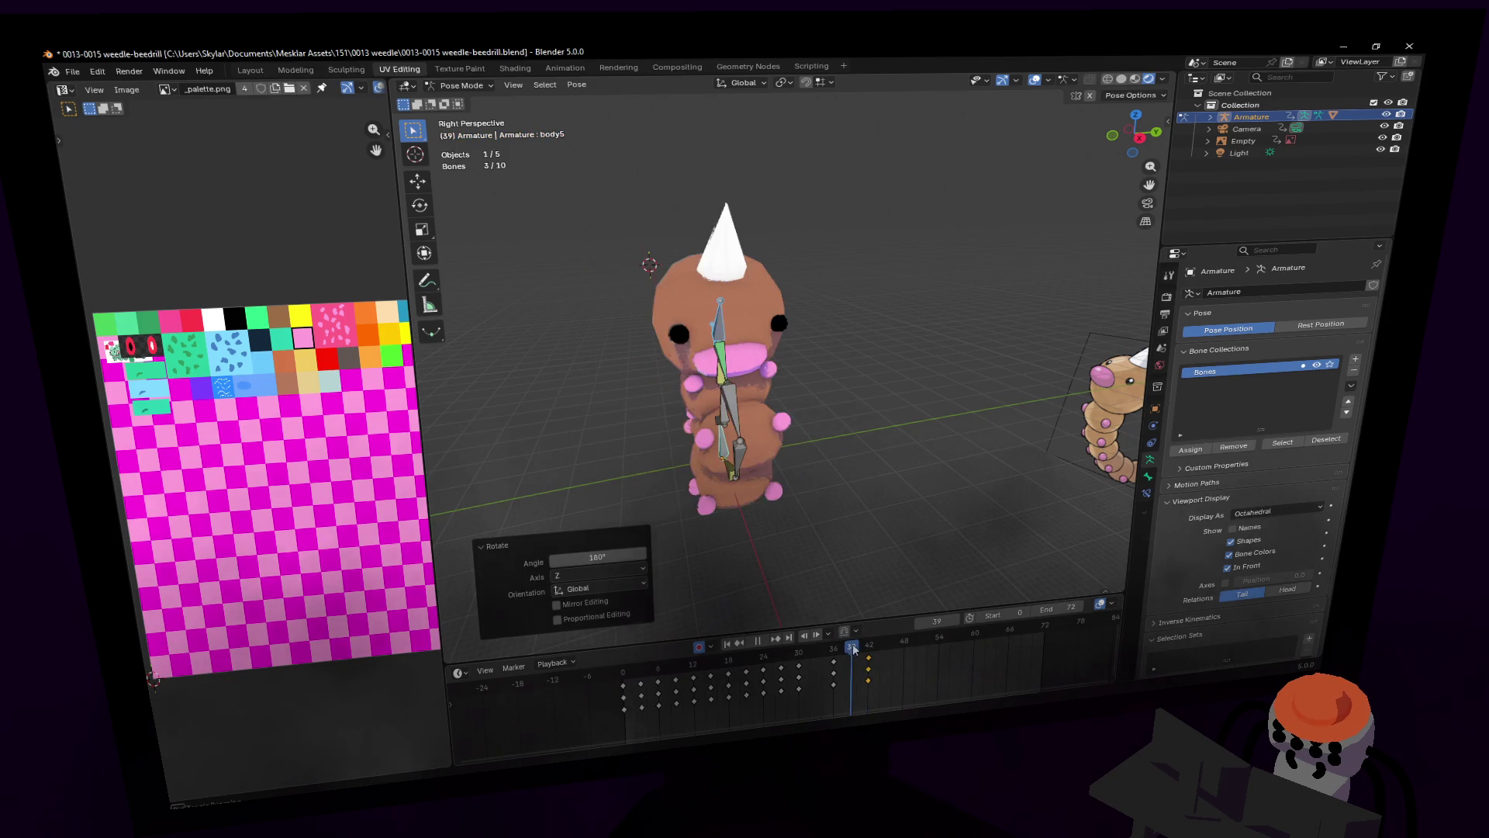
key(shift+grave)
key(Right)
key(Right)
key(Right)
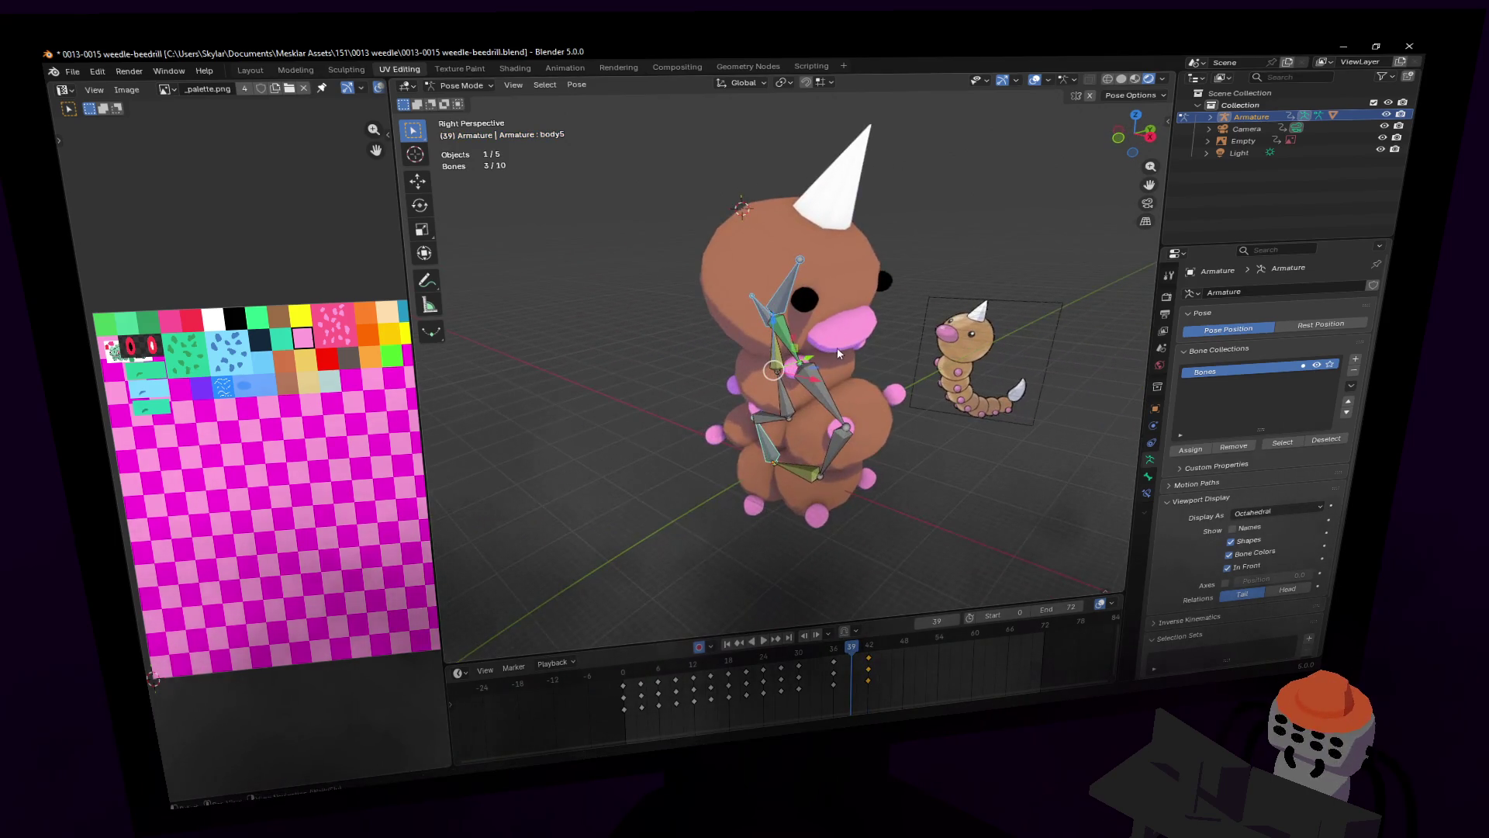
click(818, 113)
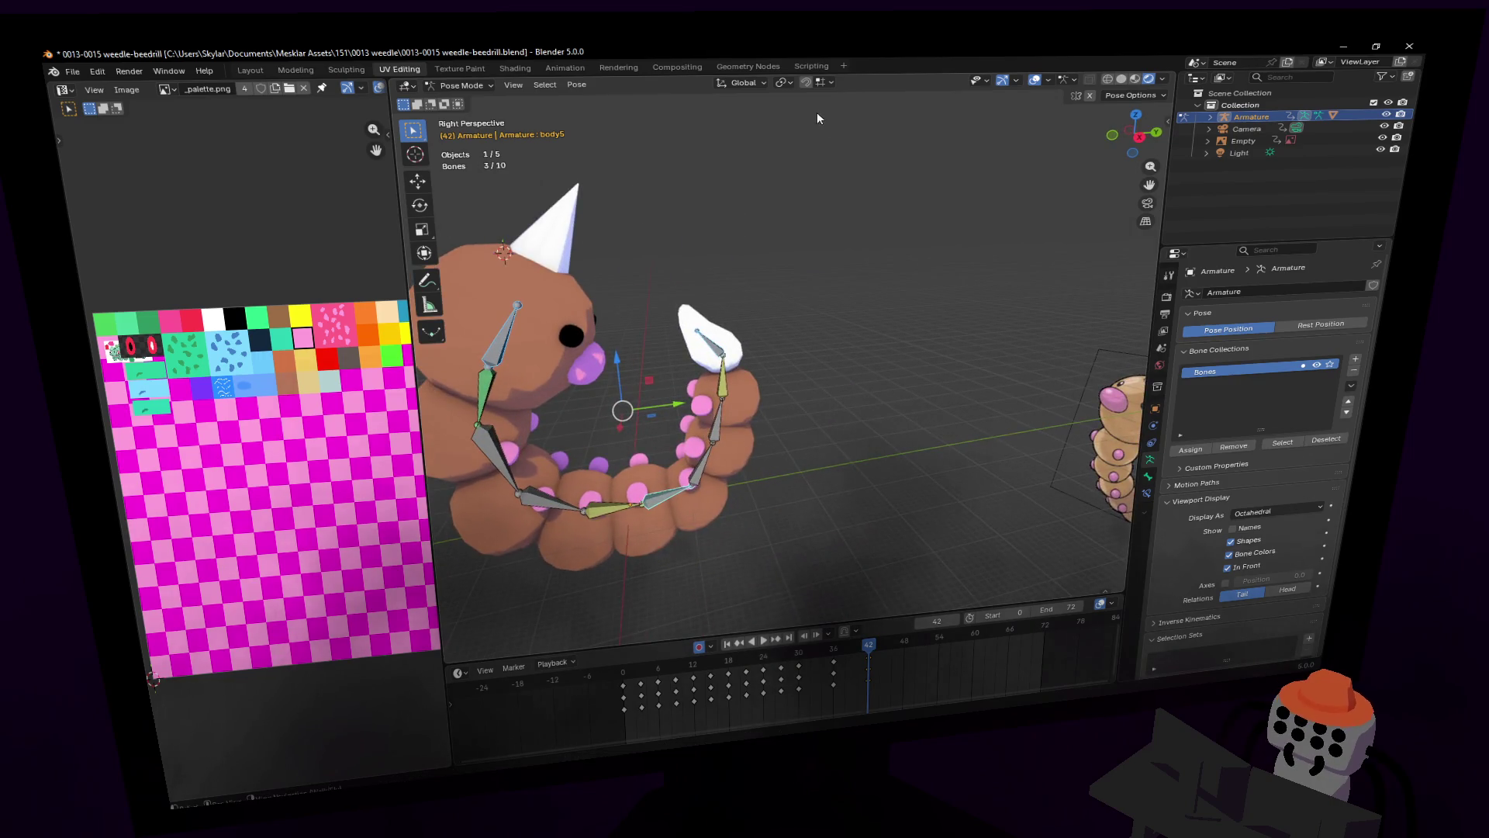
Step: Insert keyframes for the curl pose at frame 42
click(784, 84)
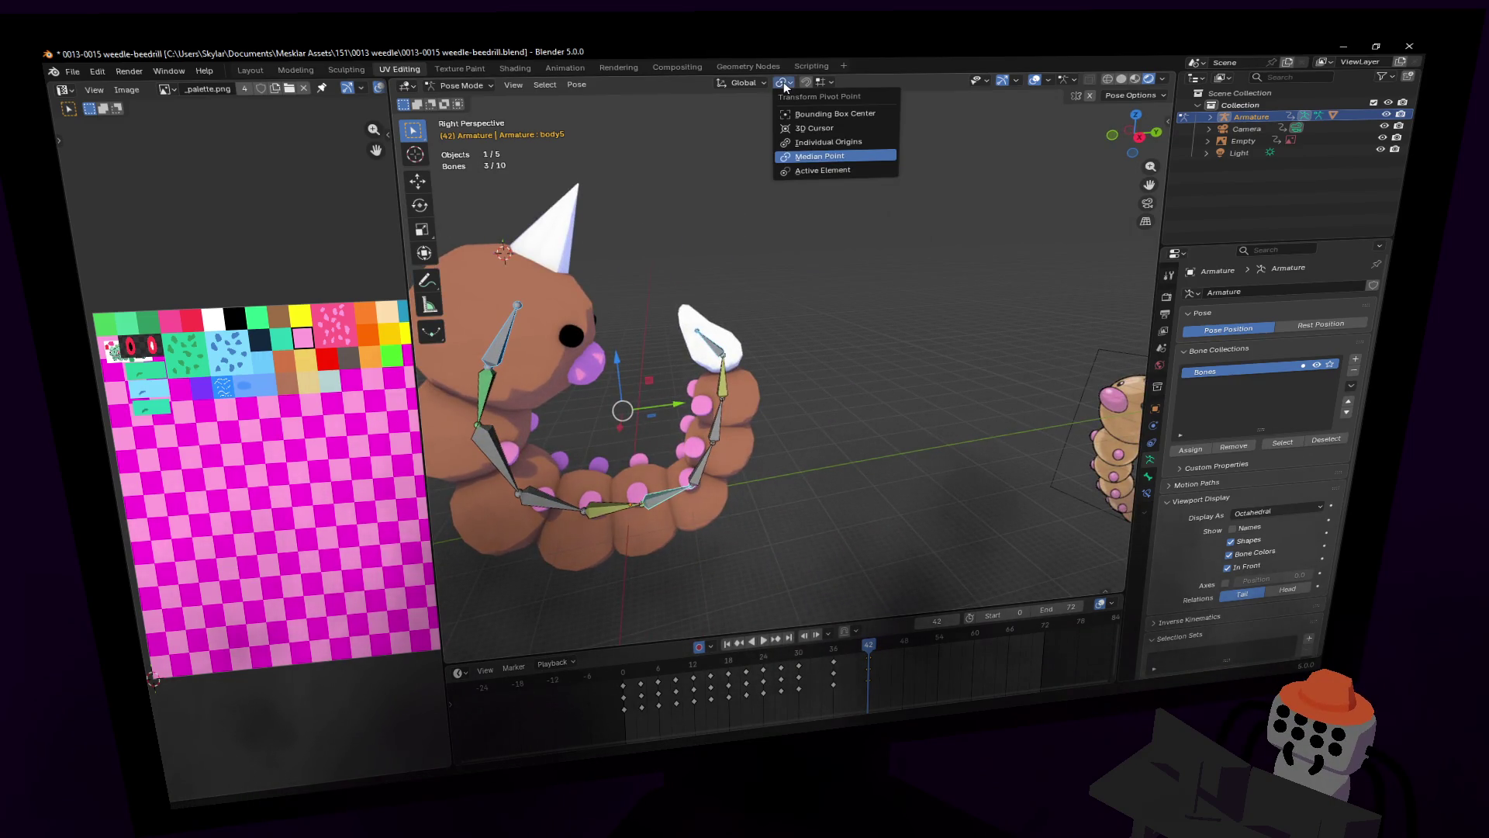
key(shift+grave)
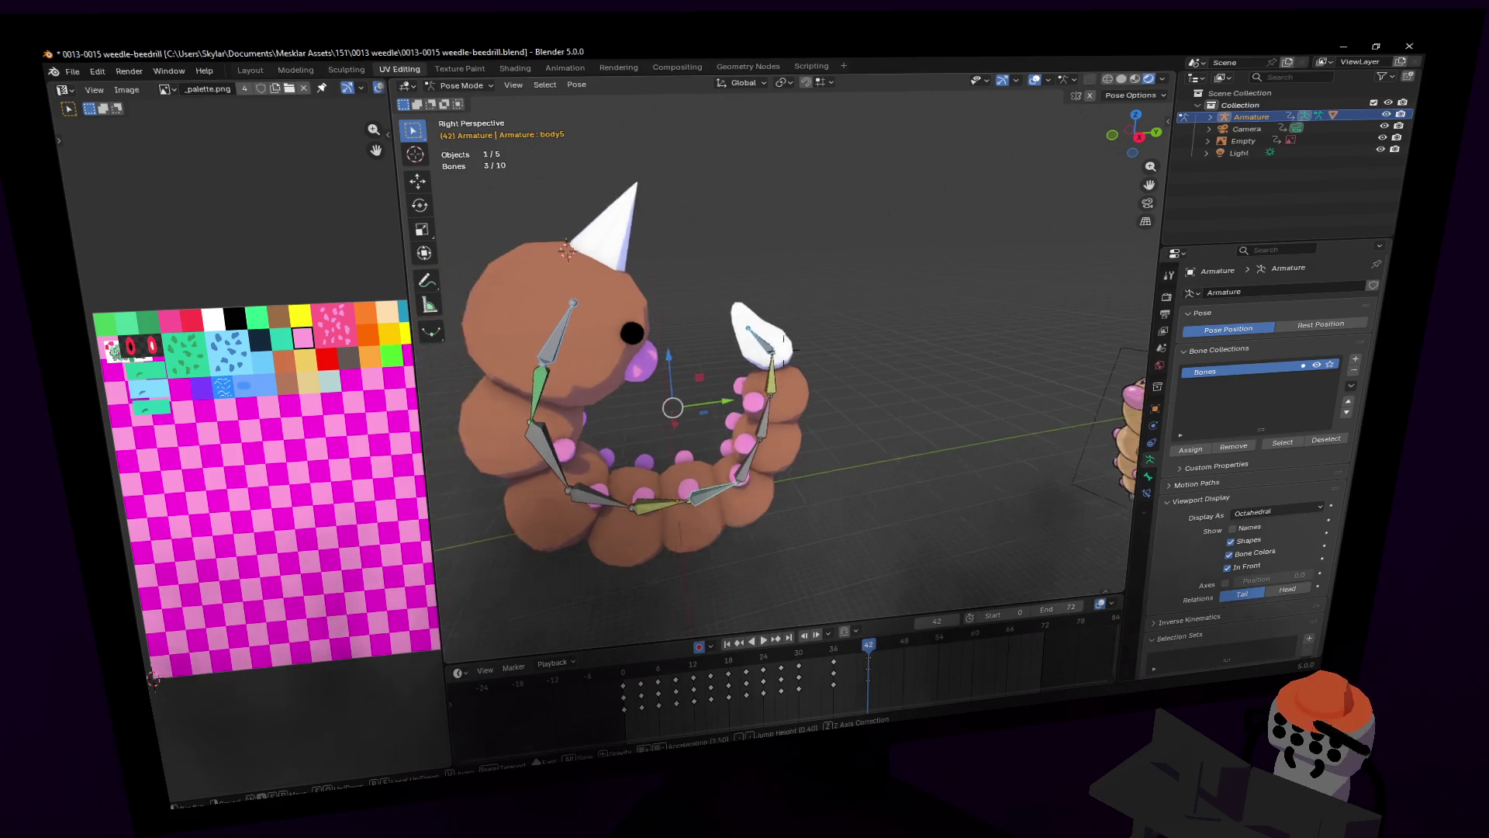
click(859, 427)
key(i)
click(846, 648)
Step: Copy the keys to frame 36 and turn the body bones 90° about Z
drag(845, 660, 833, 661)
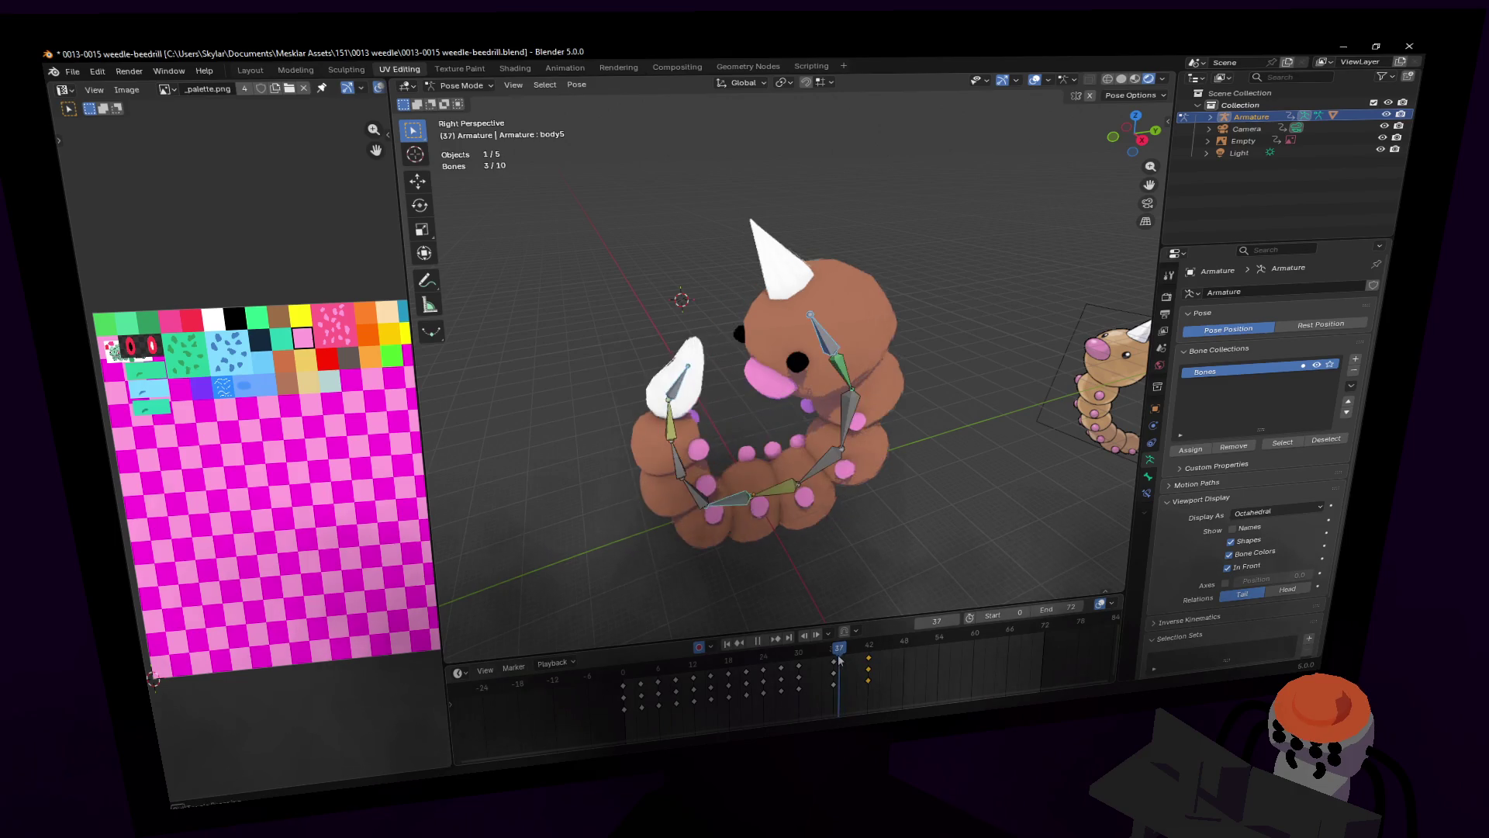
key(g)
click(853, 662)
key(r)
key(z)
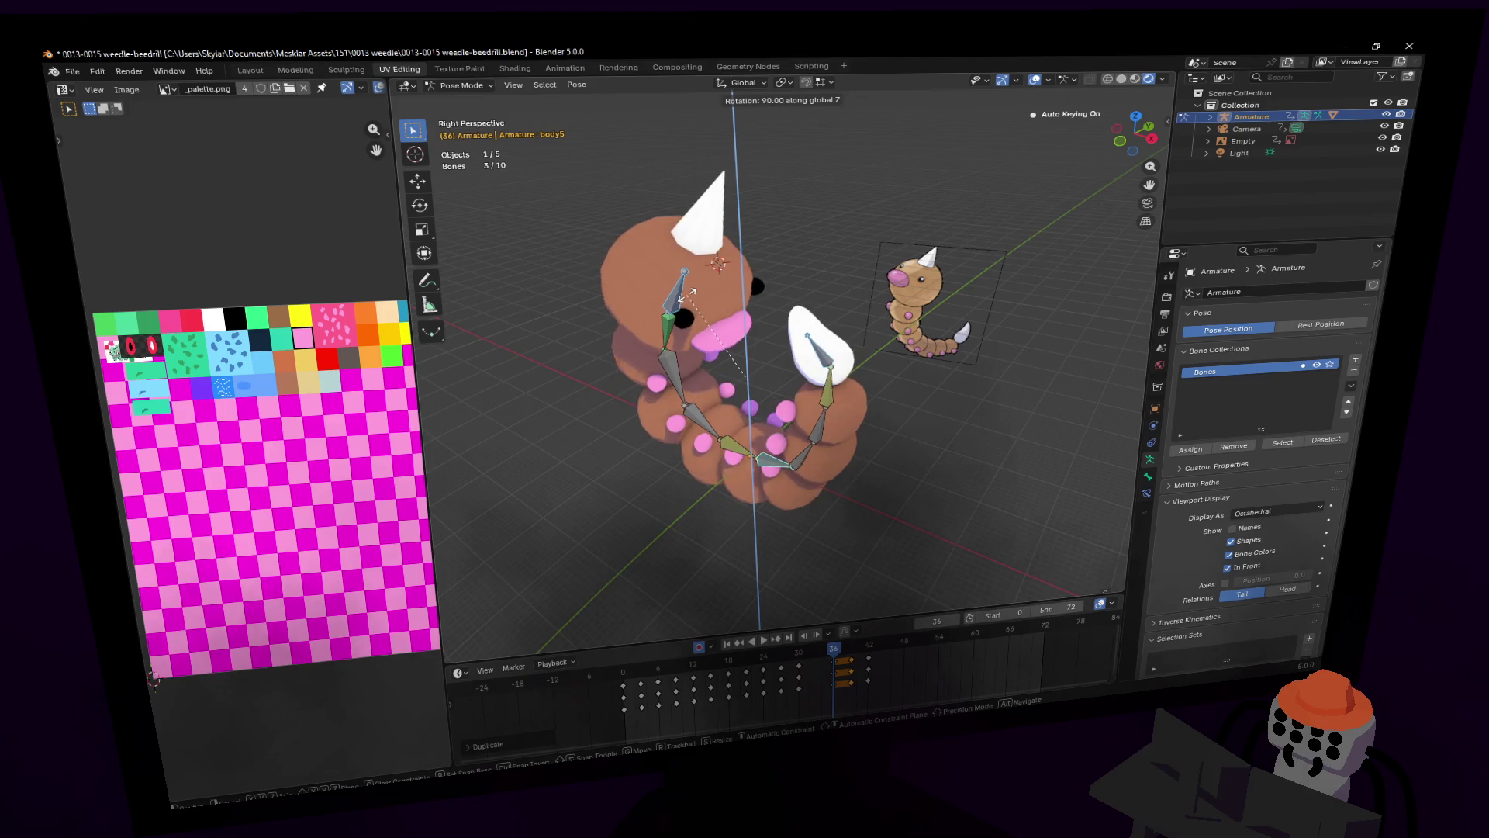
click(690, 293)
Step: Play the animation to check the spin and scrub through frames 38–39
middle_drag(690, 293, 718, 314)
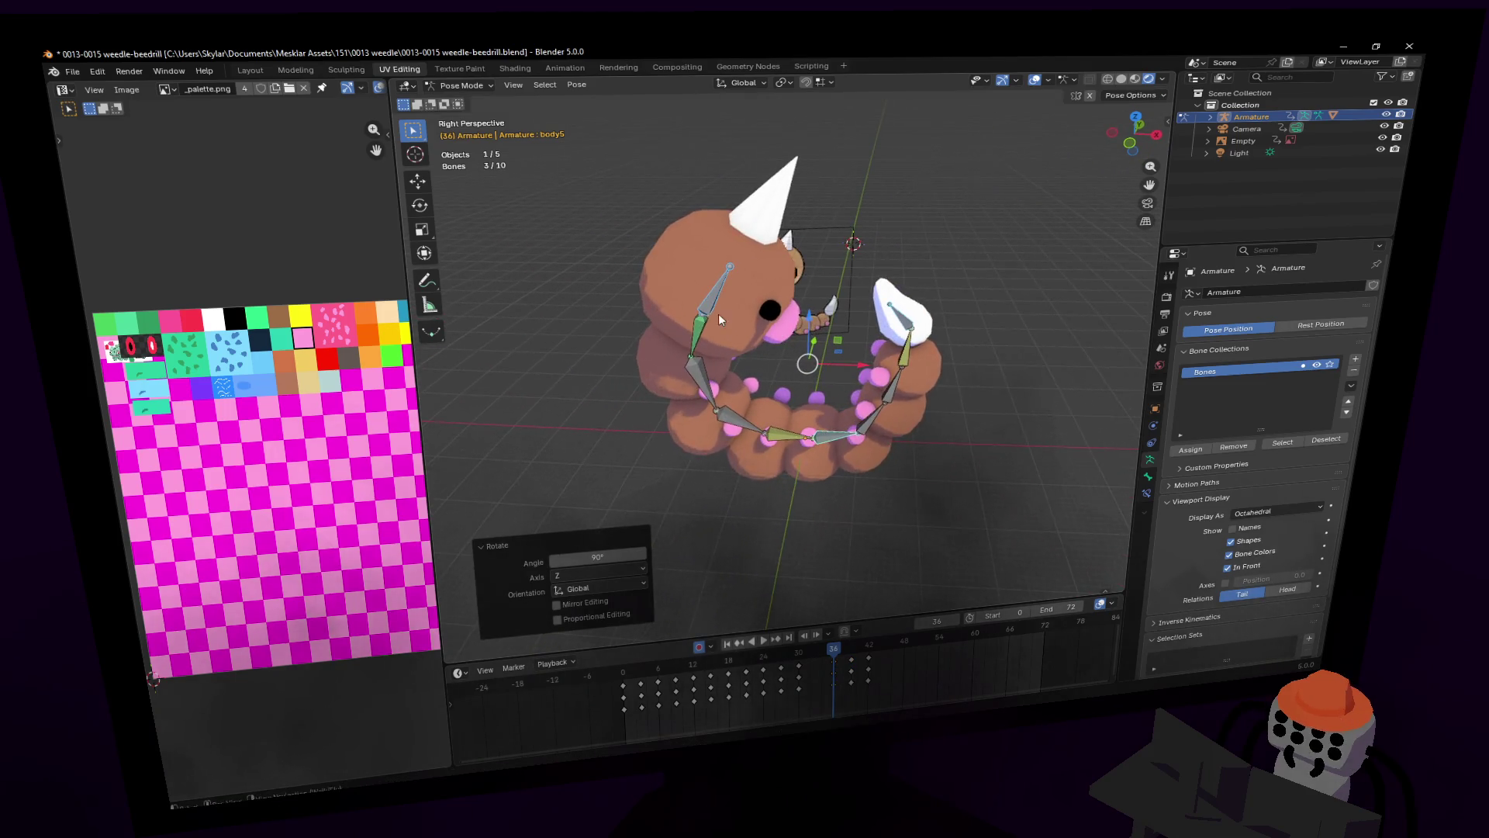
key(space)
key(shift+grave)
key(s)
key(Return)
click(845, 648)
mouse_move(844, 648)
mouse_down()
mouse_move(827, 651)
mouse_move(849, 667)
mouse_move(835, 668)
mouse_move(871, 665)
mouse_up()
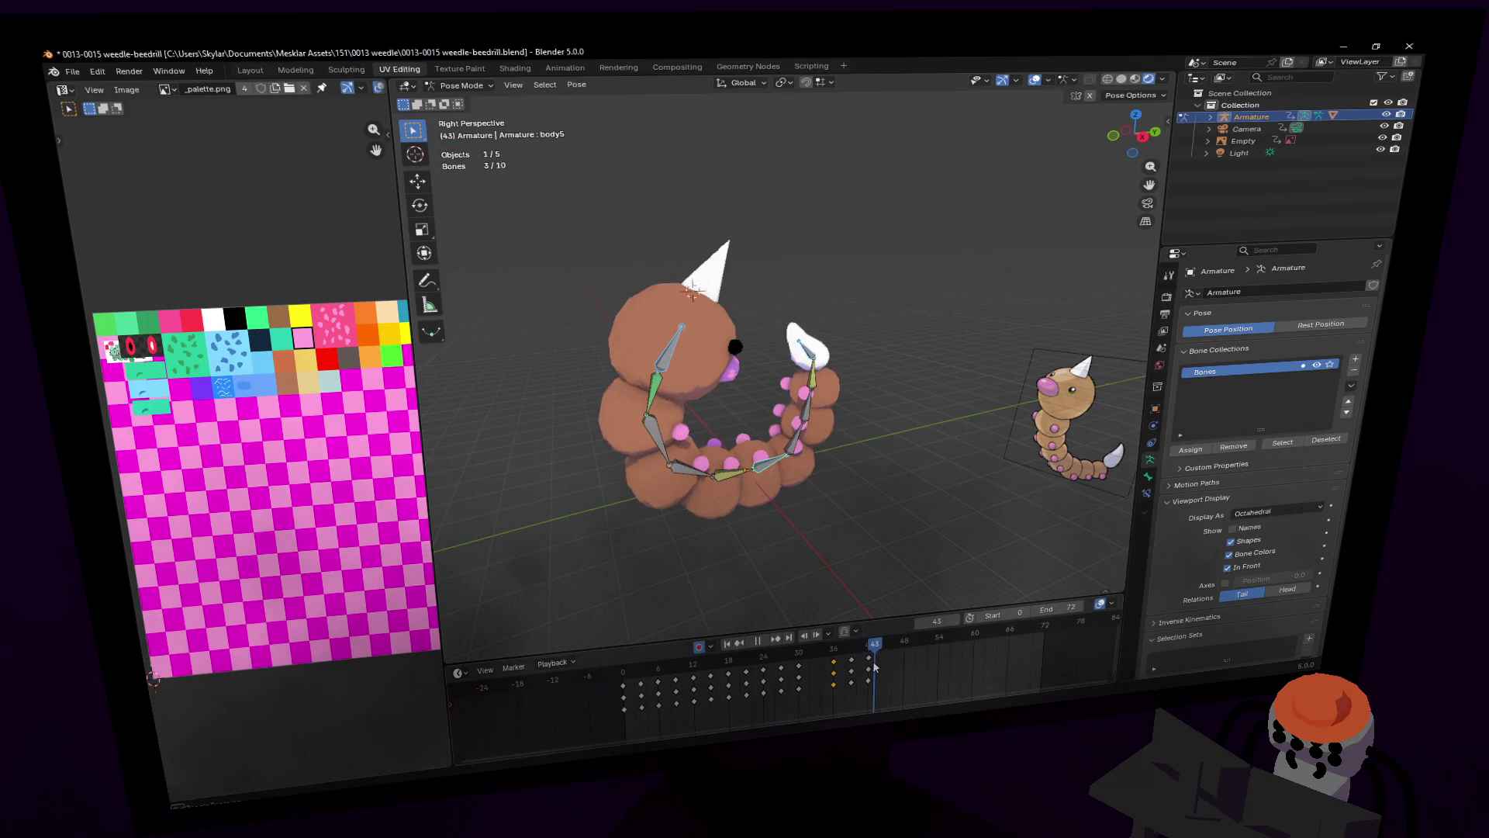
Step: At frame 39, rotate the body bones 95° about Z
key(Escape)
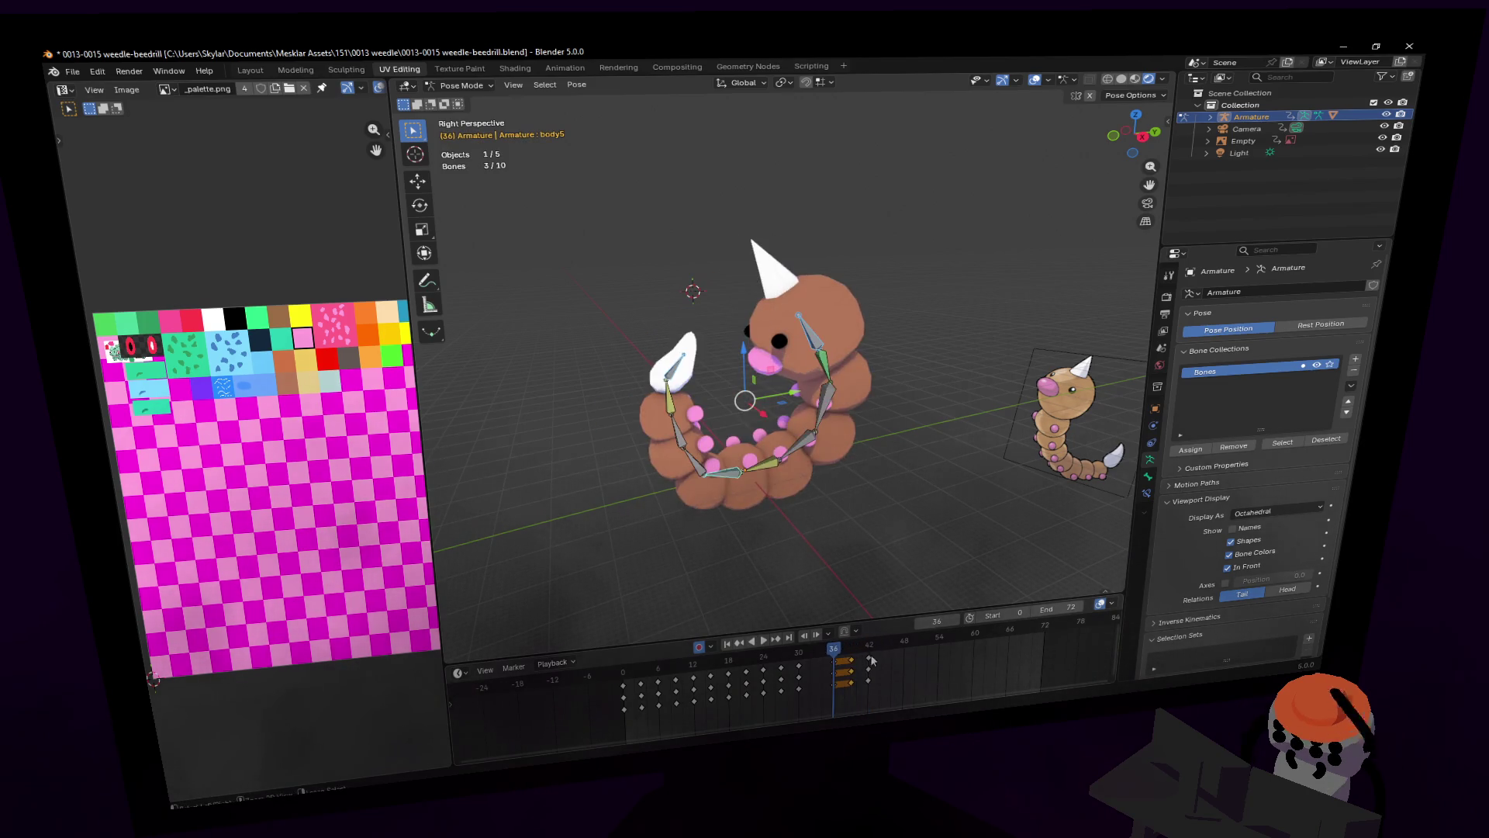
click(848, 654)
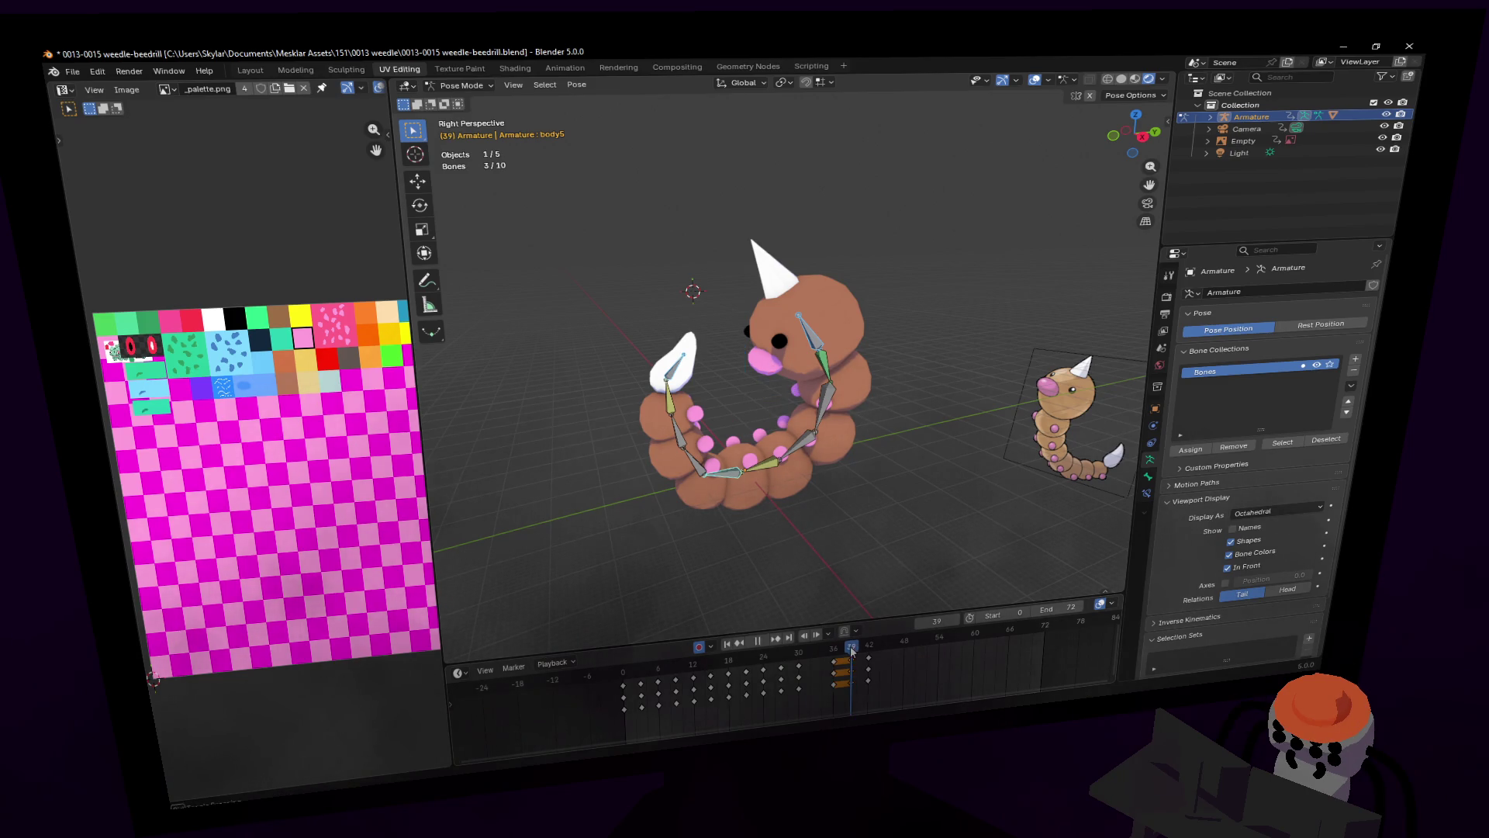
key(r)
key(z)
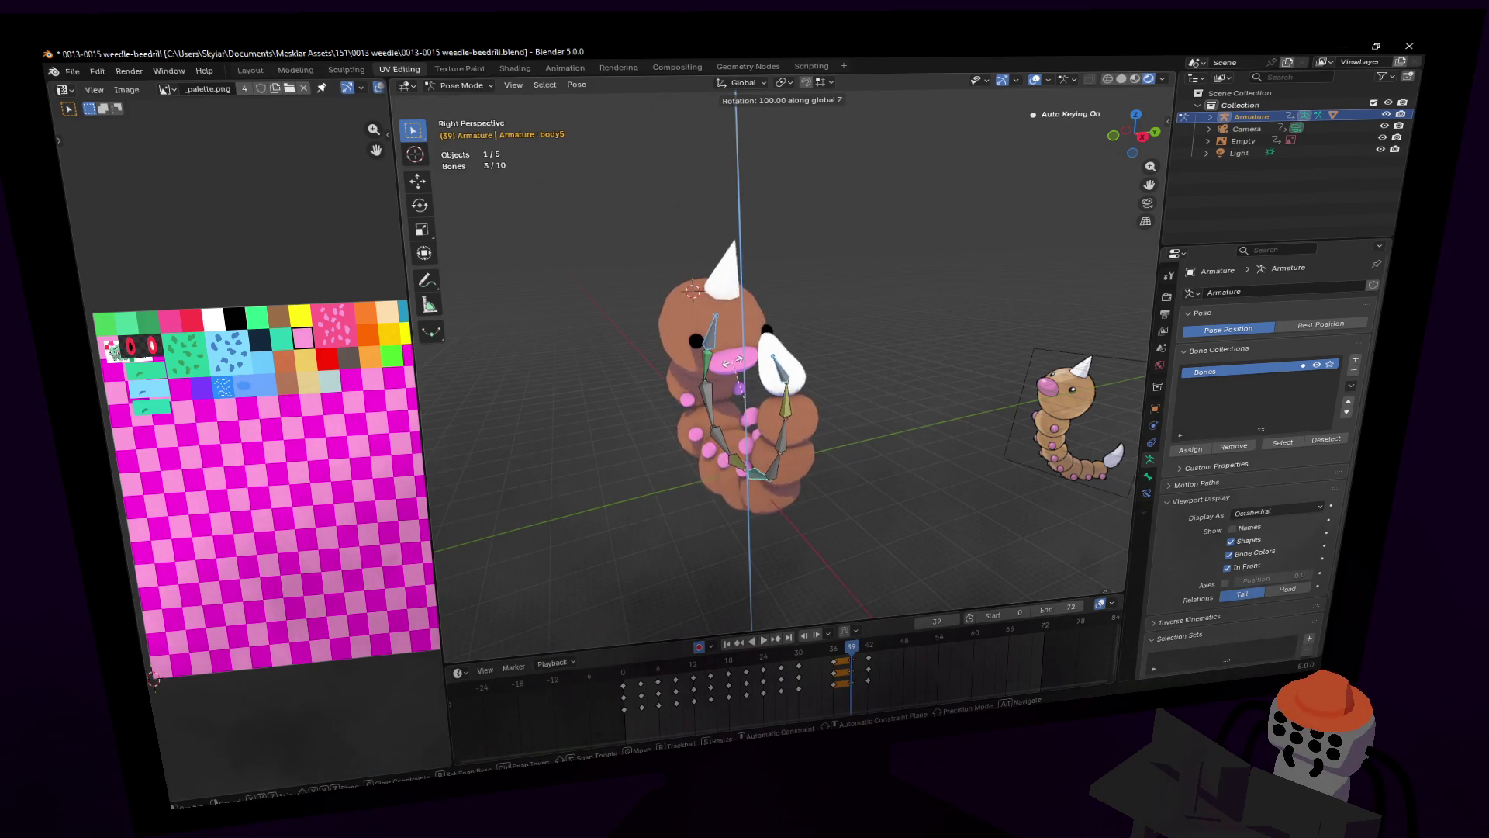
click(725, 373)
Step: Scrub forward to frame 41 and turn the body bones 90° about Z
click(834, 652)
drag(835, 652, 879, 654)
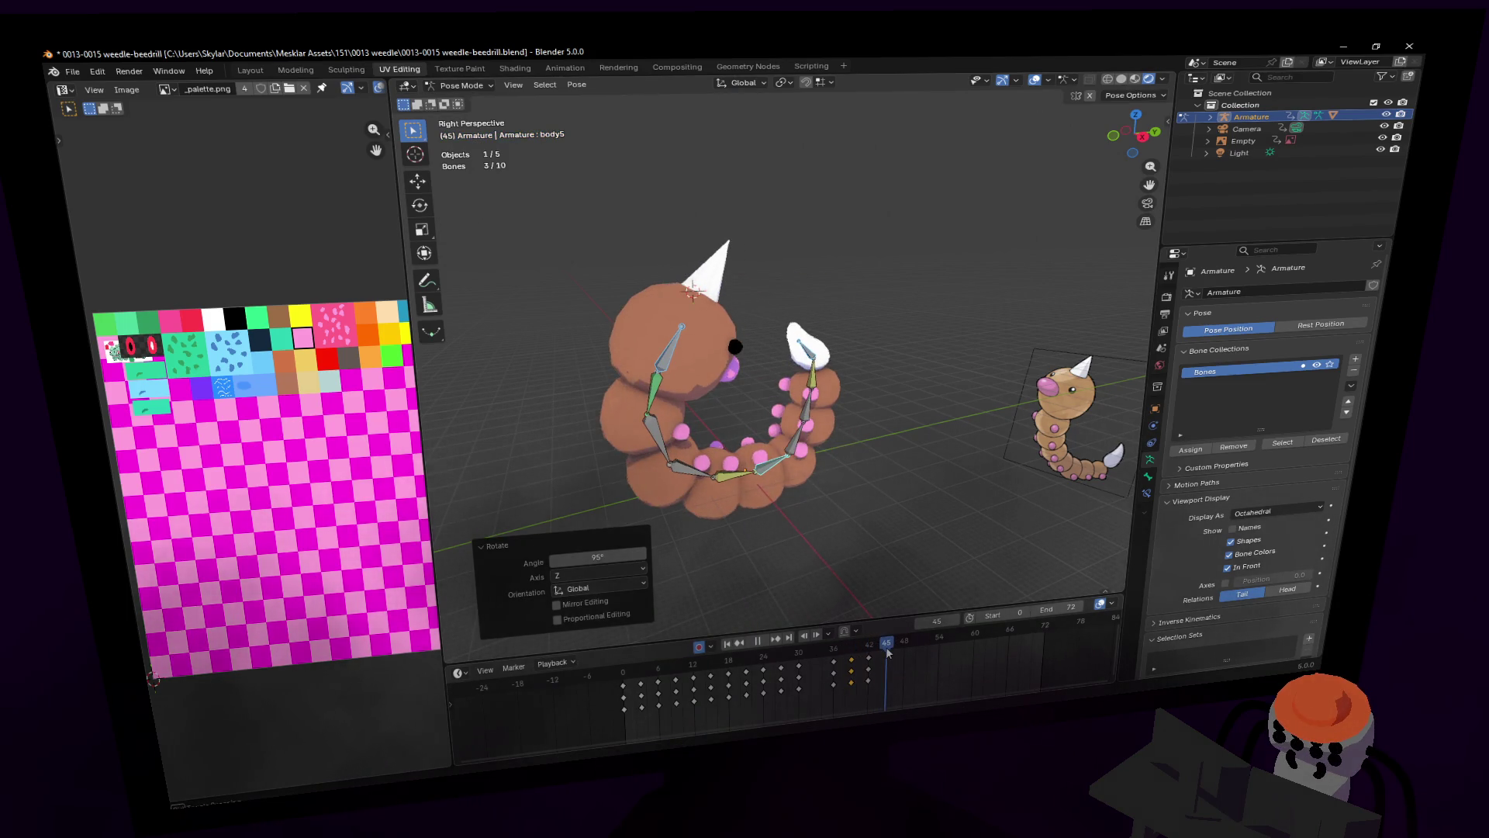
key(r)
key(z)
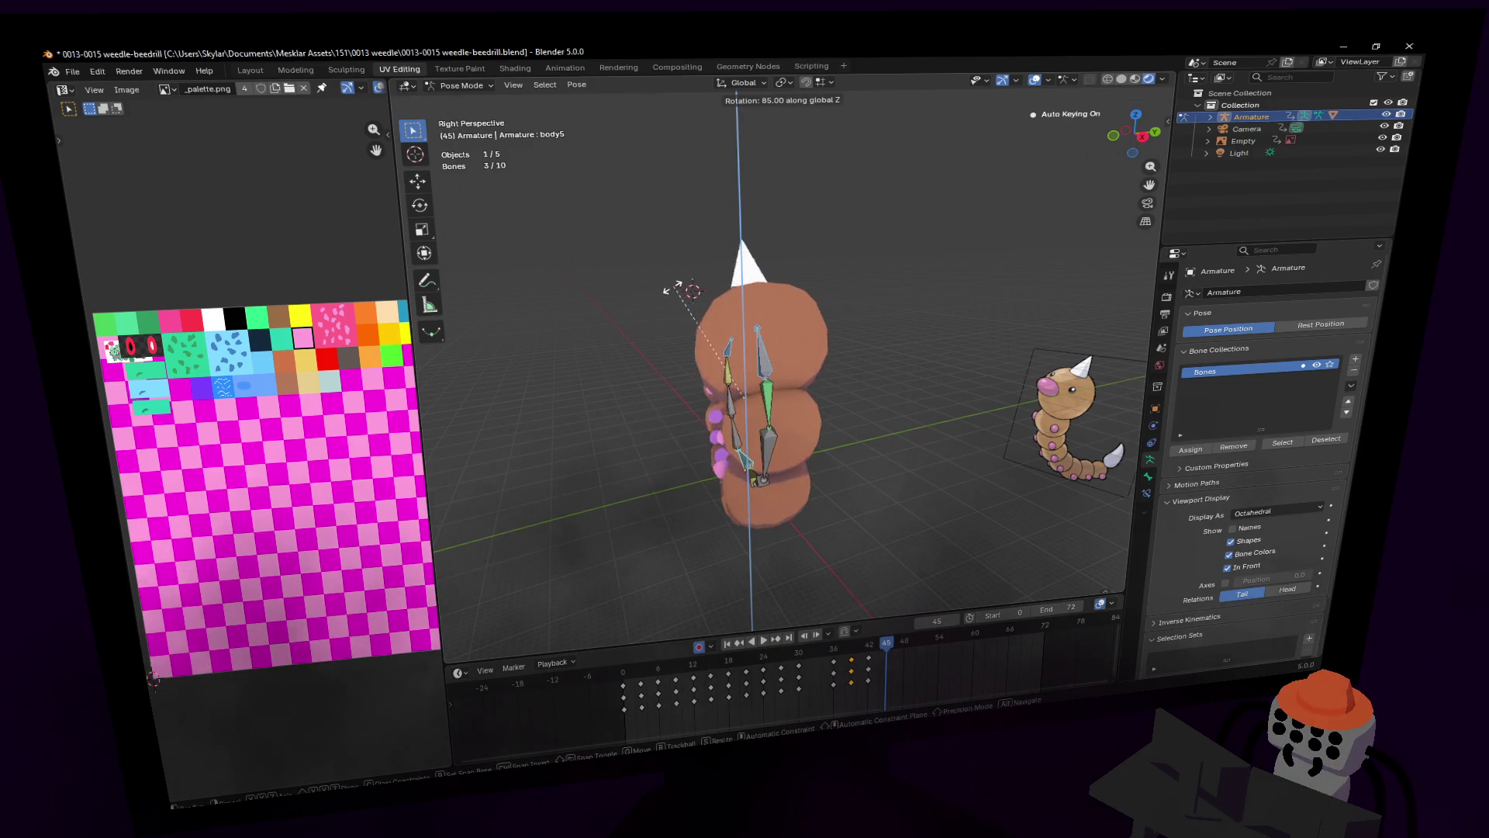
ctrl+click(680, 287)
Step: Key the pose at frame 45 and duplicate the keyframes later in the timeline
key(shift+grave)
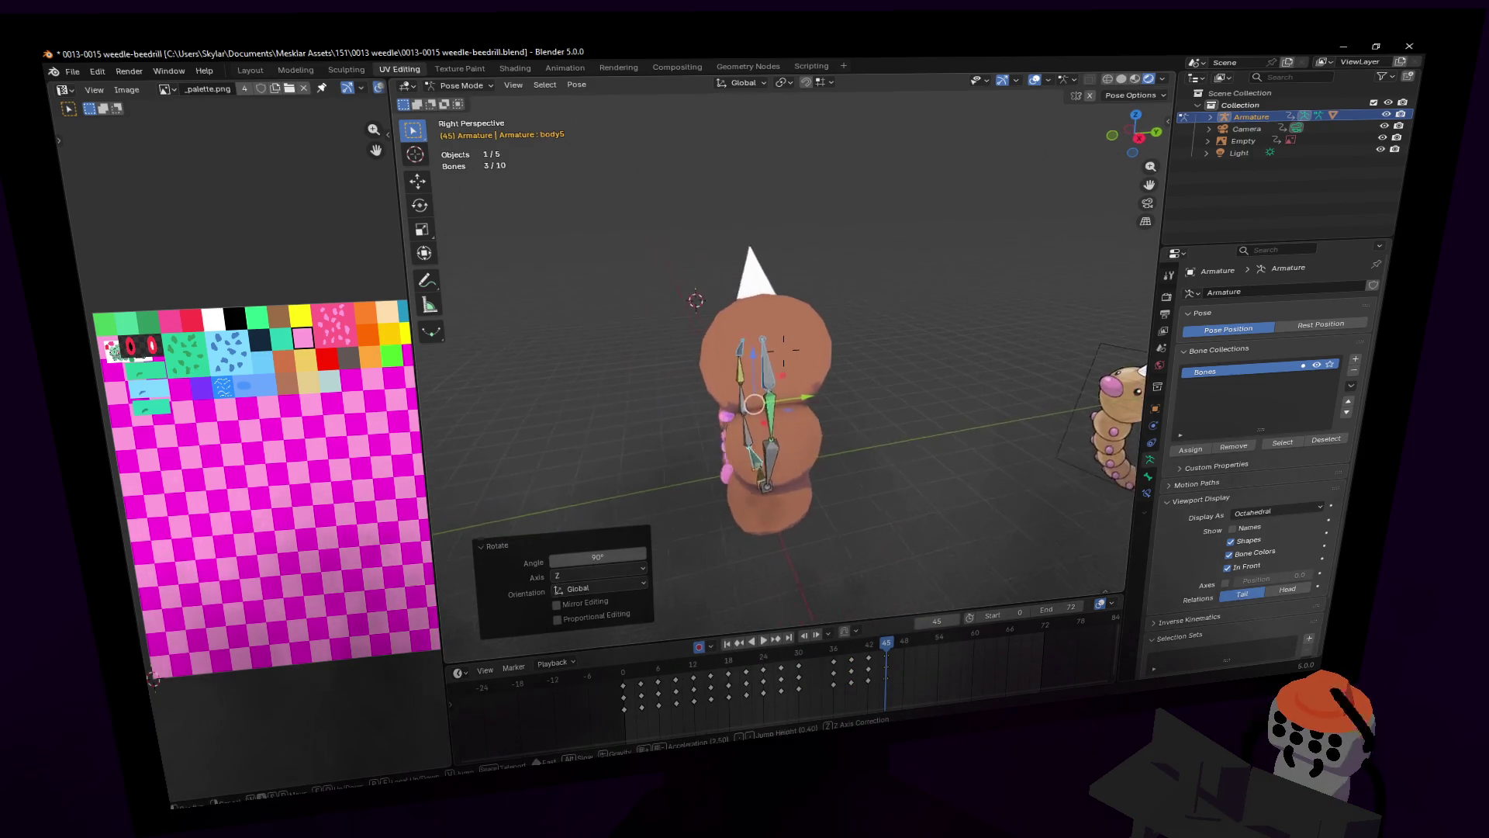
click(794, 545)
key(i)
mouse_move(834, 648)
mouse_down()
mouse_move(874, 643)
mouse_move(834, 686)
mouse_up()
key(shift+d)
click(926, 684)
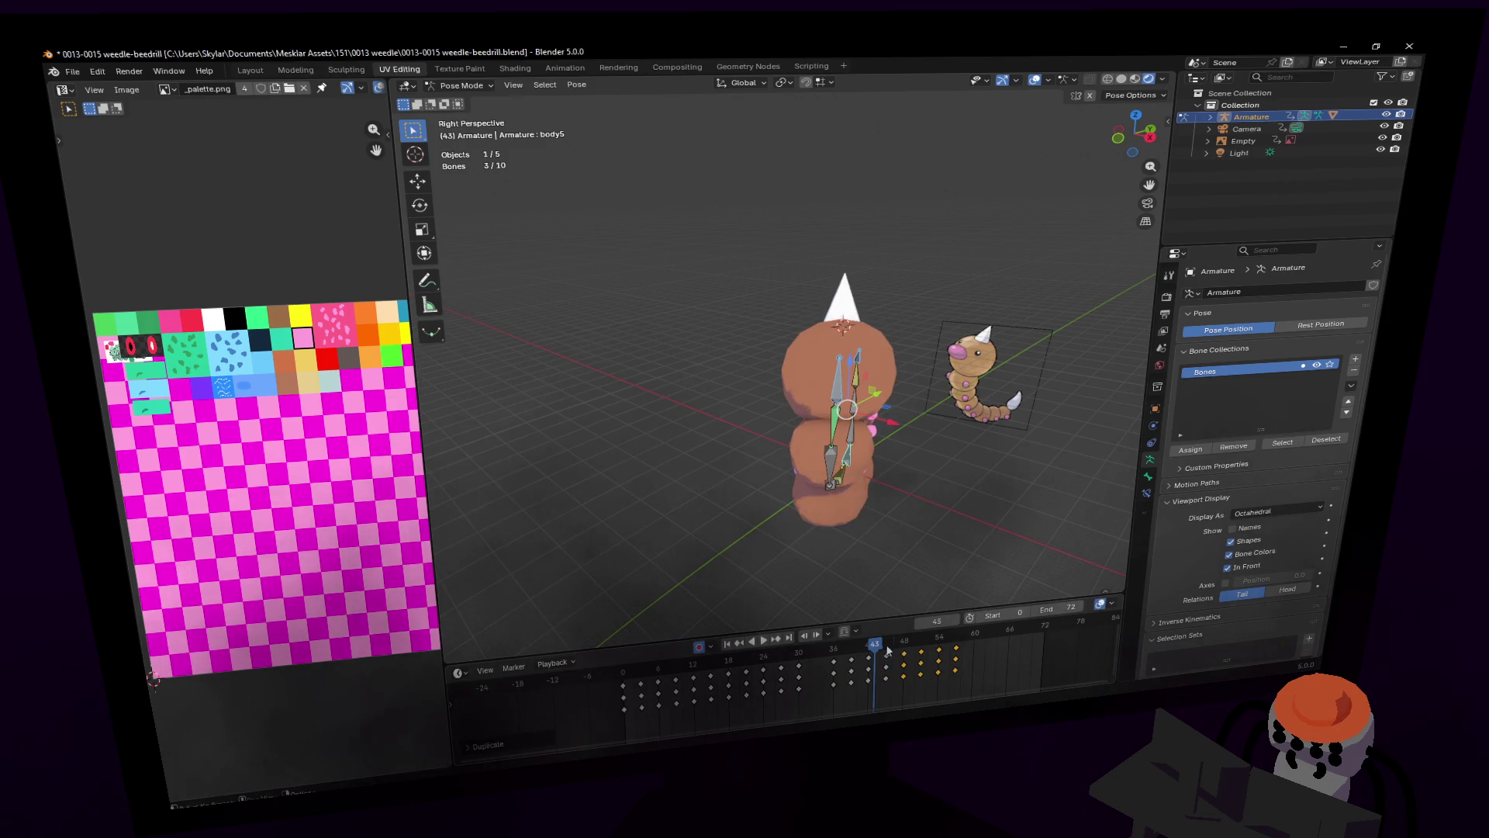
Step: Check the loop, then duplicate the latest keys about 12 frames later past frame 60 and replay
key(space)
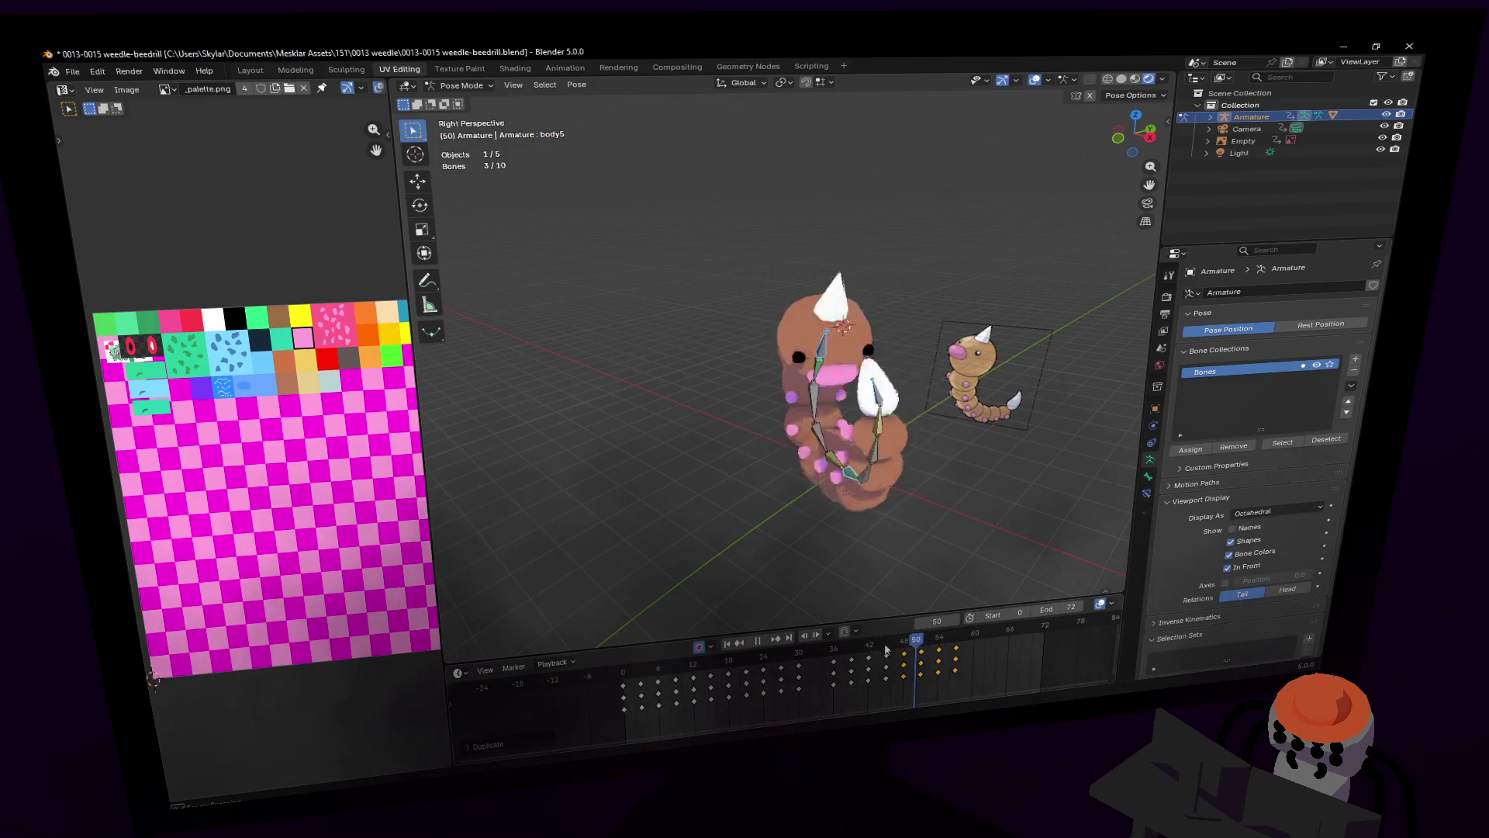
key(space)
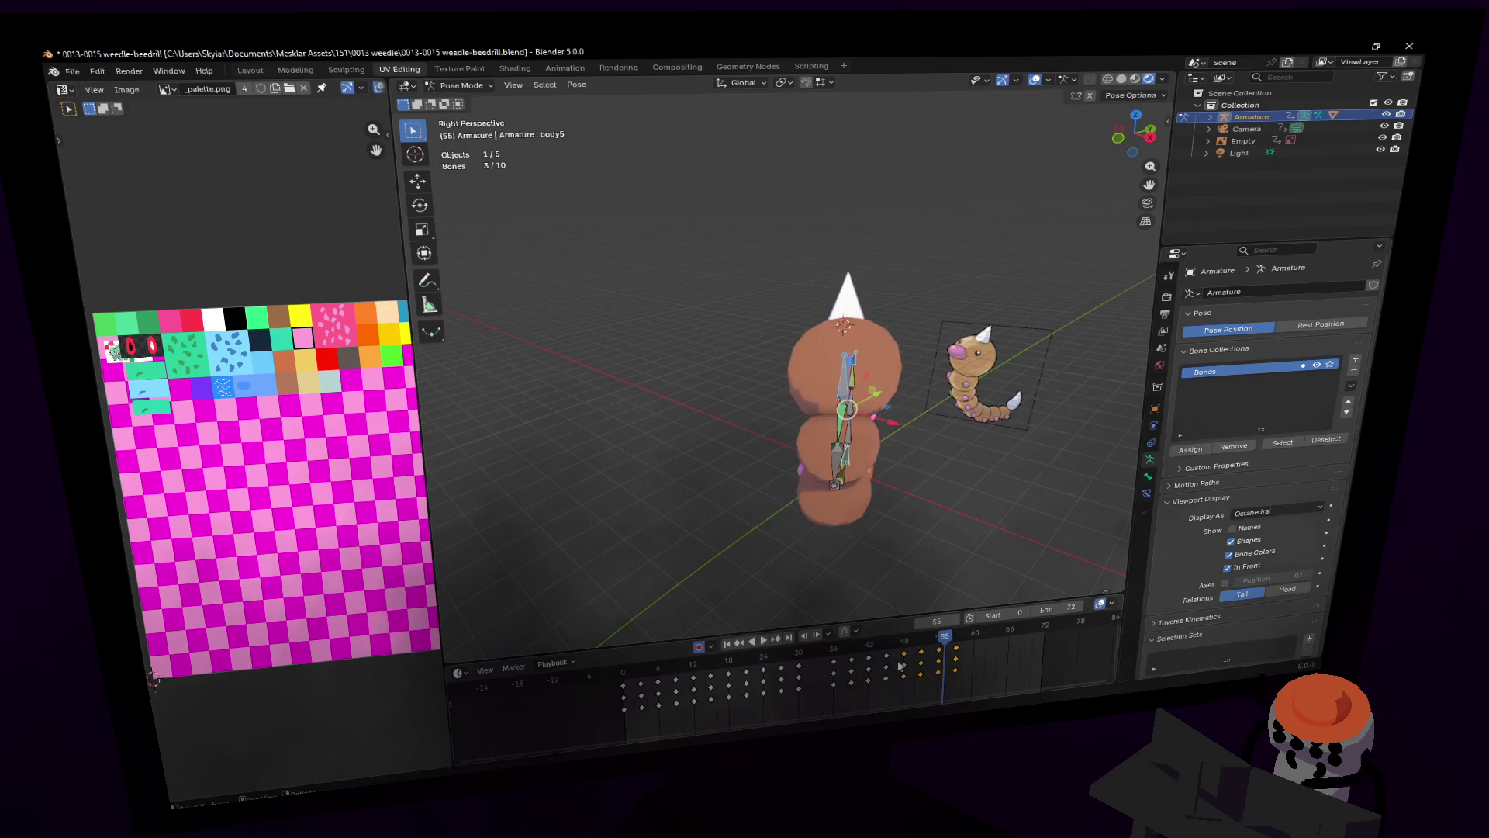
drag(938, 634, 976, 638)
key(shift+grave)
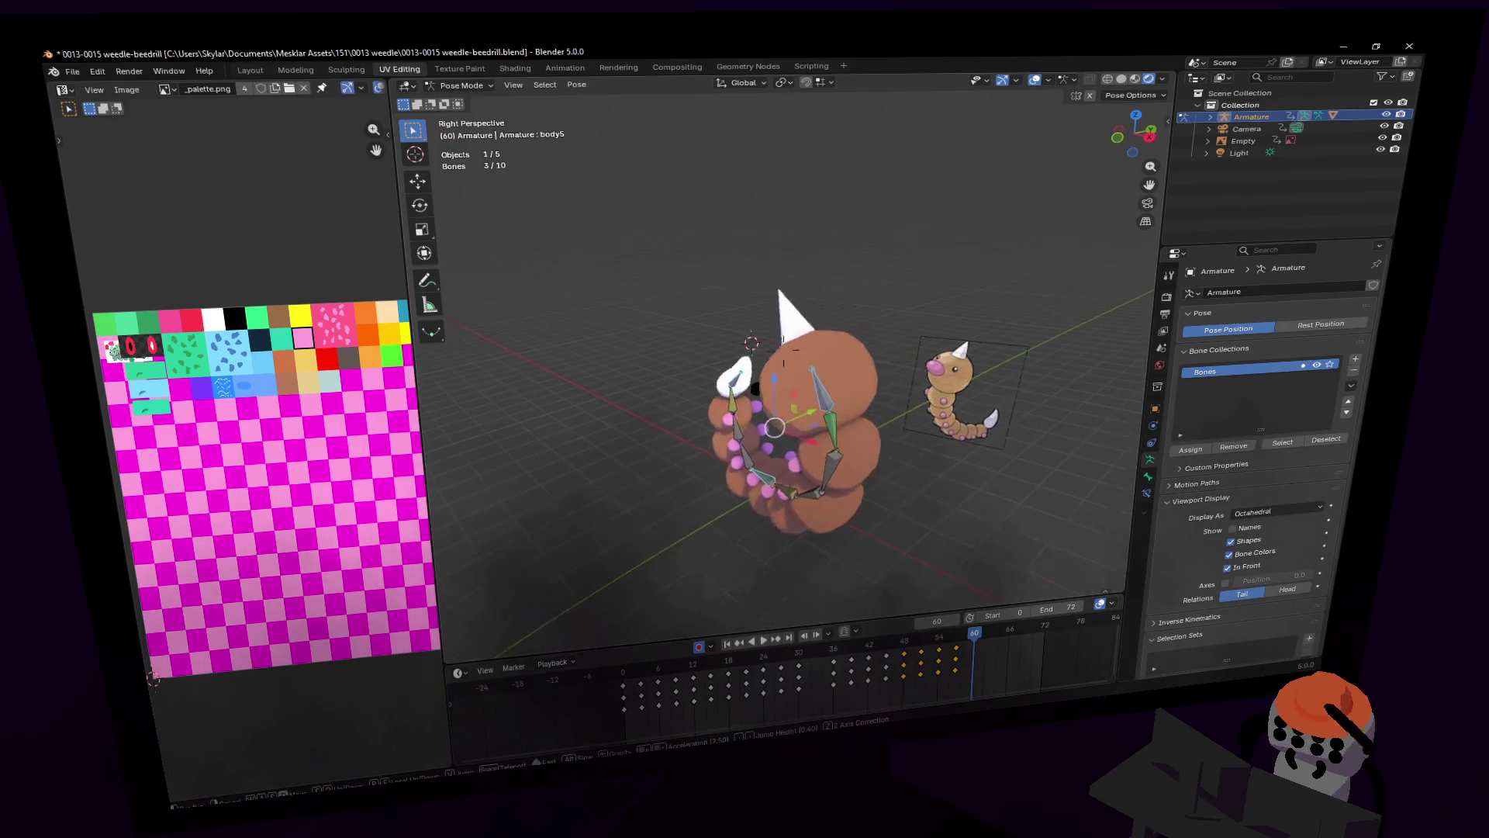
key(s)
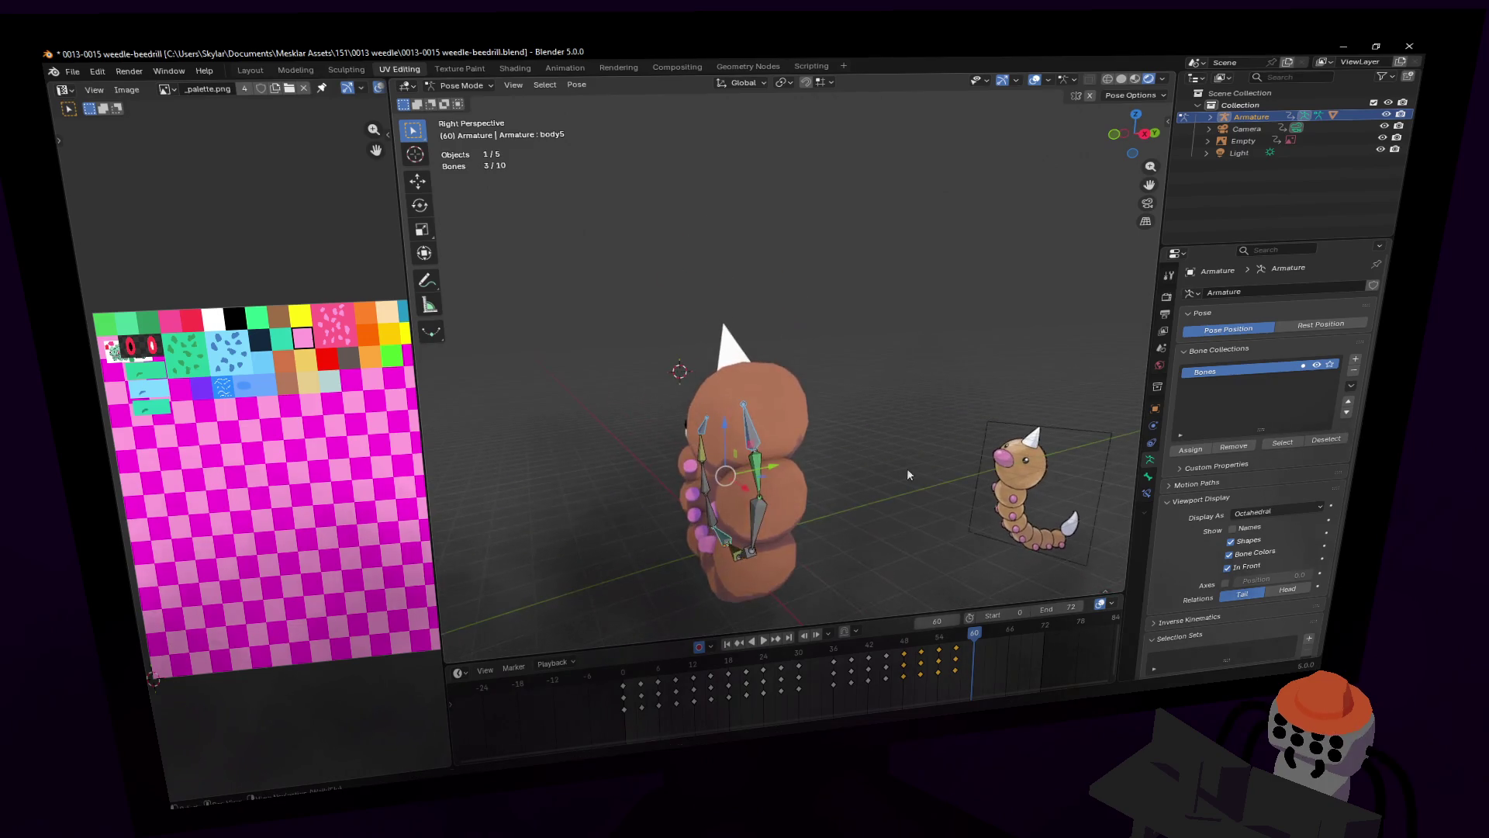
key(Return)
key(shift+d)
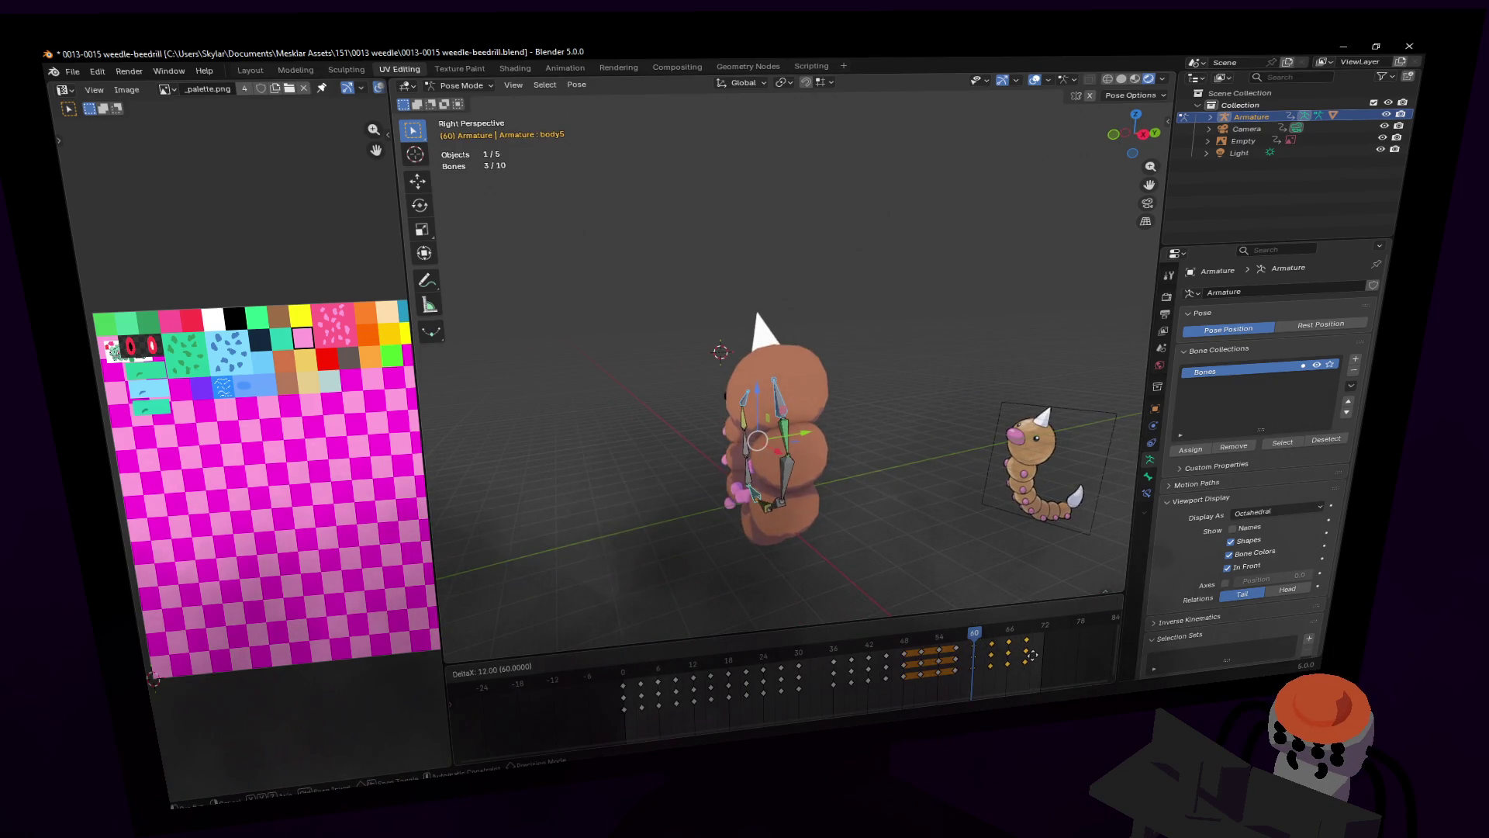
click(930, 650)
key(space)
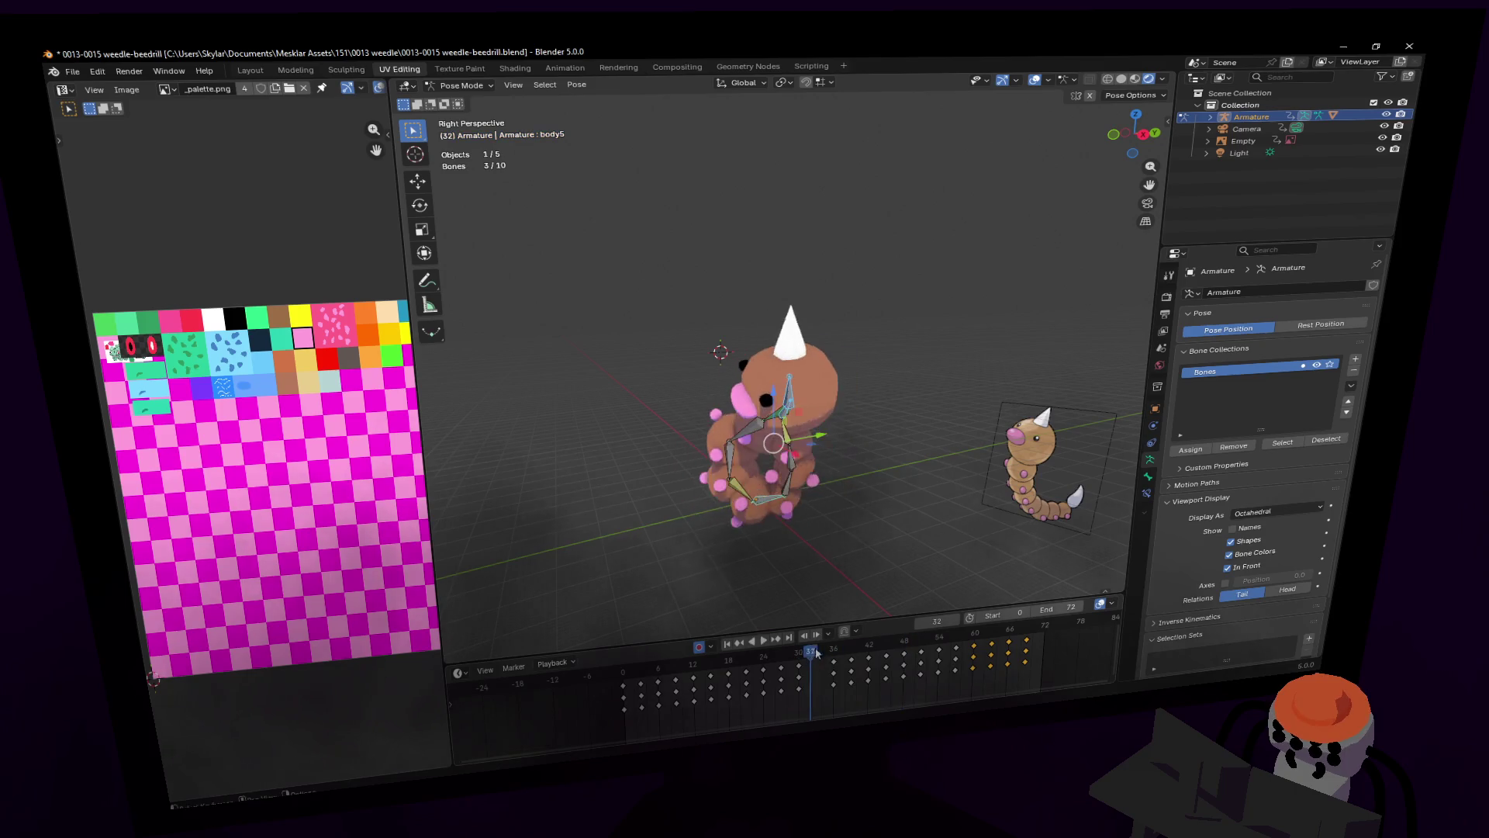
Step: Stop at frame 37, shift all keyframes from 37 onward 12 frames later, and scrub to check timing
key(Escape)
key(space)
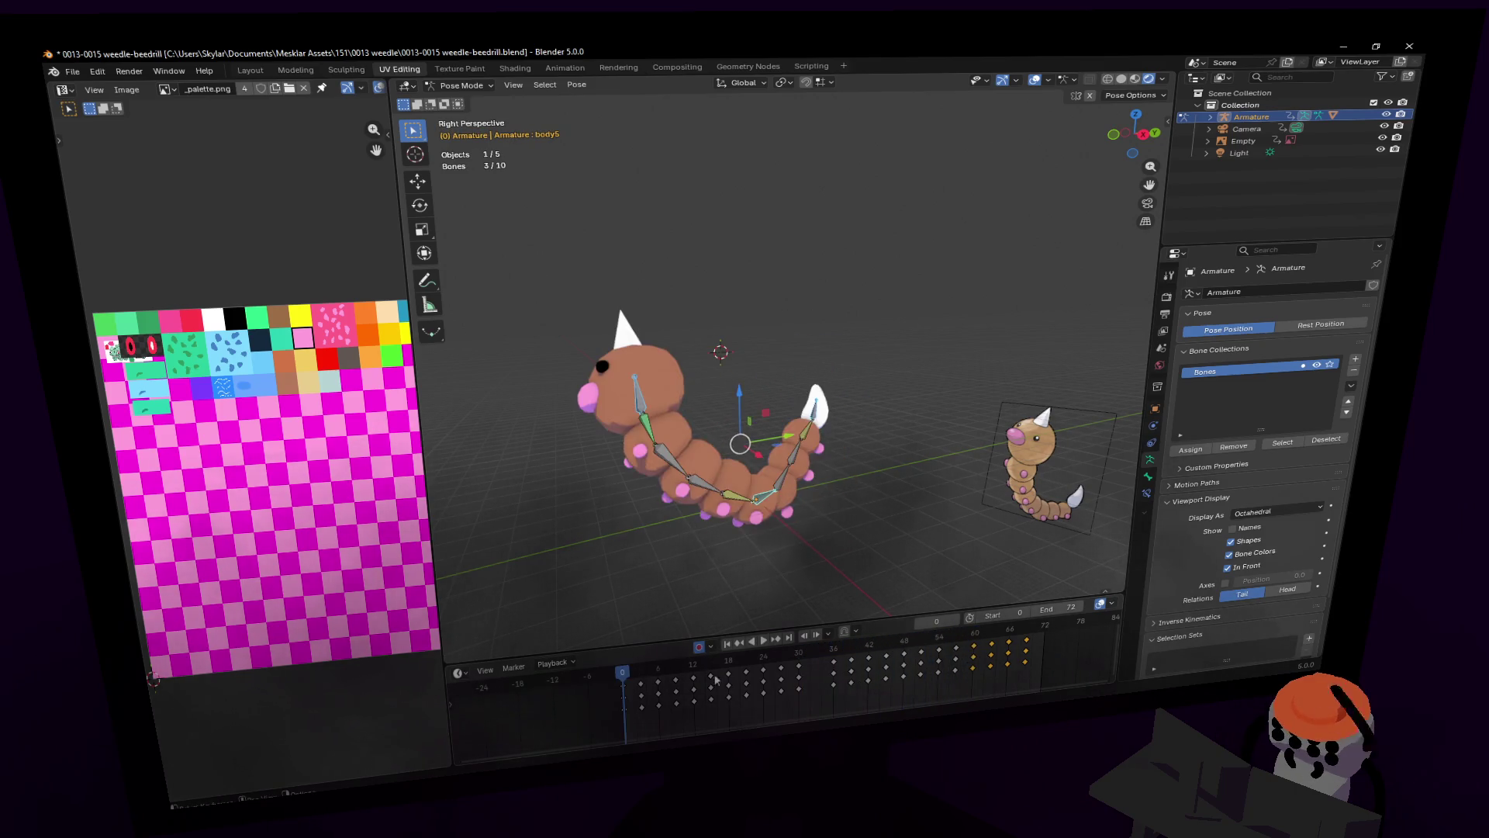
click(759, 642)
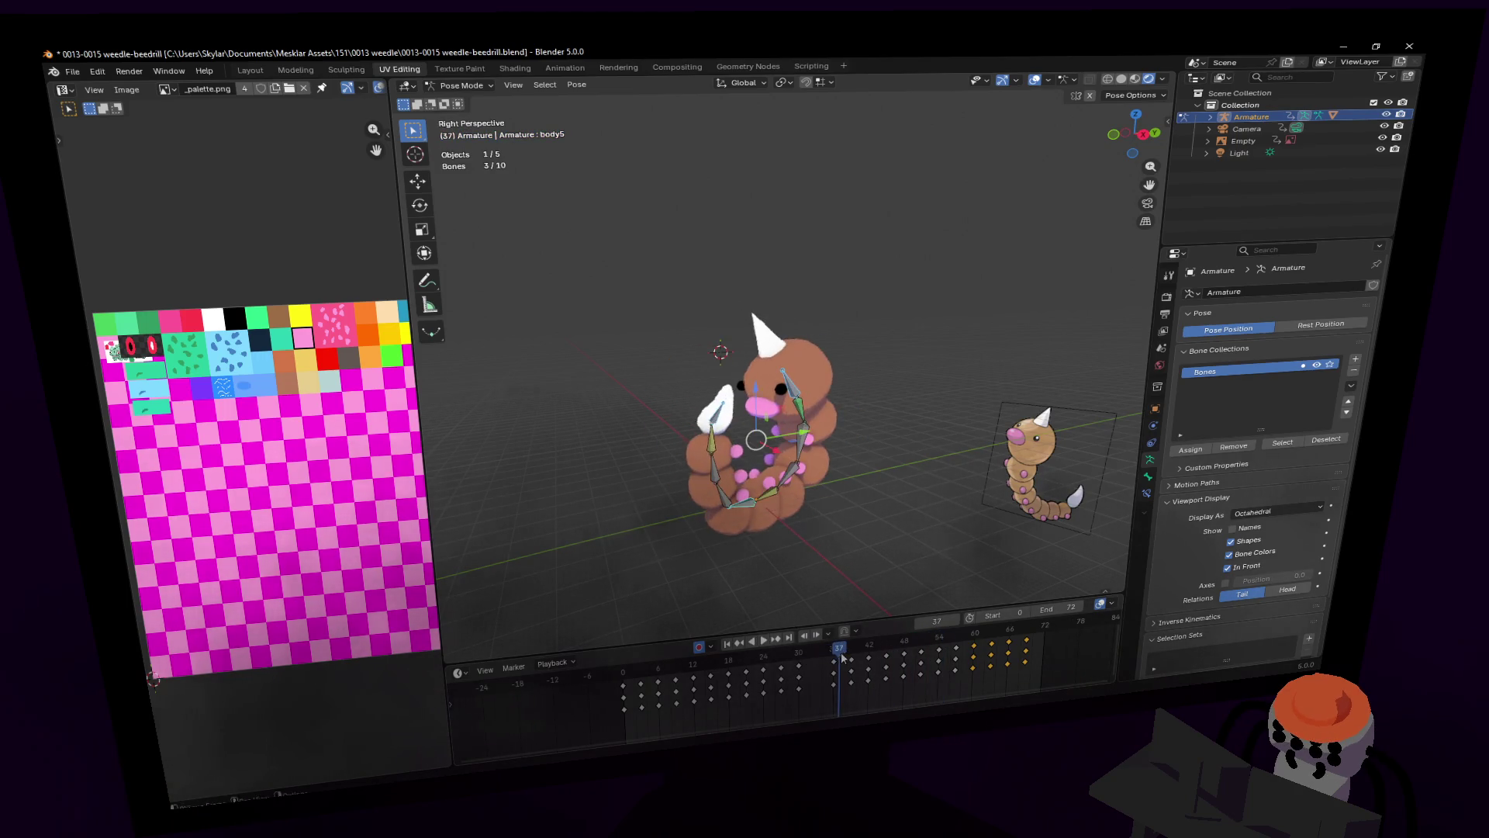
shift+middle_drag(739, 436, 845, 403)
mouse_move(1078, 630)
mouse_down()
mouse_move(807, 702)
mouse_move(906, 661)
mouse_up()
click(909, 665)
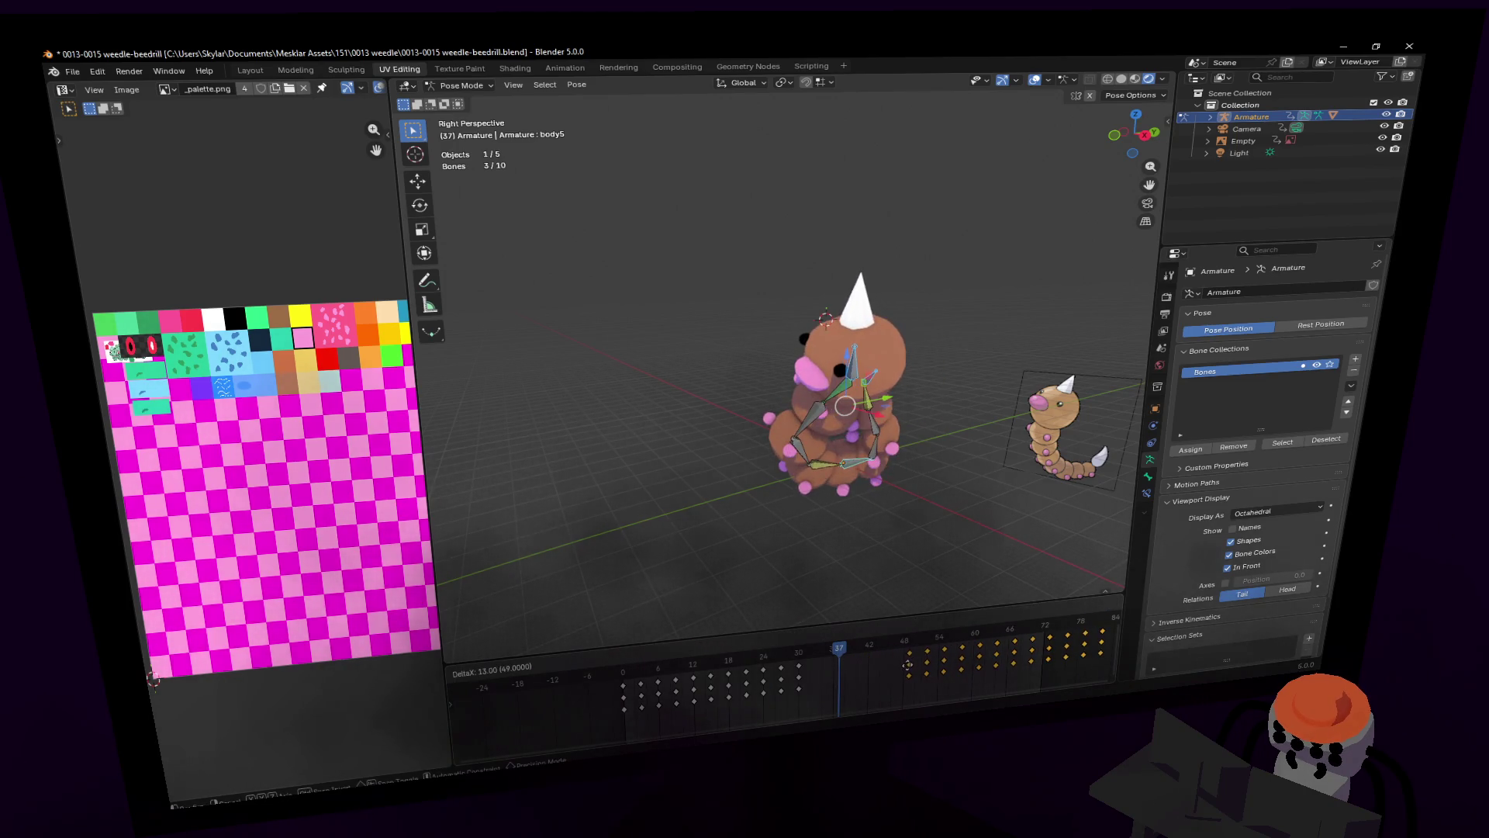
click(910, 643)
mouse_move(910, 643)
mouse_down()
mouse_move(923, 645)
mouse_move(623, 721)
mouse_up()
key(Escape)
Step: Try moving and scaling the keyframes, cancel, then box-select the later keyframe block
key(g)
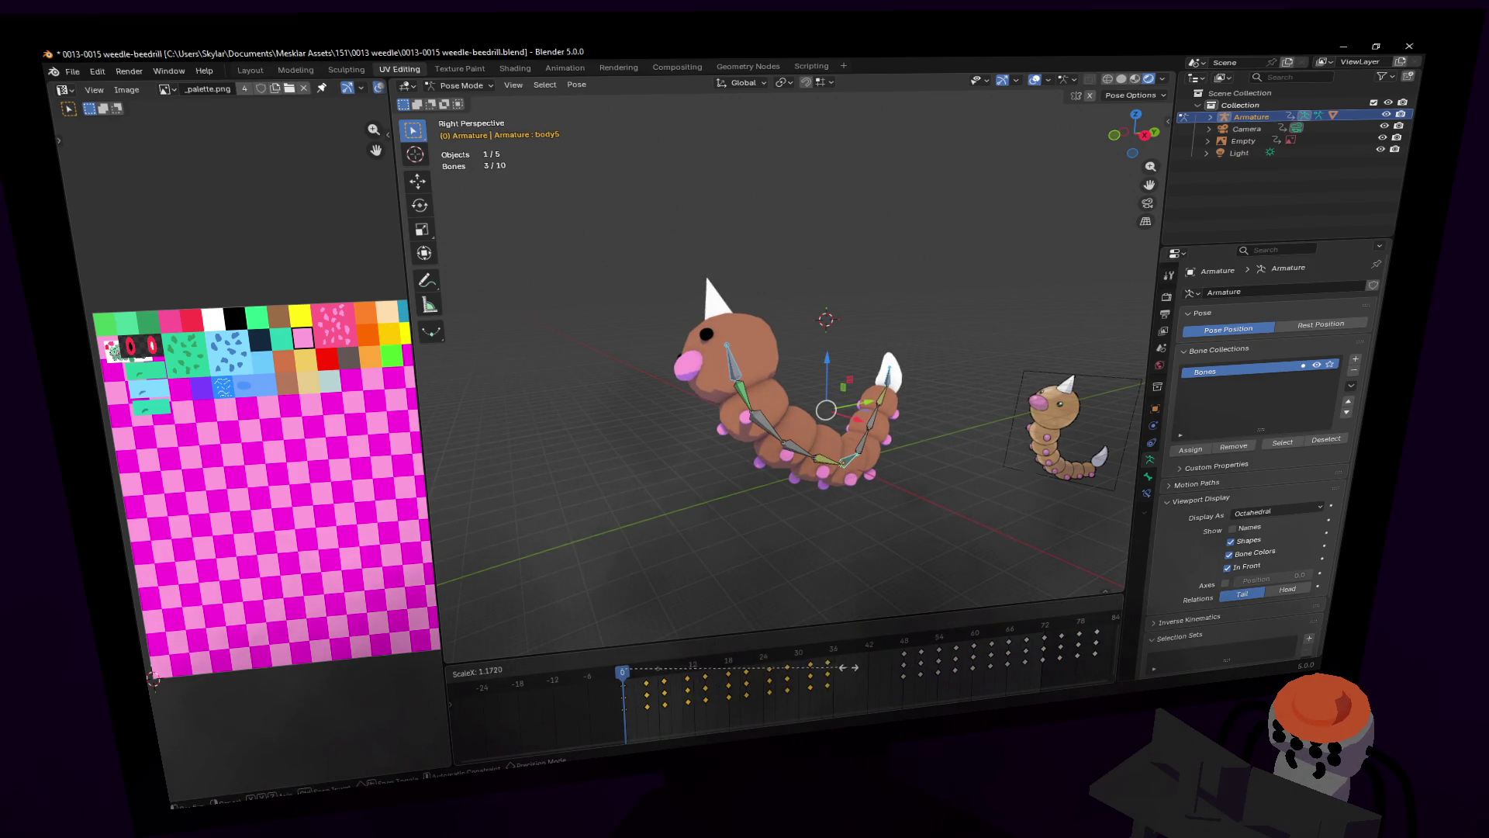
key(Escape)
key(s)
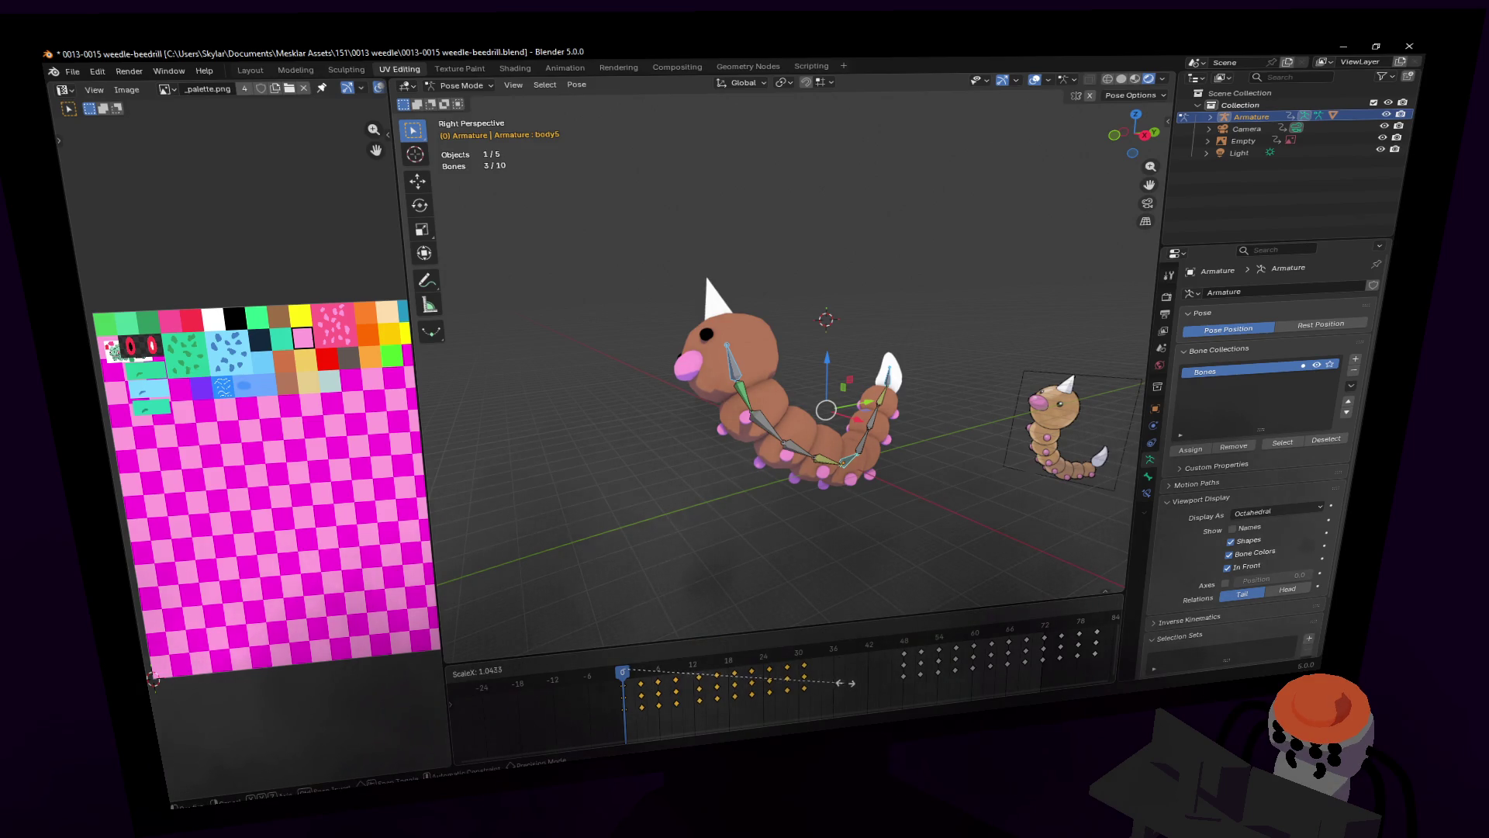
key(Escape)
right_click(896, 672)
key(Escape)
scroll(896, 672, down, 1)
mouse_move(1084, 676)
mouse_down()
mouse_move(881, 632)
mouse_move(948, 660)
mouse_move(1008, 657)
mouse_up()
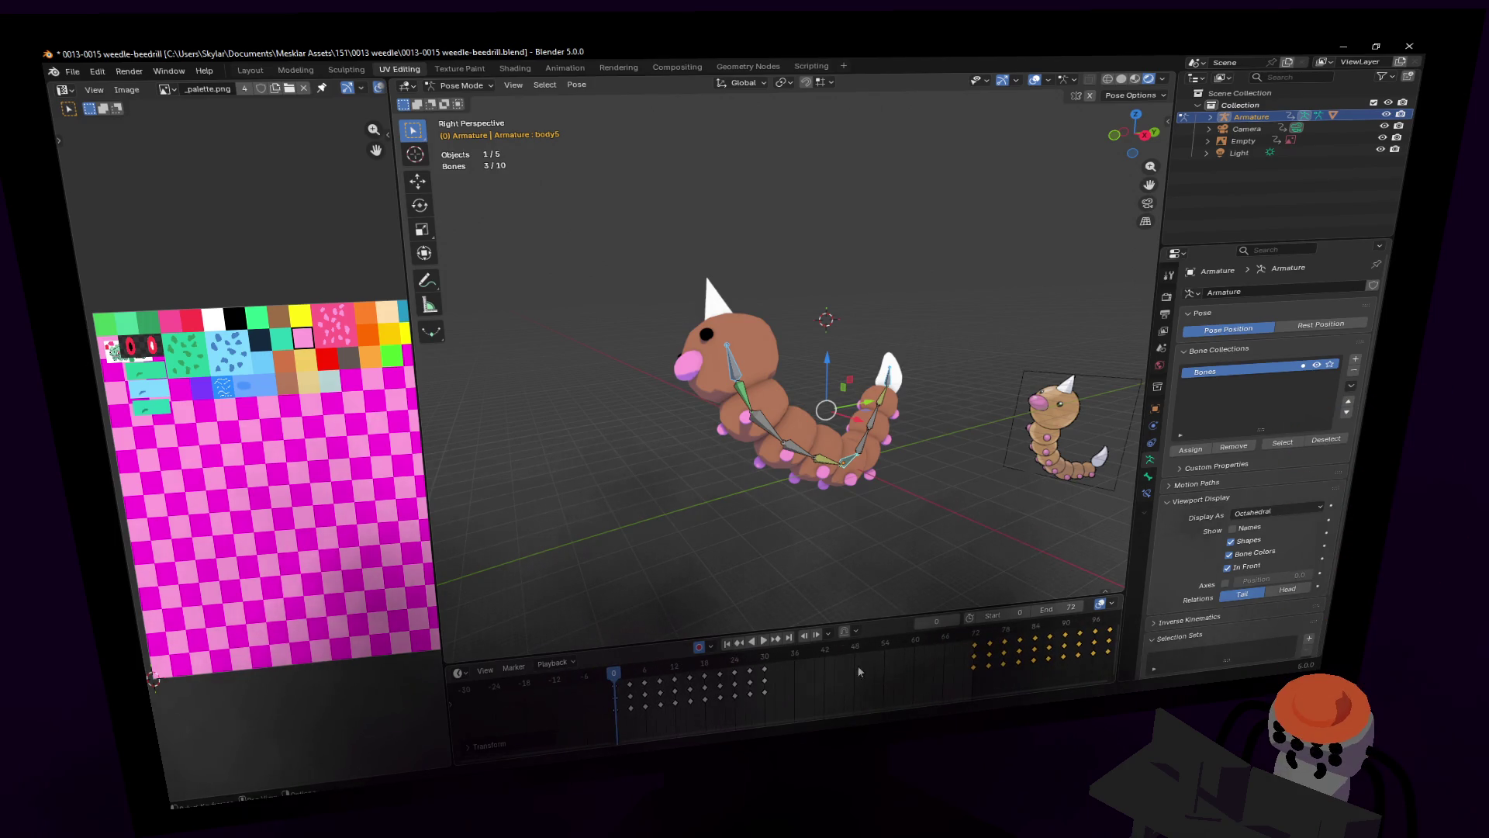
Step: Select the first block of curl keyframes and scale its timing tighter
shift+drag(795, 714, 601, 665)
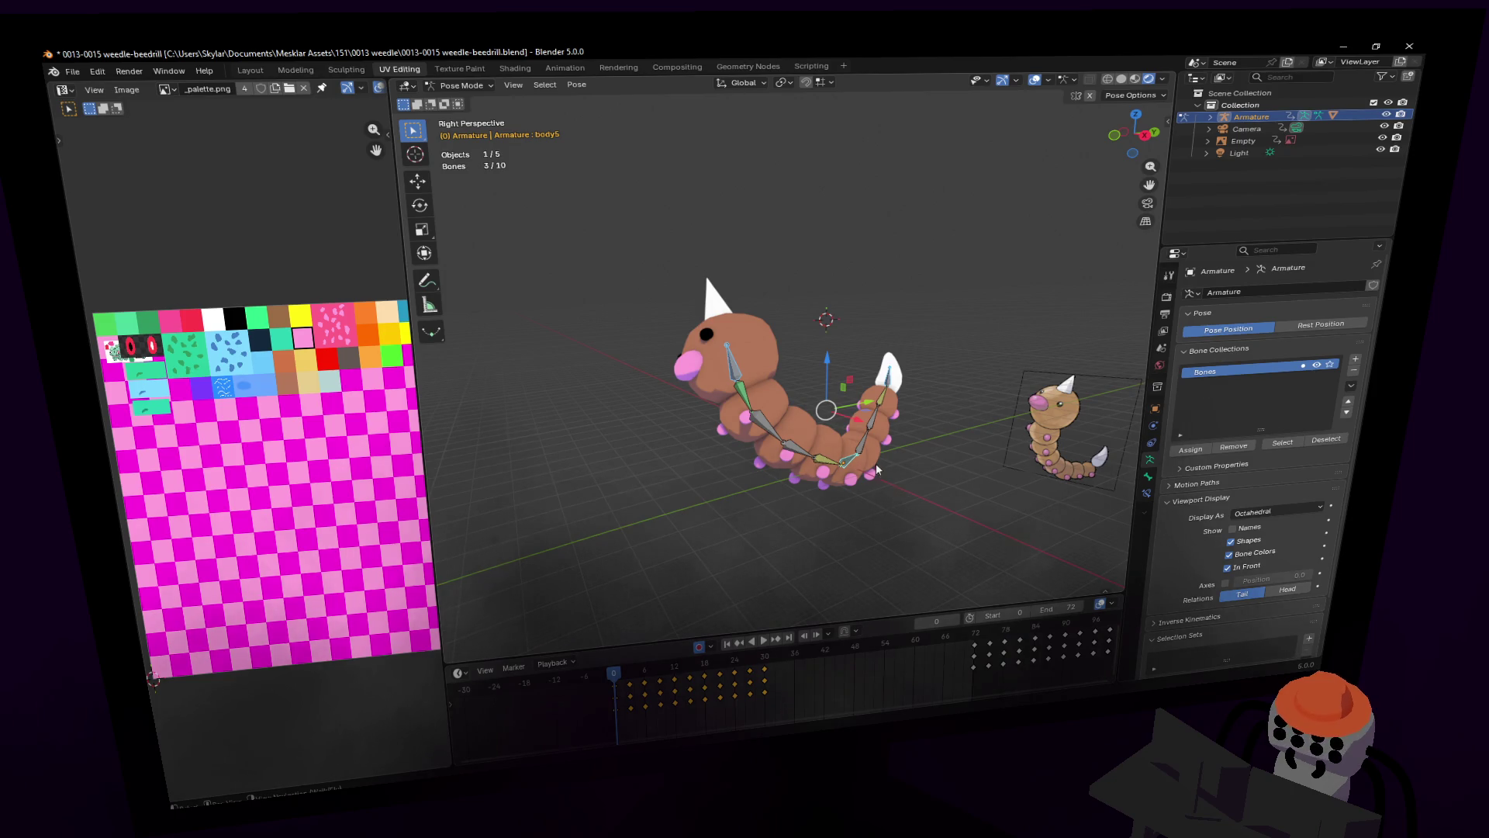
key(KP_Decimal)
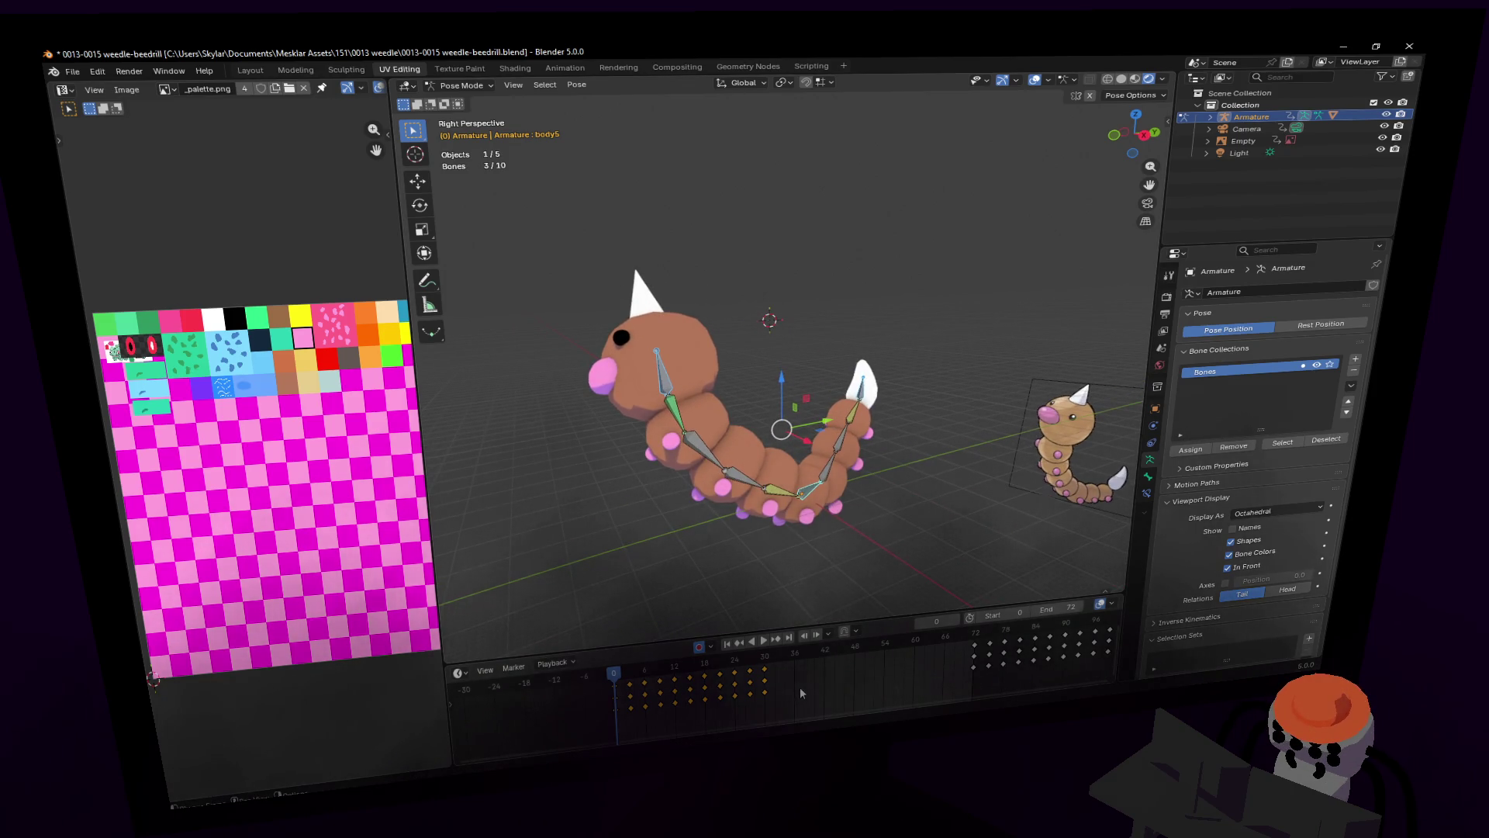
key(s)
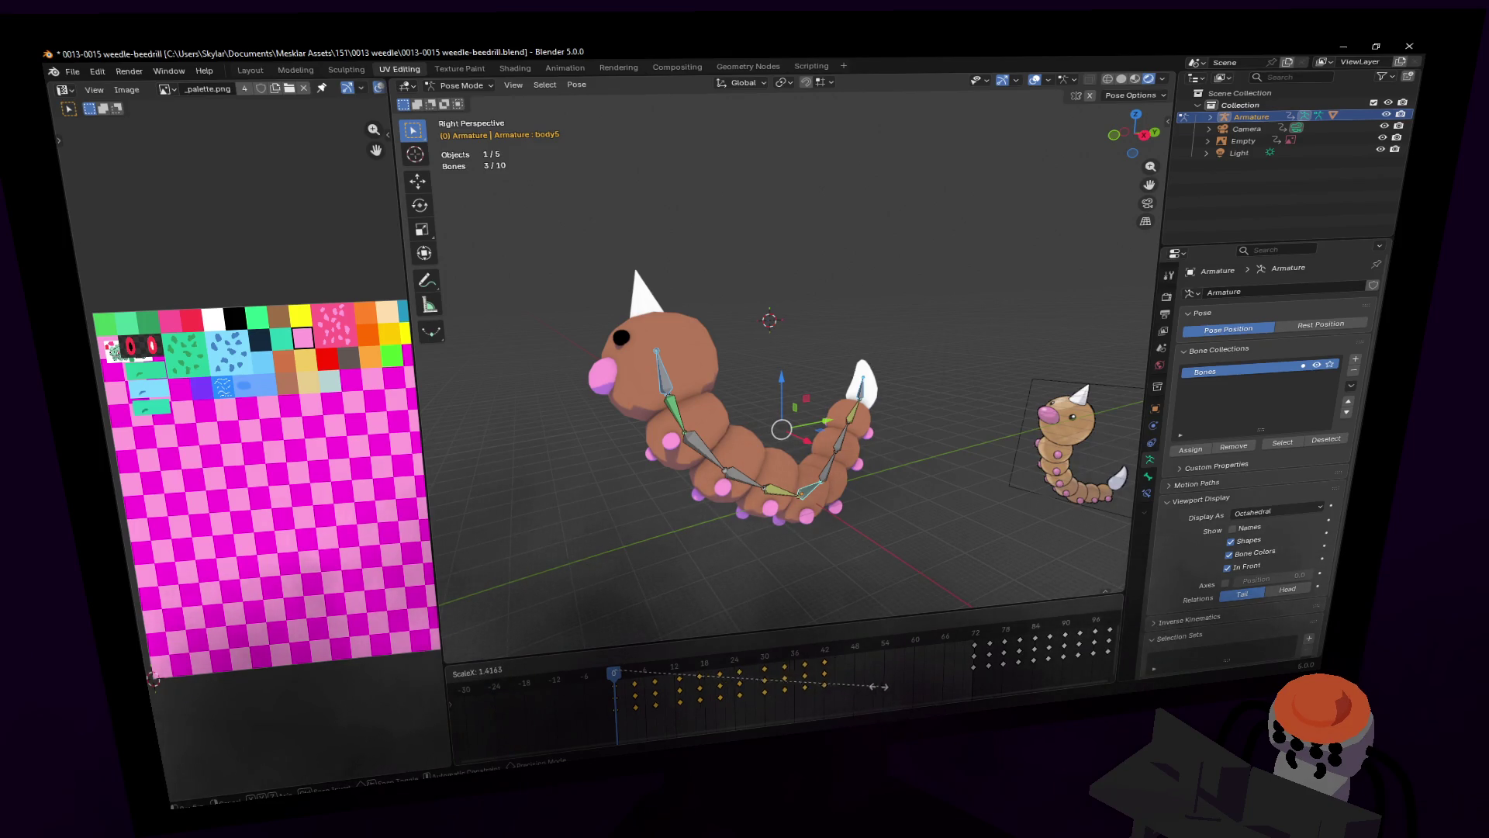
key(Escape)
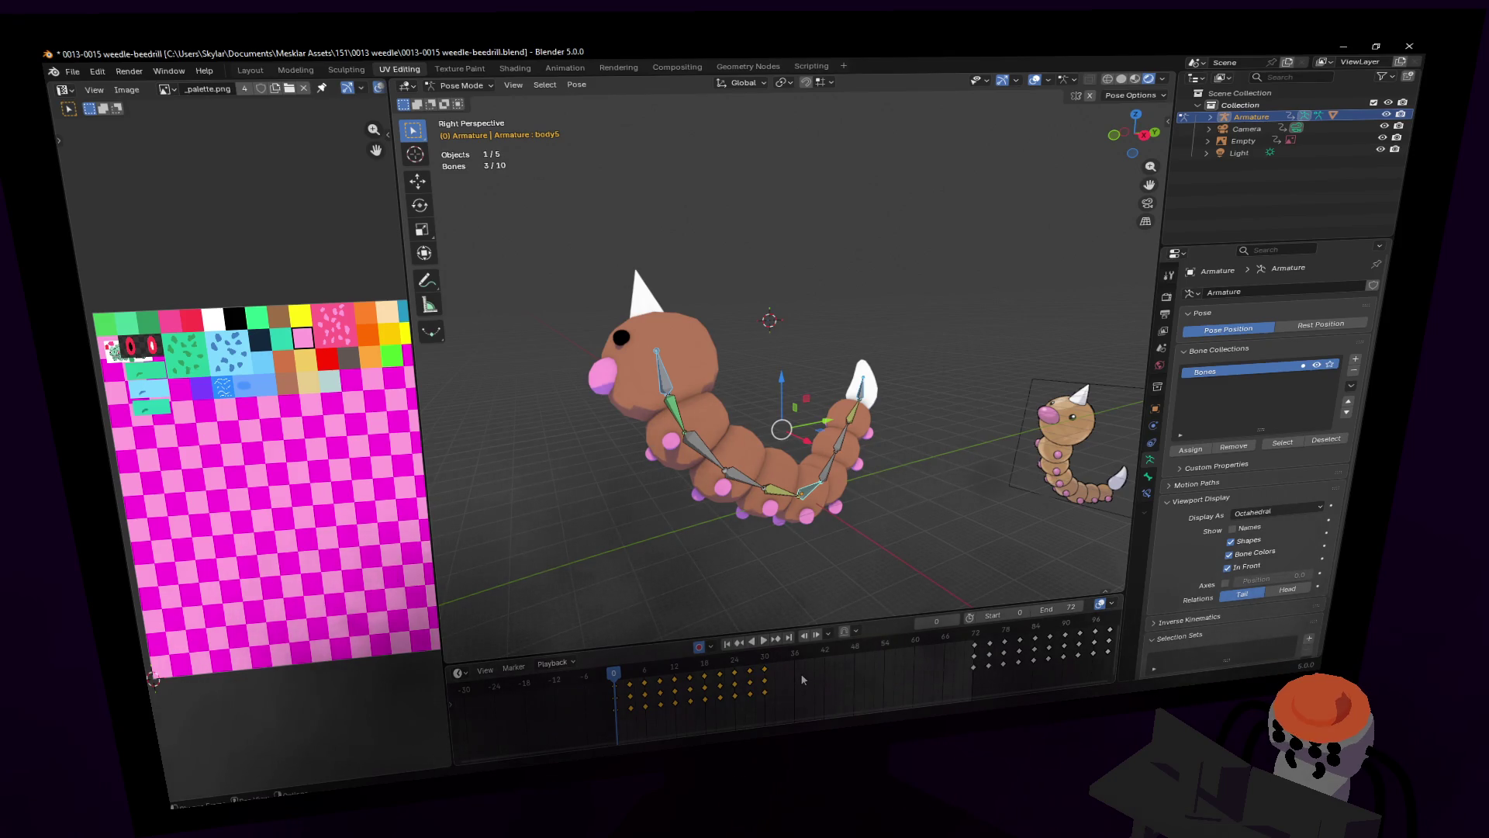
key(s)
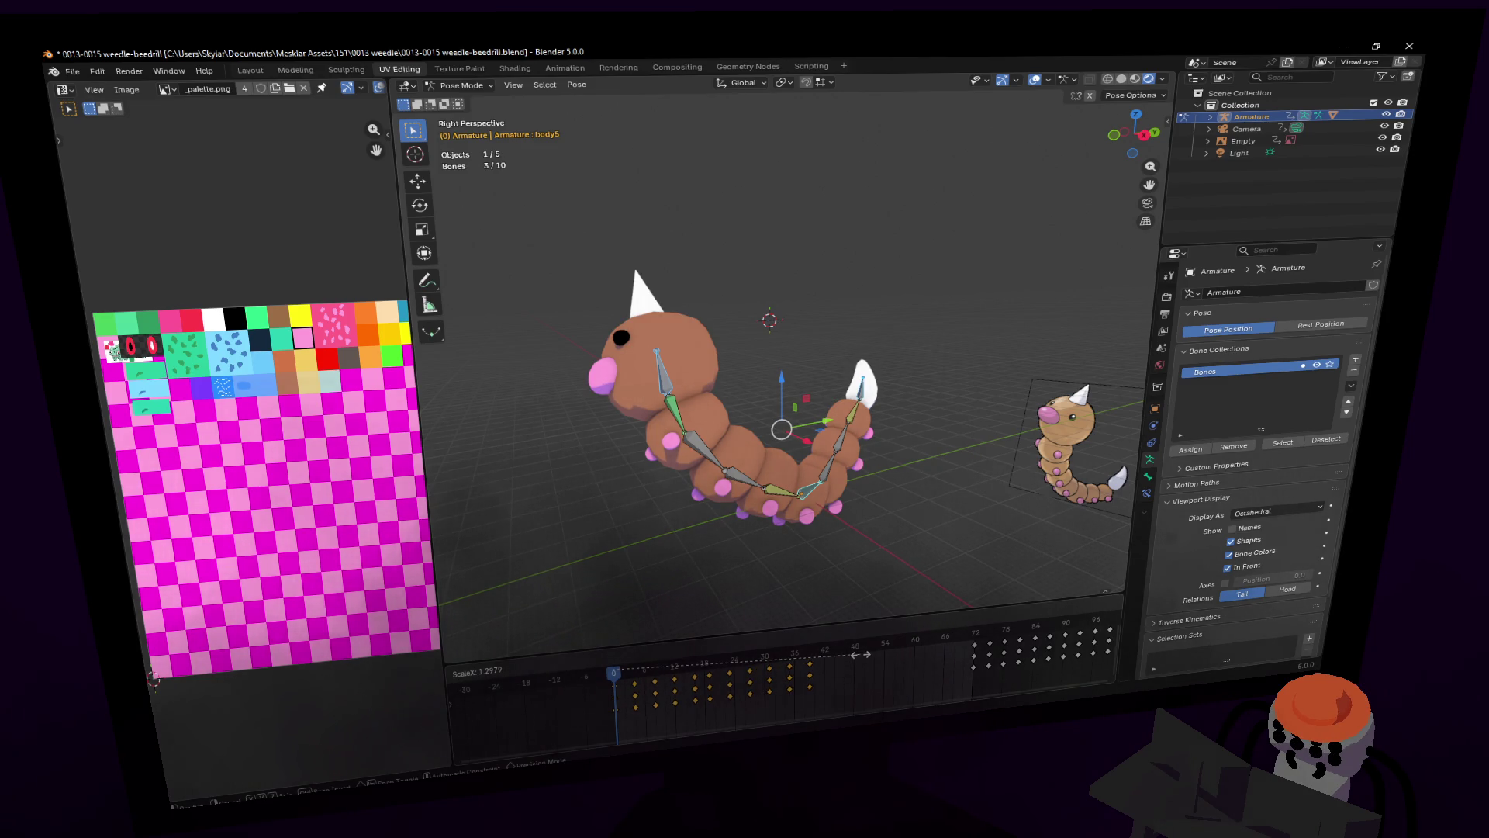
click(804, 655)
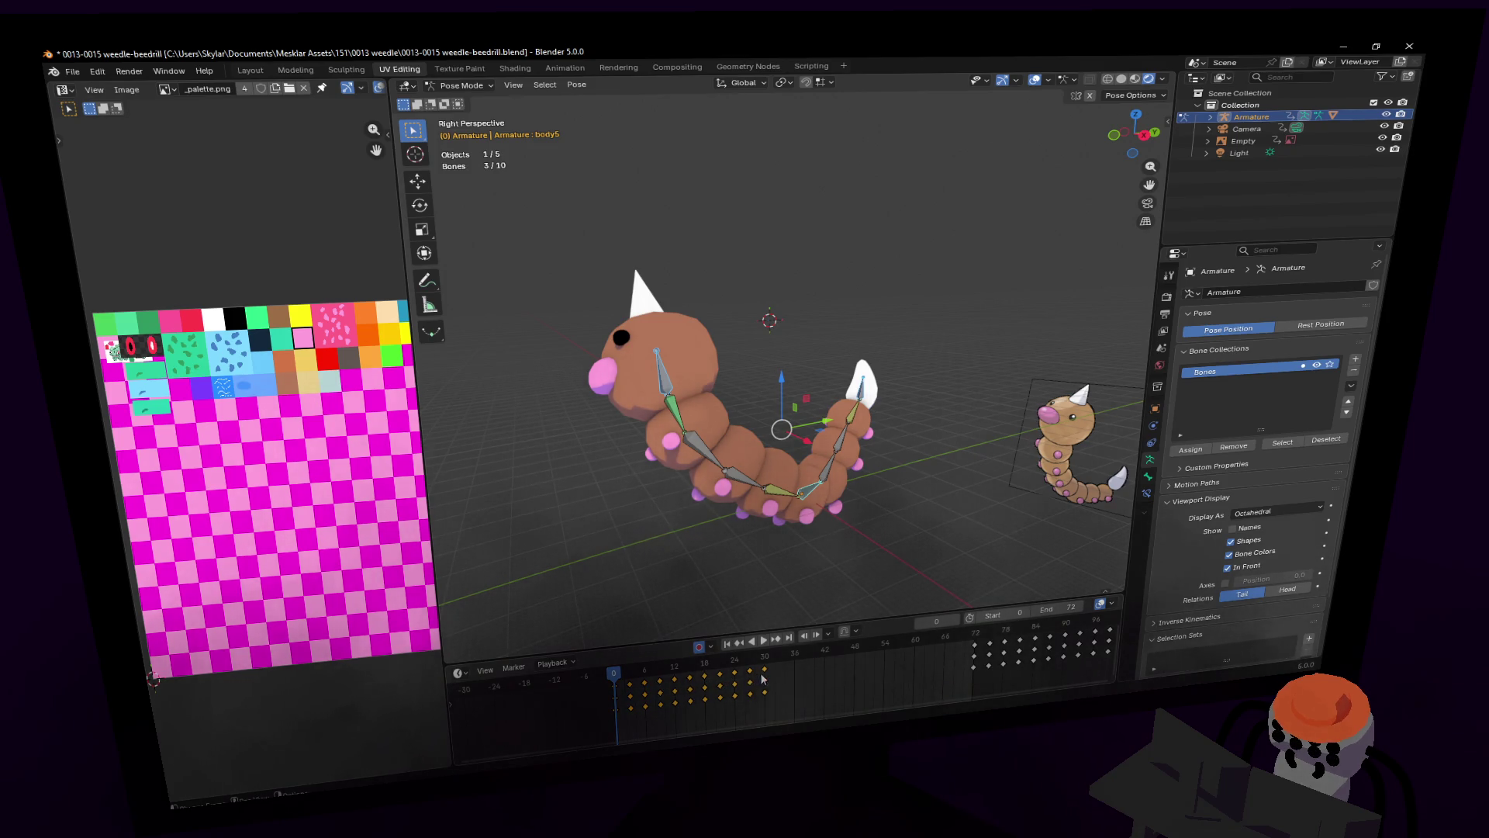
Step: Scale the early keys slightly narrower again and play the retimed animation
key(s)
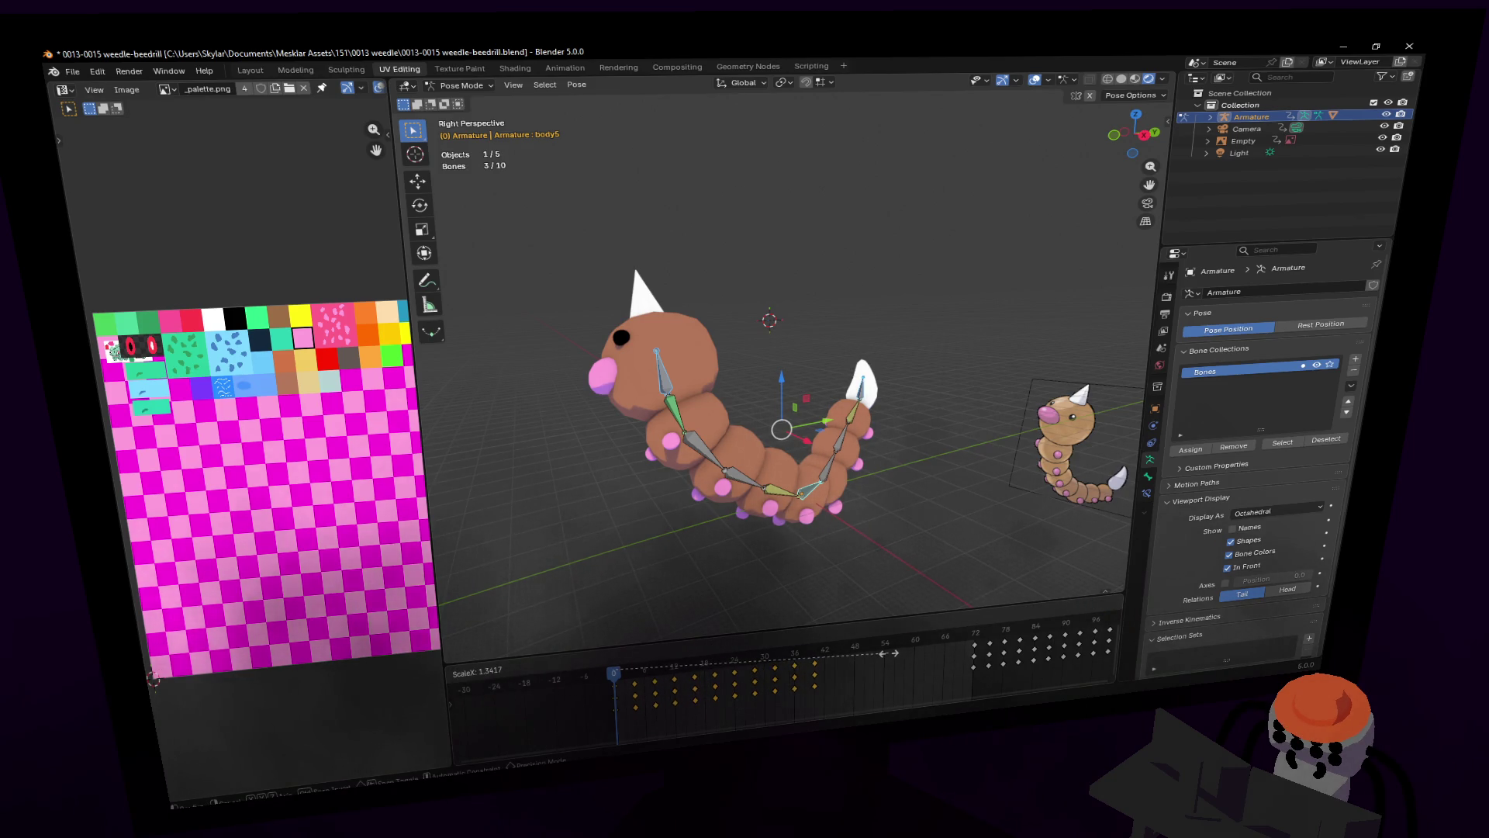
click(783, 660)
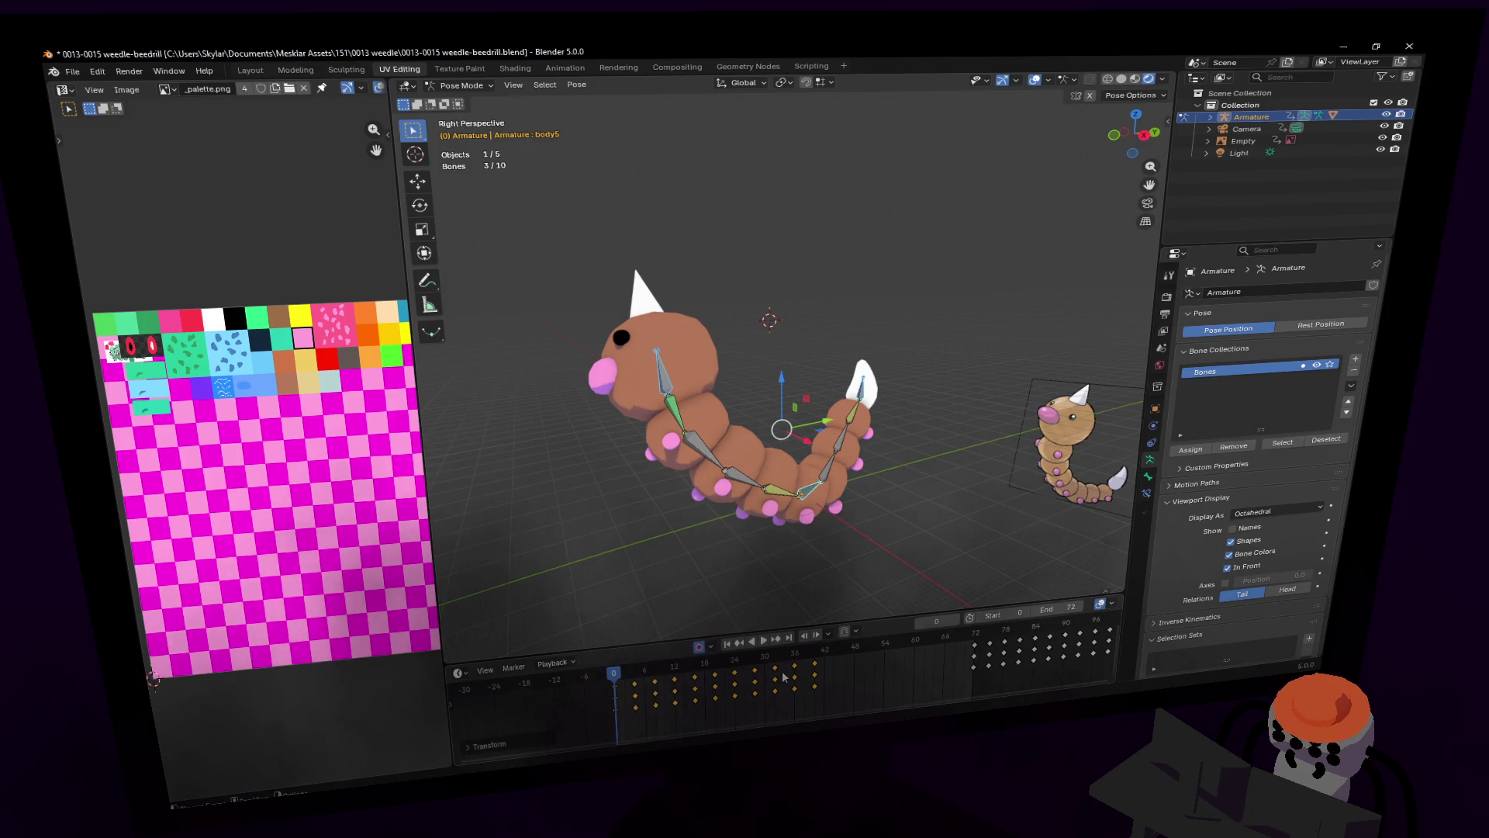
key(space)
key(space)
middle_drag(776, 404, 754, 386)
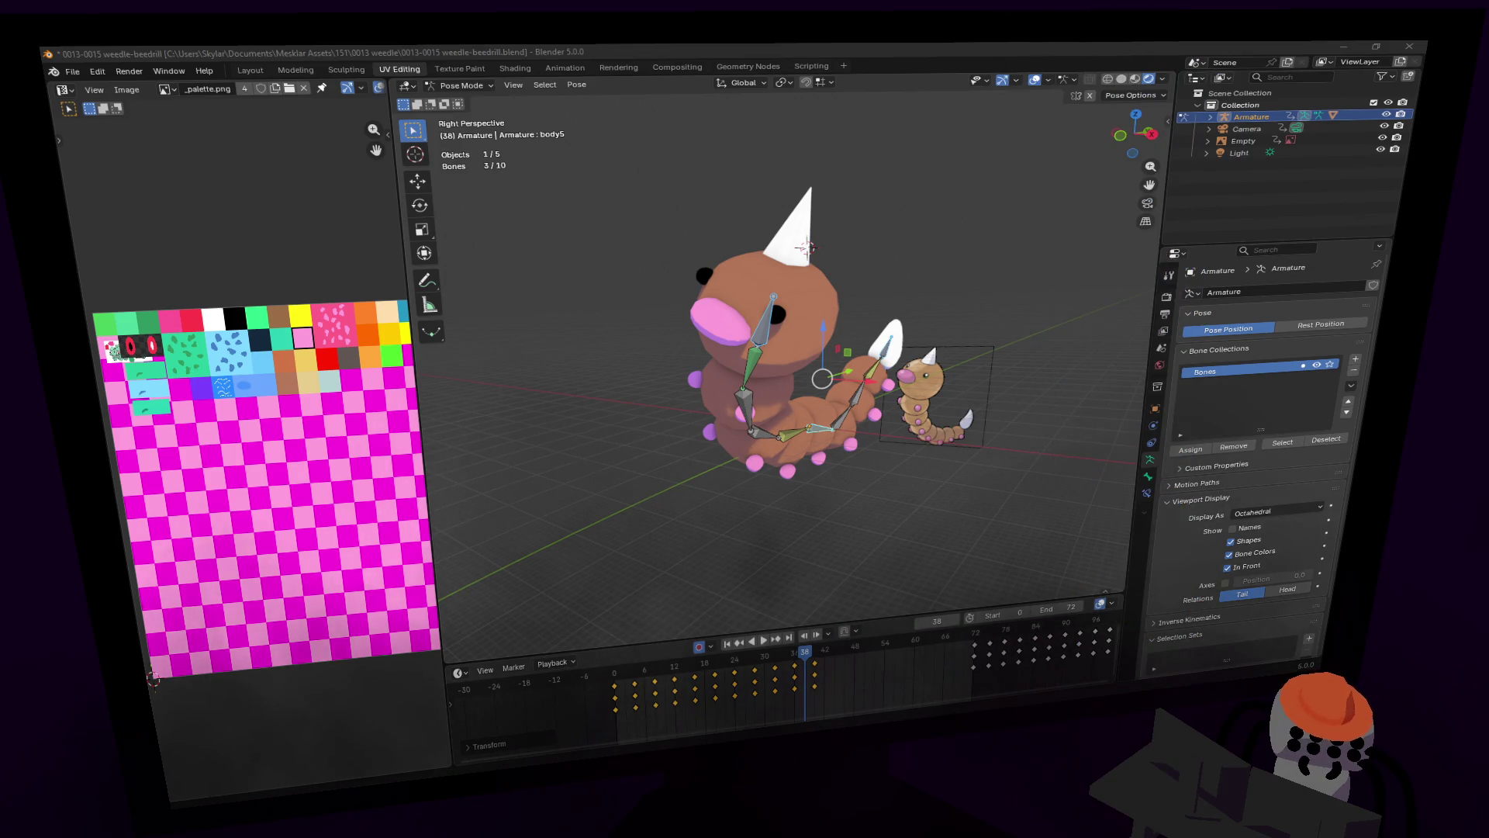
Step: Review the retimed curl playback, scrubbing to frame 48 and through the later frames
middle_drag(775, 349, 729, 334)
click(763, 641)
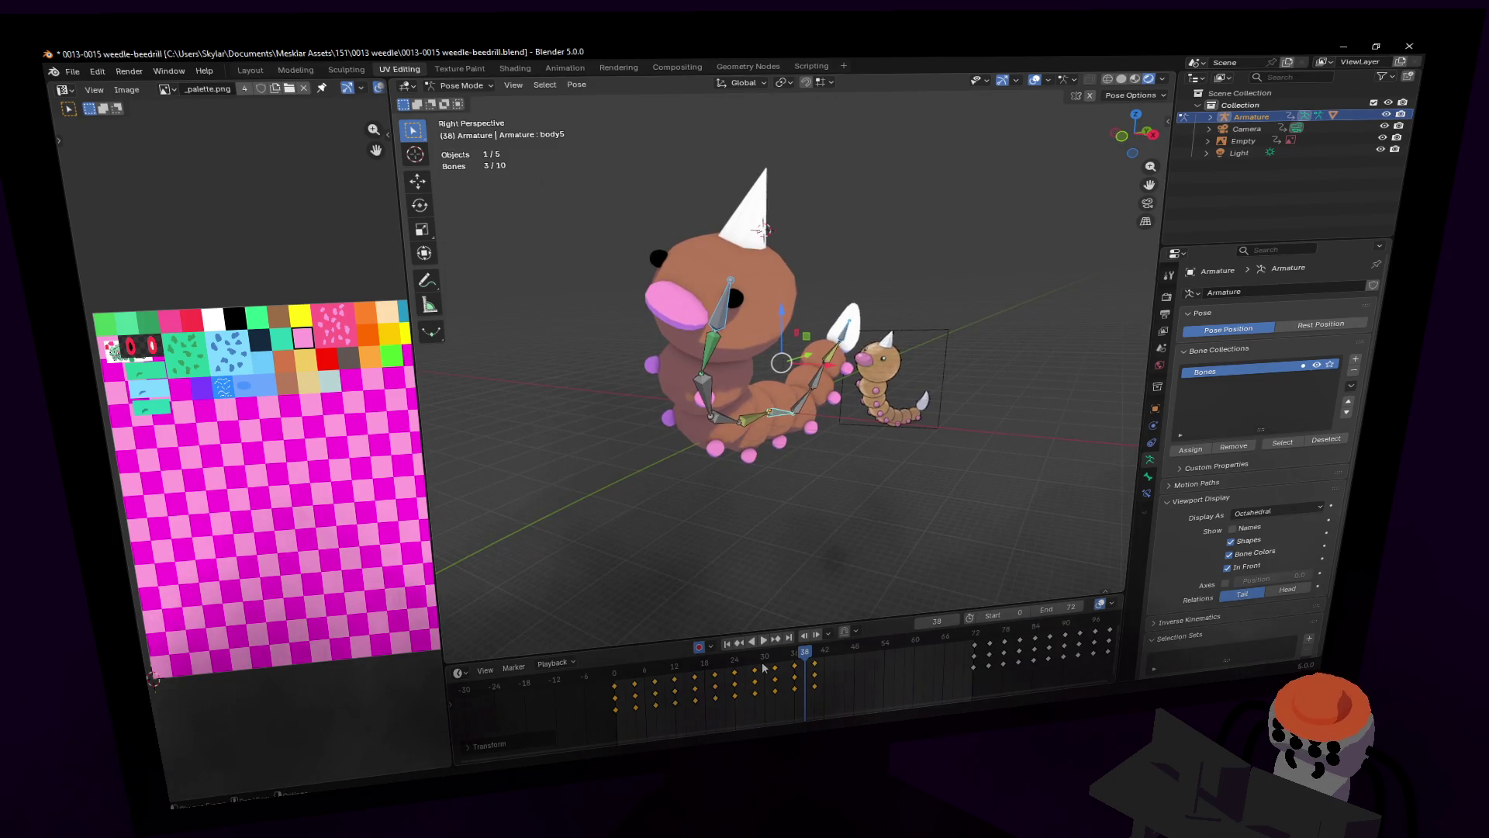
click(666, 668)
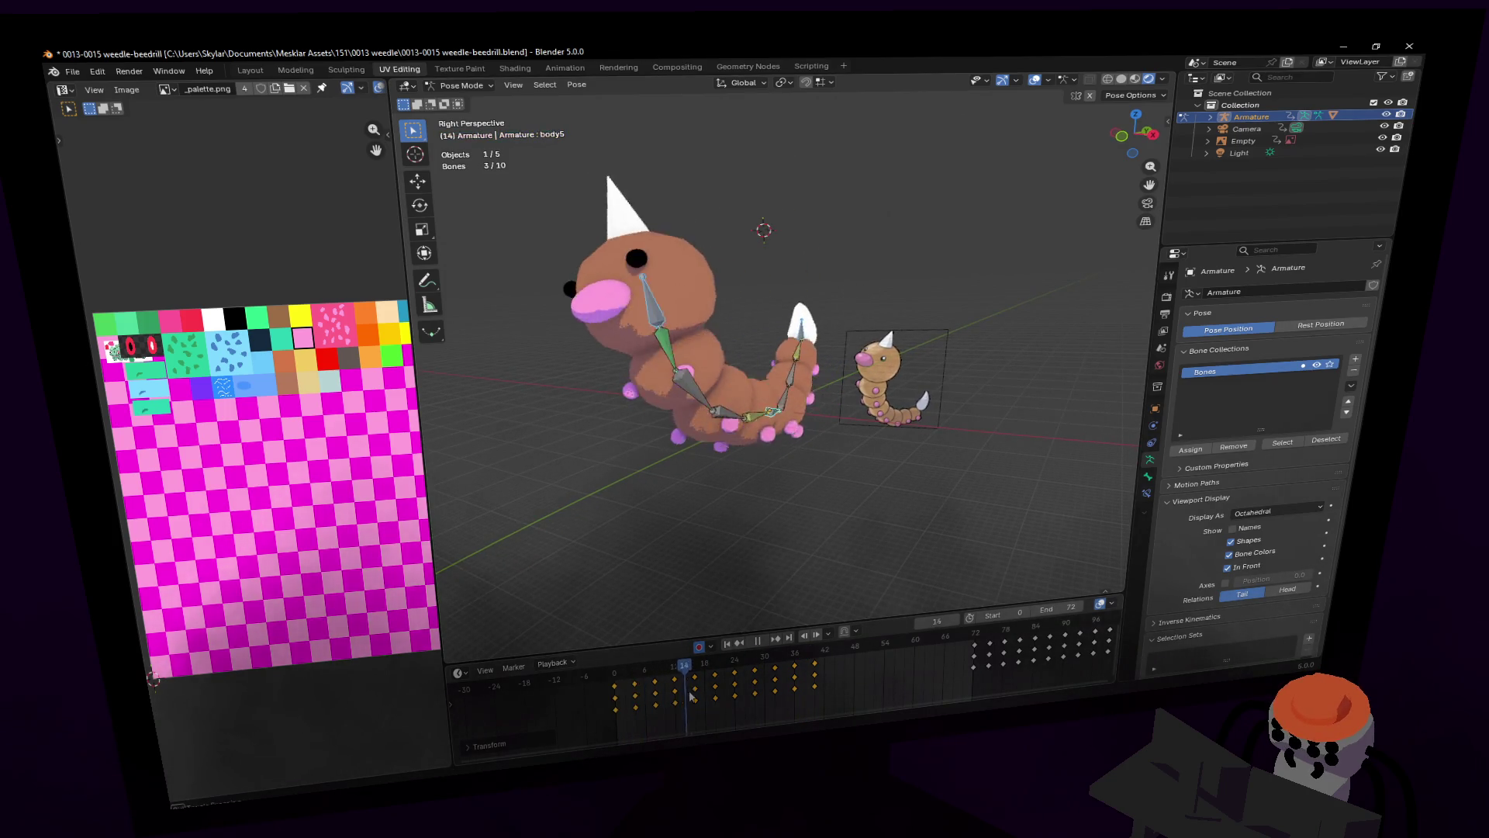
drag(749, 690, 859, 680)
key(Escape)
middle_drag(783, 434, 872, 450)
scroll(817, 566, down, 3)
scroll(875, 657, down, 3)
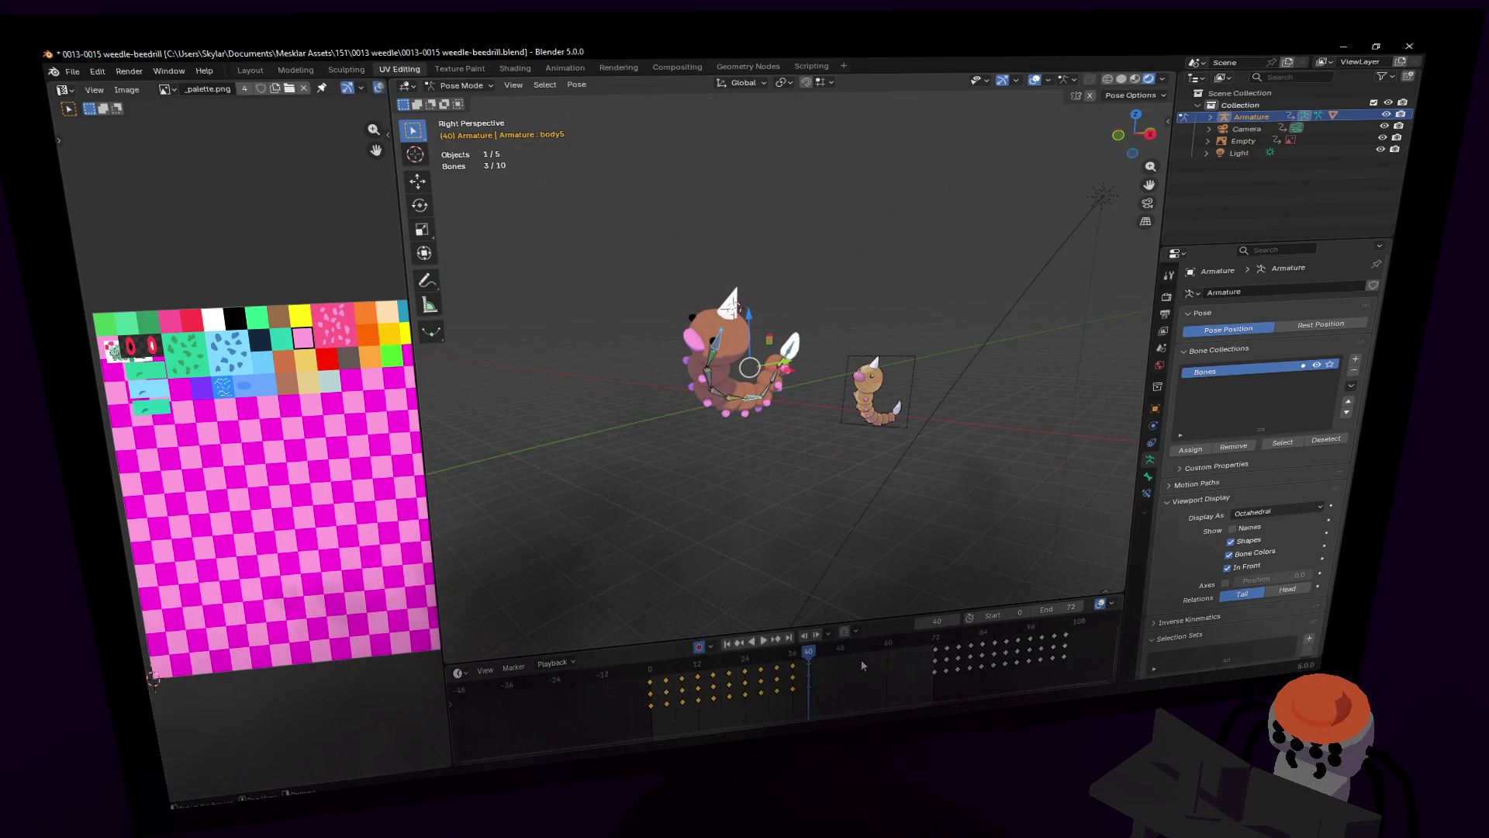
middle_drag(806, 669, 750, 677)
key(space)
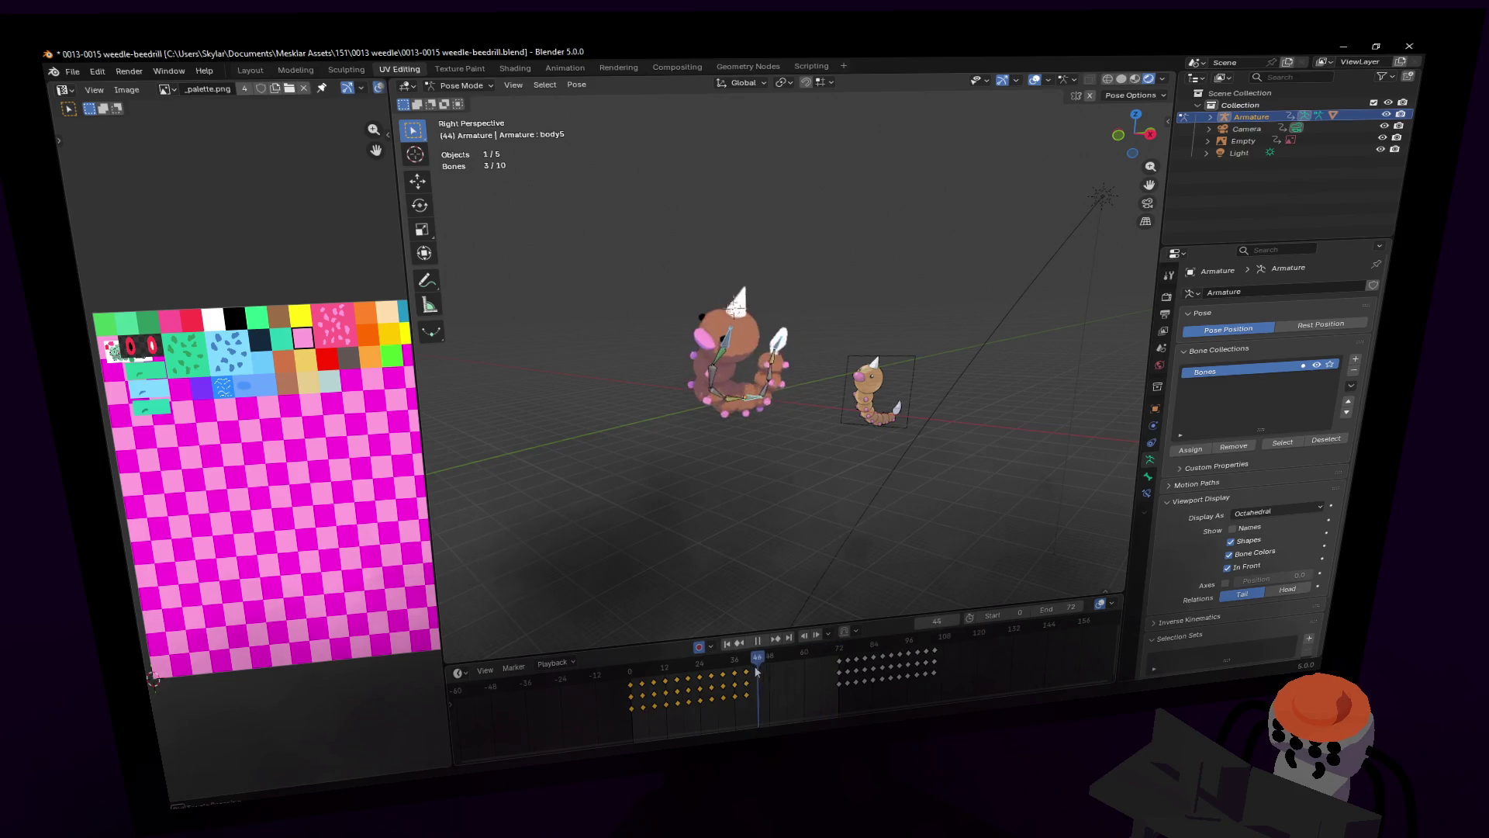
mouse_move(892, 654)
mouse_down()
mouse_move(968, 650)
mouse_move(868, 653)
mouse_move(976, 649)
mouse_move(632, 692)
mouse_move(763, 671)
mouse_up()
Step: Make the timeline area taller and replay the animation, stopping at frame 40
key(shift+grave)
key(w)
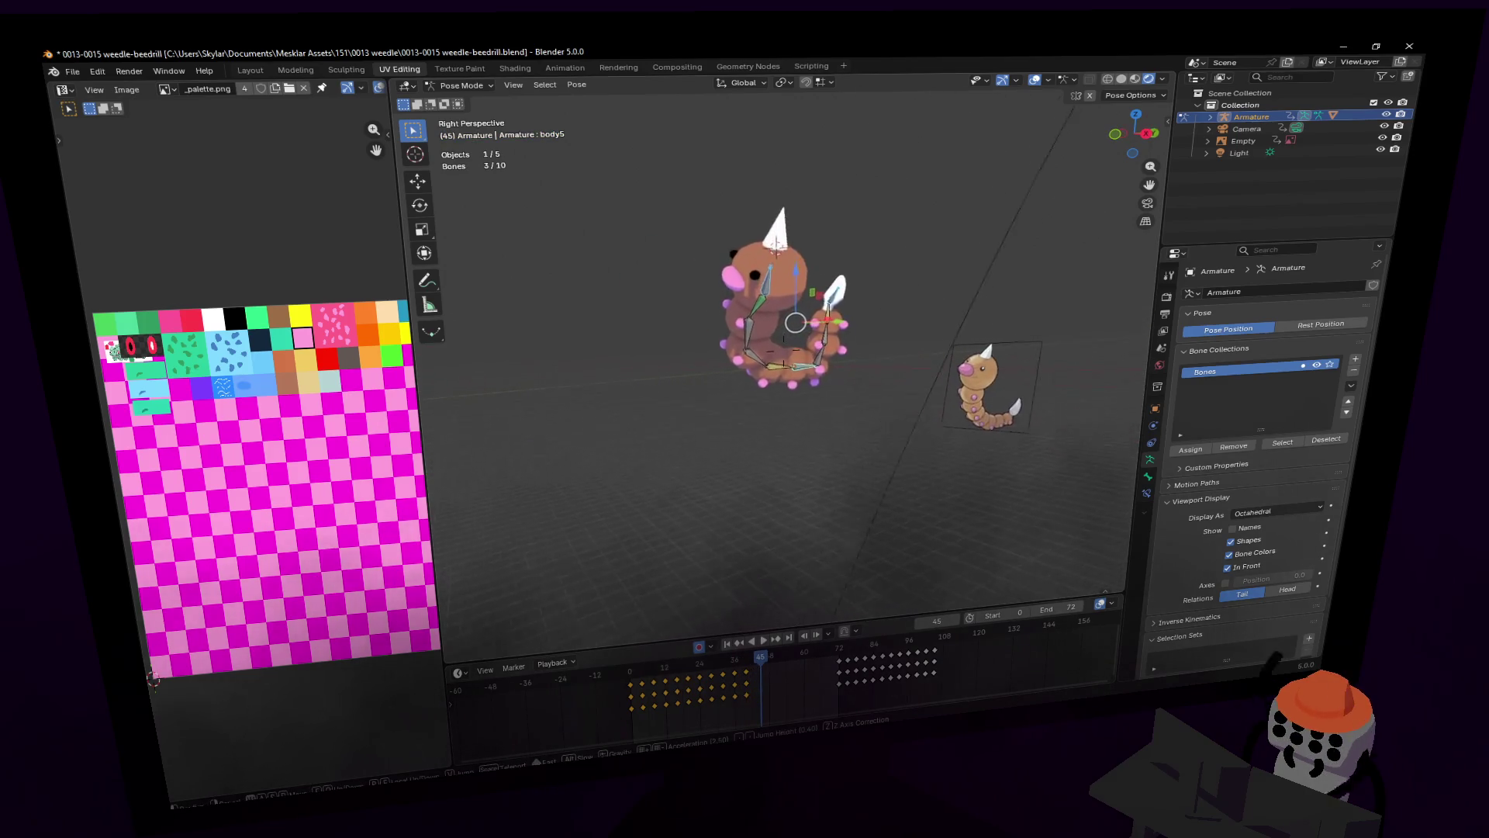
key(a)
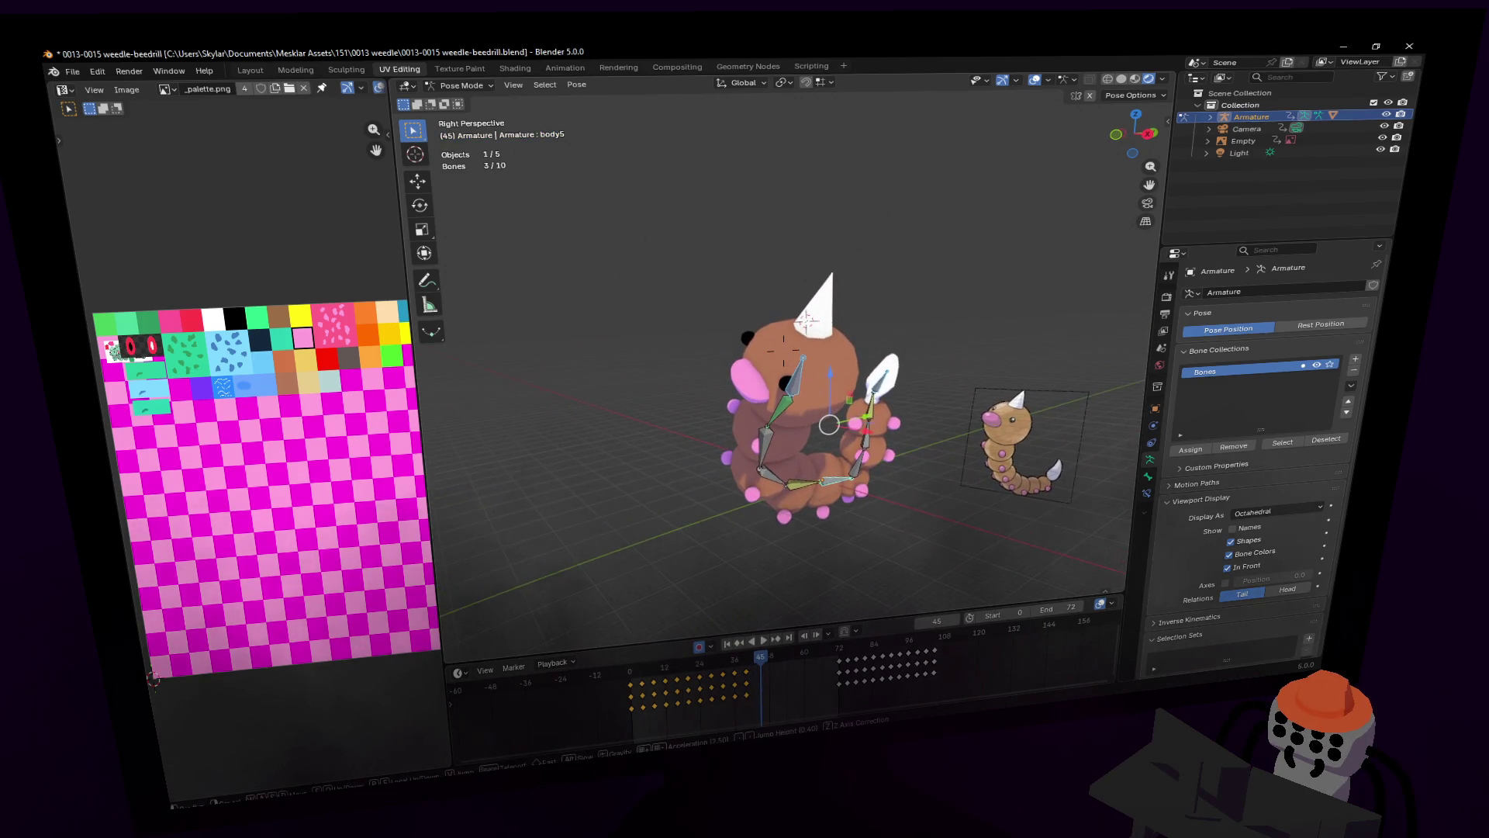
click(872, 398)
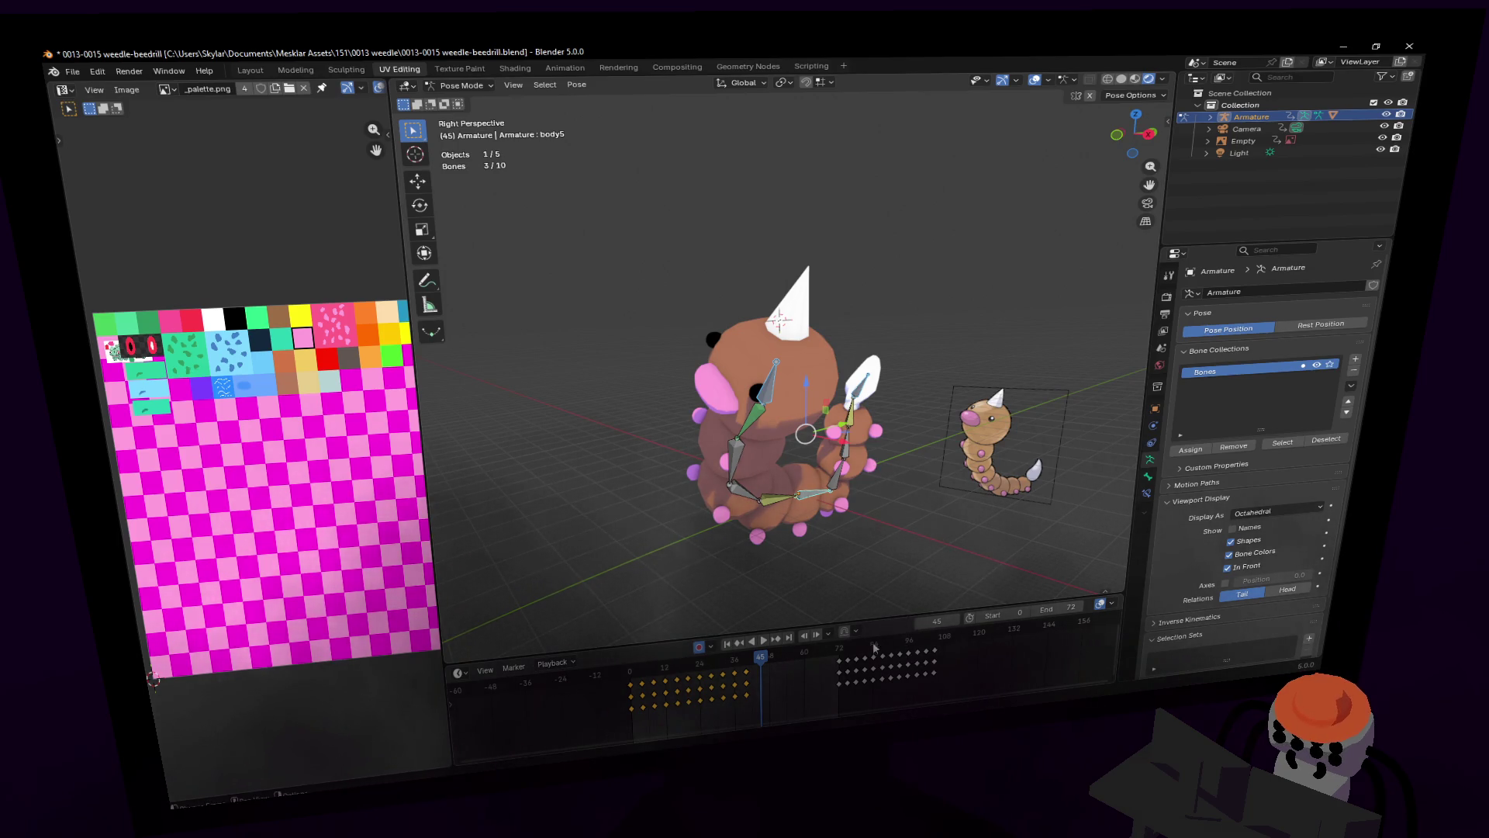
drag(683, 628, 683, 552)
key(space)
click(756, 576)
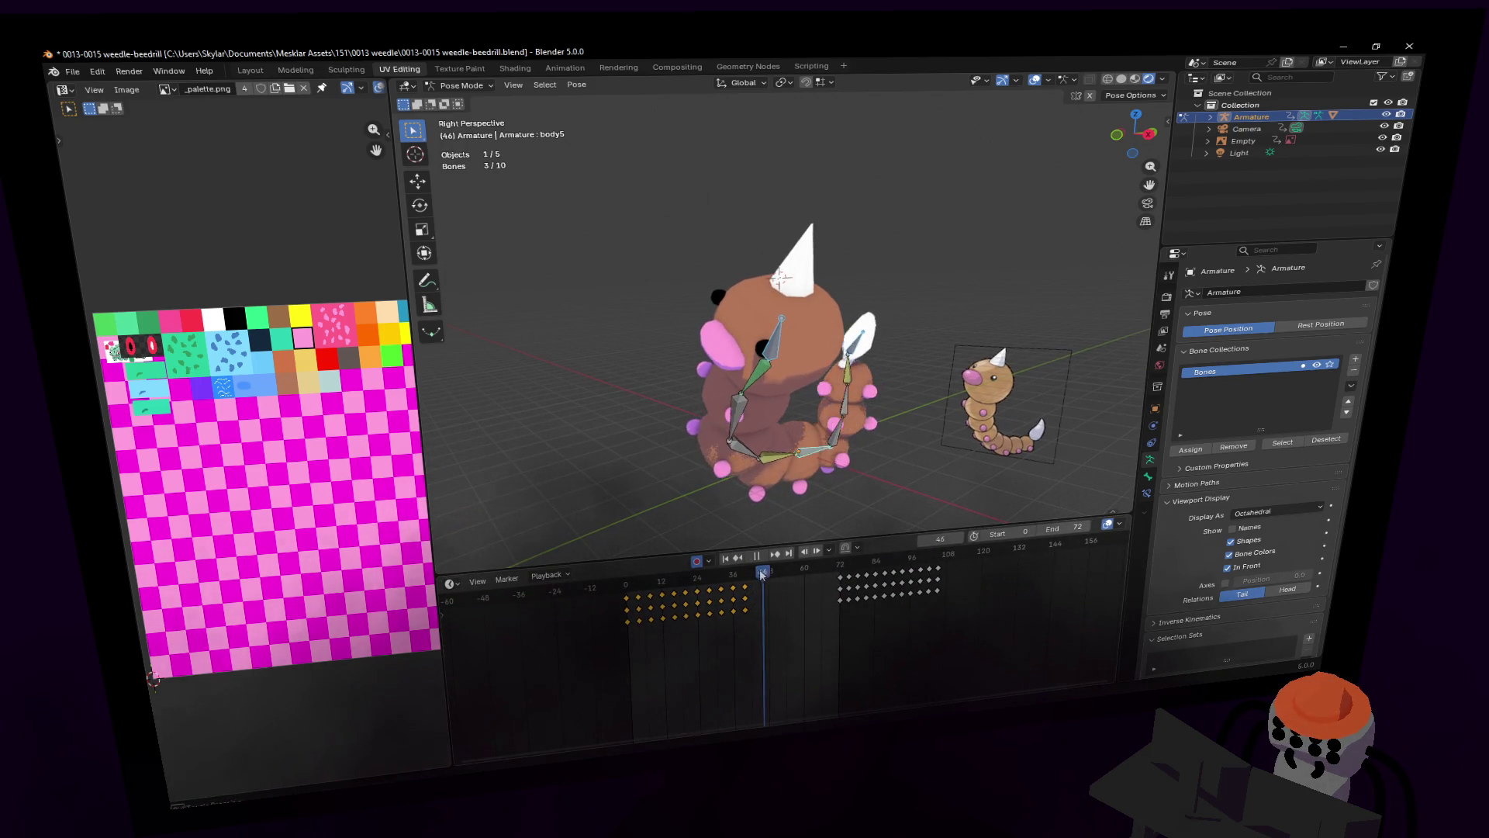
key(space)
Step: Select all bones and duplicate the frame-40 keys to about frame 44 for a short hold
key(a)
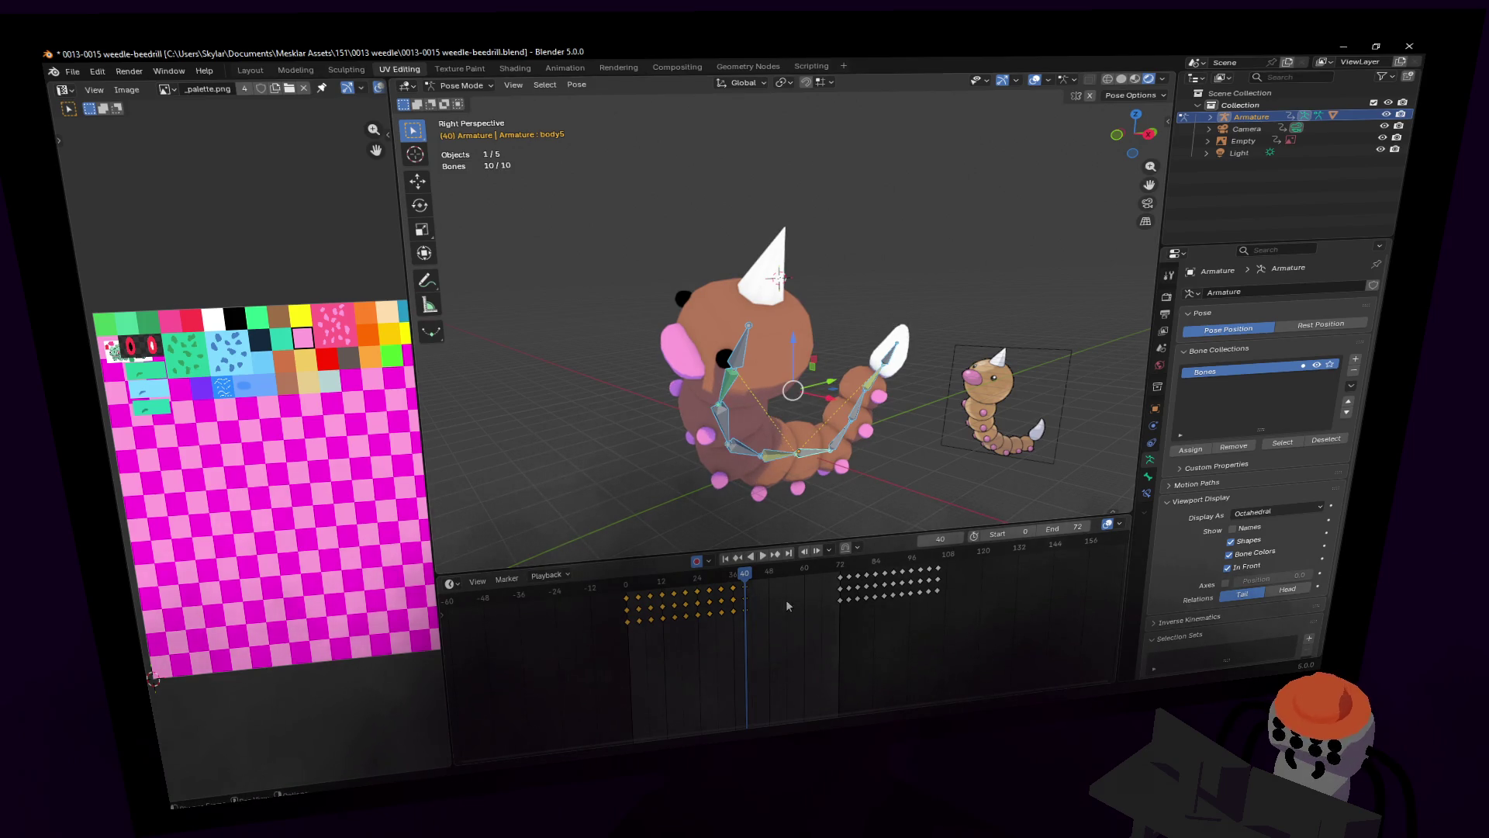
drag(758, 603, 772, 594)
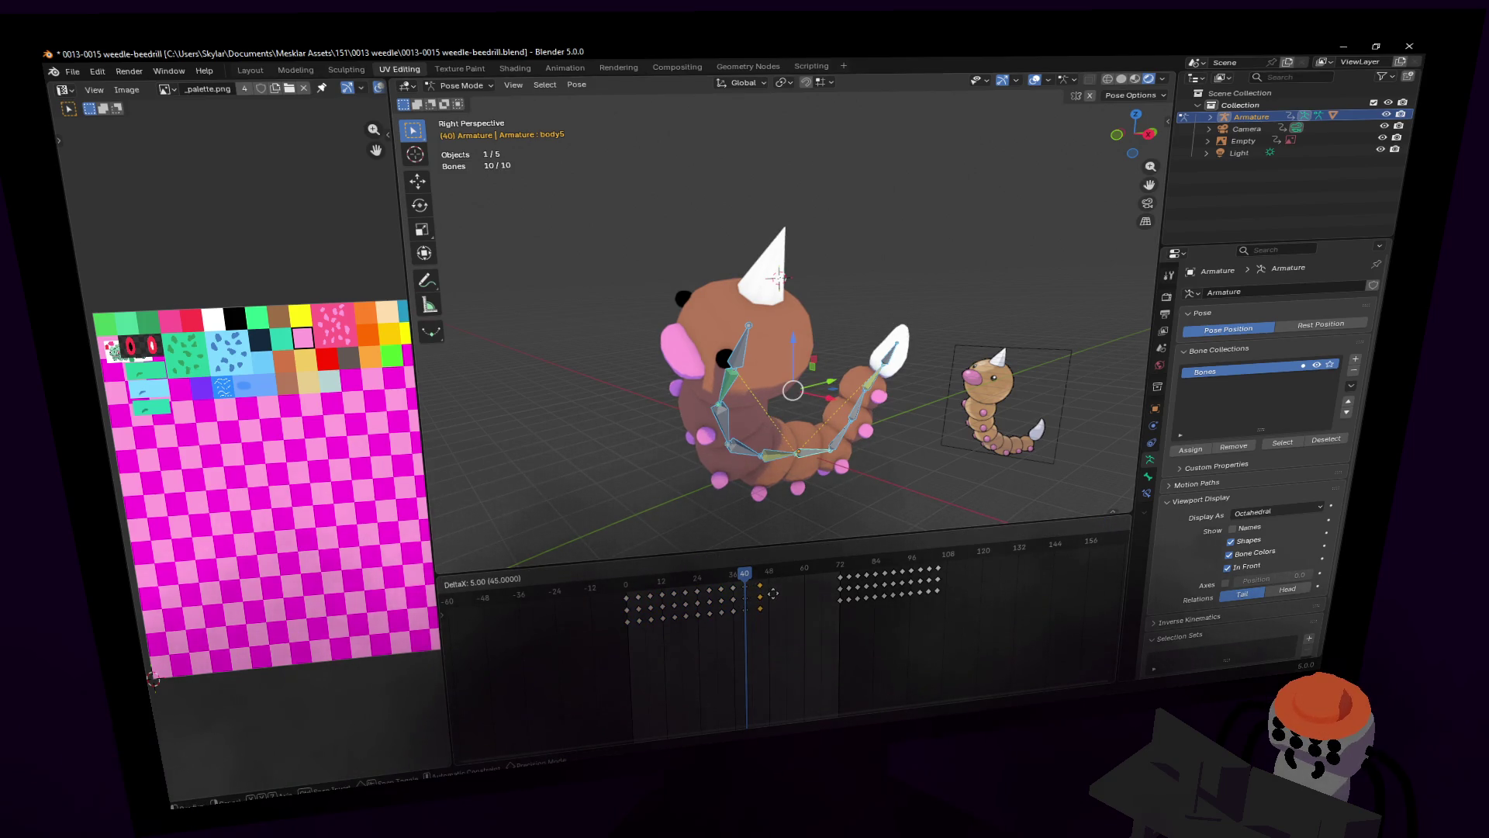
click(772, 594)
scroll(766, 592, up, 4)
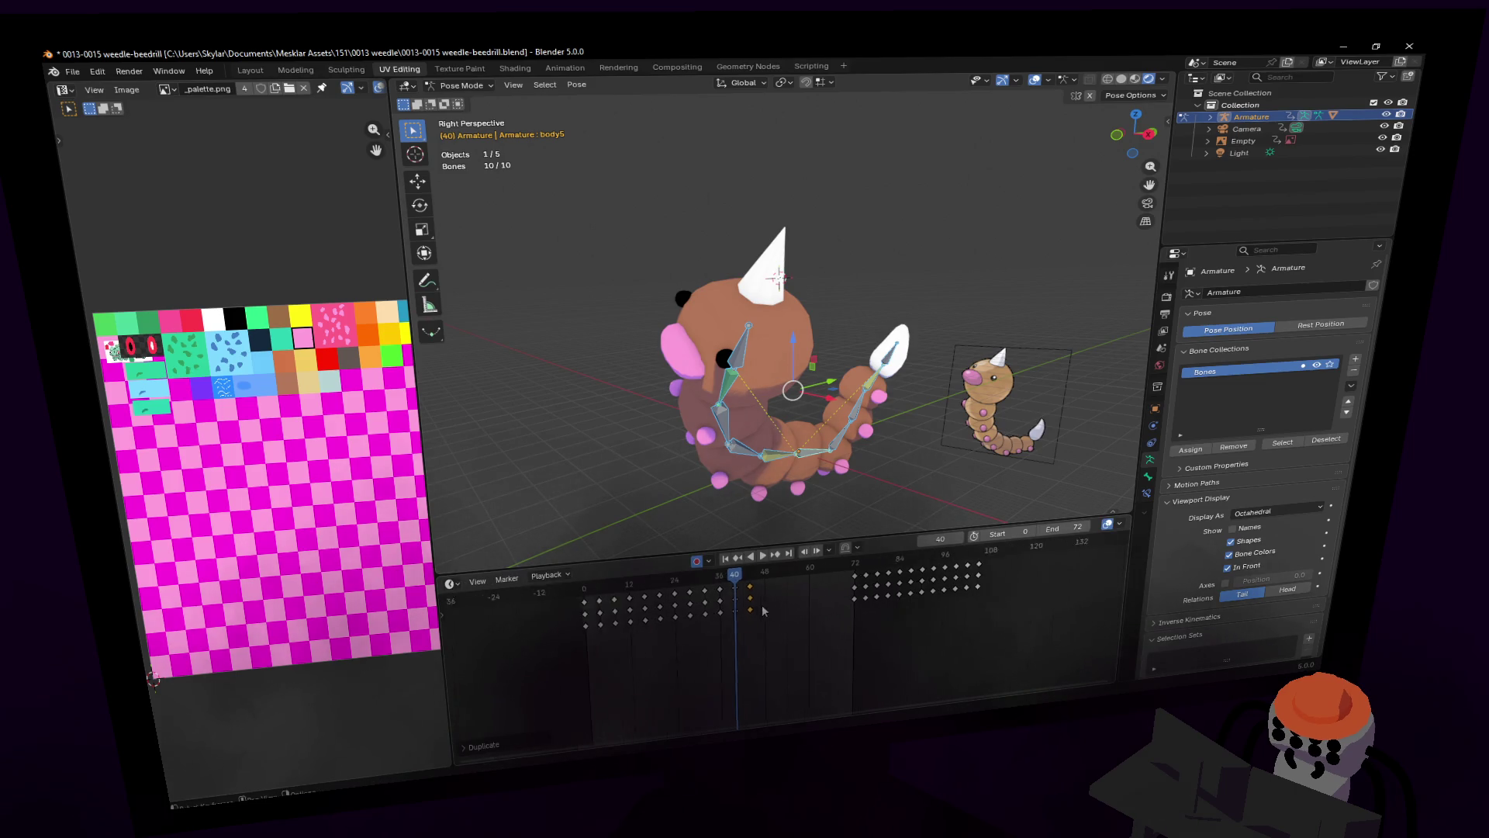
mouse_move(766, 572)
mouse_down()
mouse_move(786, 571)
mouse_move(764, 571)
mouse_move(792, 594)
mouse_move(787, 573)
mouse_move(764, 578)
mouse_move(785, 577)
mouse_up()
click(764, 572)
click(793, 595)
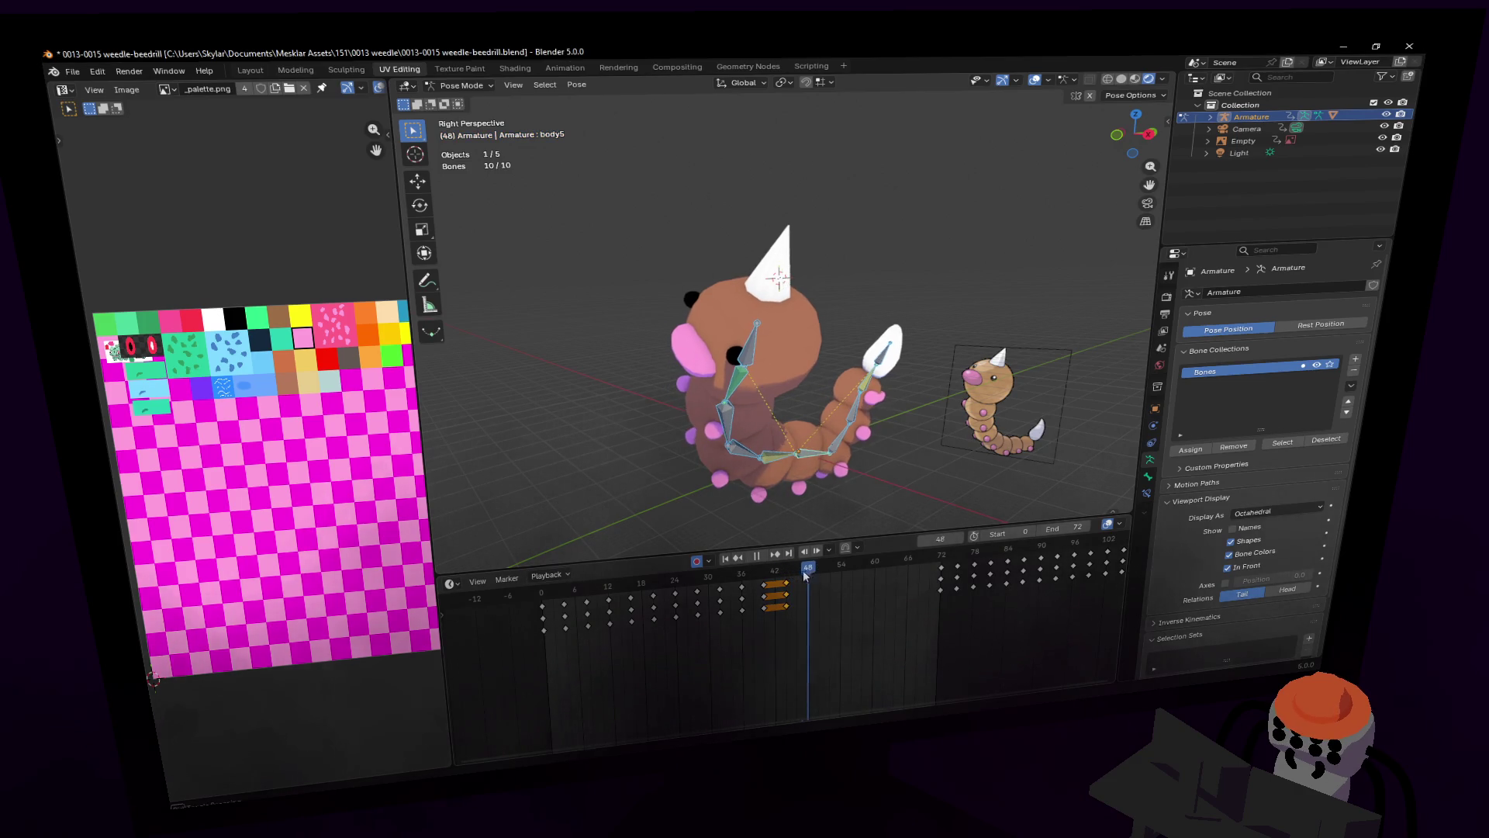
key(space)
key(shift+grave)
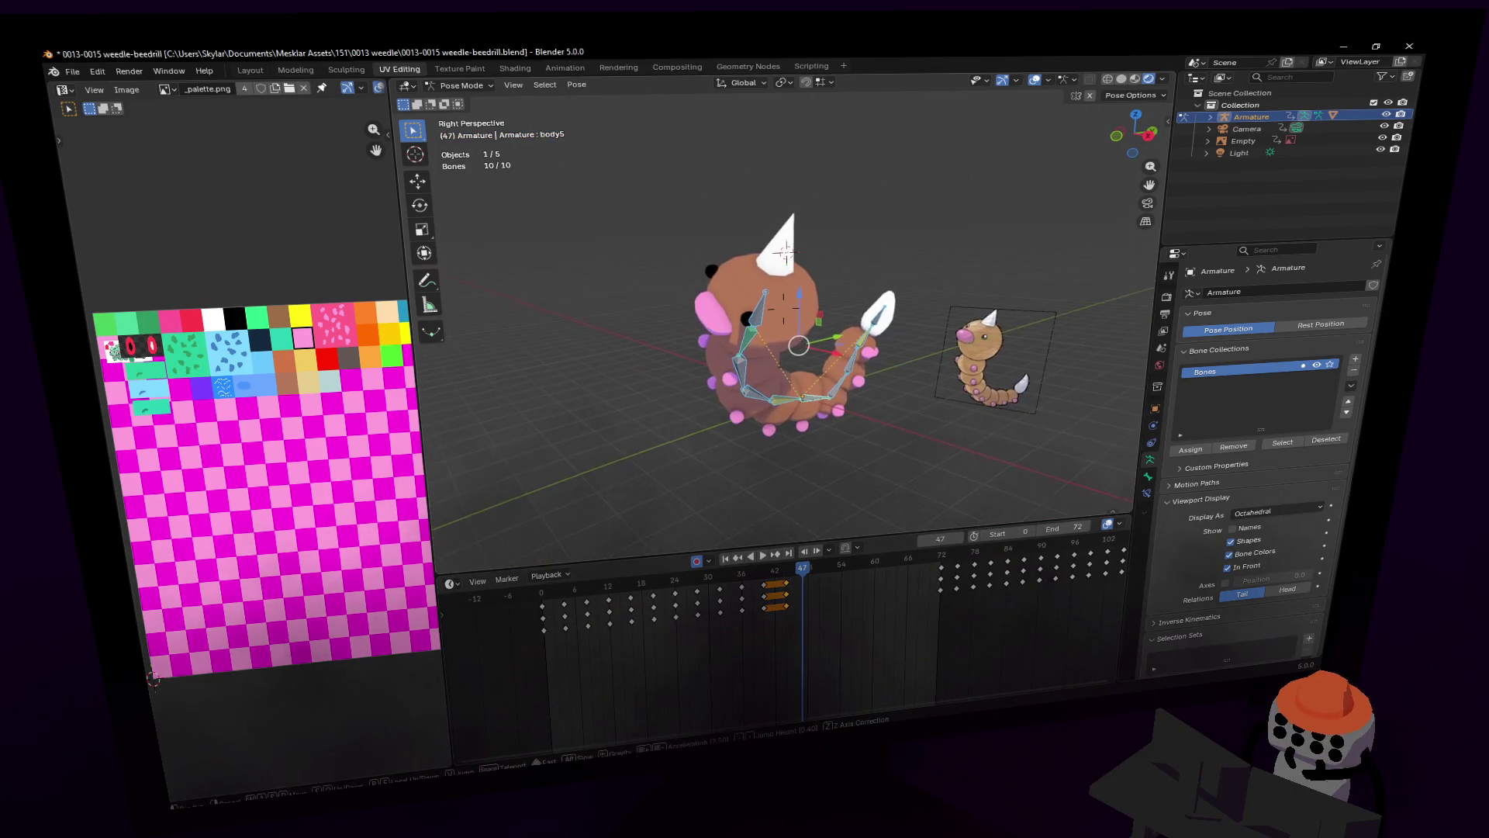
Step: At frame 52, select the head bone and move it to a new position
click(865, 351)
drag(812, 575, 830, 571)
key(shift+grave)
click(816, 292)
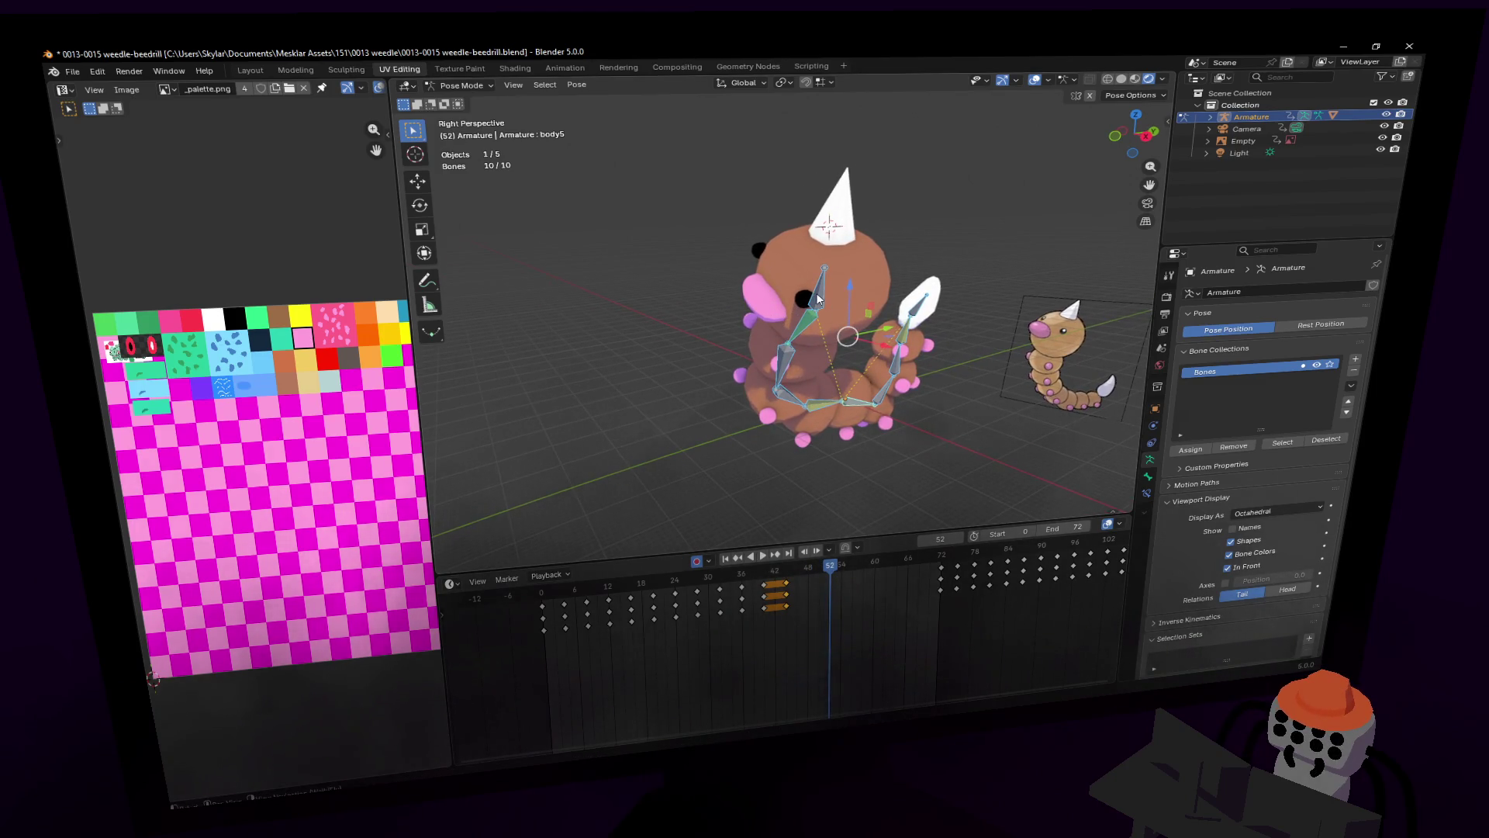
click(816, 291)
key(shift+grave)
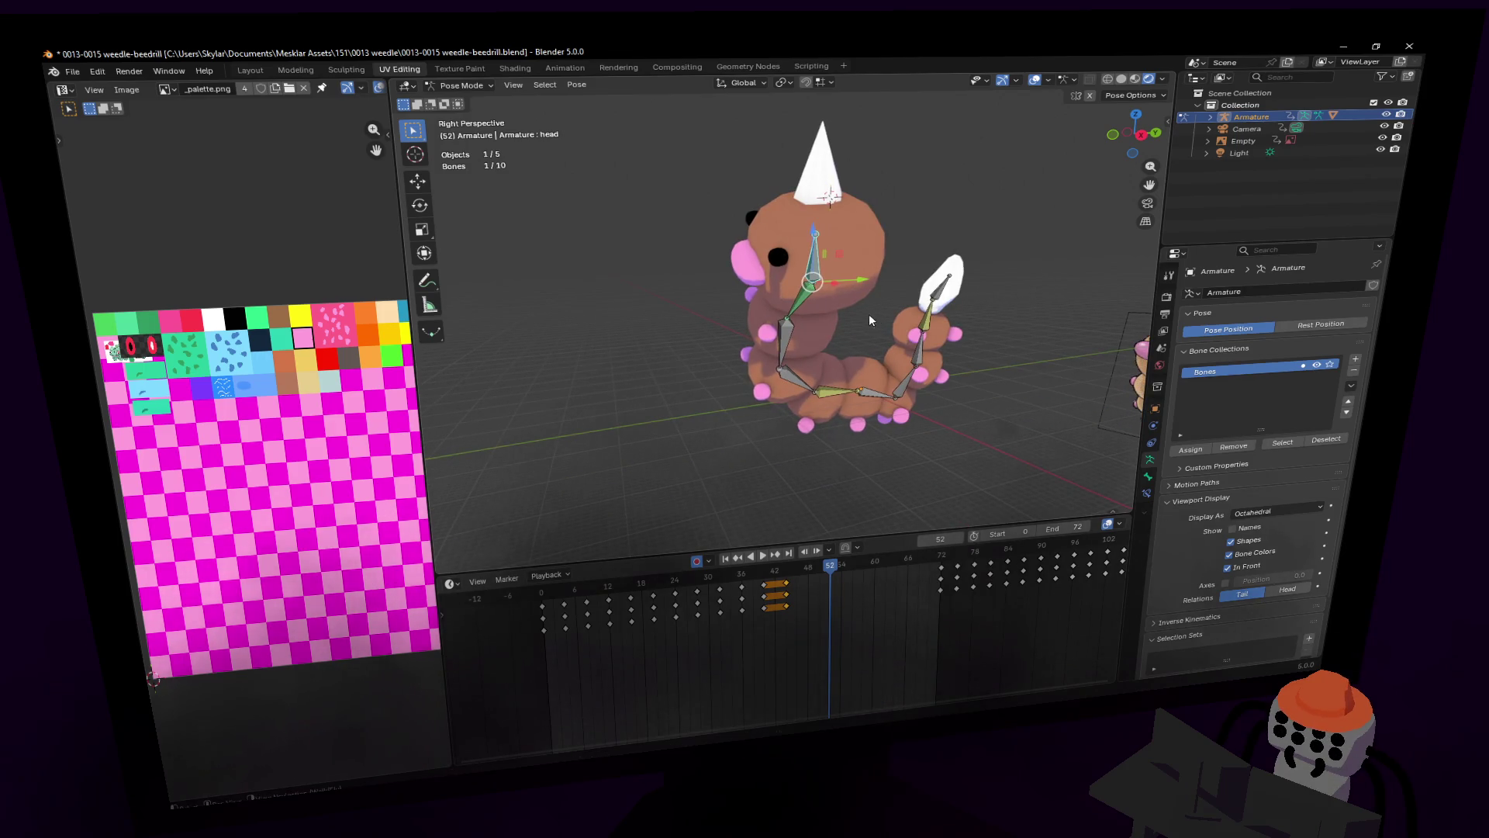
click(856, 300)
key(g)
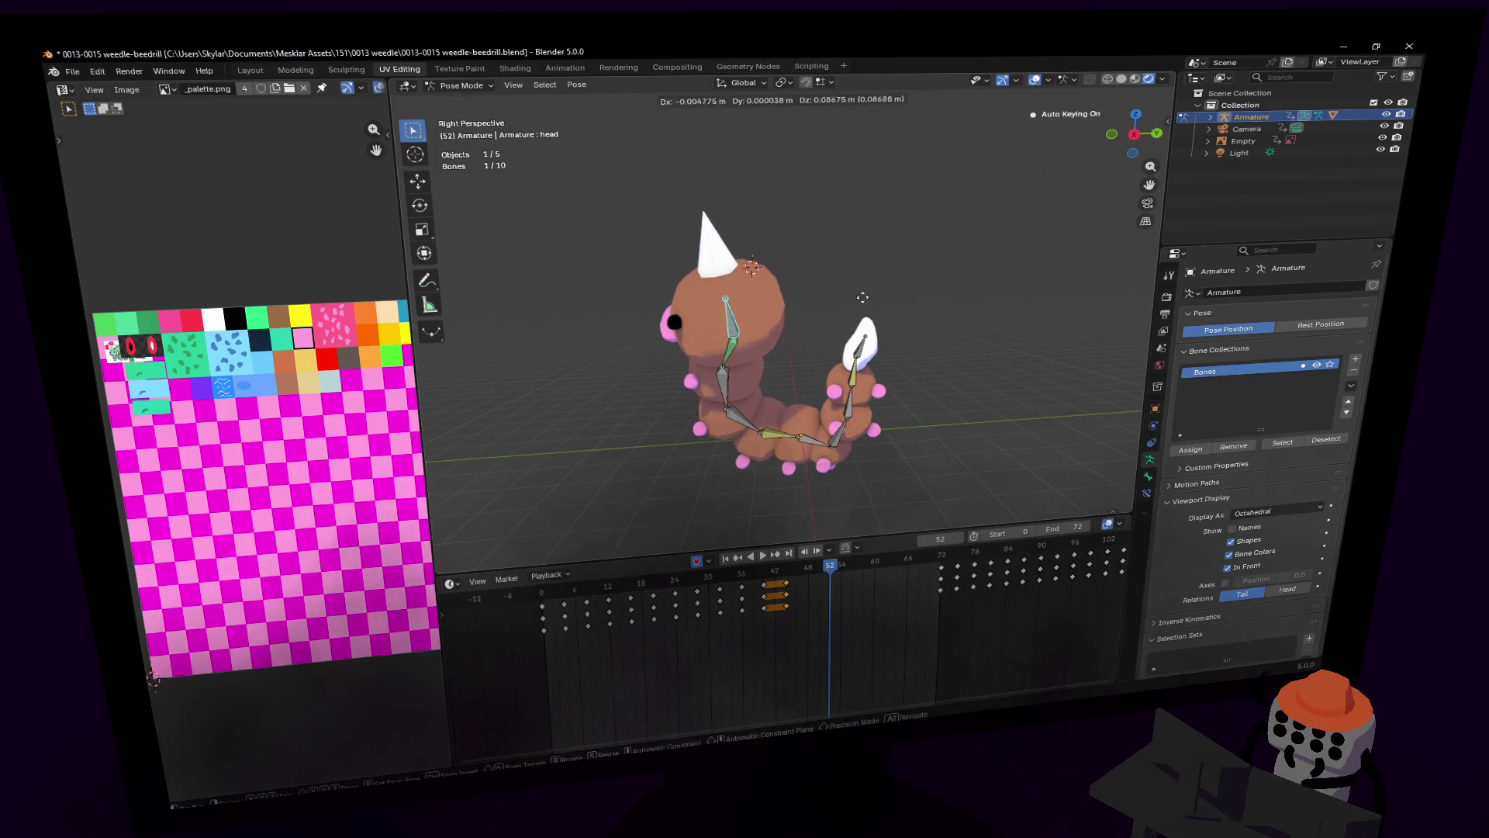
click(976, 256)
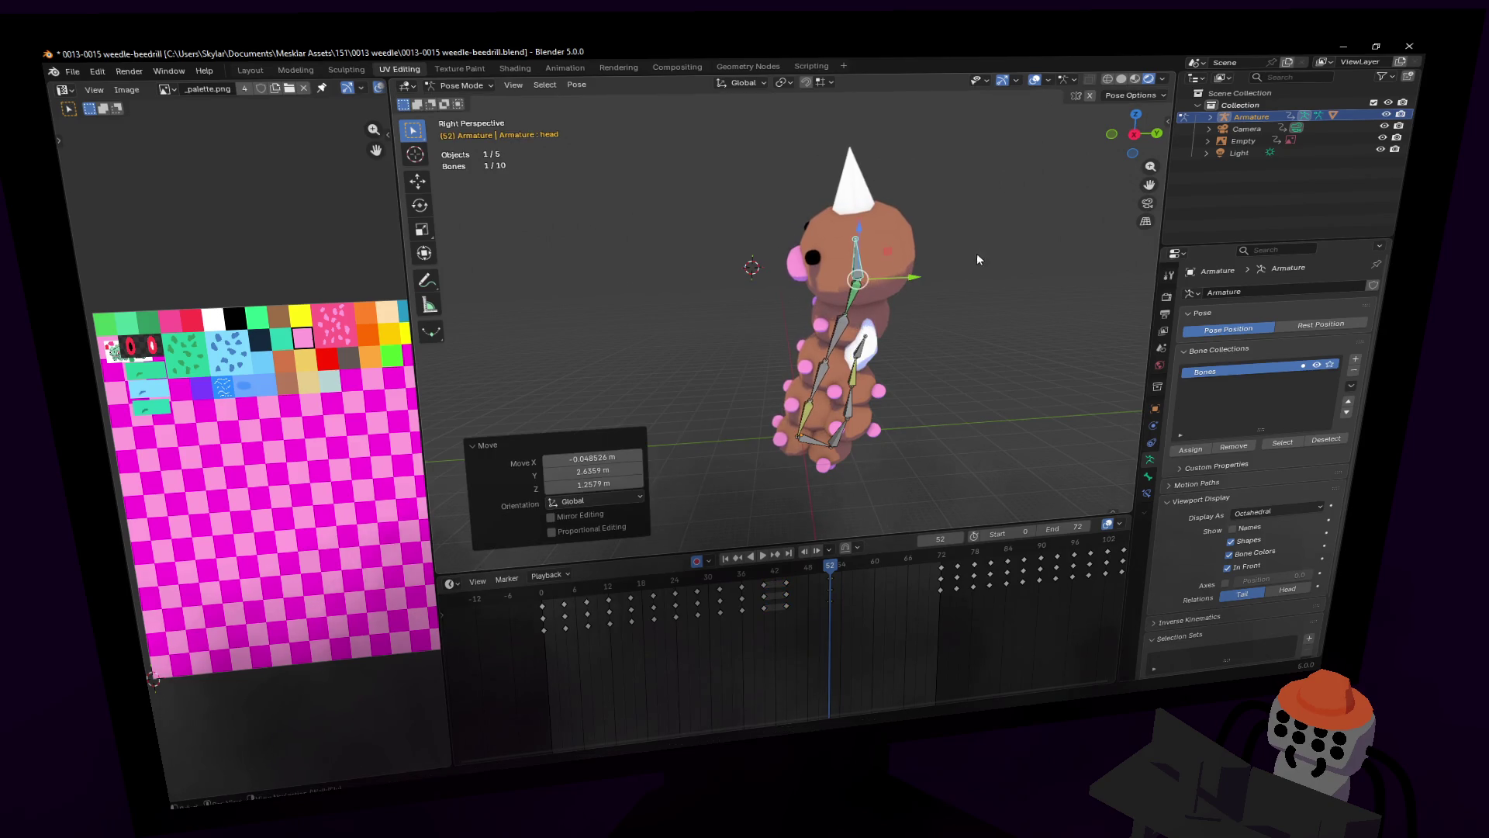
Step: Move the tail bone, then move the body5 chain down and left
click(863, 346)
key(g)
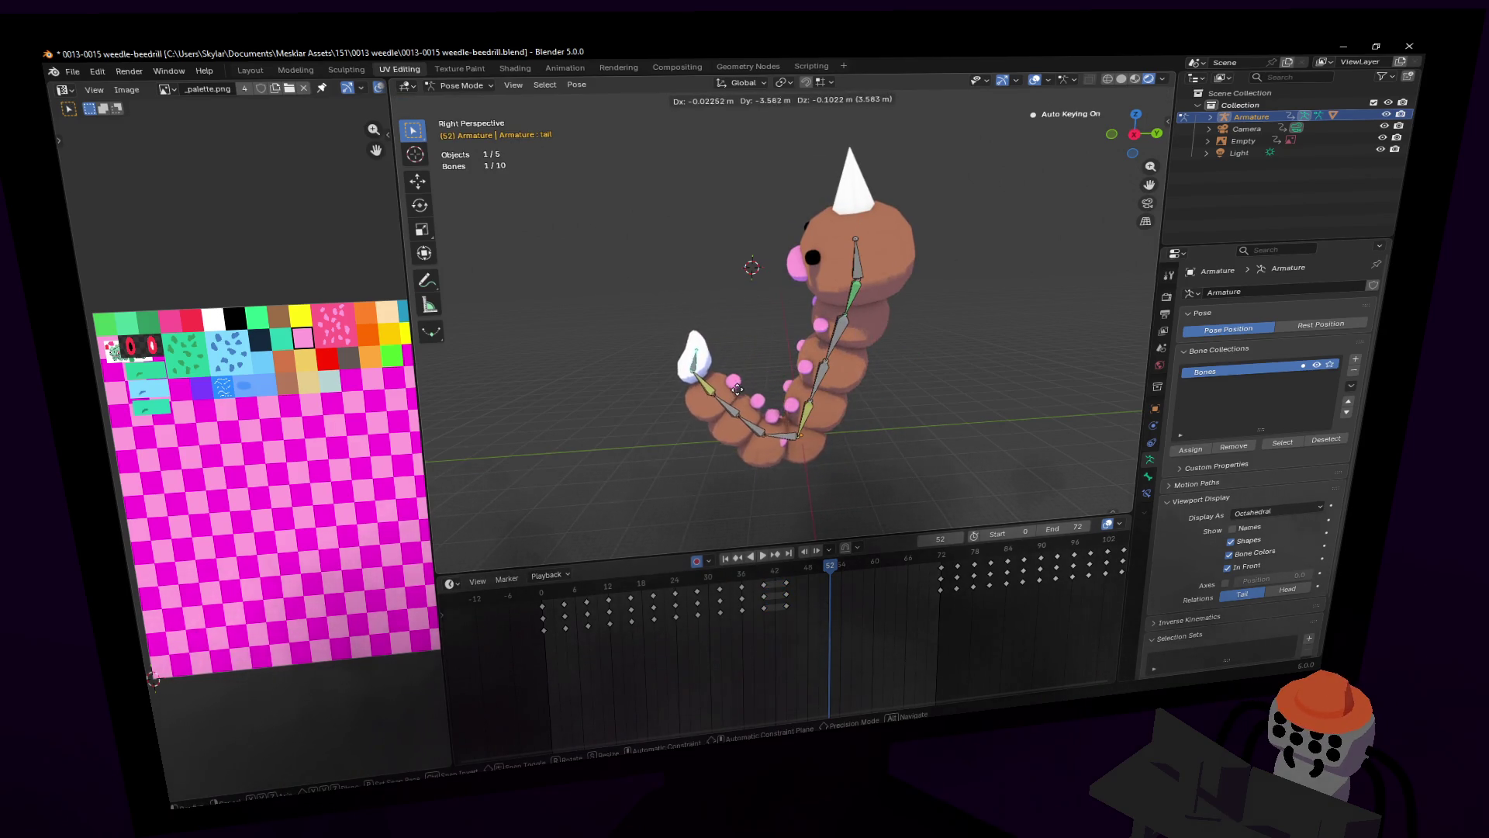
click(737, 389)
click(800, 426)
key(g)
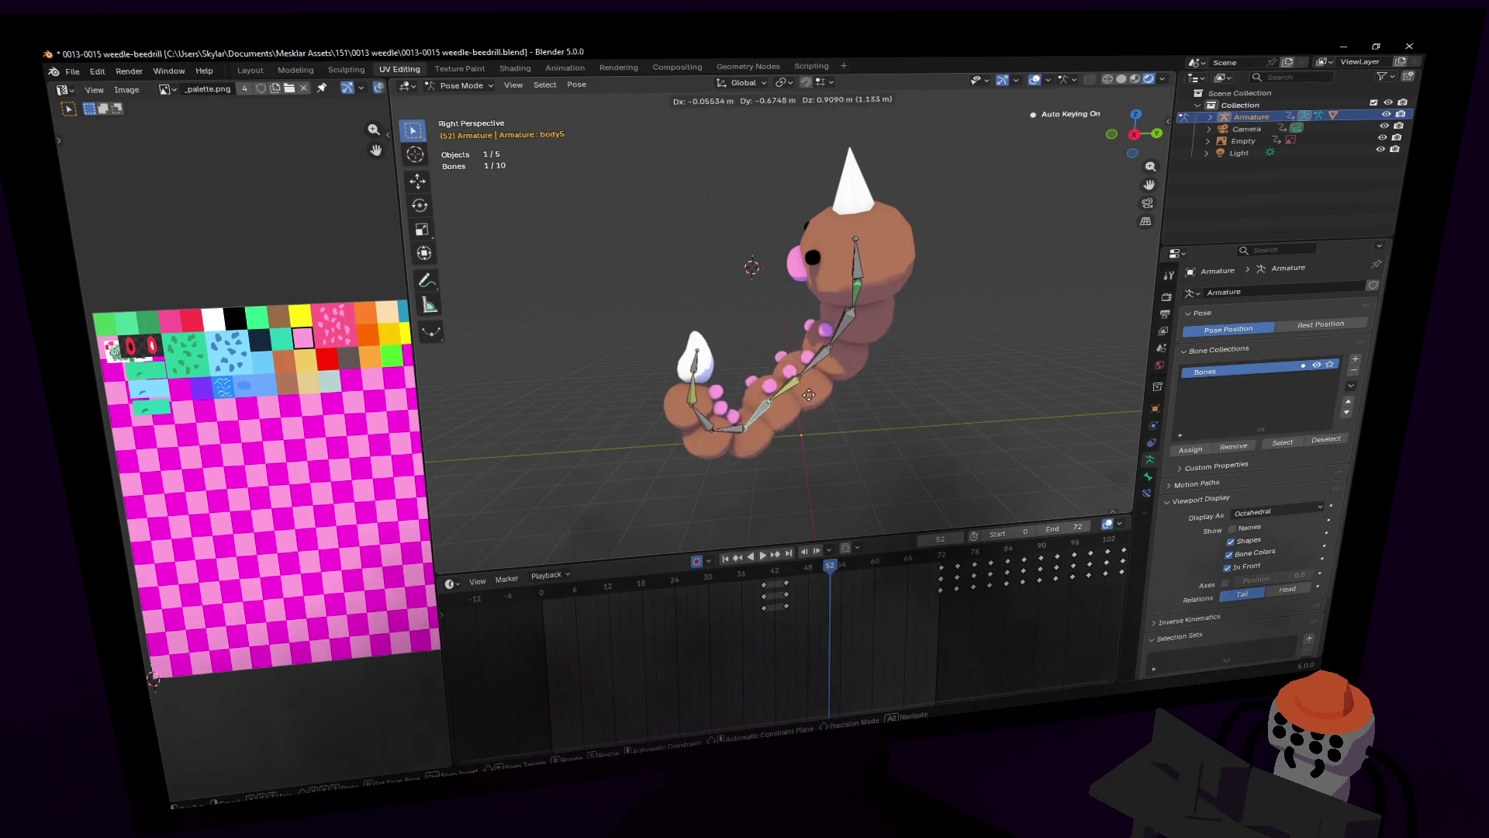
key(Escape)
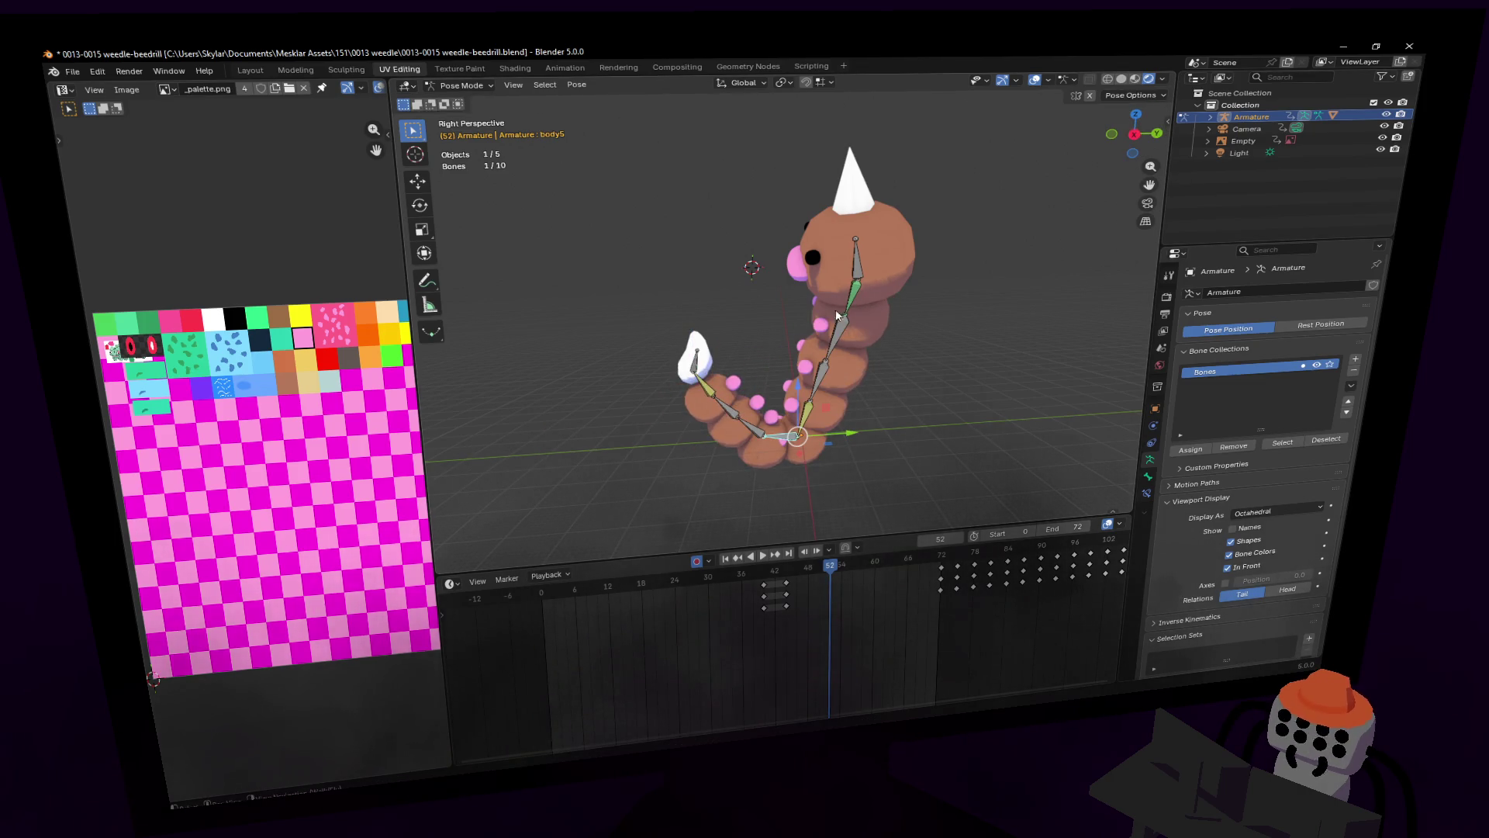
key(g)
click(740, 305)
Step: Rotate the tail bone 35.7° and play the loop from frame 49 to check it
click(694, 372)
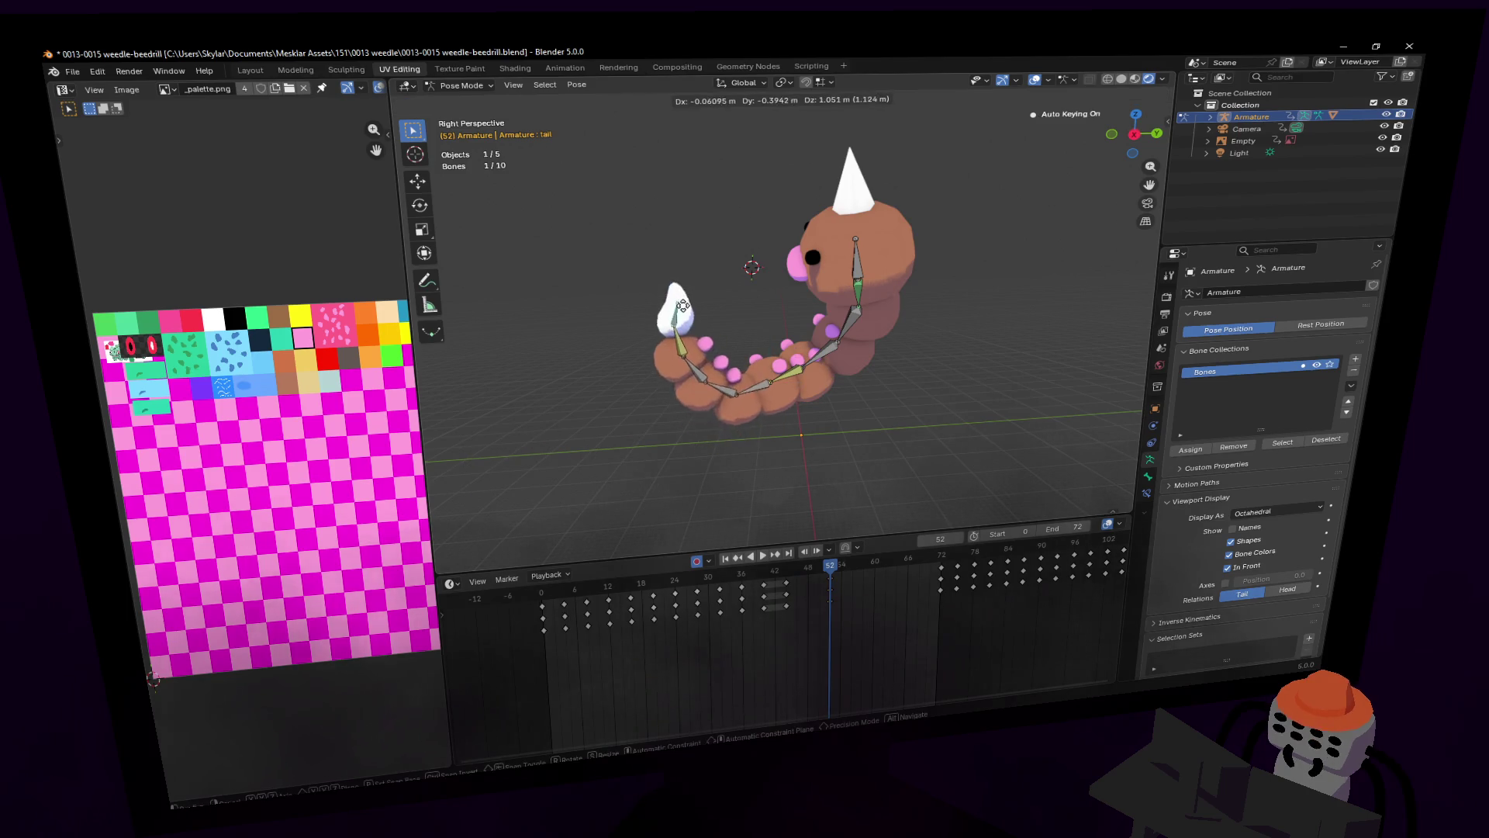
key(r)
click(868, 252)
key(shift+grave)
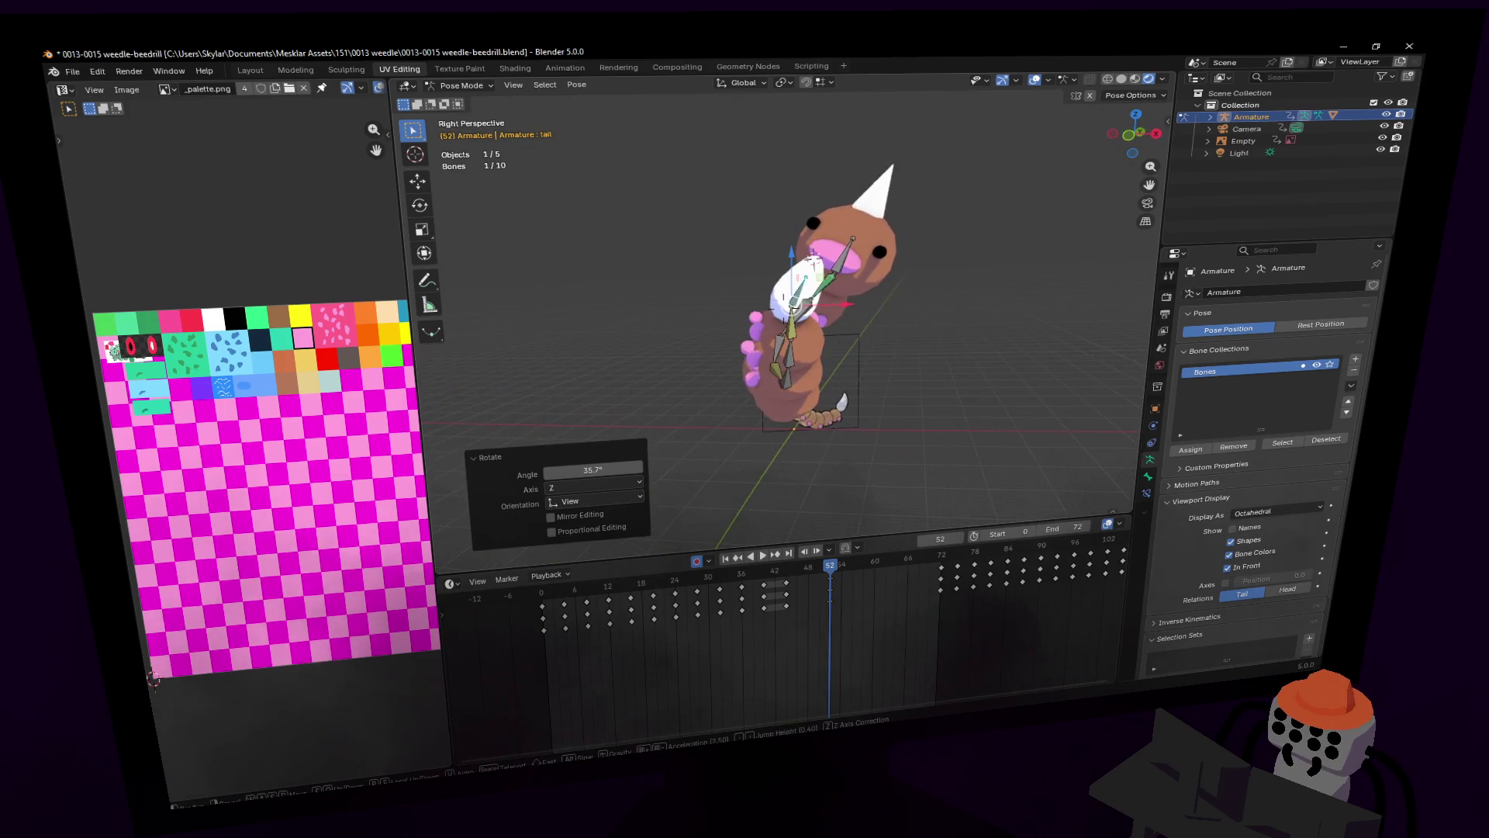
click(751, 622)
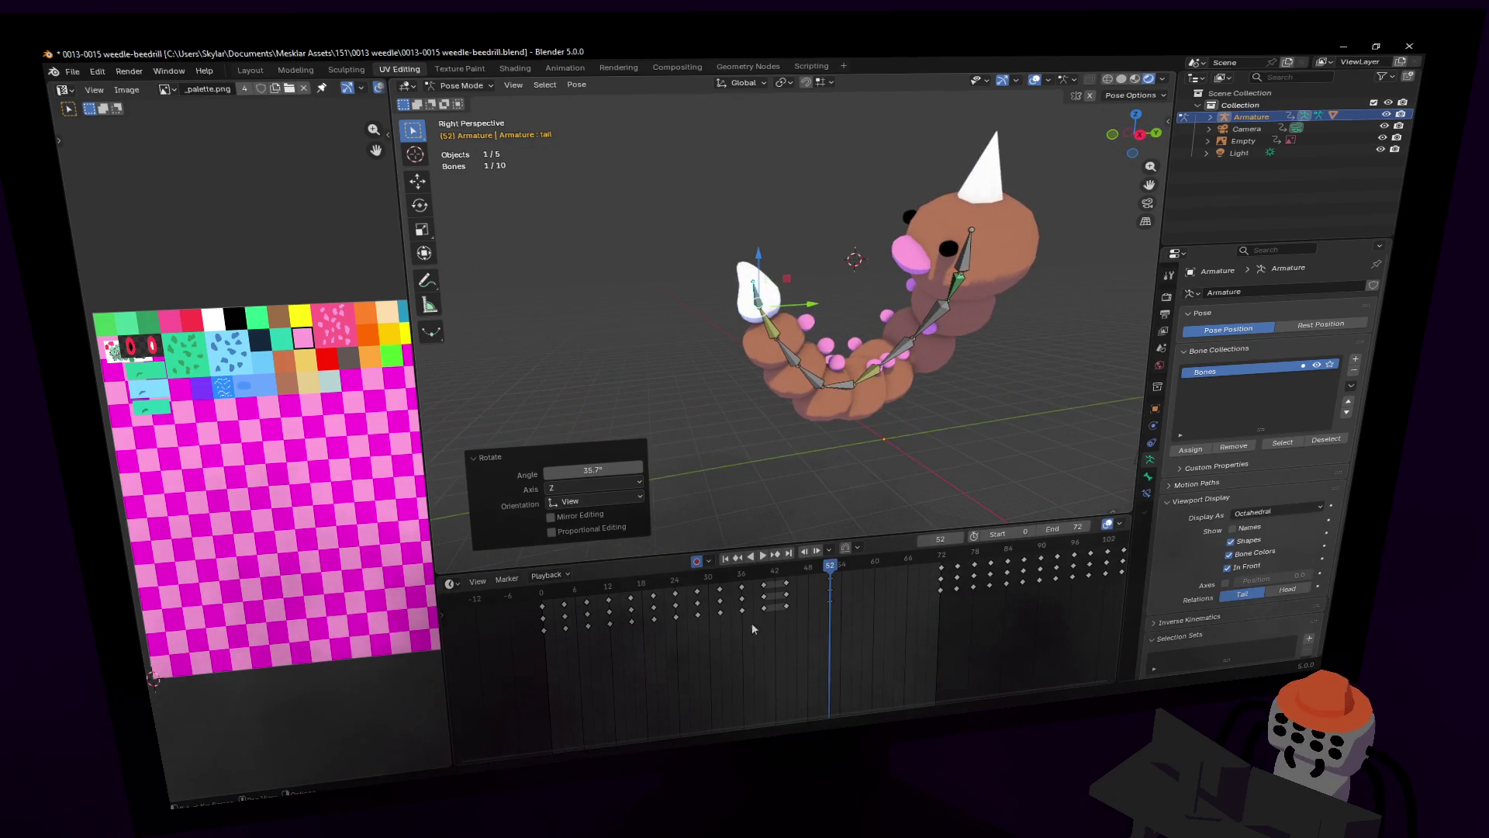
click(813, 572)
key(space)
drag(816, 578, 816, 590)
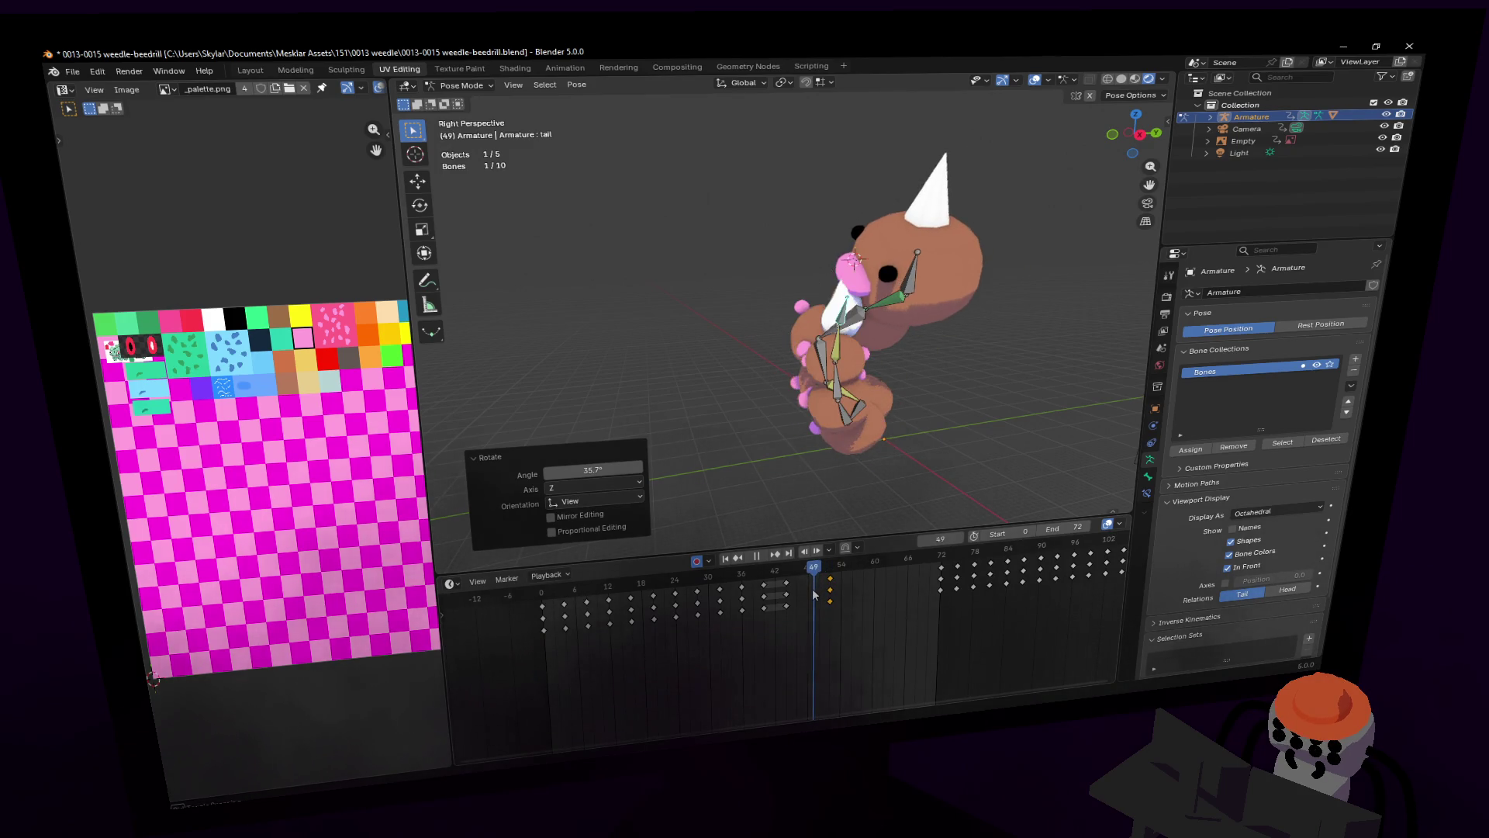
Step: Stop playback and move the bone chain along the global X axis
key(space)
middle_drag(823, 434, 867, 355)
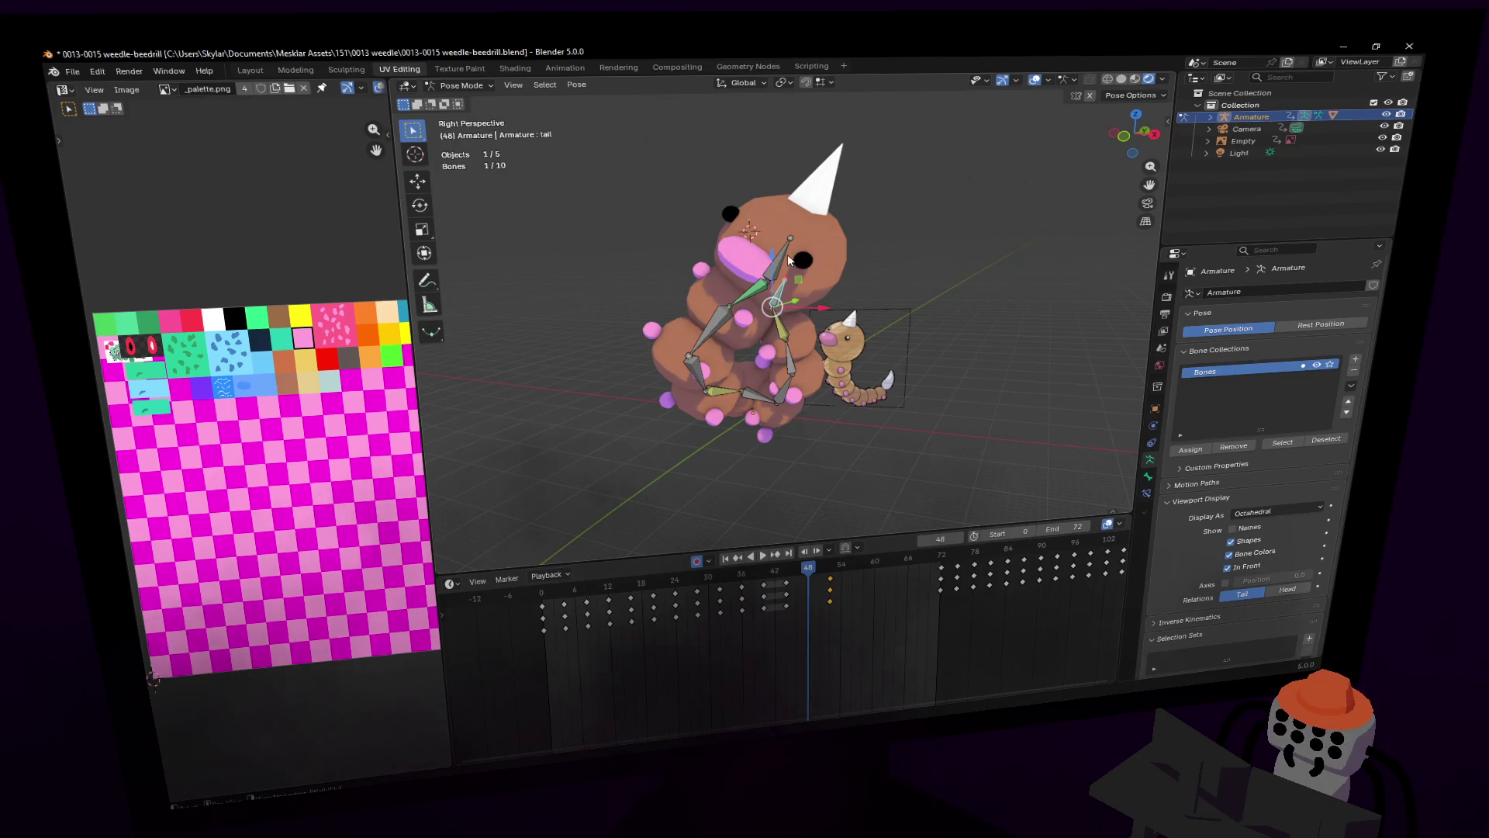
key(g)
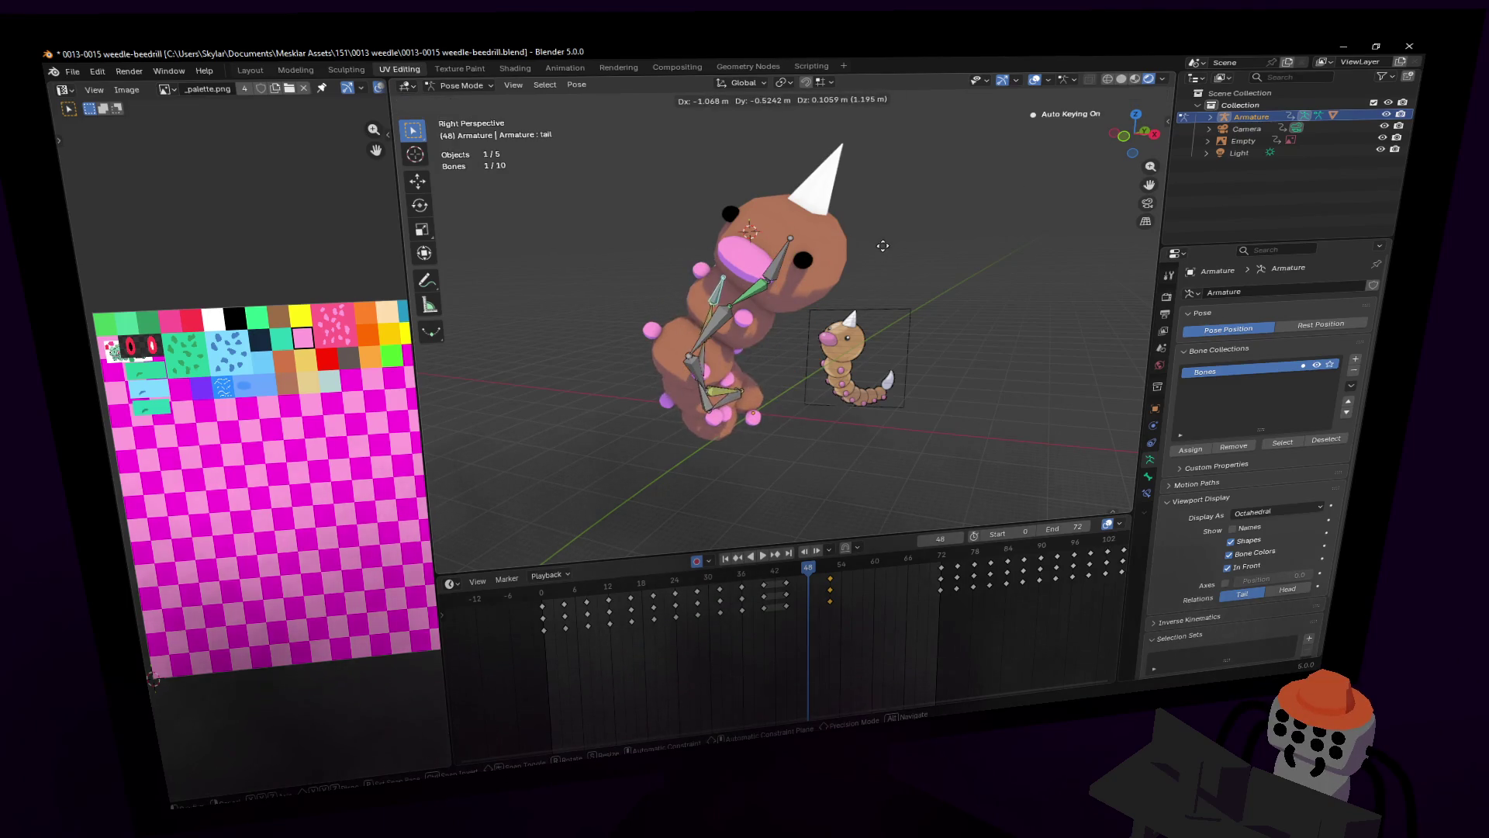
key(x)
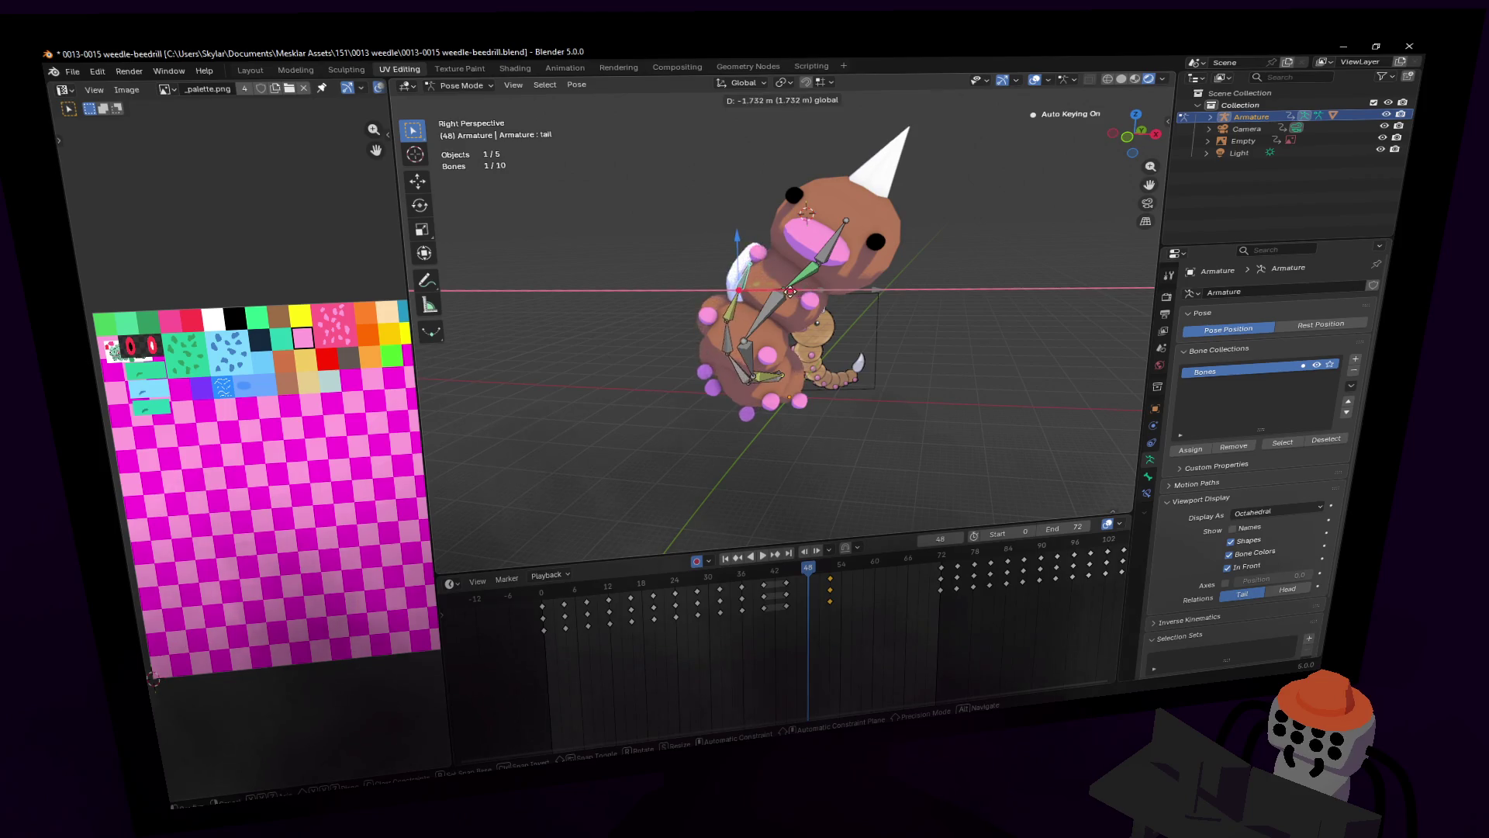
click(791, 291)
Step: Rotate the head bone 40.8°, reposition it, and key the pose at frame 48
click(826, 246)
key(r)
click(863, 183)
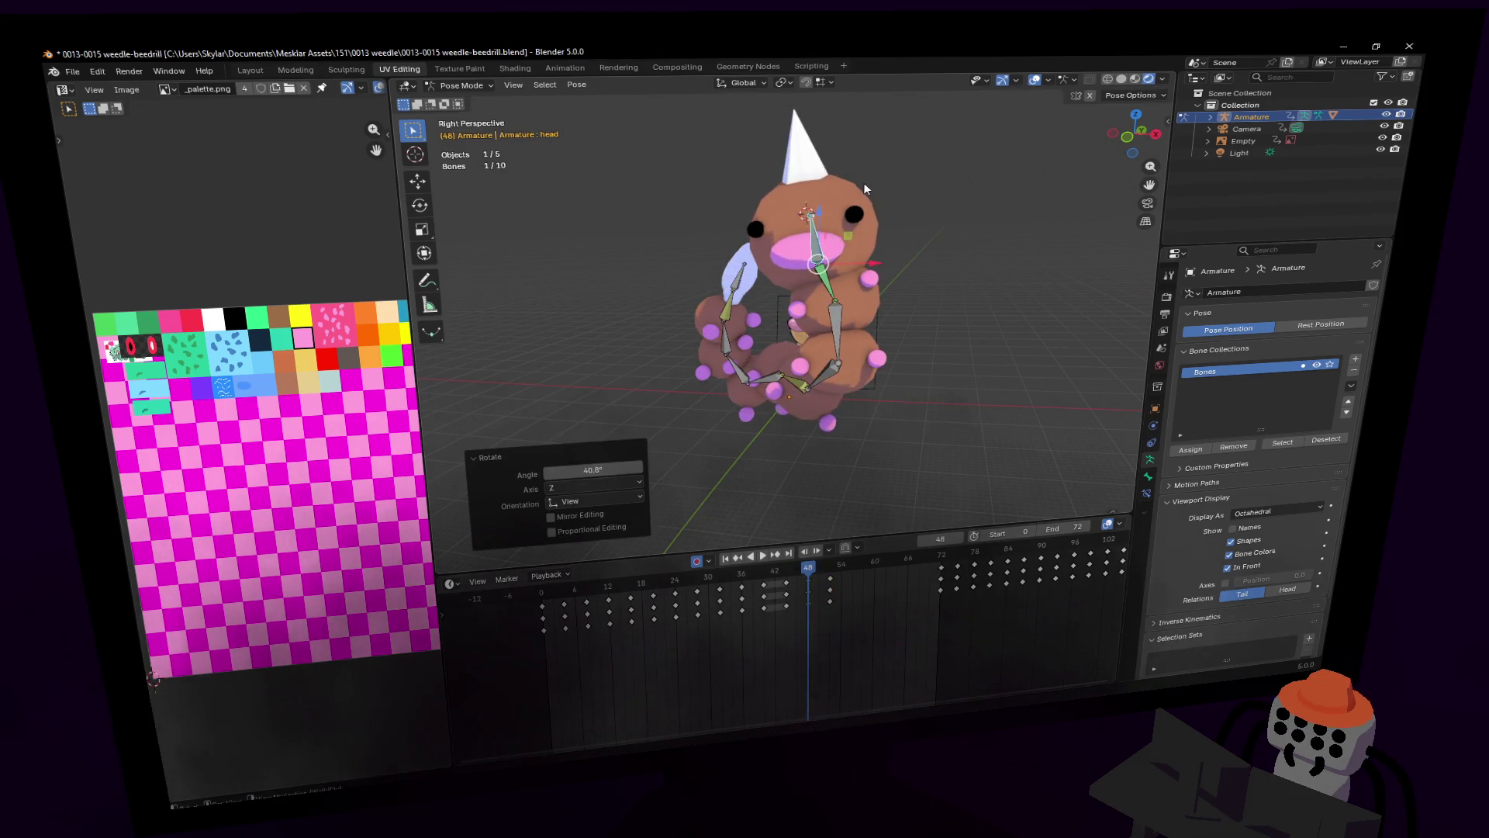
key(r)
key(g)
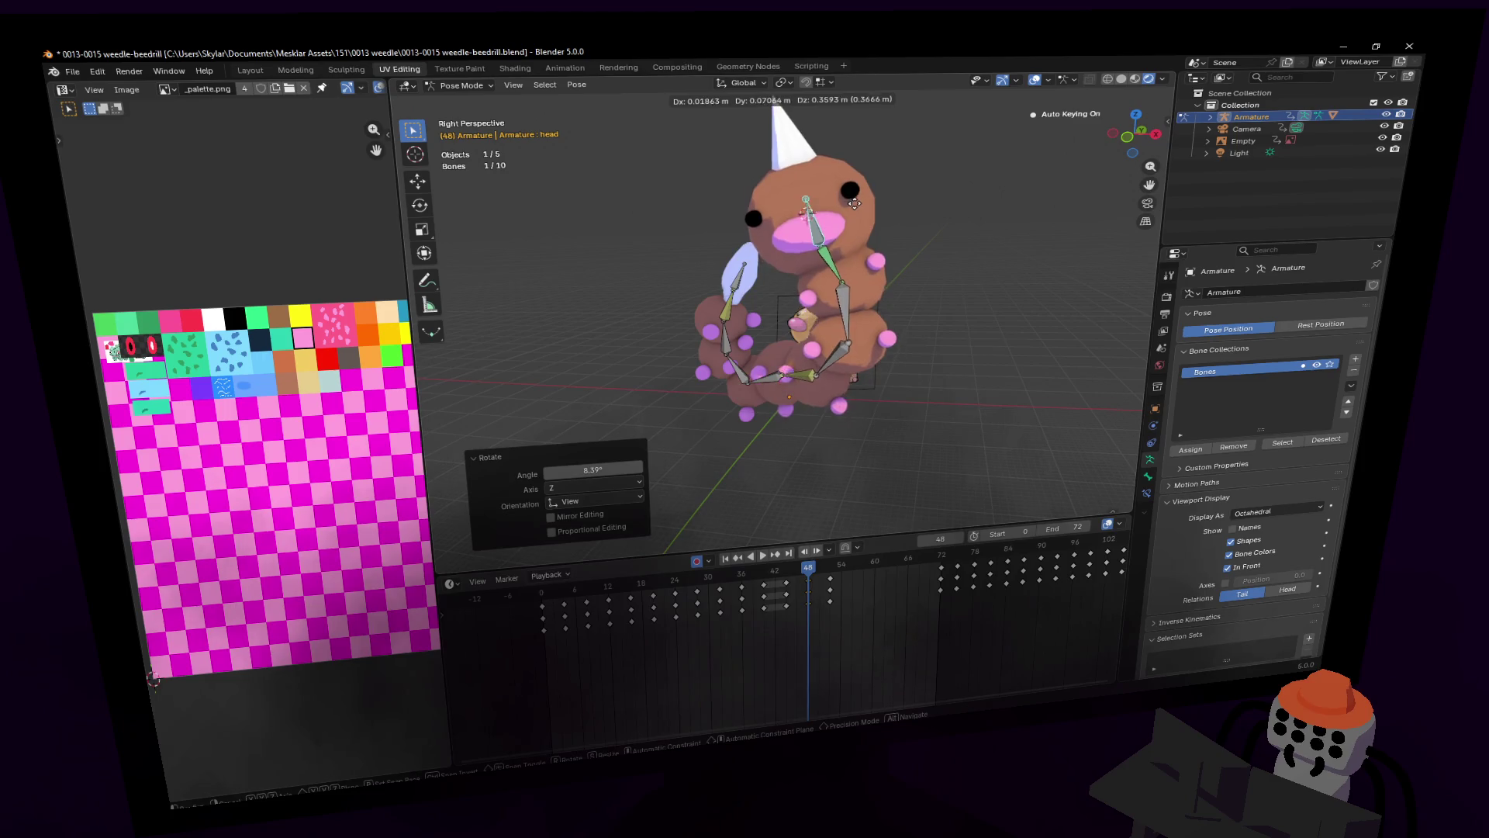
click(858, 202)
middle_drag(858, 203, 861, 213)
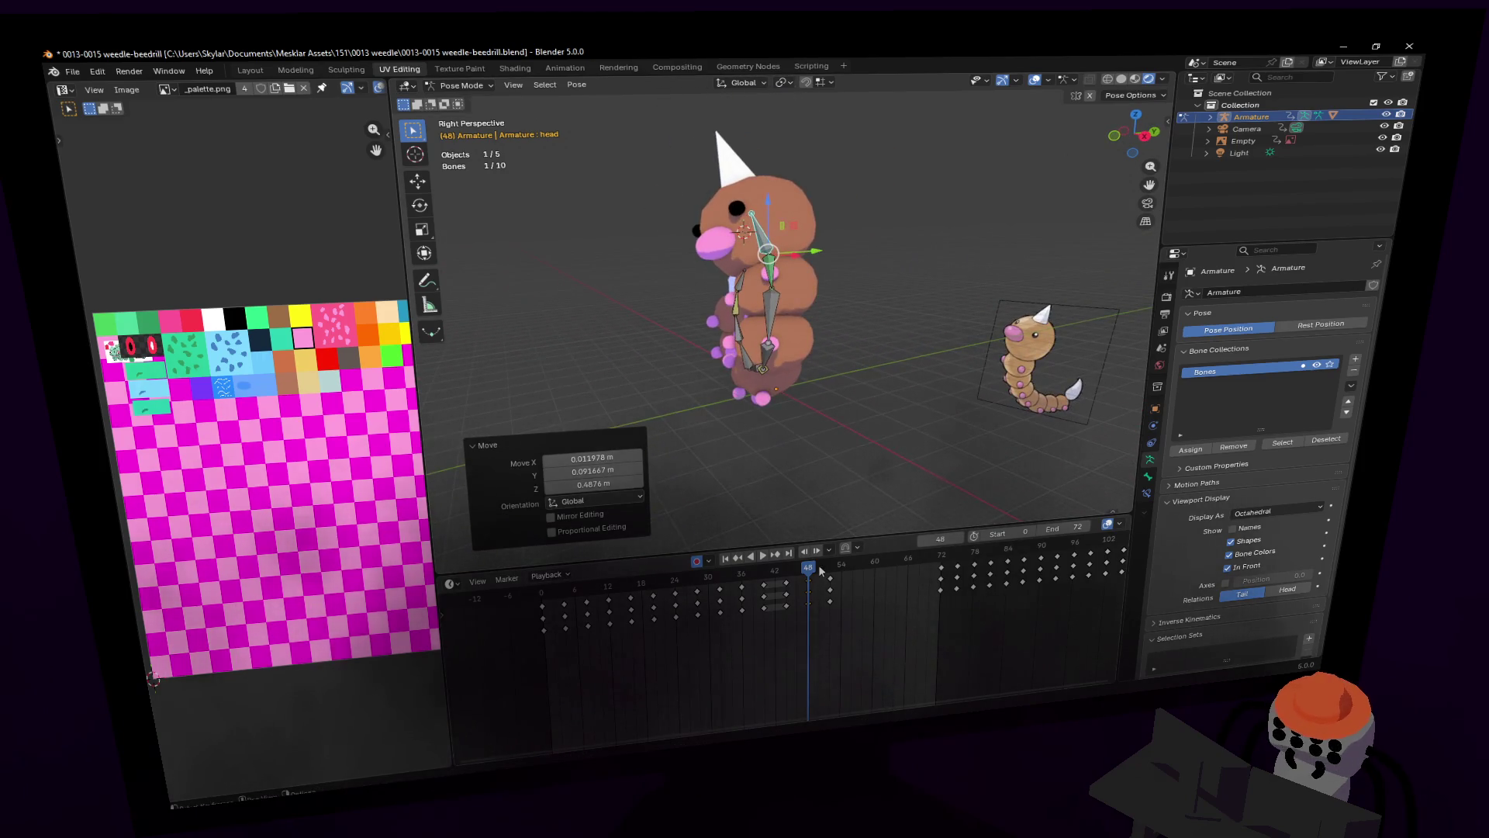
key(i)
key(space)
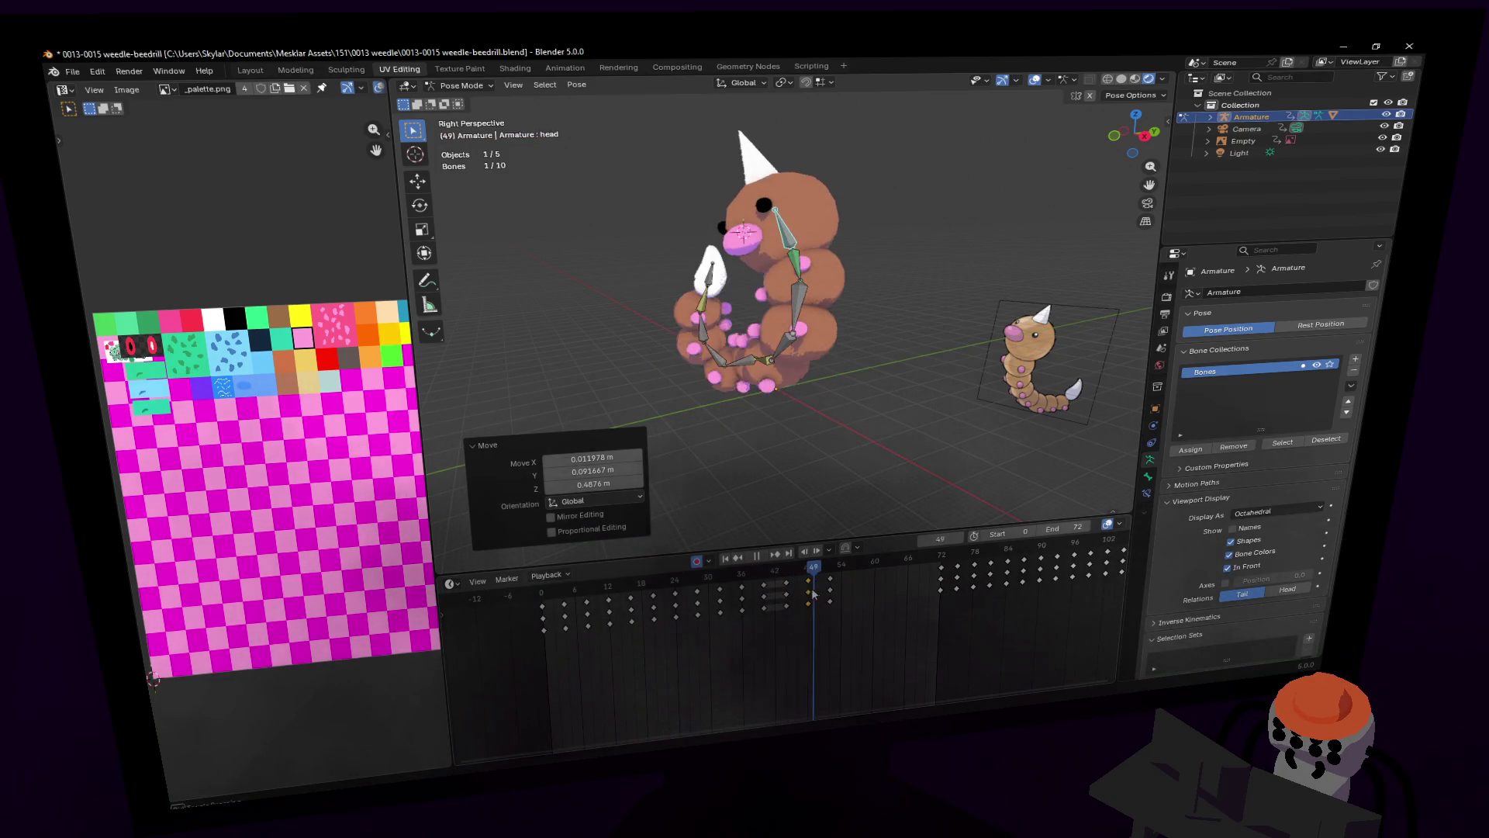
Step: Undo the frame-45 pose and keys back to the upright pose and replay
key(ctrl+z)
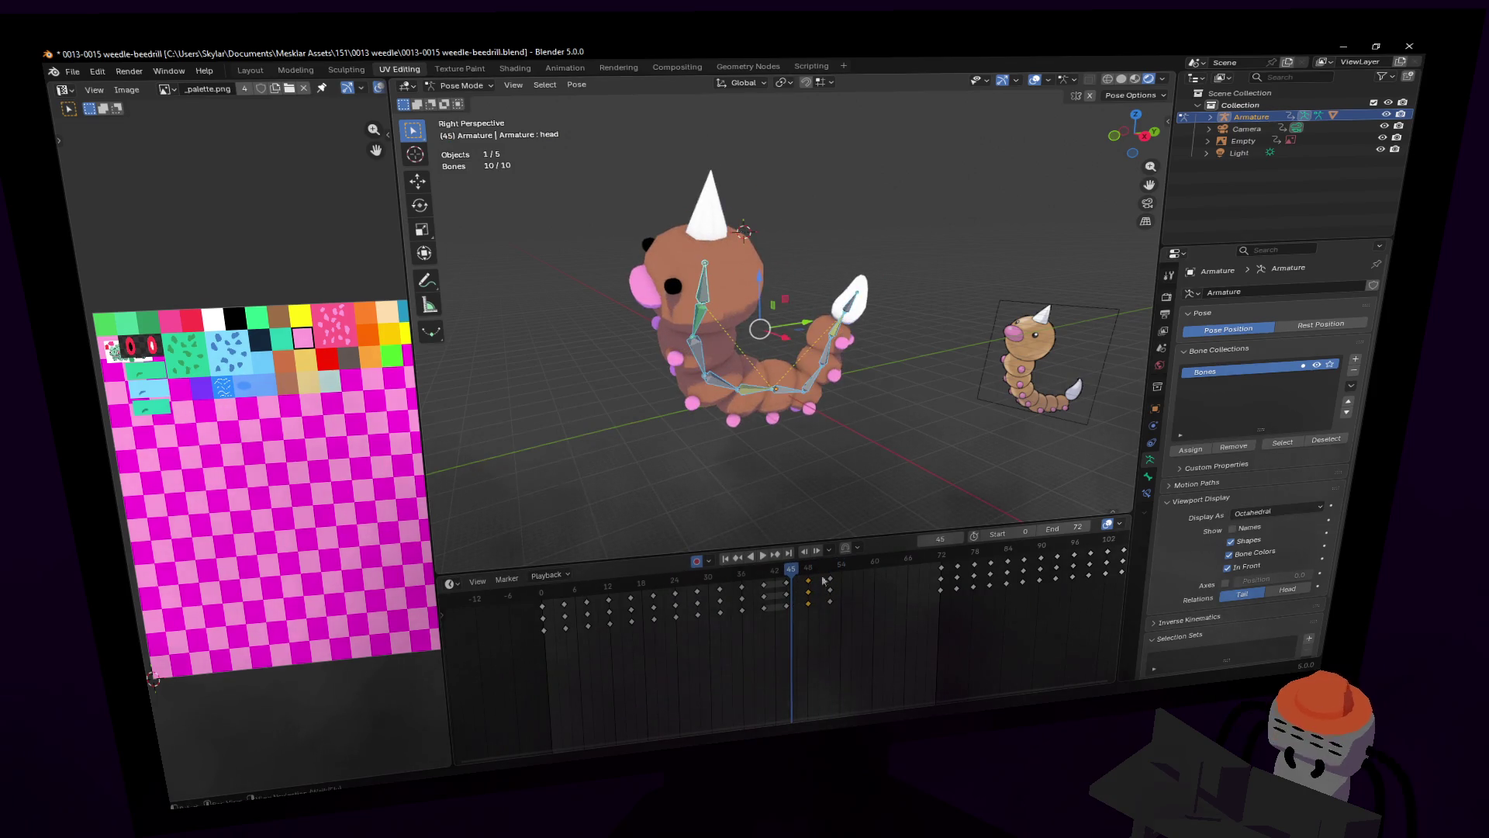
key(ctrl+z)
key(space)
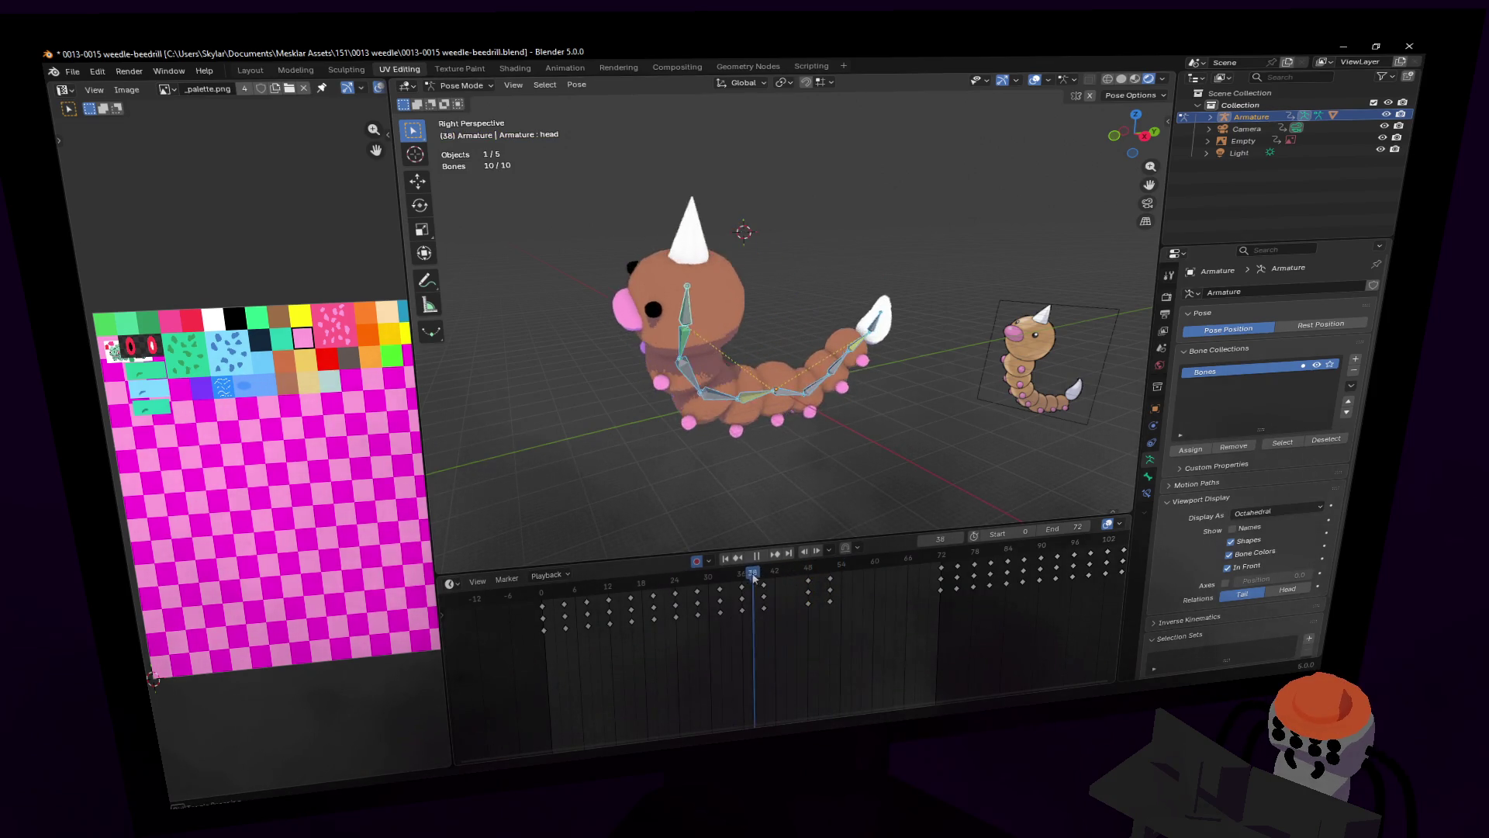
key(Escape)
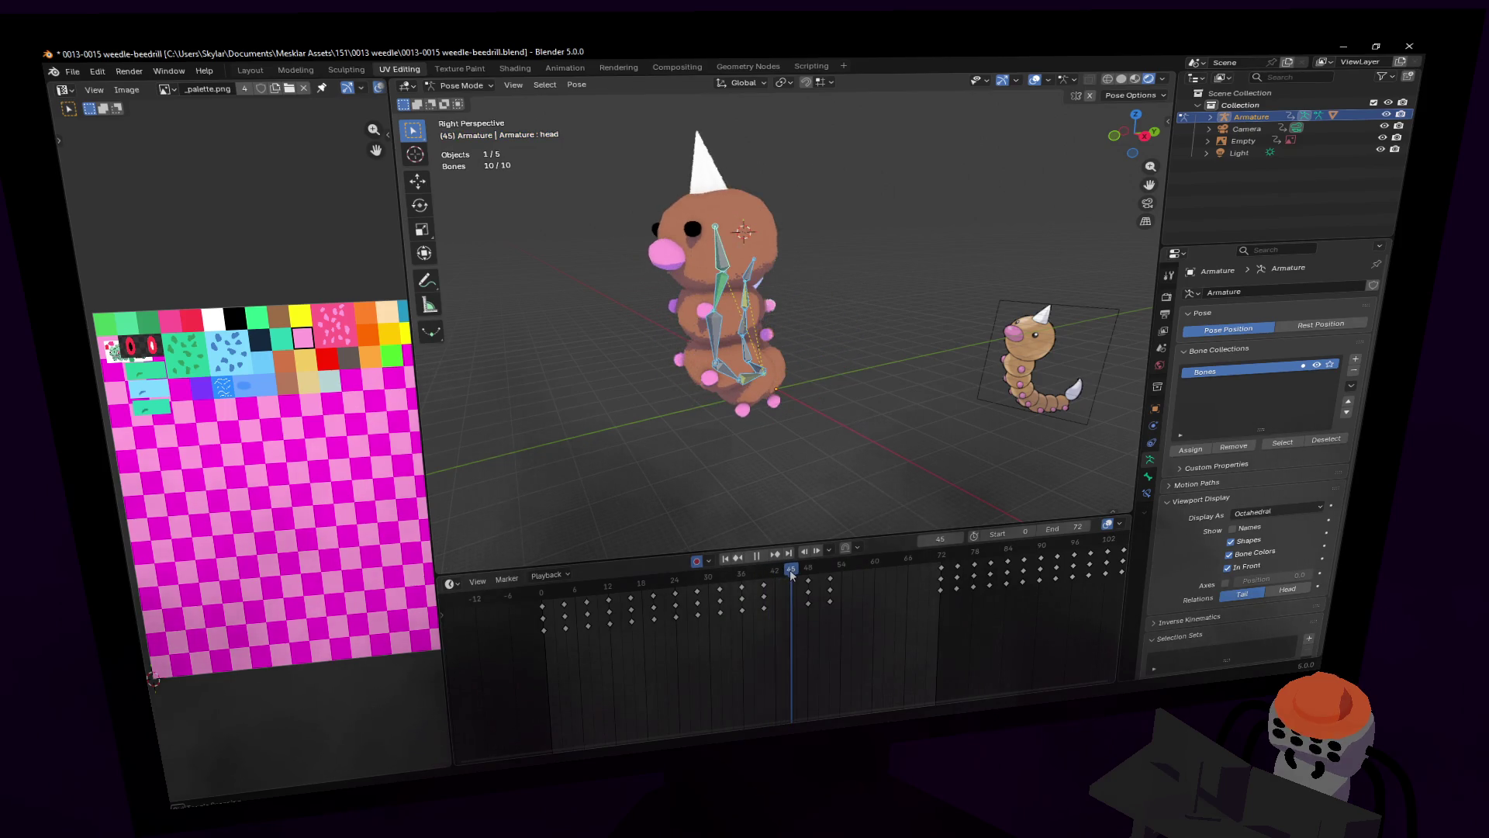
Step: At frame 46, move the head bone up and right, rotate it, and insert keys
key(shift+grave)
key(d)
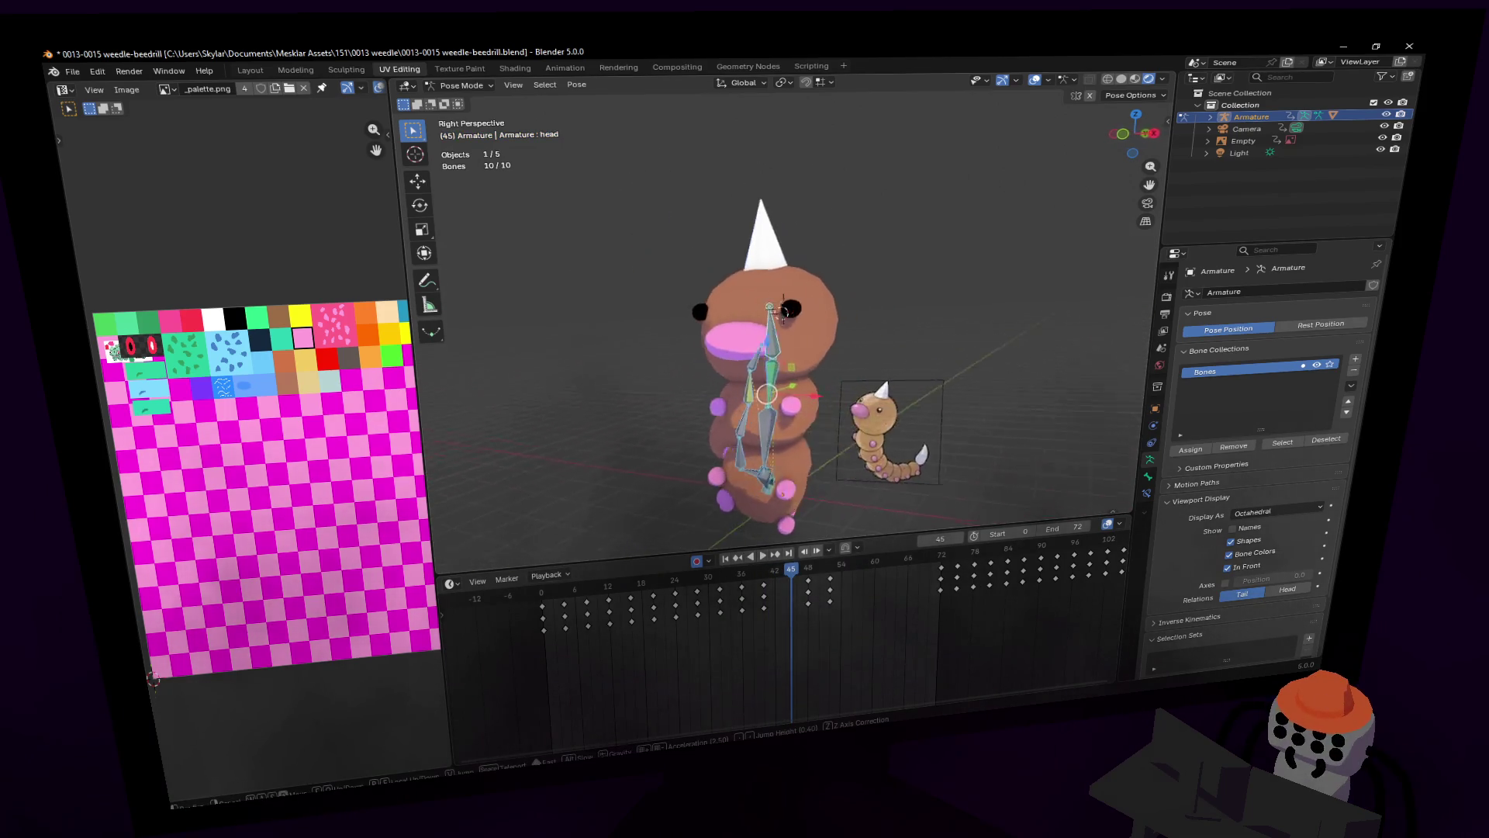
drag(793, 578, 798, 573)
middle_drag(795, 434, 785, 335)
key(g)
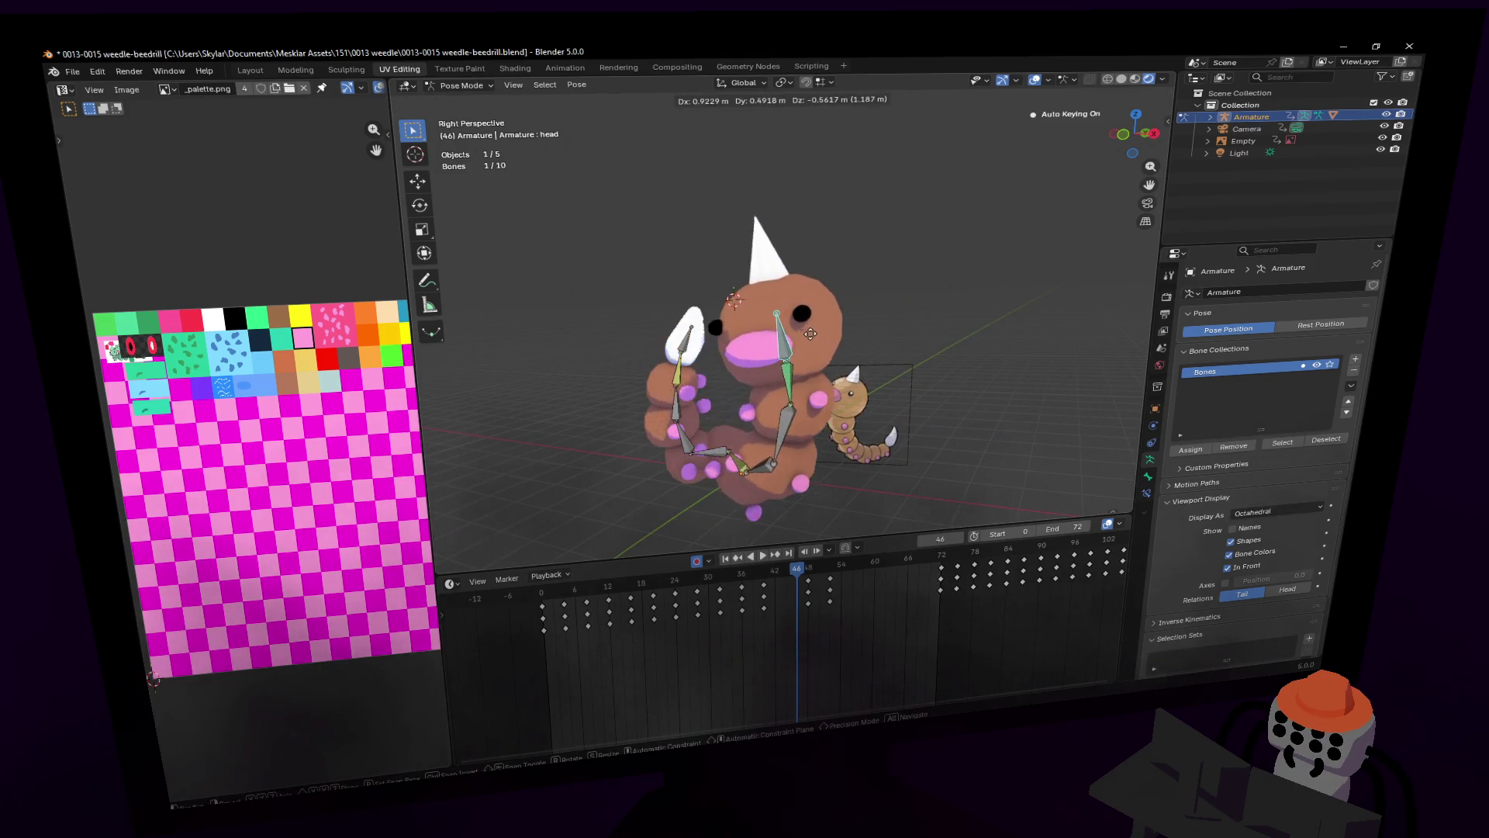
click(826, 291)
key(r)
click(958, 318)
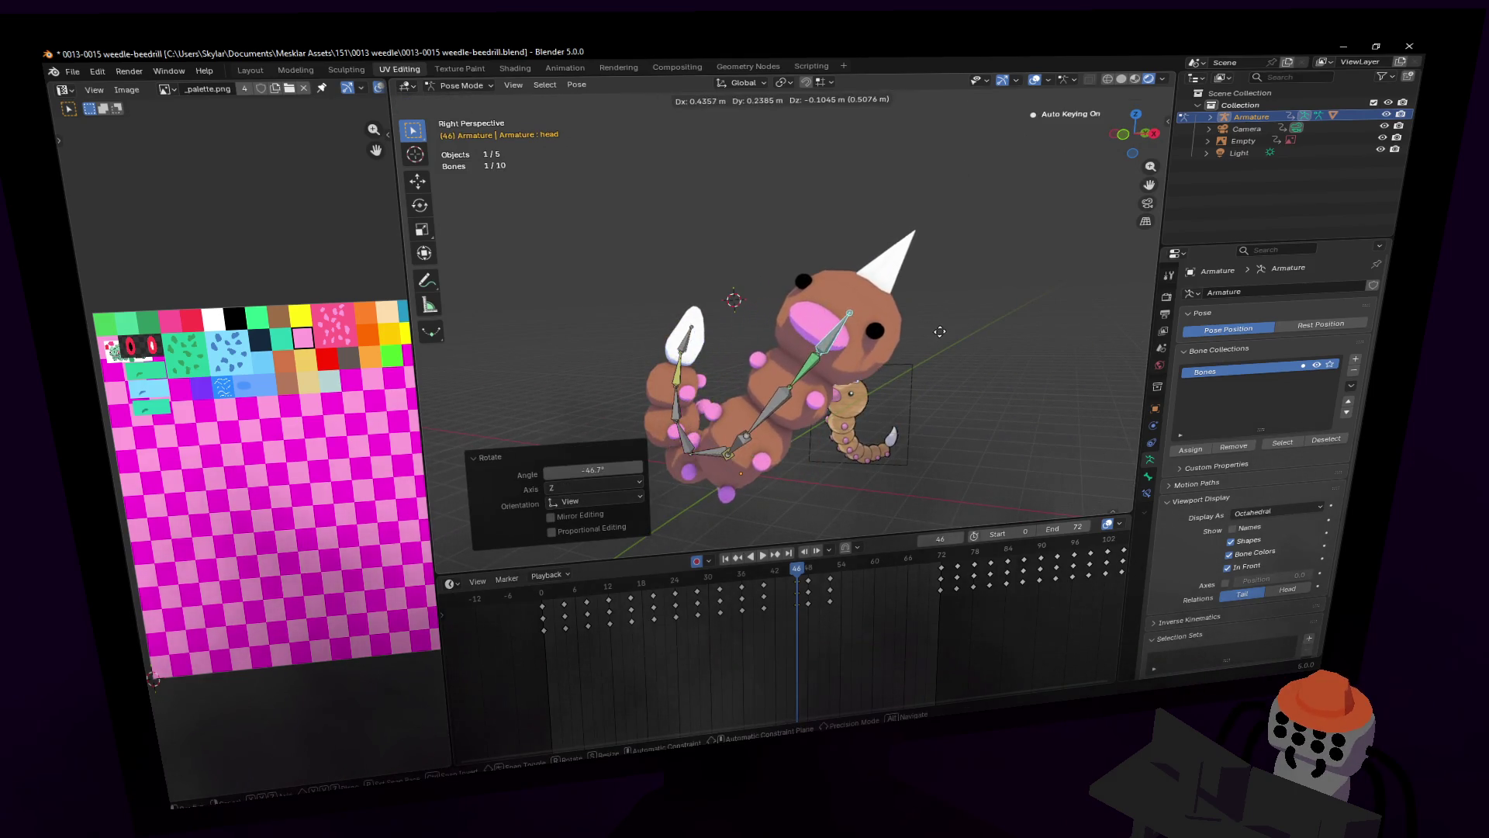
key(i)
Step: Adjust the head bone at frame 48, then review playback from frame 40 to 52
click(814, 572)
mouse_move(817, 573)
mouse_down()
mouse_move(797, 575)
mouse_move(809, 578)
mouse_up()
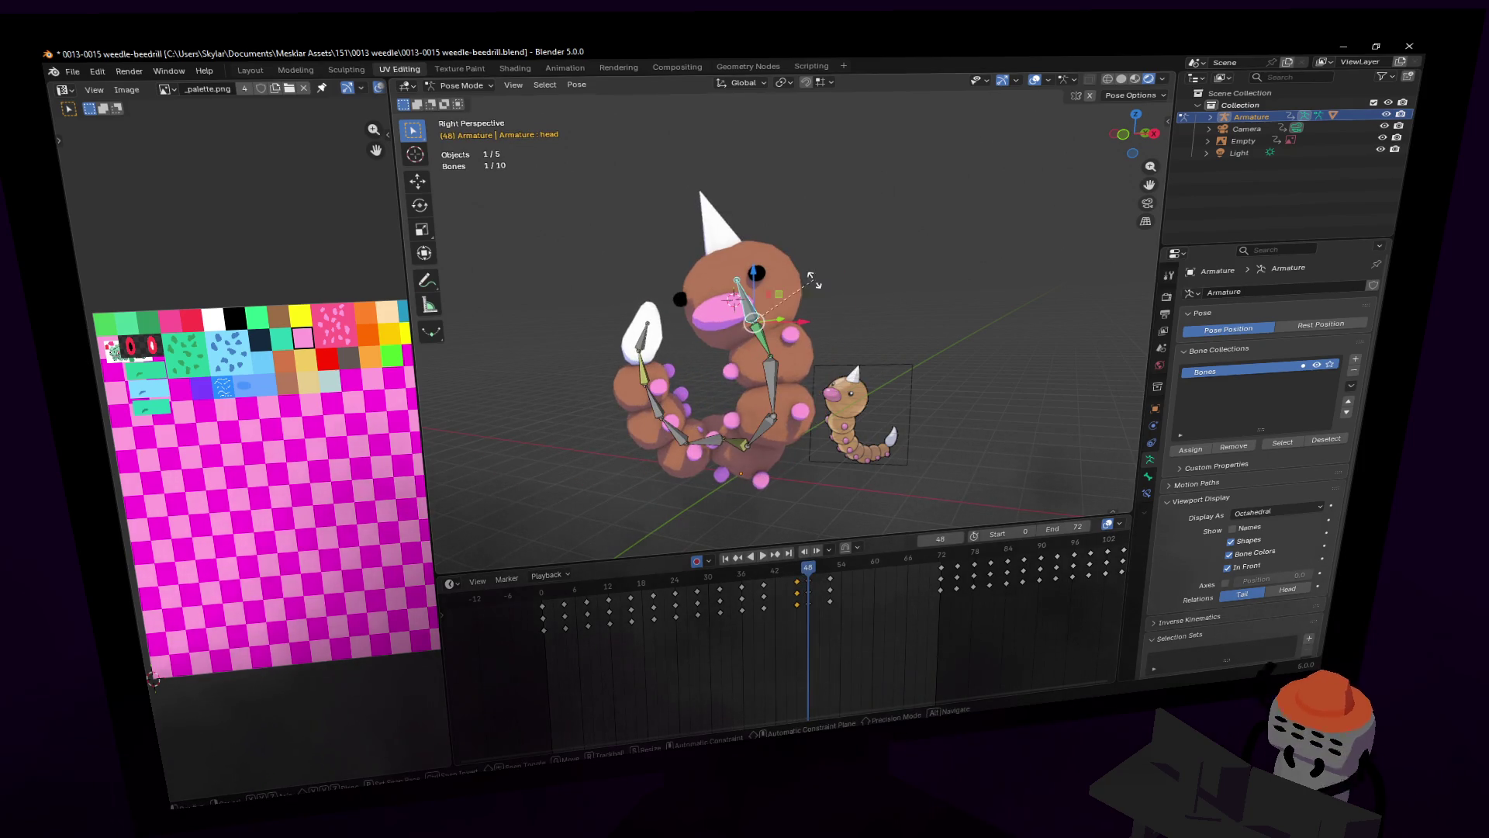
click(866, 339)
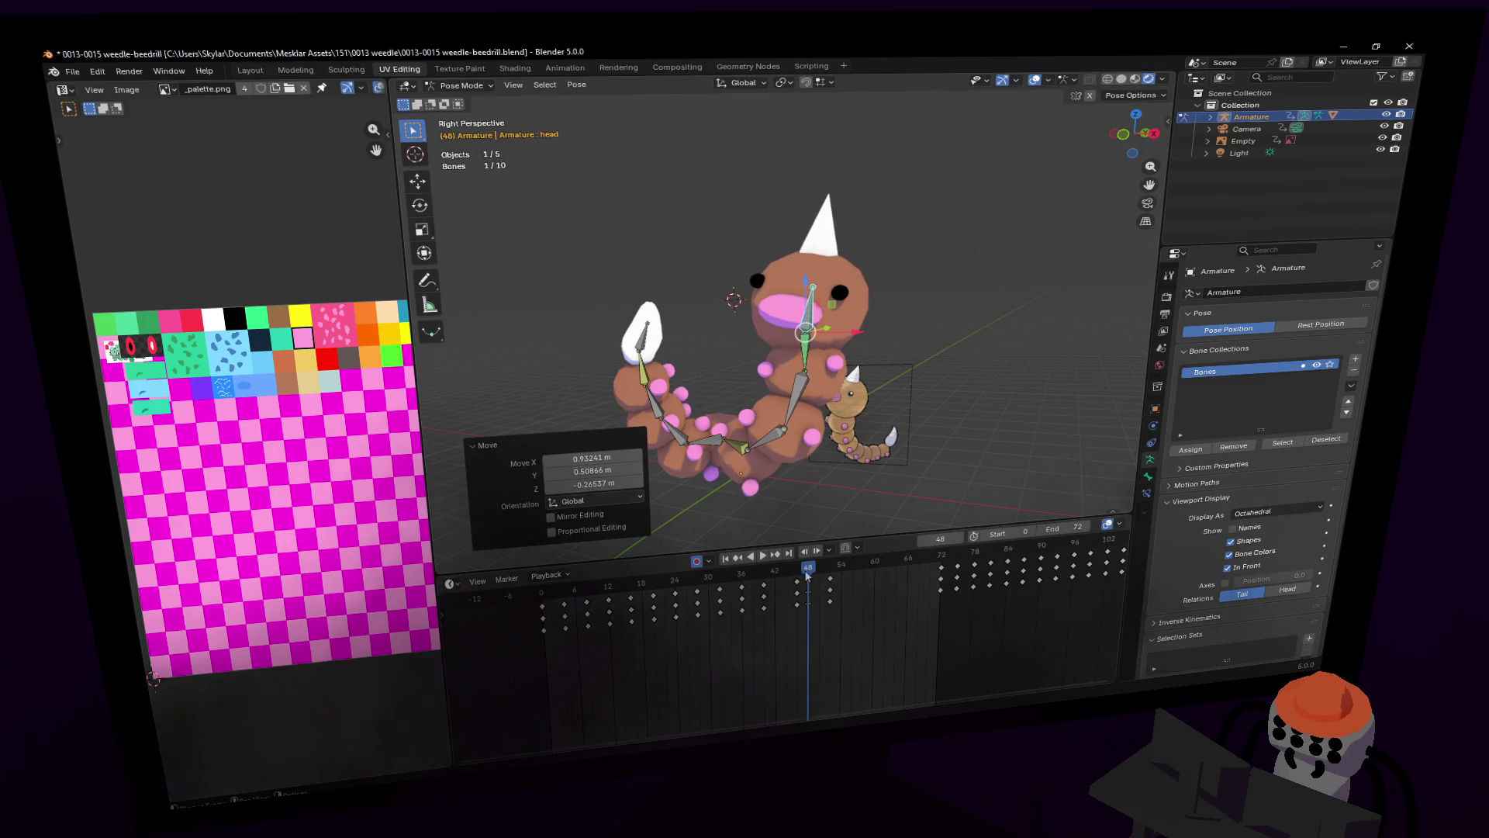
key(space)
click(756, 570)
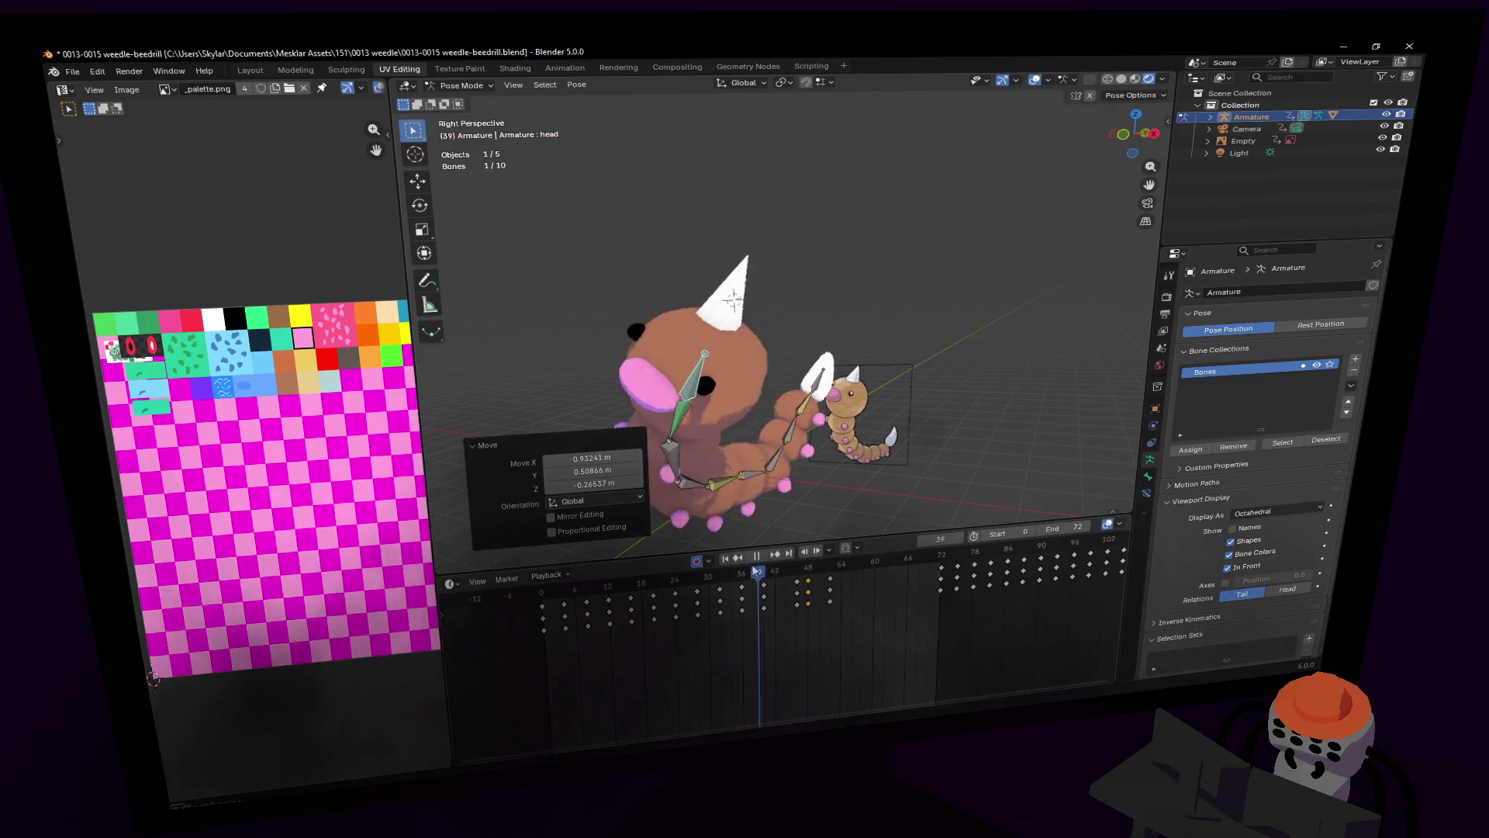
key(space)
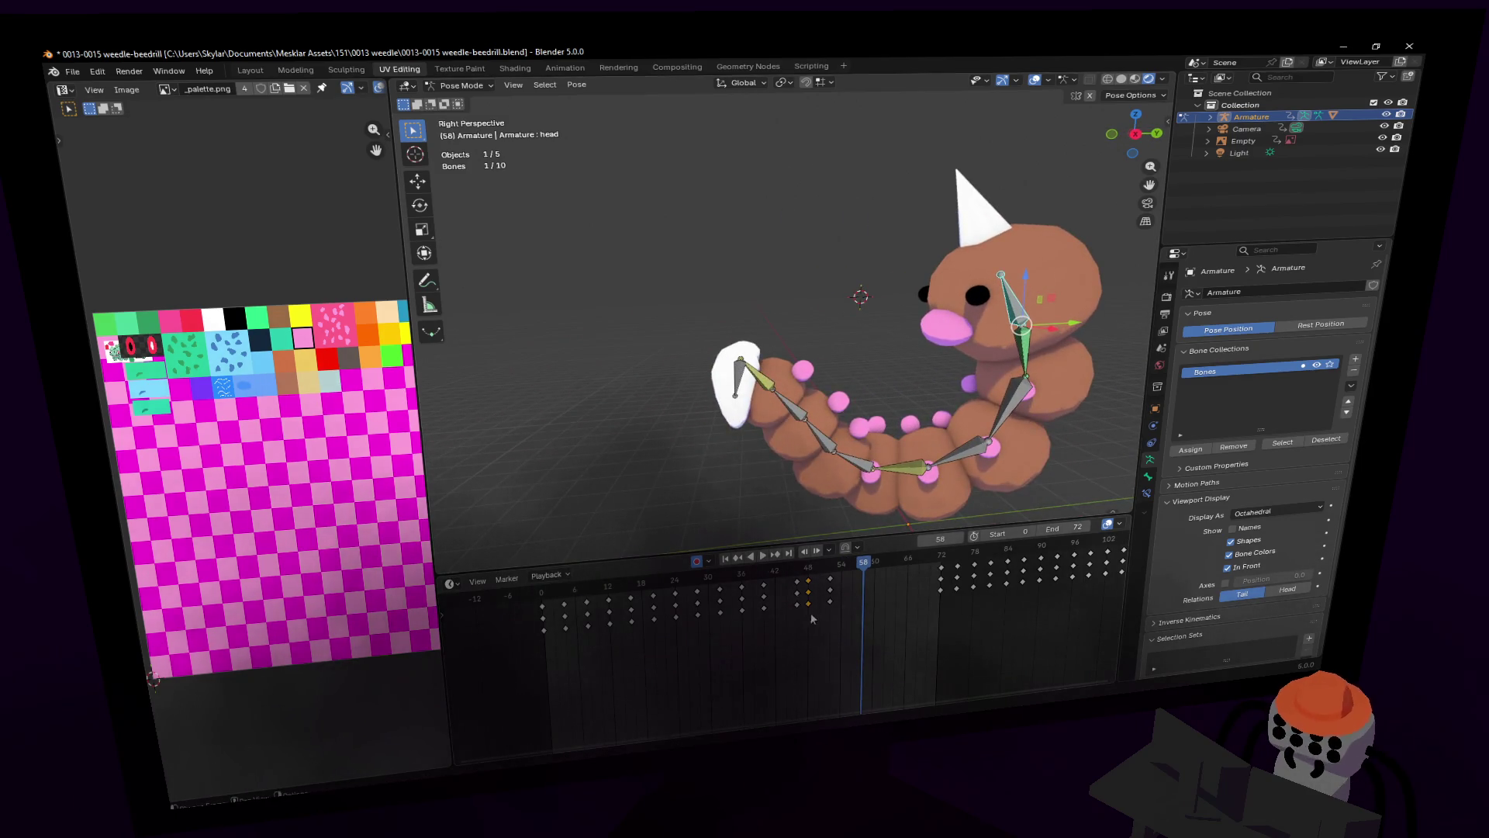
key(space)
click(830, 571)
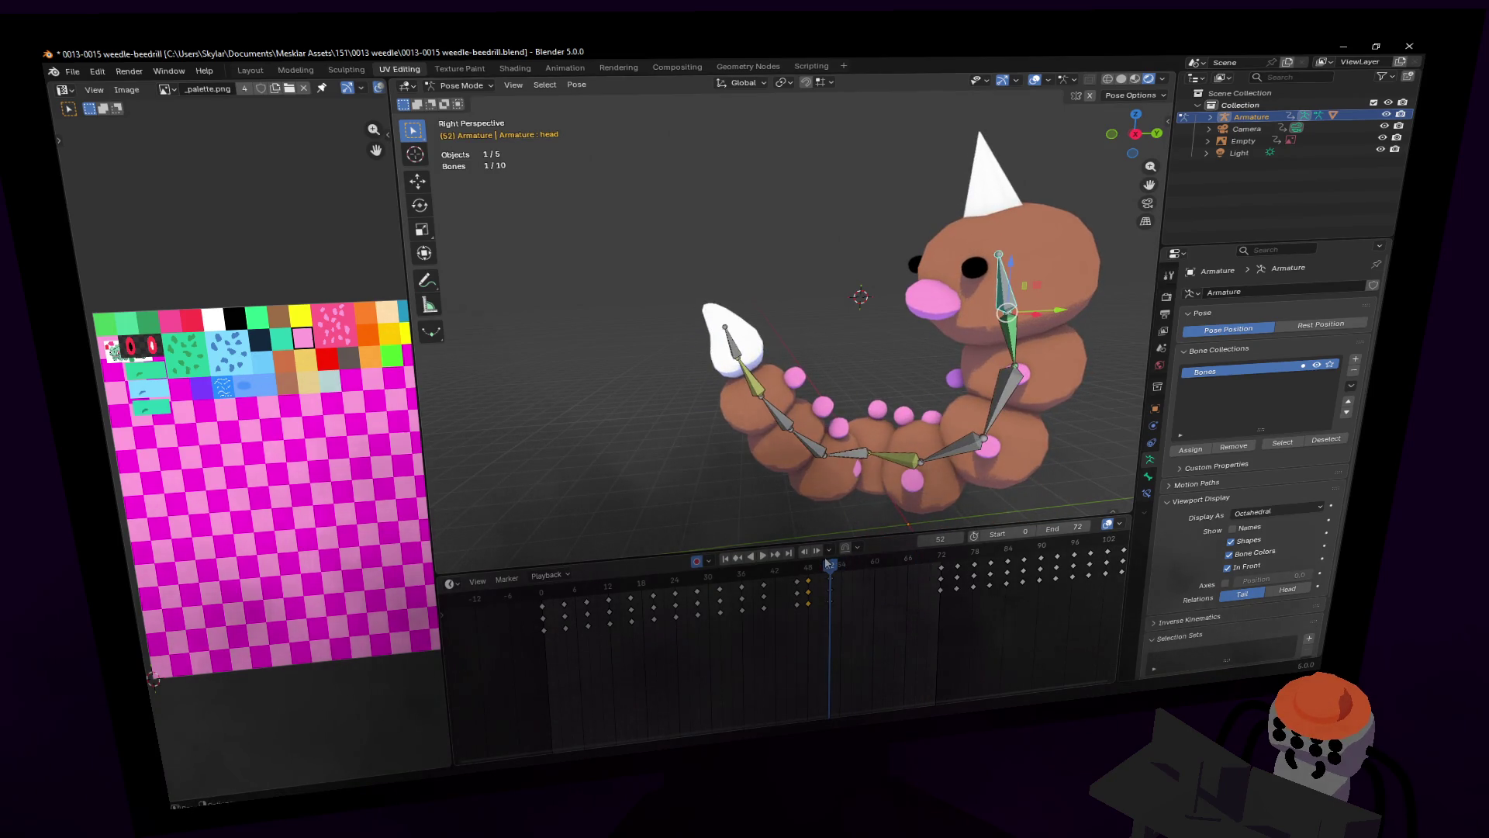
mouse_move(923, 560)
mouse_down()
mouse_move(936, 566)
mouse_move(831, 581)
mouse_up()
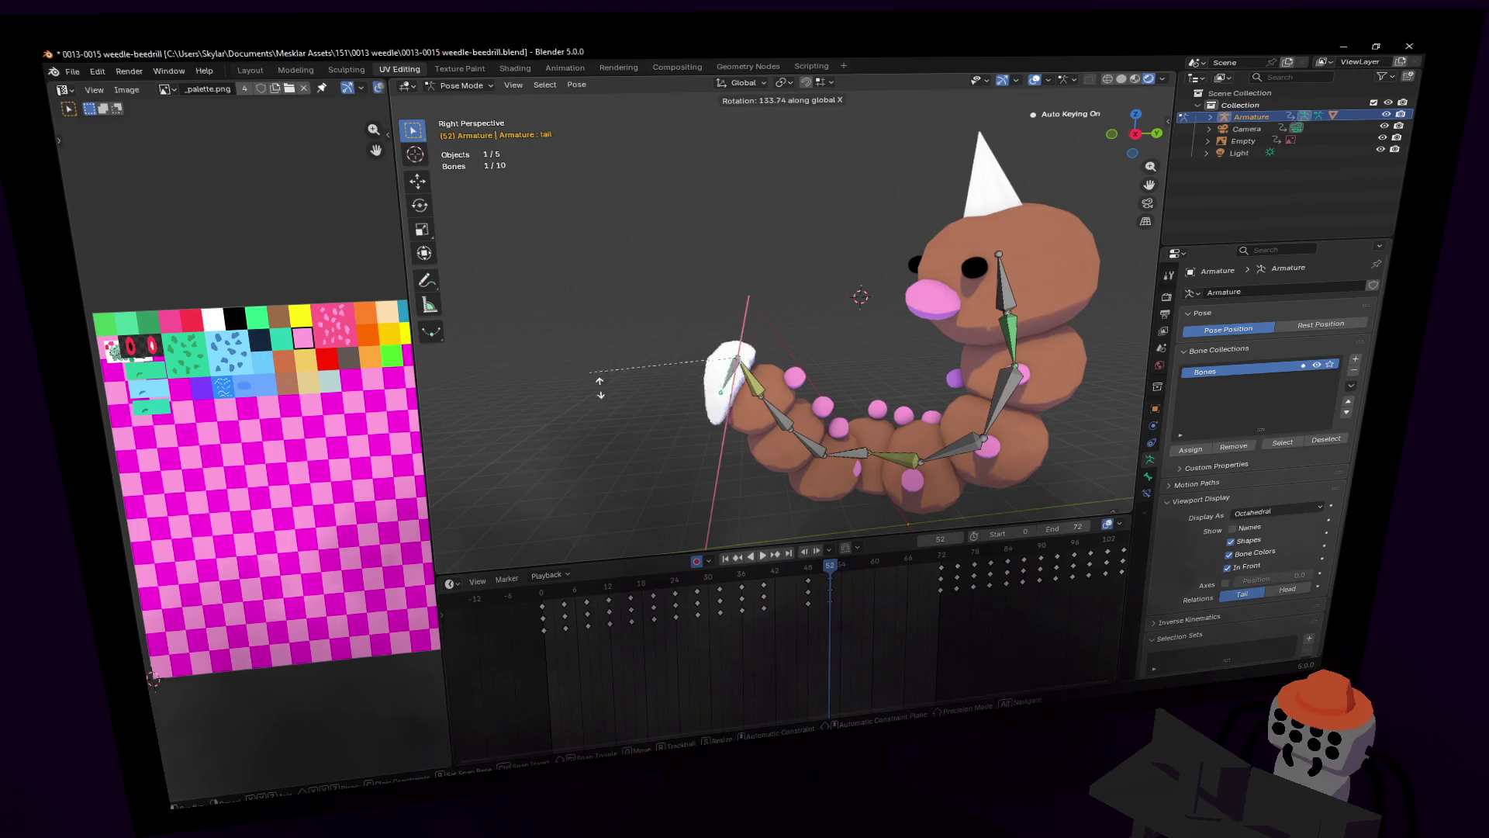
Step: Rotate the tail bone to 346° at frame 52 and preview the curl
click(827, 262)
key(space)
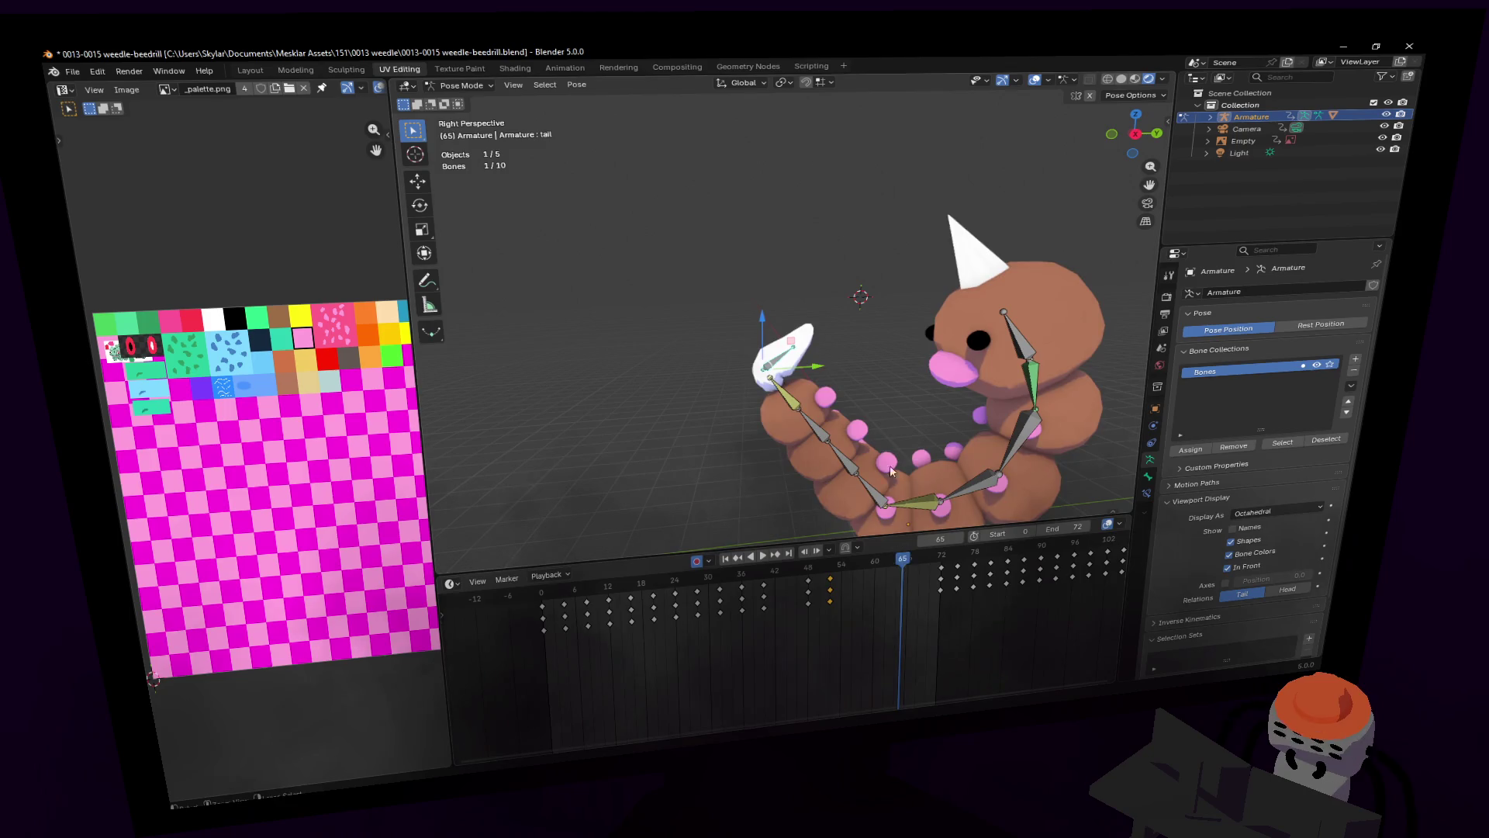
key(Escape)
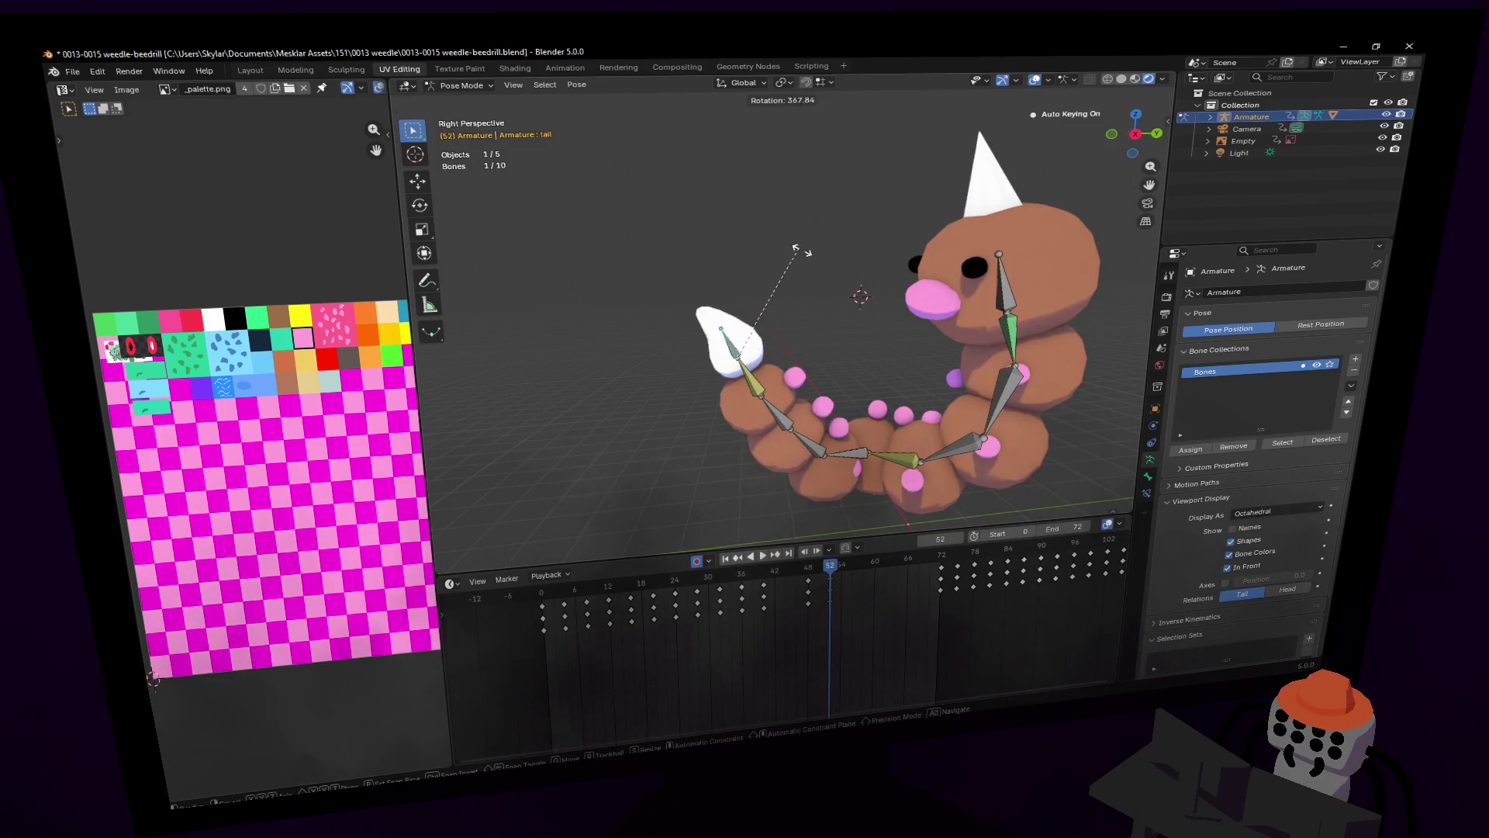
click(864, 427)
key(space)
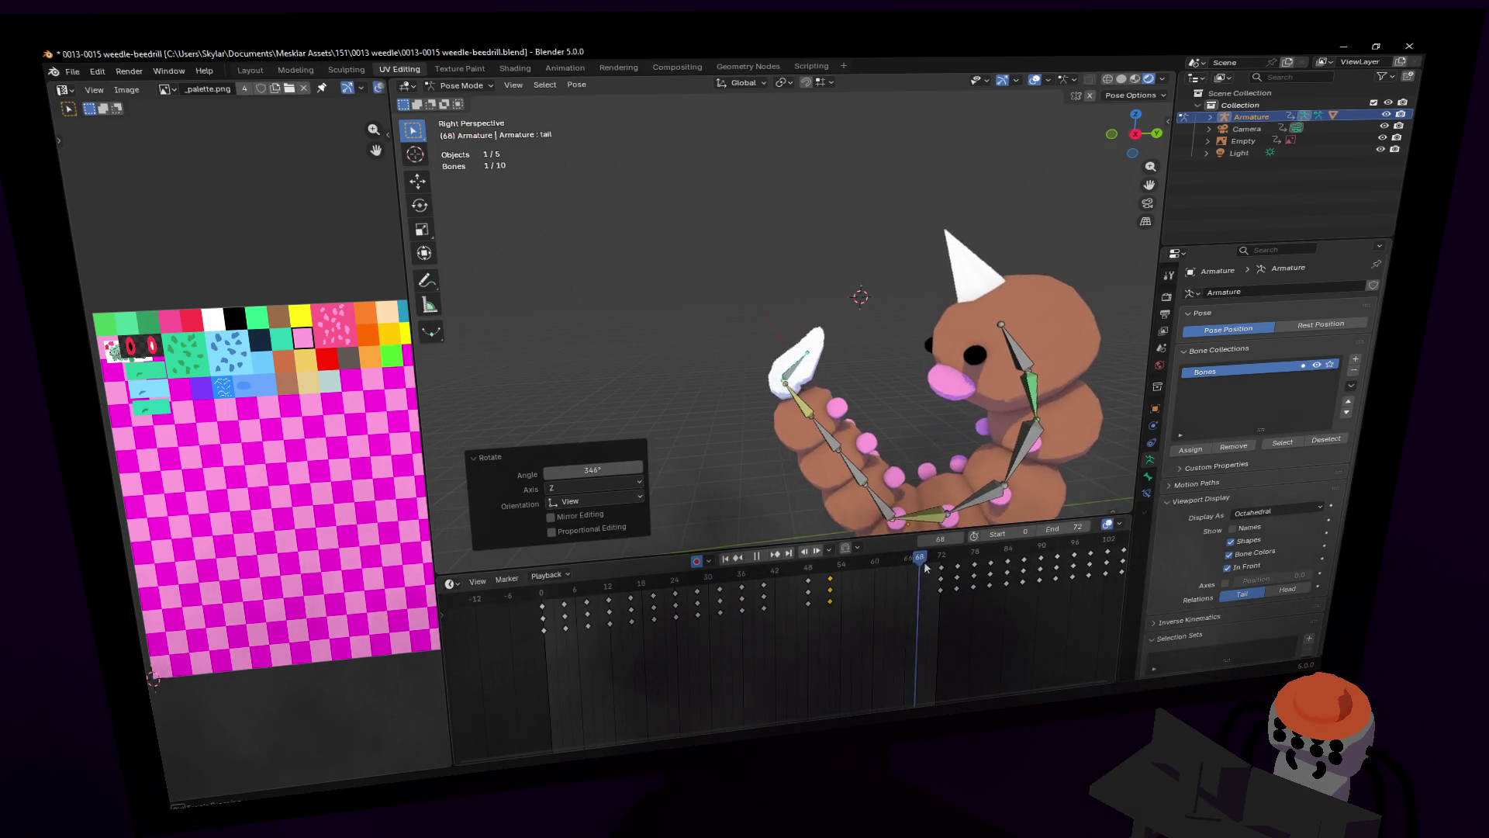
drag(939, 557, 886, 559)
scroll(869, 524, down, 3)
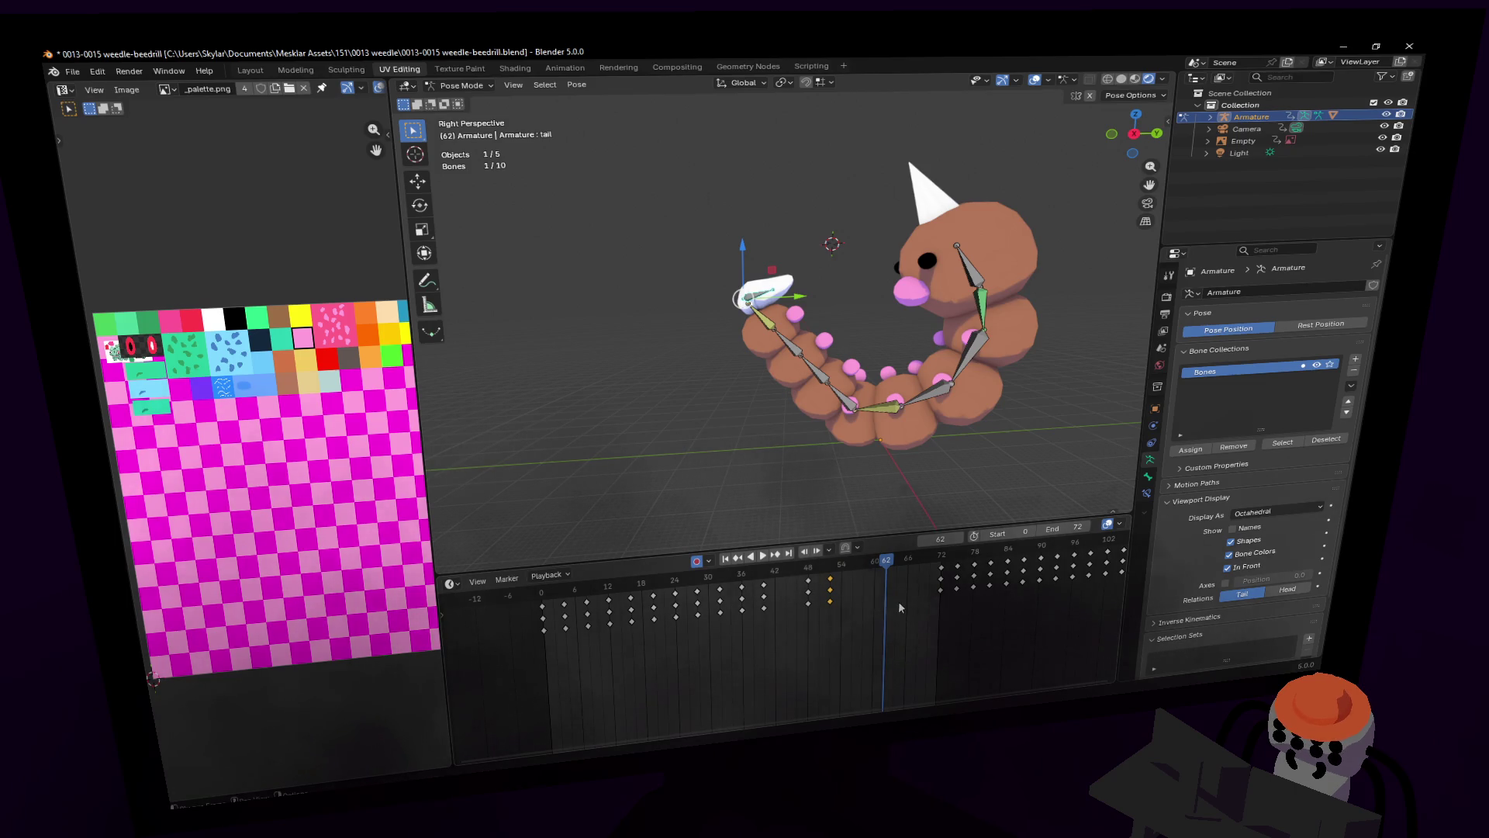
key(Down)
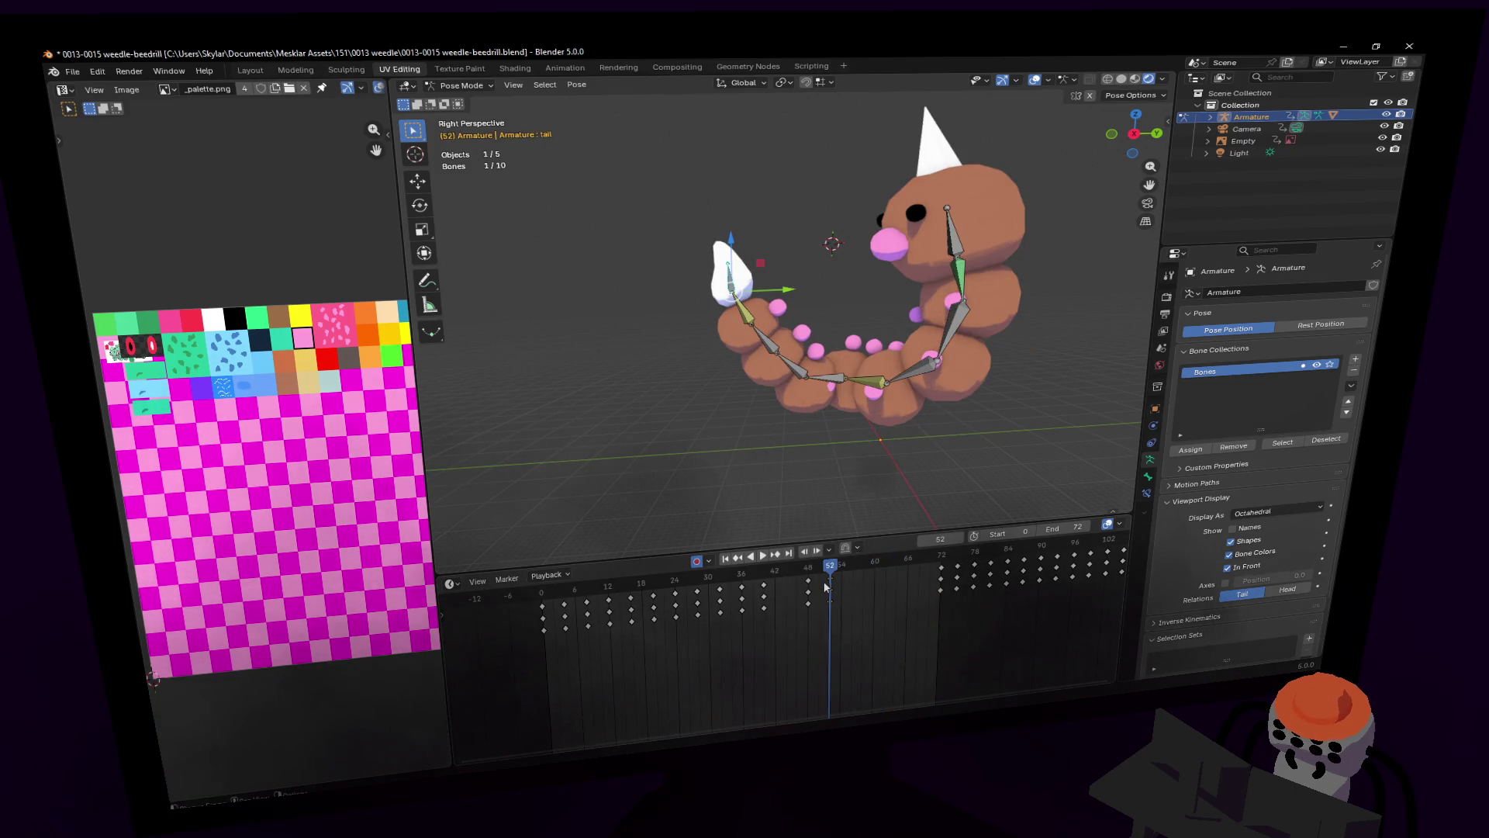
Step: At frame 65, move the tail bone up and back, then preview through frame 73
mouse_move(839, 567)
mouse_down()
mouse_move(952, 560)
mouse_move(903, 571)
mouse_up()
key(g)
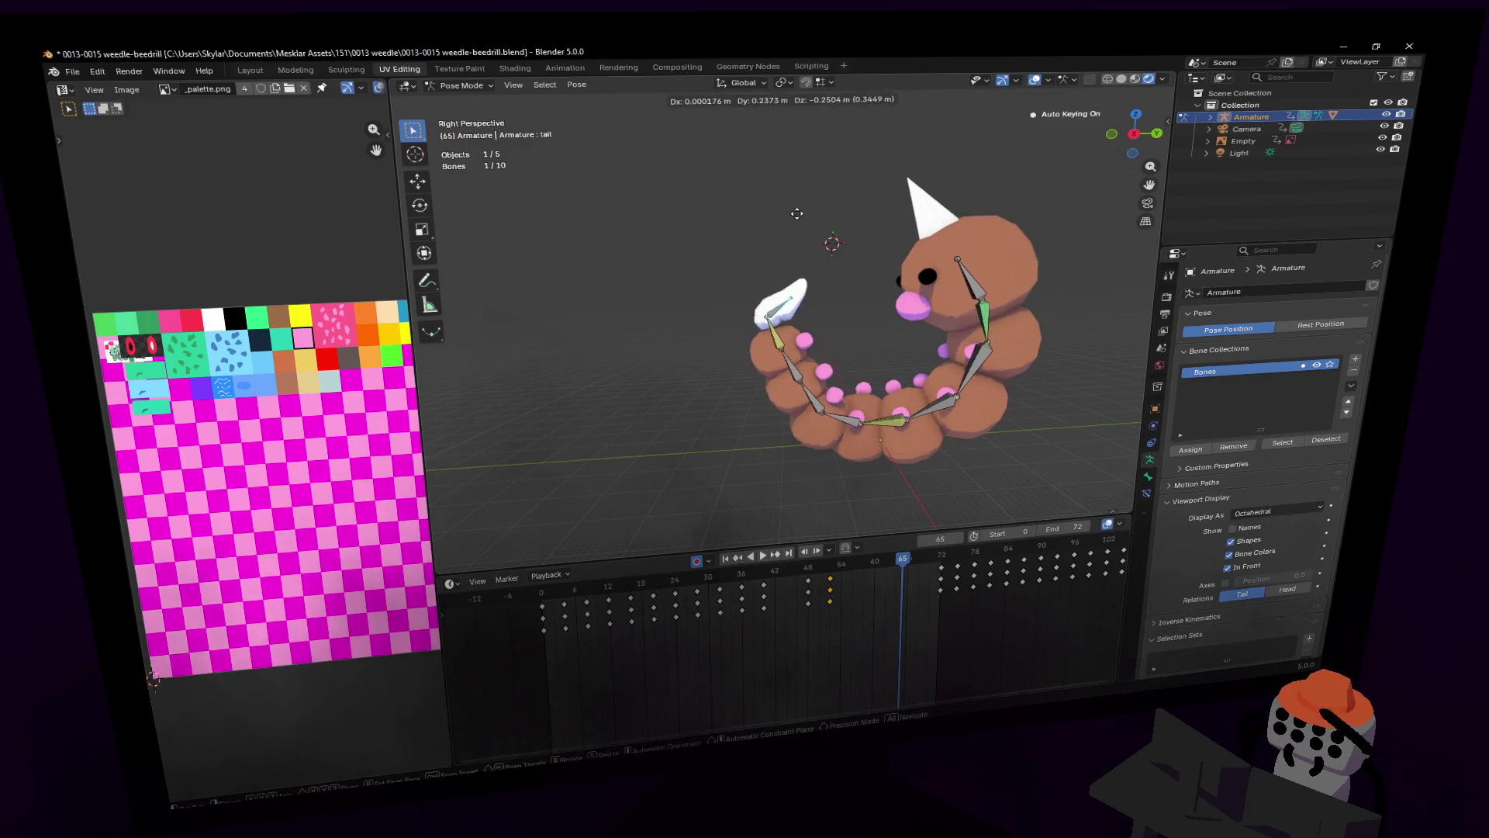
click(812, 226)
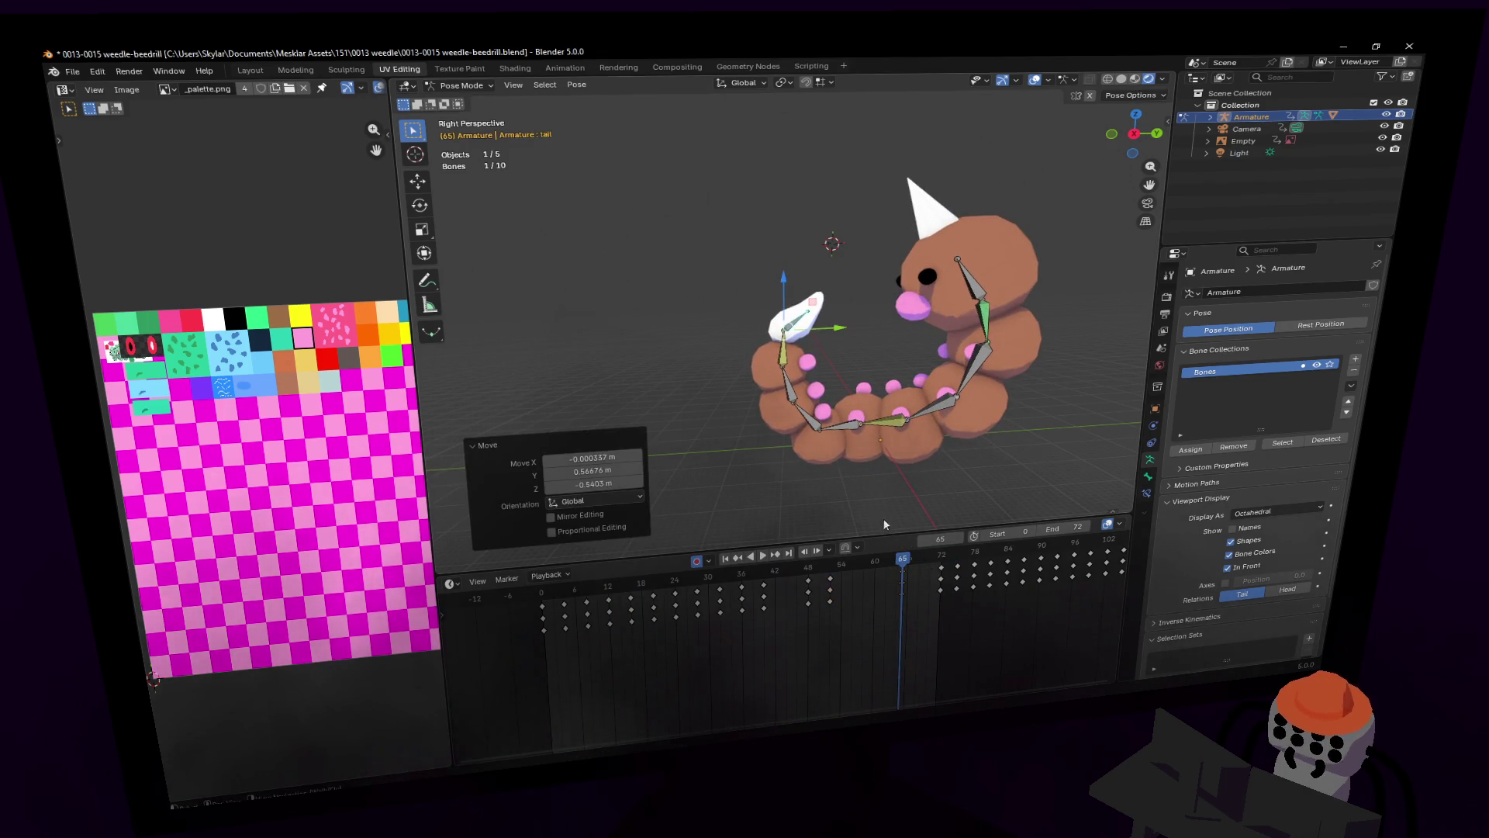
drag(913, 568, 946, 560)
key(Escape)
key(shift+grave)
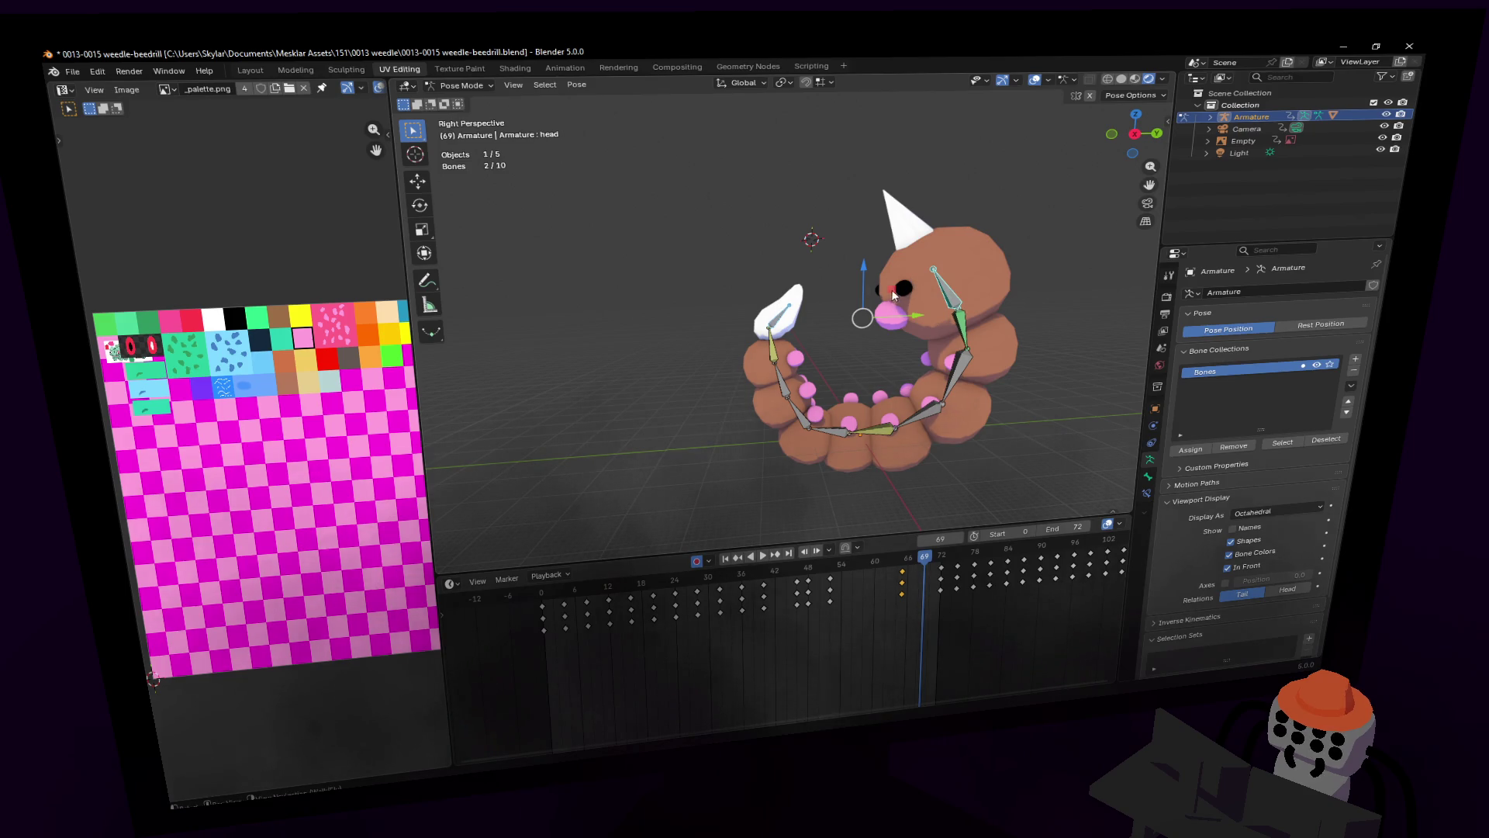
Step: Return to frame 65 and lower the head bone along Z
key(space)
drag(913, 563, 903, 563)
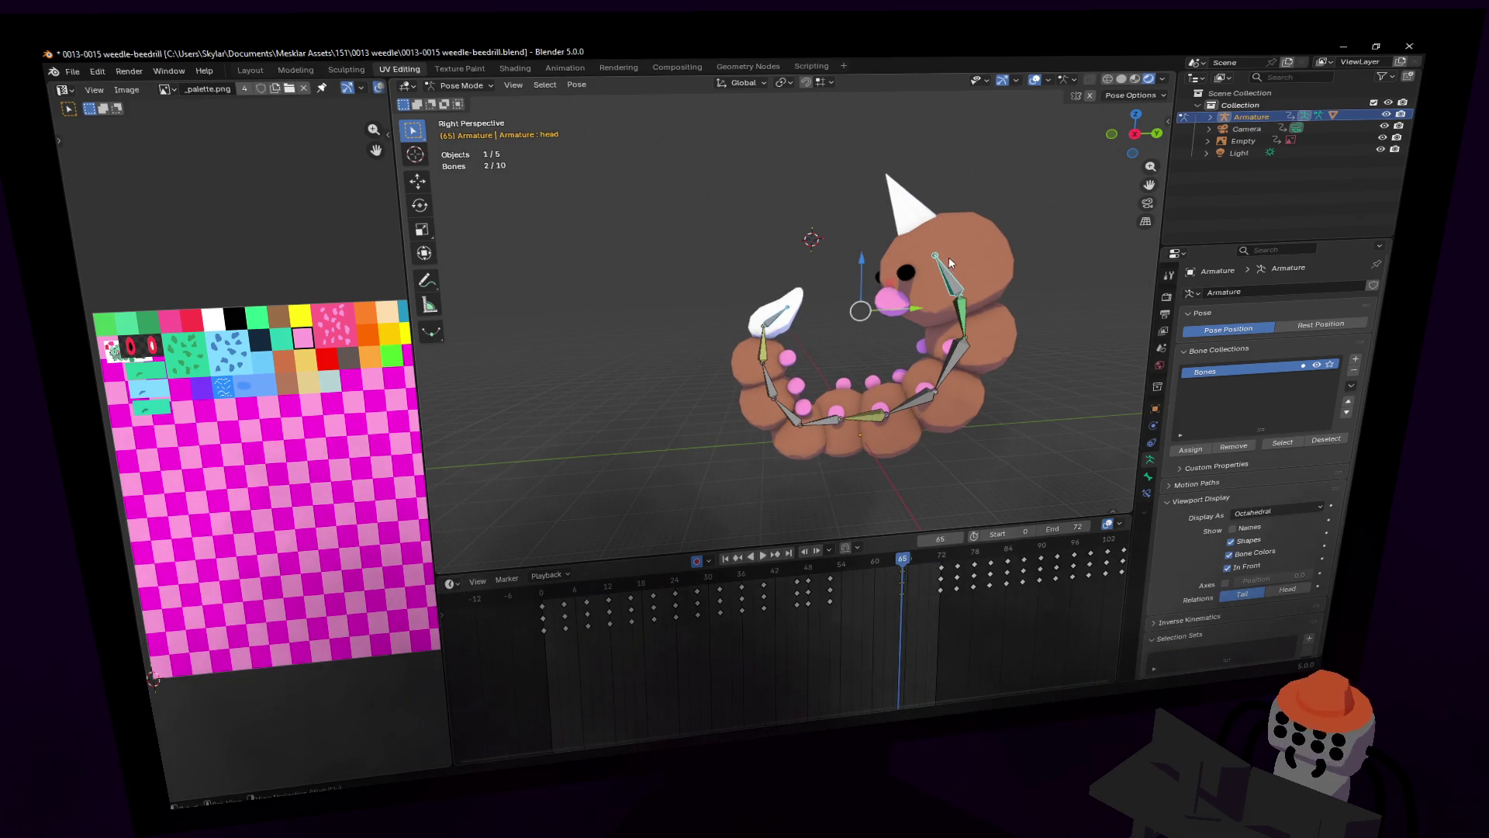
key(g)
key(z)
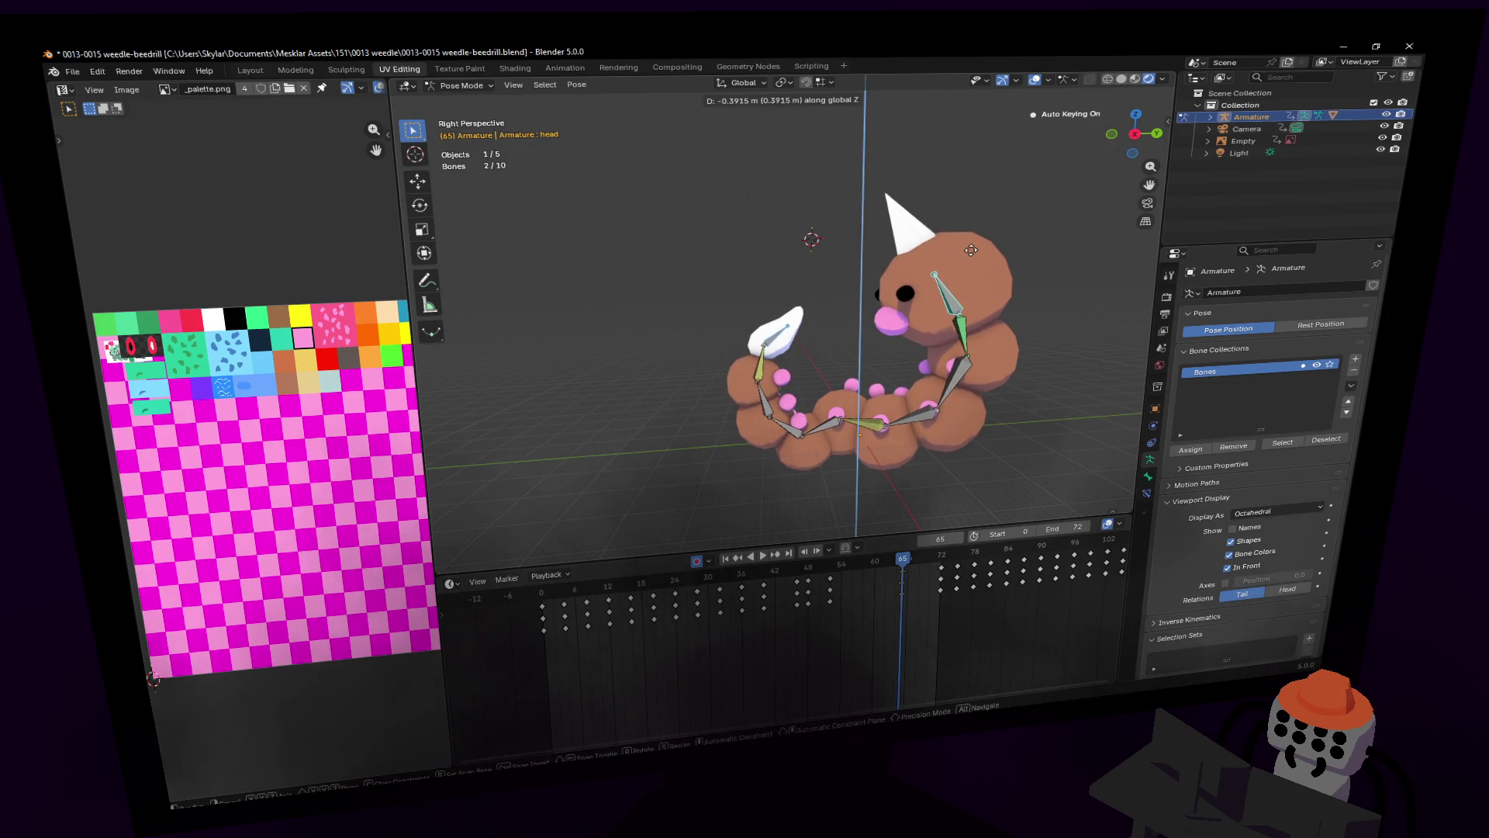
click(971, 250)
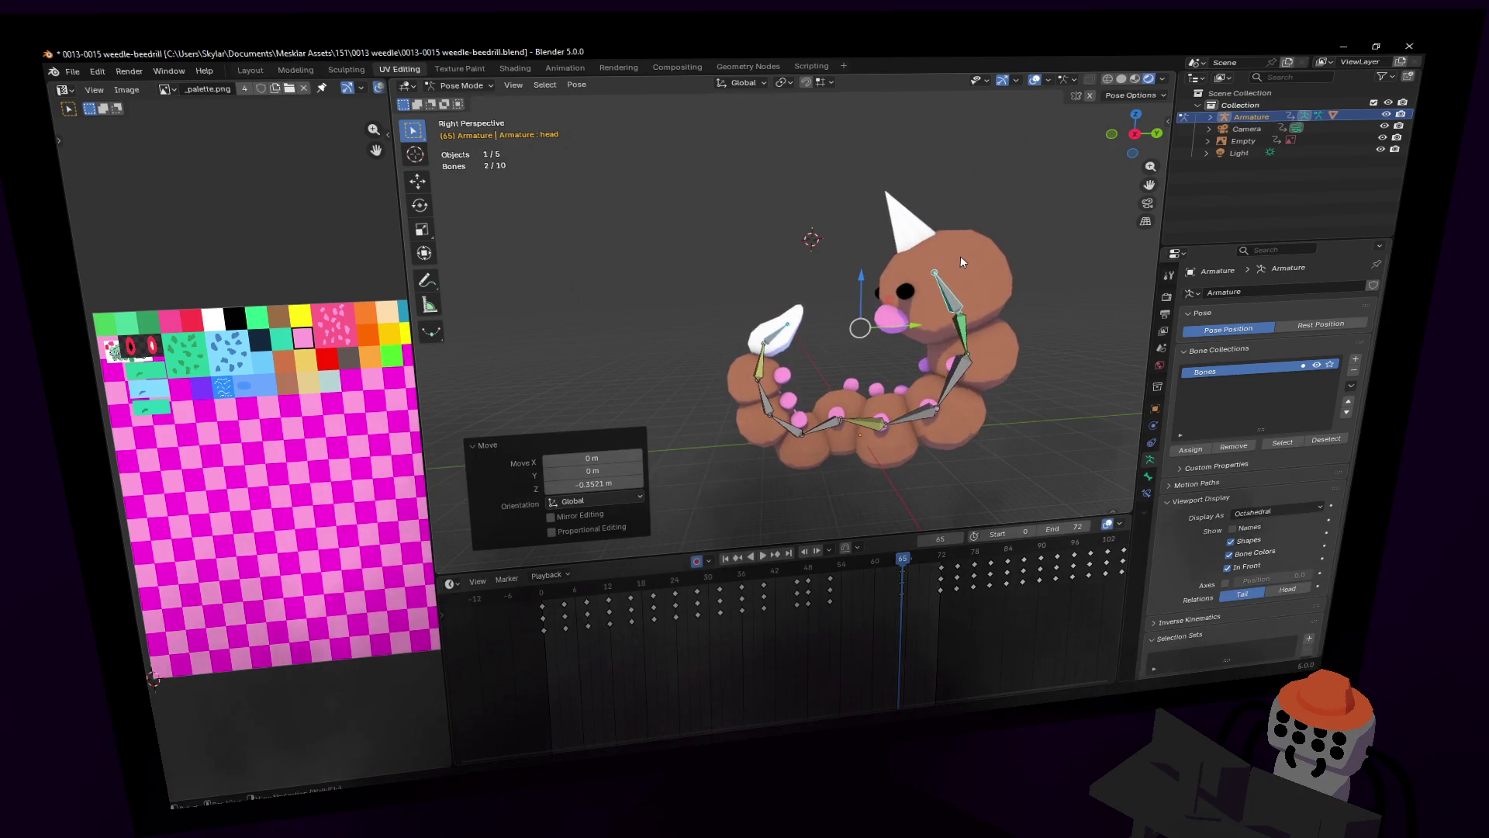
Step: Duplicate the selected keyframes and place the copies near frame 61
key(space)
mouse_move(886, 565)
mouse_down()
mouse_move(824, 566)
mouse_move(881, 567)
mouse_up()
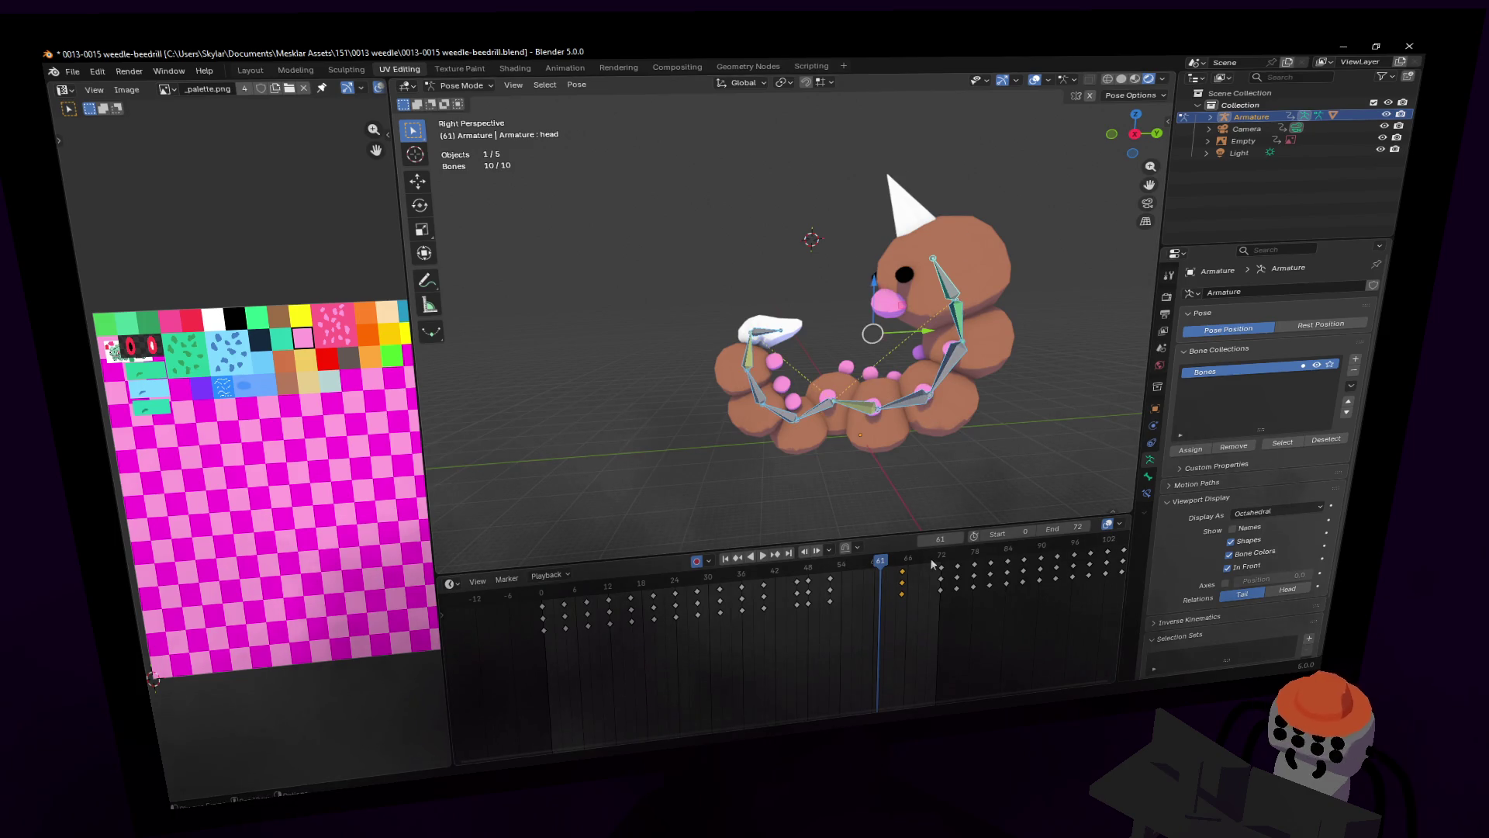
key(space)
key(shift+d)
click(892, 559)
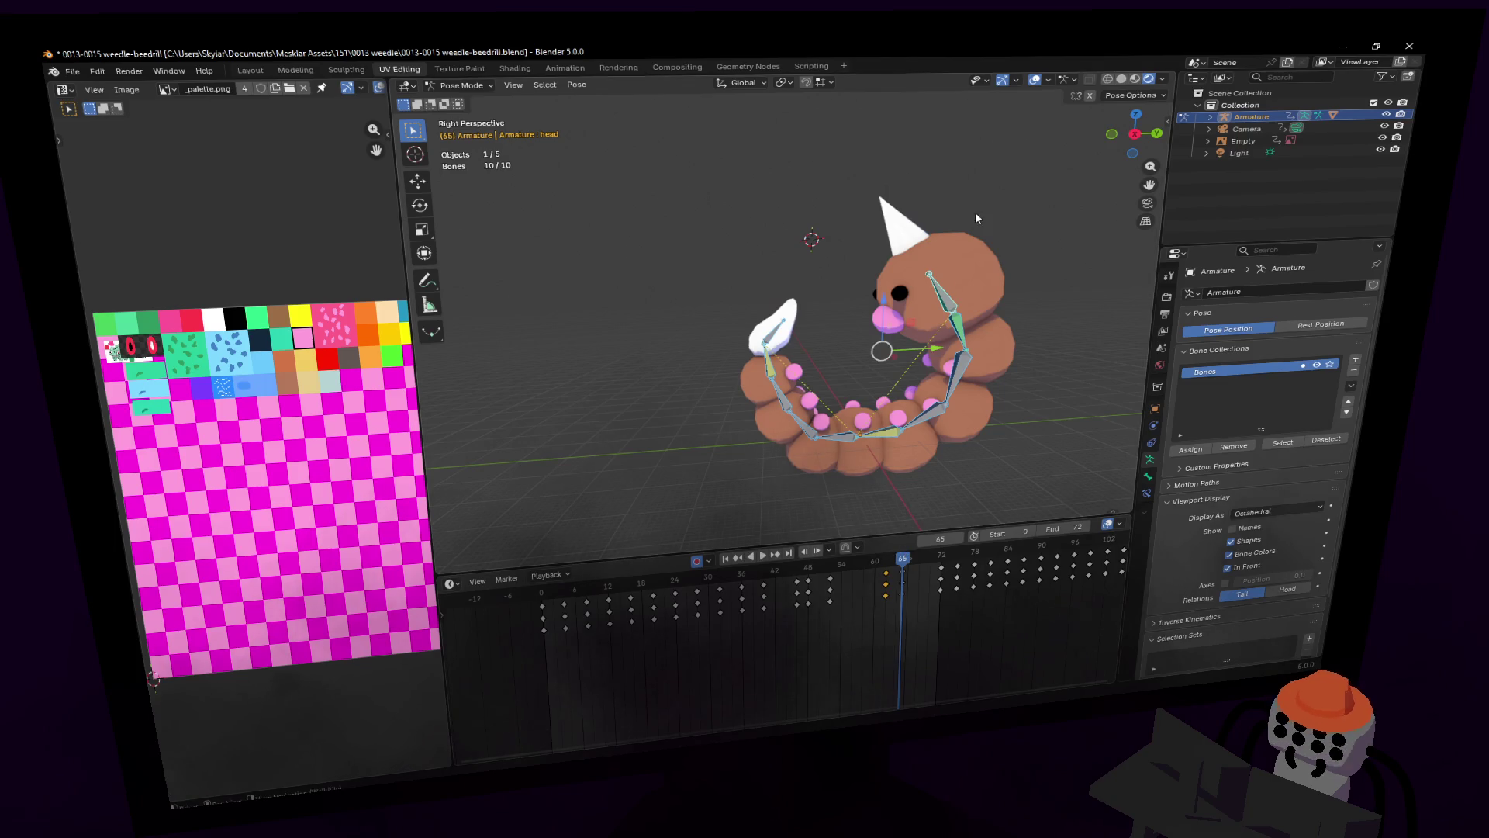
Step: Move the tail bone vertically, then reposition the head bone
middle_drag(831, 312, 776, 314)
key(g)
key(z)
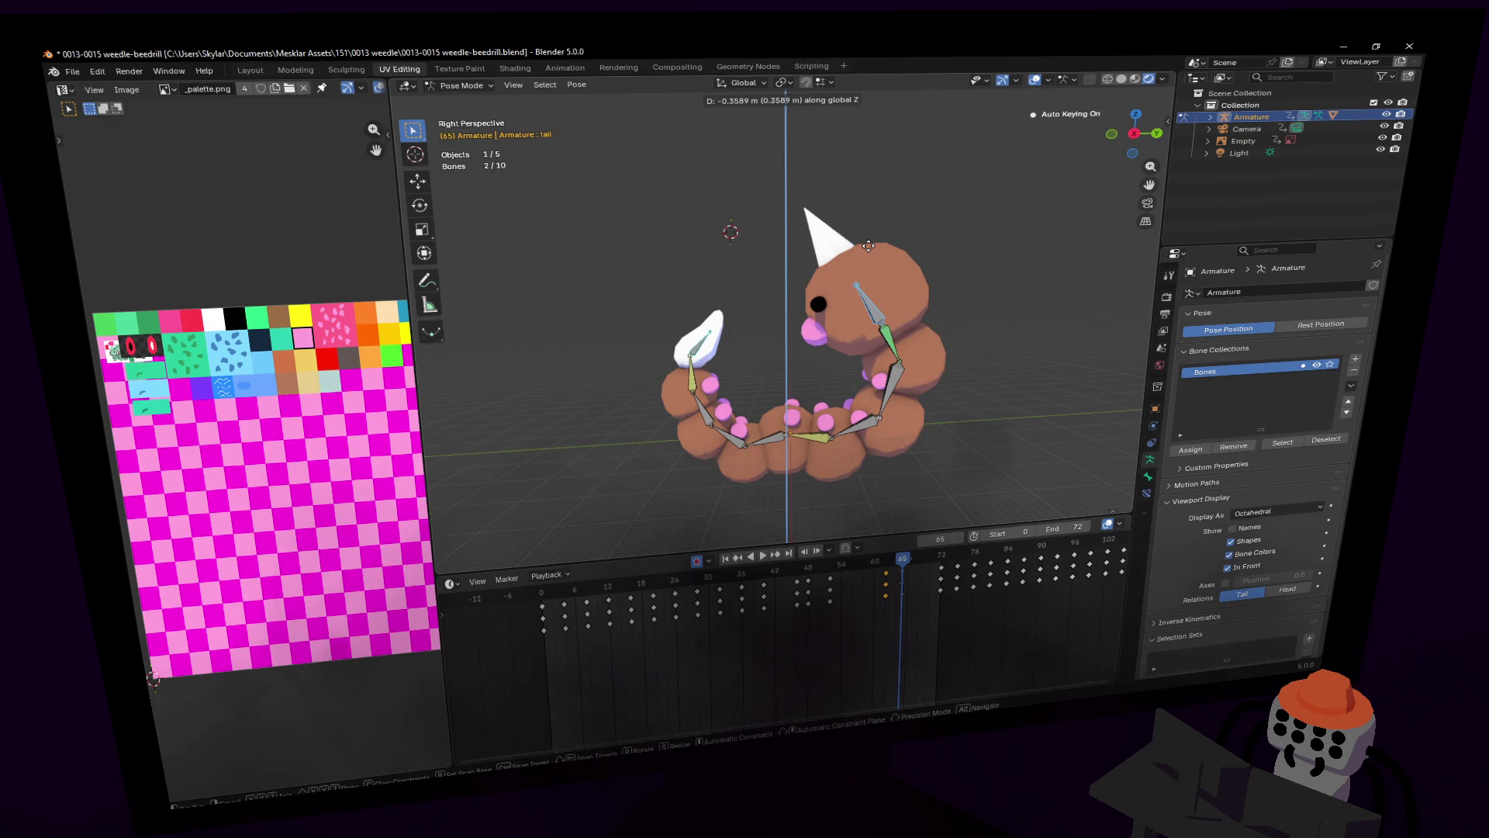
click(868, 245)
click(873, 310)
key(g)
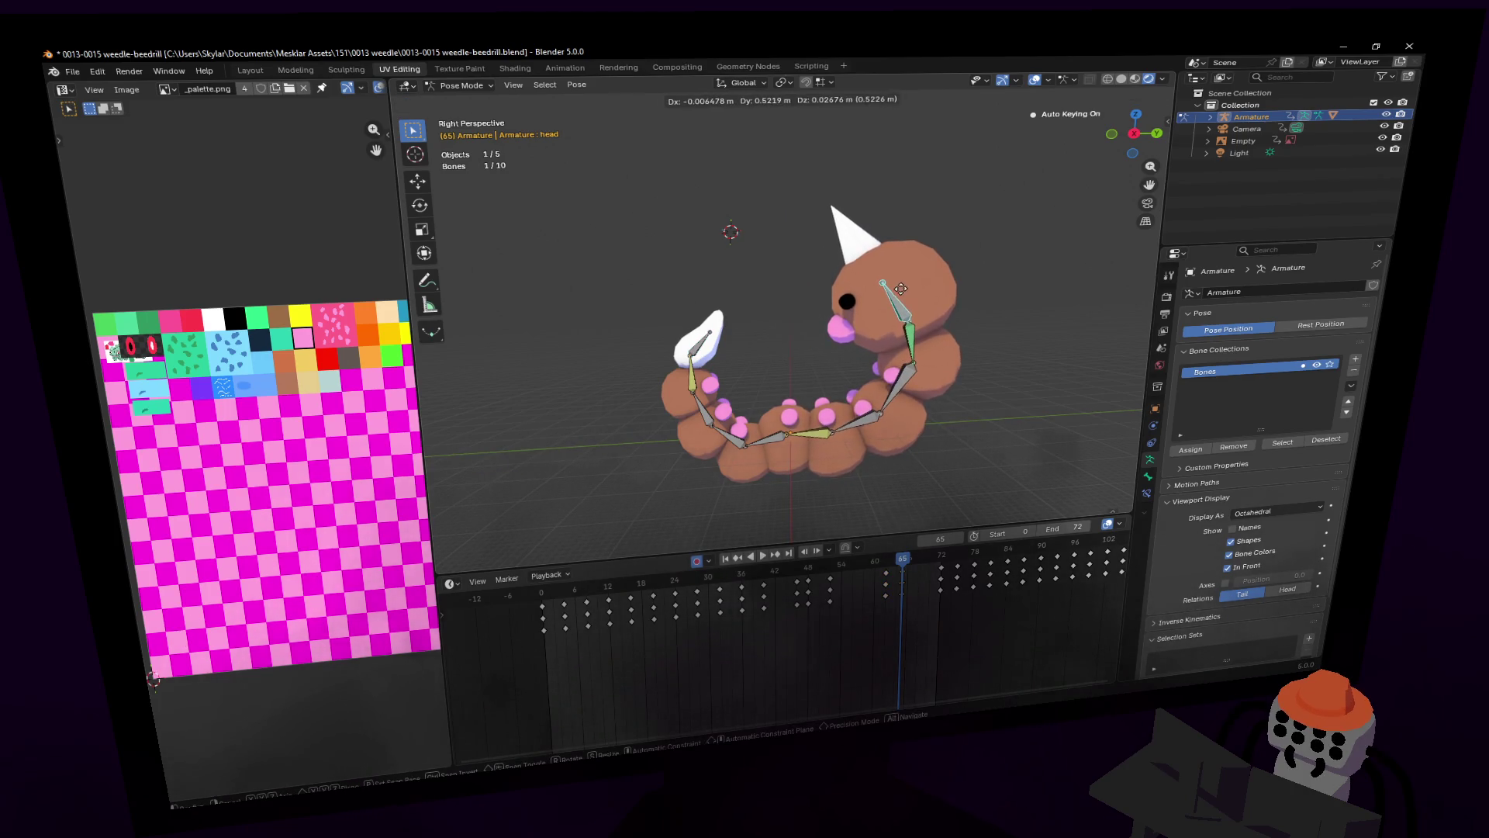
click(731, 332)
Step: Move the tail bone in the Y/Z plane to Y −0.358 m and play back the pose
click(708, 340)
key(g)
key(z)
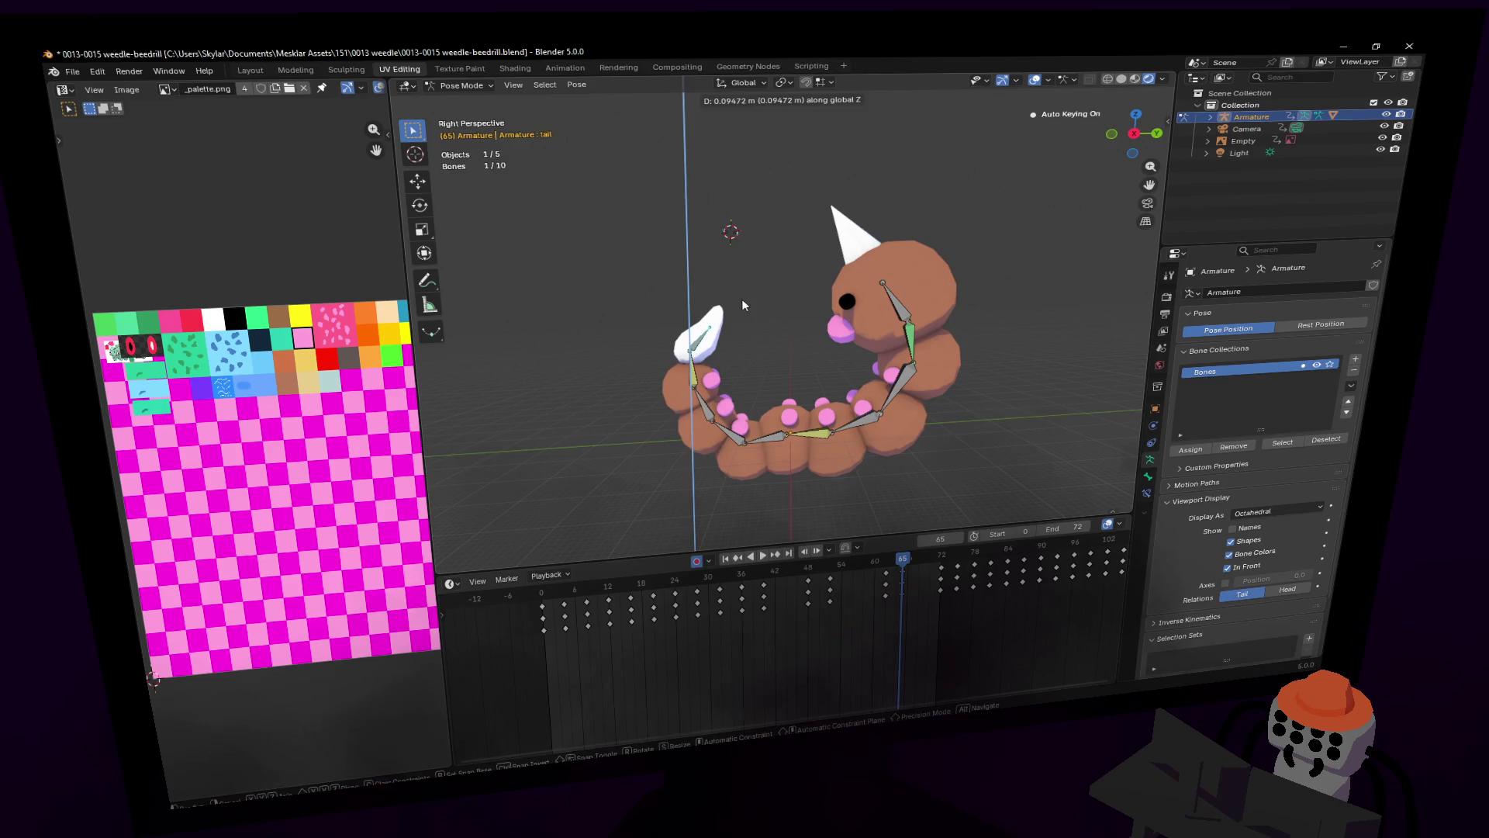
key(shift+x)
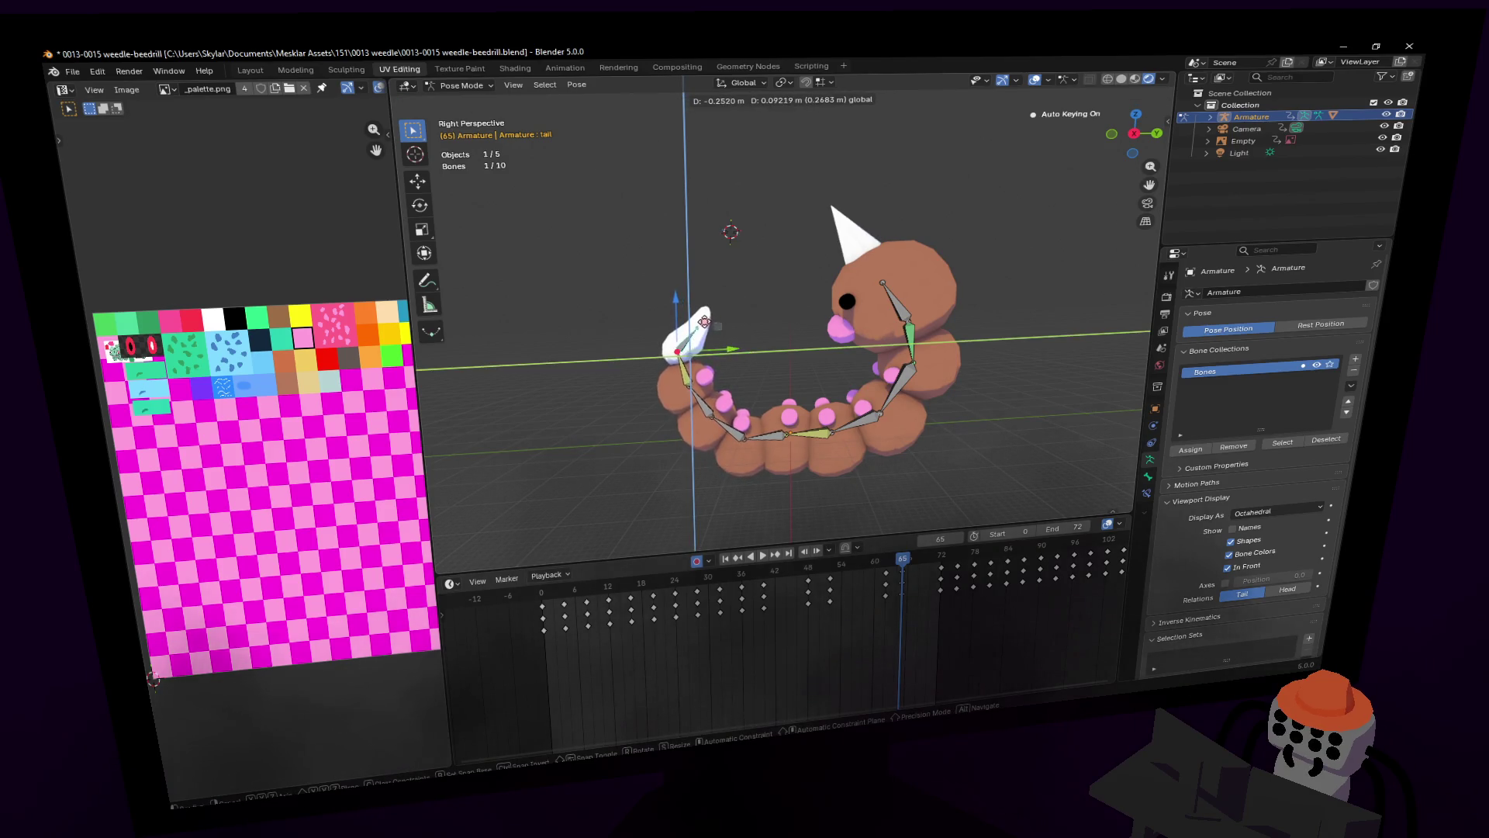
click(702, 326)
key(space)
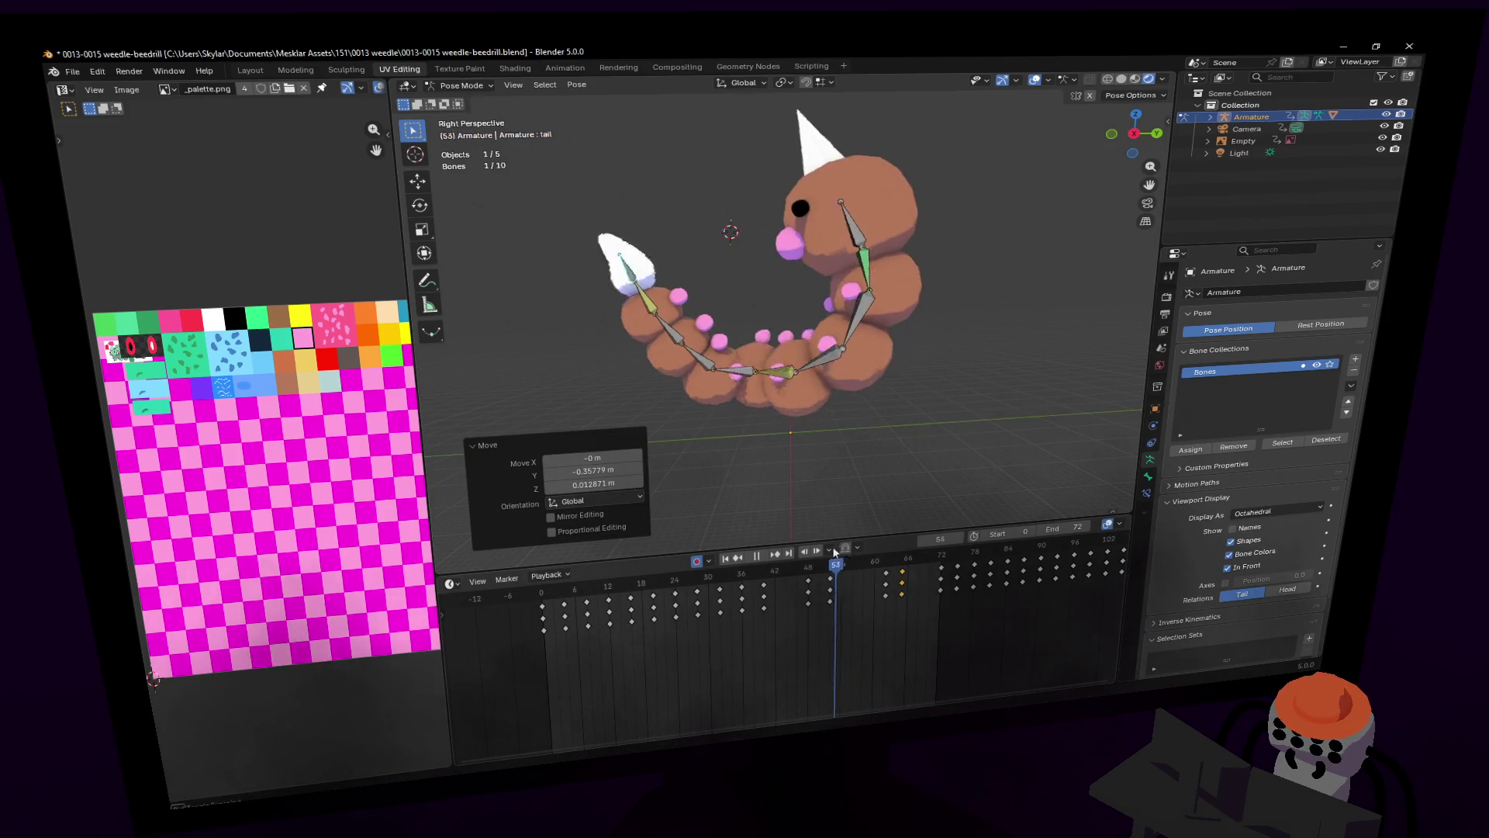
Step: After previewing the loop's end, slide the selected curl keyframe column about four frames earlier
mouse_move(900, 565)
mouse_down()
mouse_move(958, 571)
mouse_move(914, 575)
mouse_move(941, 572)
mouse_up()
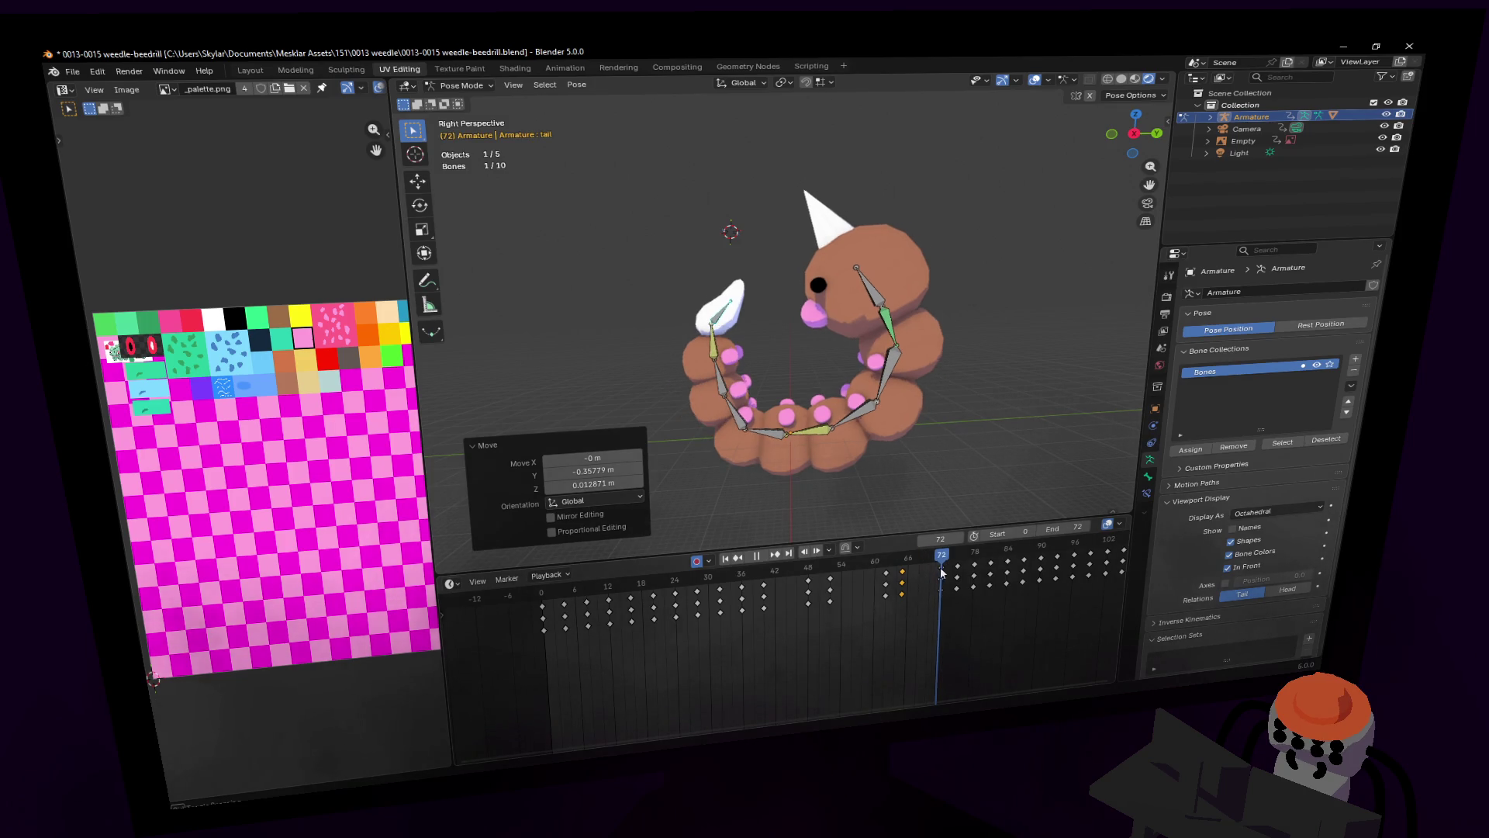
key(space)
key(shift+grave)
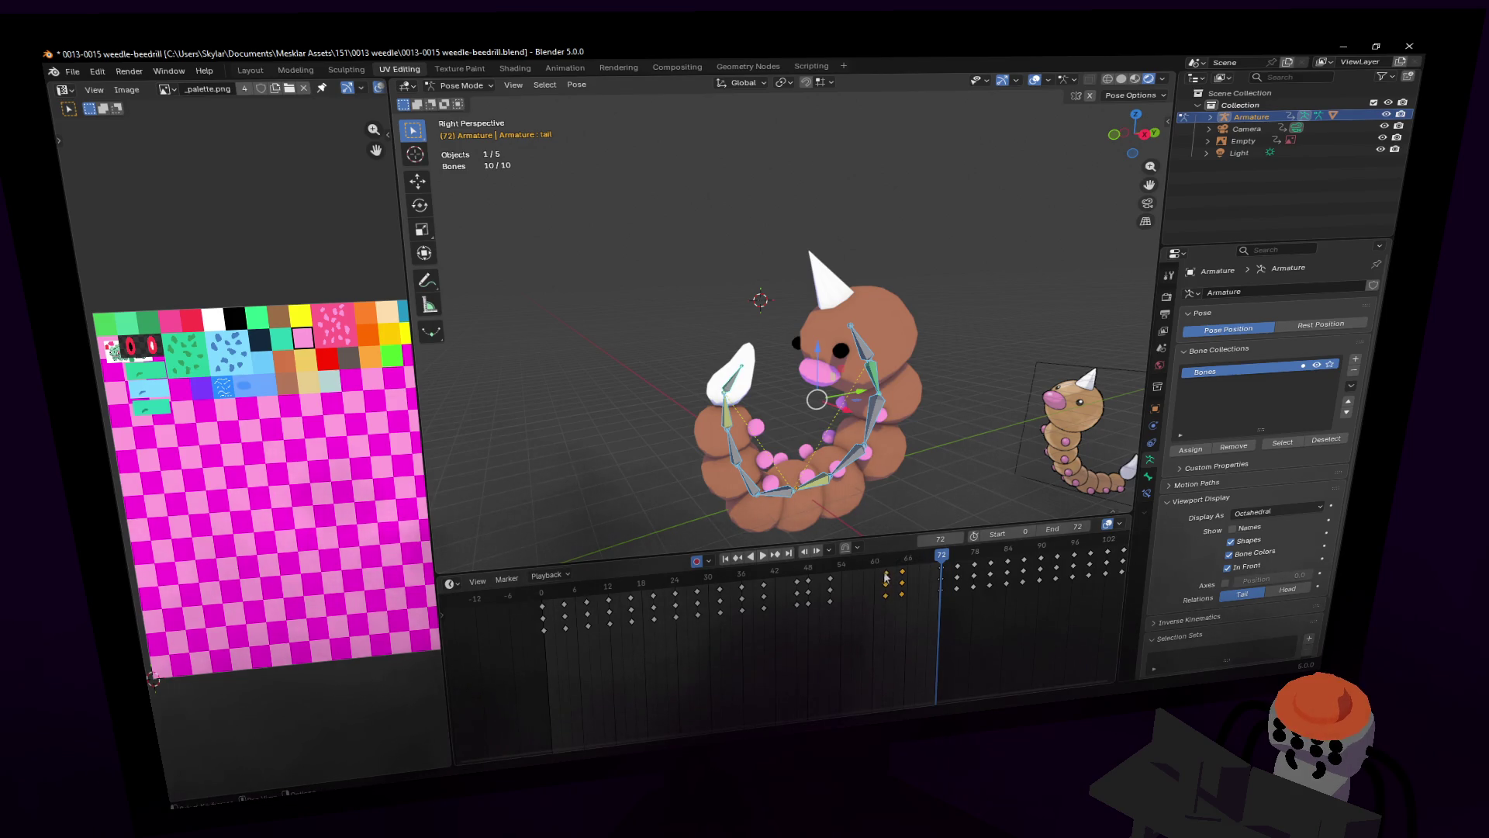
key(space)
mouse_move(835, 573)
mouse_down()
mouse_move(714, 582)
mouse_move(839, 591)
mouse_up()
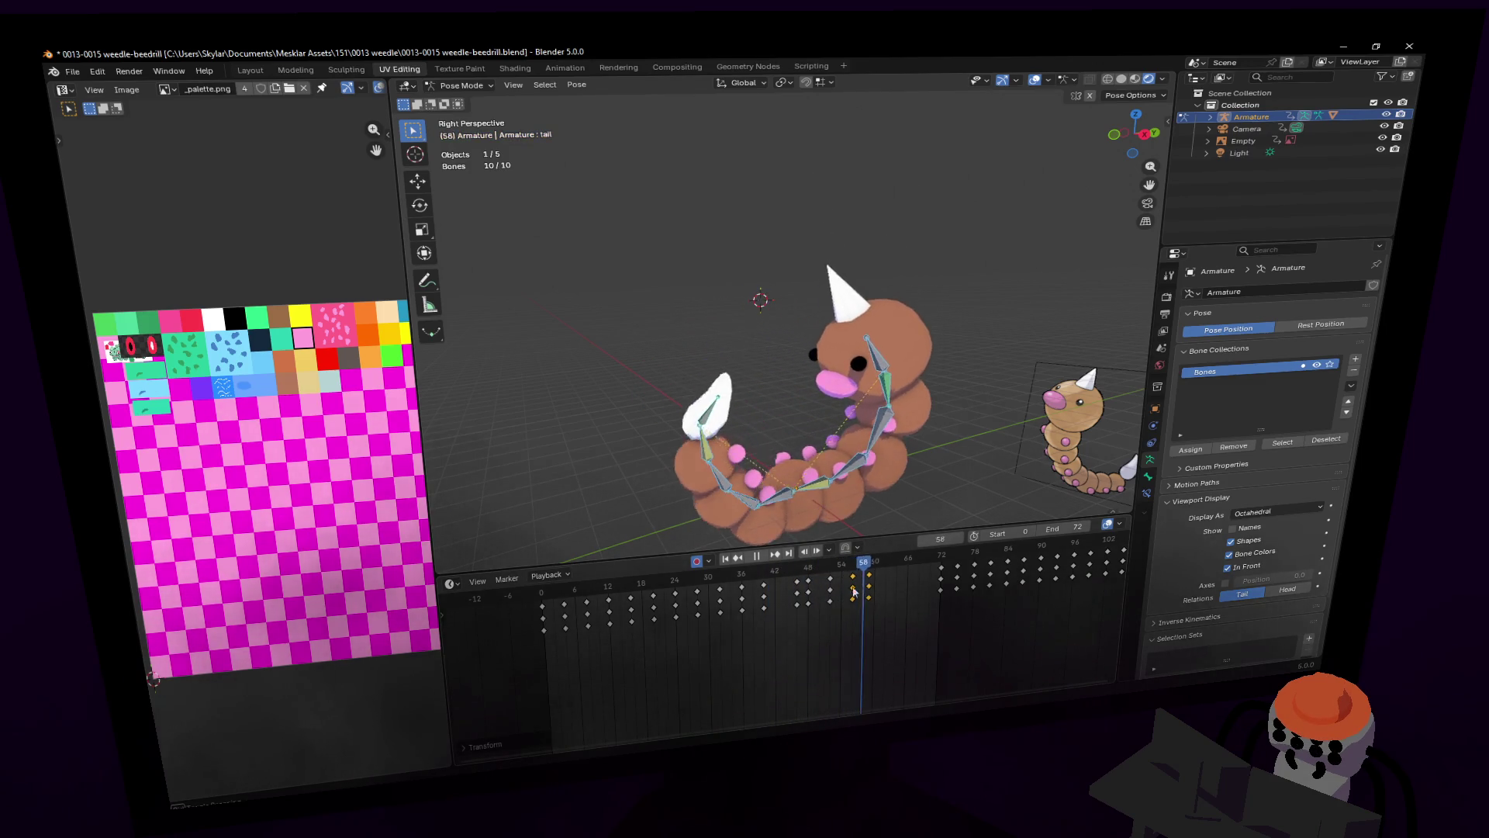
key(Escape)
key(space)
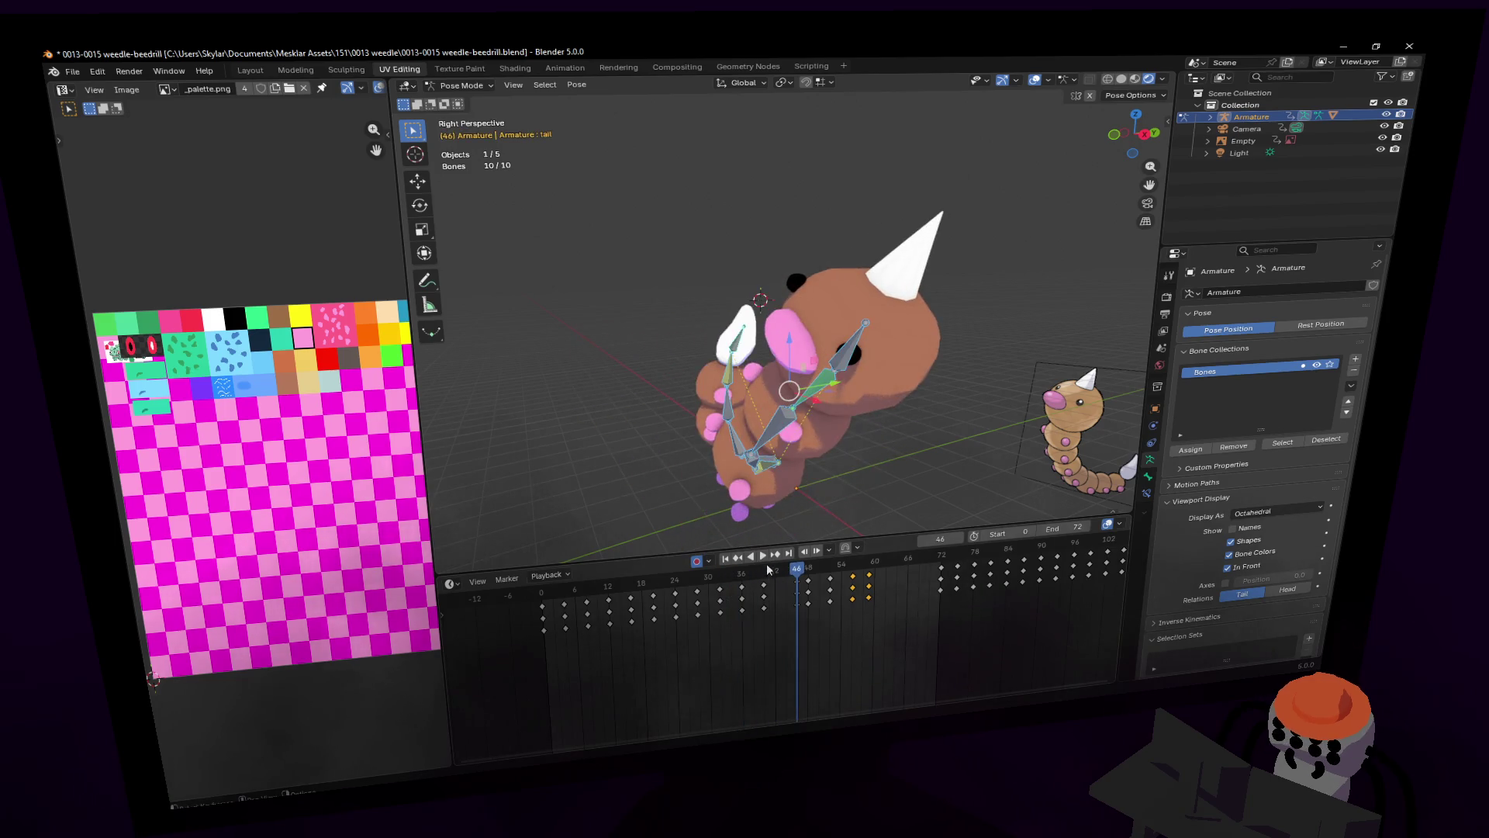
key(space)
key(shift+grave)
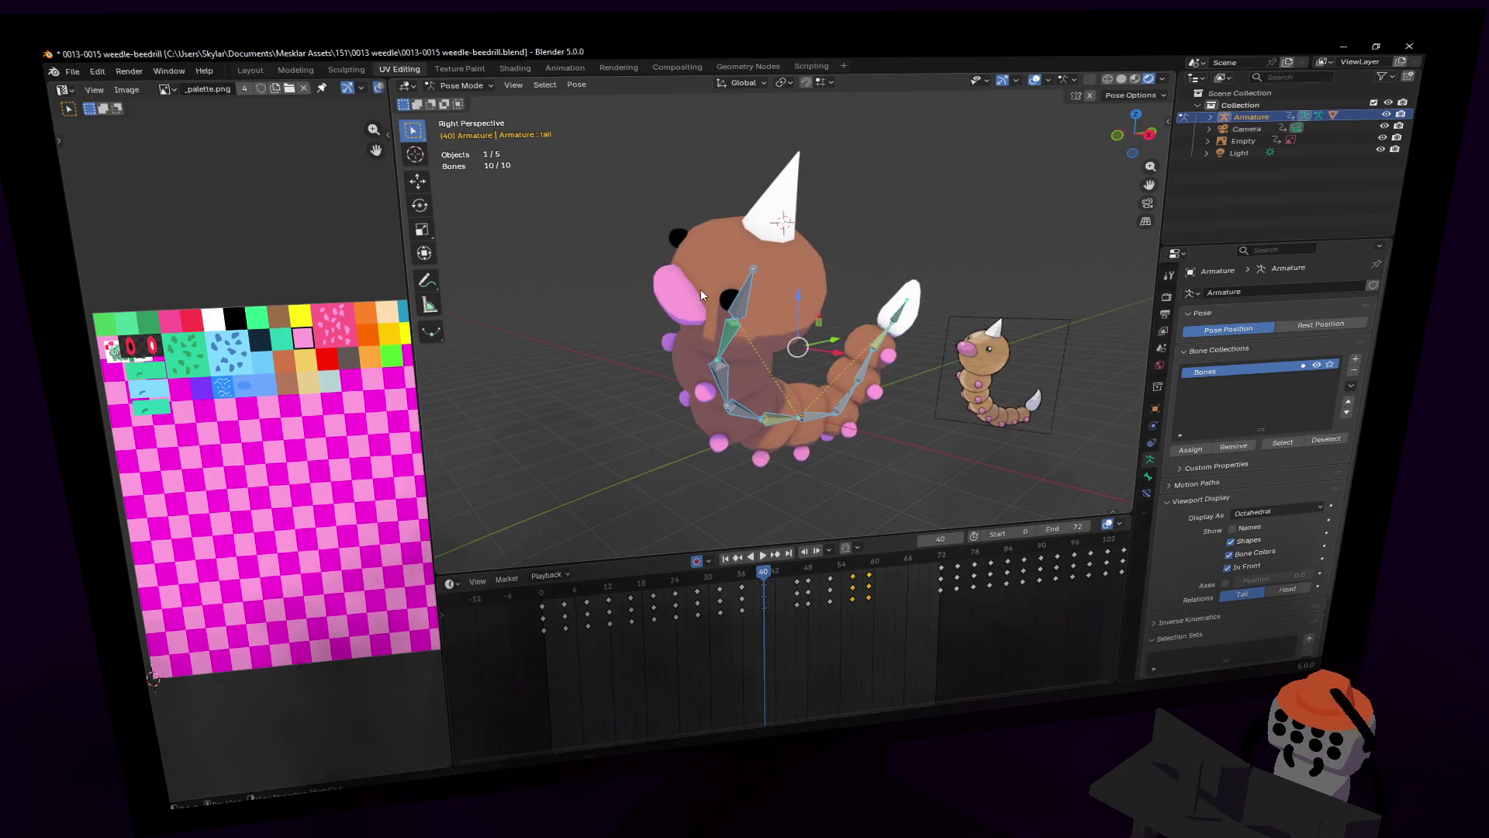
drag(766, 580, 1010, 574)
key(space)
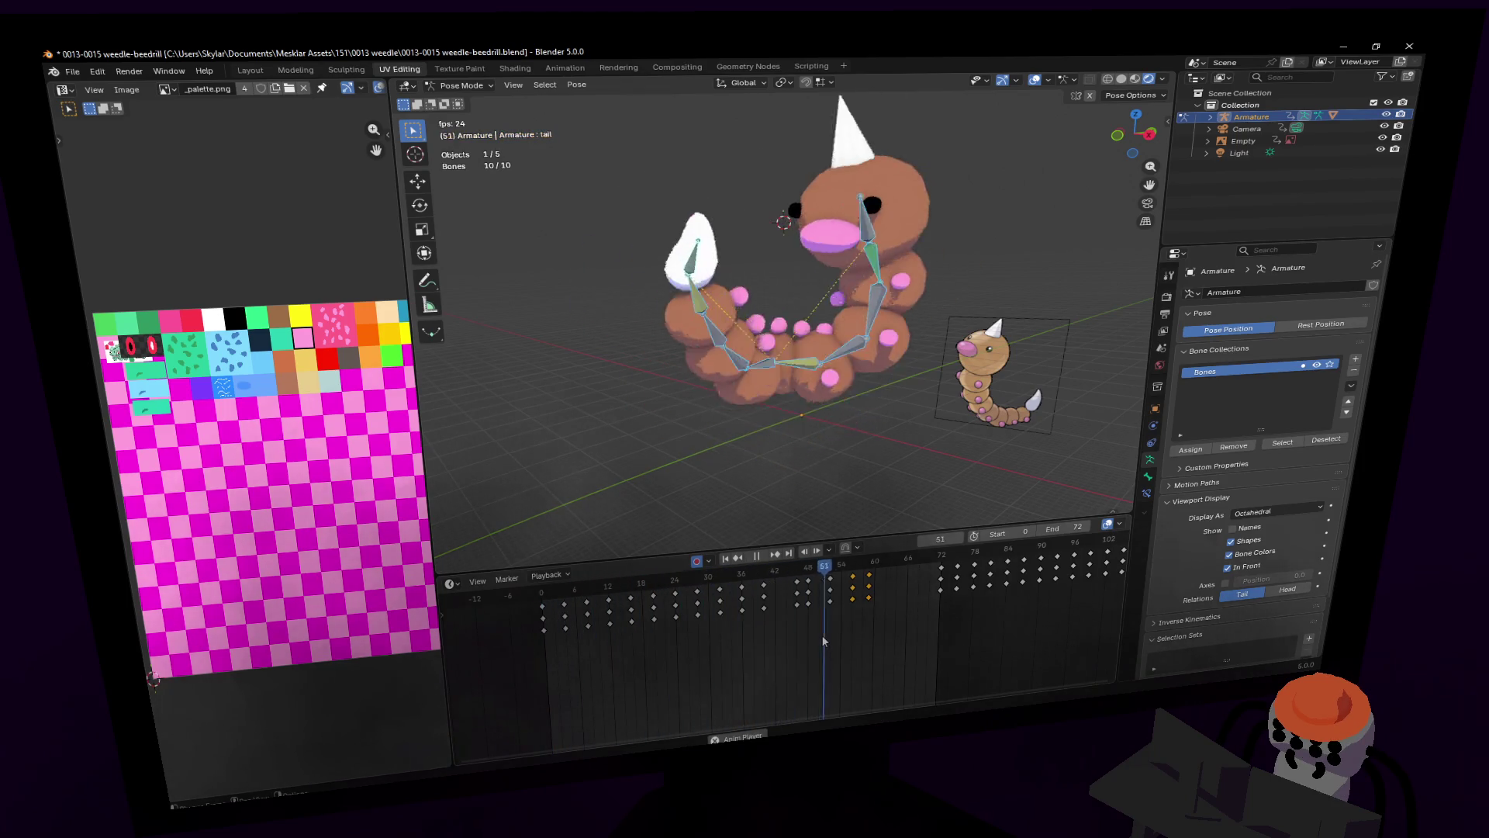
key(space)
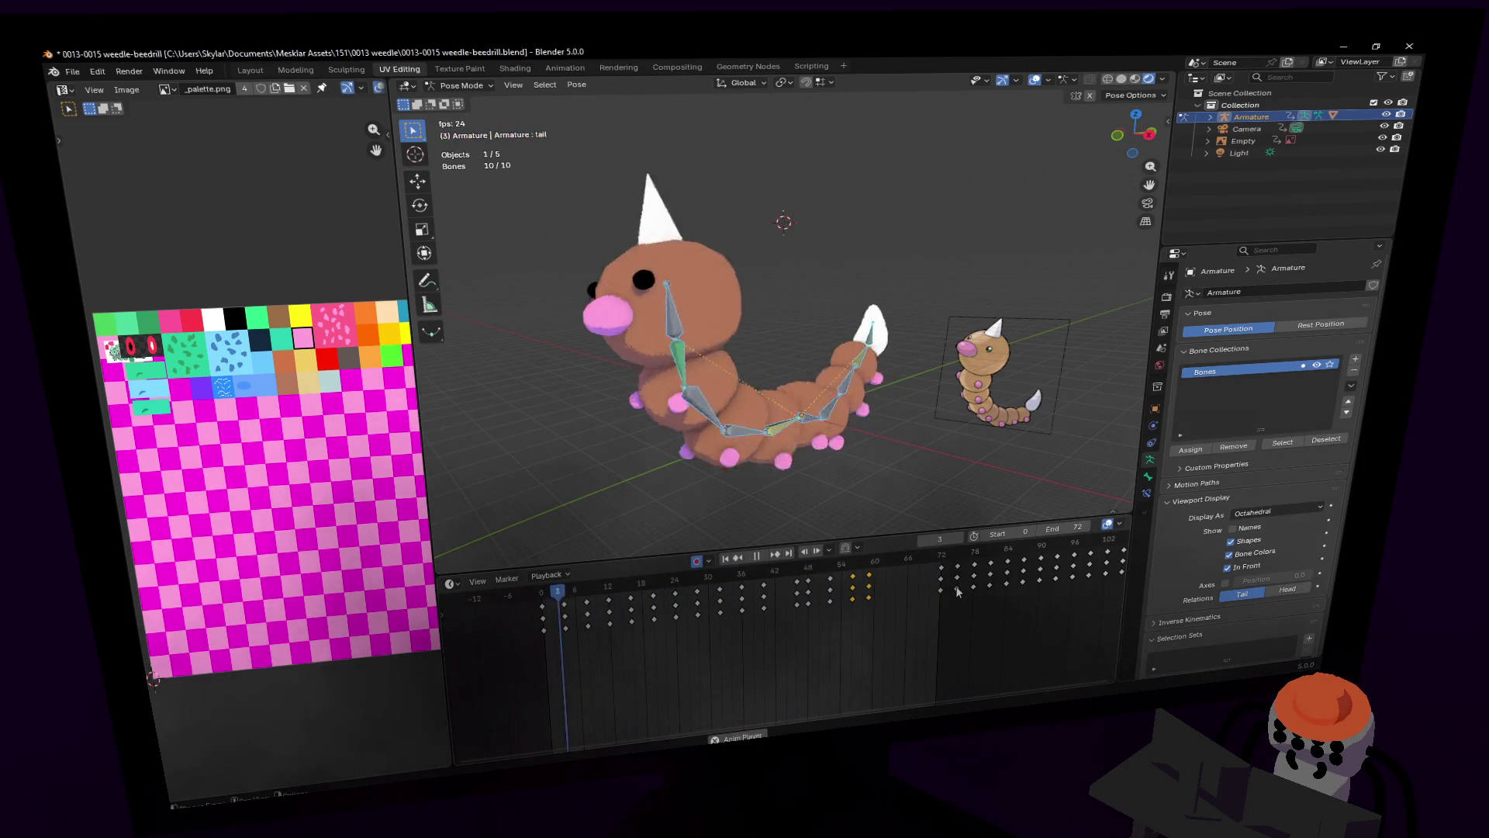
key(space)
scroll(923, 591, down, 2)
Step: Extend the end frame to 156, shift the later curl keys 7 frames earlier, and replay
drag(1058, 523, 1123, 523)
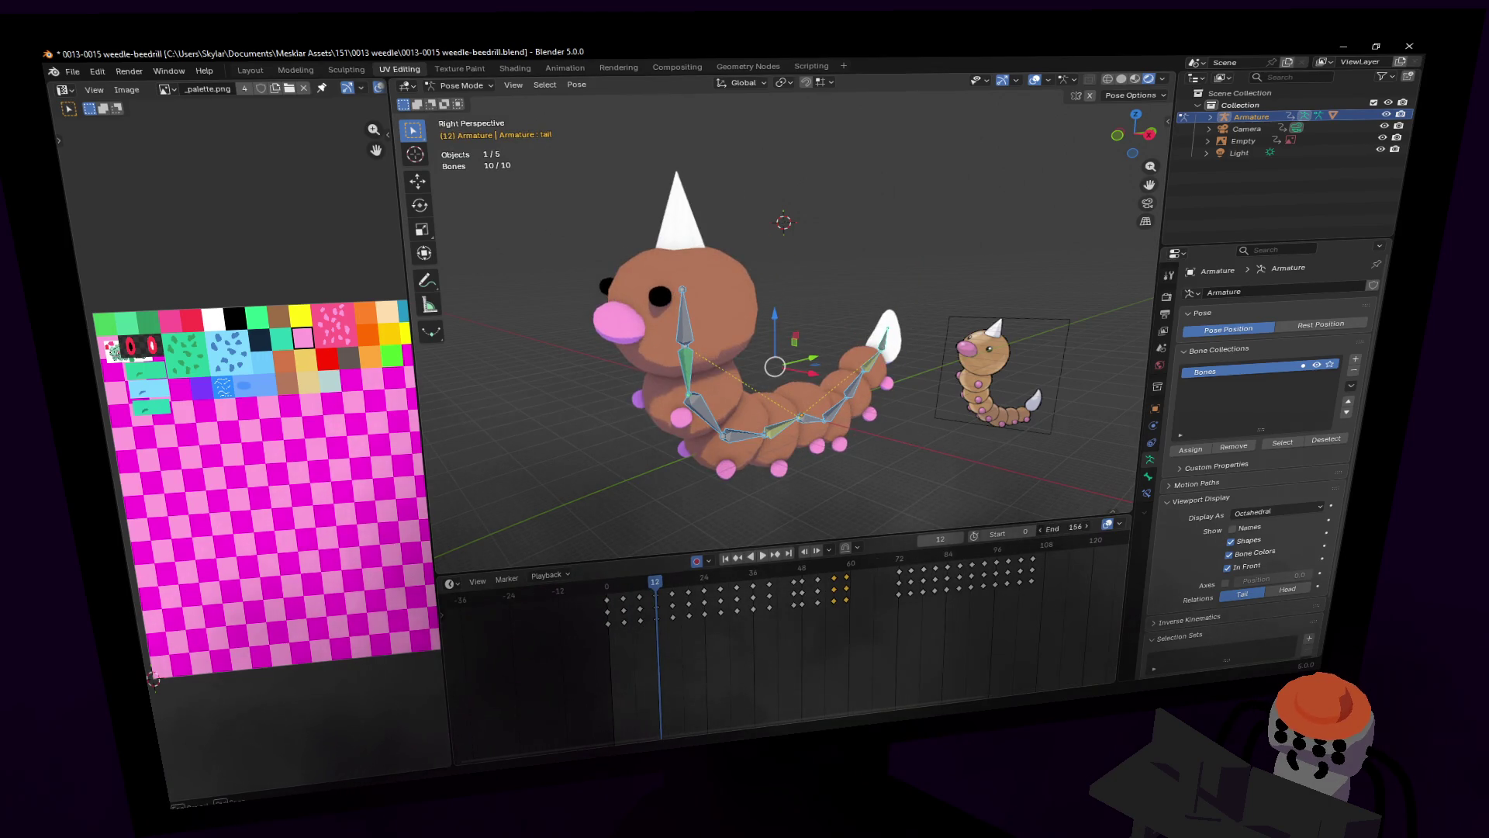
key(space)
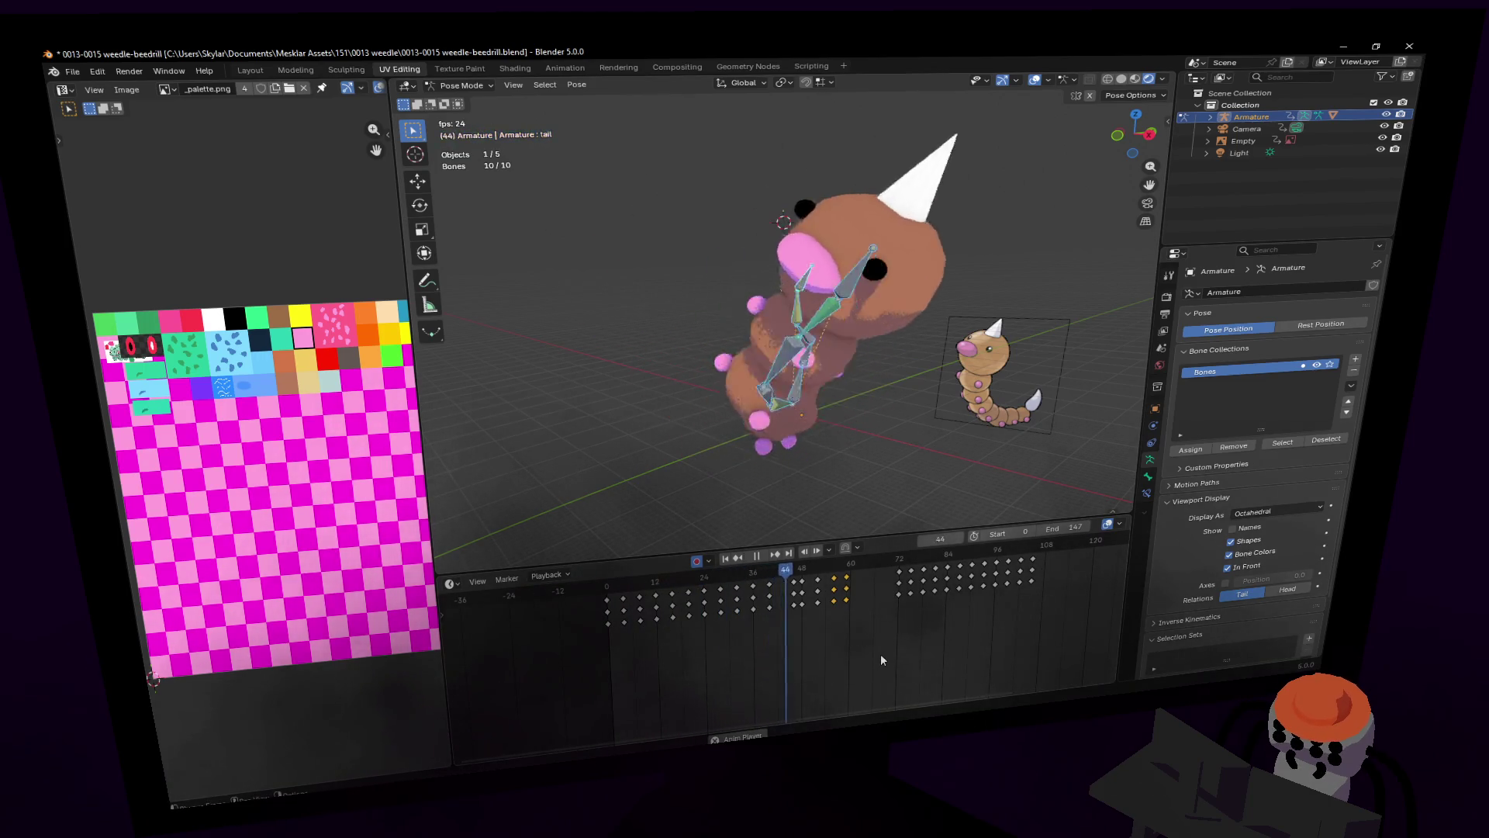
key(space)
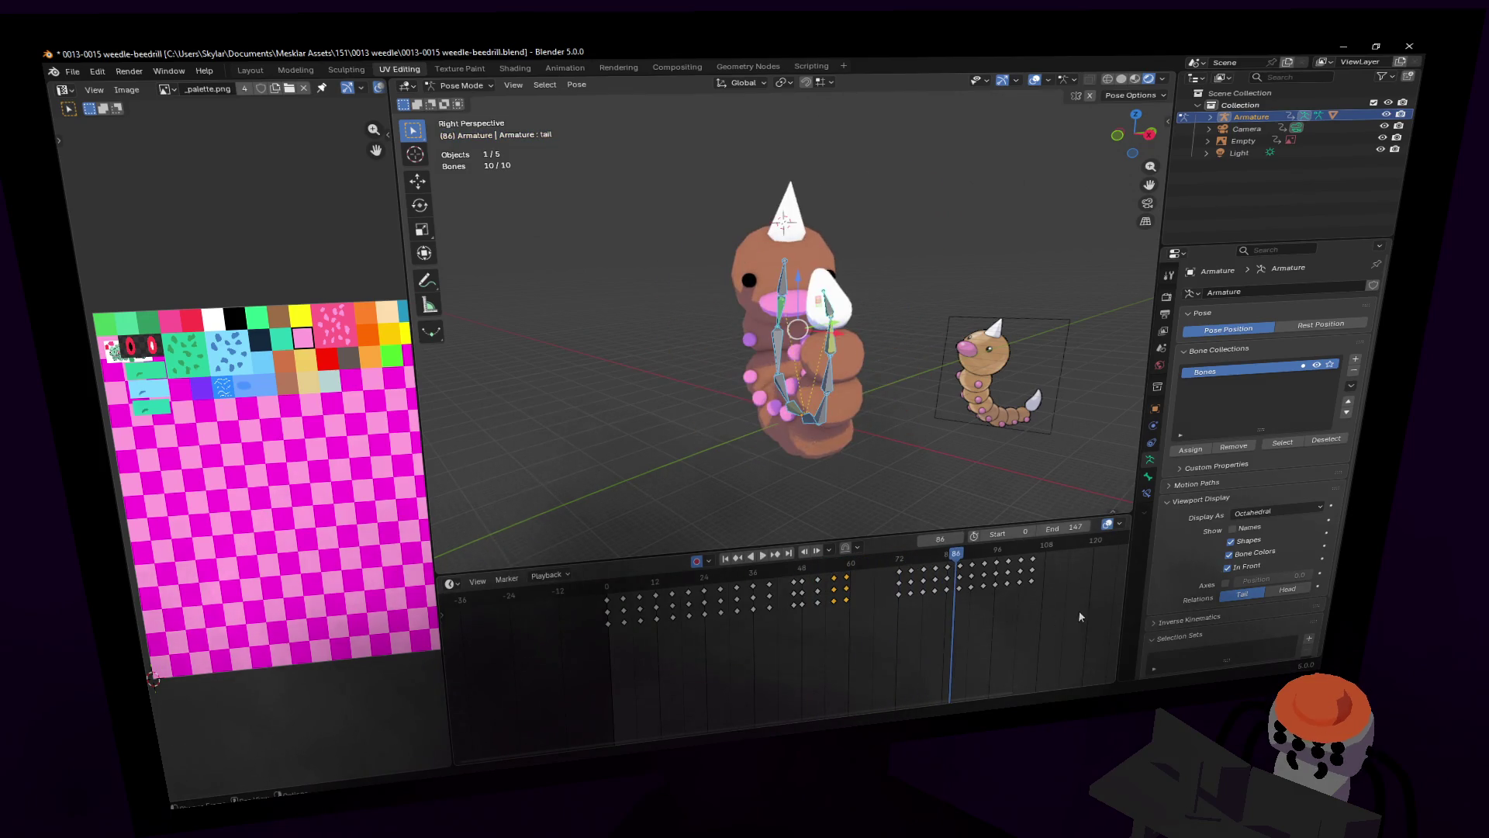
drag(876, 564, 865, 577)
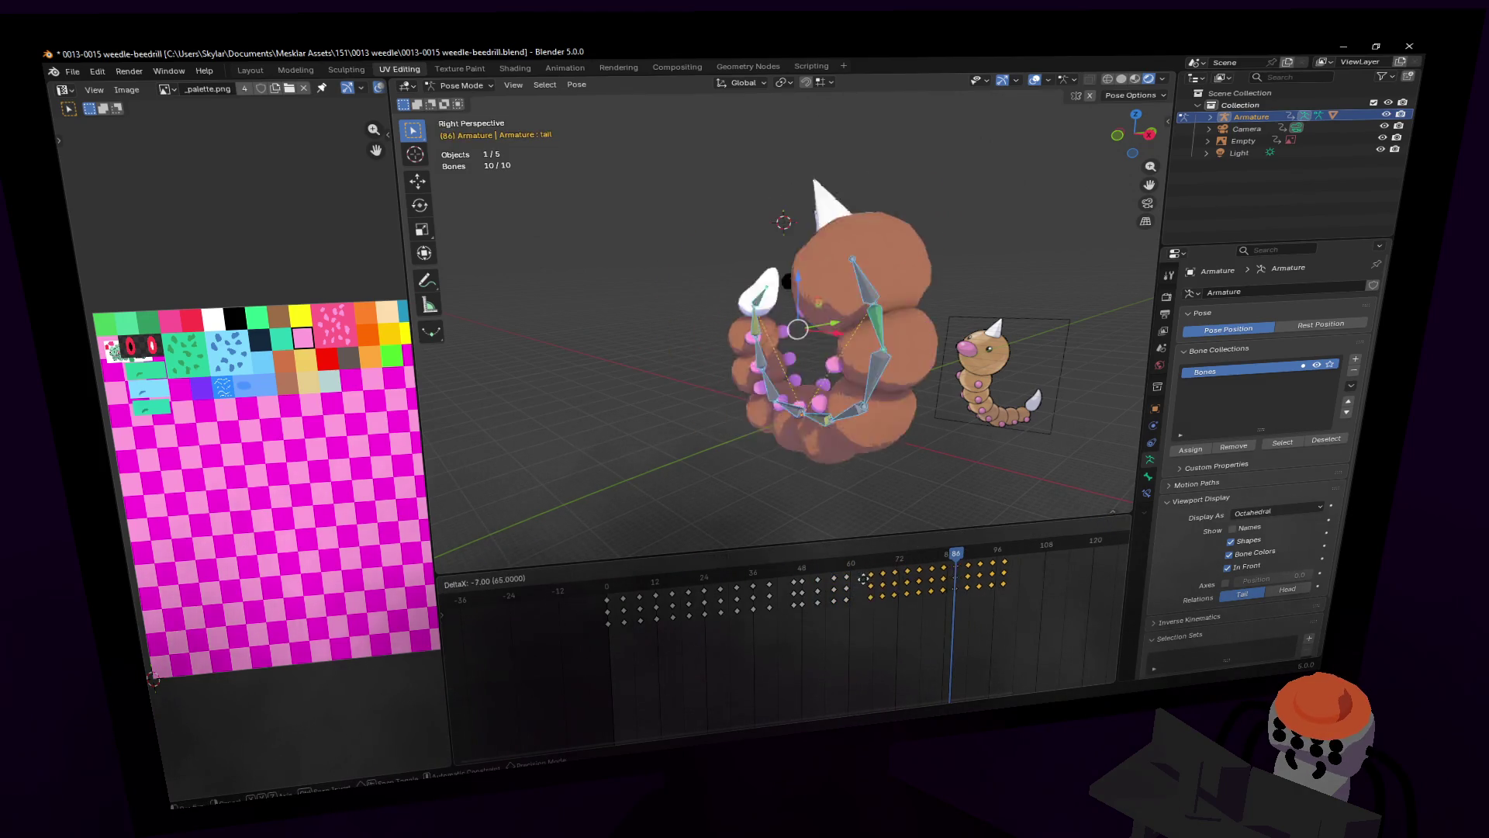
key(shift+Left)
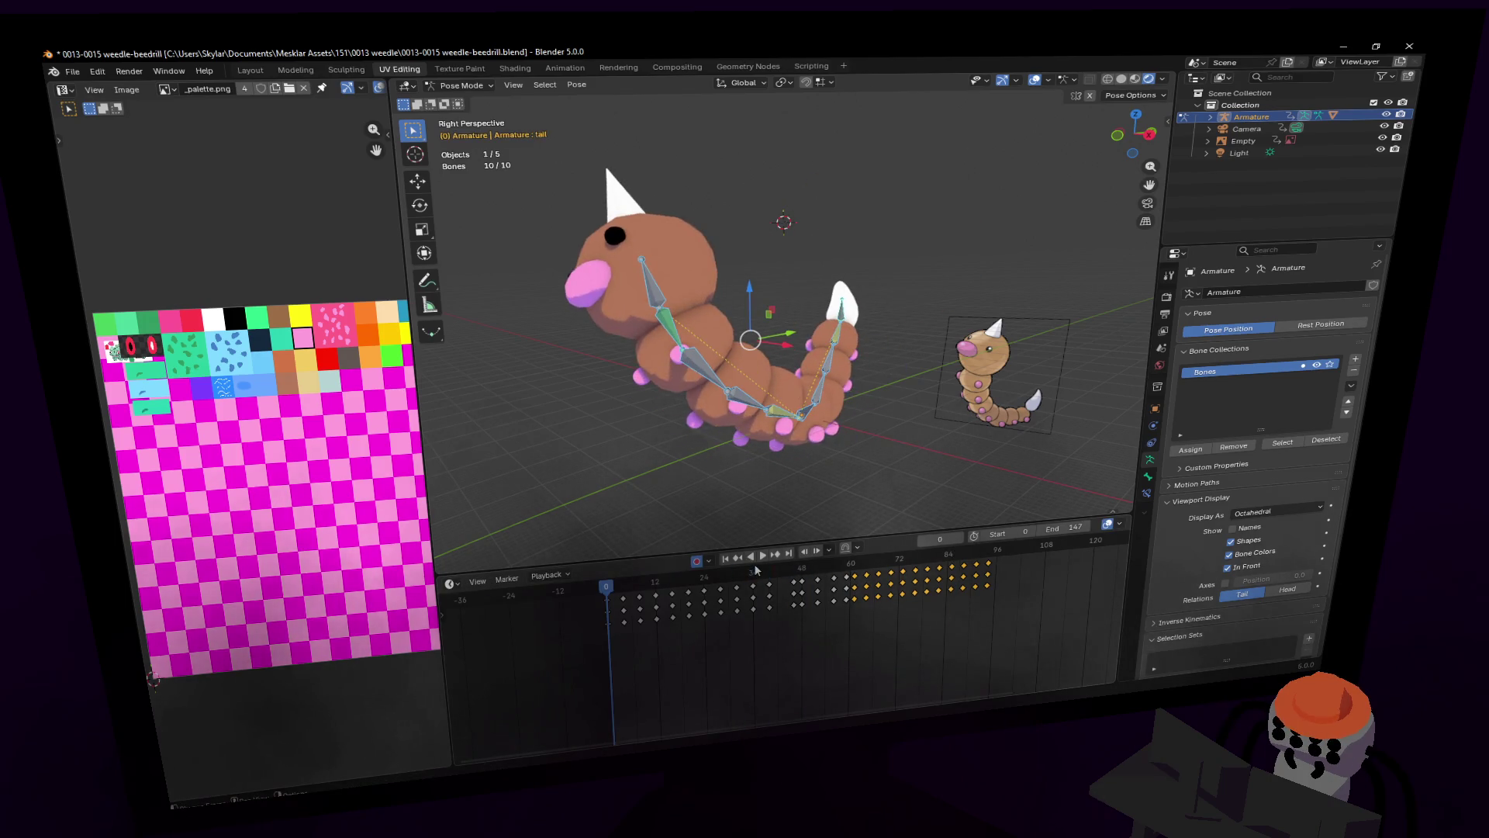
key(space)
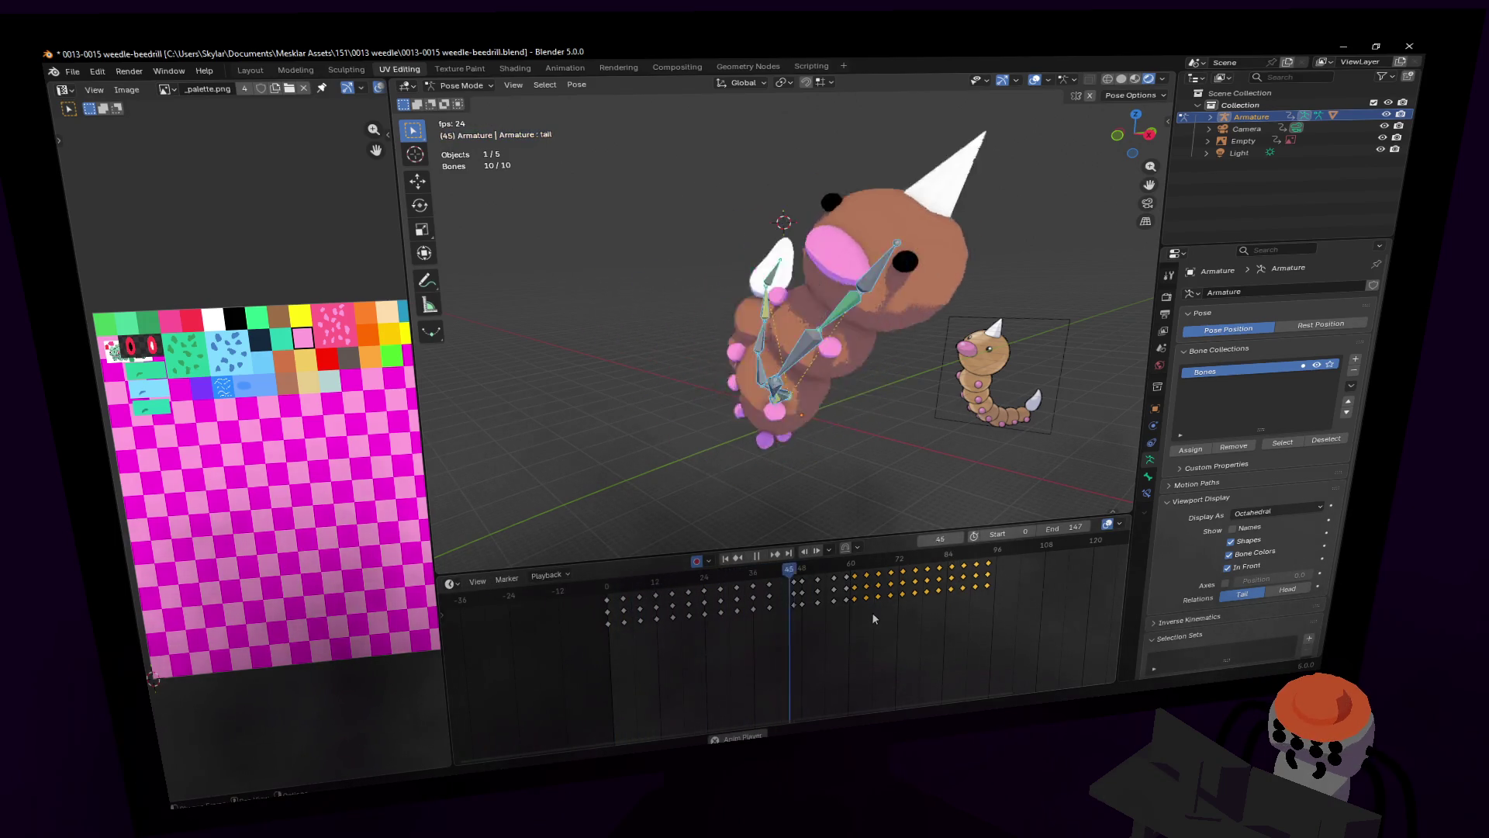
key(space)
Step: Step back to frame 61 and select the keyframe column near frame 60
scroll(883, 611, up, 3)
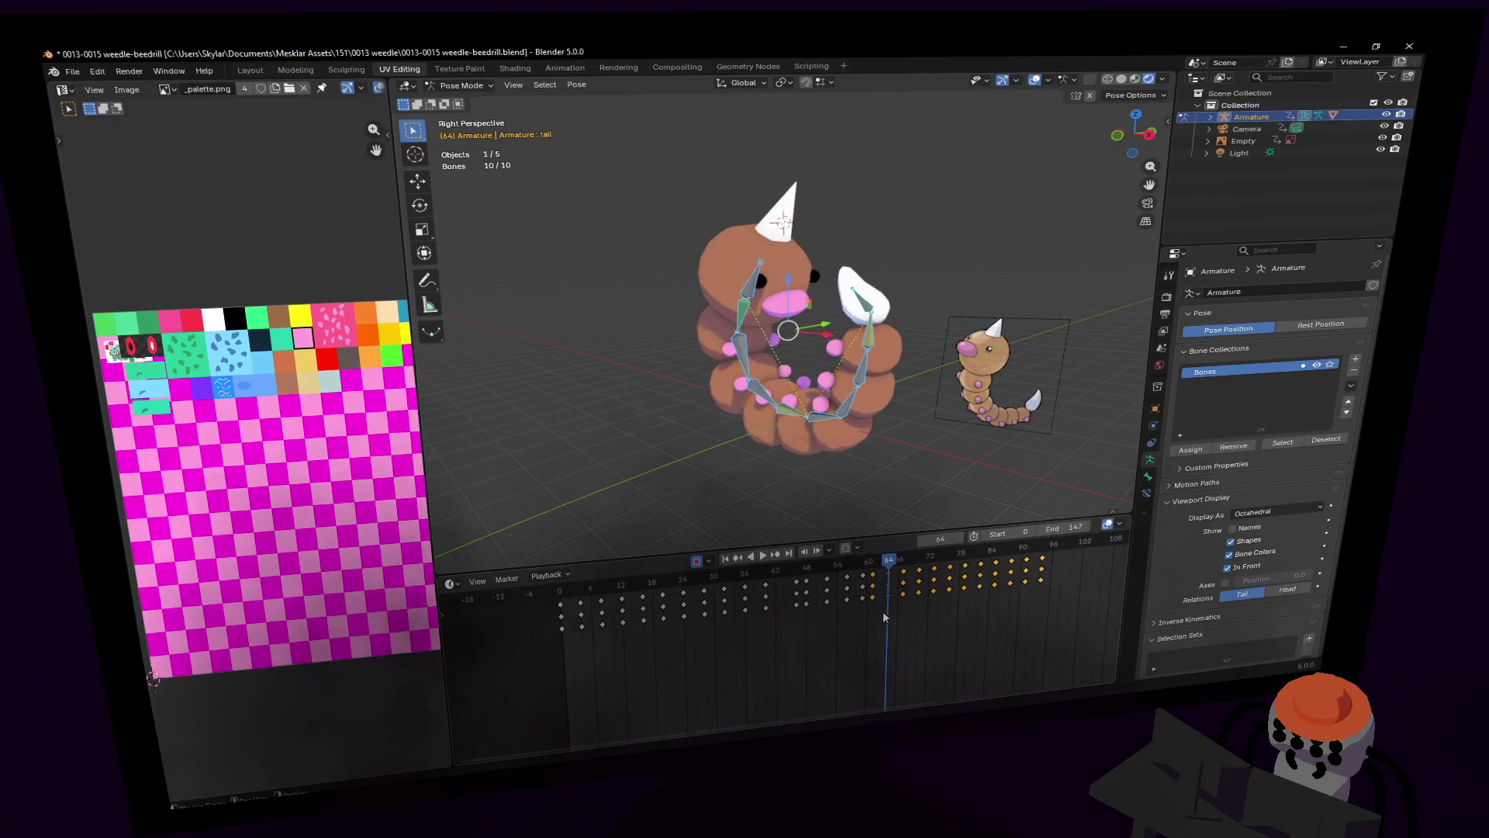
drag(874, 556, 888, 560)
click(872, 566)
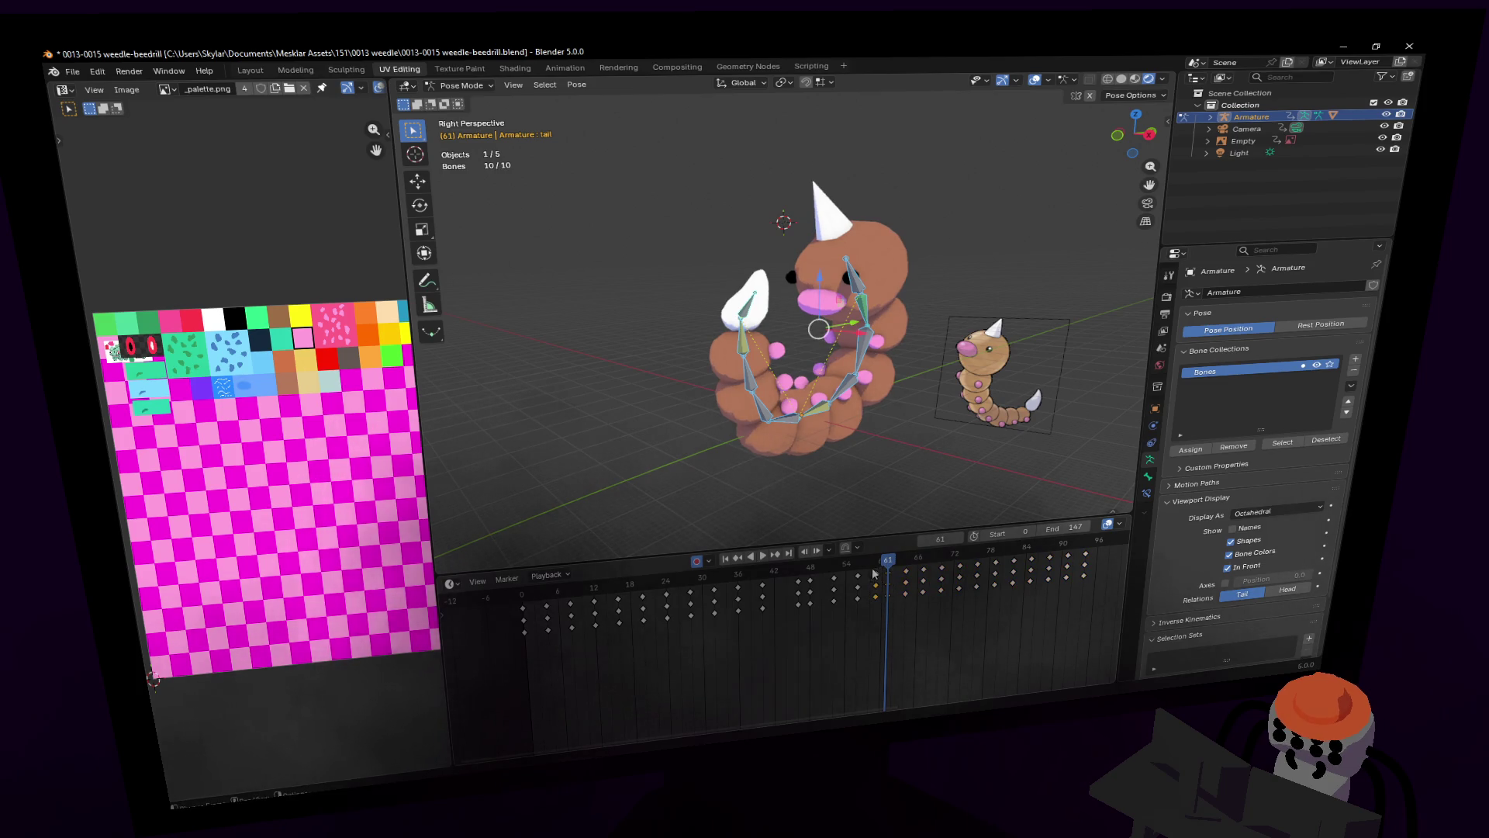
Step: Delete the key column near frame 60, then pull the later keys about 5, then 4 frames earlier
key(Delete)
key(bracketright)
mouse_move(906, 572)
mouse_down()
mouse_move(770, 574)
mouse_move(863, 580)
mouse_up()
key(space)
key(space)
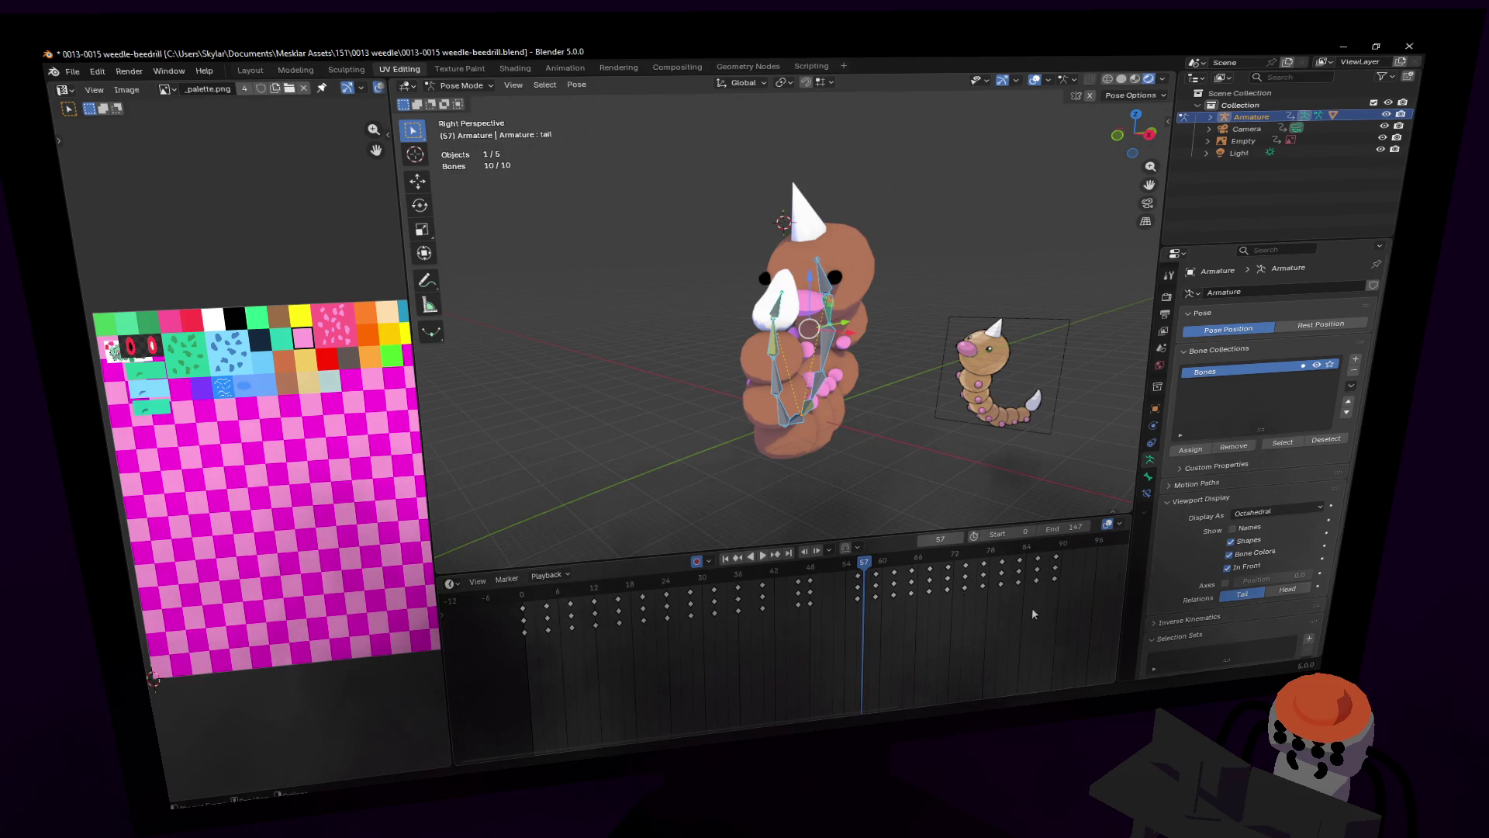
mouse_move(998, 556)
mouse_down()
mouse_move(849, 560)
mouse_move(834, 580)
mouse_up()
key(shift+ctrl+space)
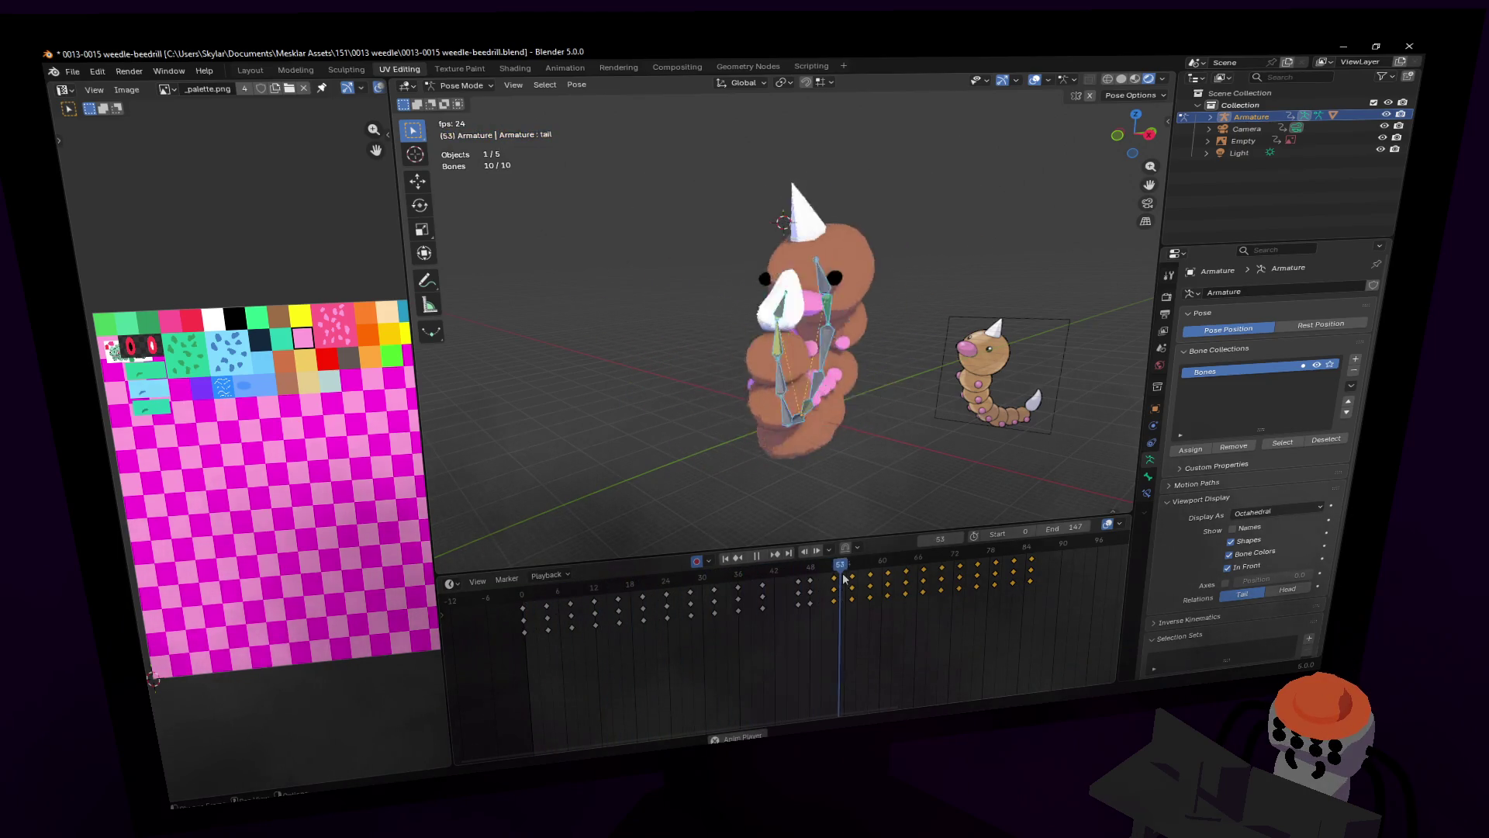
key(space)
Step: Review the retimed curl by scrubbing frames 37–47 and playing through to frame 79
drag(744, 584, 802, 565)
middle_drag(758, 424, 749, 314)
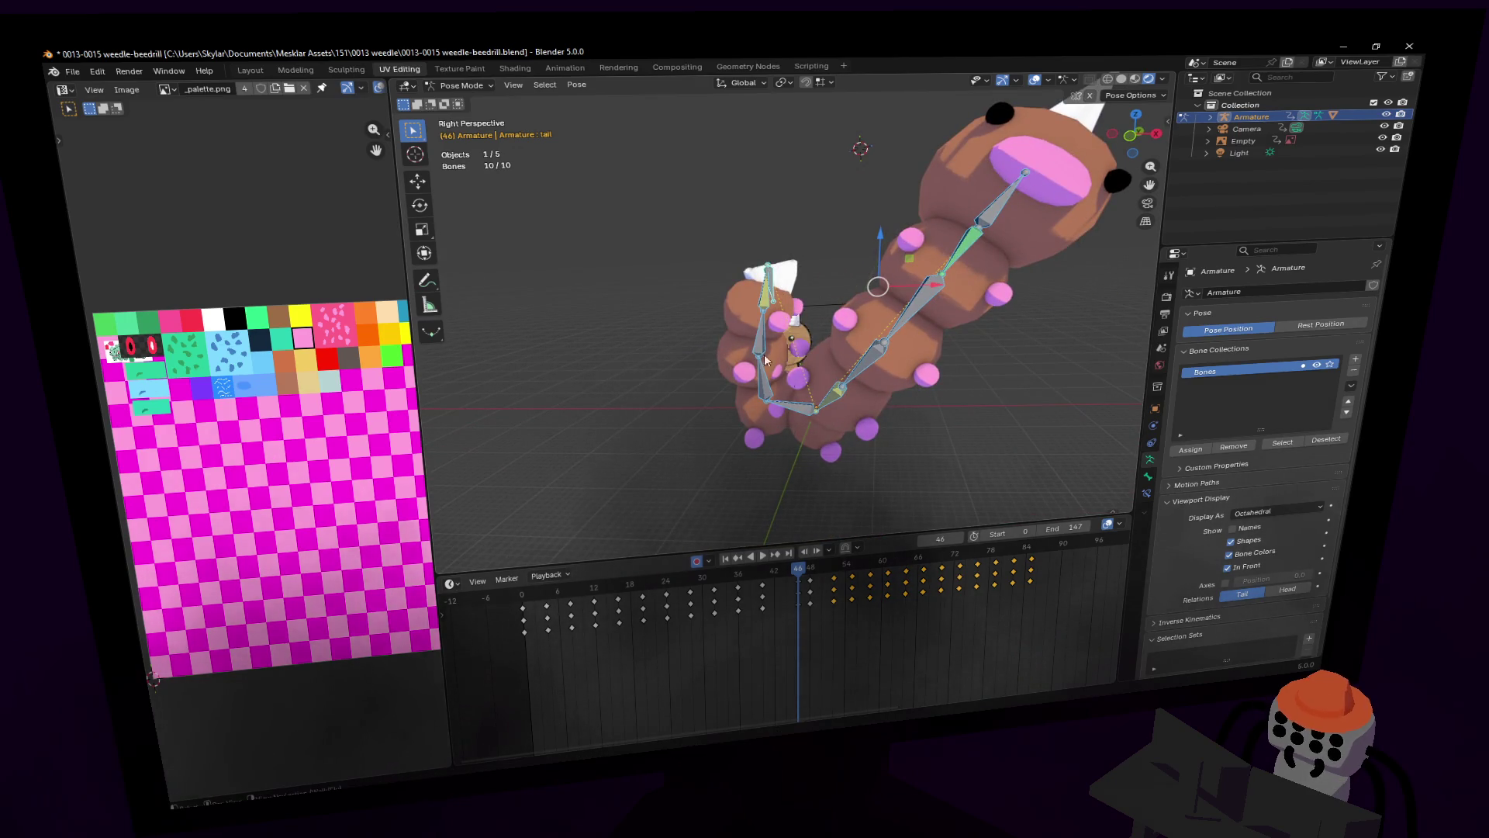
key(space)
click(774, 575)
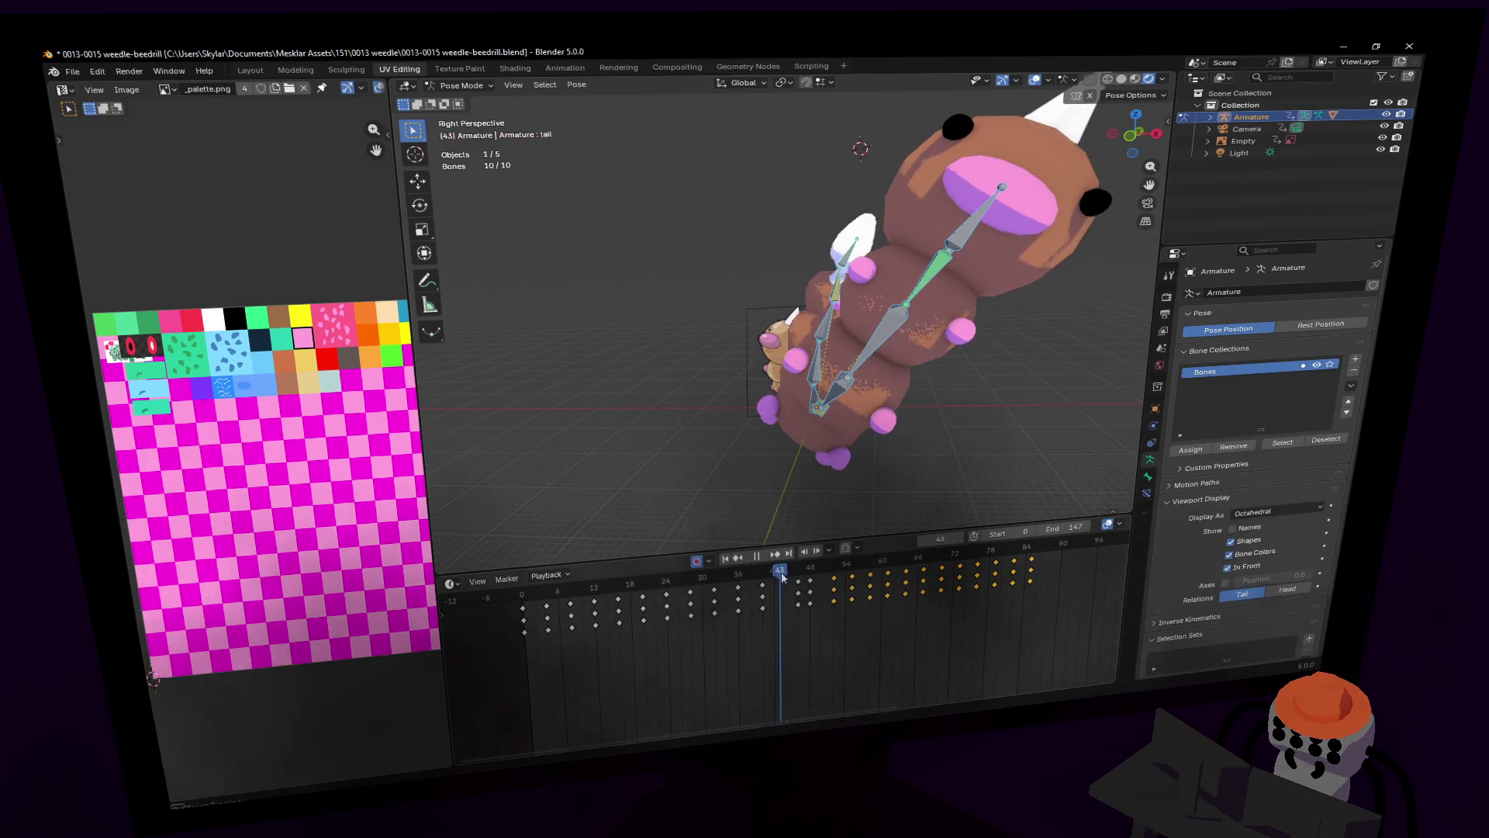
drag(776, 578, 937, 568)
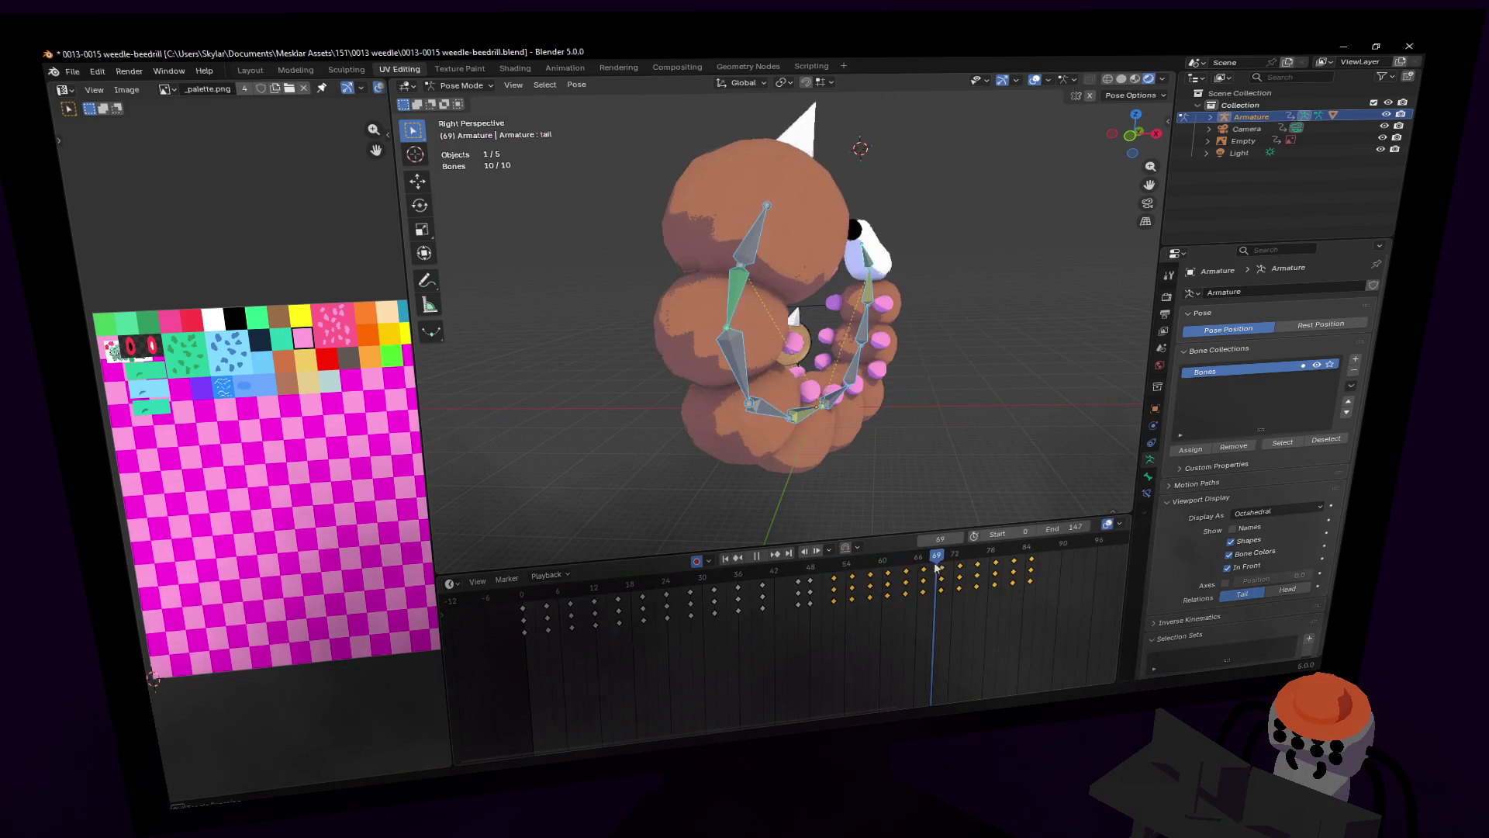
middle_drag(861, 434, 909, 444)
key(space)
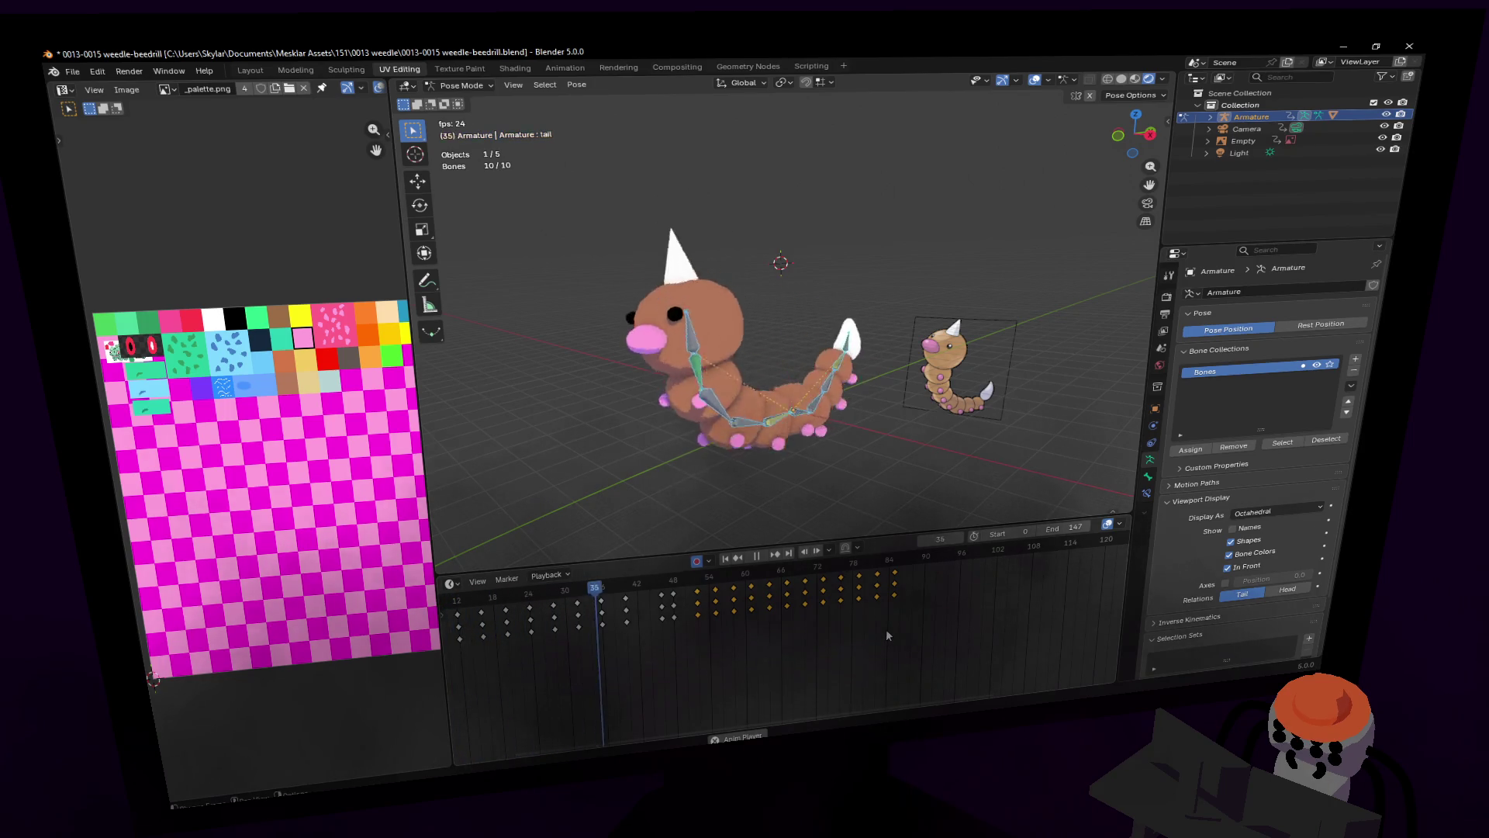
key(space)
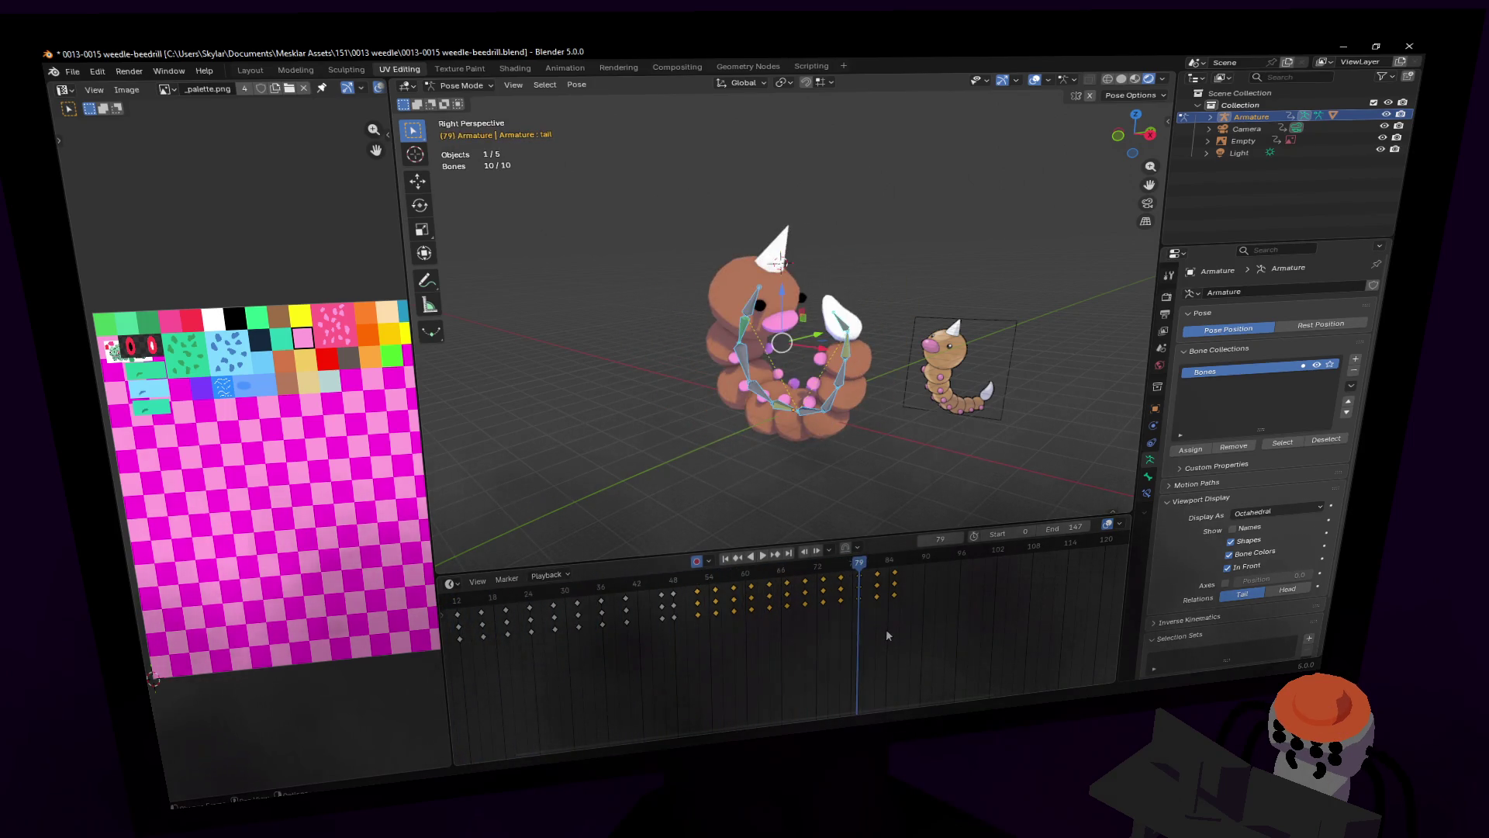
key(space)
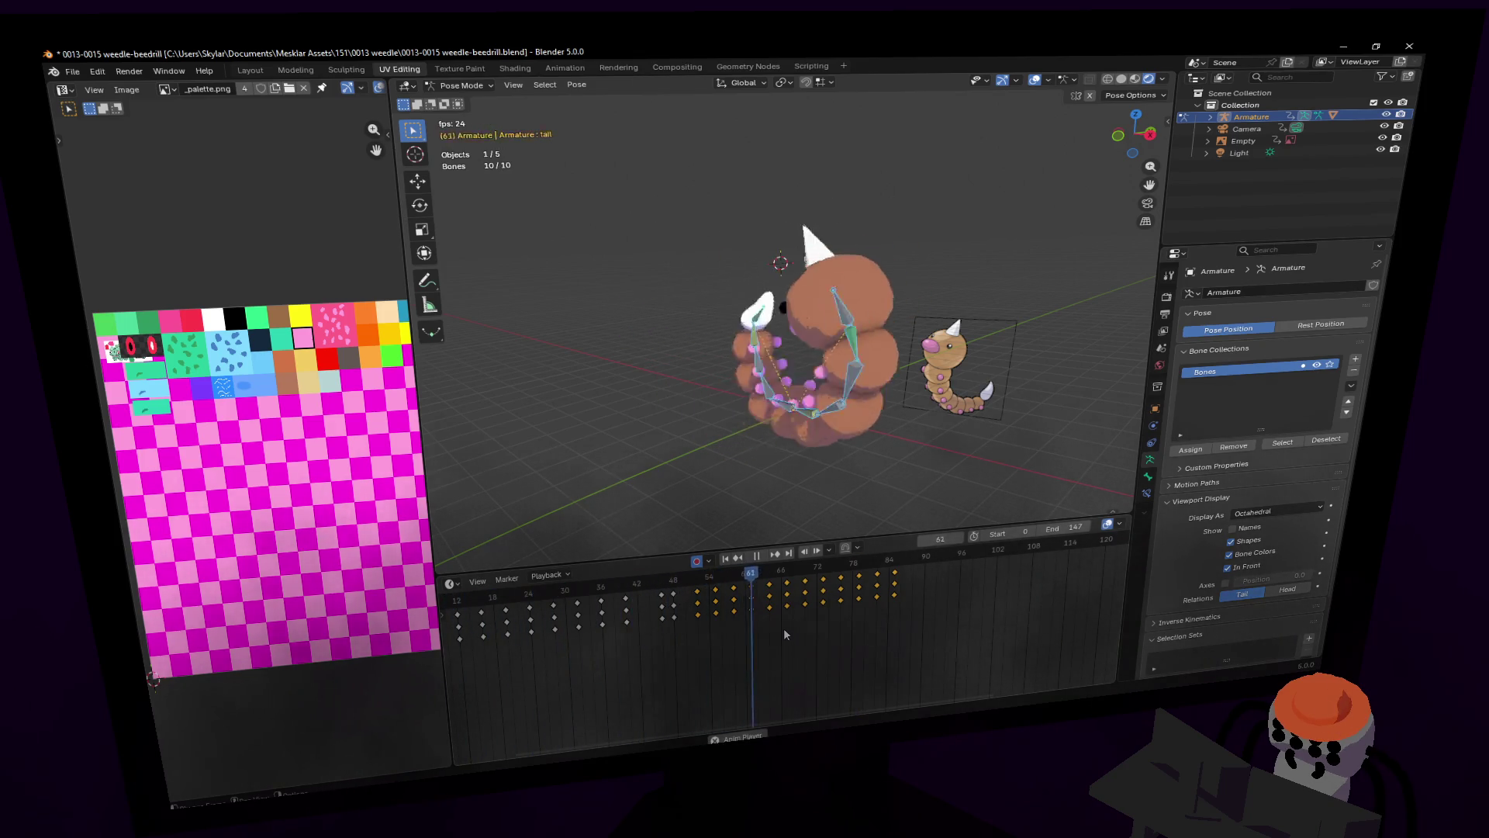
key(space)
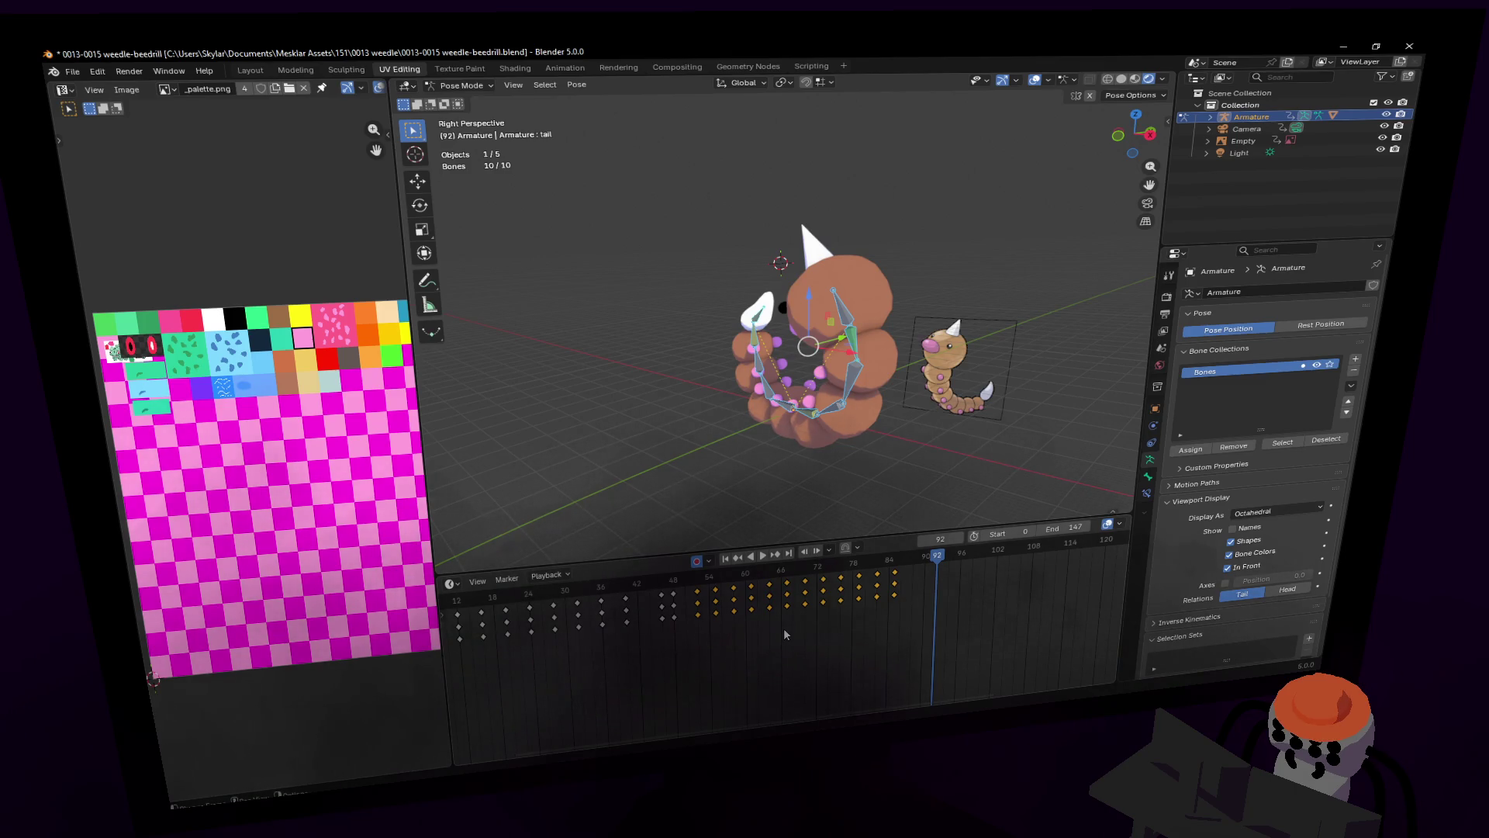
Step: Place a copy of the straight starting-pose keys at frame 93
mouse_move(952, 446)
shift+middle_down()
mouse_move(1117, 519)
mouse_move(1009, 465)
mouse_move(835, 639)
shift+middle_up()
ctrl+scroll(723, 635, up, 3)
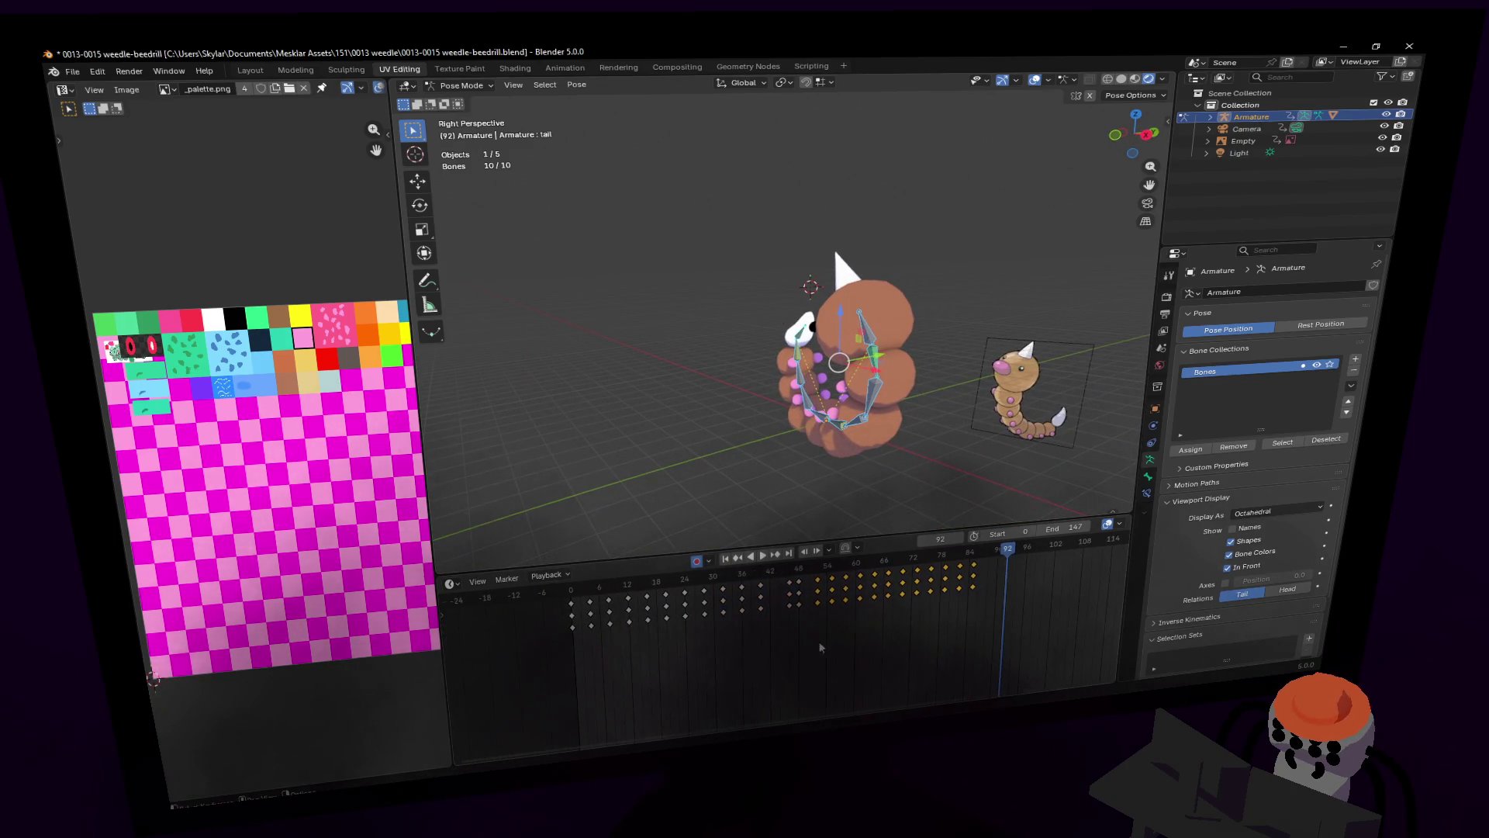
key(space)
drag(532, 608, 944, 565)
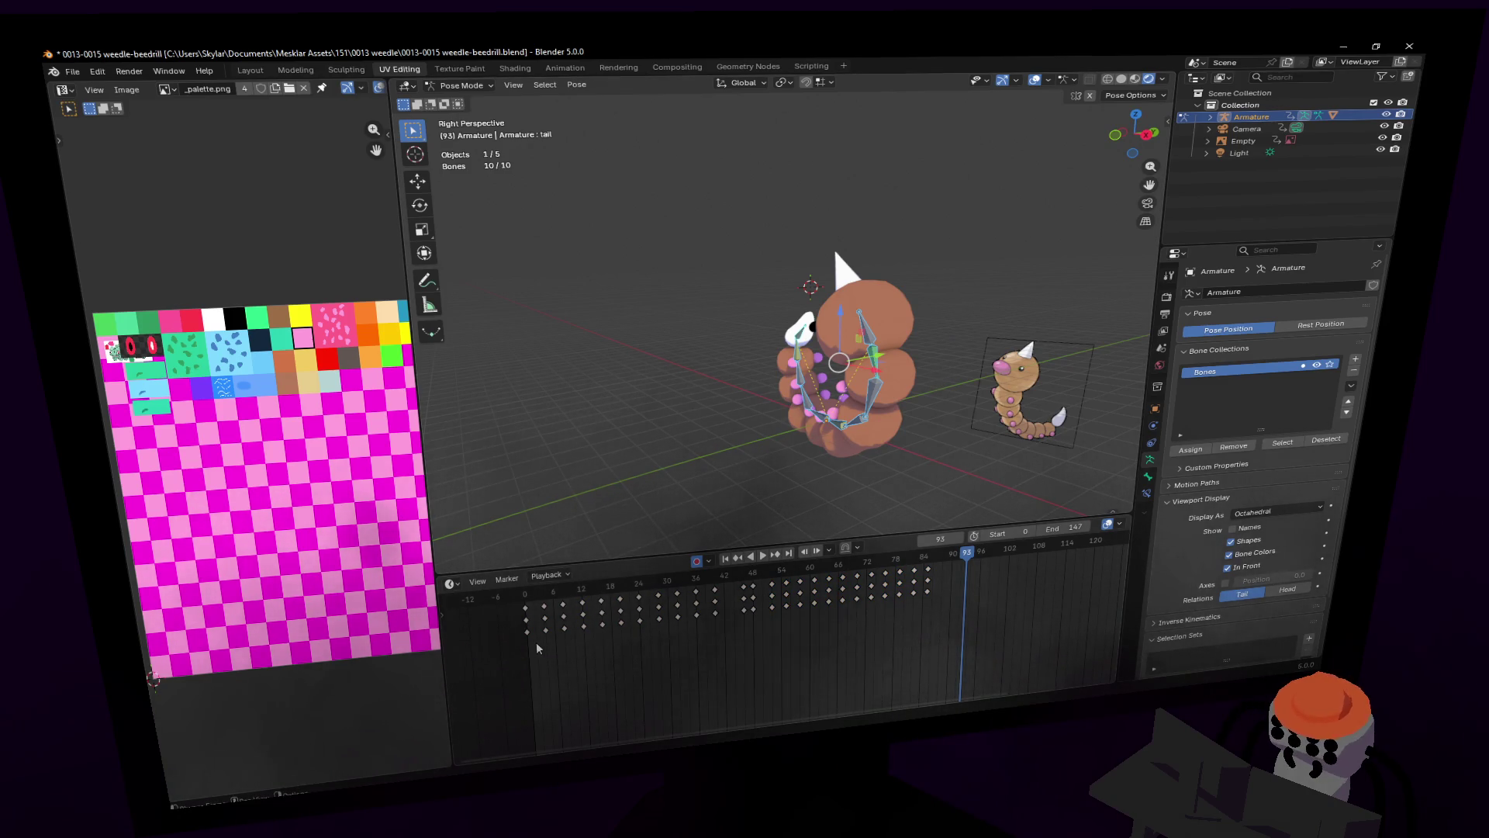
click(1022, 575)
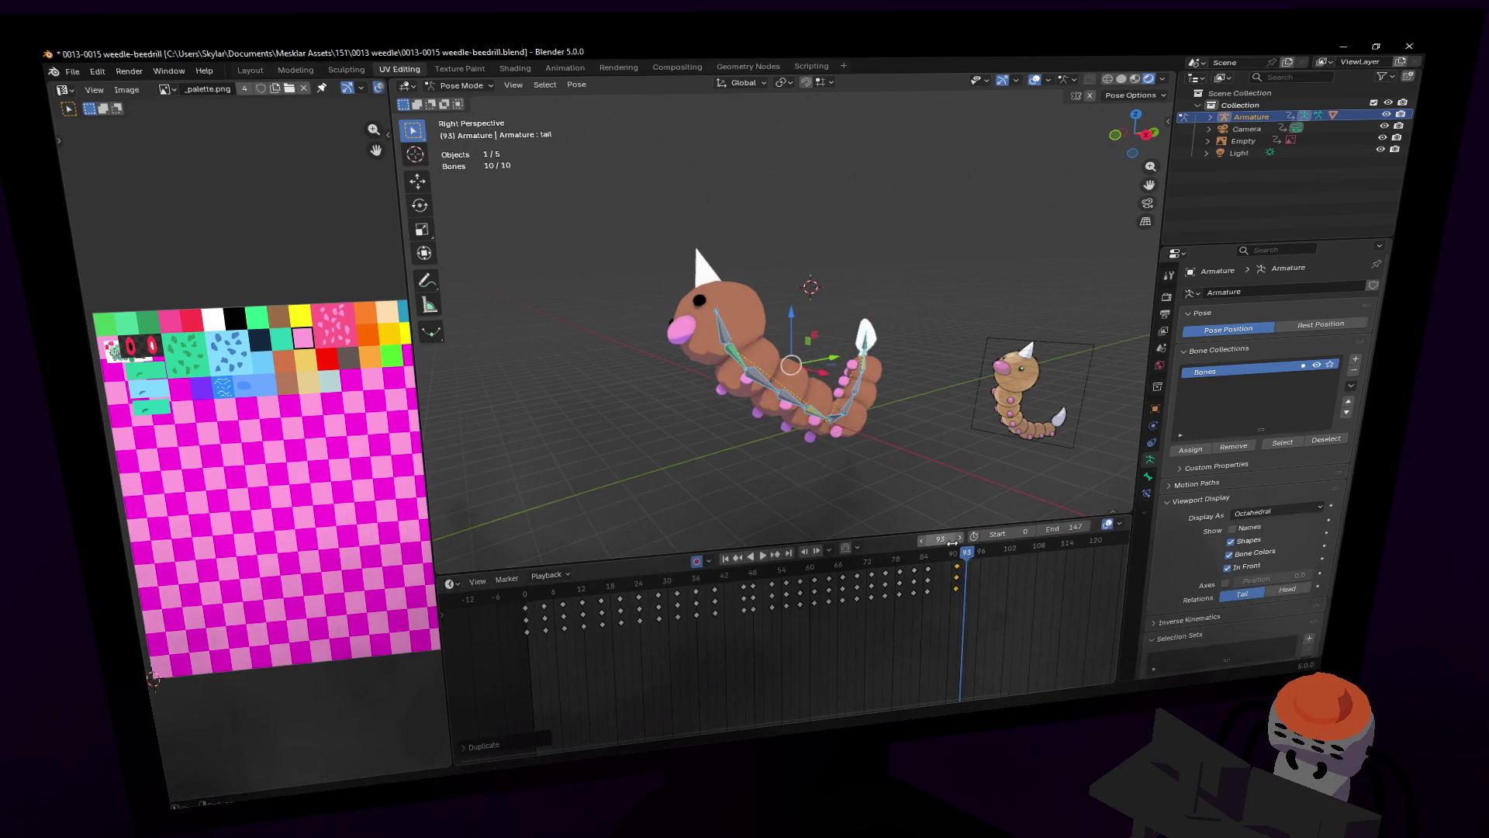
Step: Around frame 85, raise the head bone along Z and turn it about Z
mouse_move(962, 553)
mouse_down()
mouse_move(930, 568)
mouse_move(972, 569)
mouse_move(954, 560)
mouse_up()
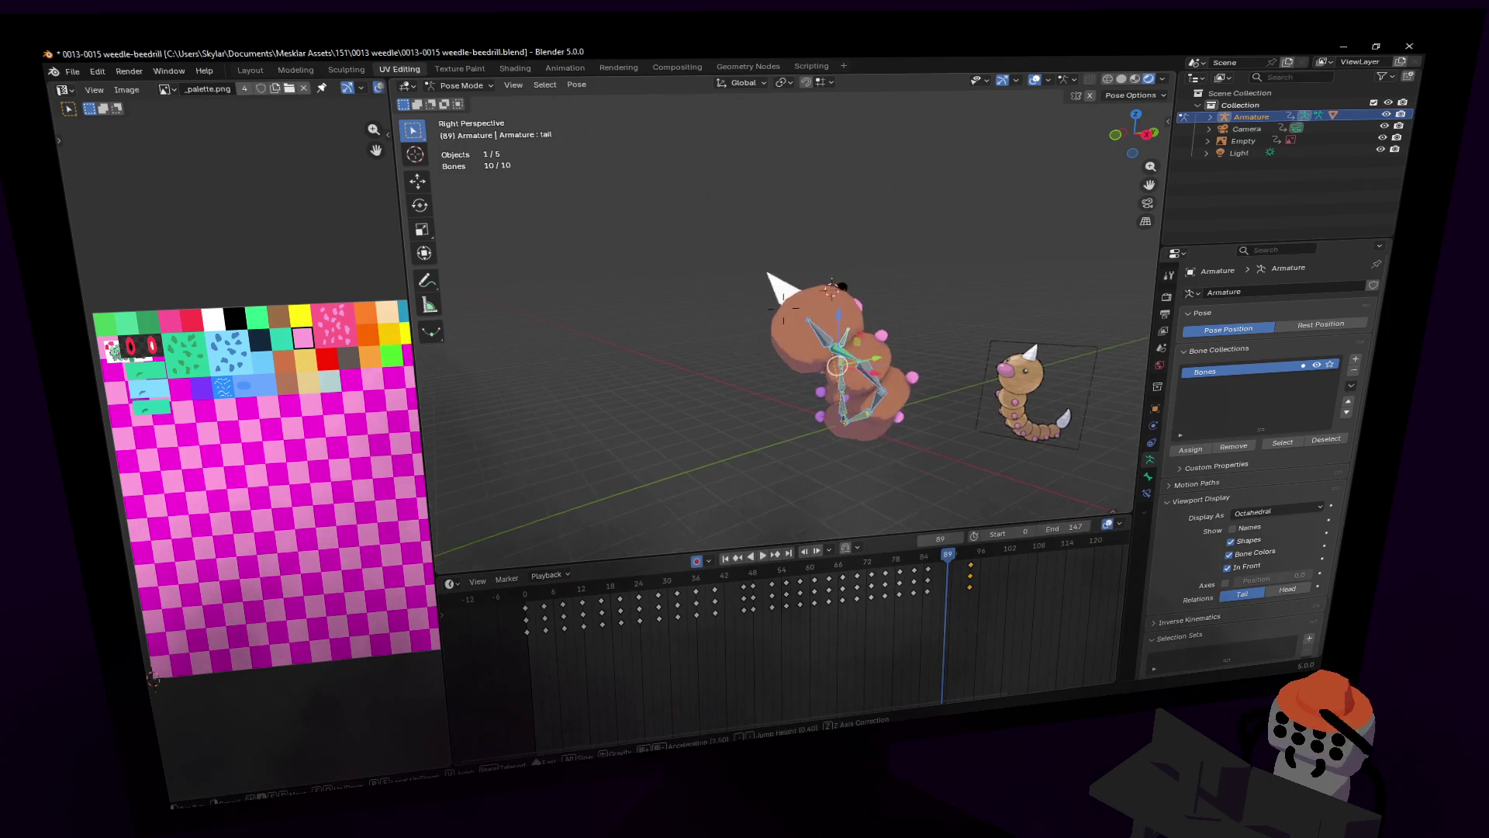
scroll(914, 301, up, 2)
key(space)
click(790, 392)
key(shift+grave)
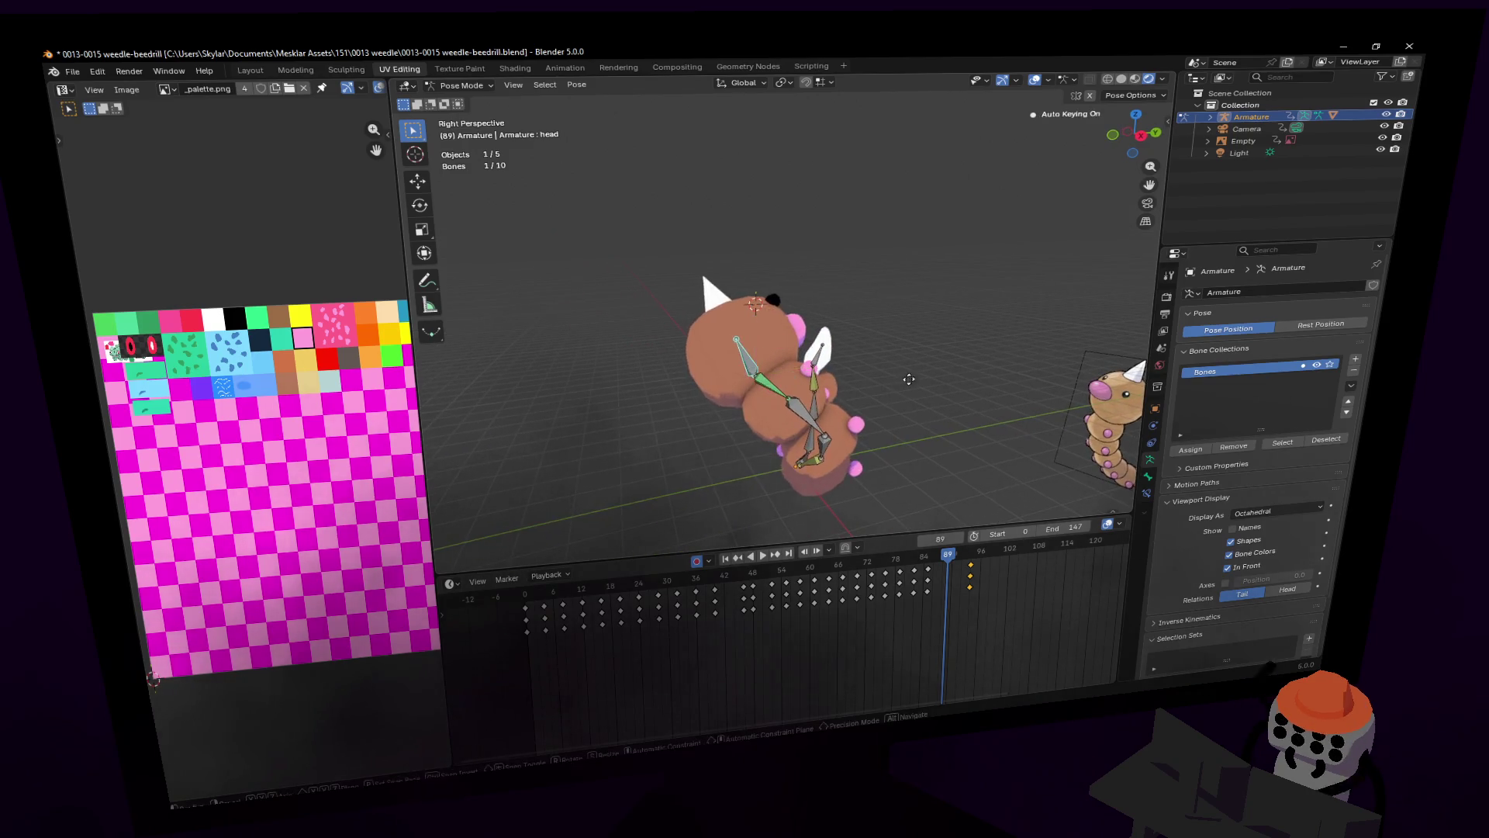
key(Return)
key(g)
key(z)
click(917, 240)
key(z)
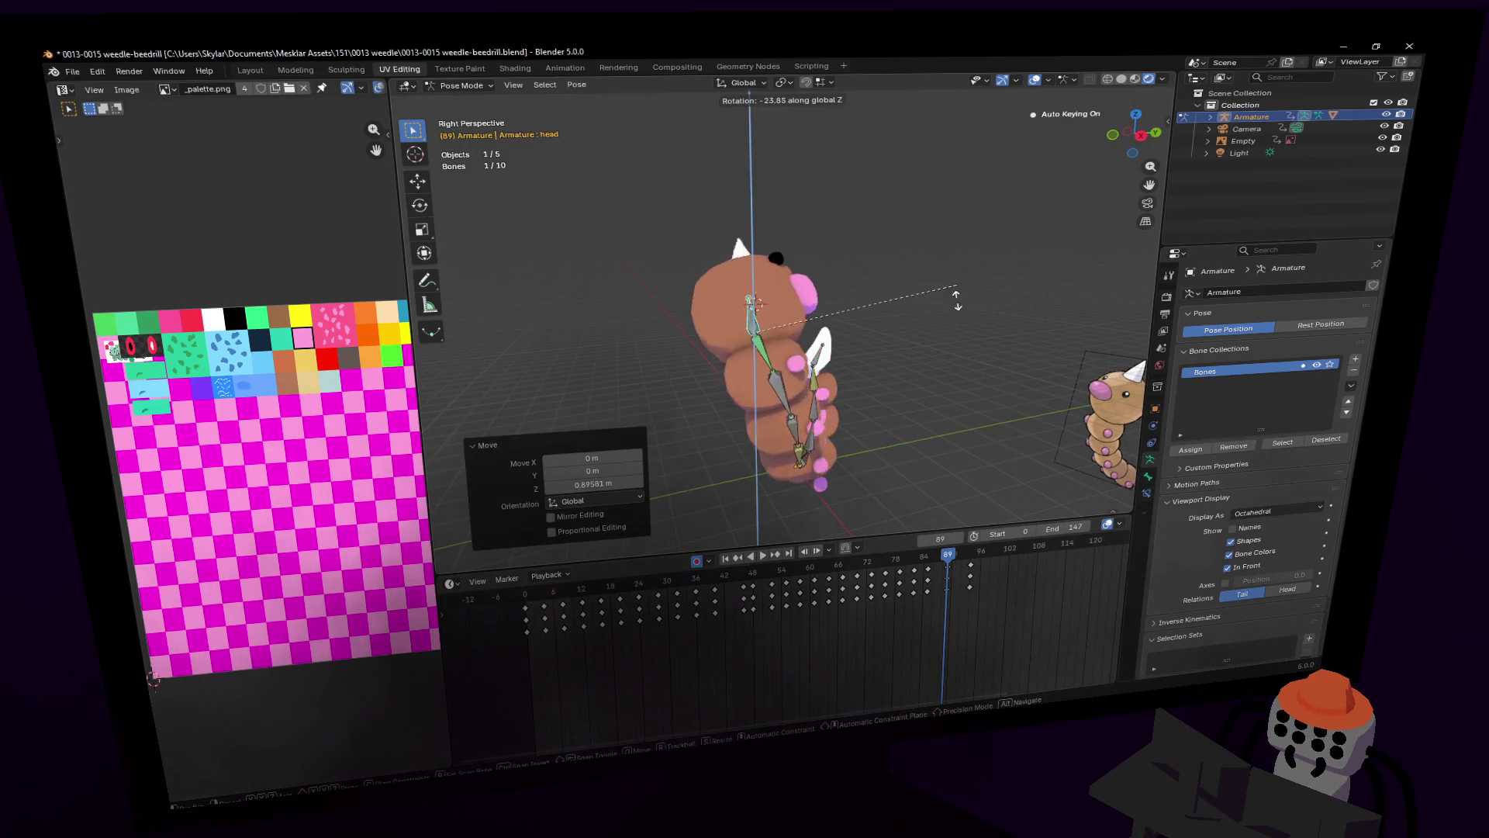
click(881, 314)
Step: Rotate the head bone to 15.8° and adjust its position
key(r)
click(868, 287)
mouse_move(869, 287)
middle_down()
mouse_move(853, 259)
mouse_move(1011, 361)
mouse_move(840, 392)
middle_up()
key(r)
click(849, 257)
key(g)
click(865, 260)
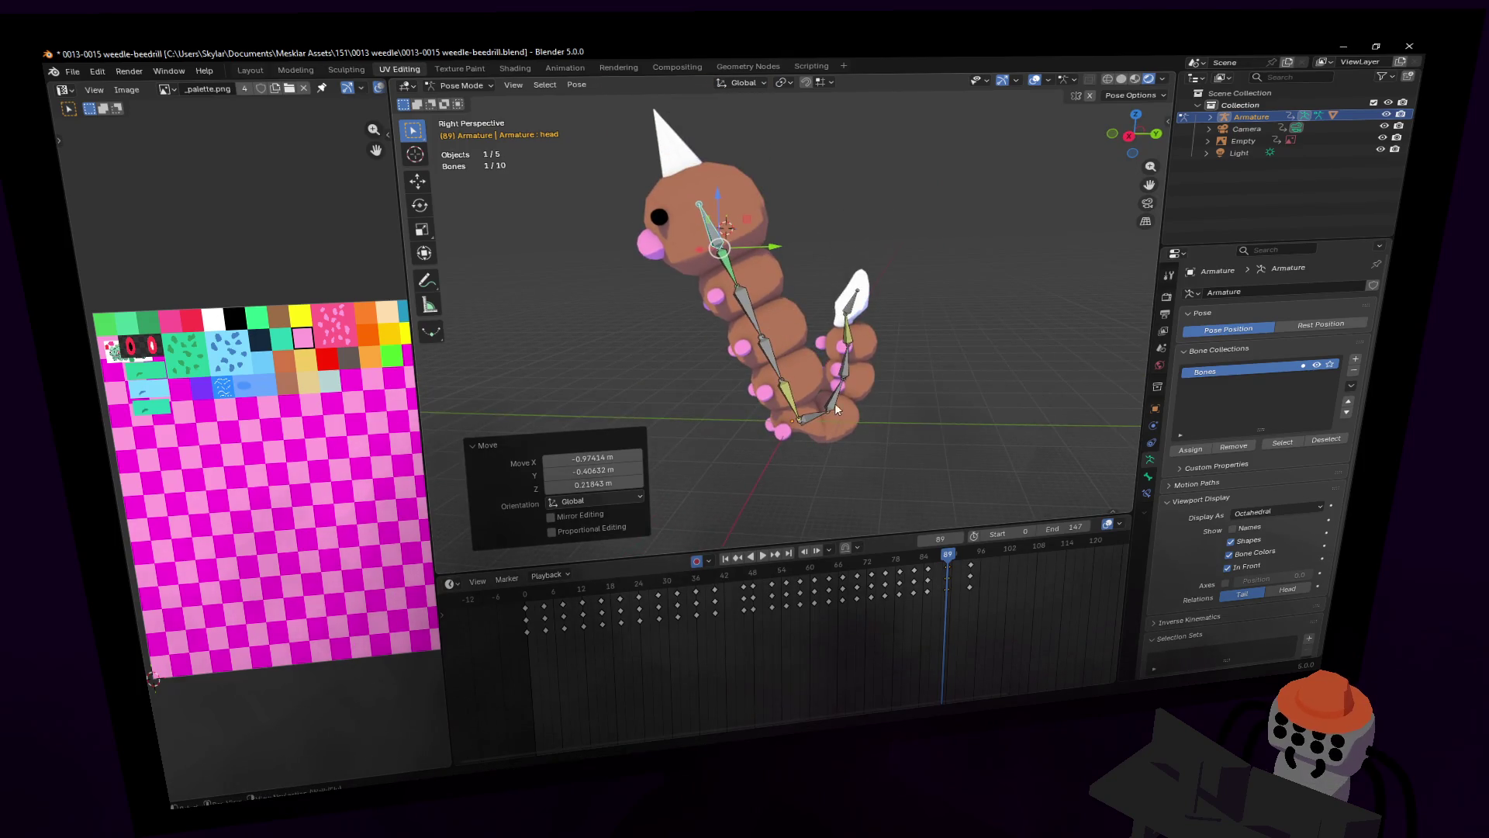
Step: Lift the body5 bone straight up along global Z
click(831, 419)
key(g)
key(z)
click(848, 368)
Step: Move and rotate the tail bone toward the body
click(863, 295)
key(g)
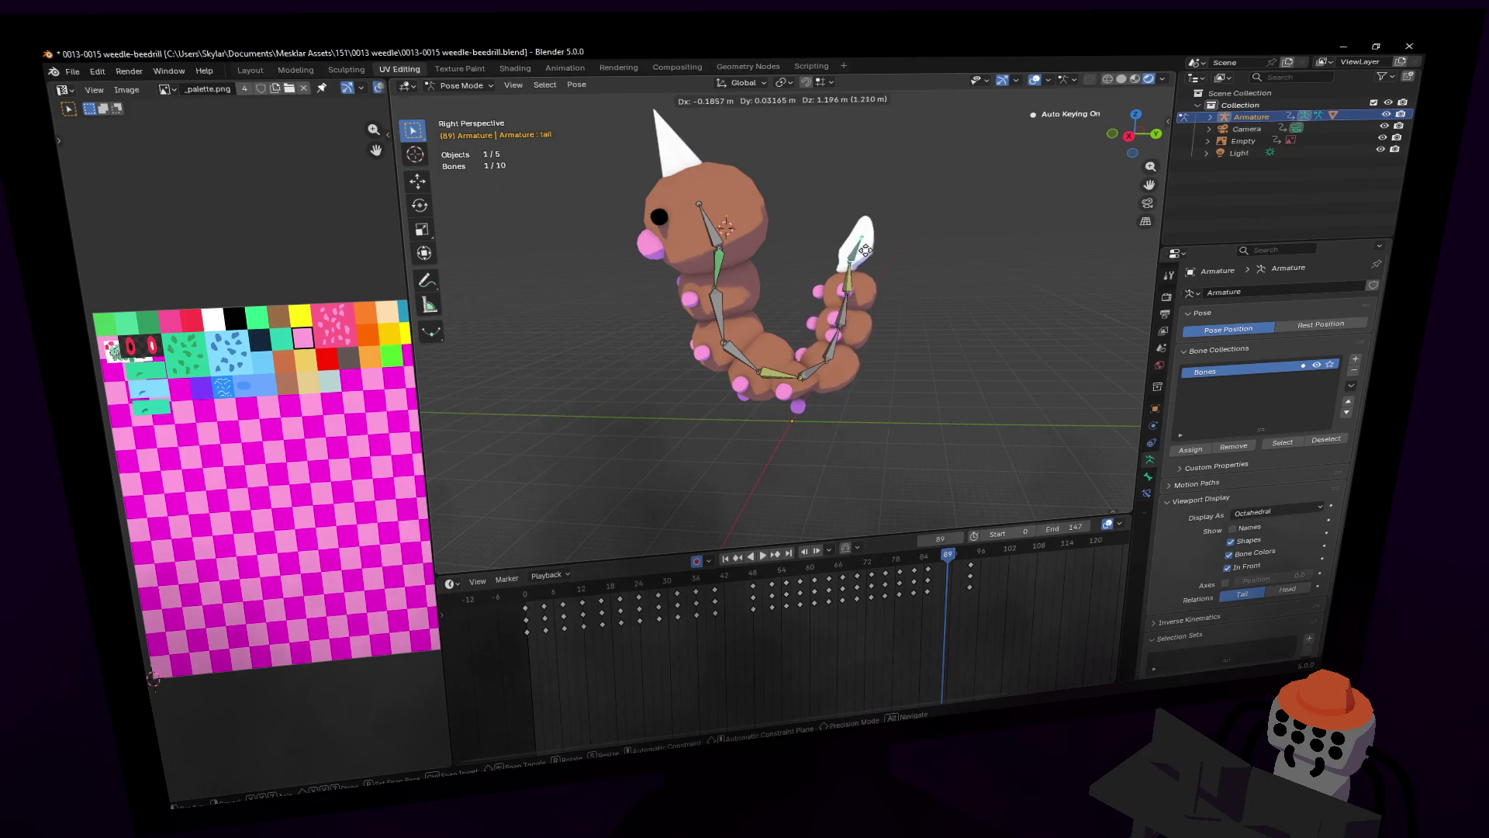
click(864, 252)
key(r)
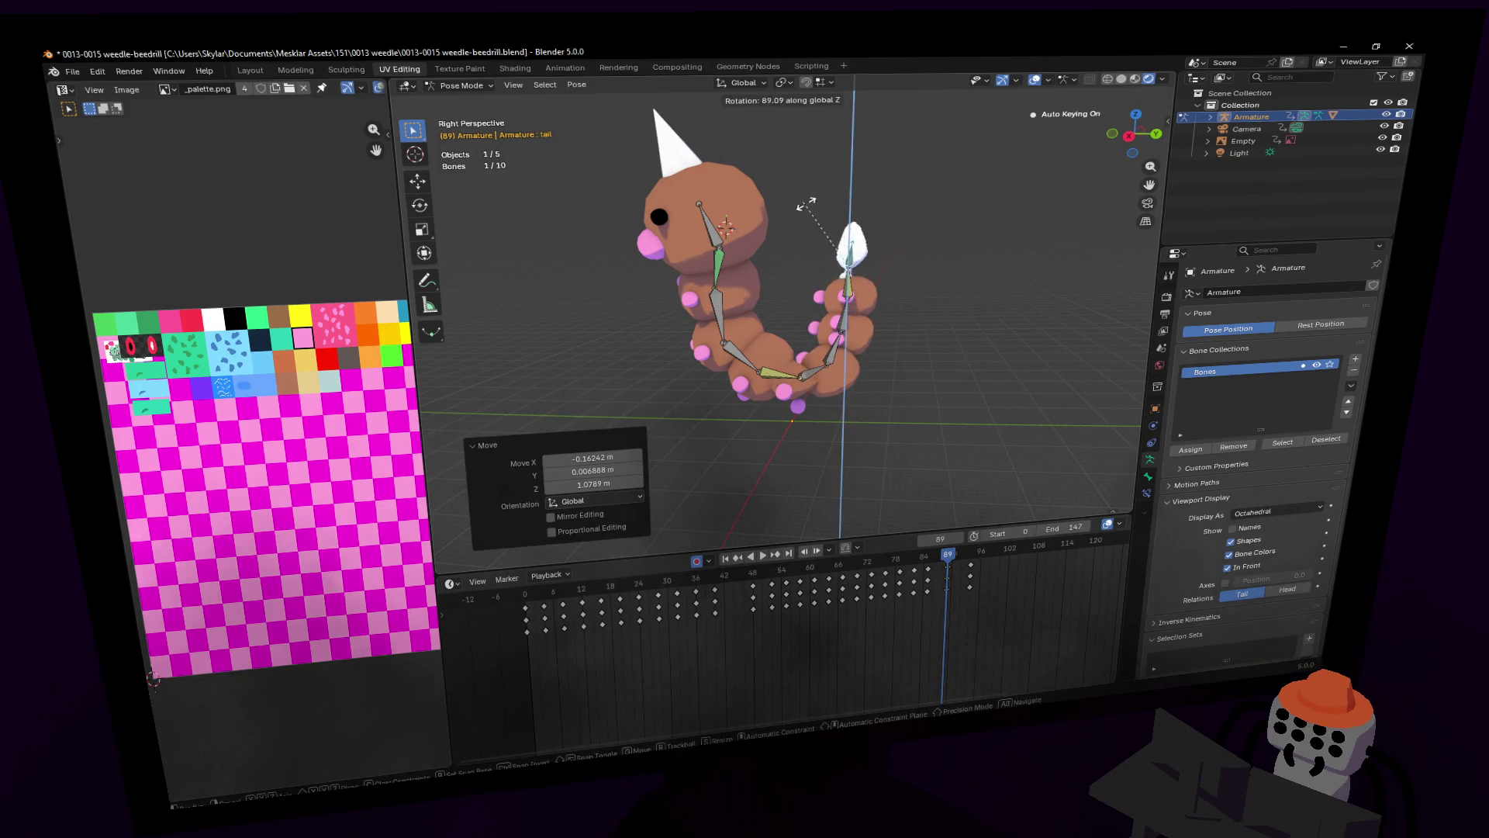
click(804, 203)
Step: Move the tail bone off the vertical axis so it points upward
click(847, 291)
key(shift+grave)
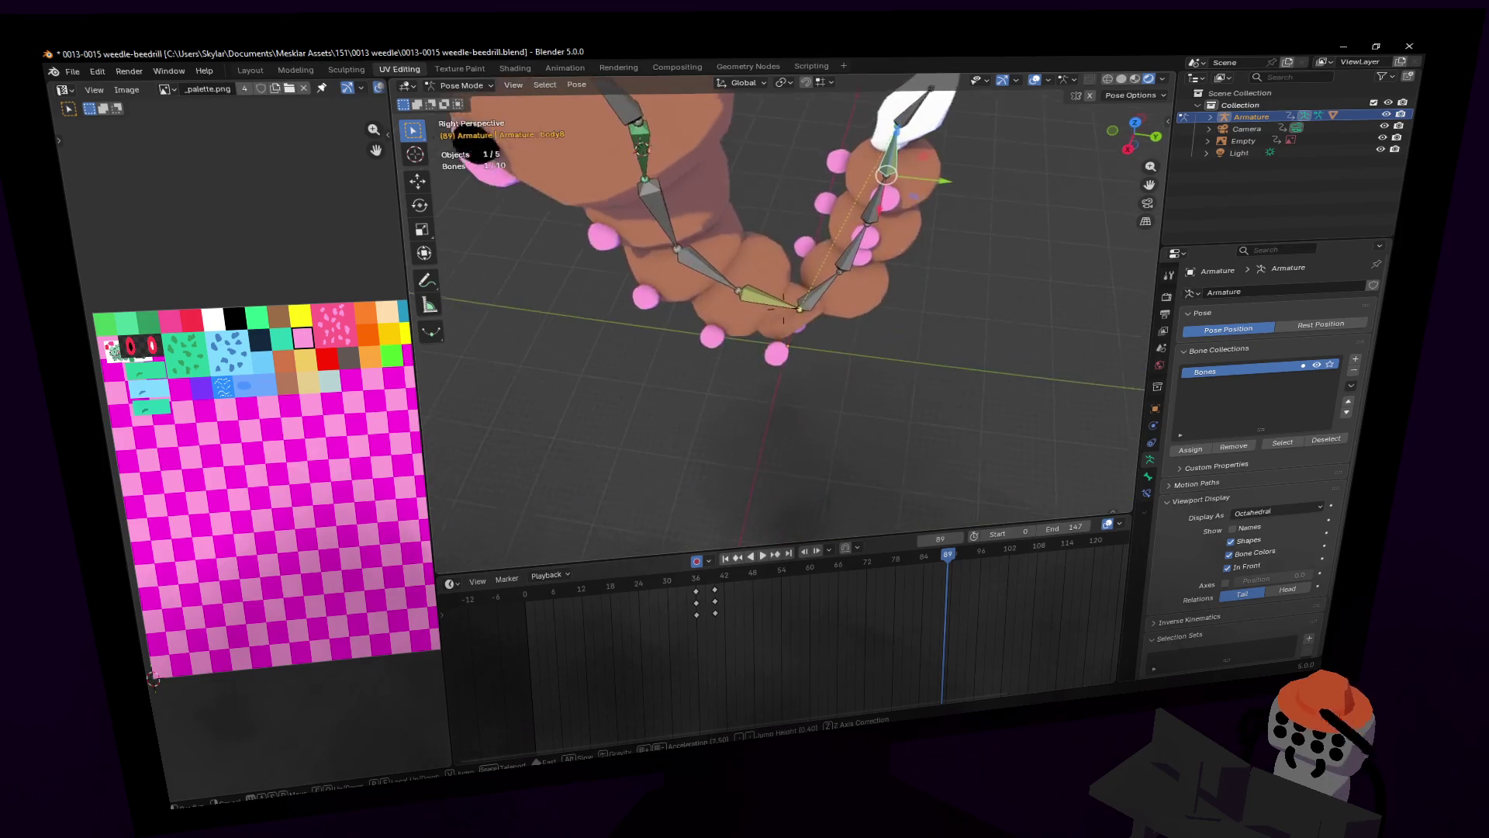
key(d)
click(783, 118)
scroll(784, 118, down, 4)
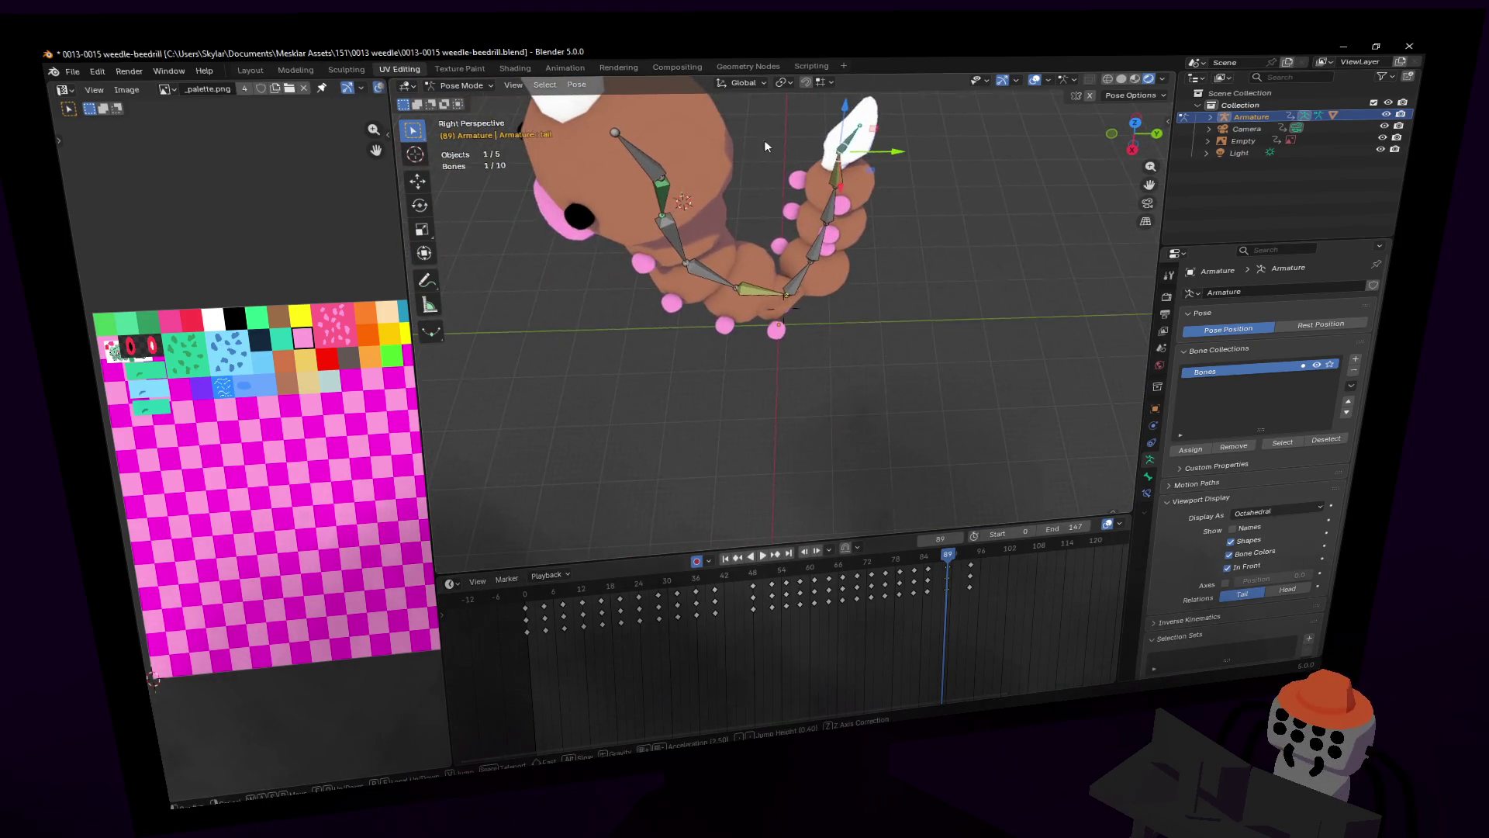
key(g)
key(shift+z)
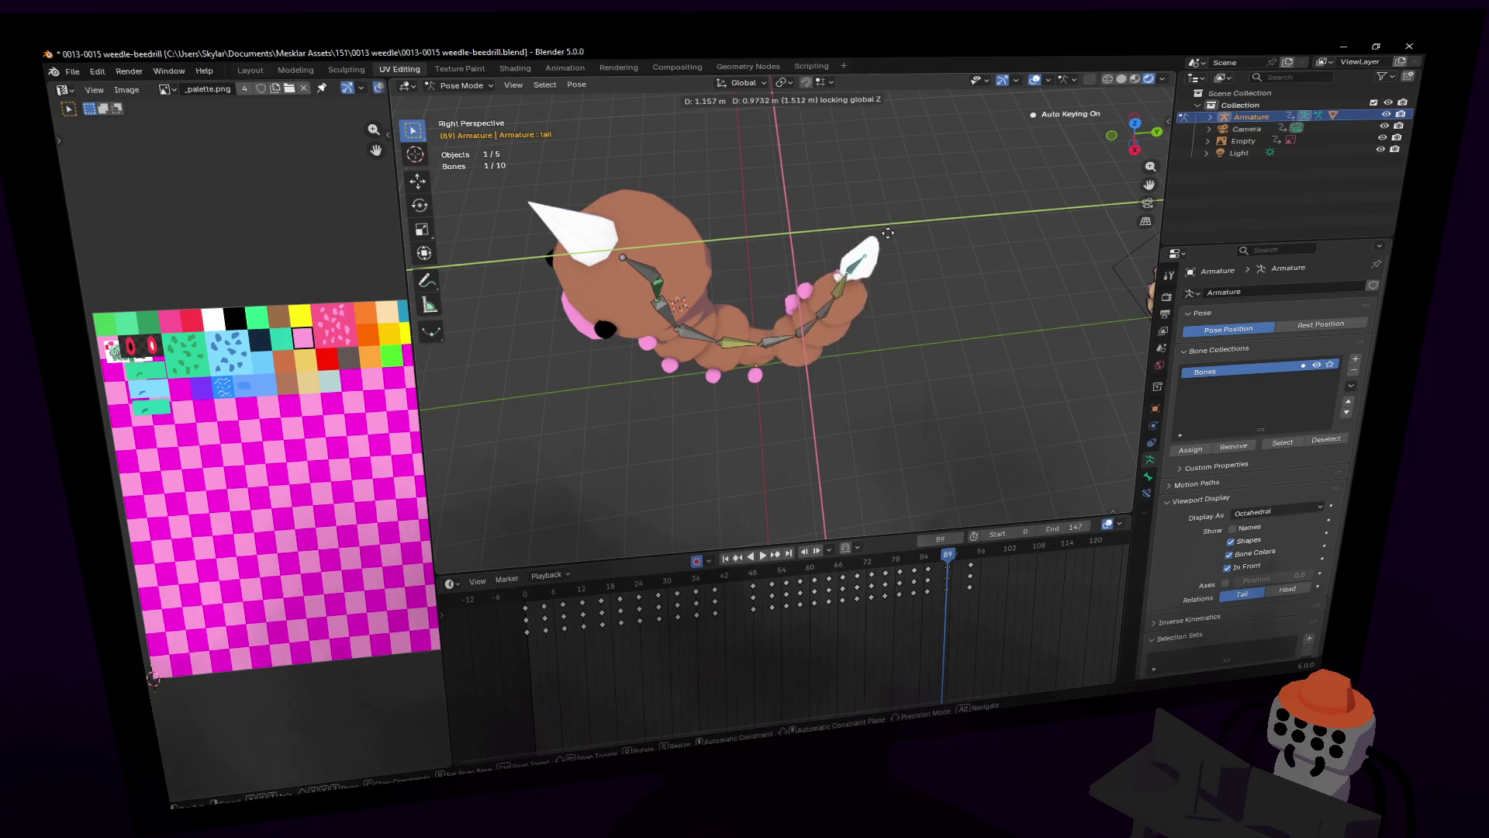
click(822, 225)
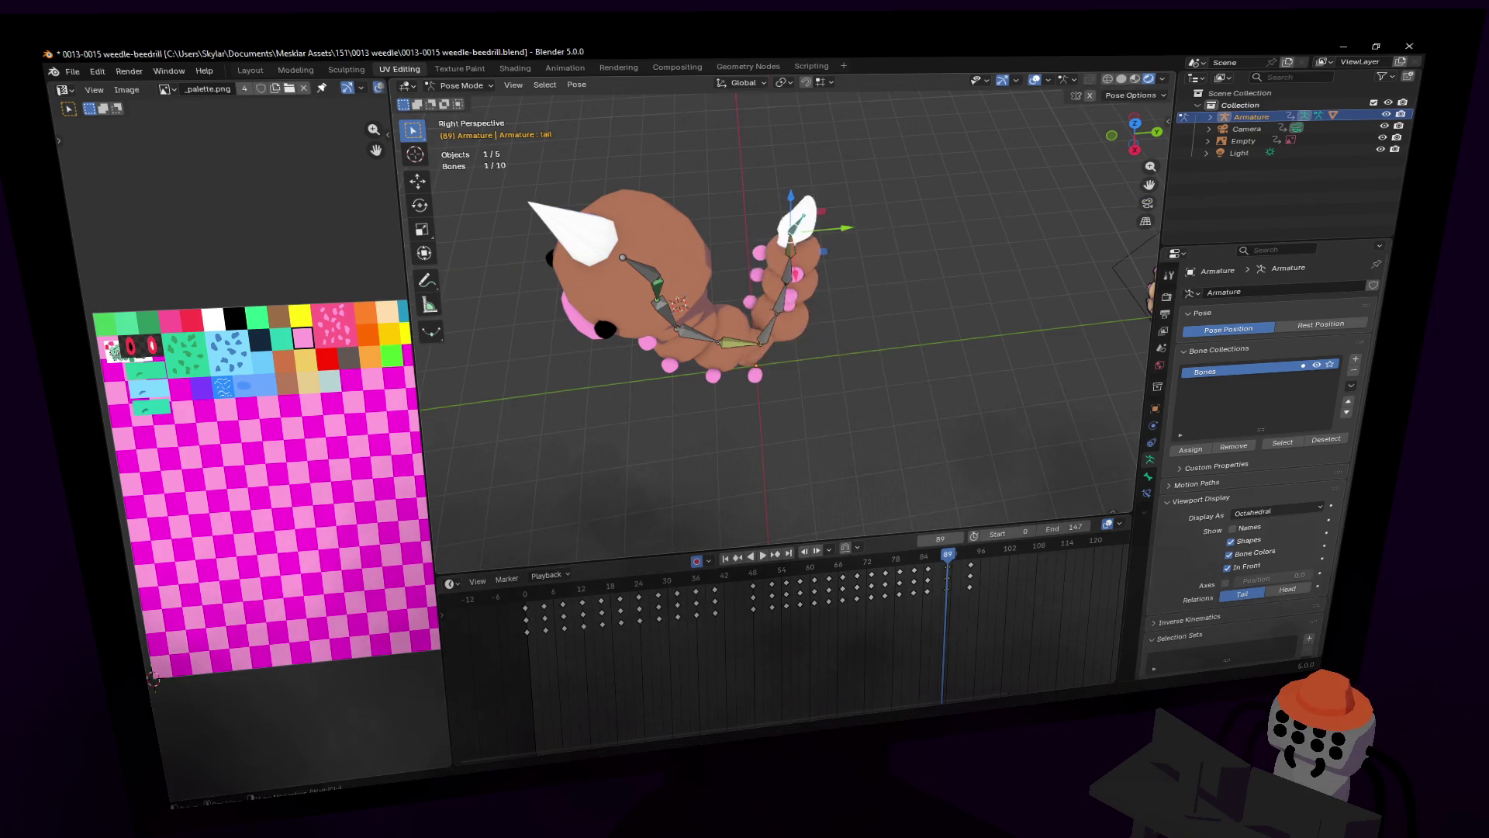
Step: Shift the tail bone along the X axis and orbit to check the pose
key(shift+grave)
key(w)
click(783, 307)
key(g)
key(x)
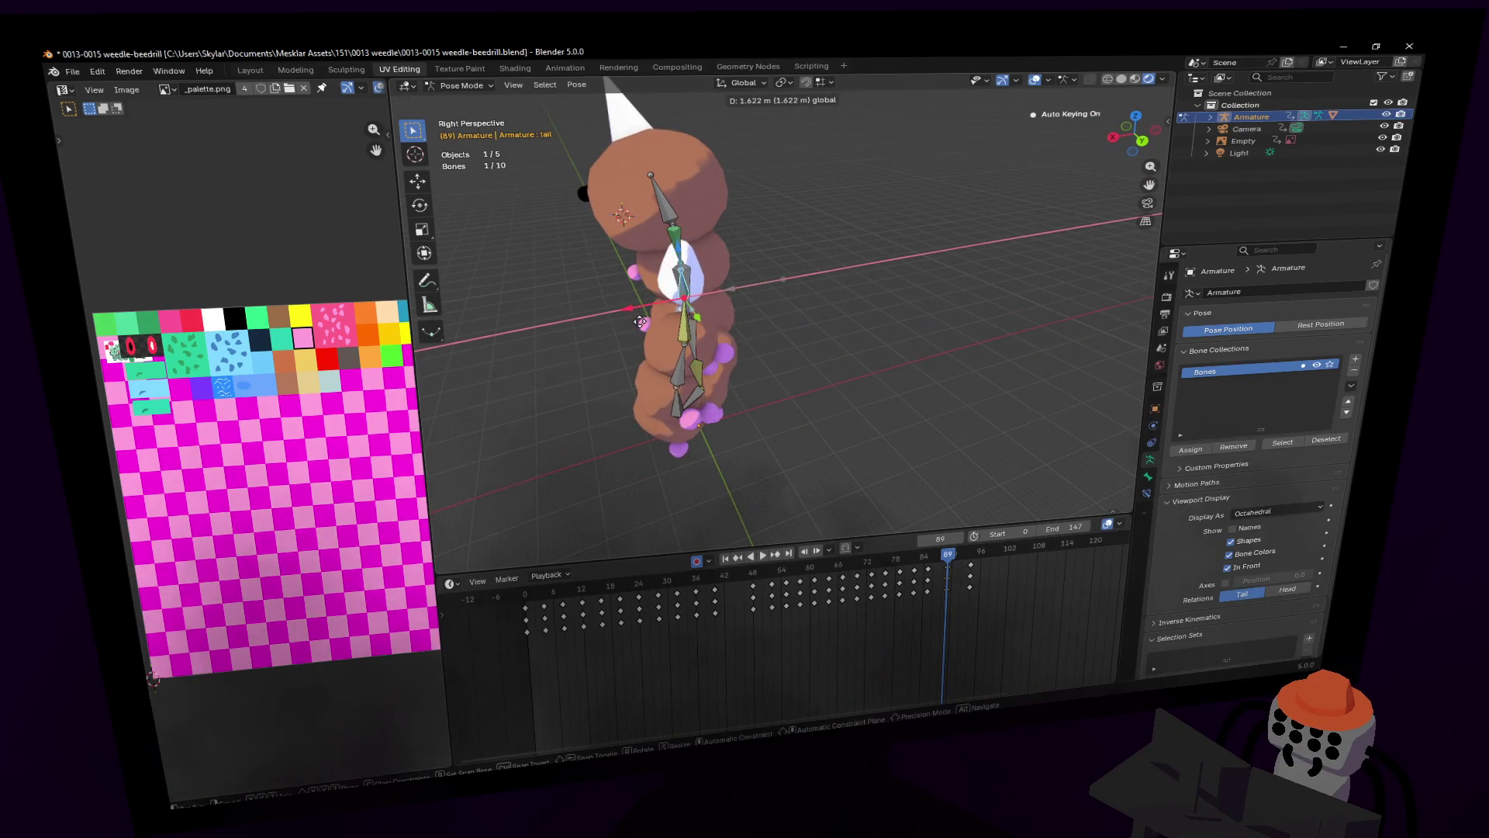
click(643, 326)
middle_drag(644, 325, 832, 324)
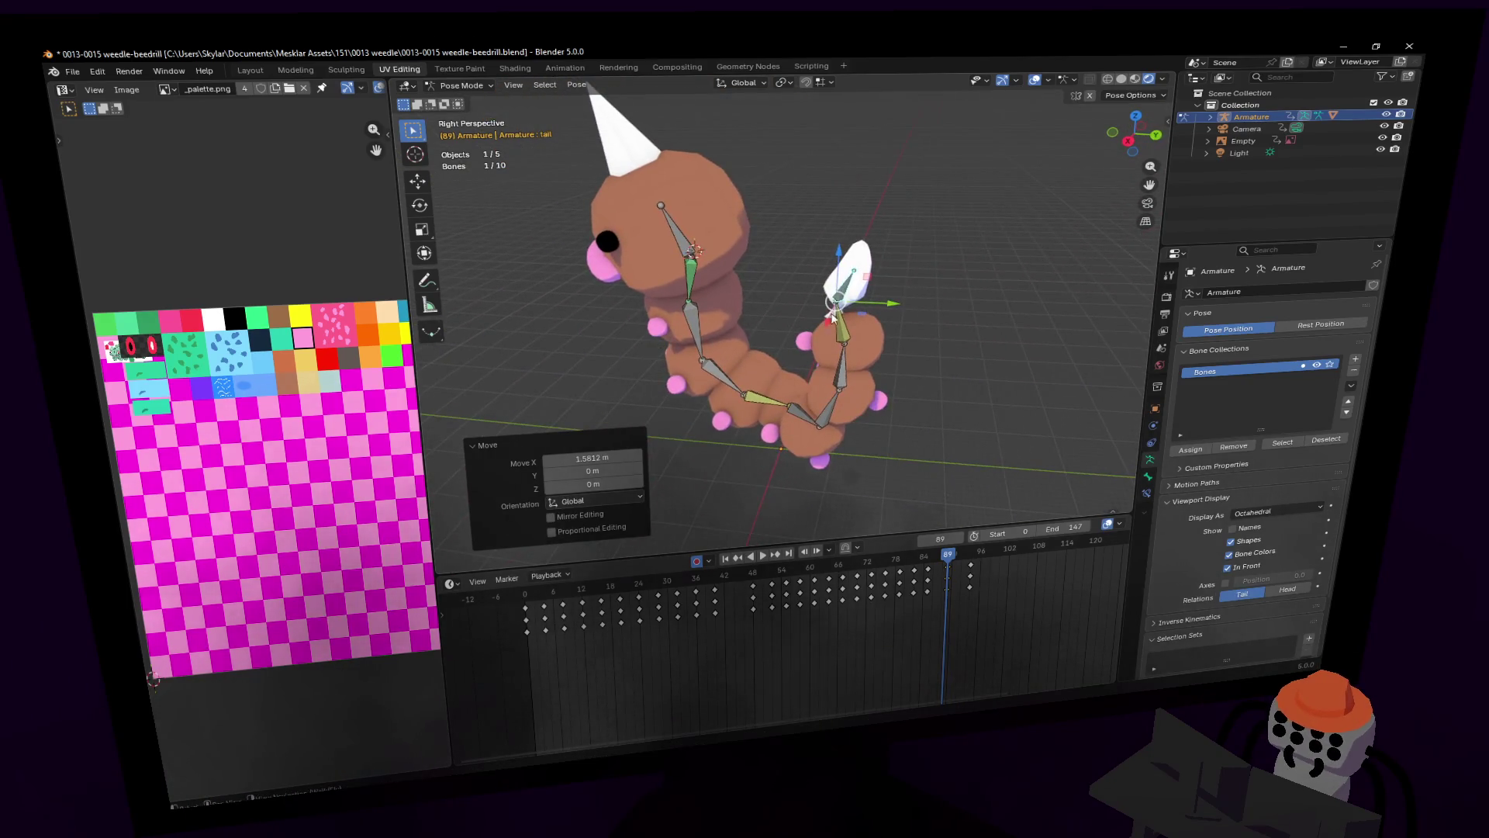
Step: Undo the X shift and rotate the tail bone 75.1° about global Z at frame 89
key(ctrl+z)
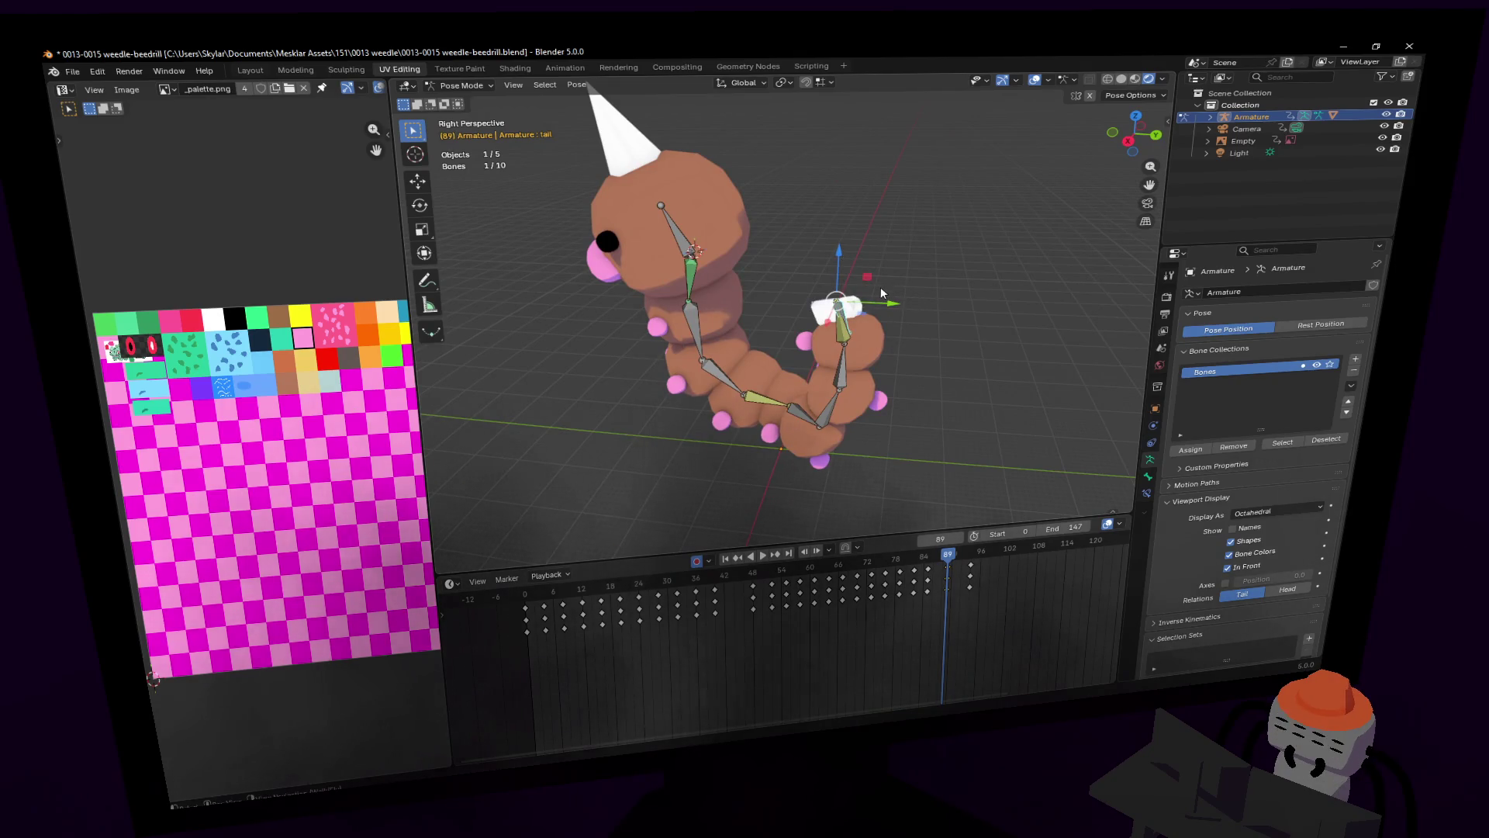
key(ctrl+z)
key(ctrl+shift+z)
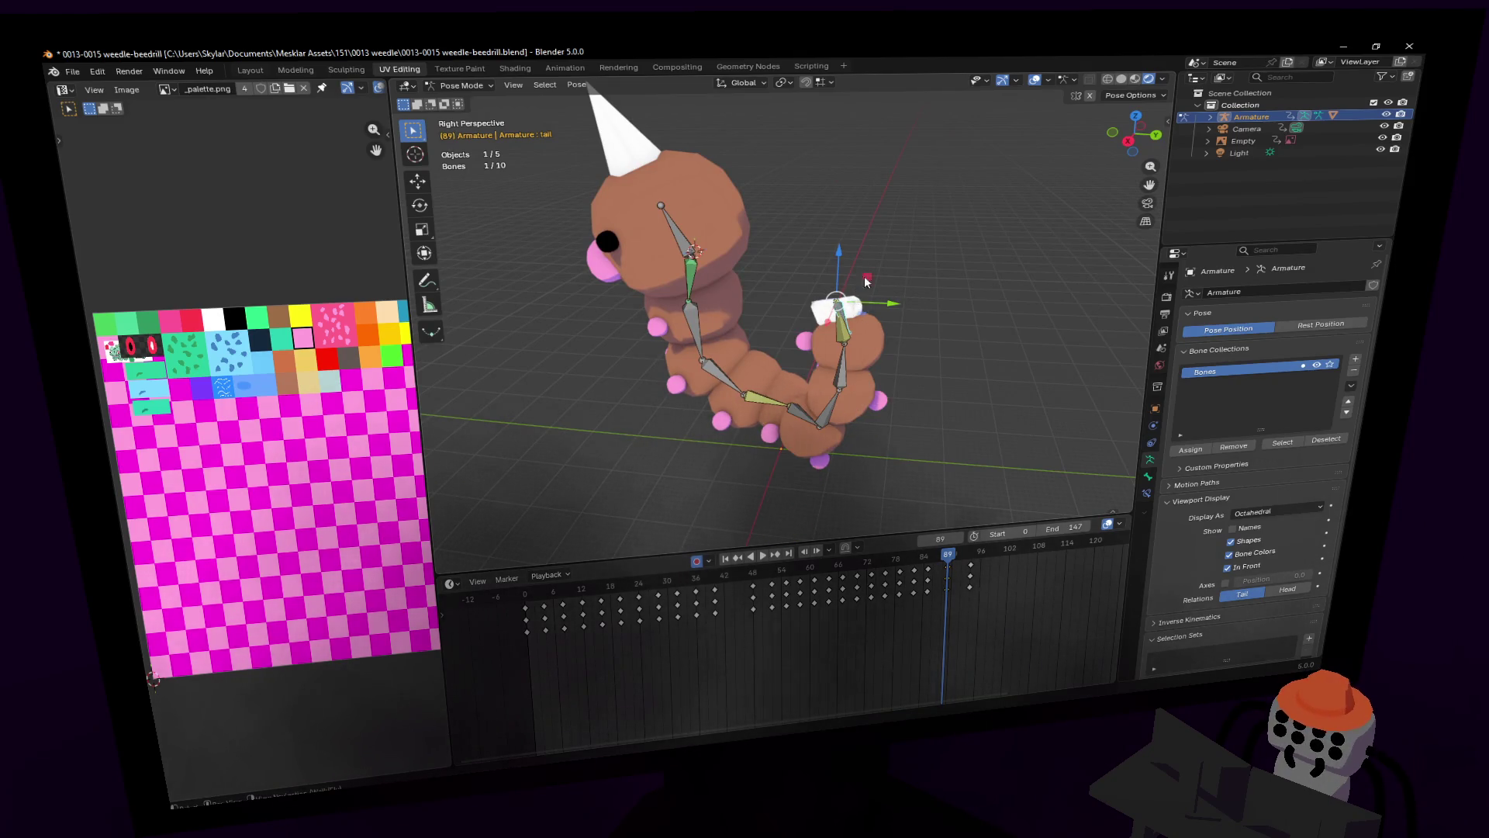
click(828, 367)
key(r)
click(799, 237)
middle_drag(799, 237, 855, 305)
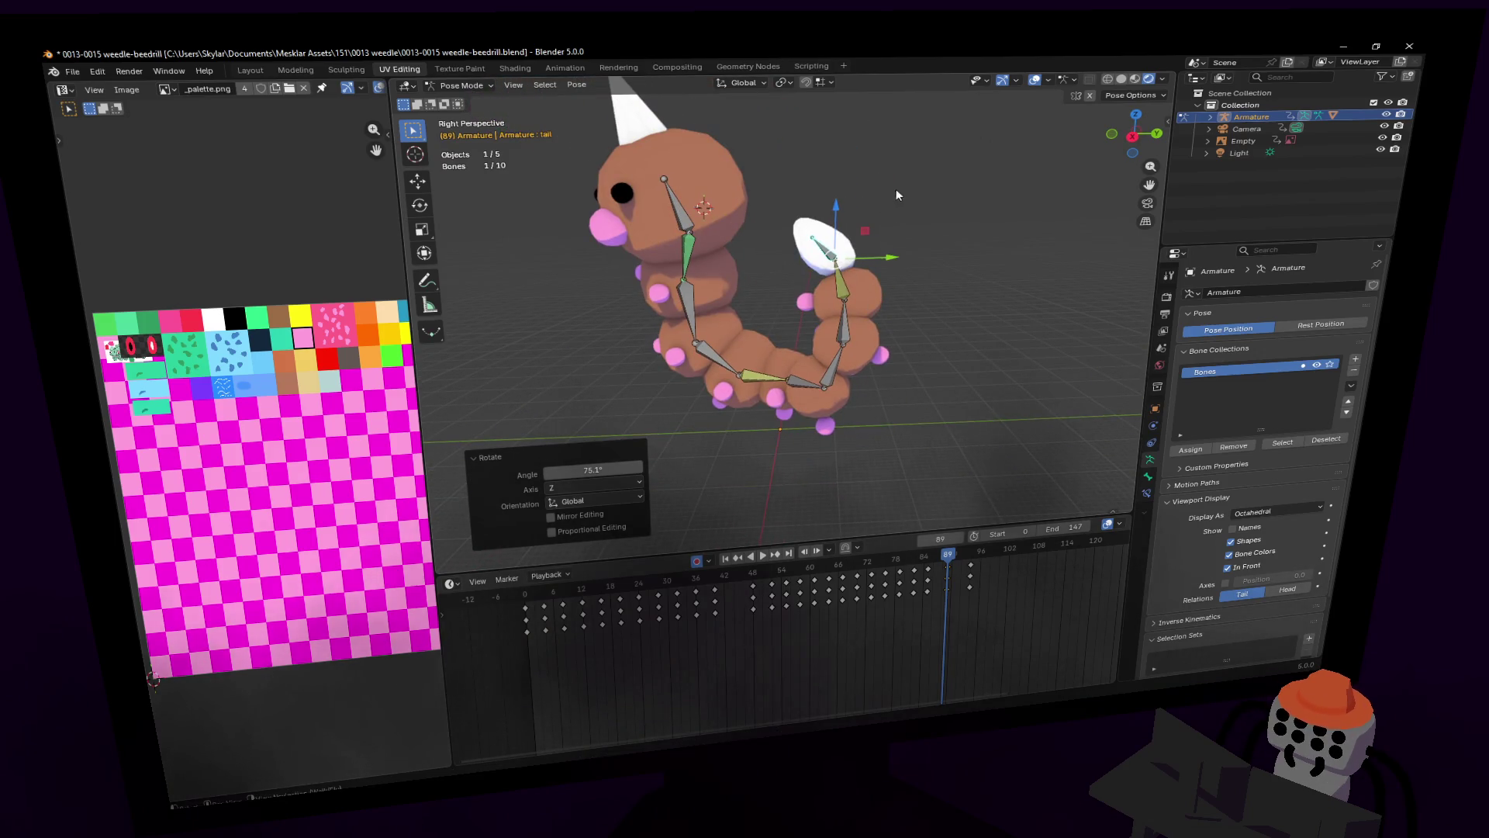
mouse_move(935, 561)
mouse_down()
mouse_move(915, 563)
mouse_move(948, 584)
mouse_up()
mouse_move(722, 224)
middle_down()
mouse_move(899, 241)
mouse_move(857, 386)
middle_up()
Step: At frame 87, rotate the head bone about Z and play back to check
click(935, 563)
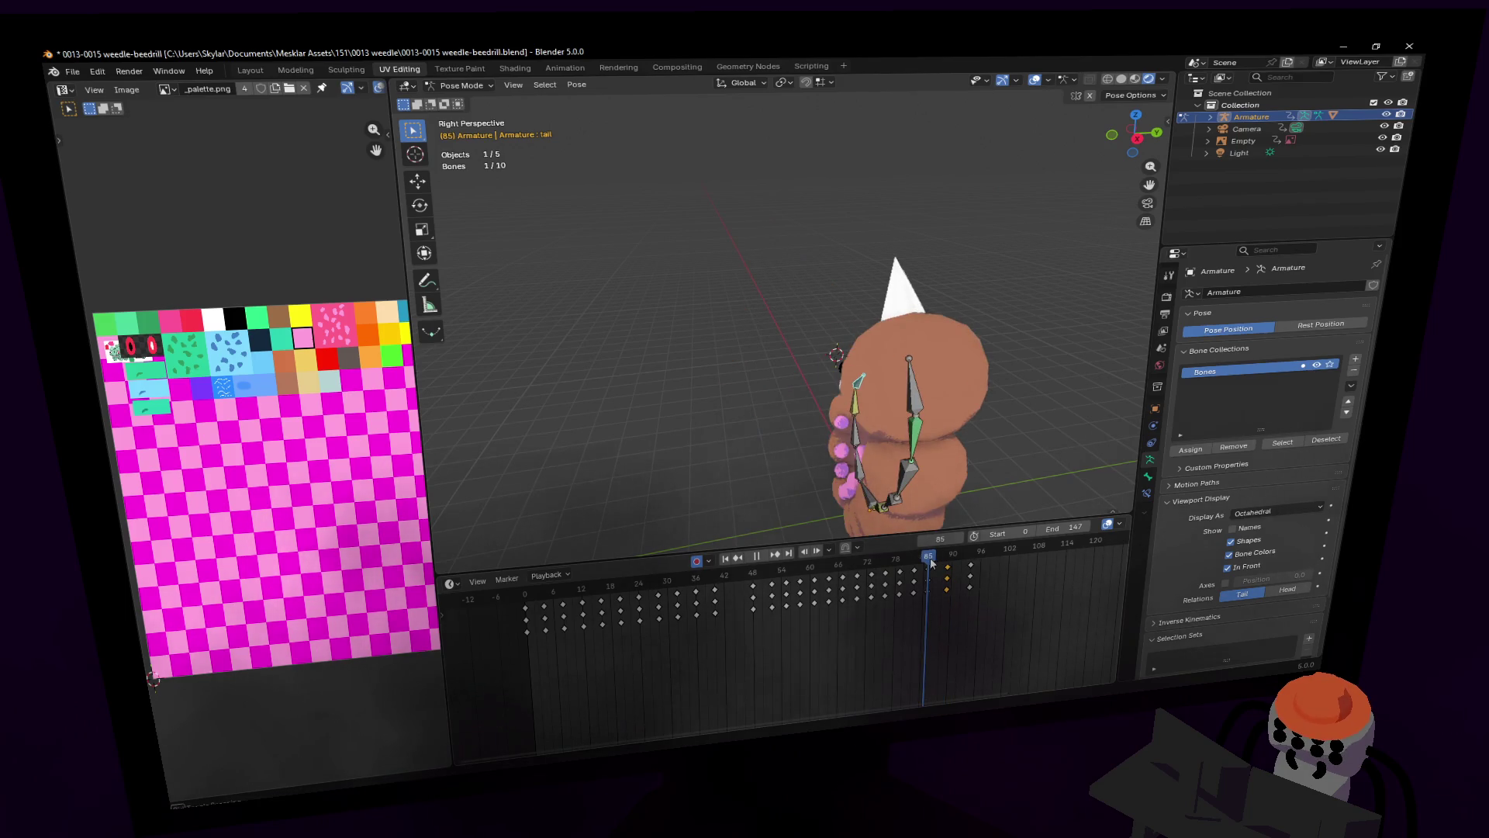
key(space)
drag(939, 562, 938, 560)
click(844, 368)
key(r)
key(z)
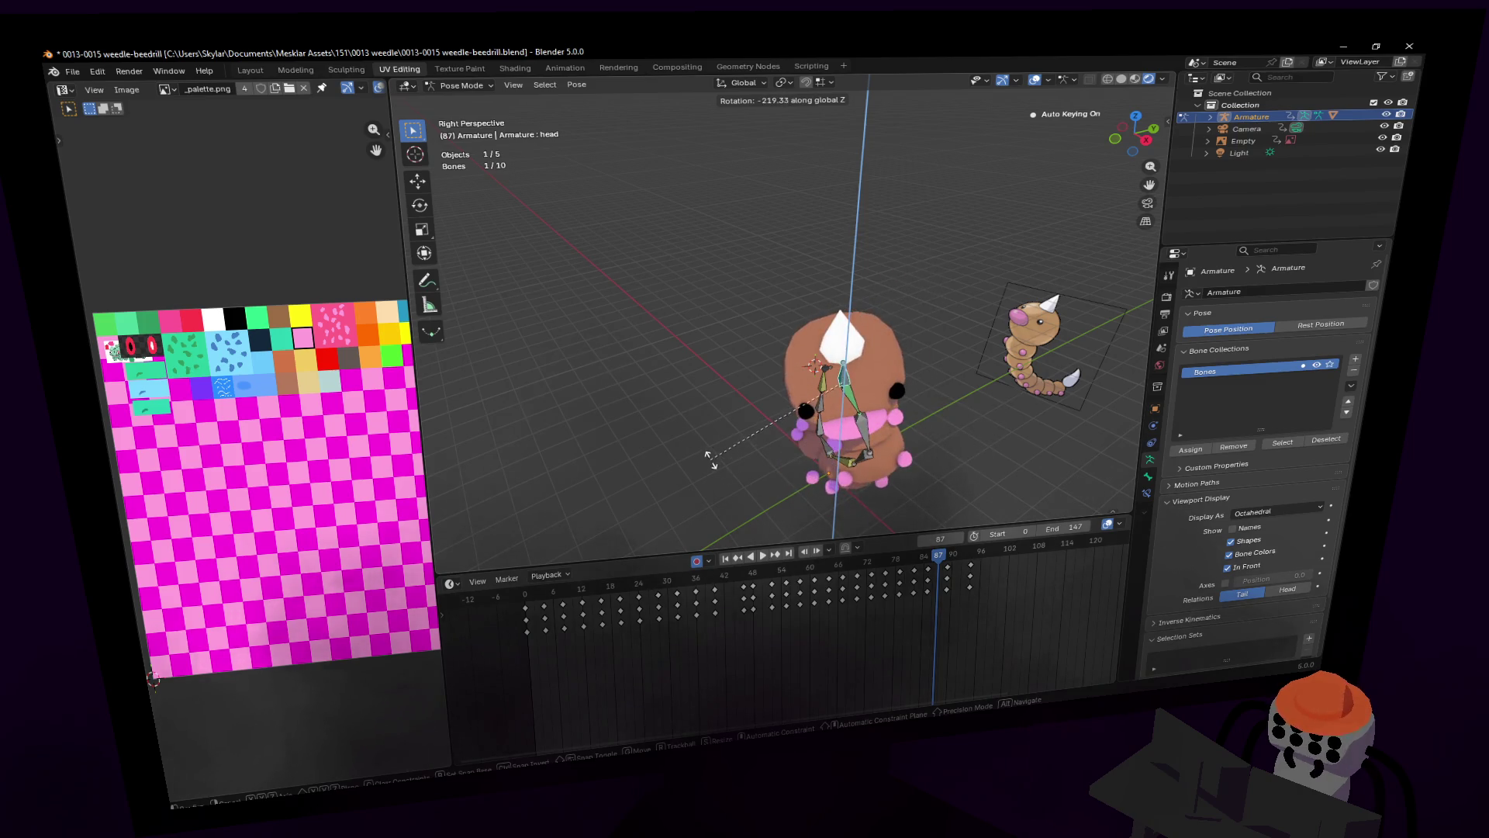
click(710, 460)
key(space)
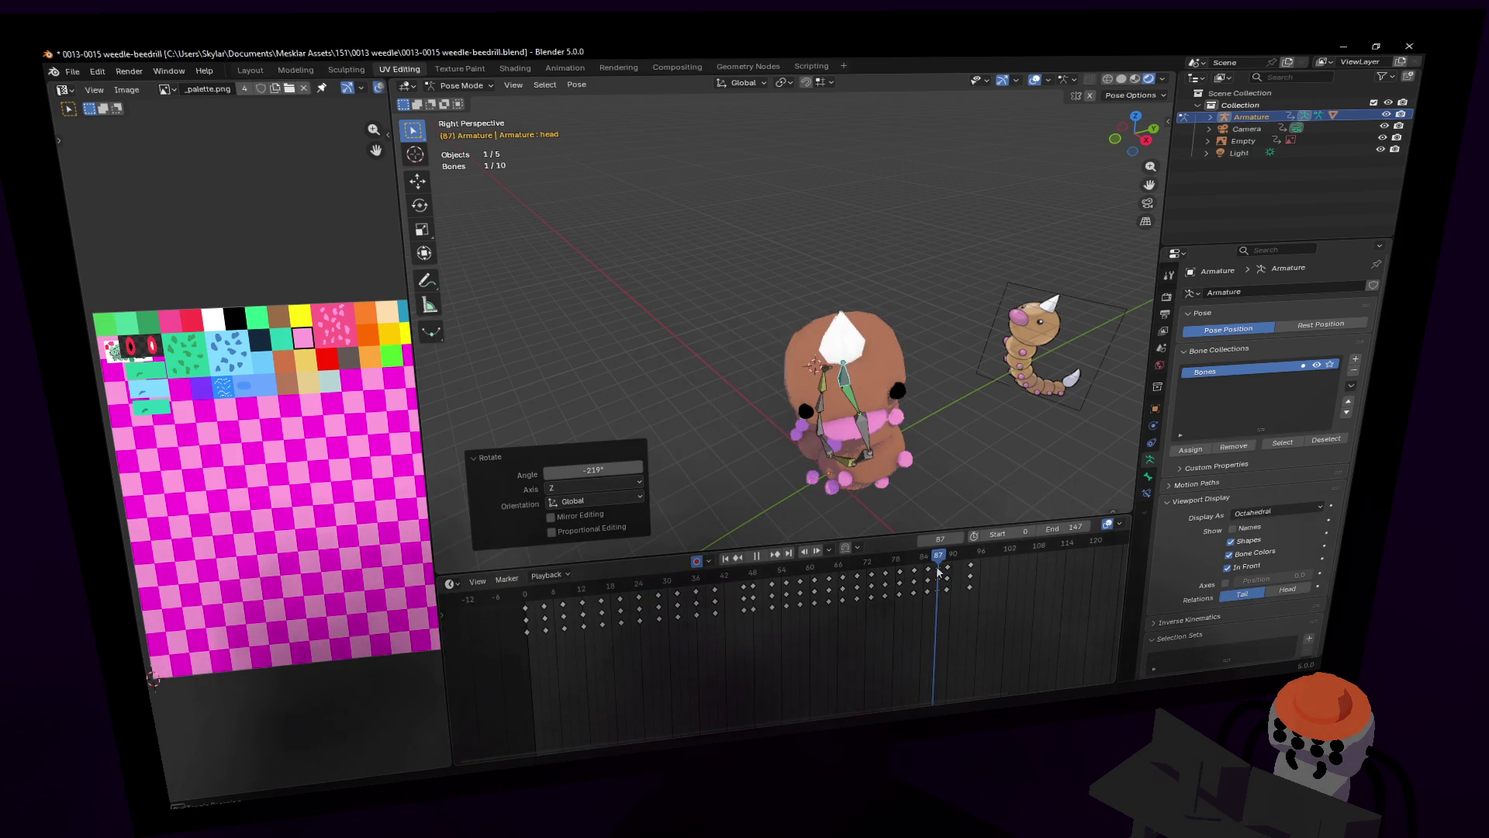
key(Escape)
Step: Redo the head bone rotation at -62.4° about Z and play through to frame 103
key(r)
key(z)
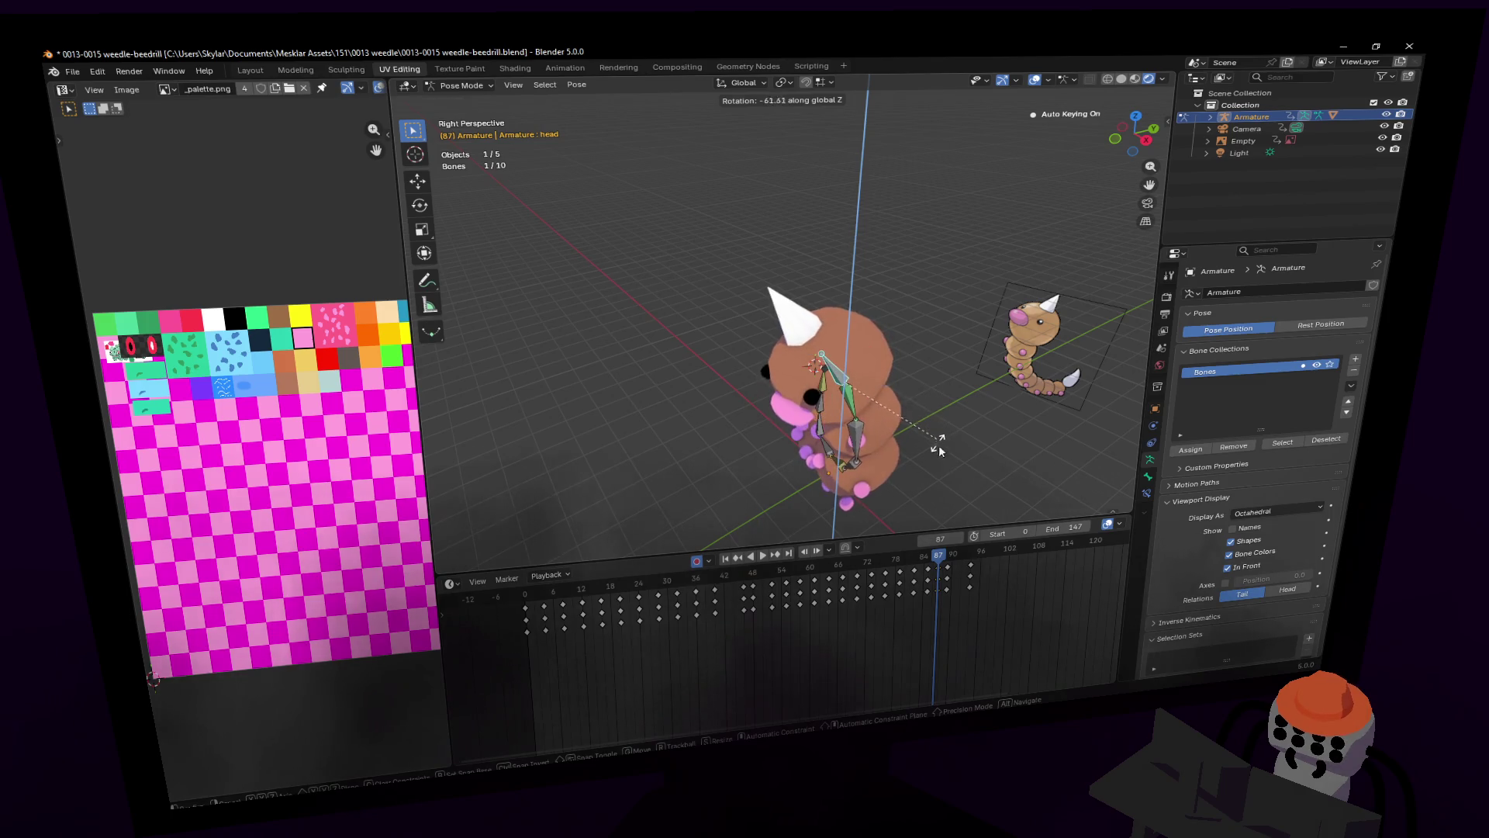
click(937, 558)
key(space)
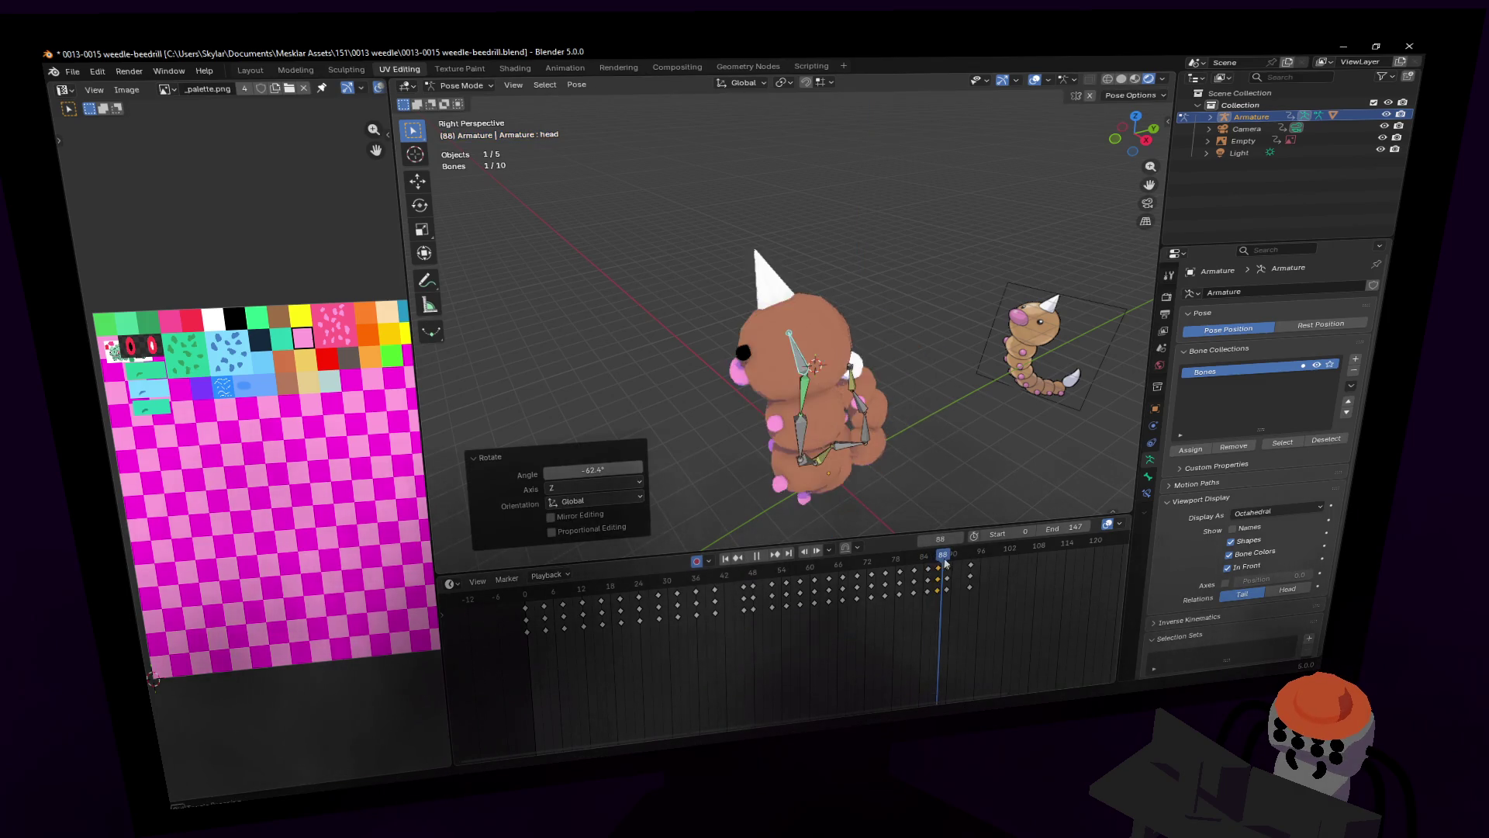
key(space)
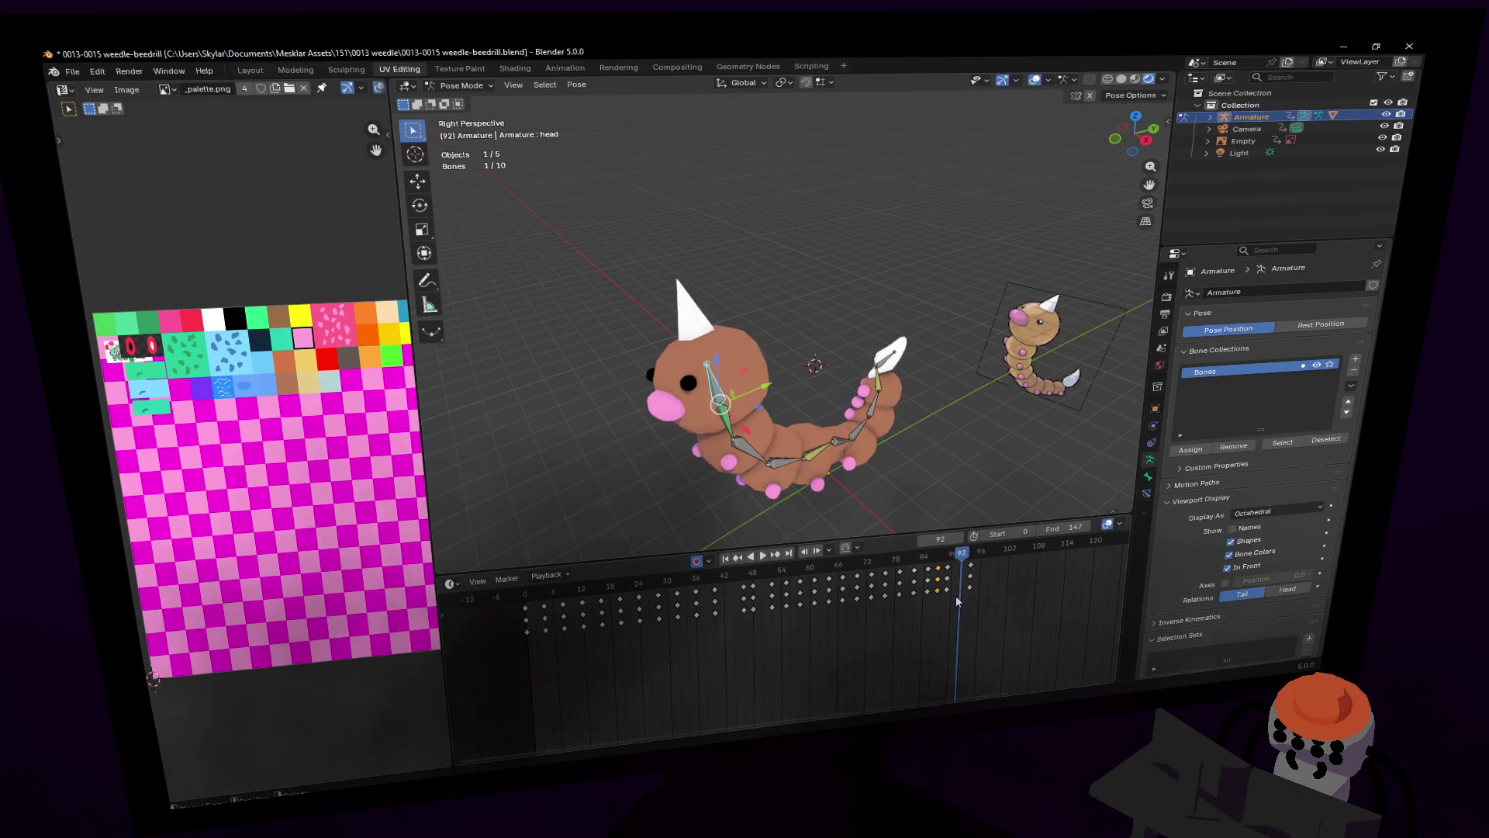
key(space)
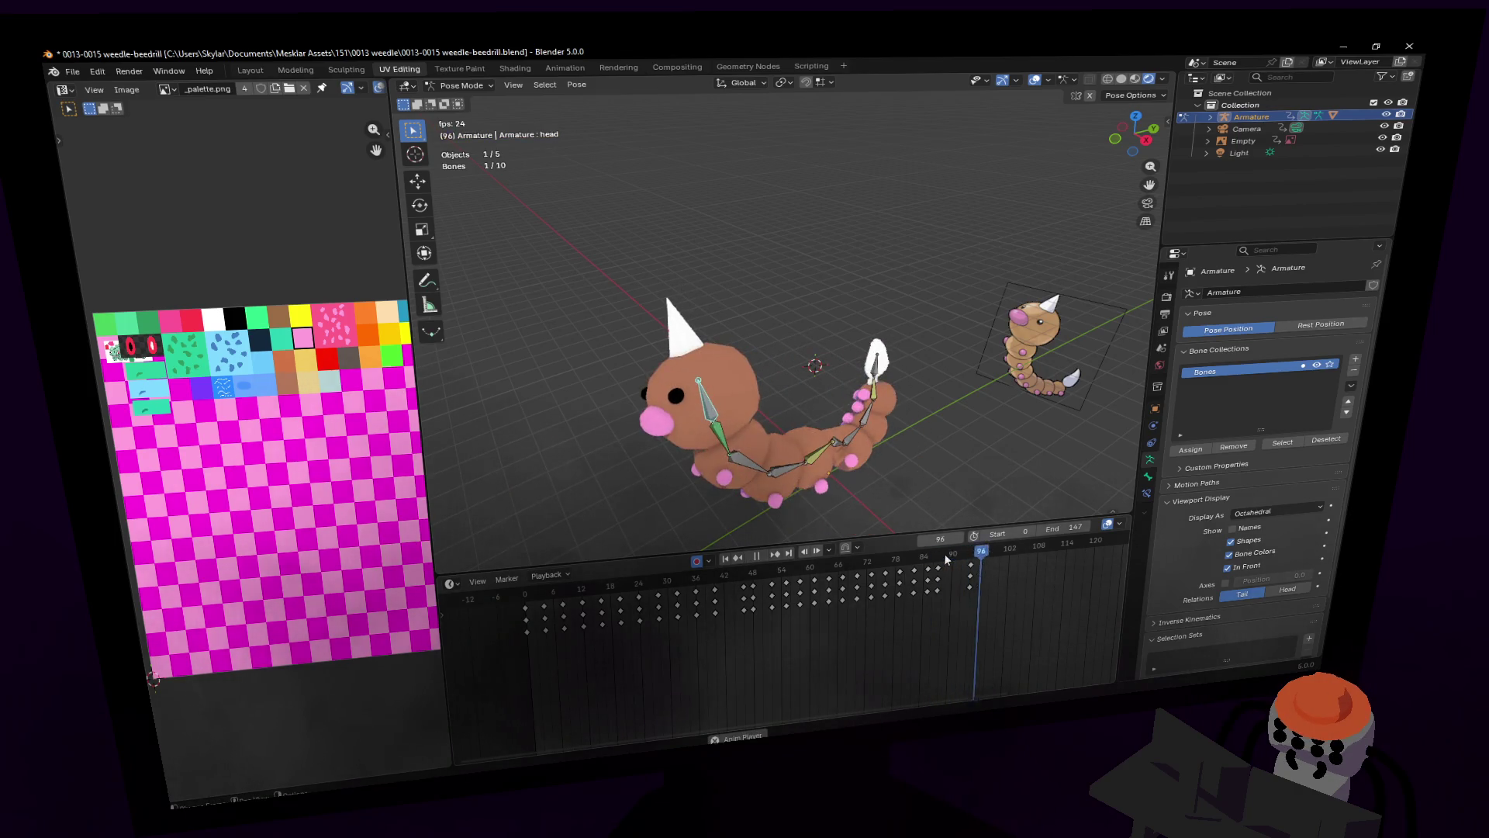
Step: Move the view closer to the caterpillar and replay the loop from about frame 92
key(shift+grave)
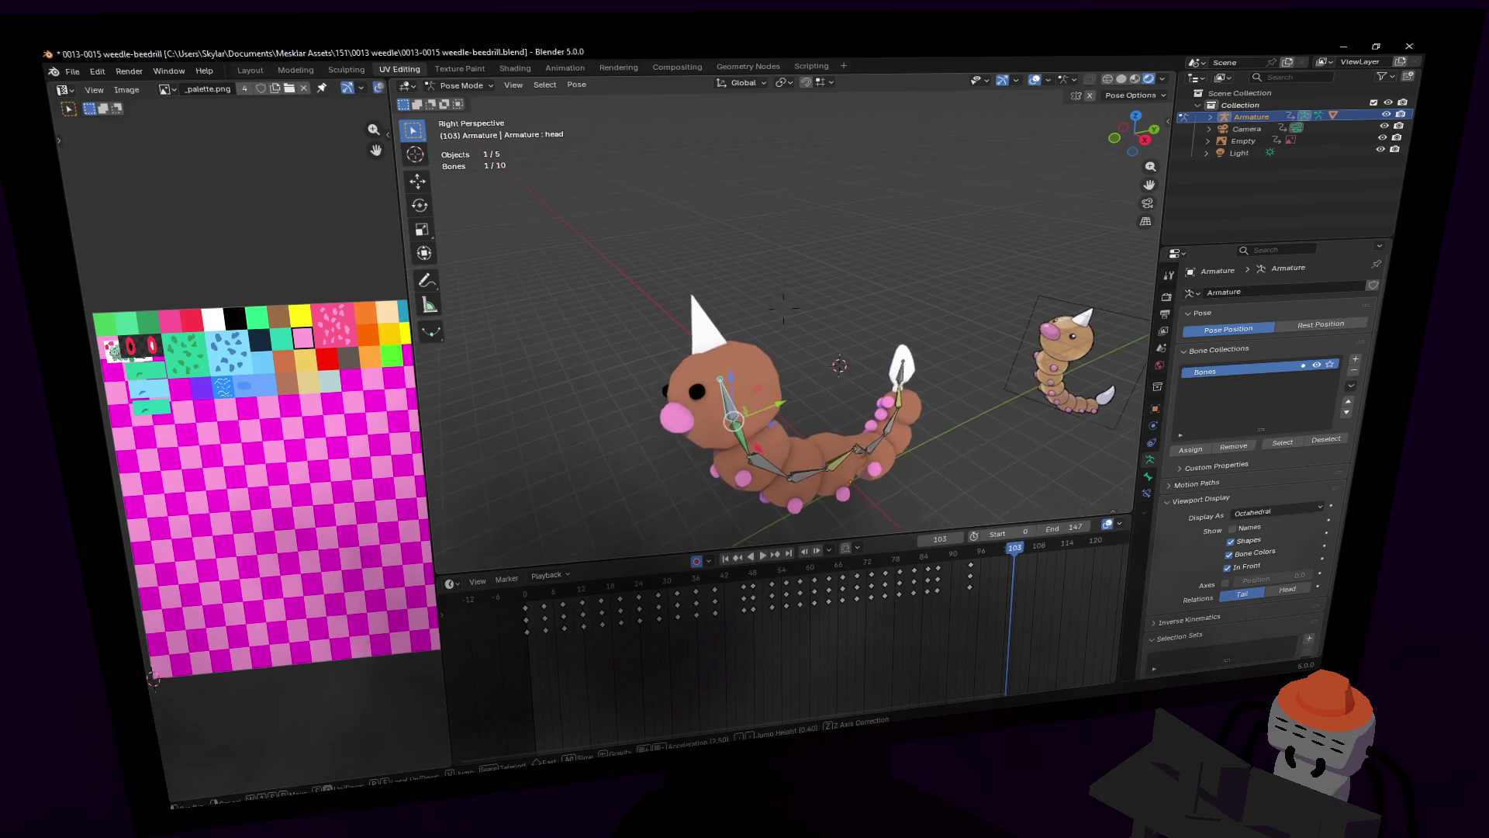
key(w)
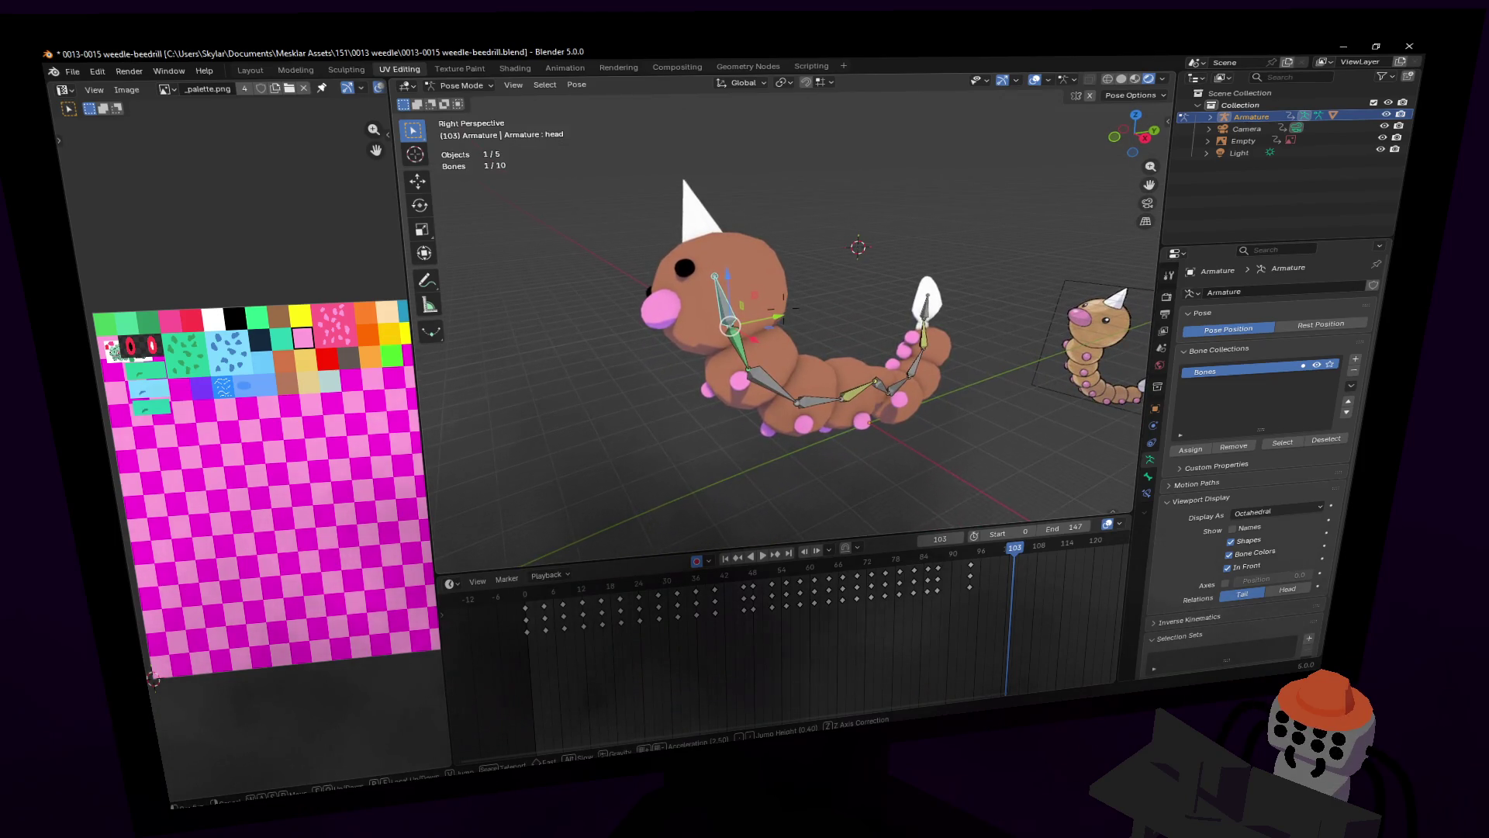
click(951, 310)
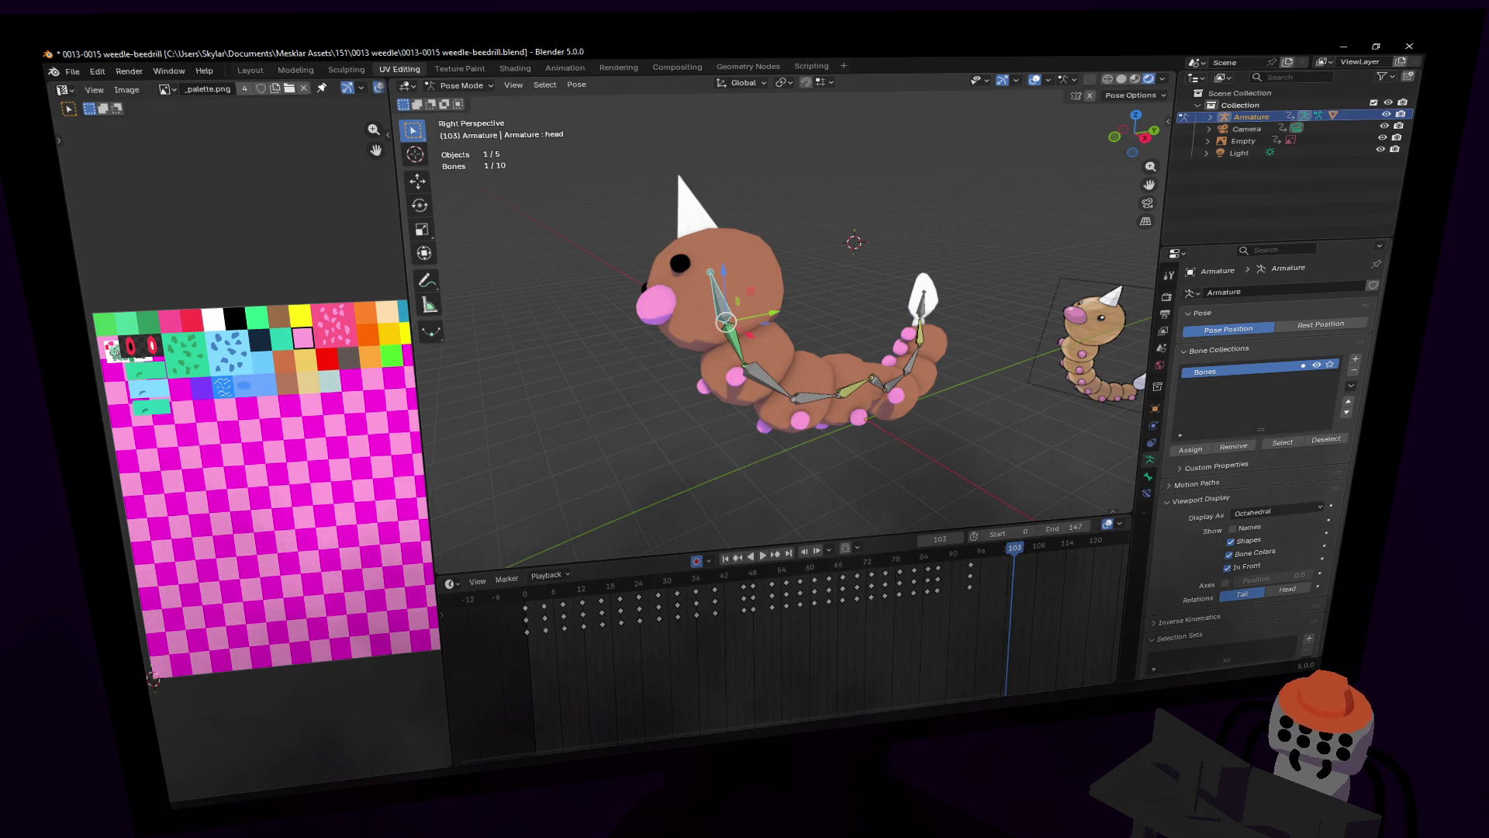
click(959, 556)
key(space)
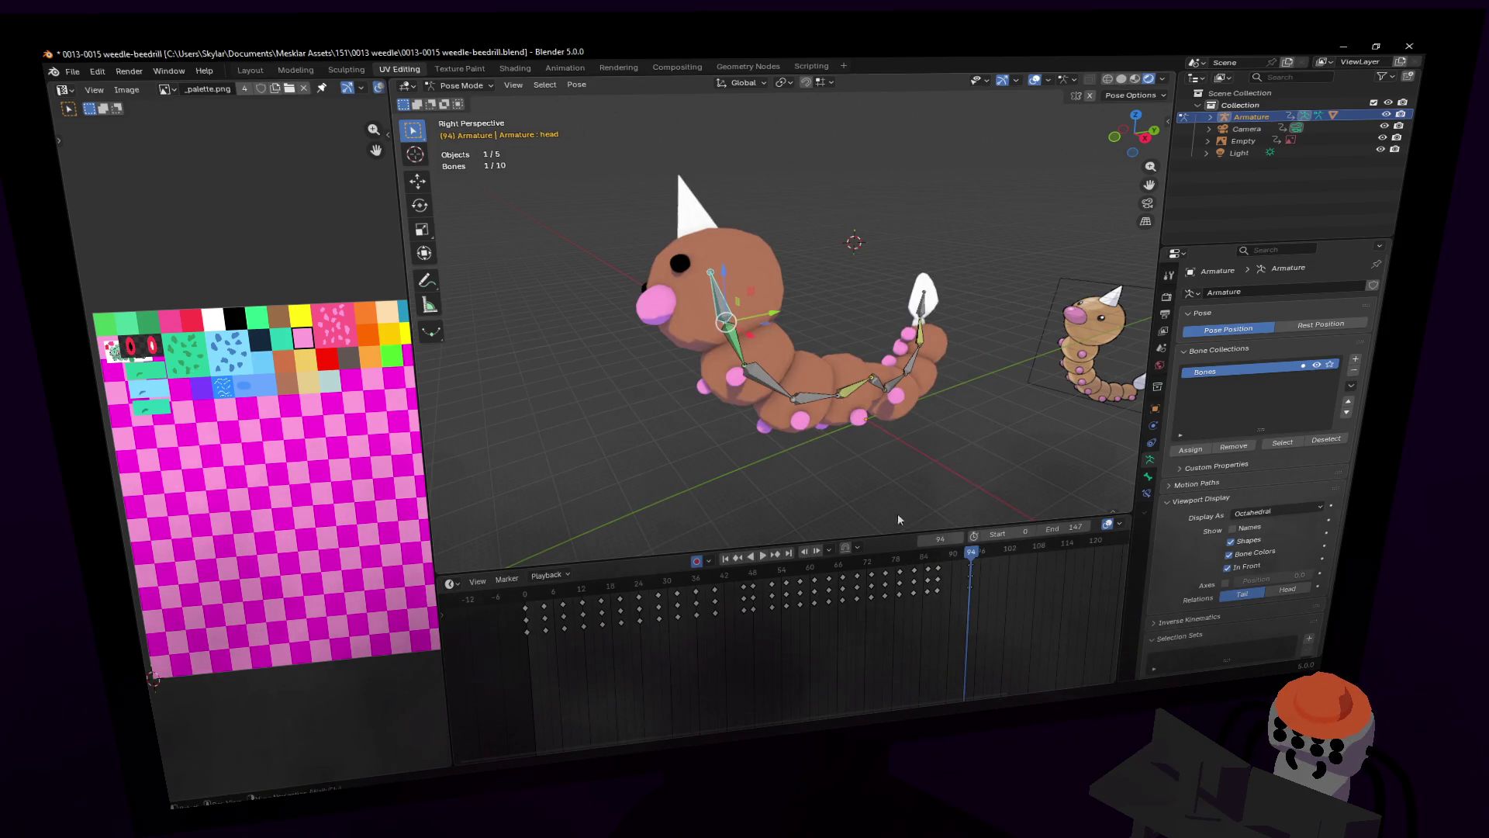
Step: Review the end of the animation around frames 88–91 and walk the view toward the caterpillar
click(958, 555)
key(space)
drag(959, 557, 945, 565)
key(shift+grave)
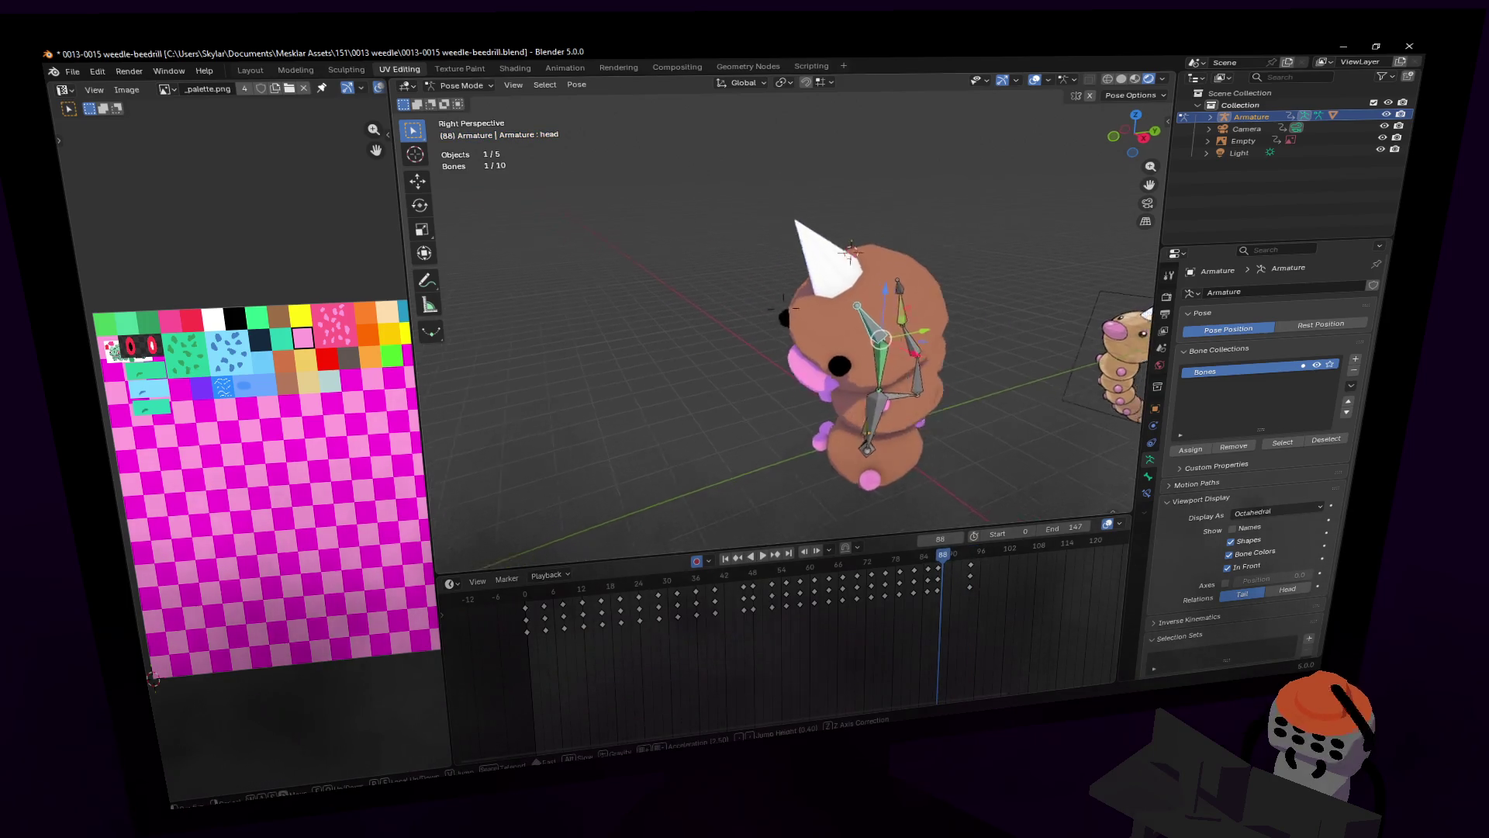
key(d)
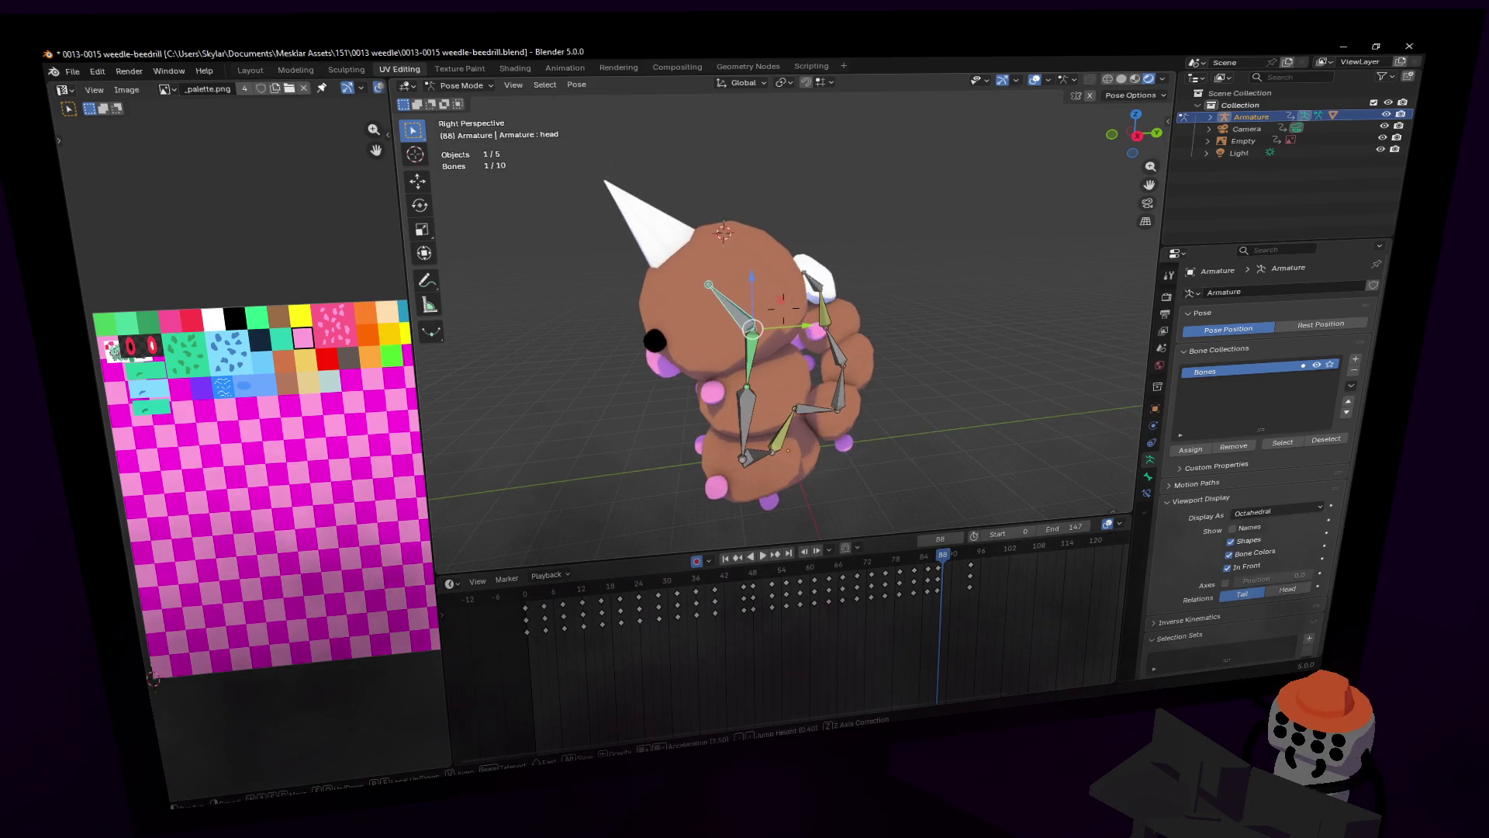
Step: Select all ten bones at frame 0 and move their pose keys to frame 94
key(a)
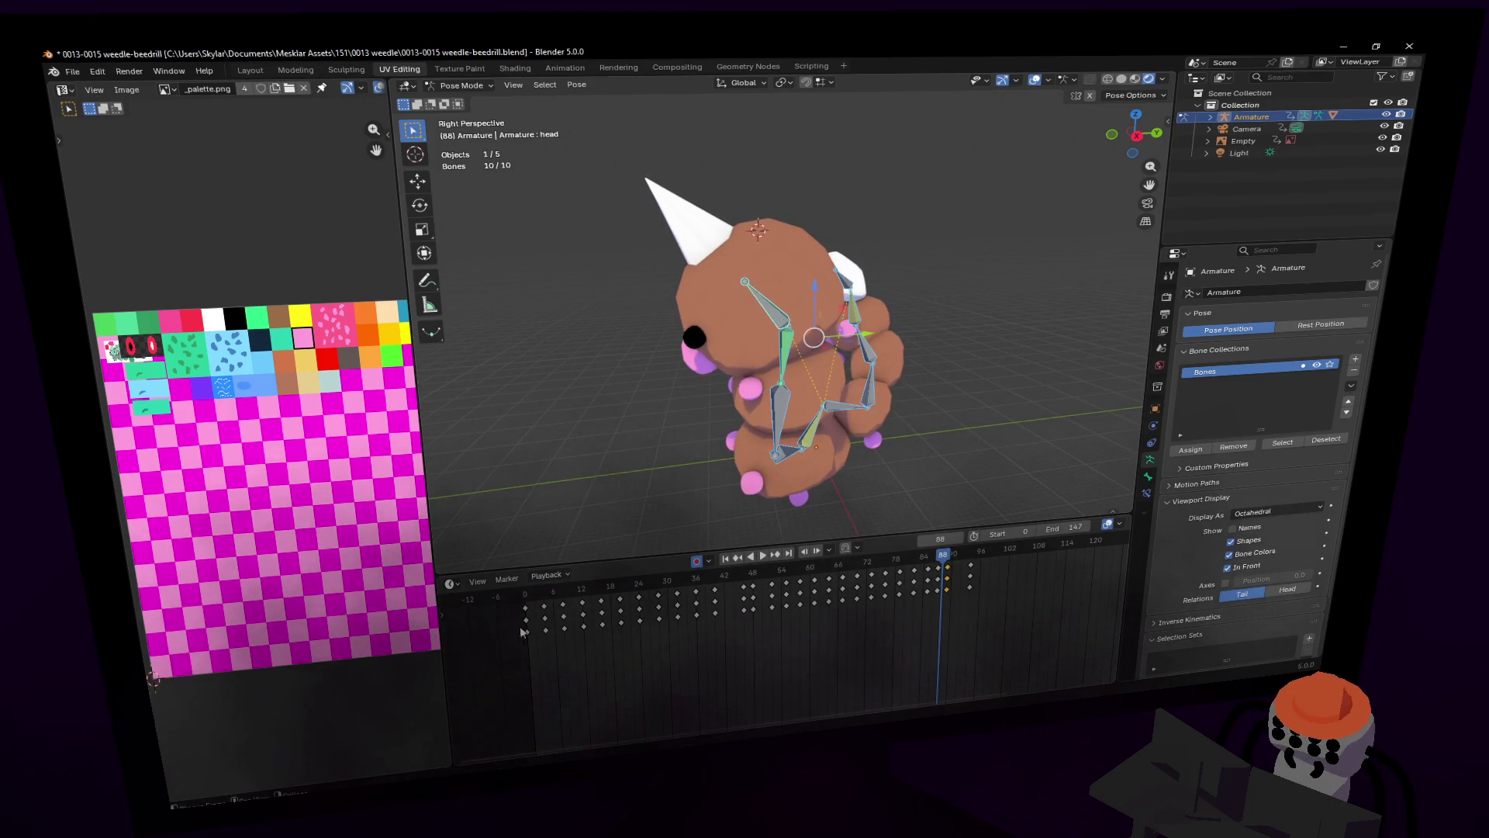
click(525, 597)
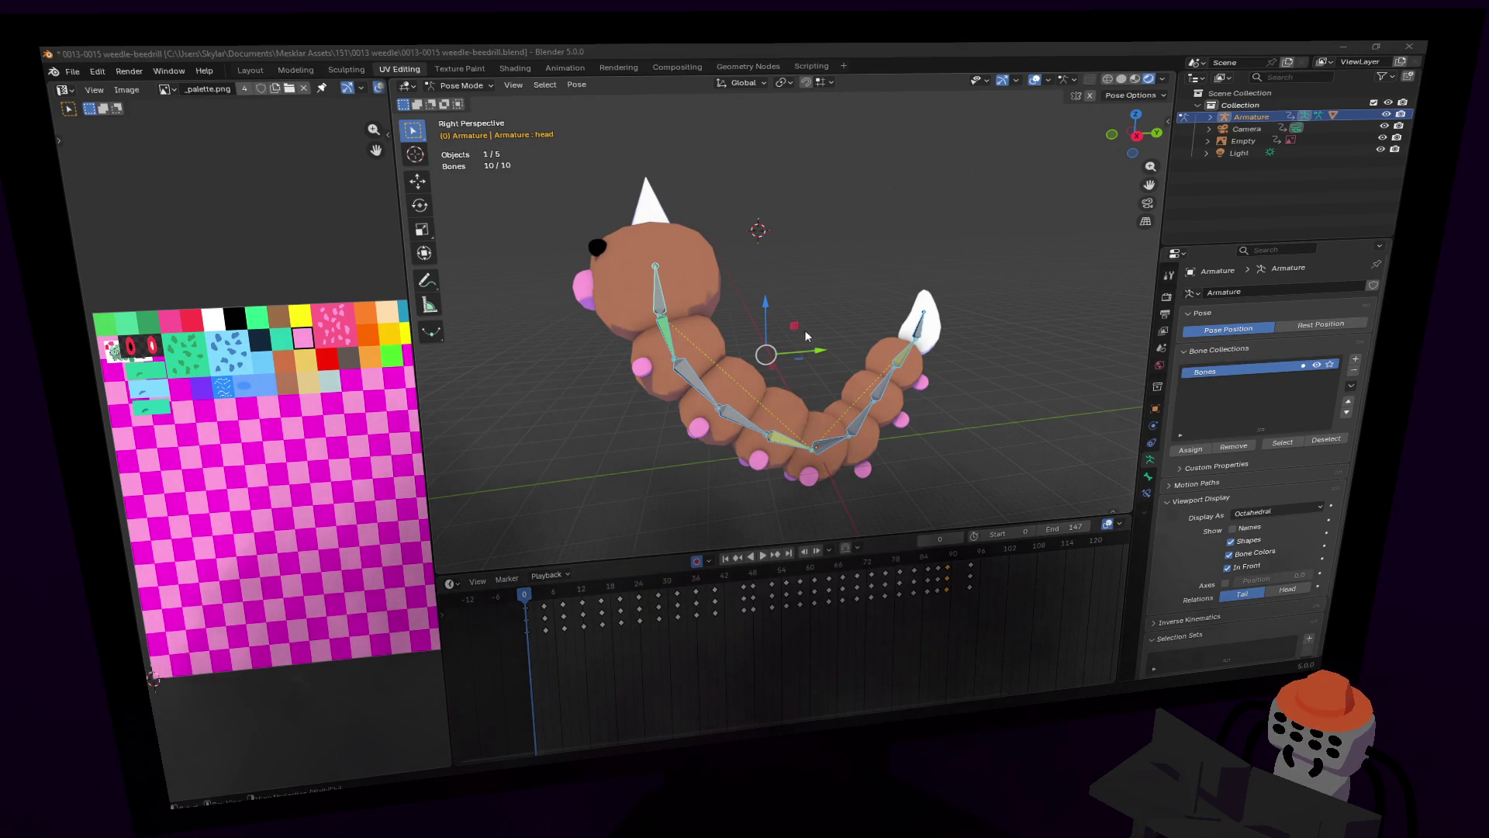
mouse_move(529, 602)
mouse_down()
mouse_move(543, 596)
mouse_move(526, 599)
mouse_up()
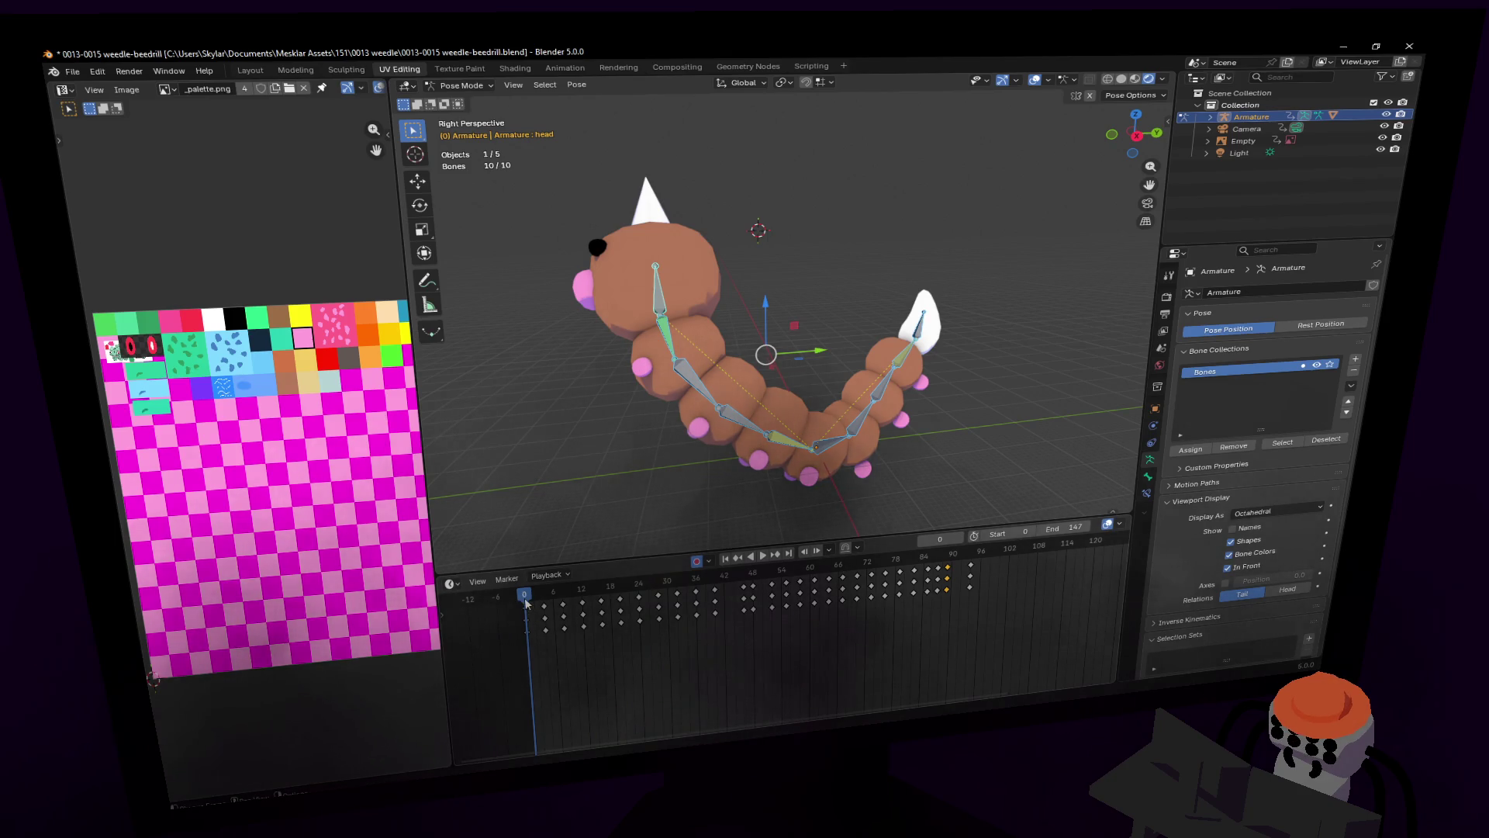
key(g)
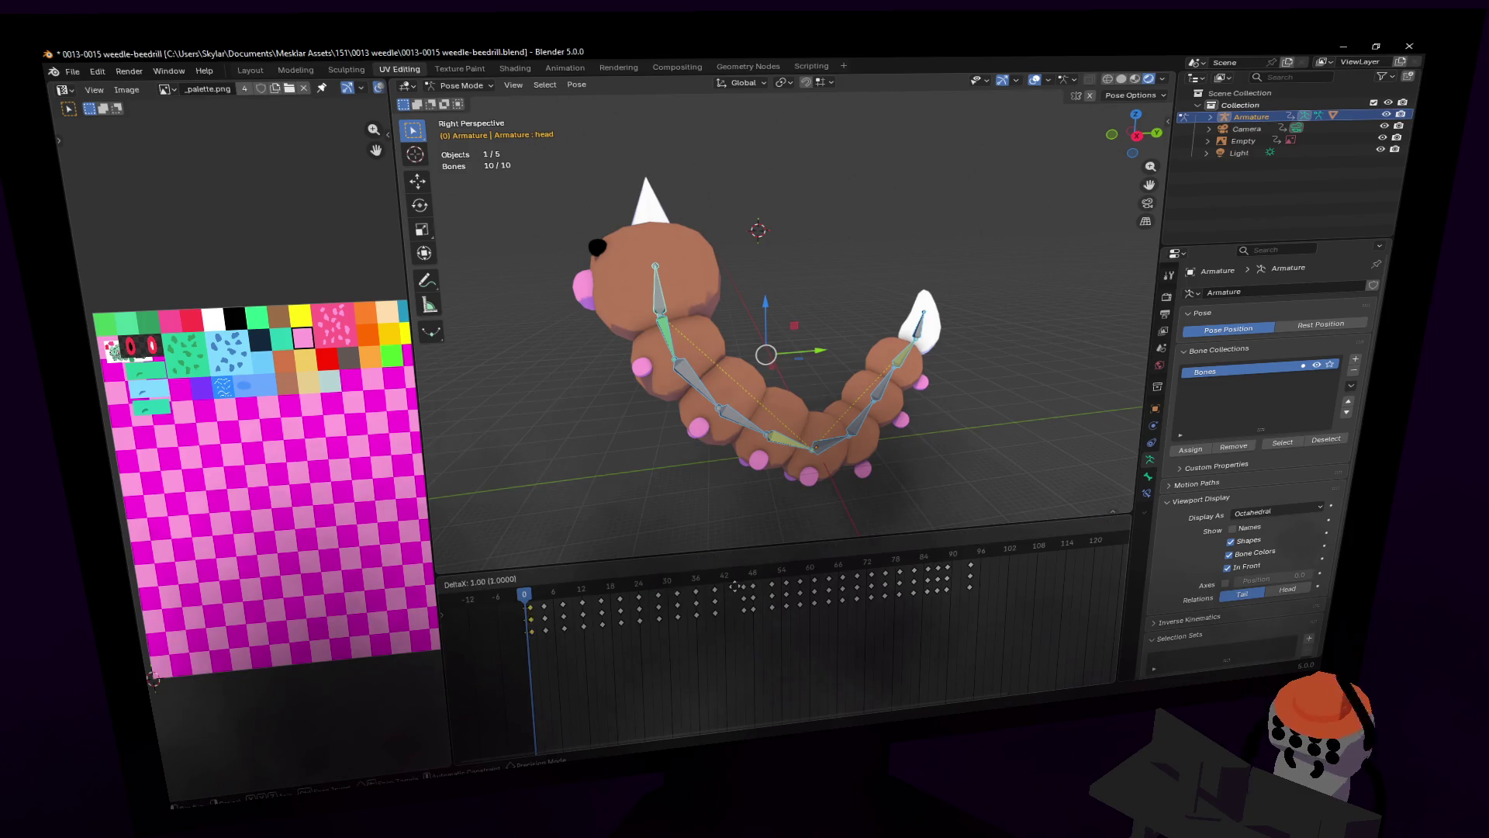
click(485, 607)
Step: Check the loop around frames 84–89, return to the start, and duplicate the selected keyframes
mouse_move(947, 555)
mouse_down()
mouse_move(969, 558)
mouse_move(948, 569)
mouse_up()
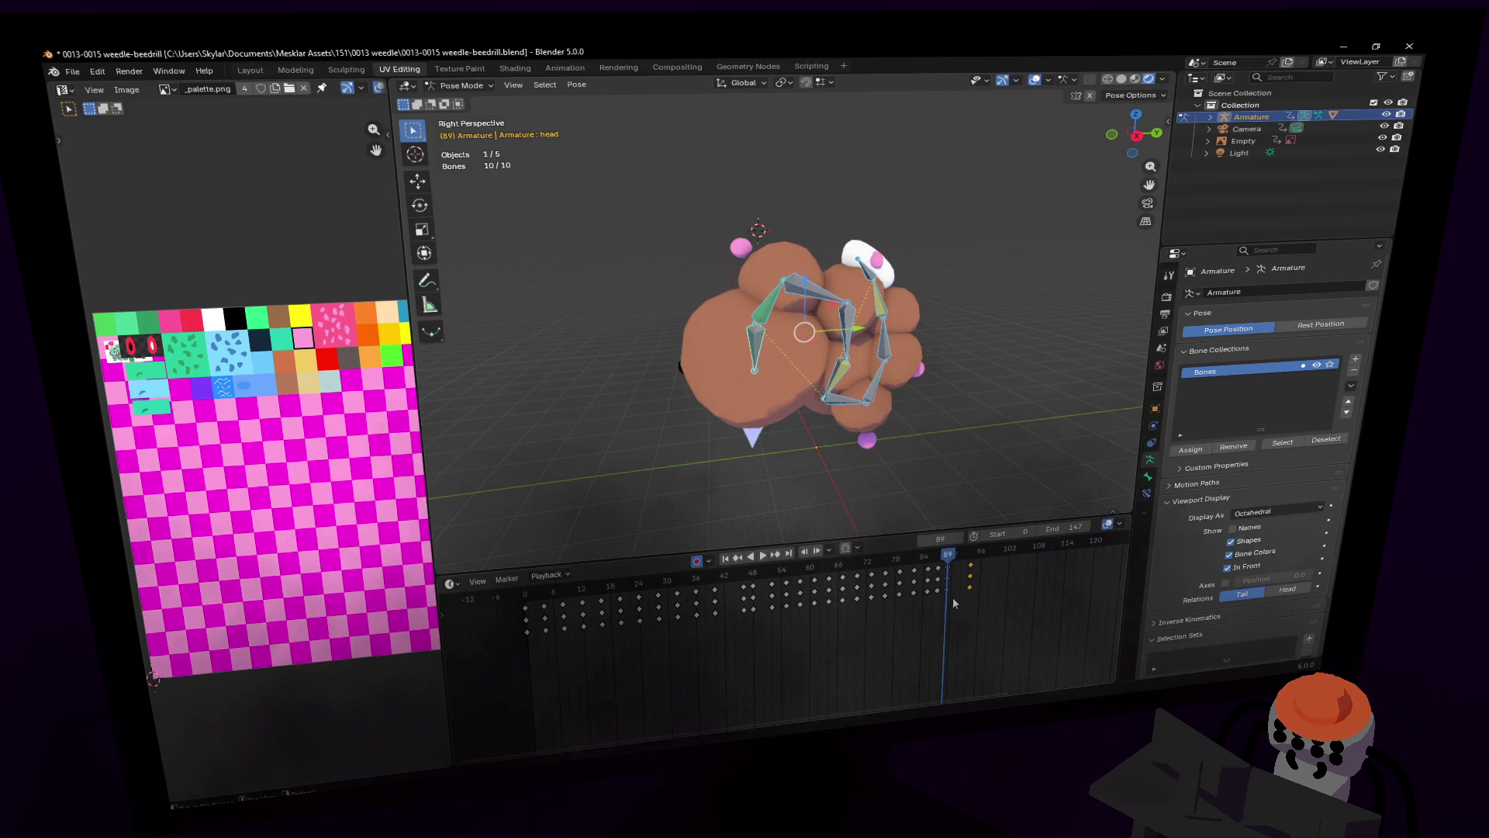
click(923, 561)
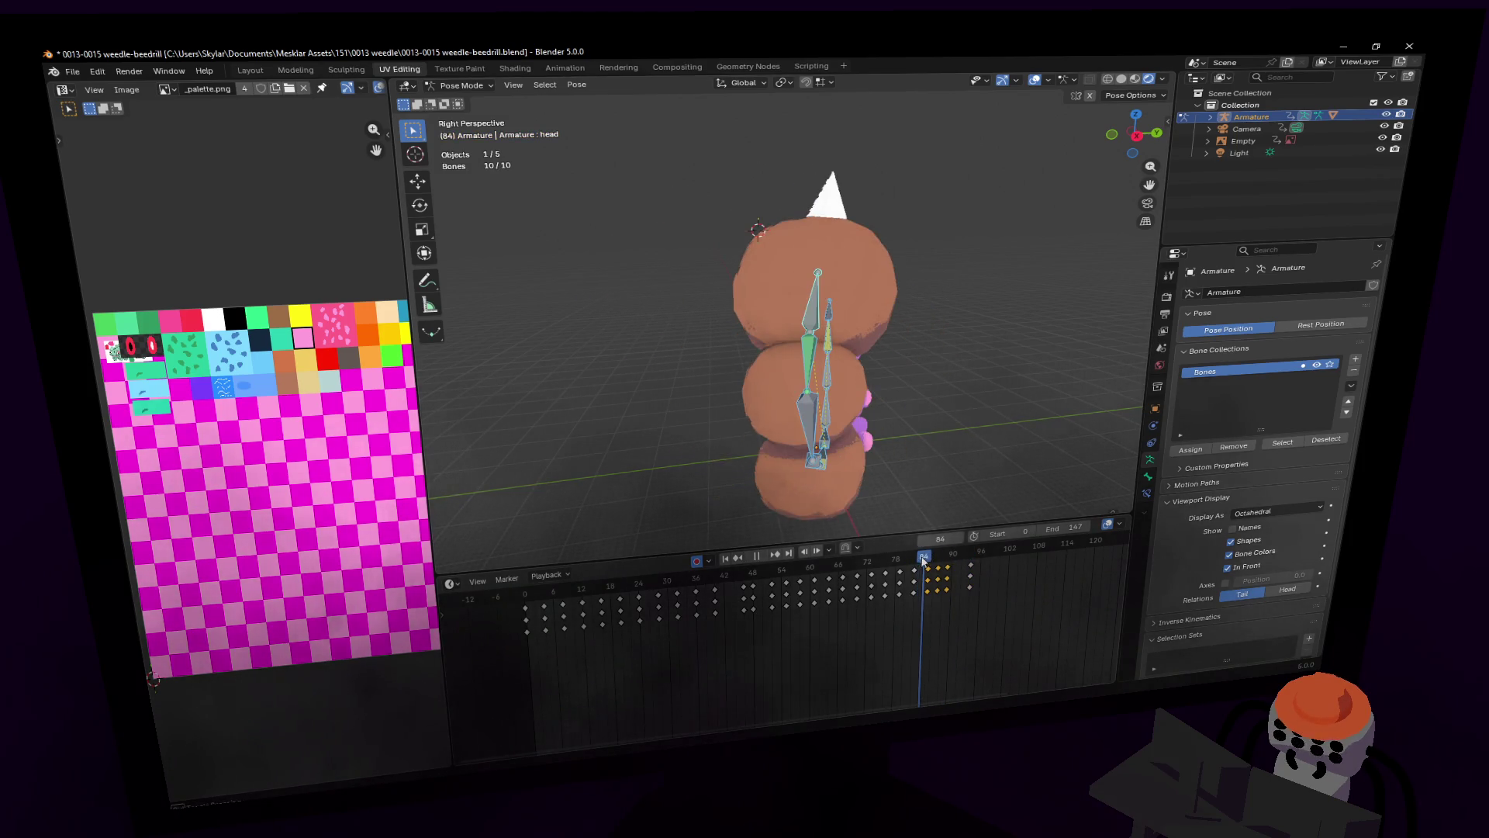
drag(925, 560, 969, 552)
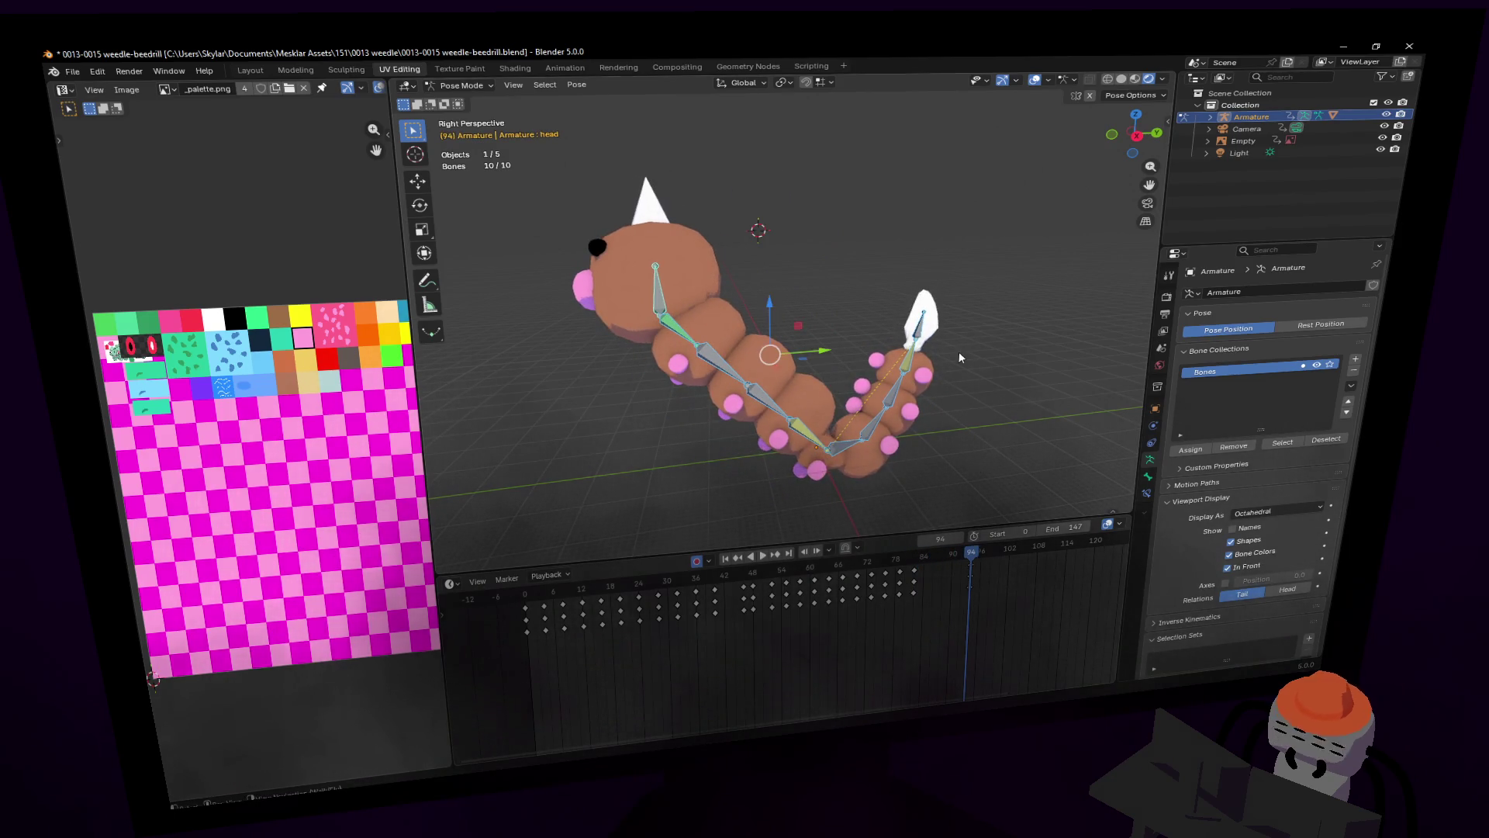
key(shift+Left)
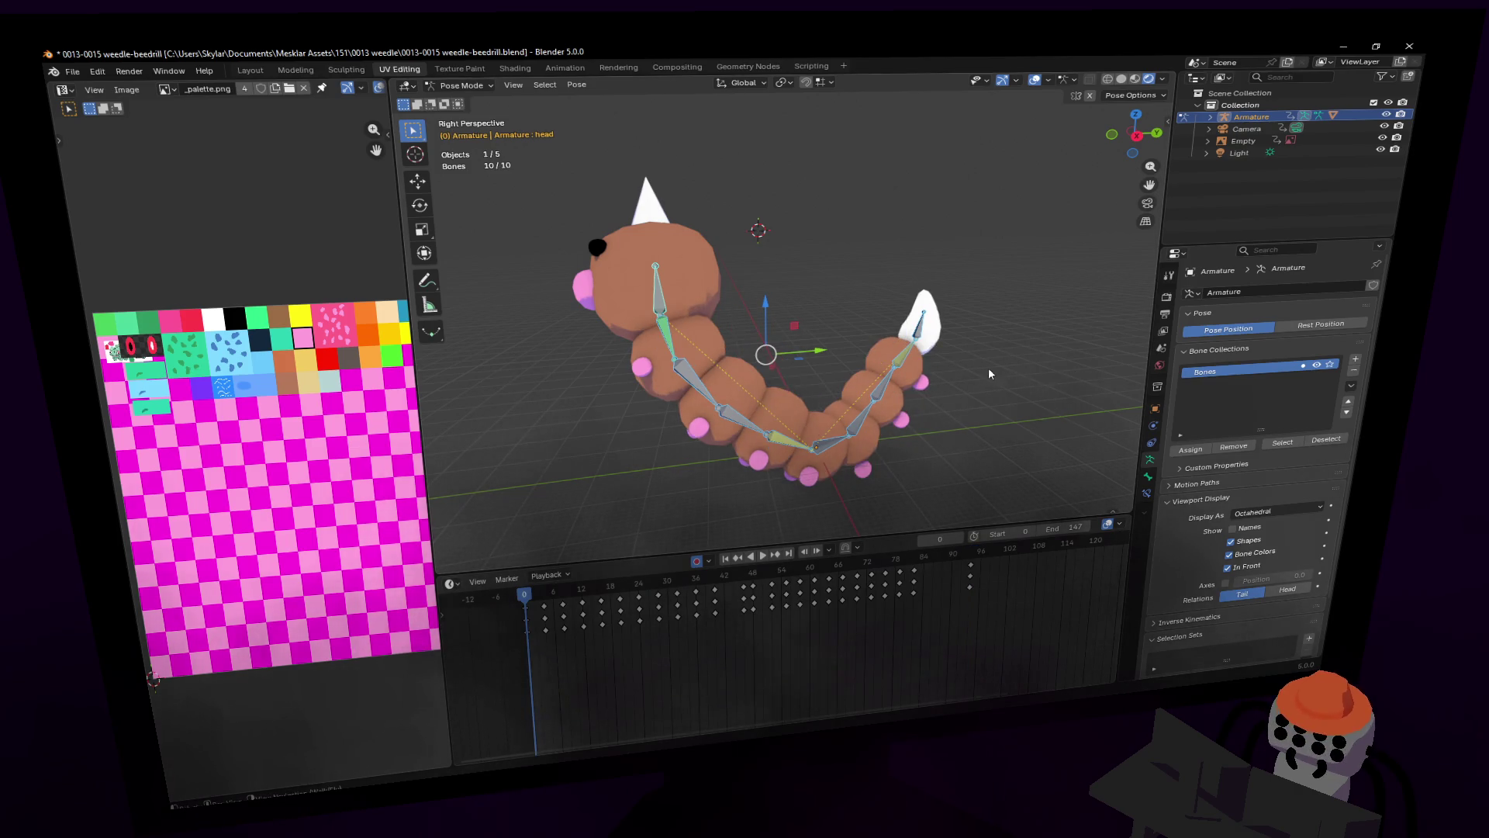
key(shift+grave)
key(w)
key(Escape)
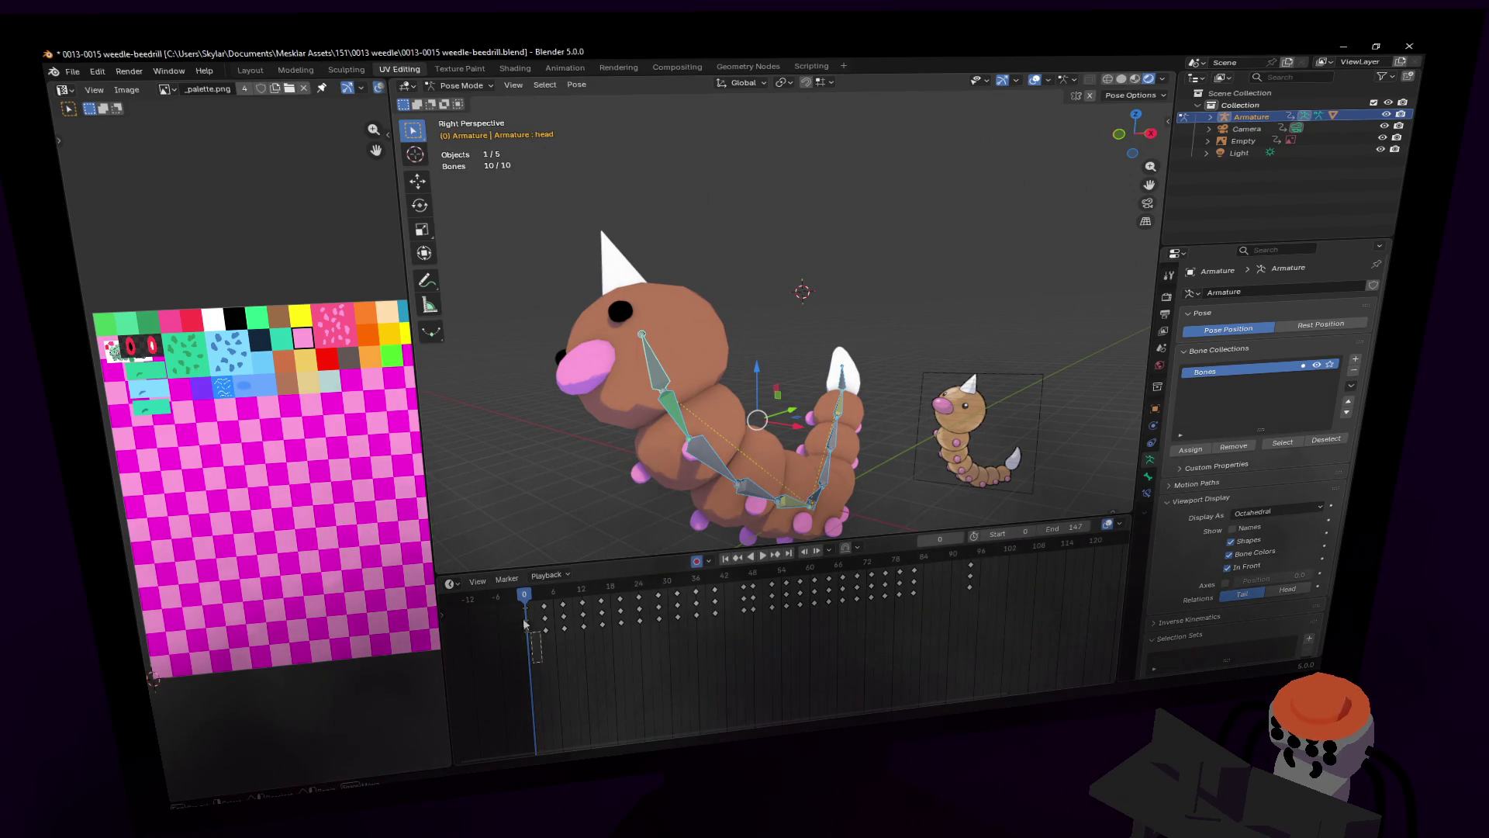
key(shift+d)
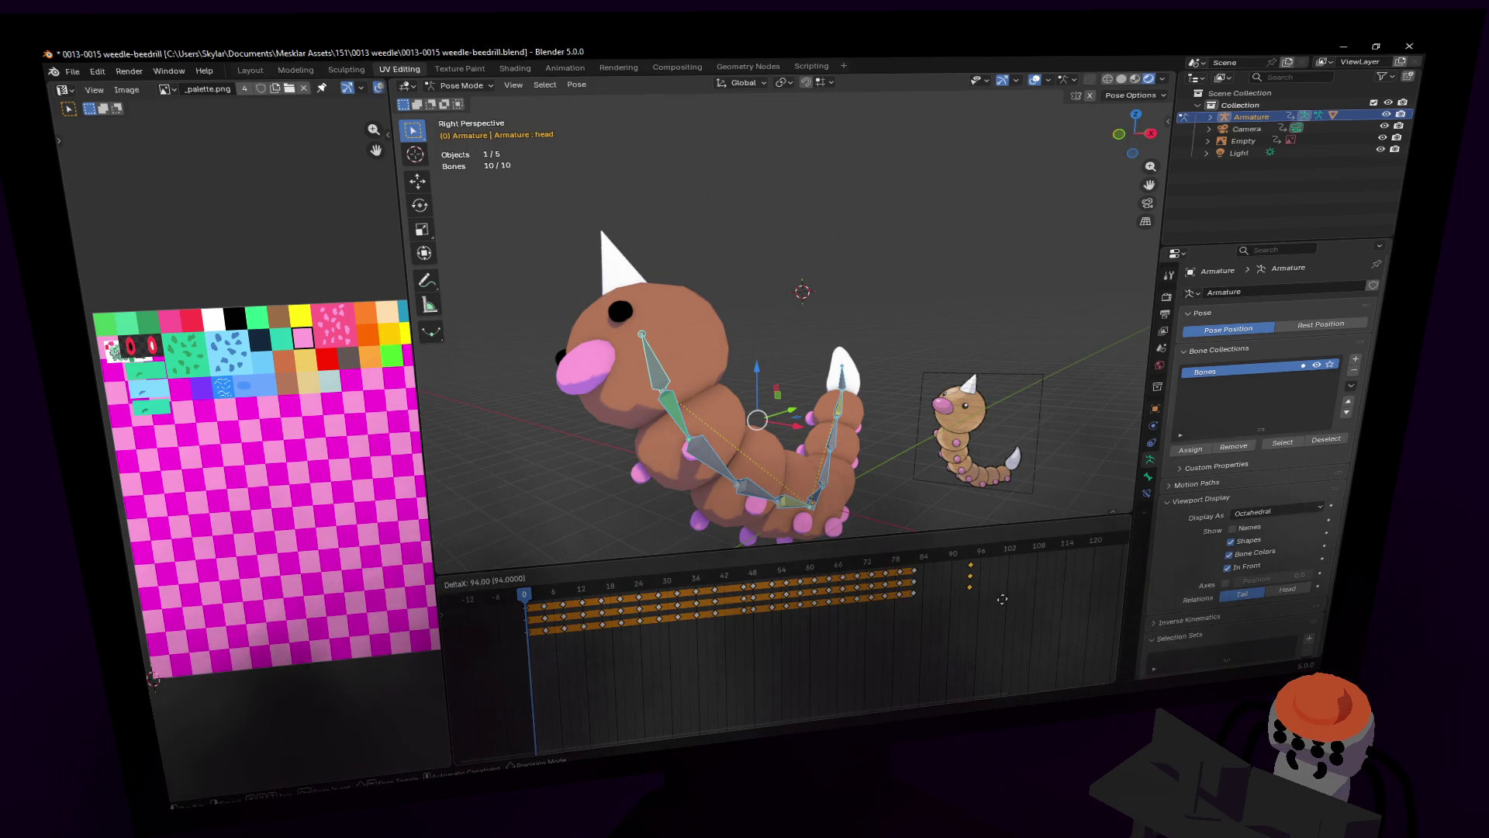
Step: Place the duplicated keys near frame 96 and set the animation end frame to 90
click(1002, 598)
mouse_move(947, 553)
mouse_down()
mouse_move(968, 556)
mouse_move(909, 559)
mouse_move(957, 560)
mouse_move(935, 577)
mouse_up()
key(shift+Left)
key(space)
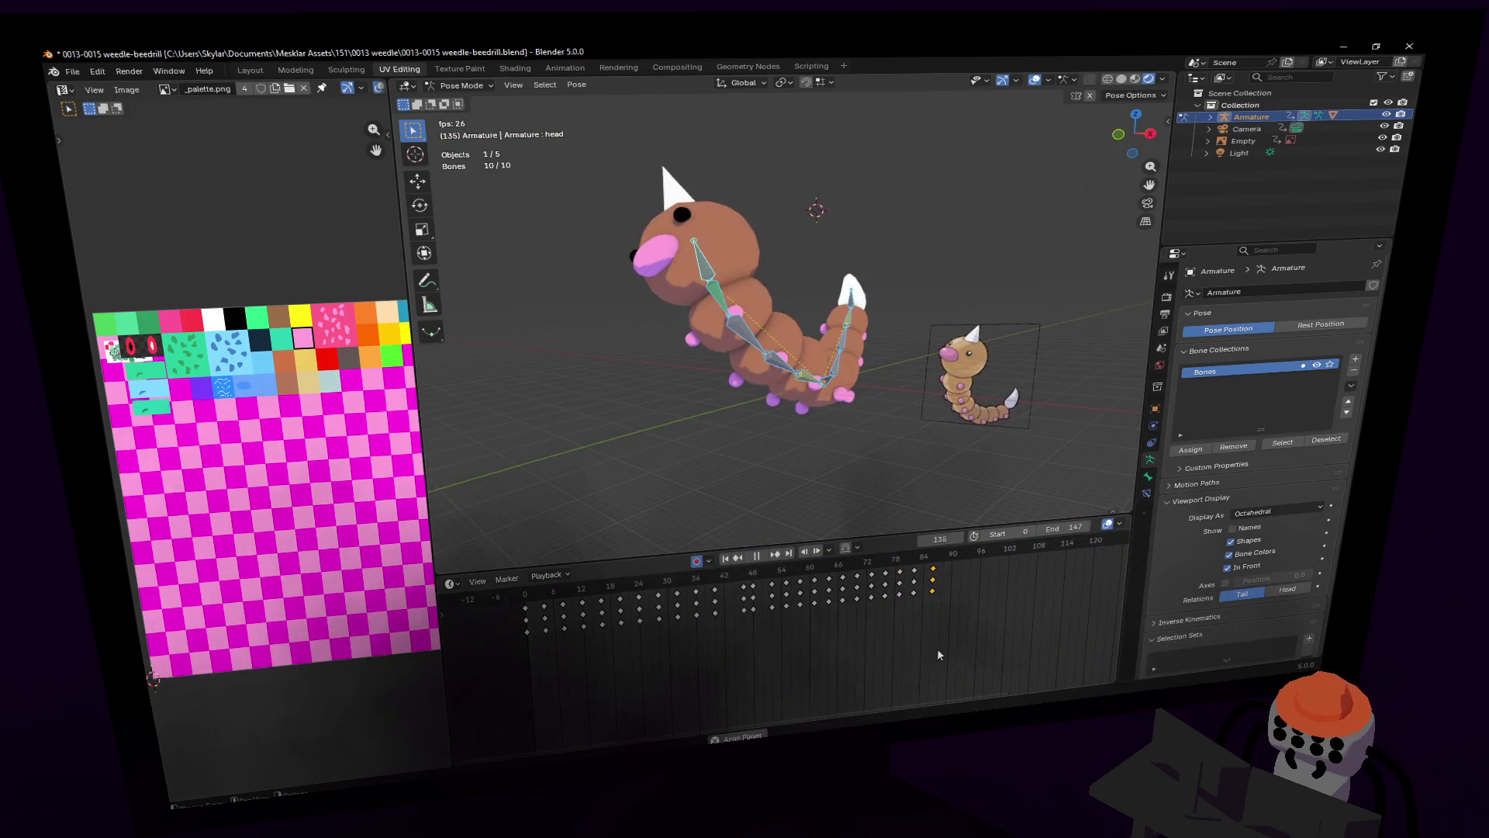
drag(933, 570, 952, 570)
click(902, 569)
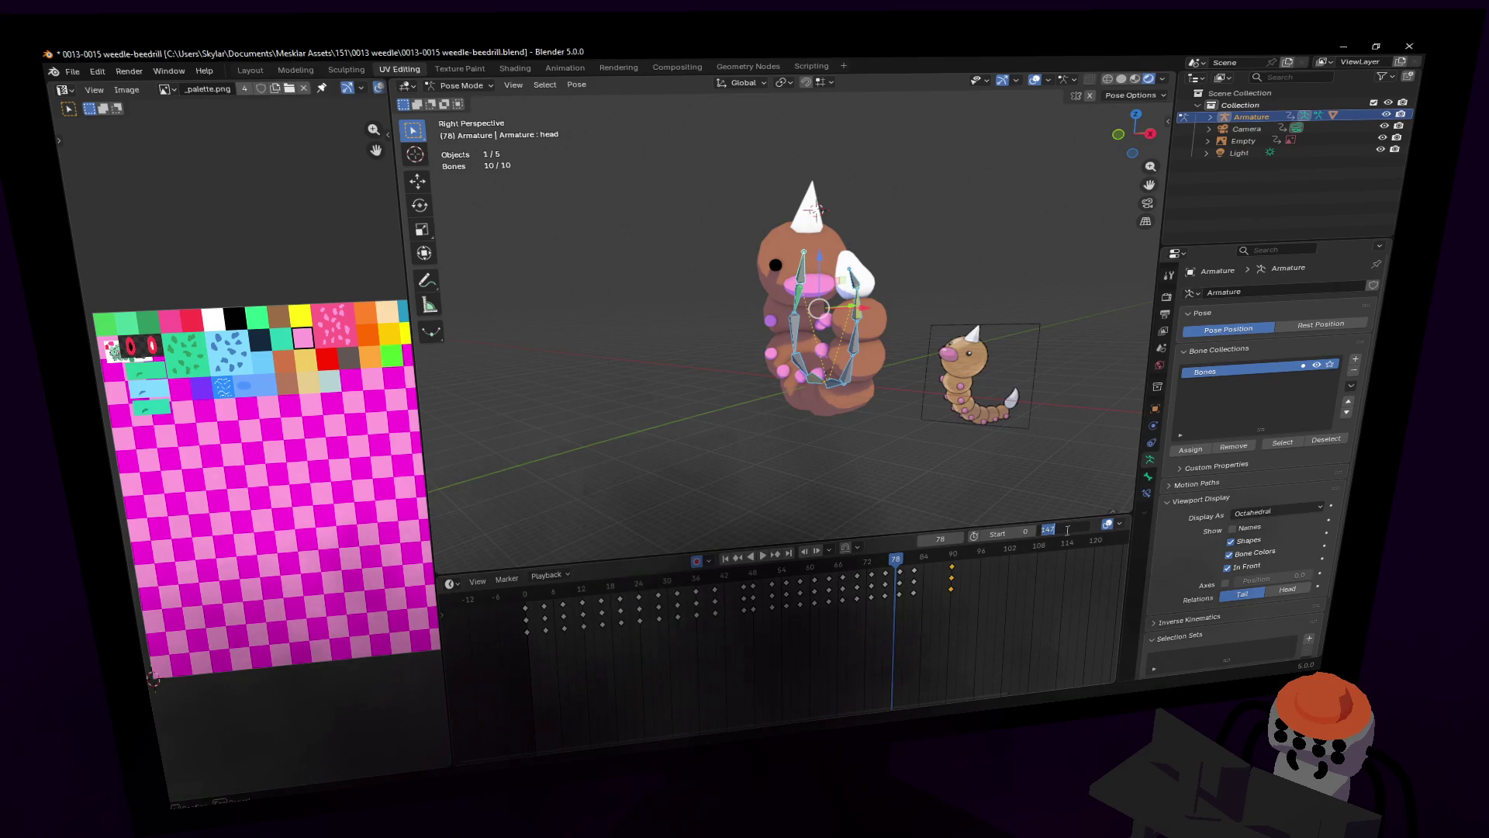
text(90)
key(Return)
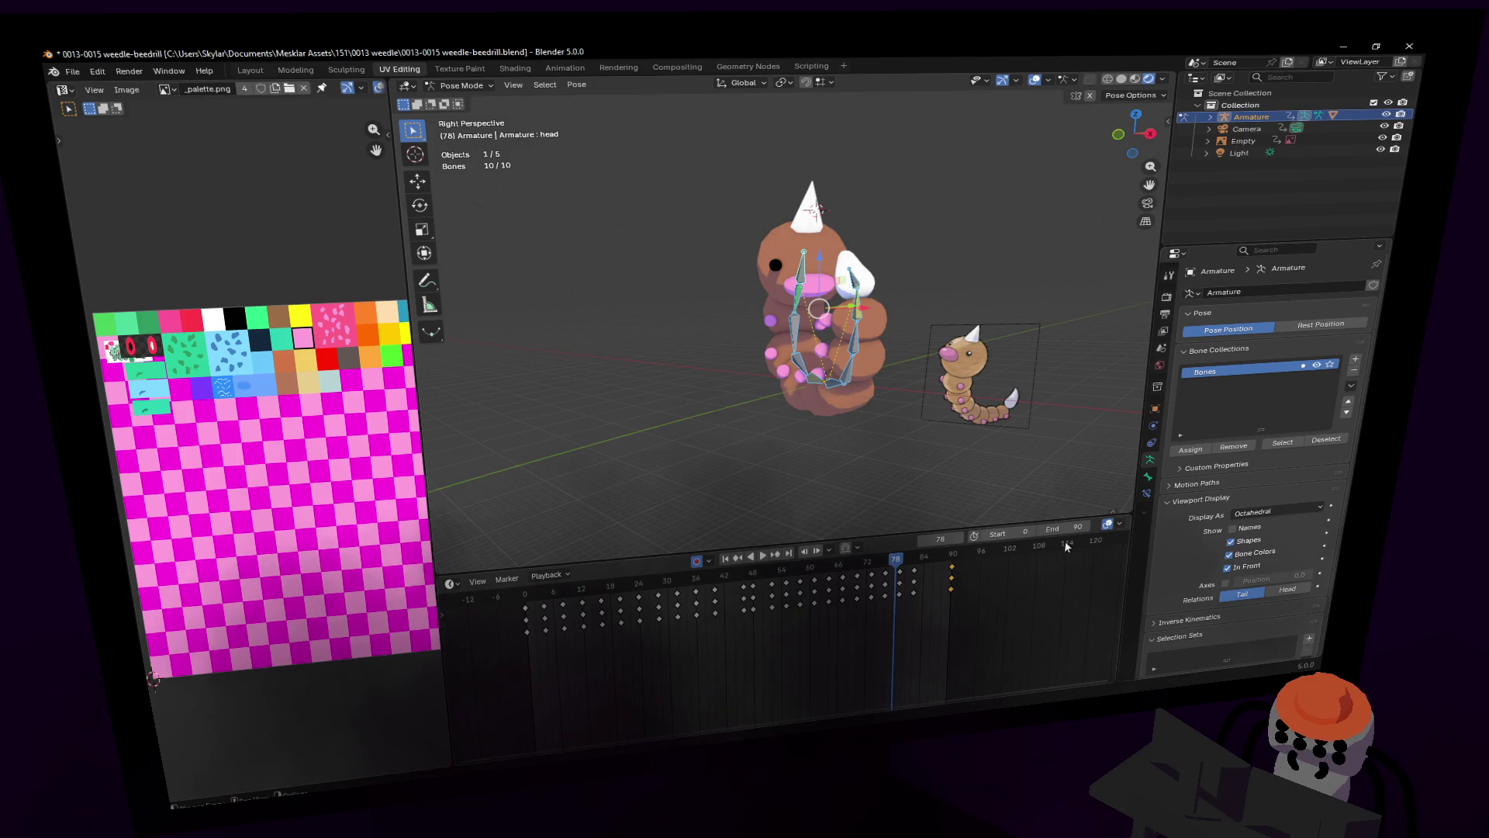
Step: Box-select the frame-90 keys and move them earlier to frame 86
drag(972, 608, 947, 565)
key(g)
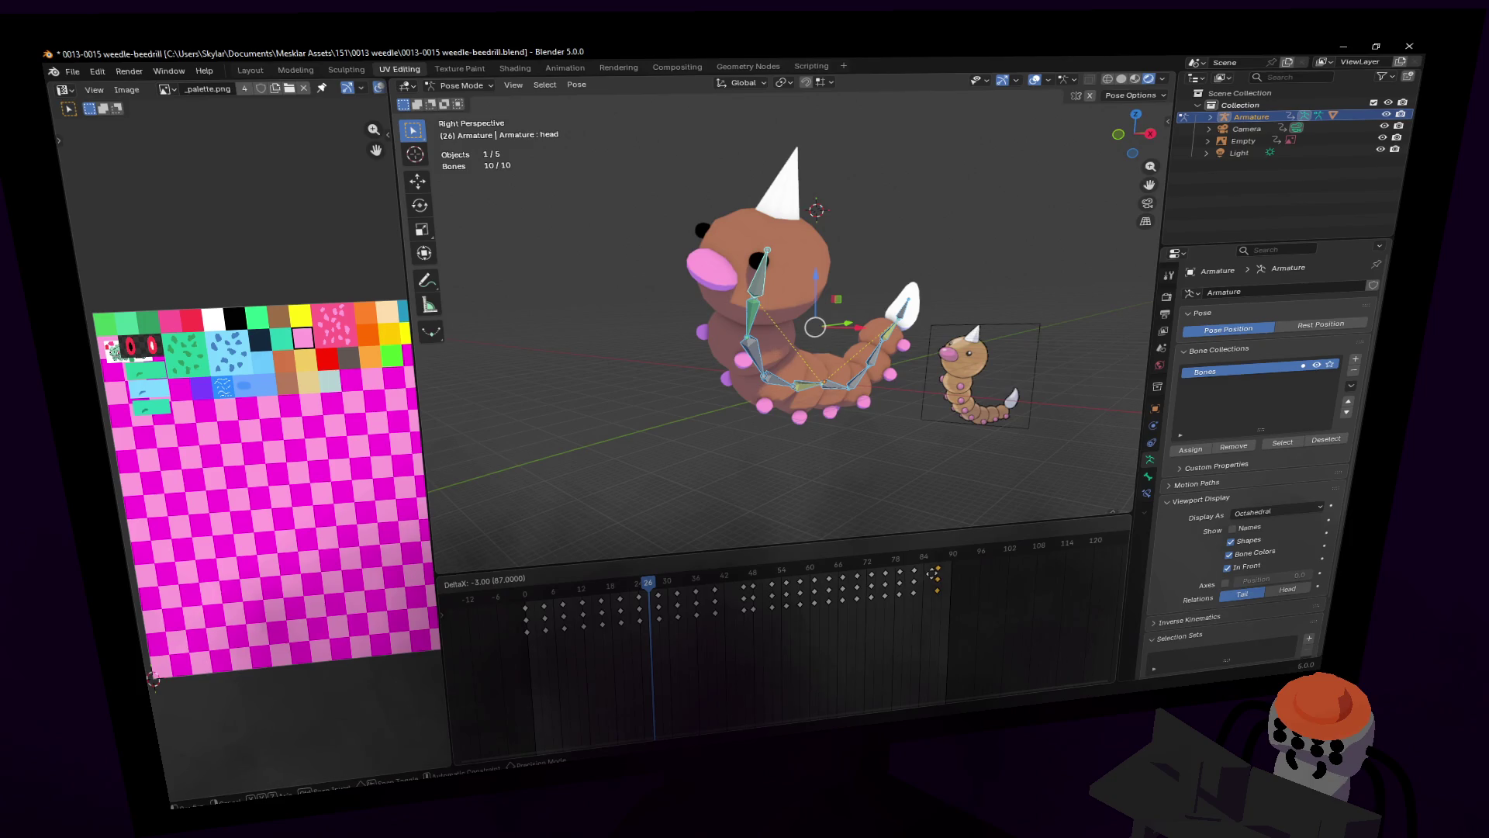
click(926, 574)
click(934, 557)
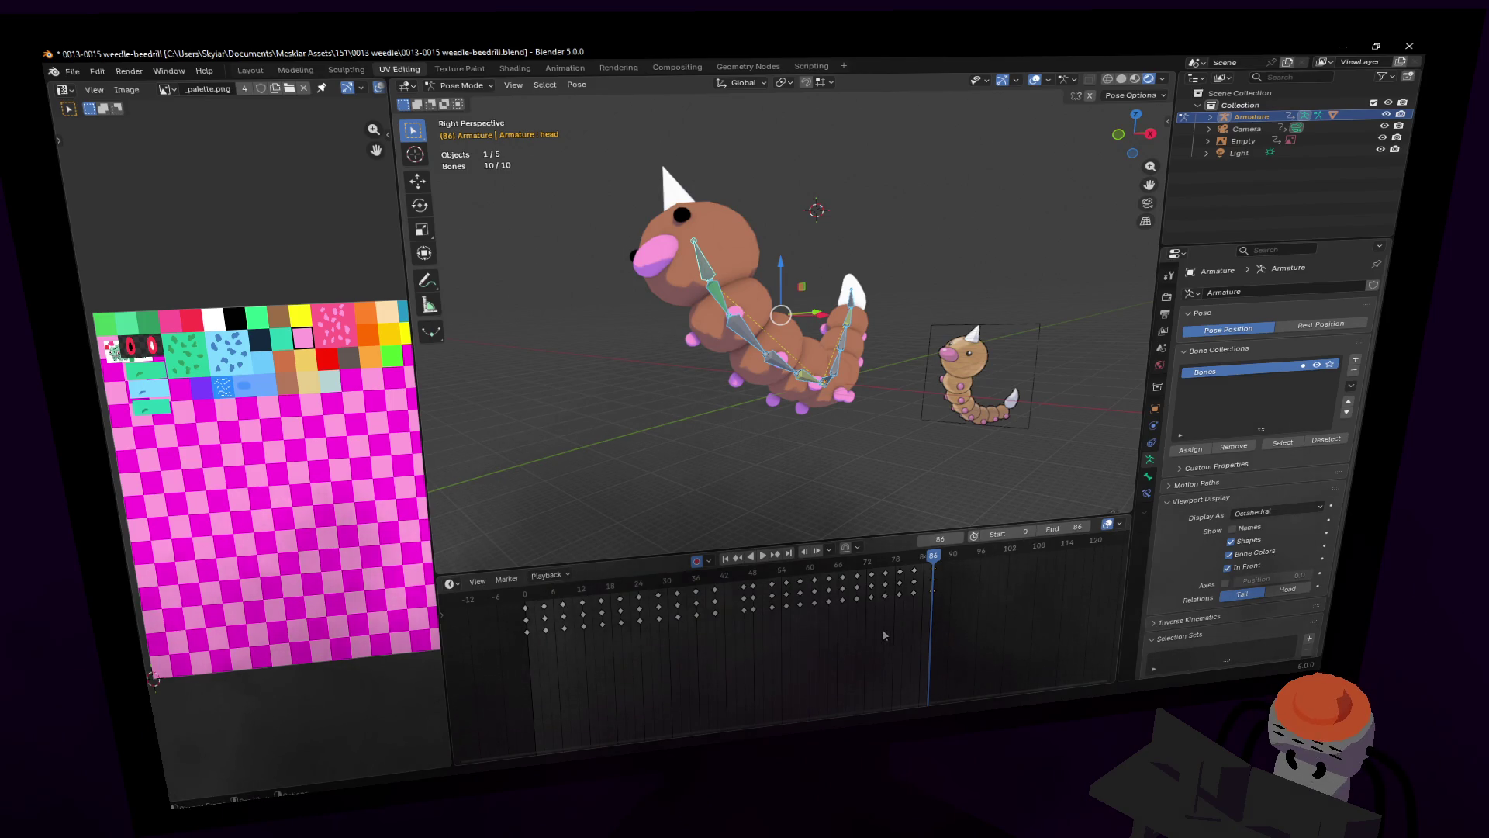
middle_drag(873, 634, 890, 634)
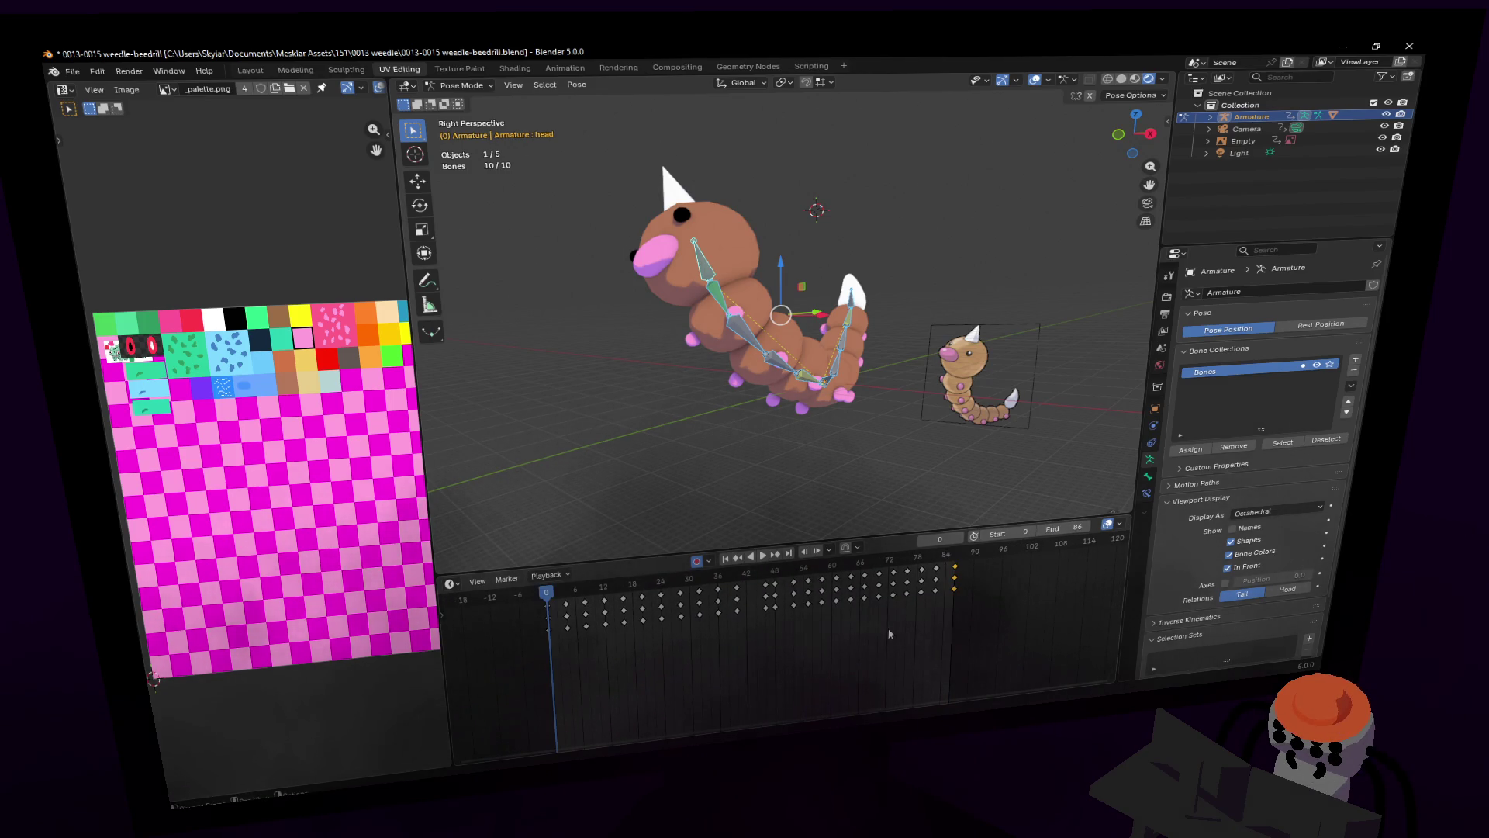
Step: Play the animation to check the loop, returning to the side view
key(space)
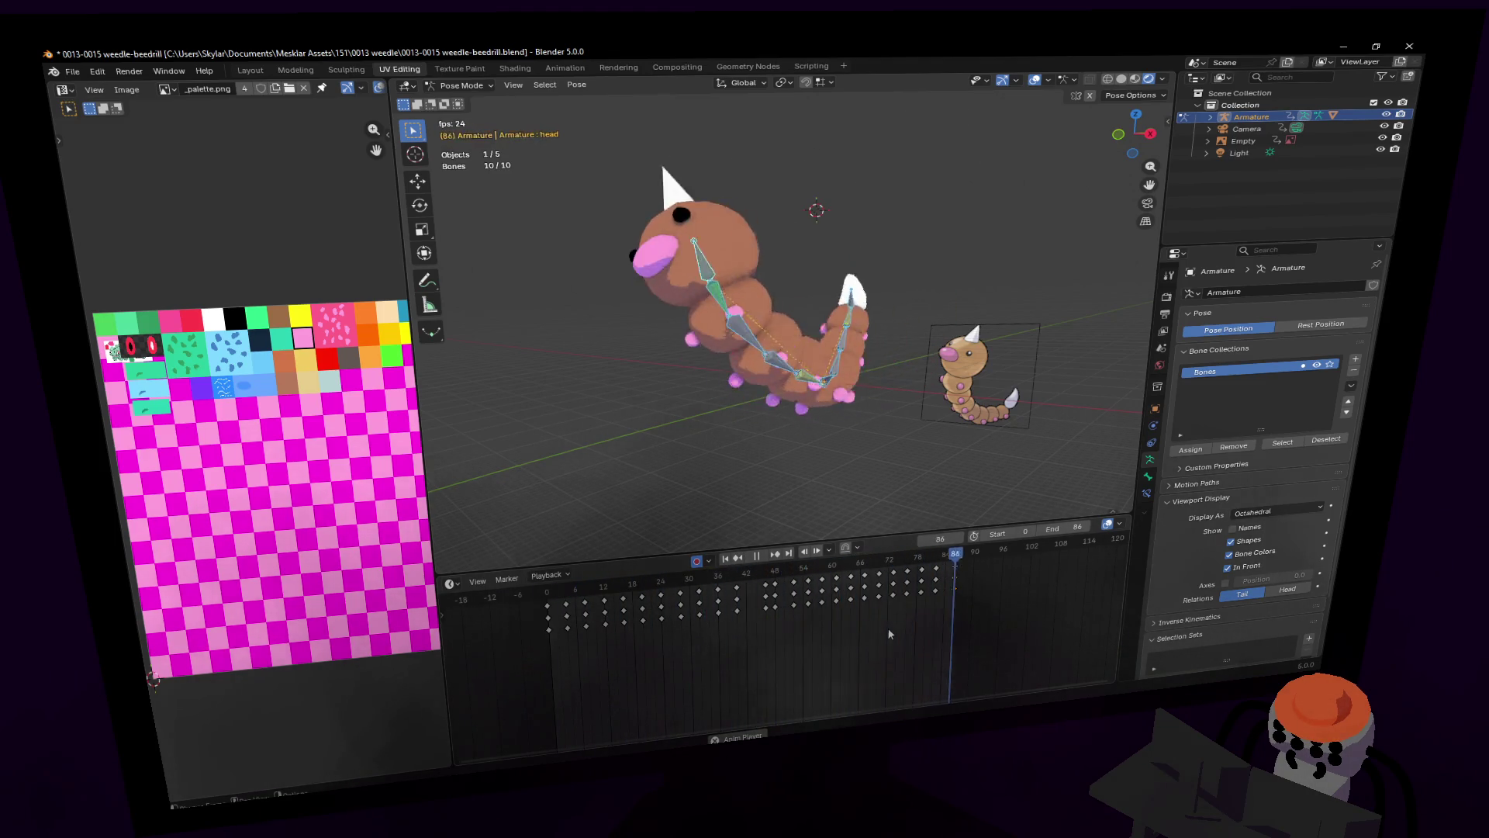
key(shift+grave)
key(Escape)
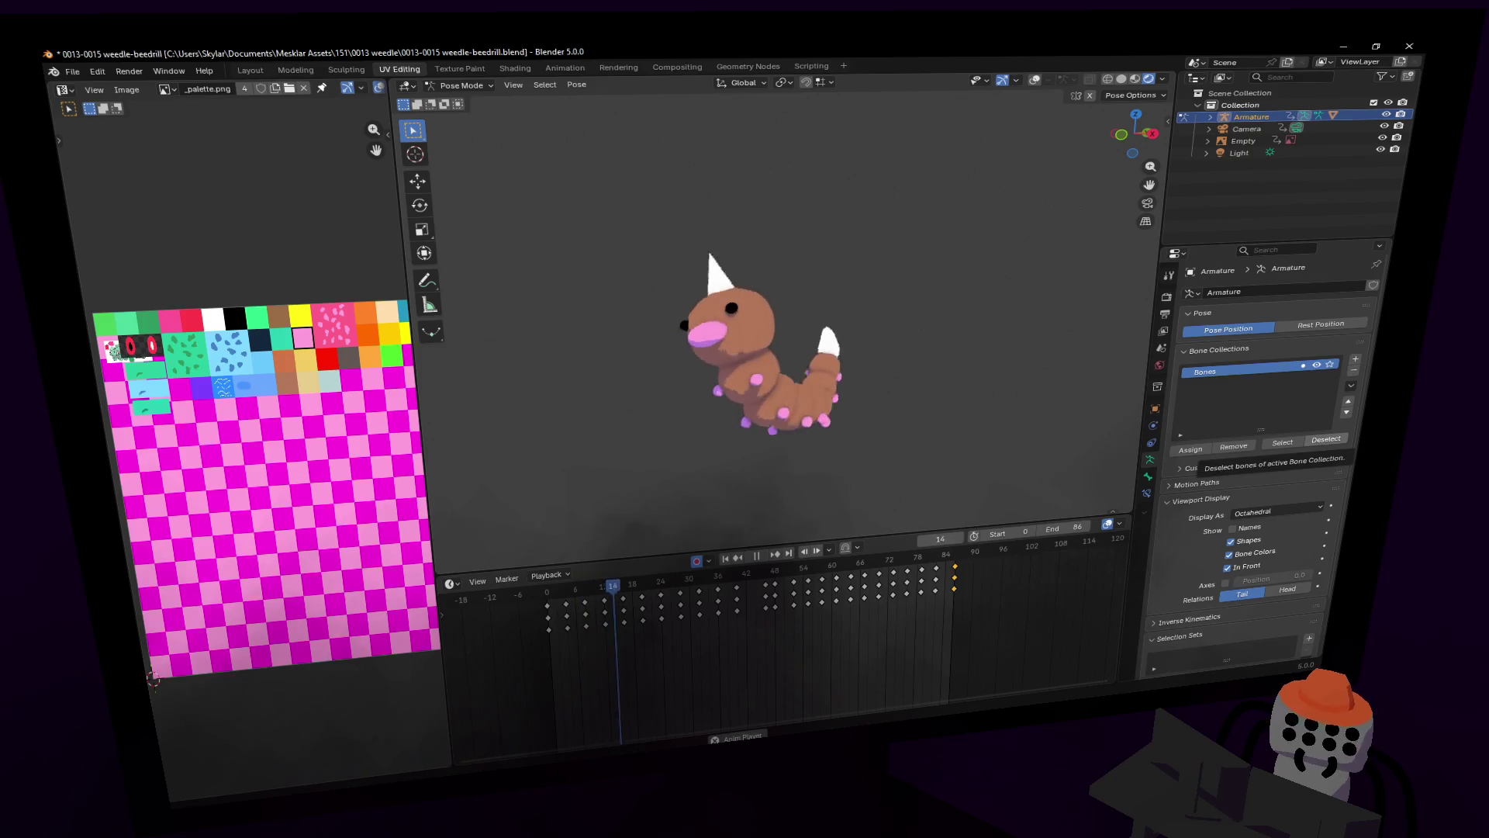
Step: Move the final keyframes from frame 86 to frame 85 and replay the curl
key(space)
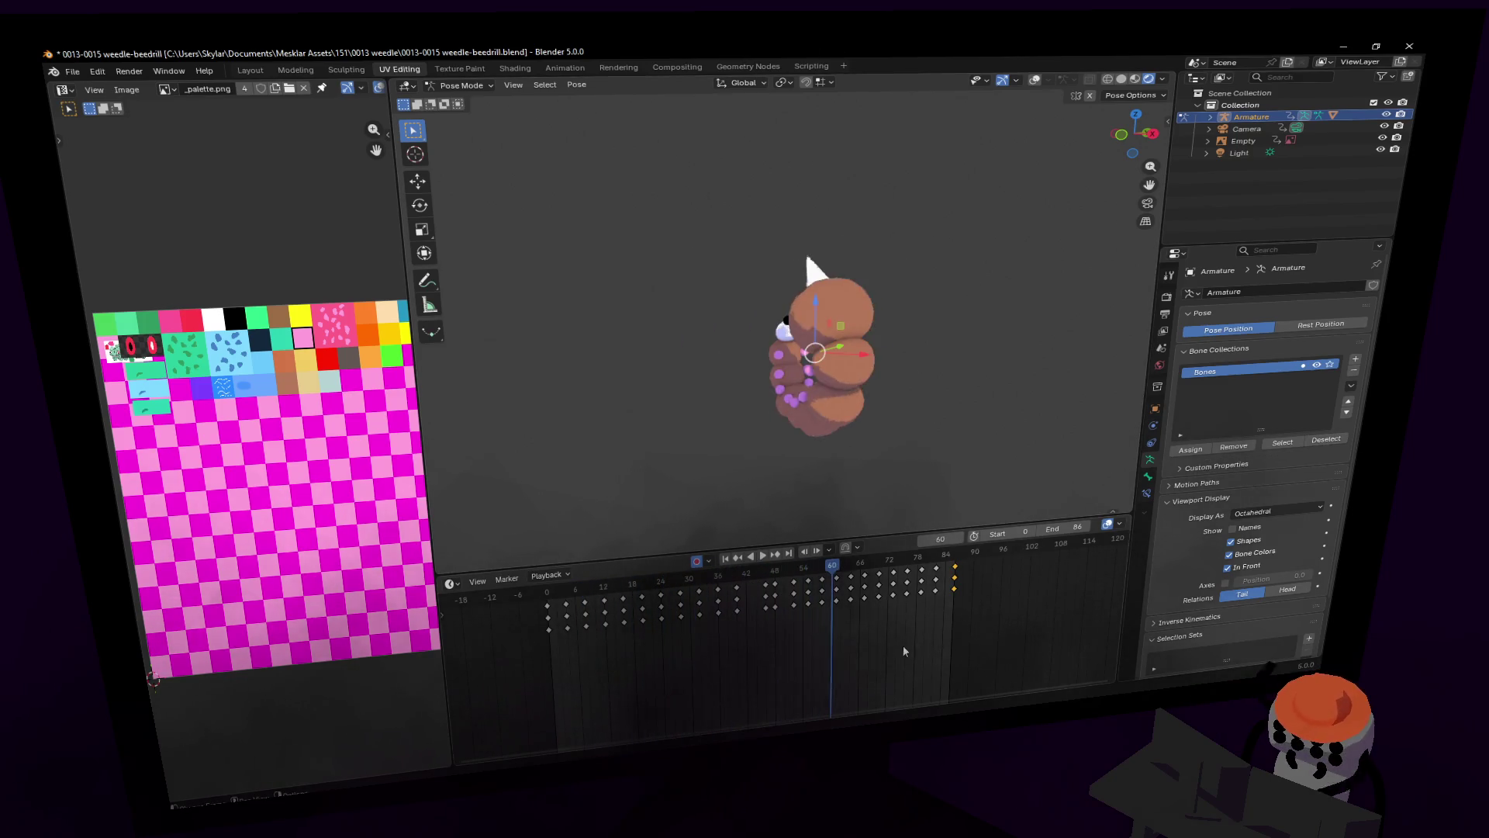
drag(909, 566, 961, 539)
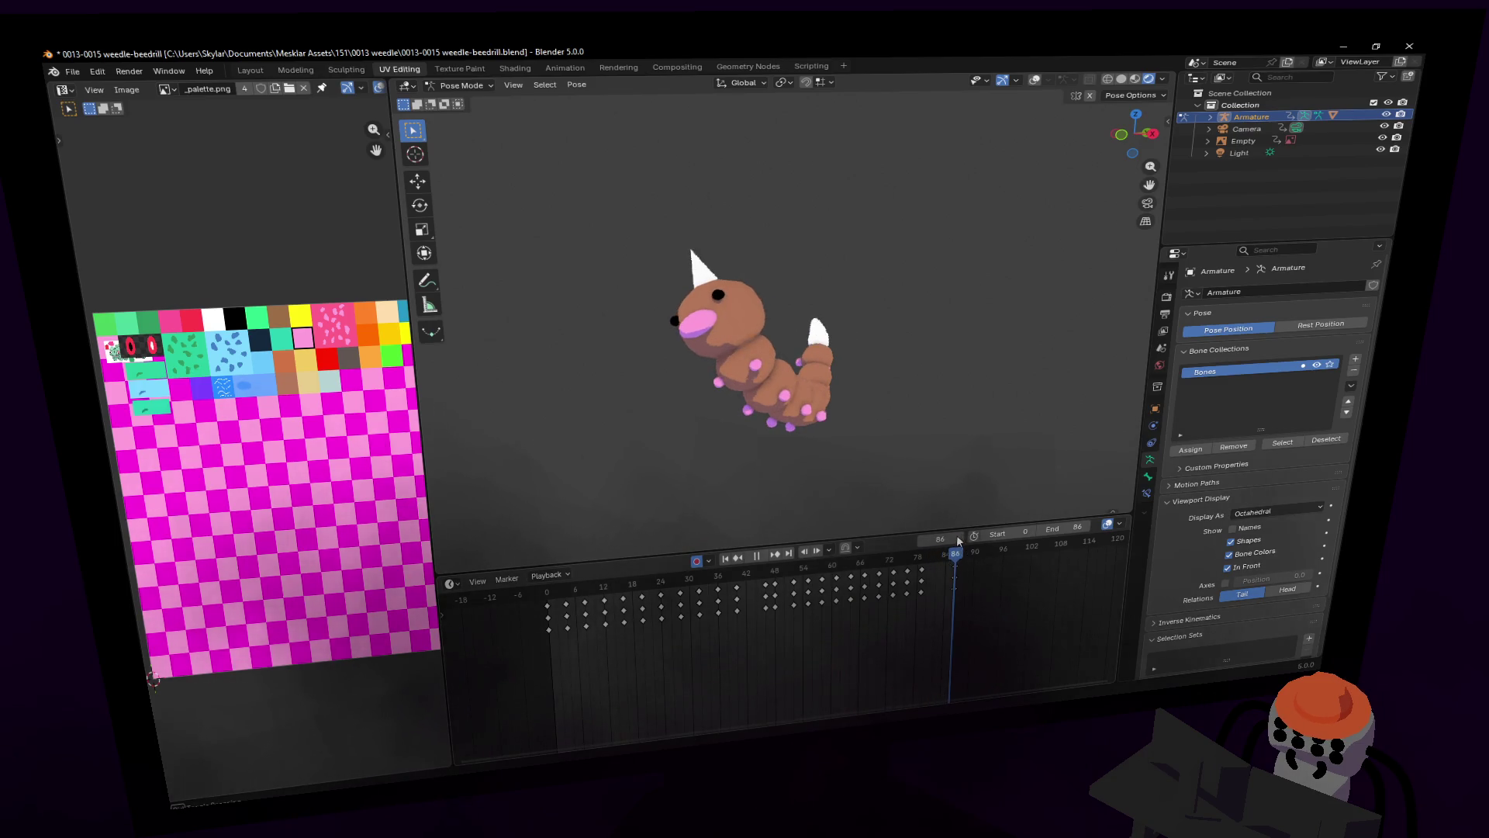
drag(955, 572, 940, 567)
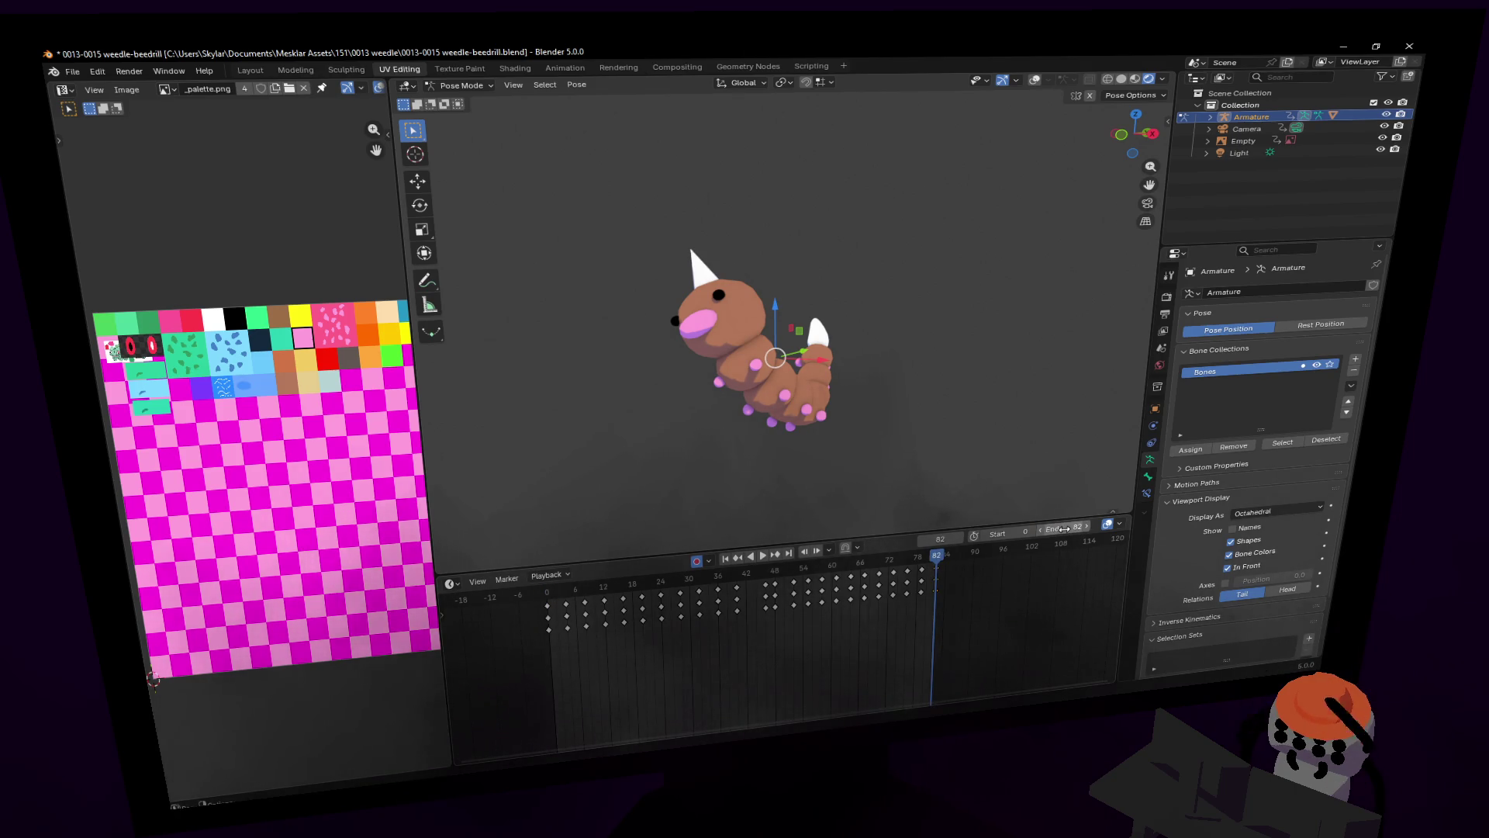
key(space)
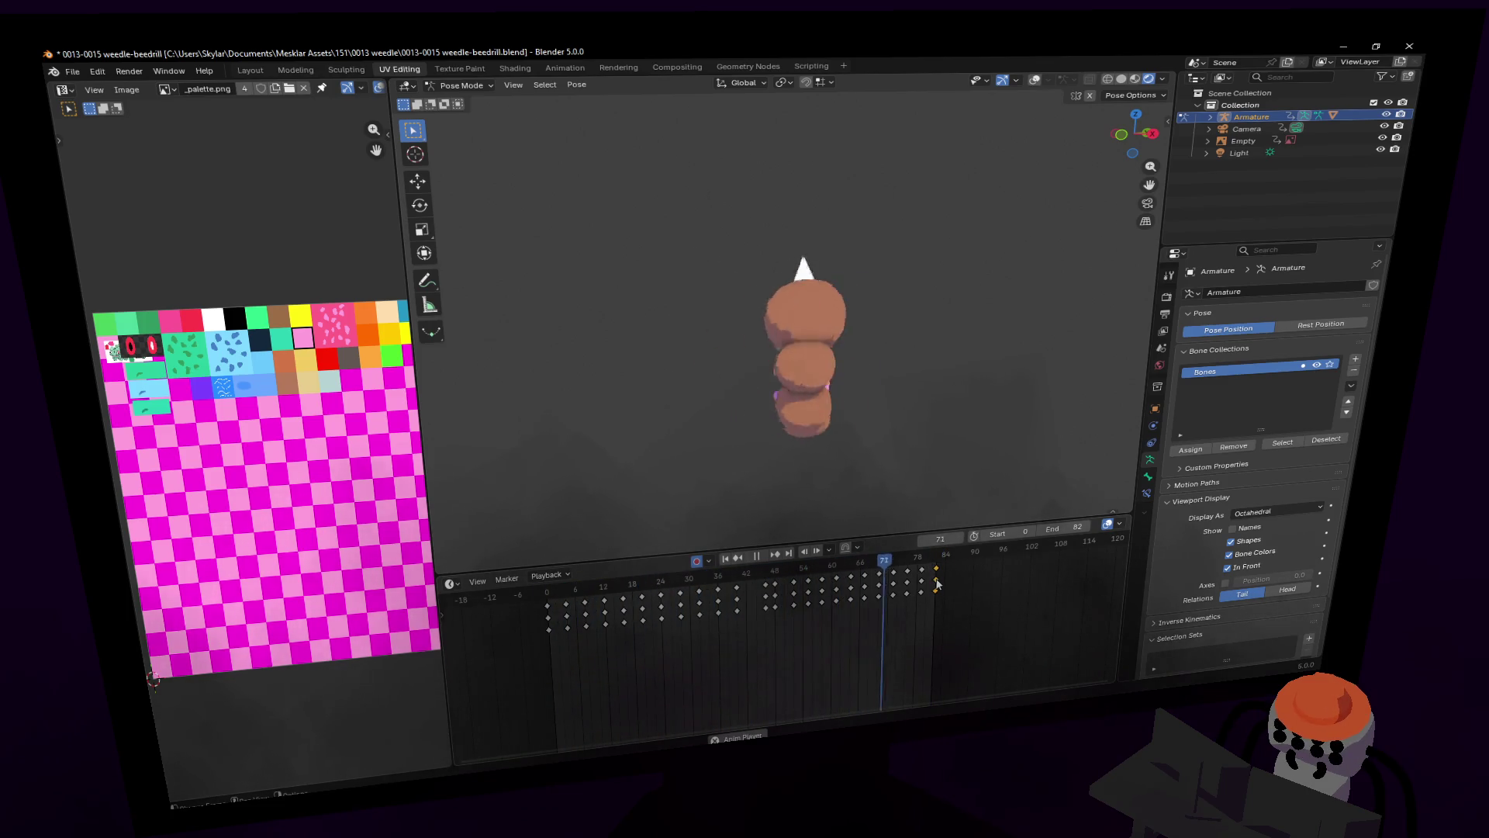
key(space)
key(space)
Step: Play the loop from frame 0 to review its timing, stopping at frame 40
mouse_move(924, 560)
mouse_down()
mouse_move(875, 563)
mouse_move(936, 572)
mouse_up()
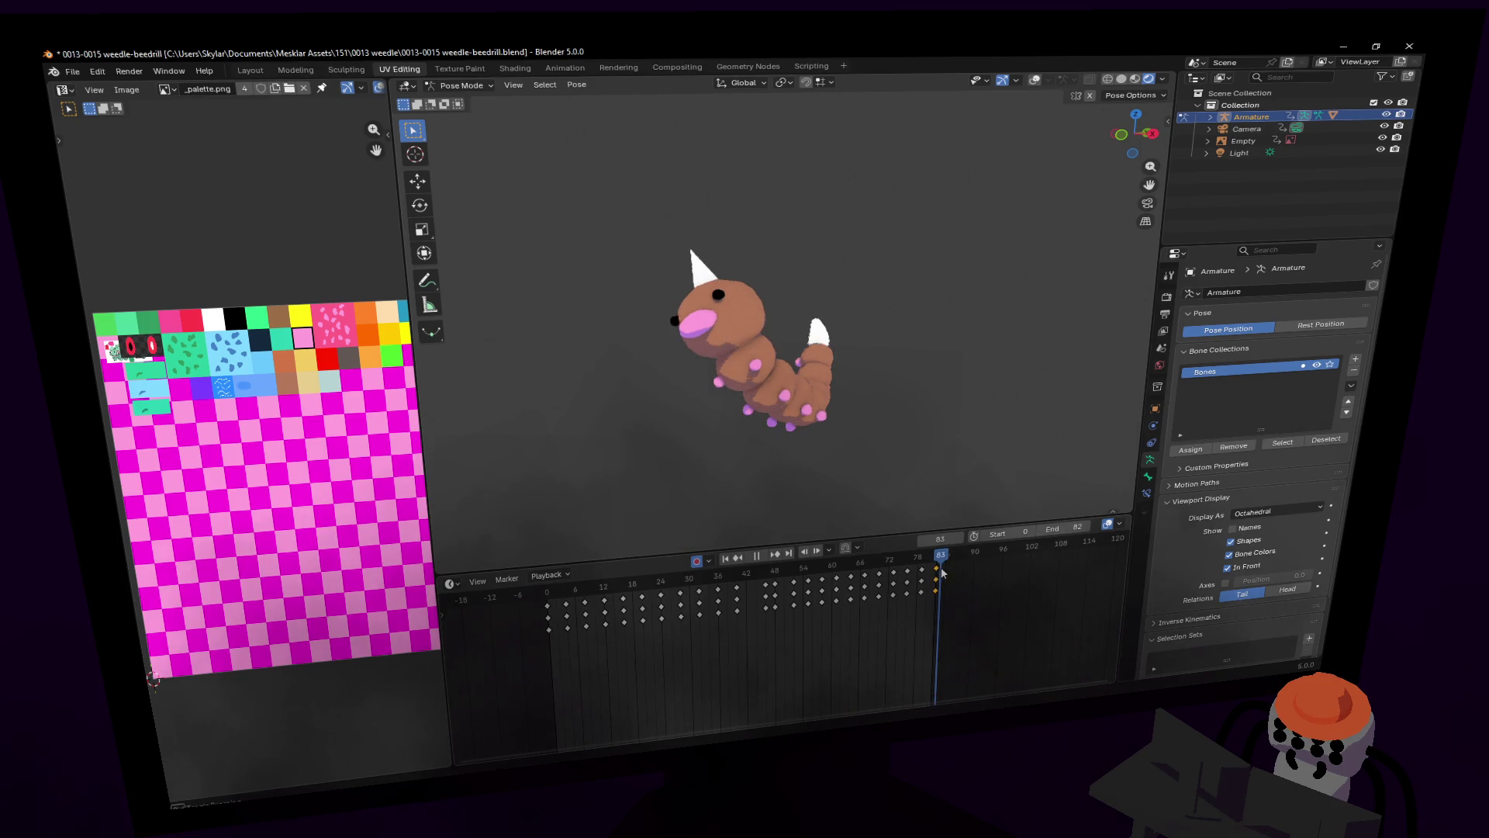
key(space)
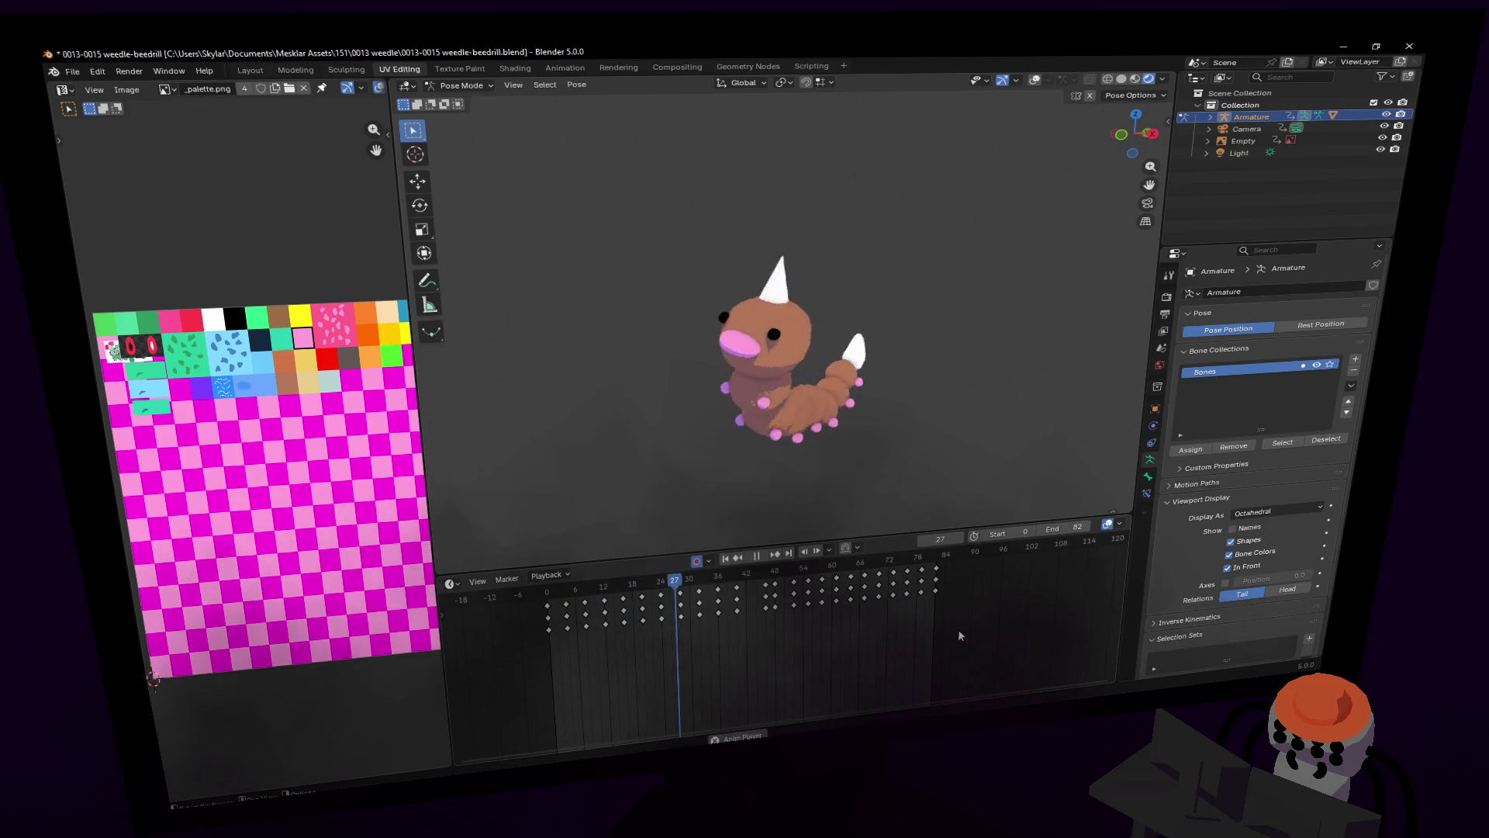
key(space)
drag(900, 561, 908, 564)
key(shift+Left)
key(space)
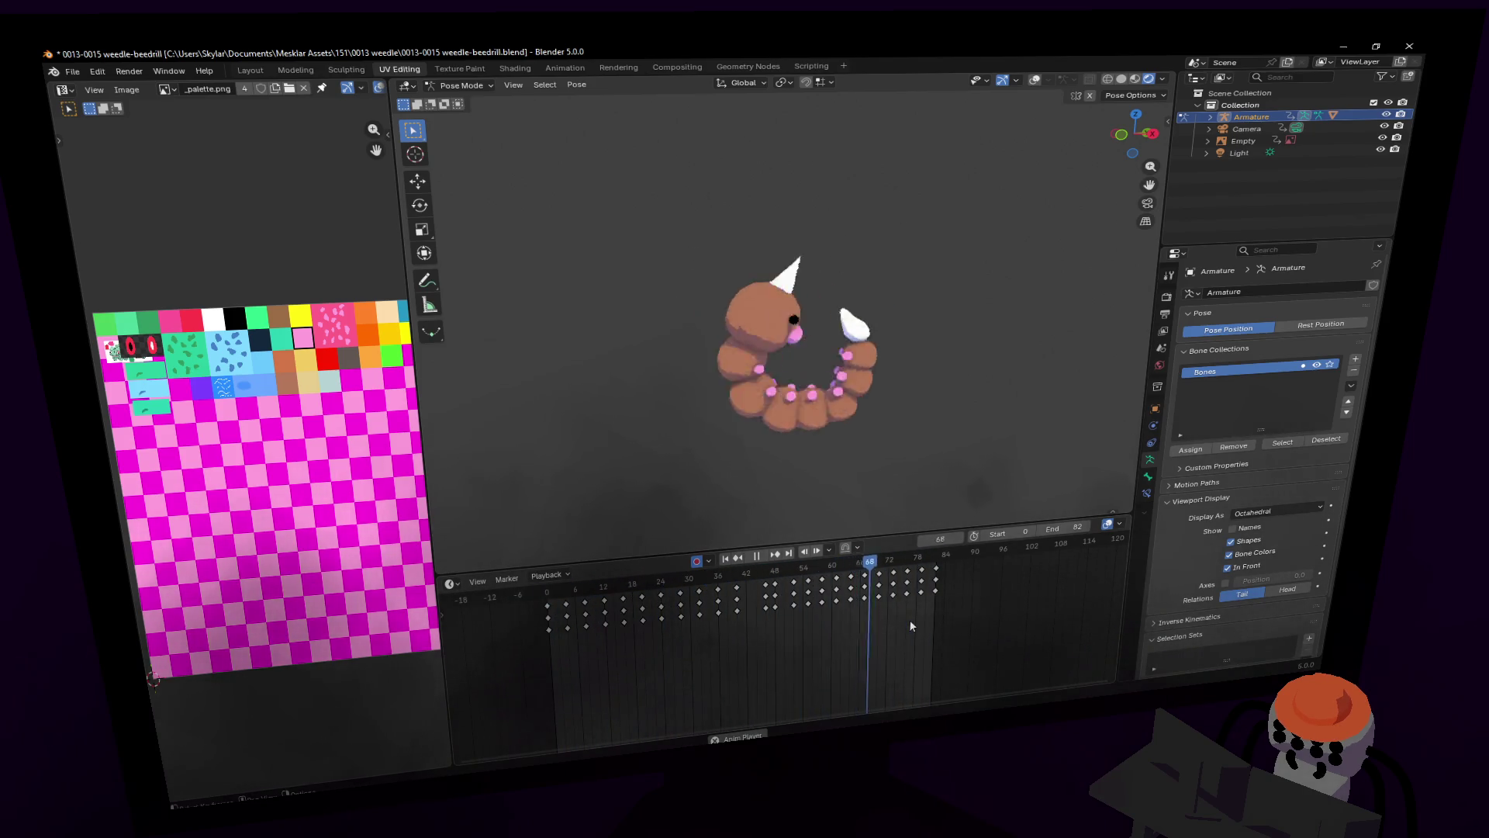
key(space)
key(space)
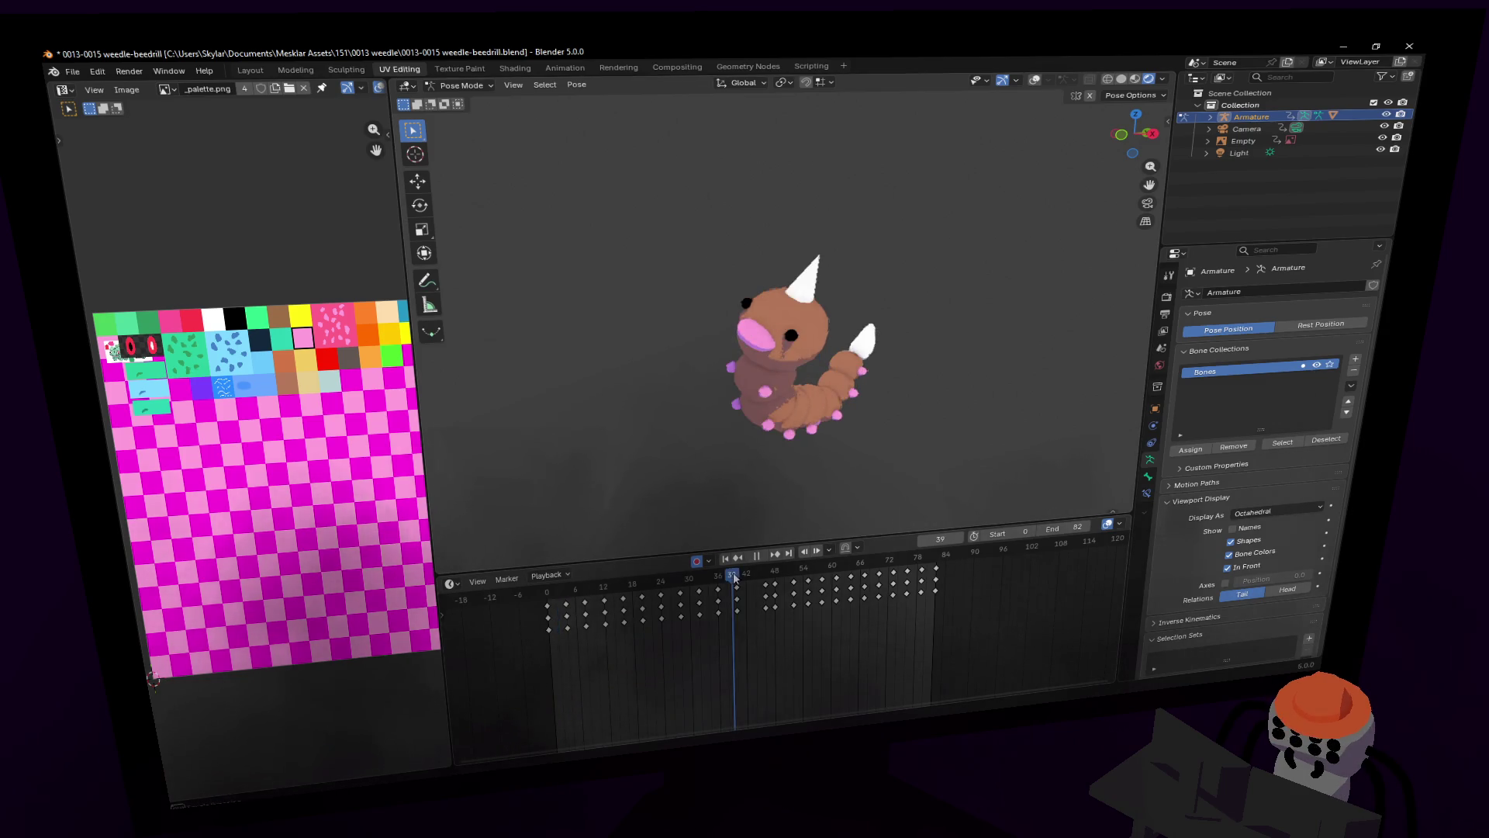
drag(775, 578, 737, 574)
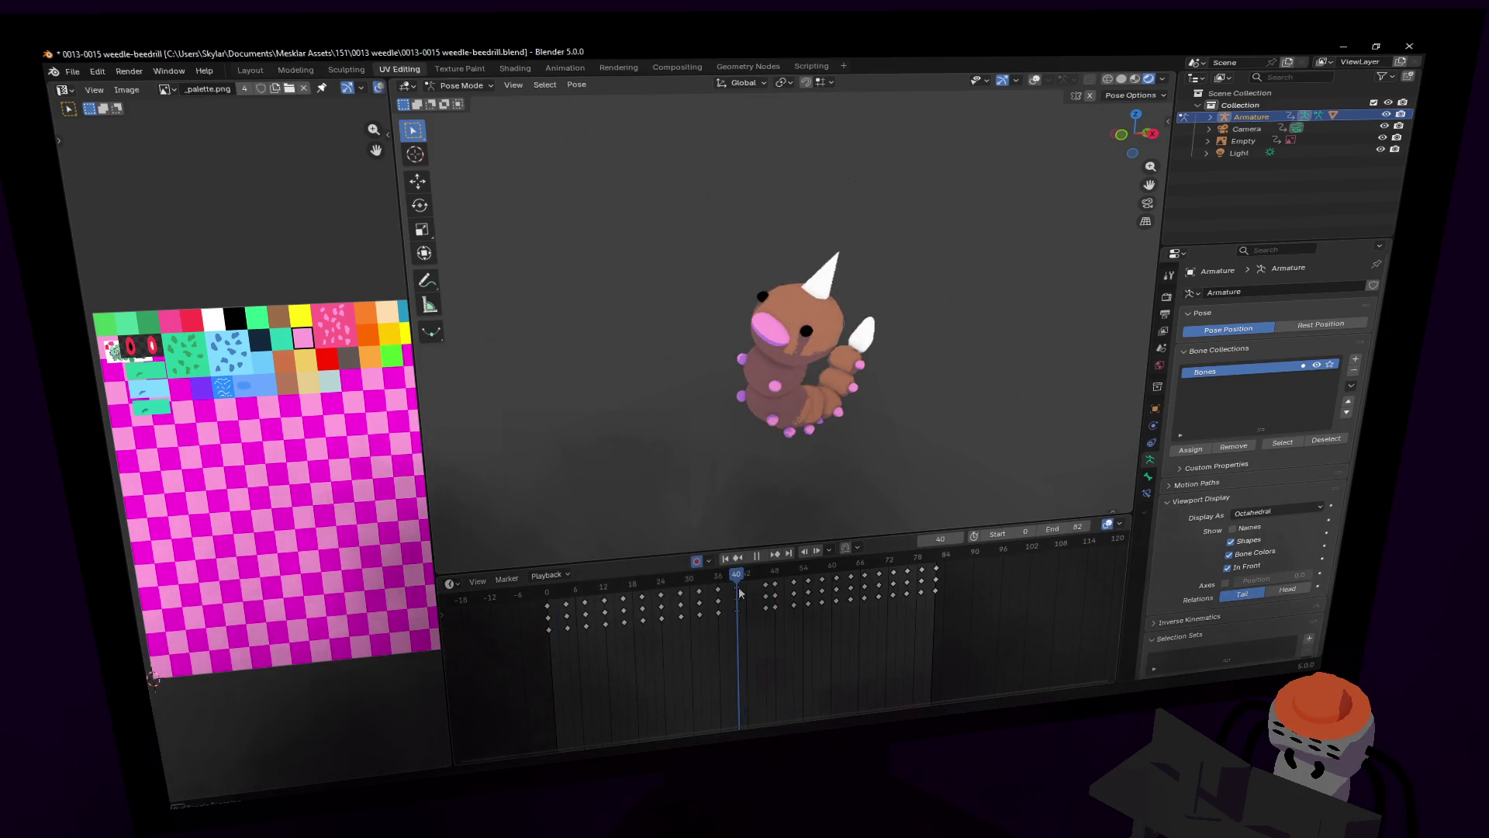
Step: Turn the rig and grid overlays back on and shift the keyframes after the playhead earlier
click(1035, 81)
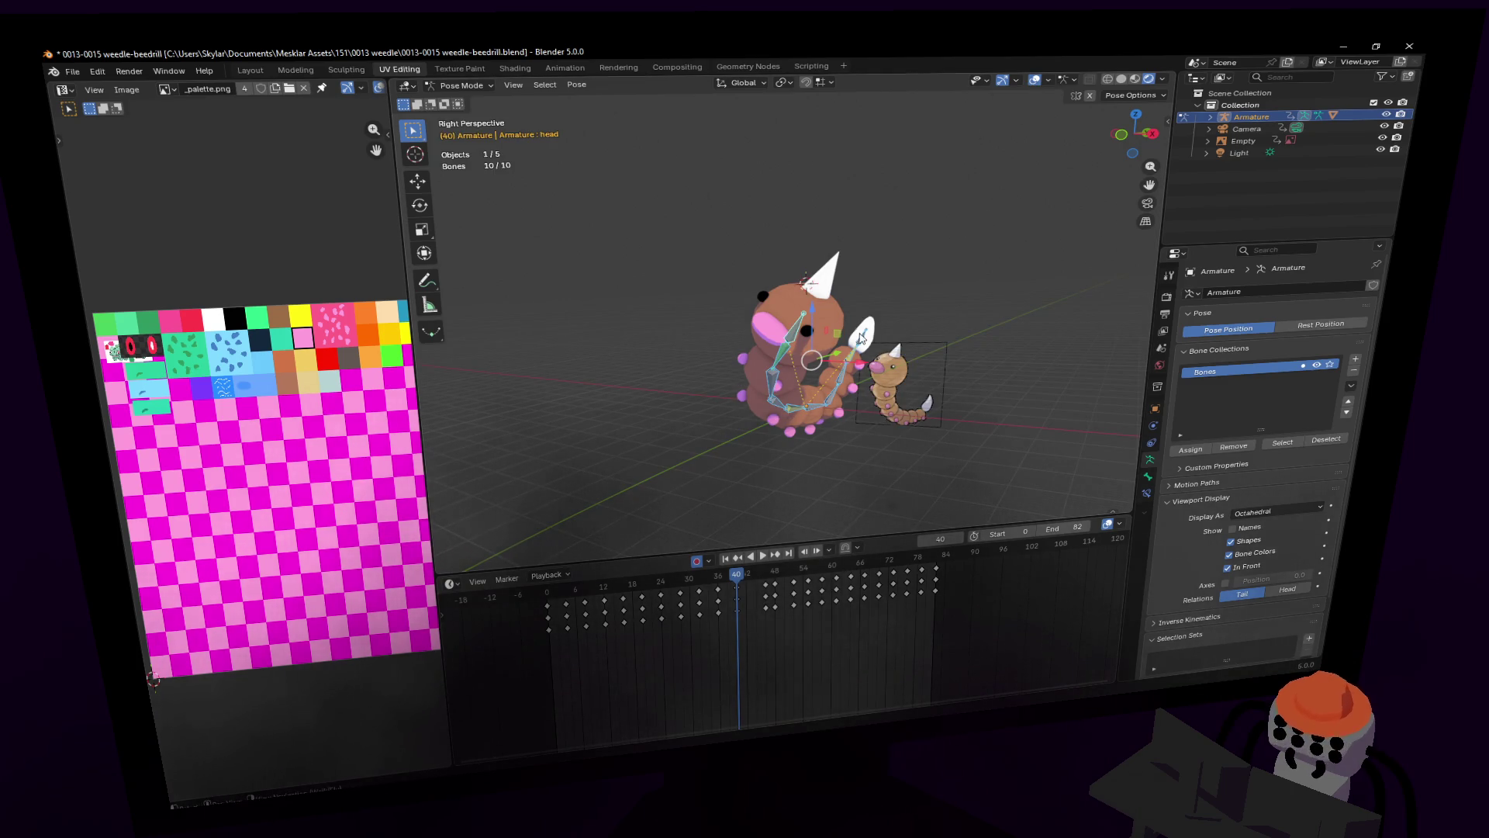
mouse_move(964, 646)
mouse_down()
mouse_move(830, 560)
mouse_move(763, 560)
mouse_move(760, 578)
mouse_up()
key(g)
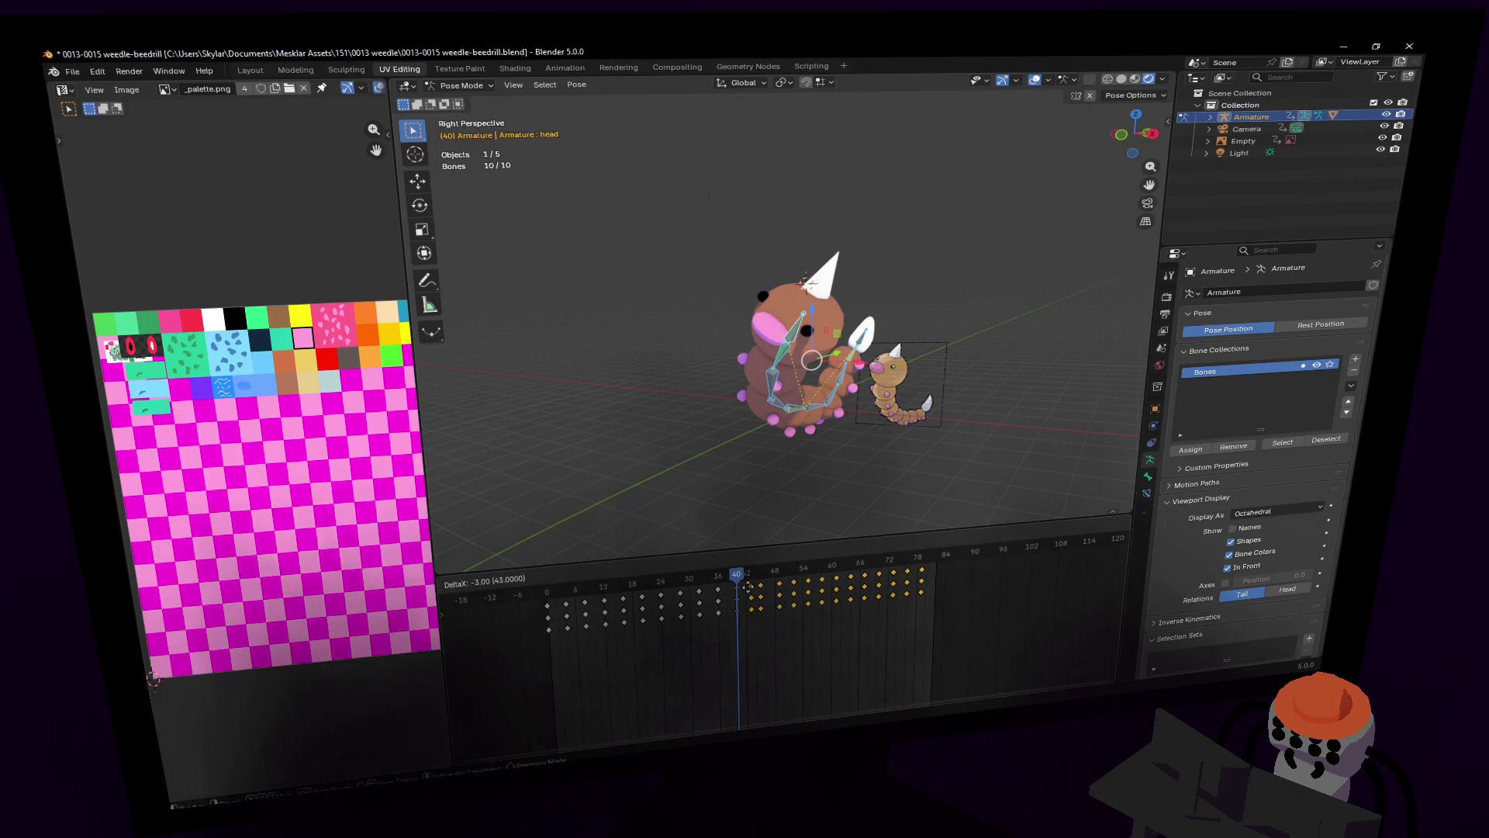
click(747, 588)
key(space)
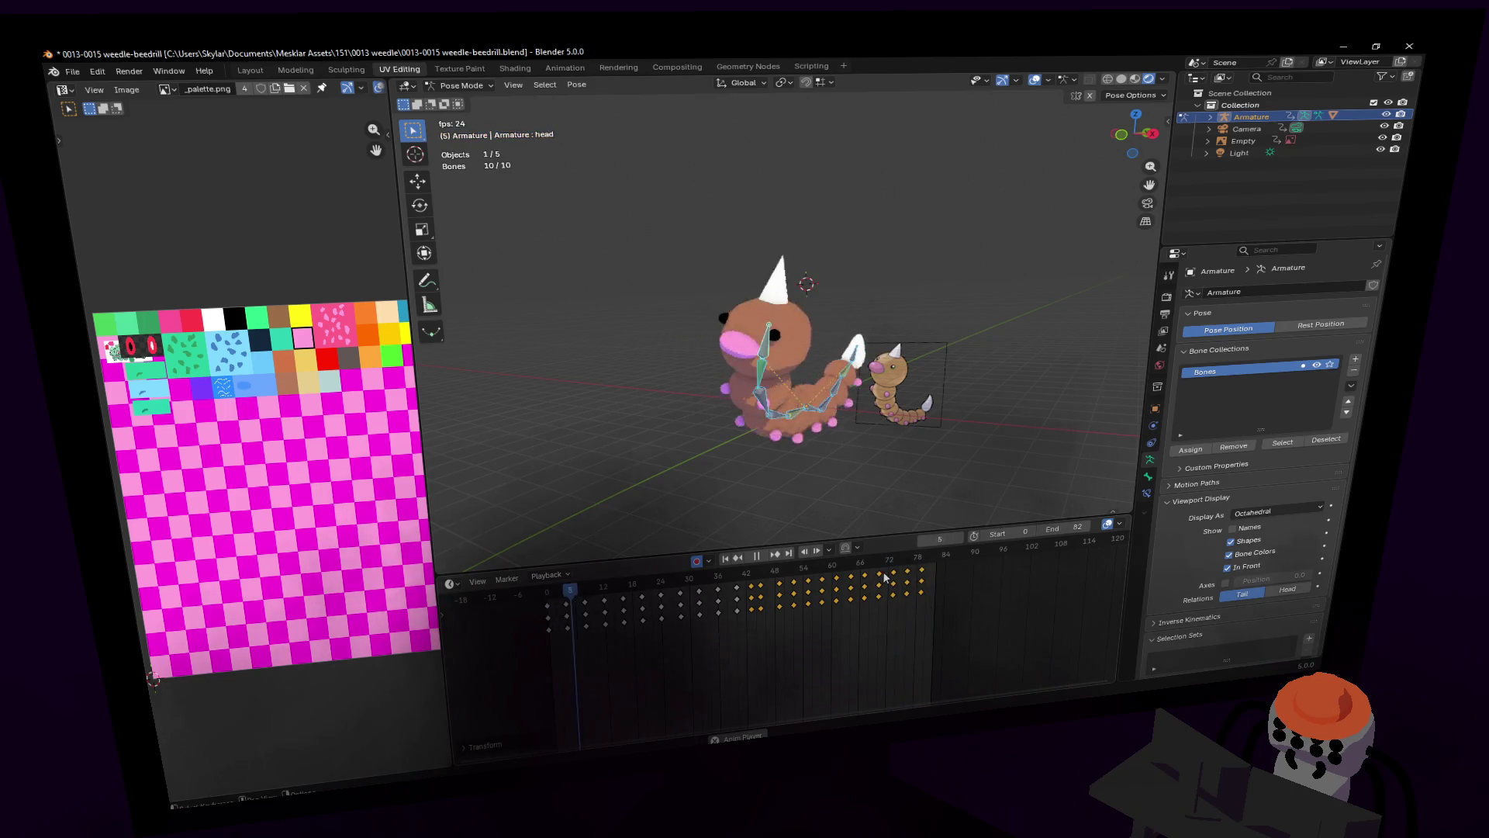
Step: Move the selected end keyframes to around frames 79–80, where the worm is tightly curled
click(927, 557)
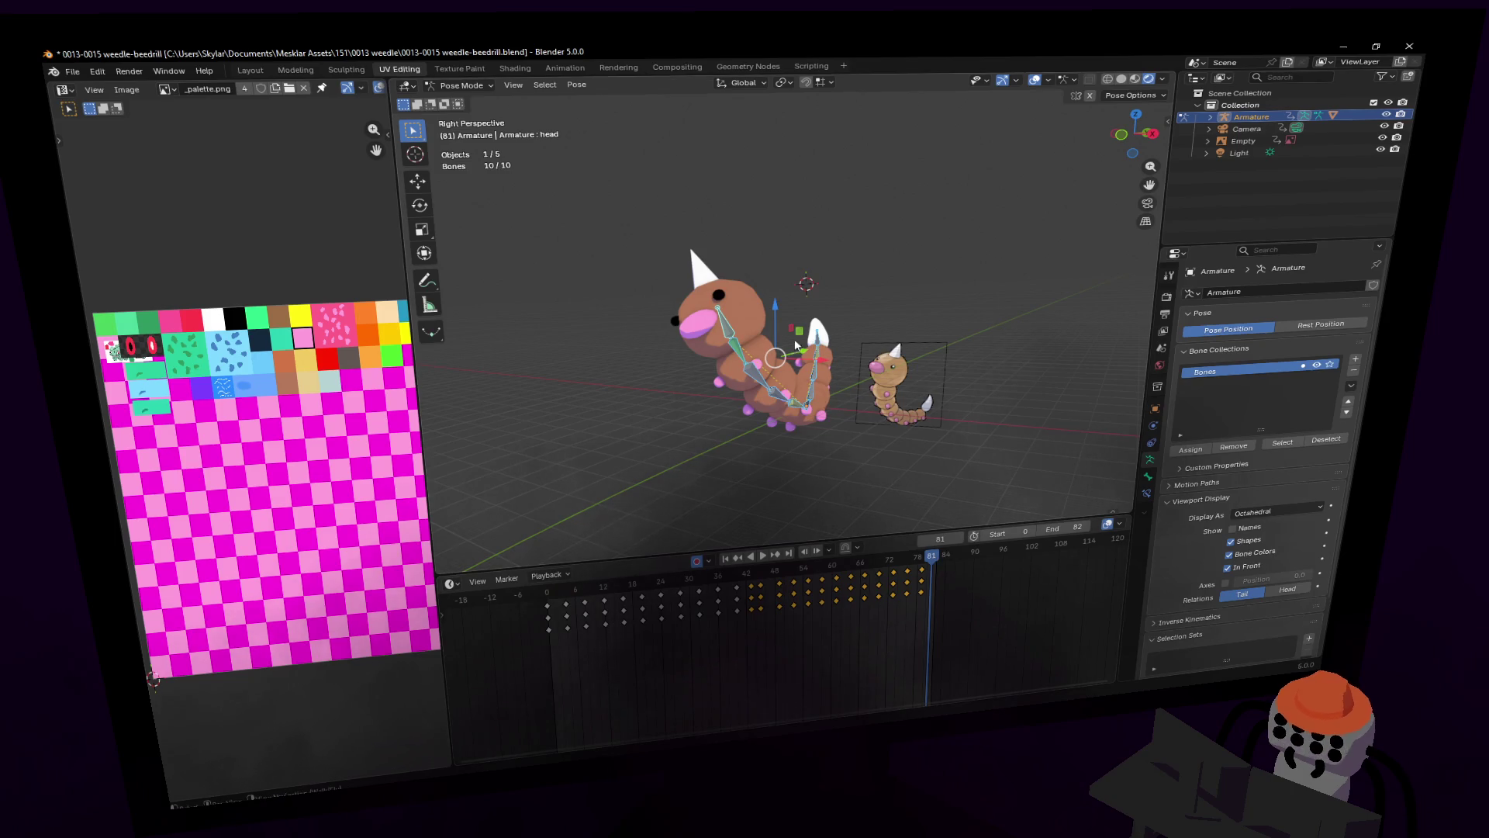
key(KP_4)
key(KP_4)
key(KP_4)
drag(934, 570, 923, 570)
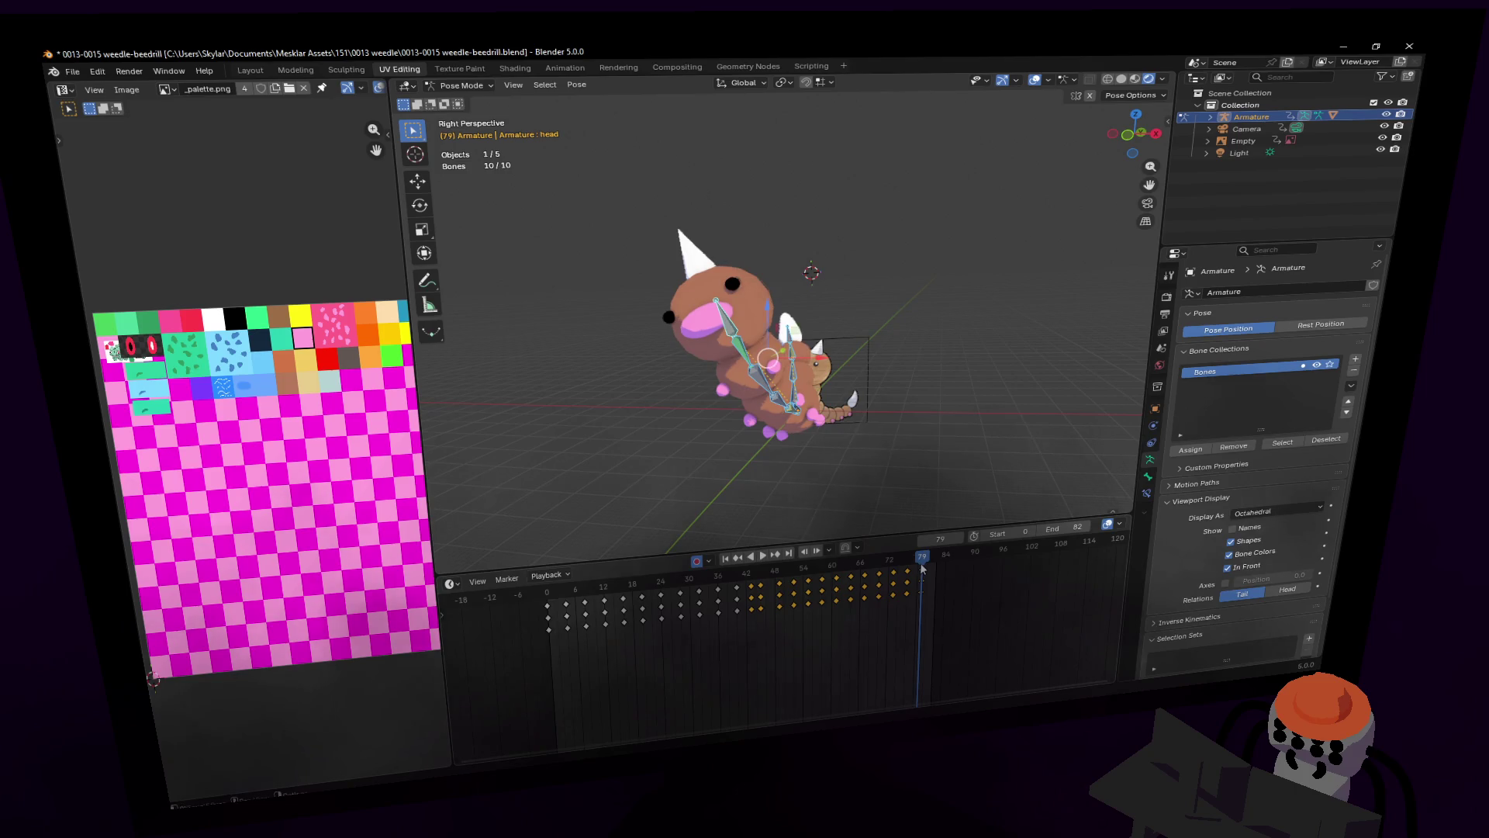
key(g)
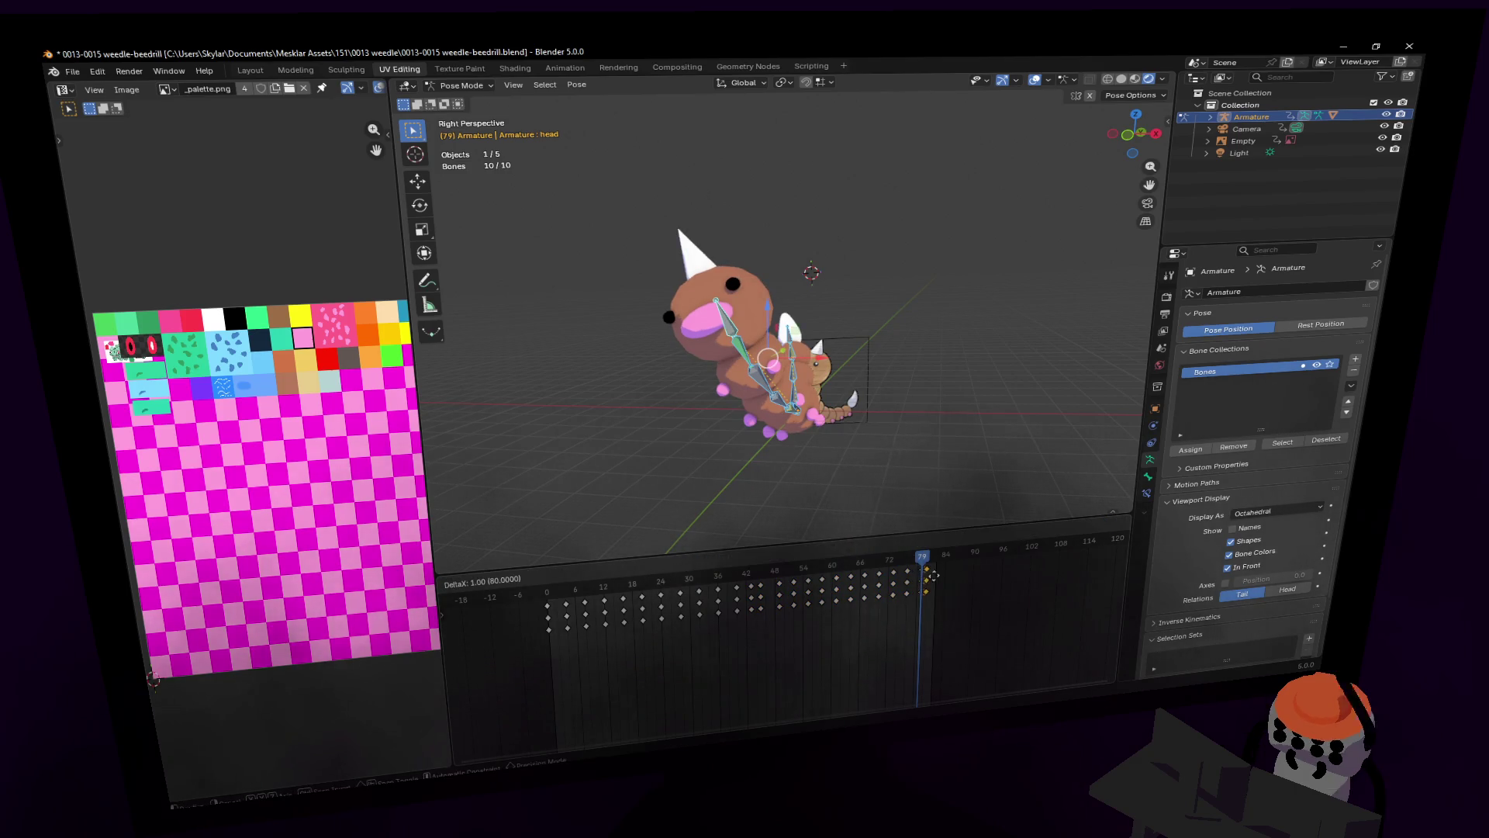
click(942, 572)
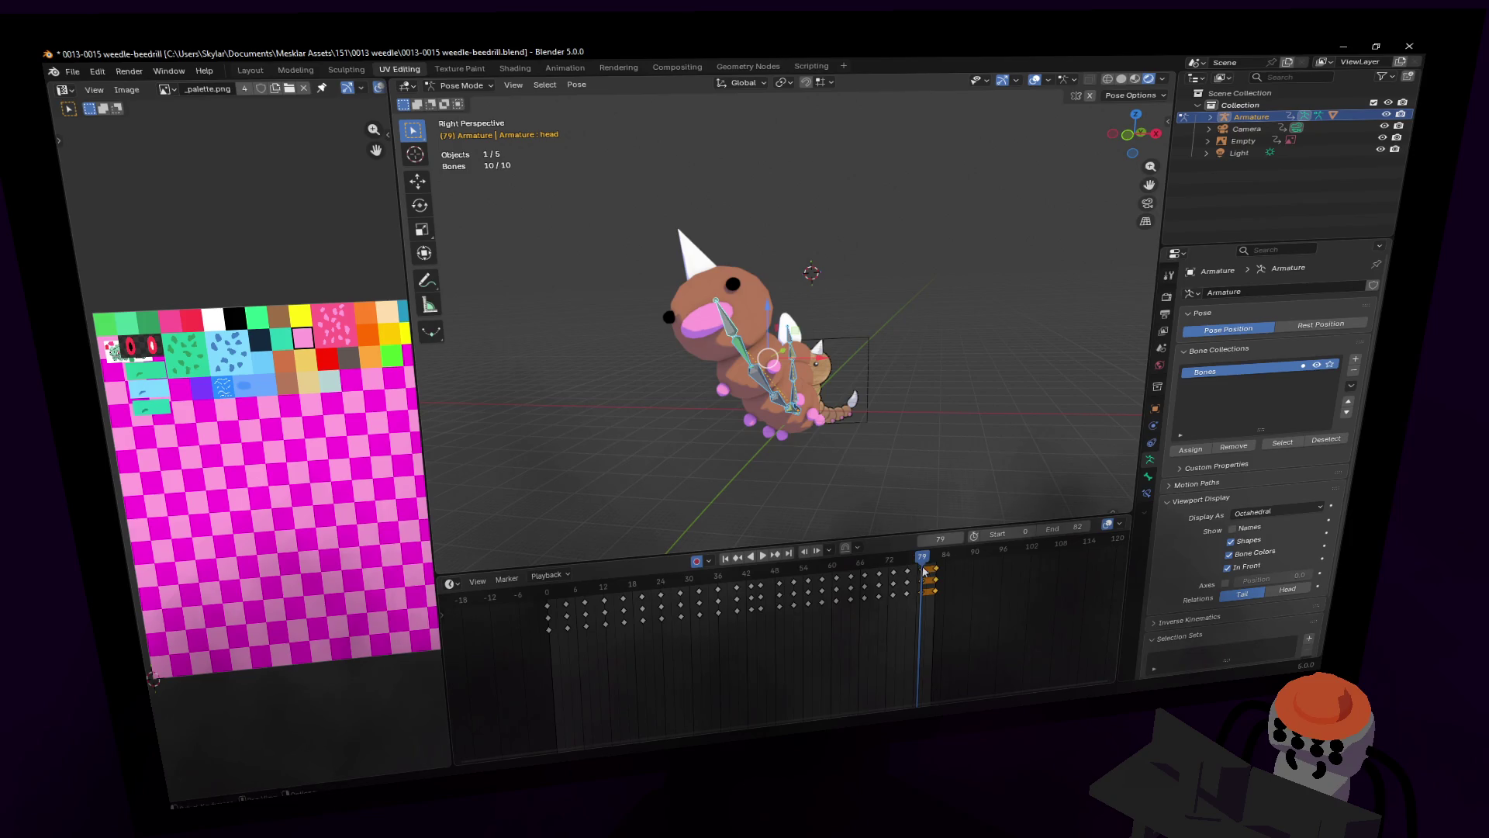
Step: Change the handle type of the selected final keys and preview the animation
right_click(928, 599)
mouse_move(925, 597)
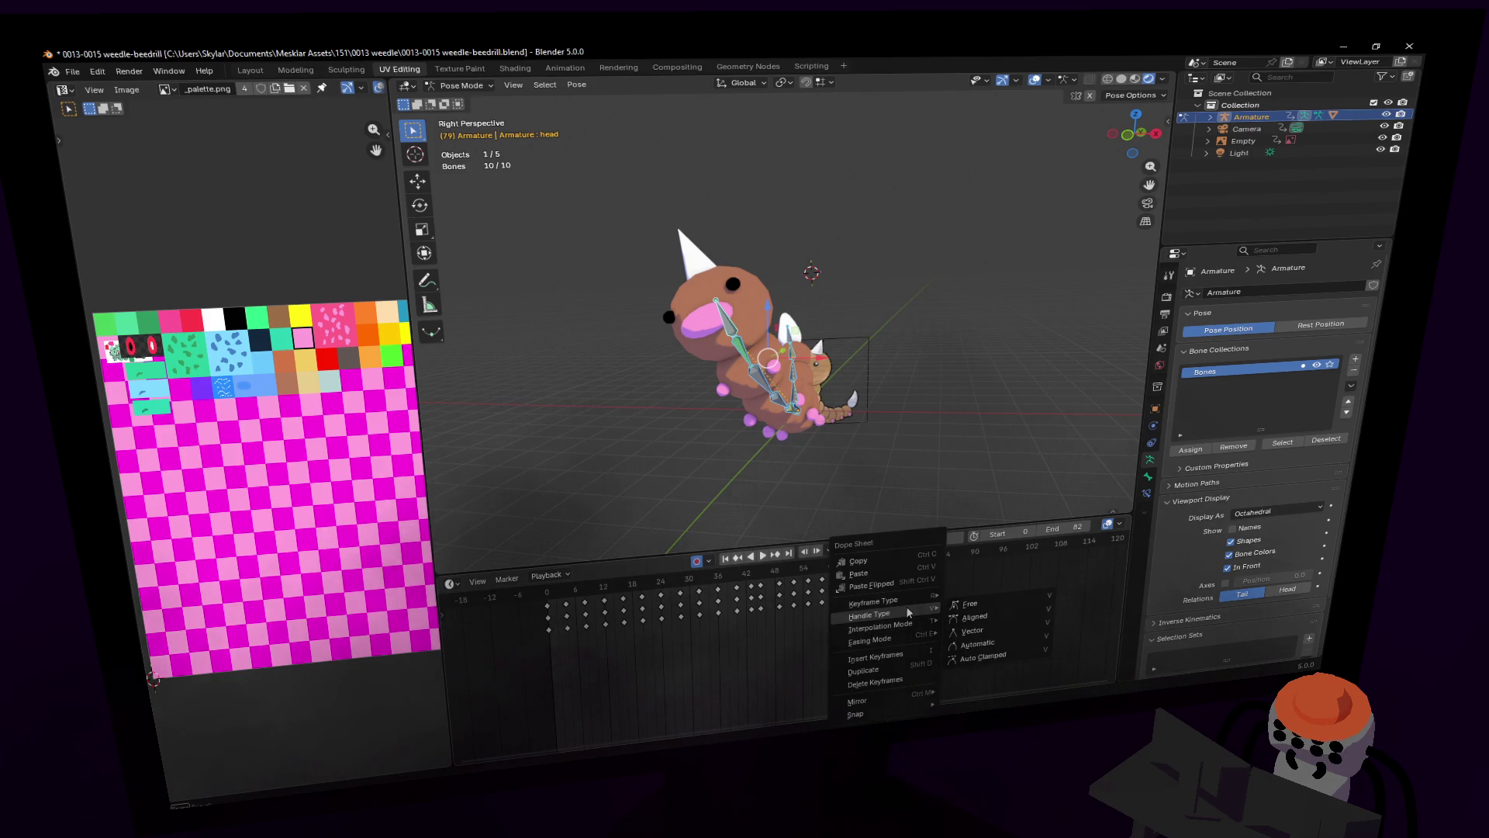
click(976, 645)
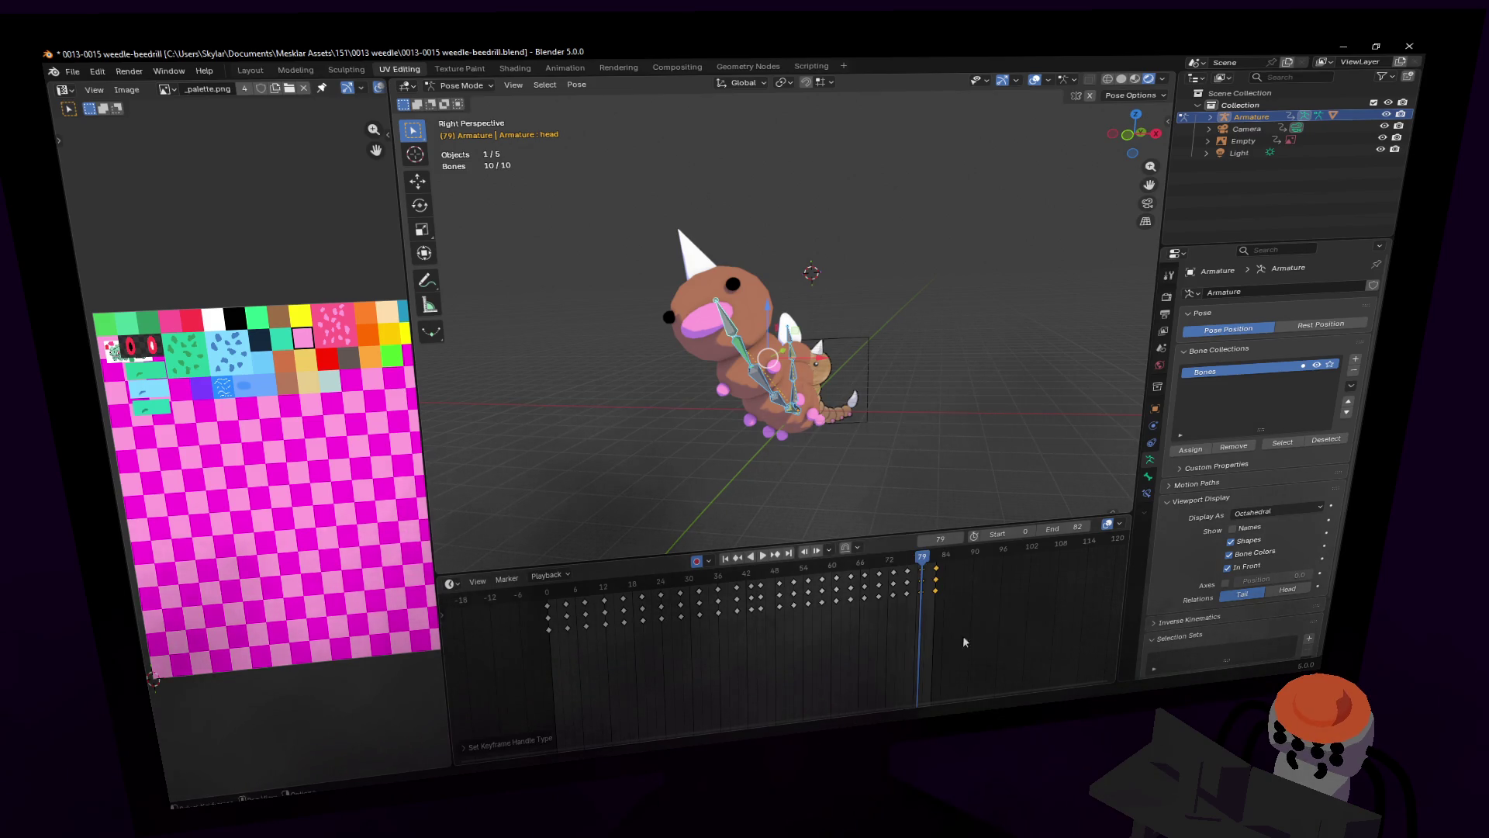
key(space)
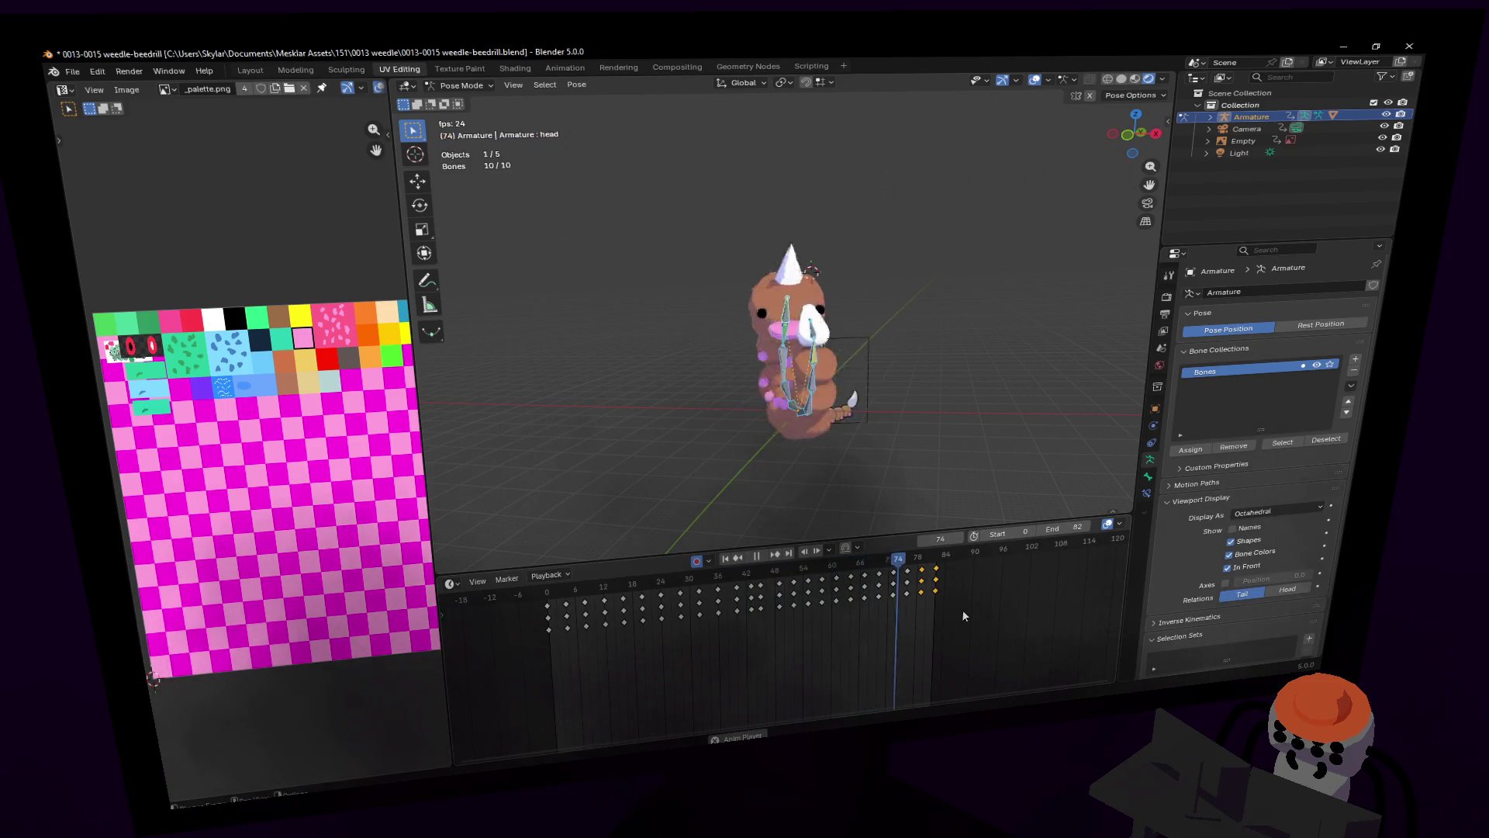
key(space)
Step: Move the frame-84 keys to frame 80, set the end frame to 80, and play the loop
click(935, 572)
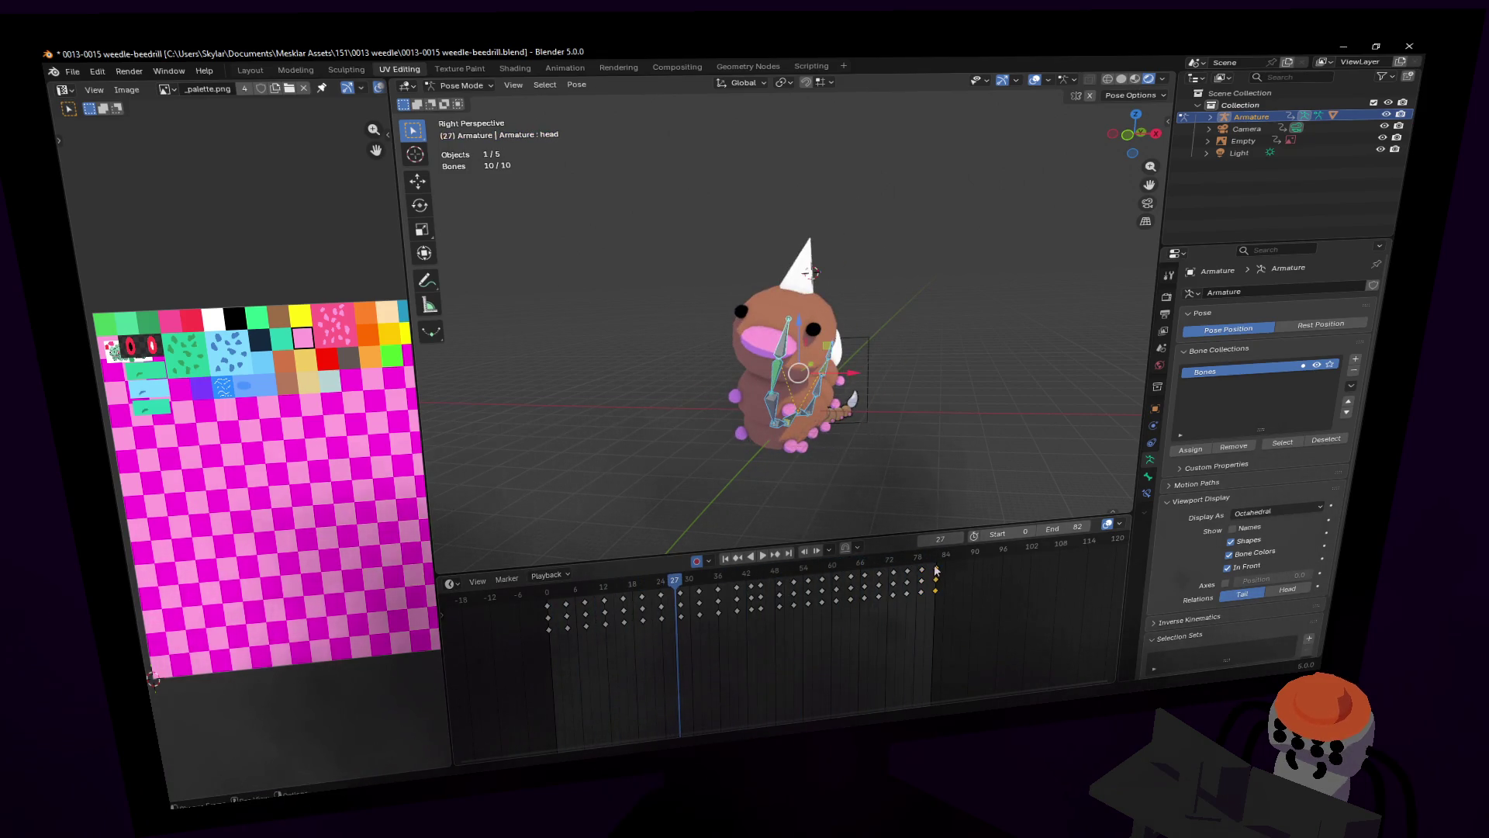
drag(936, 568, 927, 573)
click(932, 557)
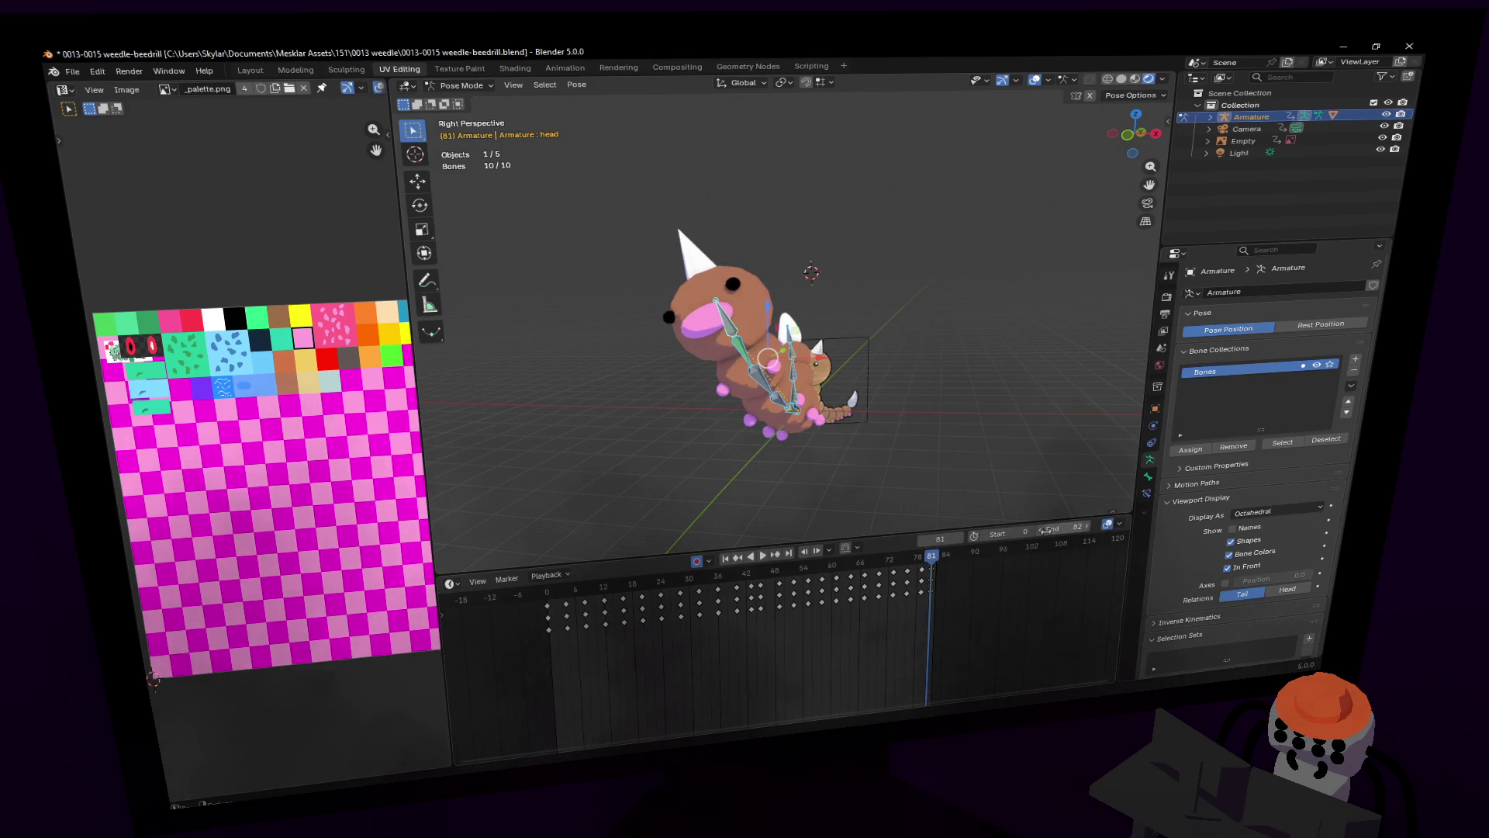
drag(932, 571, 924, 571)
click(929, 560)
text(80)
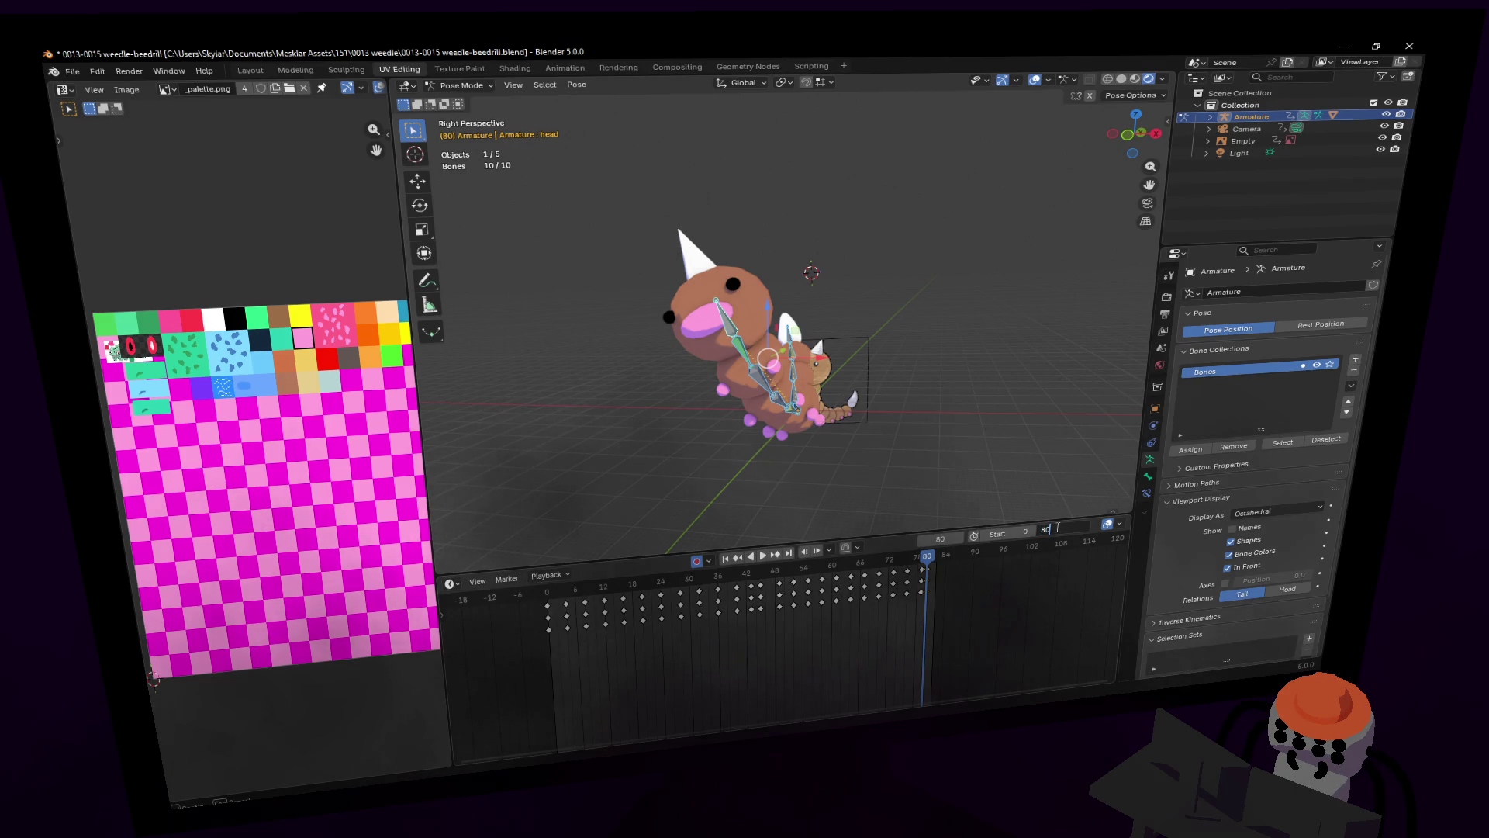
key(Return)
key(space)
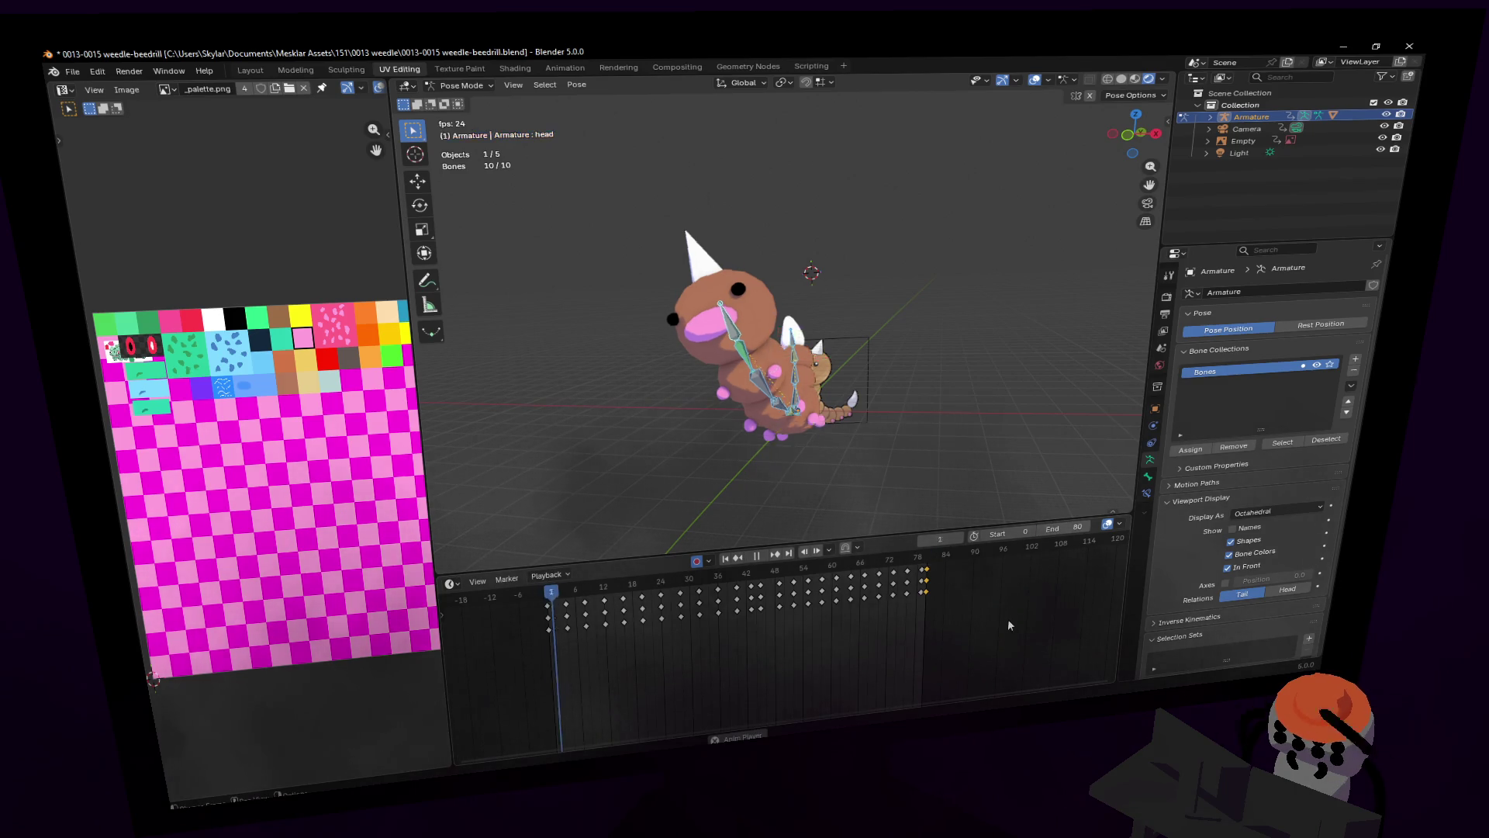
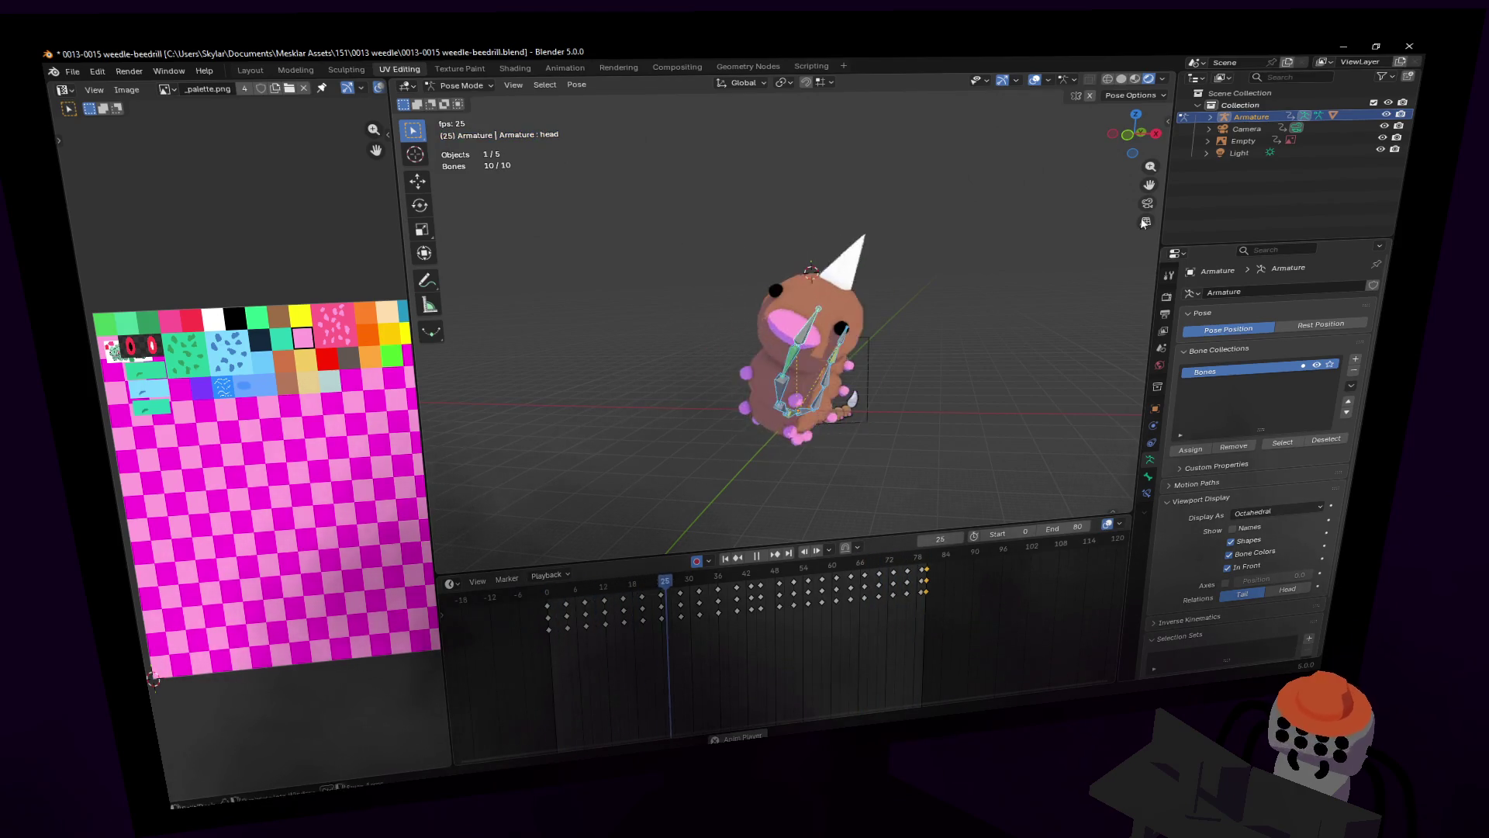
Step: Preview frames 72 to 79 with the viewport overlays hidden, then show them again
click(1036, 81)
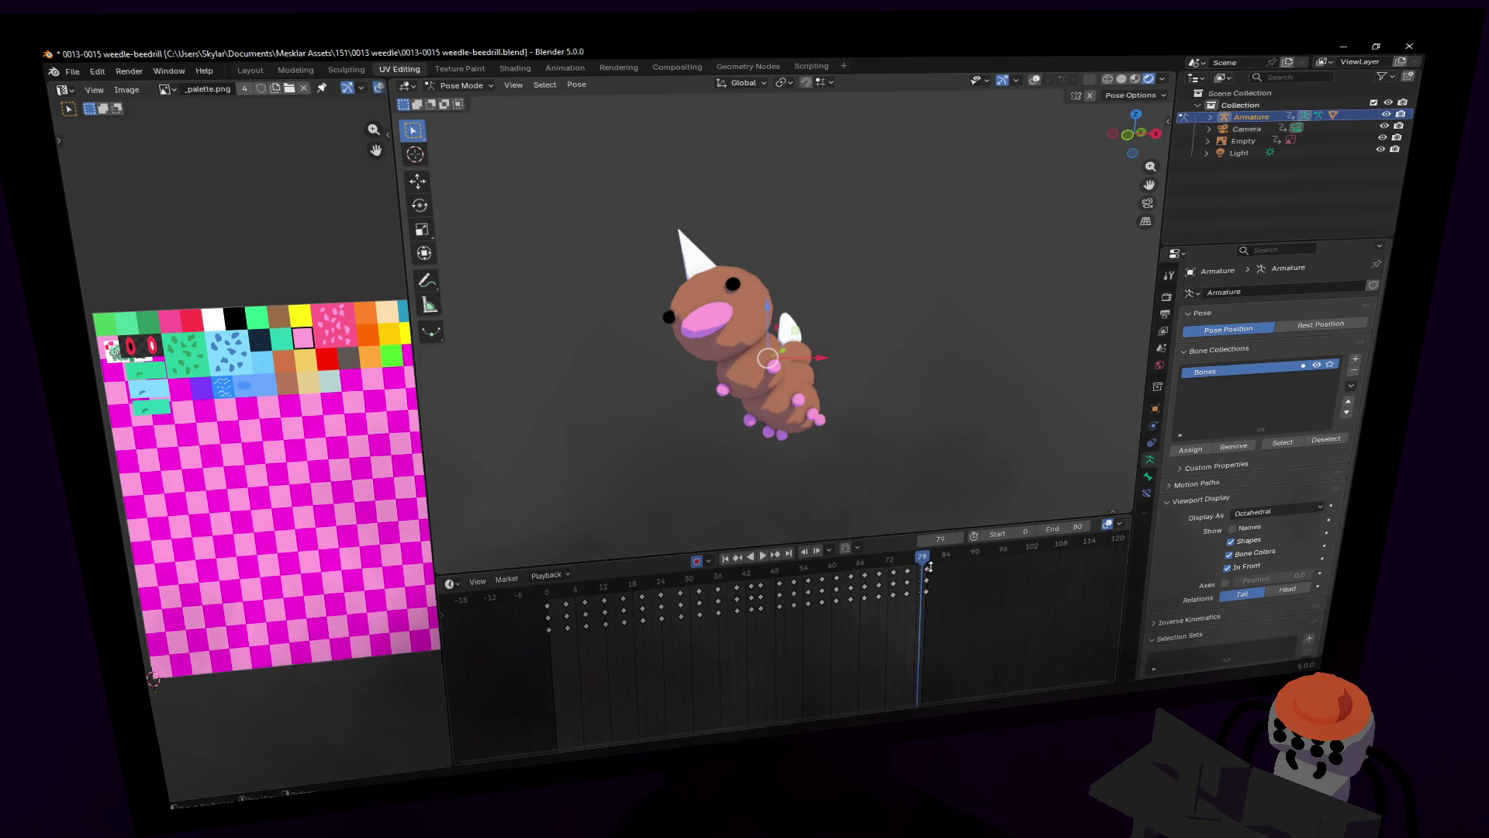
mouse_move(922, 559)
mouse_down()
mouse_move(891, 559)
mouse_move(922, 558)
mouse_up()
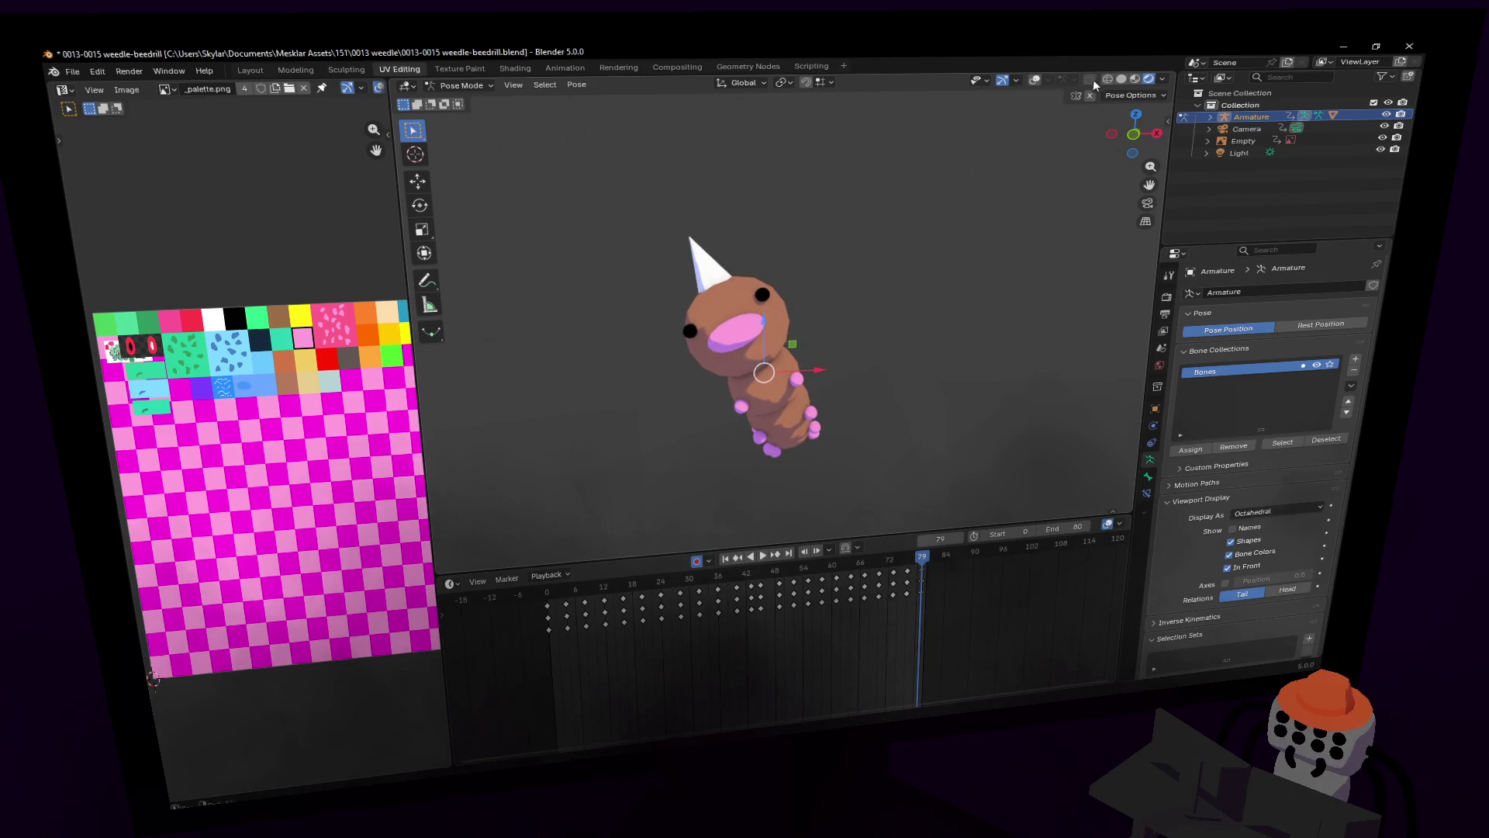
click(1034, 81)
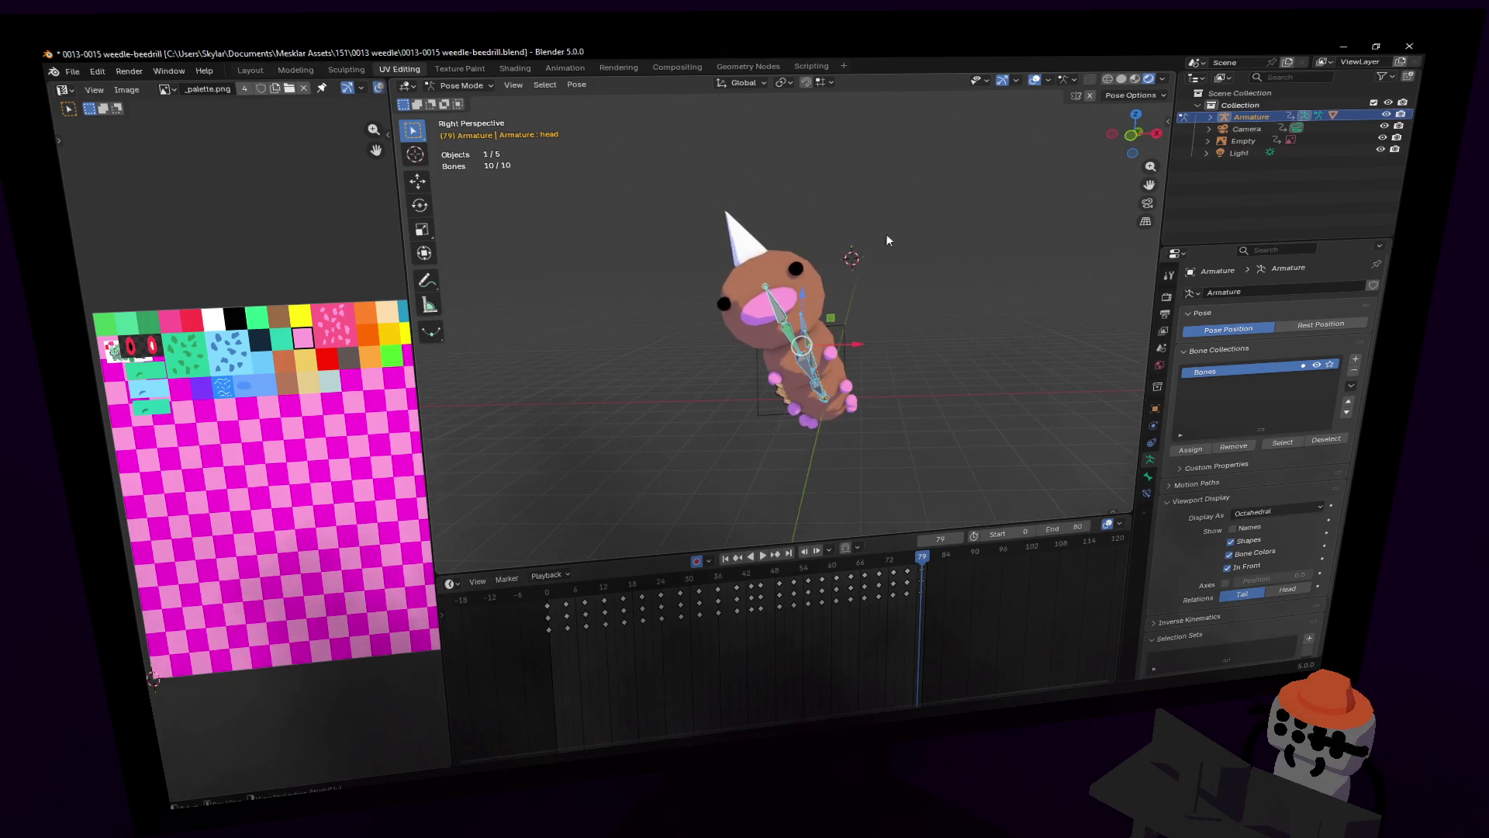
Step: Test a sideways X move on the head and tail bones, then undo it
click(783, 310)
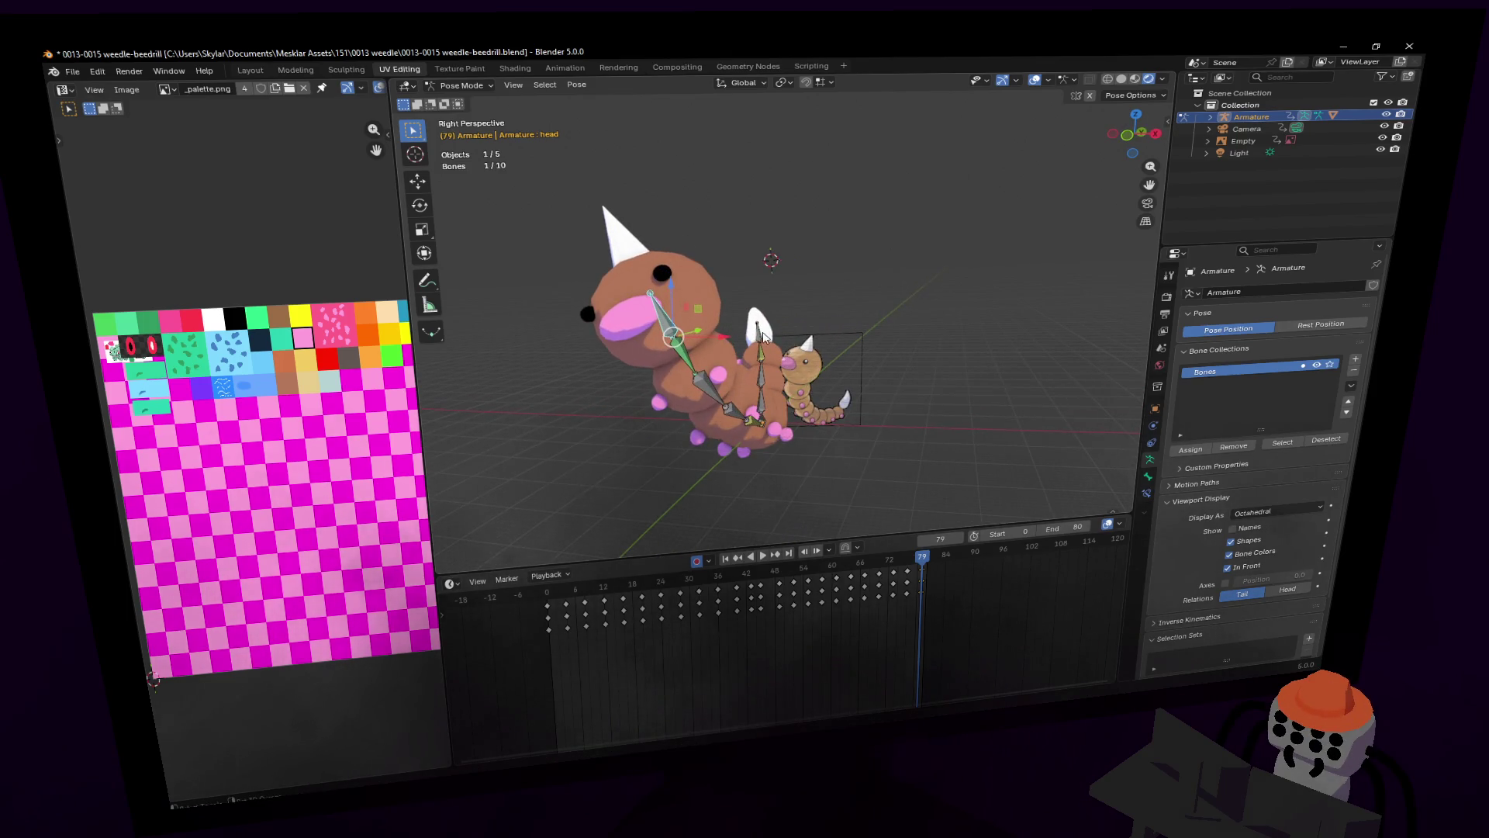
shift+click(764, 336)
key(g)
key(x)
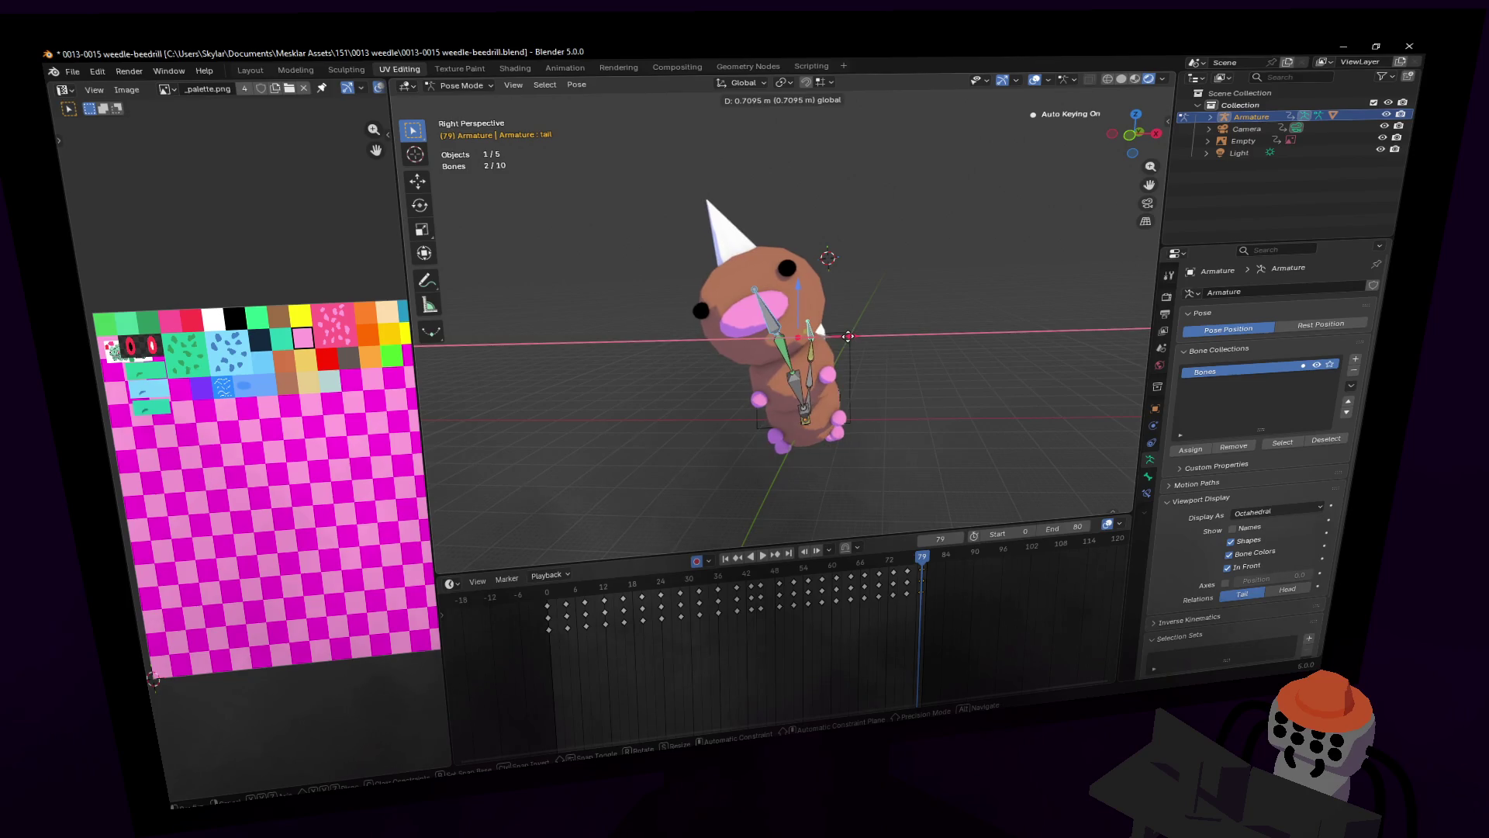
click(848, 336)
key(ctrl+z)
Step: Curl the tail by rotating the tail bone 126° on X
key(shift+grave)
key(ctrl+shift+z)
key(a)
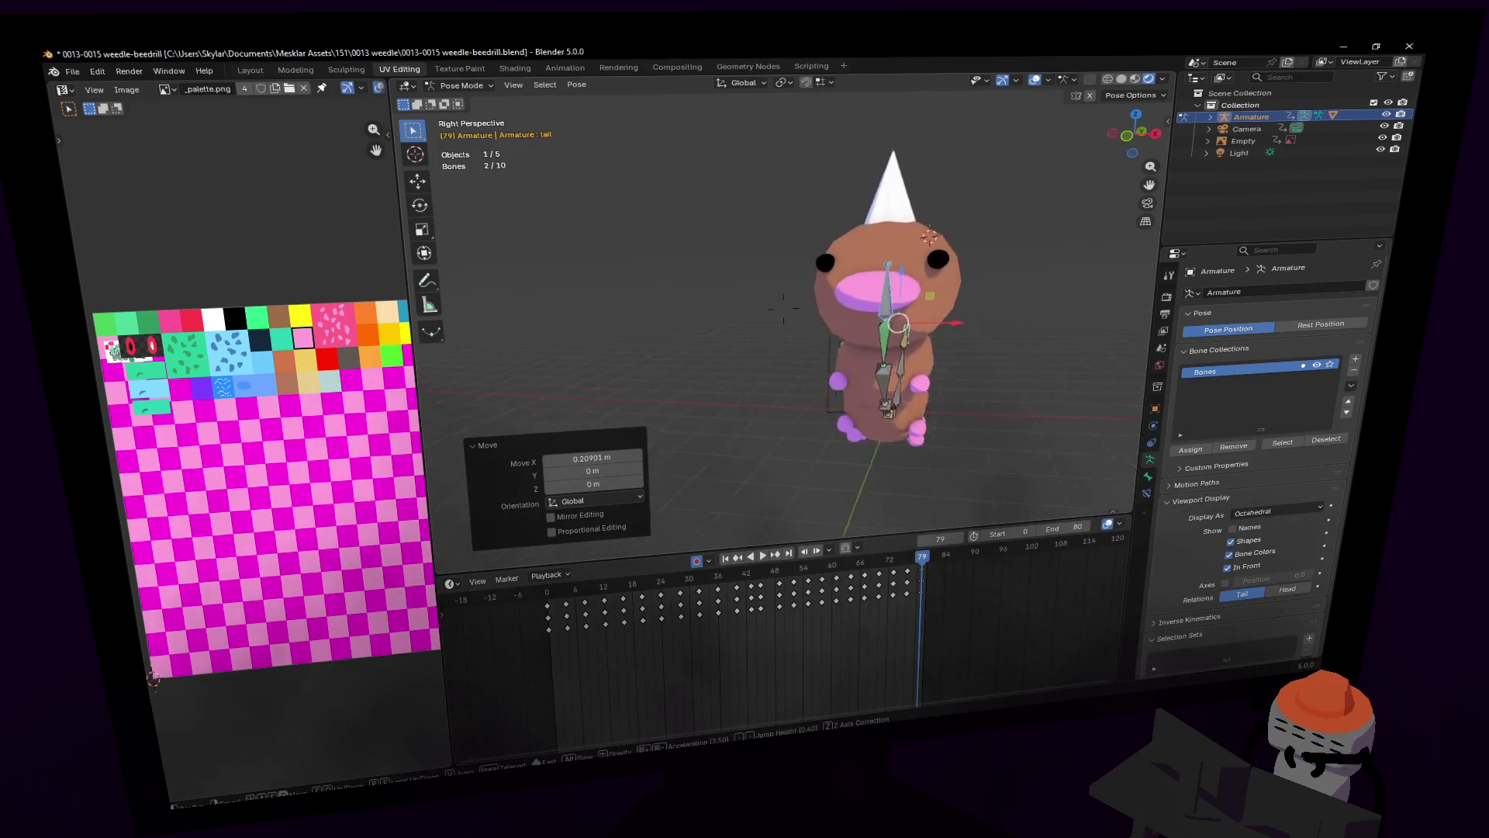
key(a)
text(rx126)
key(Return)
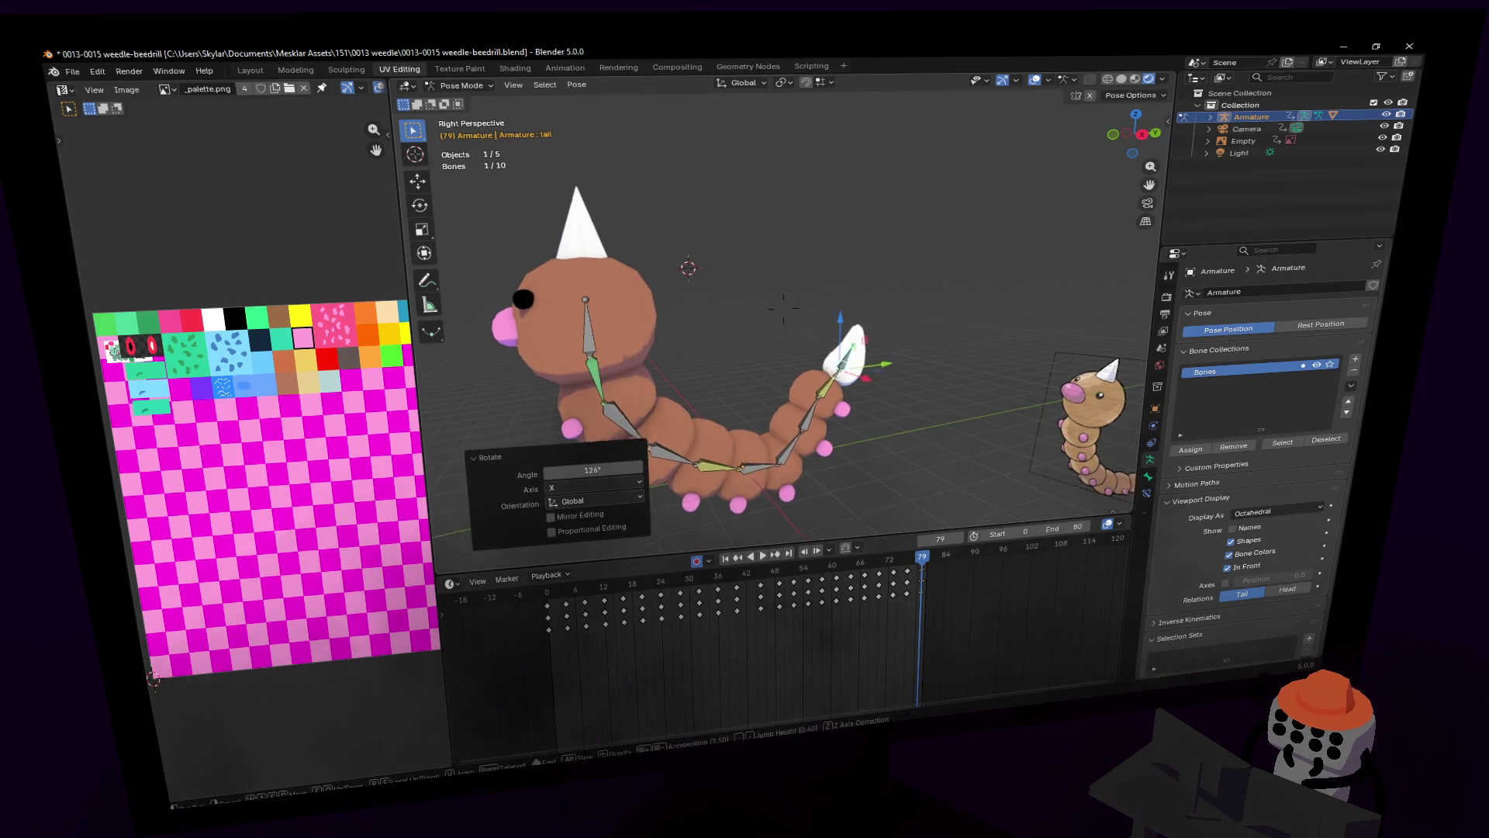
click(901, 509)
Step: Select all bones and duplicate their keyframes at frame 81
key(a)
drag(926, 558, 932, 559)
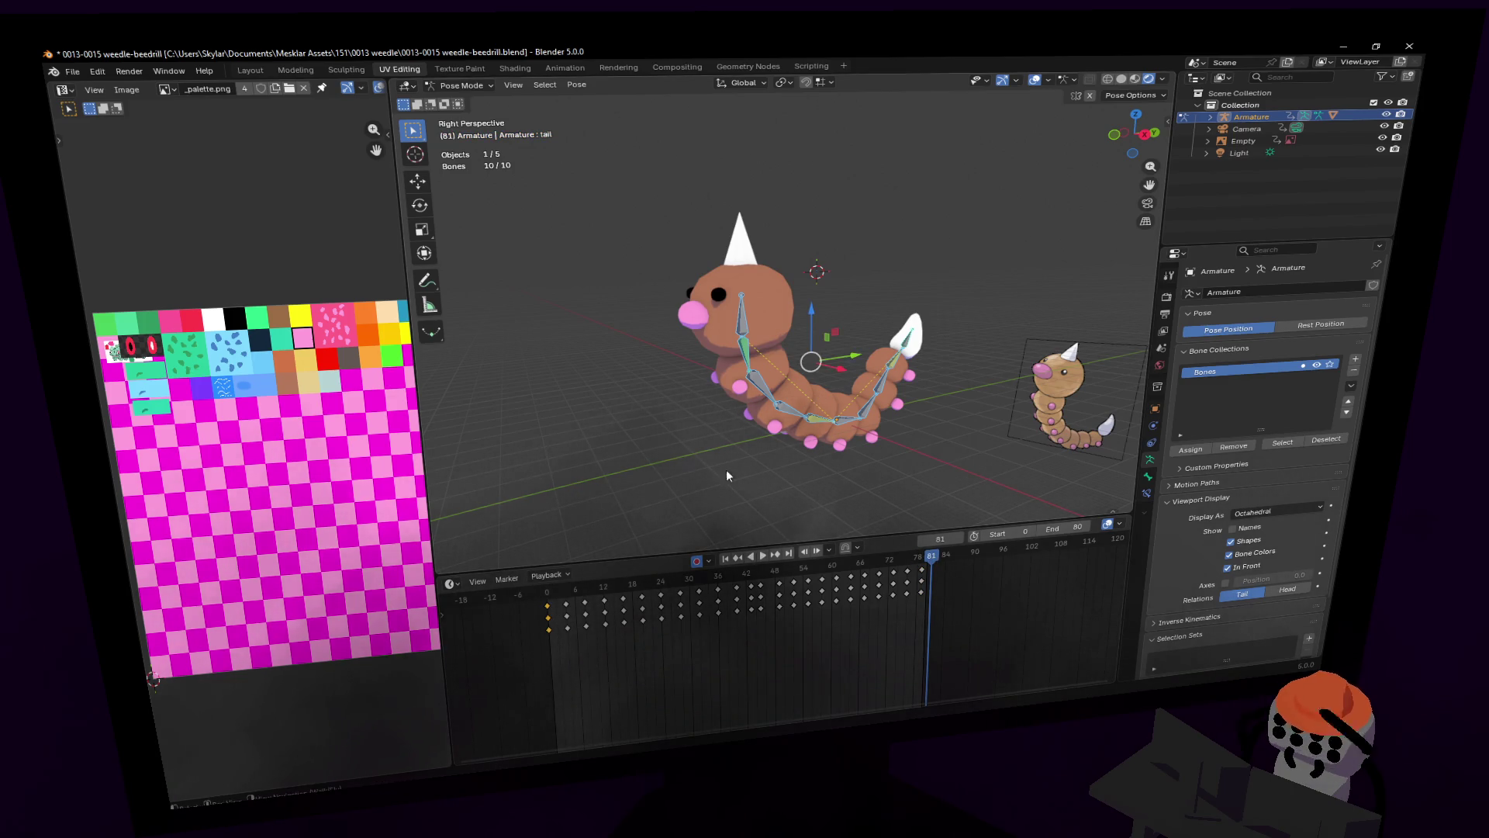
key(shift+d)
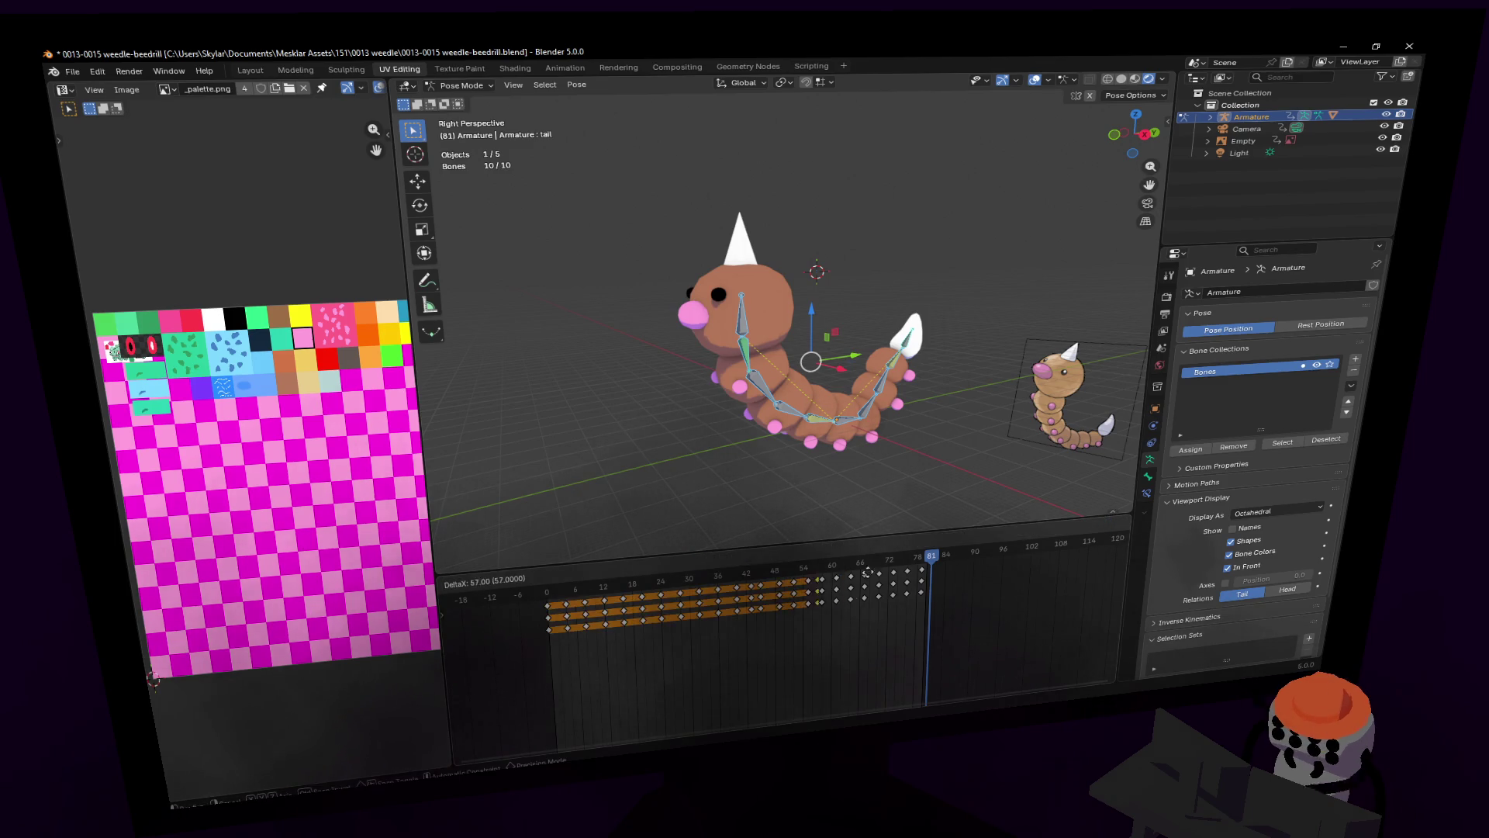
Step: Place the duplicated keys near frame 86 and play back to check the loop
click(959, 564)
key(shift+ctrl+space)
mouse_move(915, 561)
mouse_down()
mouse_move(947, 560)
mouse_move(922, 565)
mouse_up()
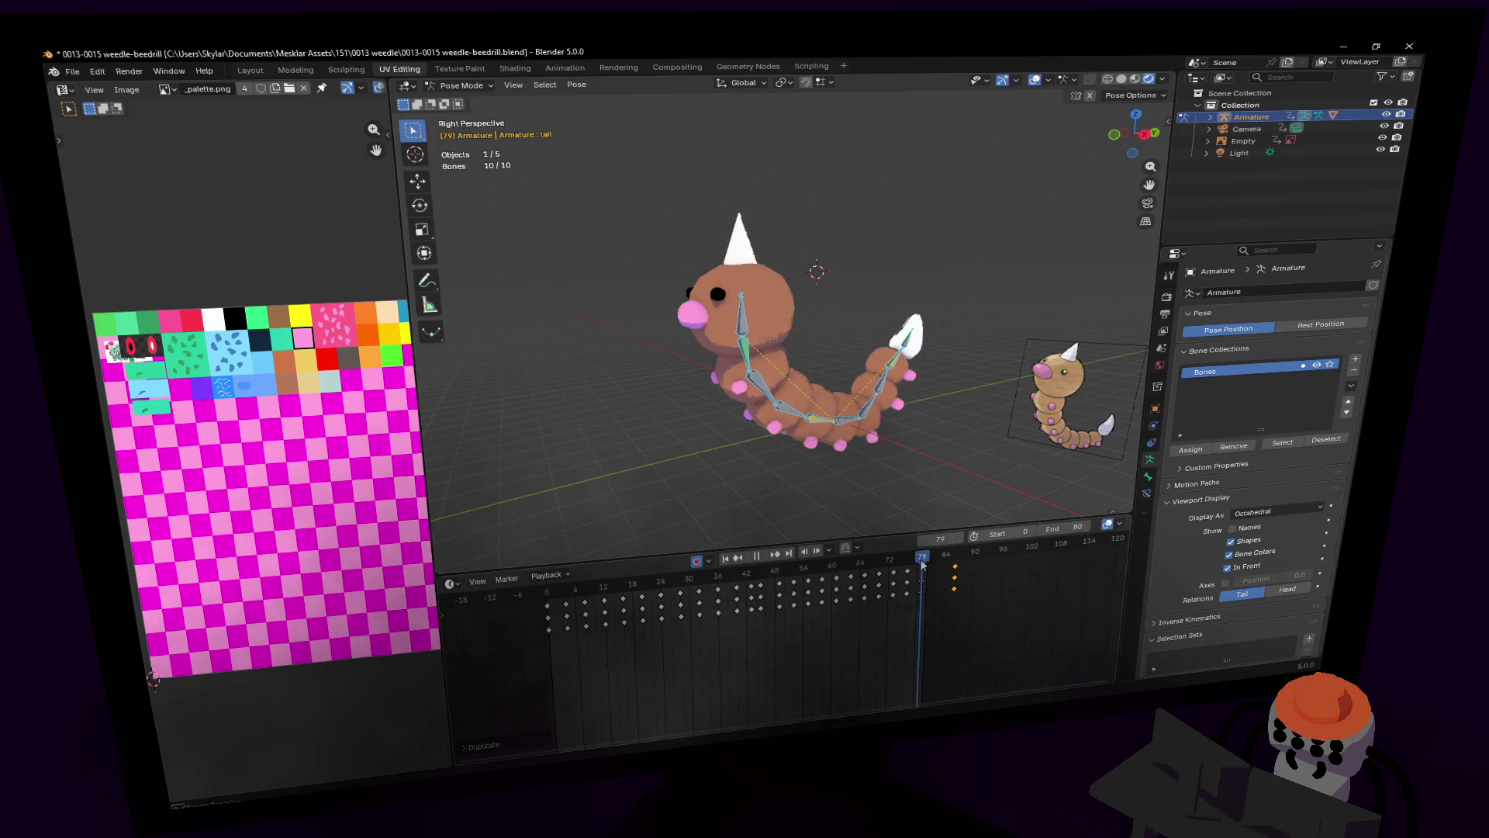
key(space)
middle_drag(874, 480, 874, 481)
drag(937, 575, 919, 570)
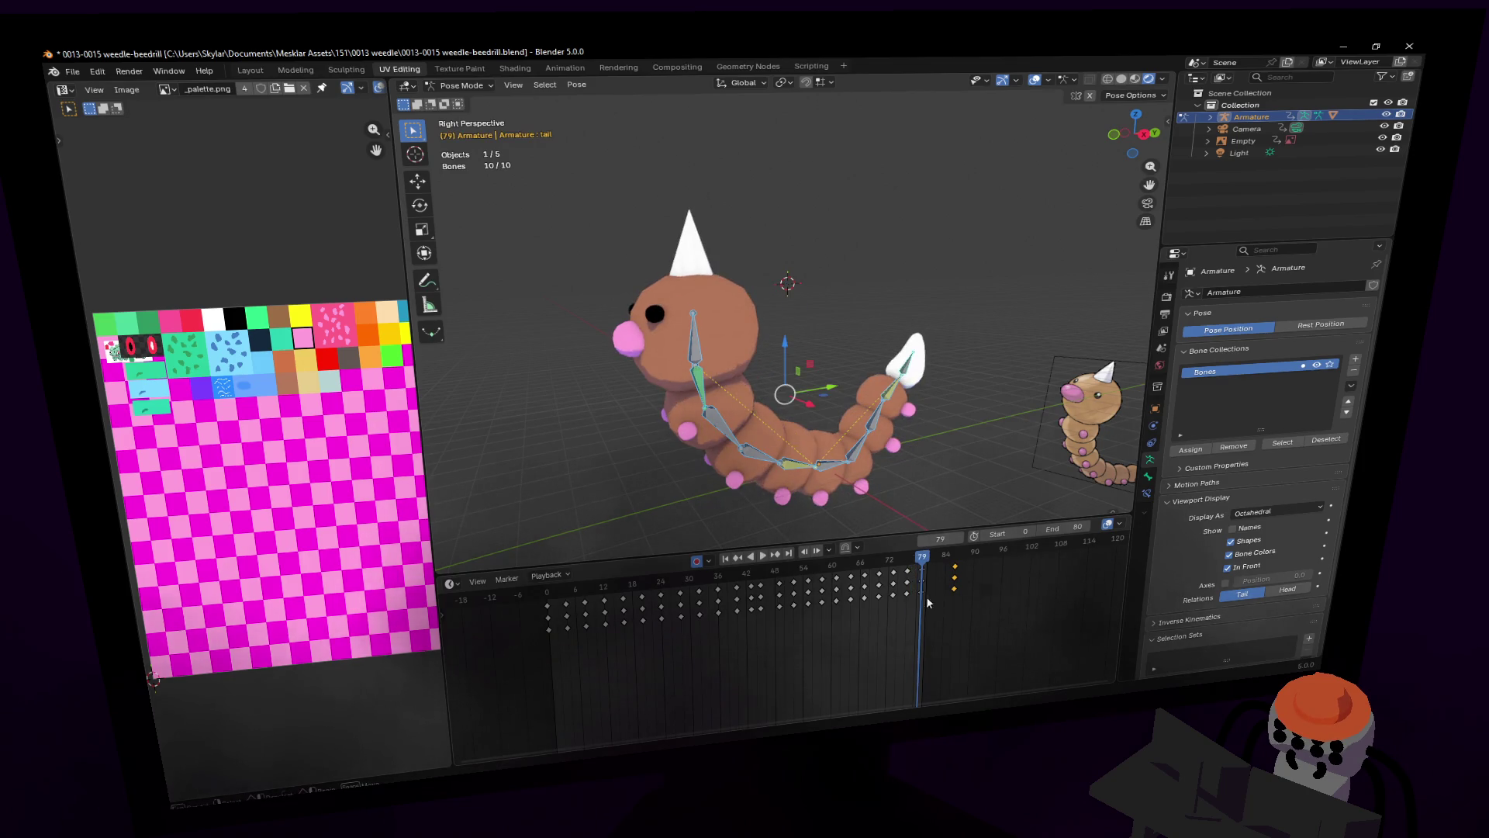
Step: Change the selected keyframes' handle type, scrub frames 79–83, and duplicate the keys again
right_click(917, 570)
mouse_move(919, 570)
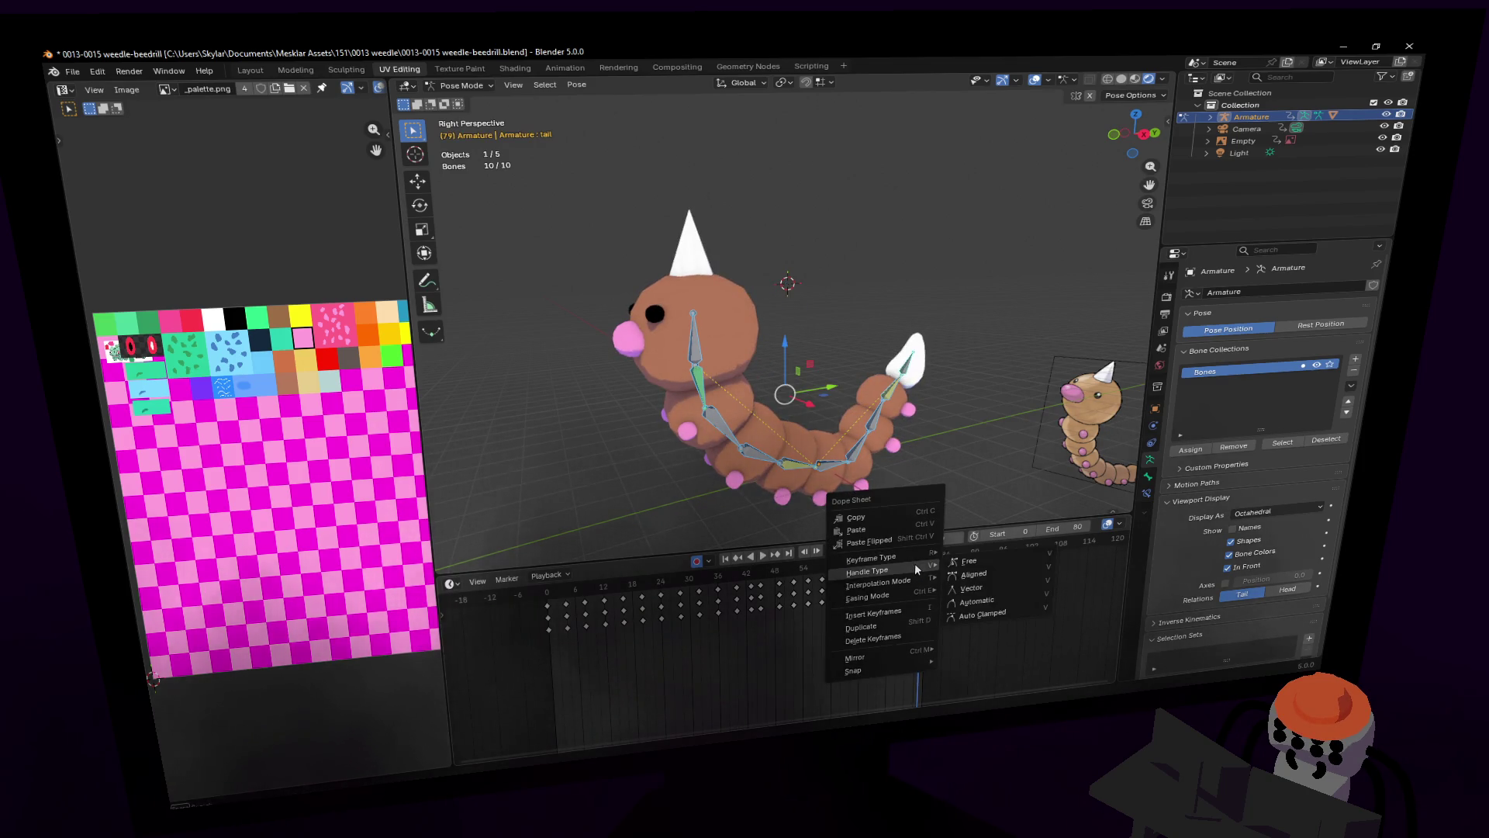
click(984, 616)
mouse_move(923, 570)
mouse_down()
mouse_move(945, 568)
mouse_move(909, 570)
mouse_move(940, 569)
mouse_move(923, 578)
mouse_up()
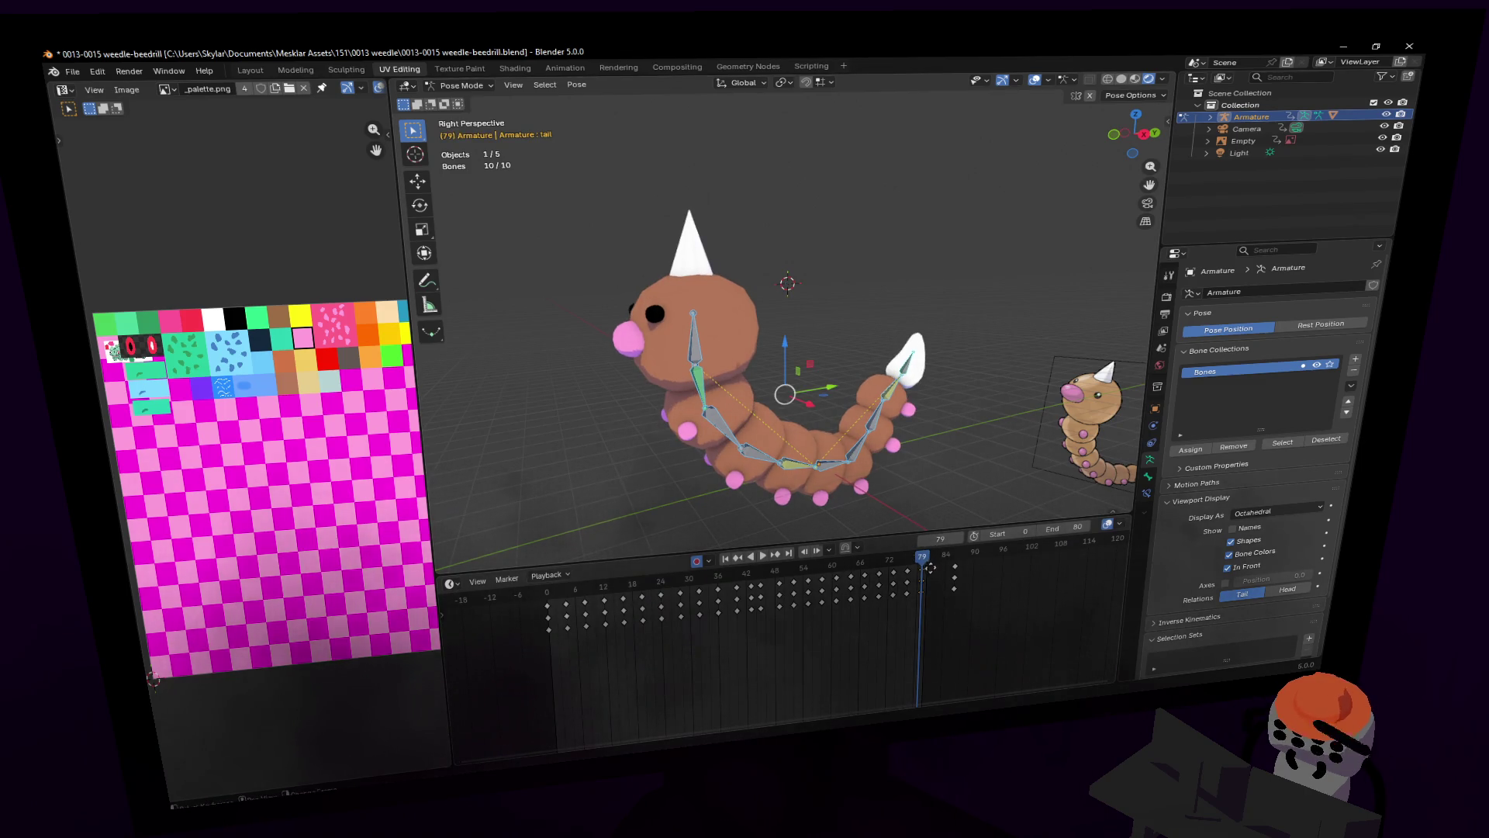
key(shift+d)
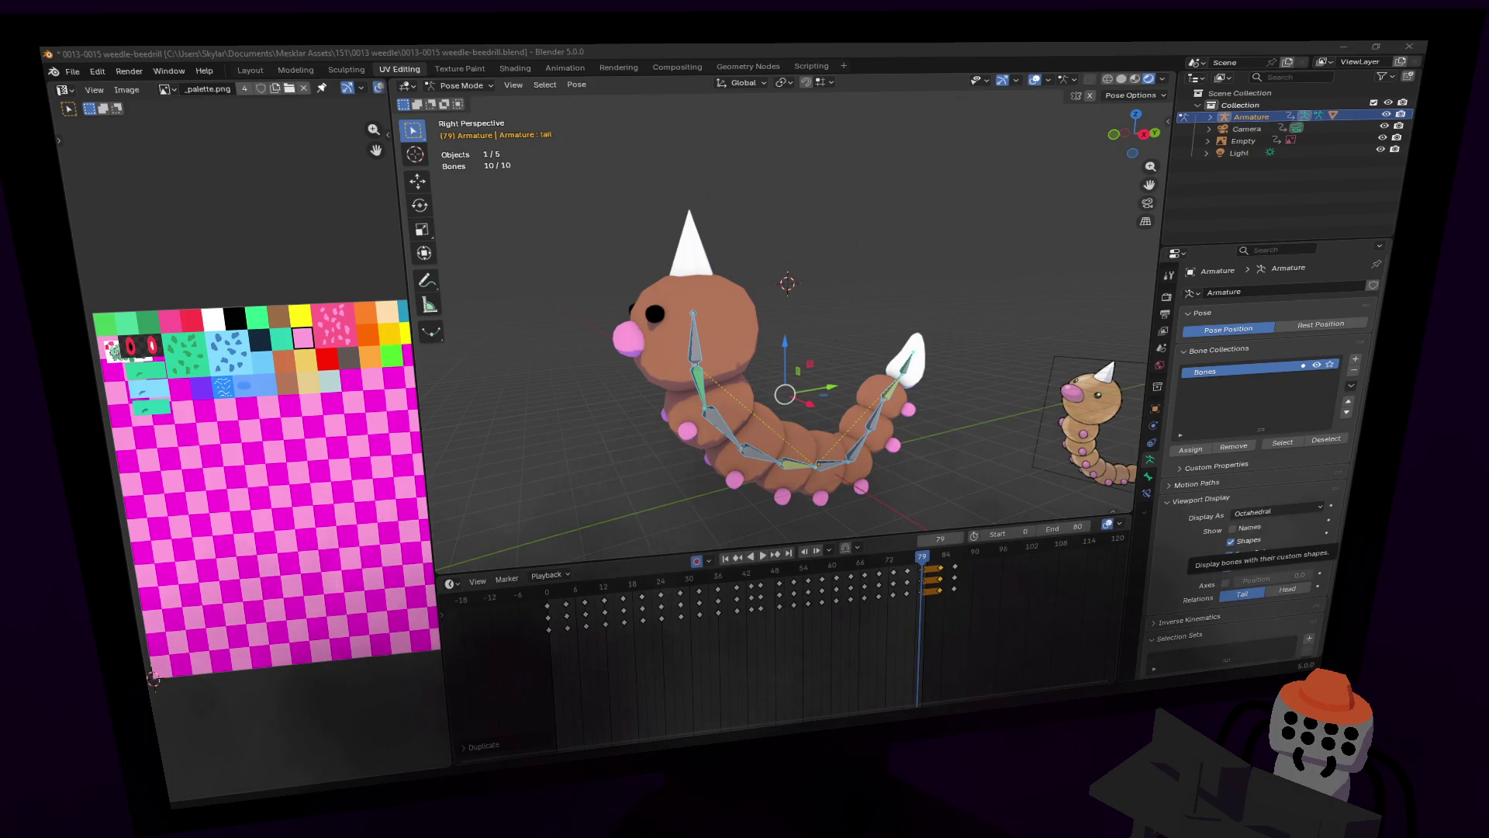
Step: Go to frame 83 and move the view closer to the Weedle
key(shift+grave)
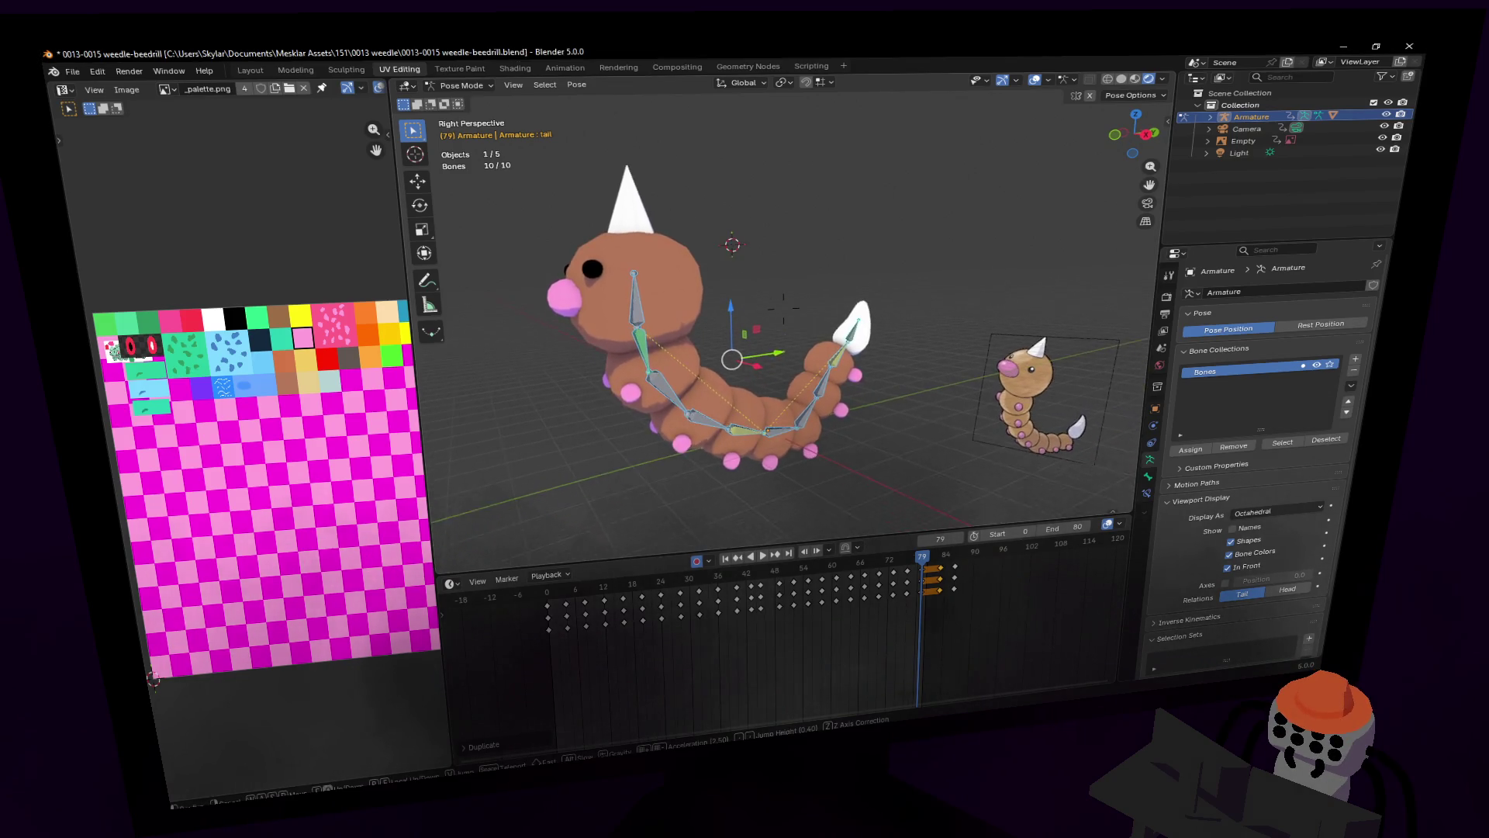
key(w)
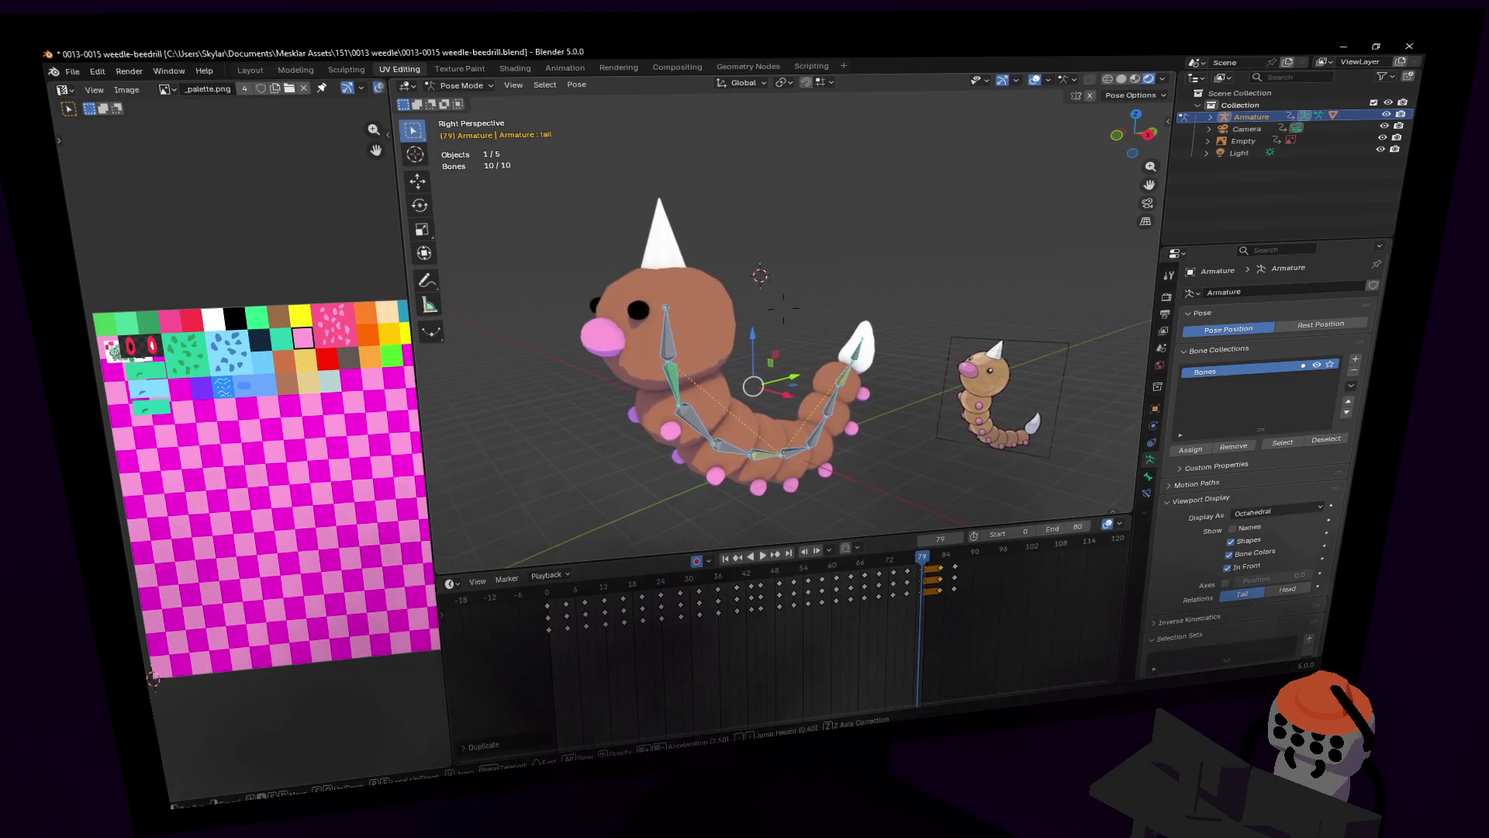
click(815, 394)
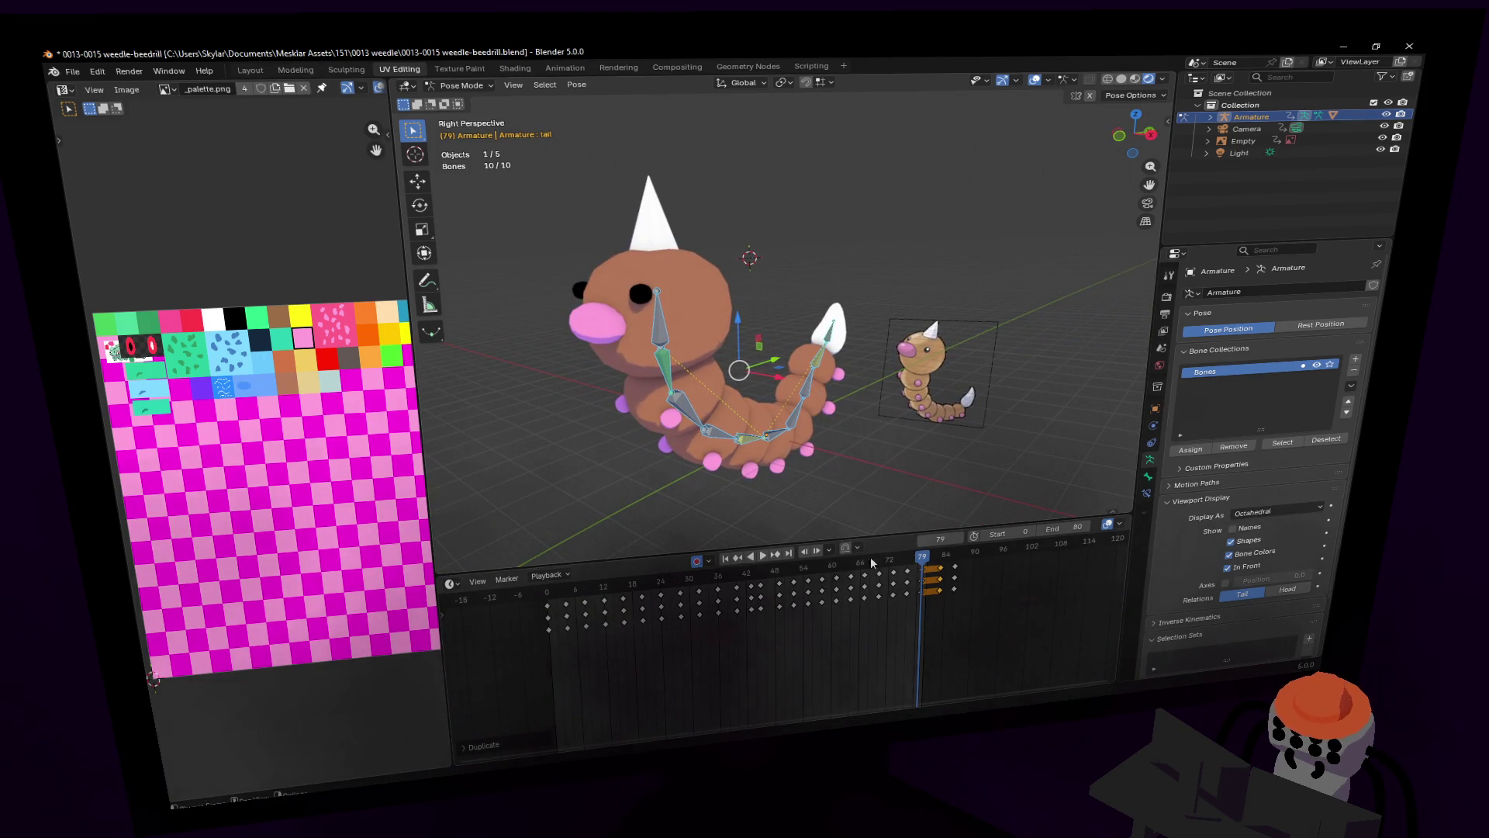
drag(914, 557, 941, 556)
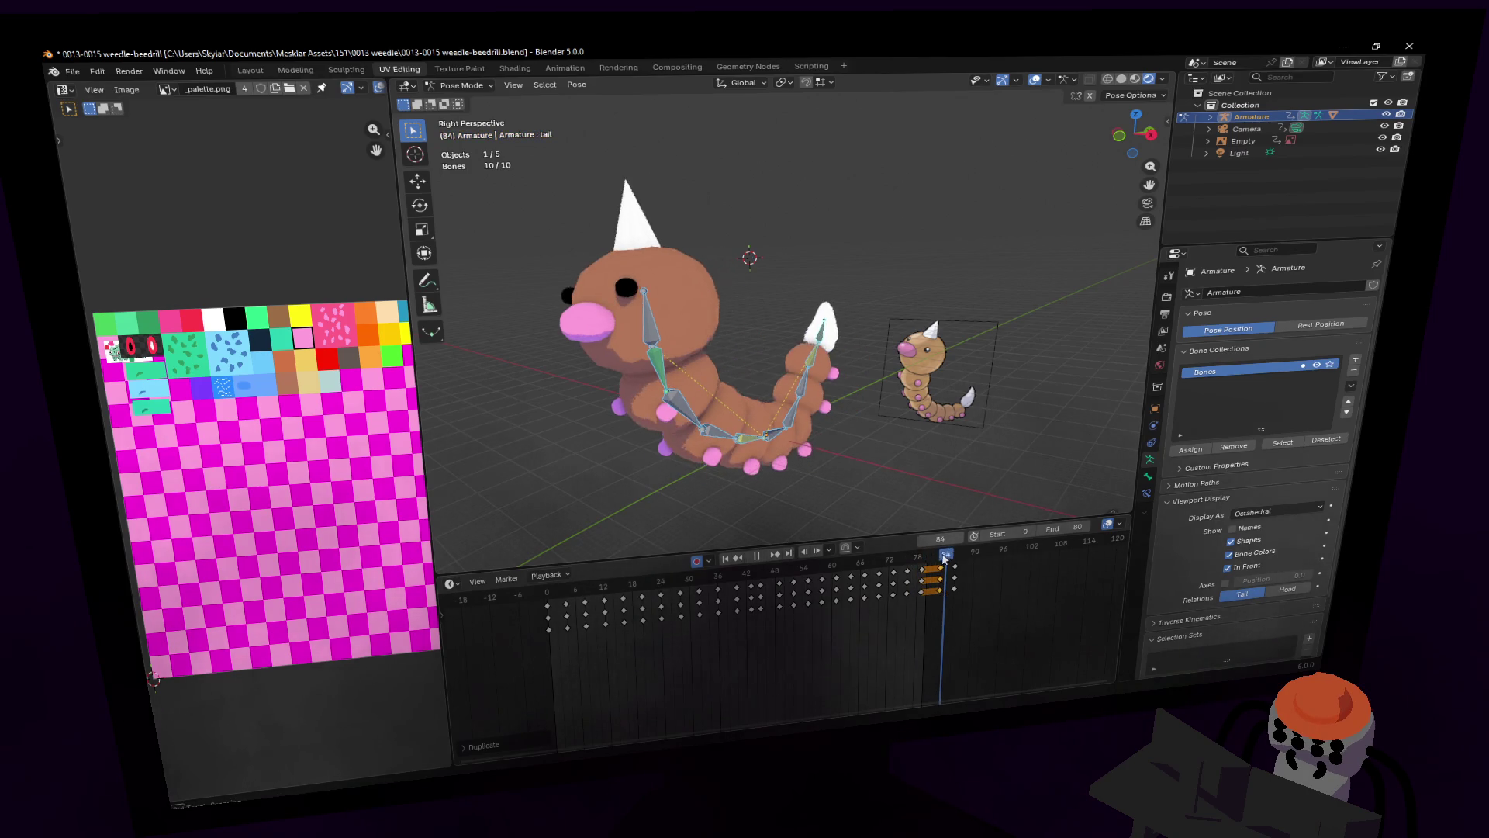
key(shift+grave)
key(w)
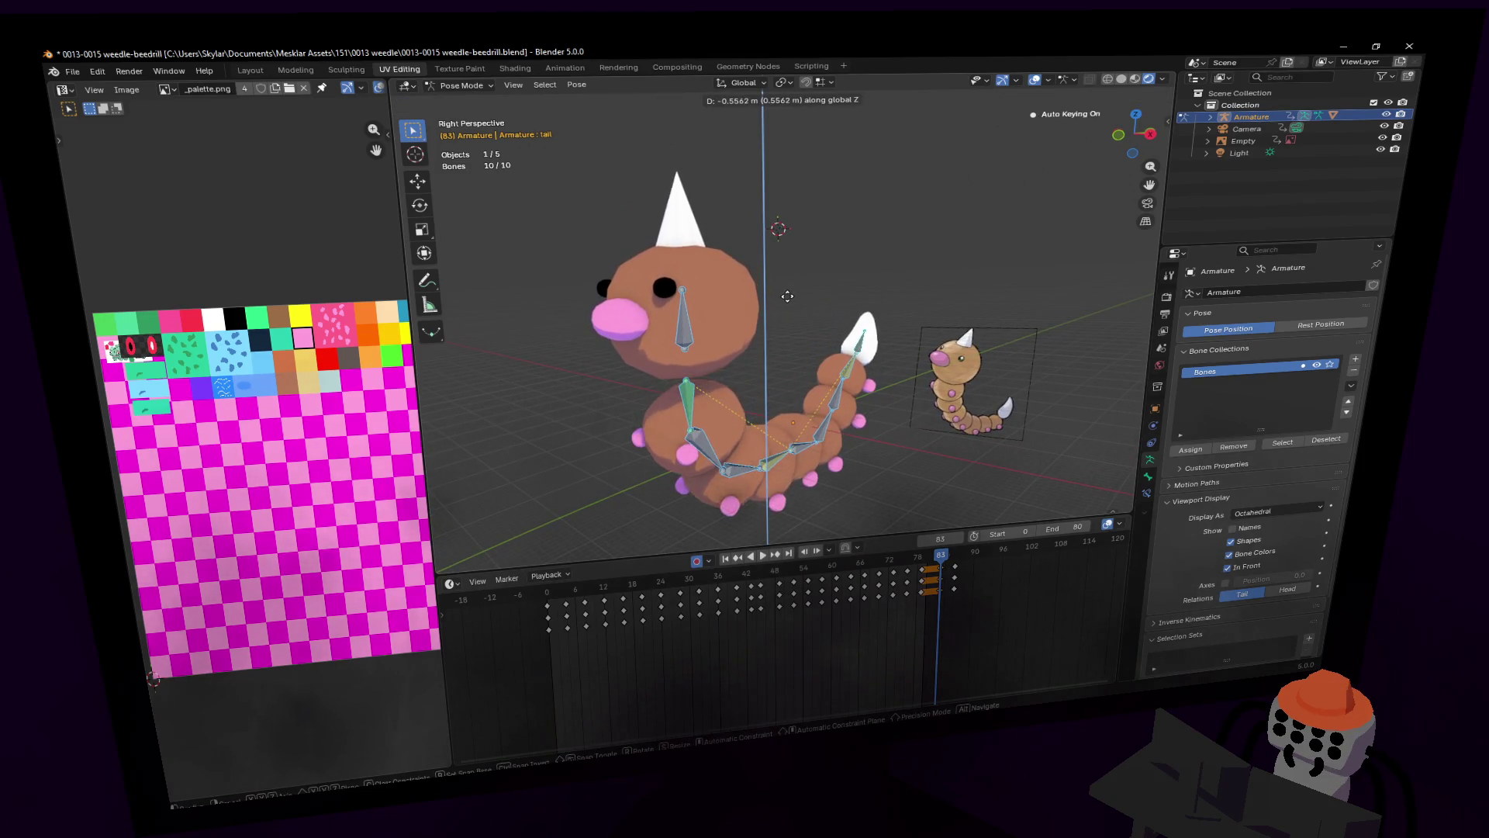
click(687, 310)
Step: Lower two body bones along the Z axis
click(687, 310)
key(g)
key(z)
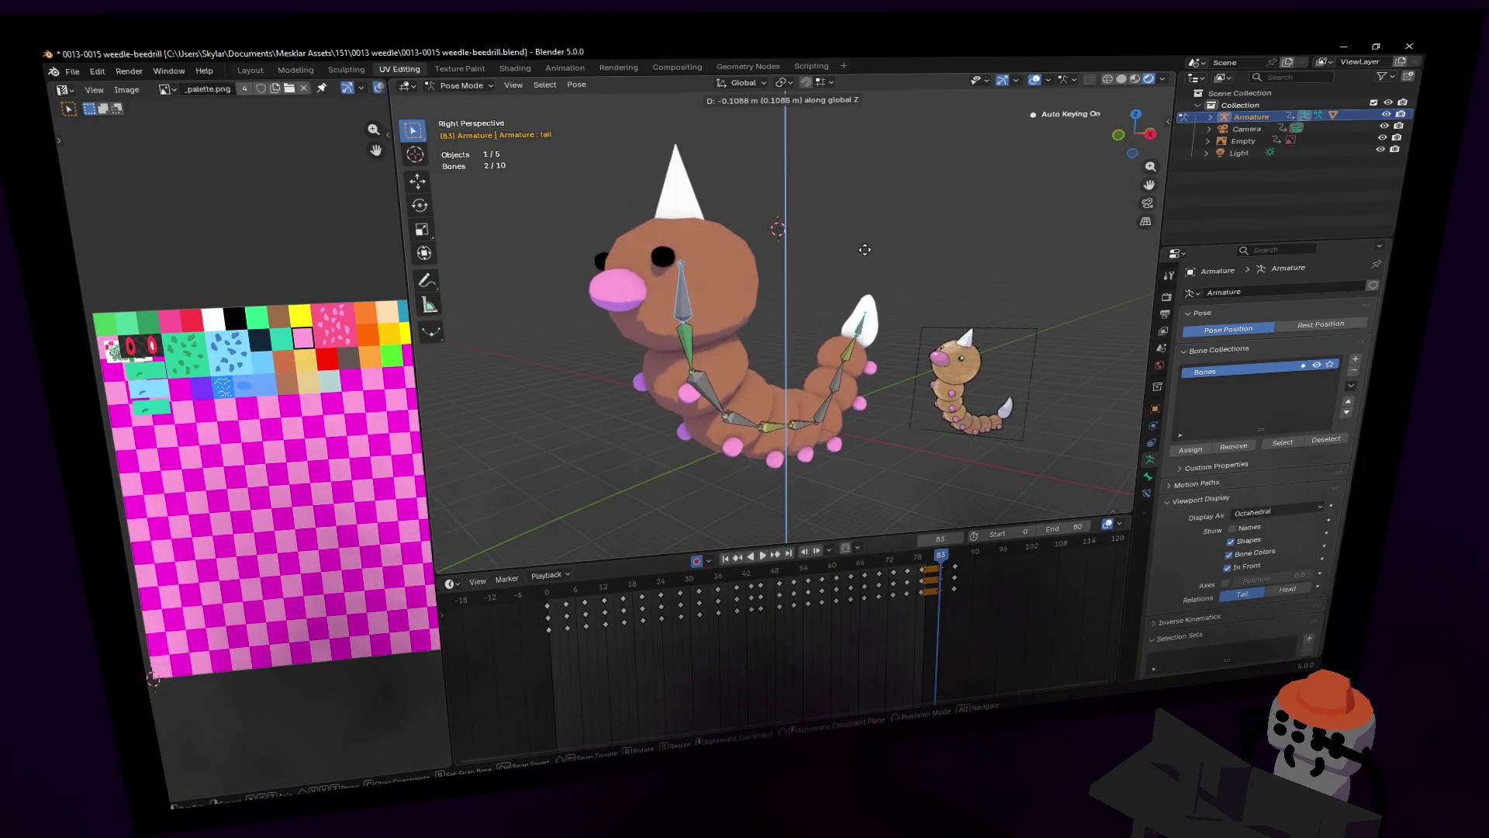
click(872, 289)
mouse_move(871, 288)
middle_down()
mouse_move(823, 283)
mouse_move(878, 273)
middle_up()
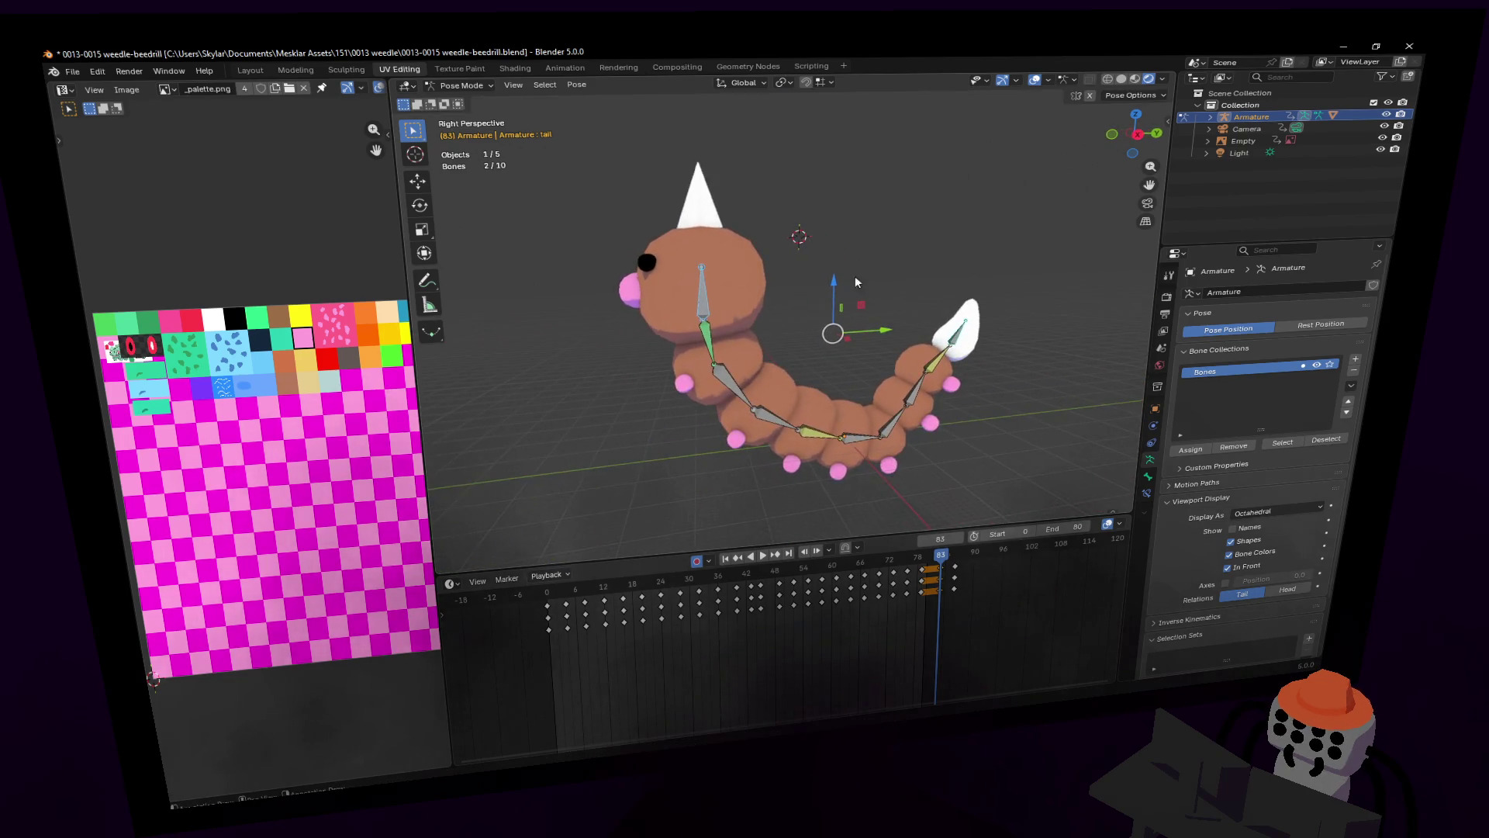
Step: Move the head bone off the X axis and tilt it 38.4°
click(706, 291)
key(g)
key(shift+x)
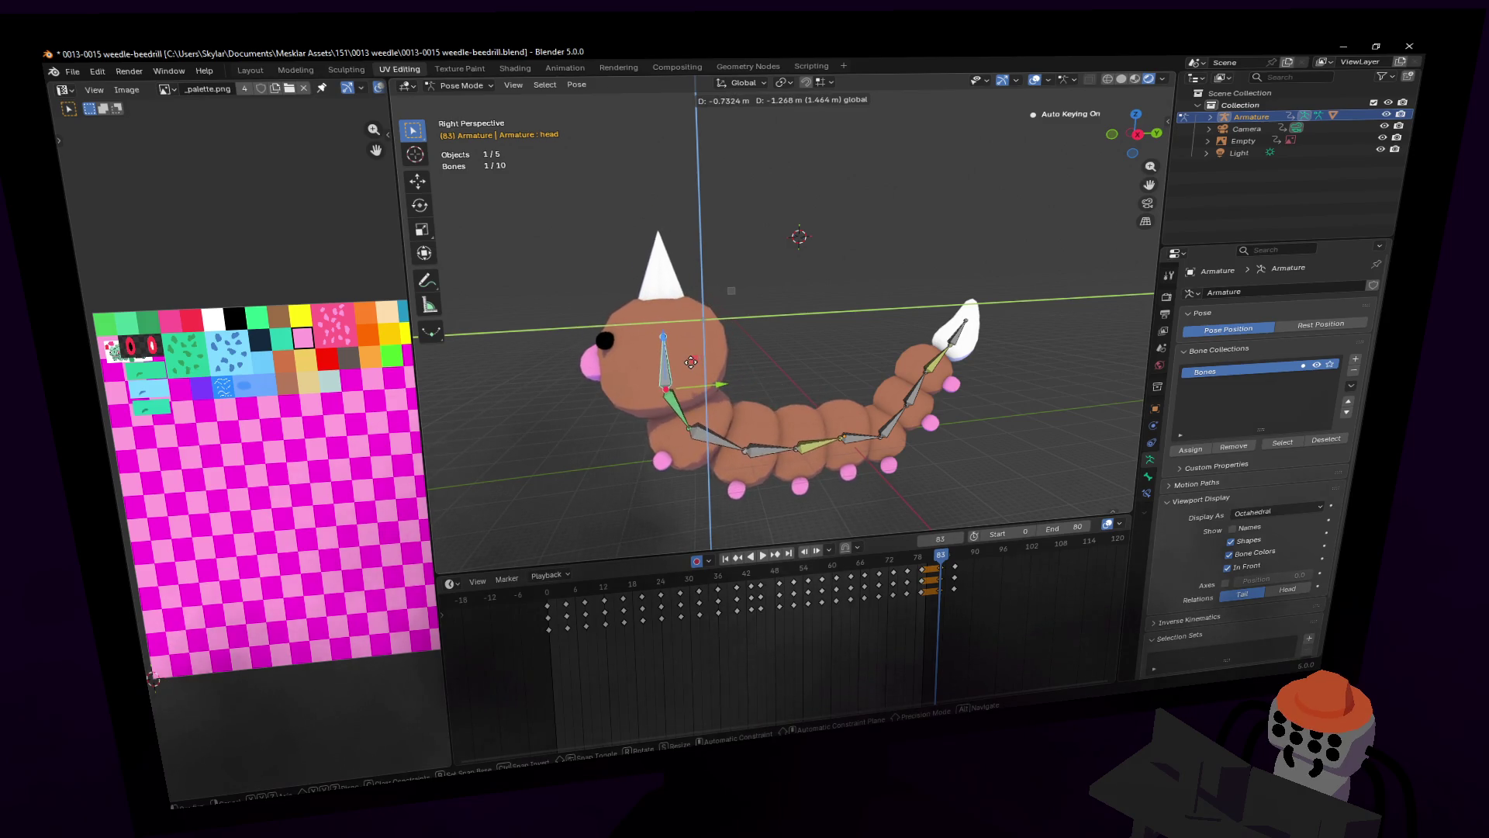
click(703, 362)
key(r)
click(650, 288)
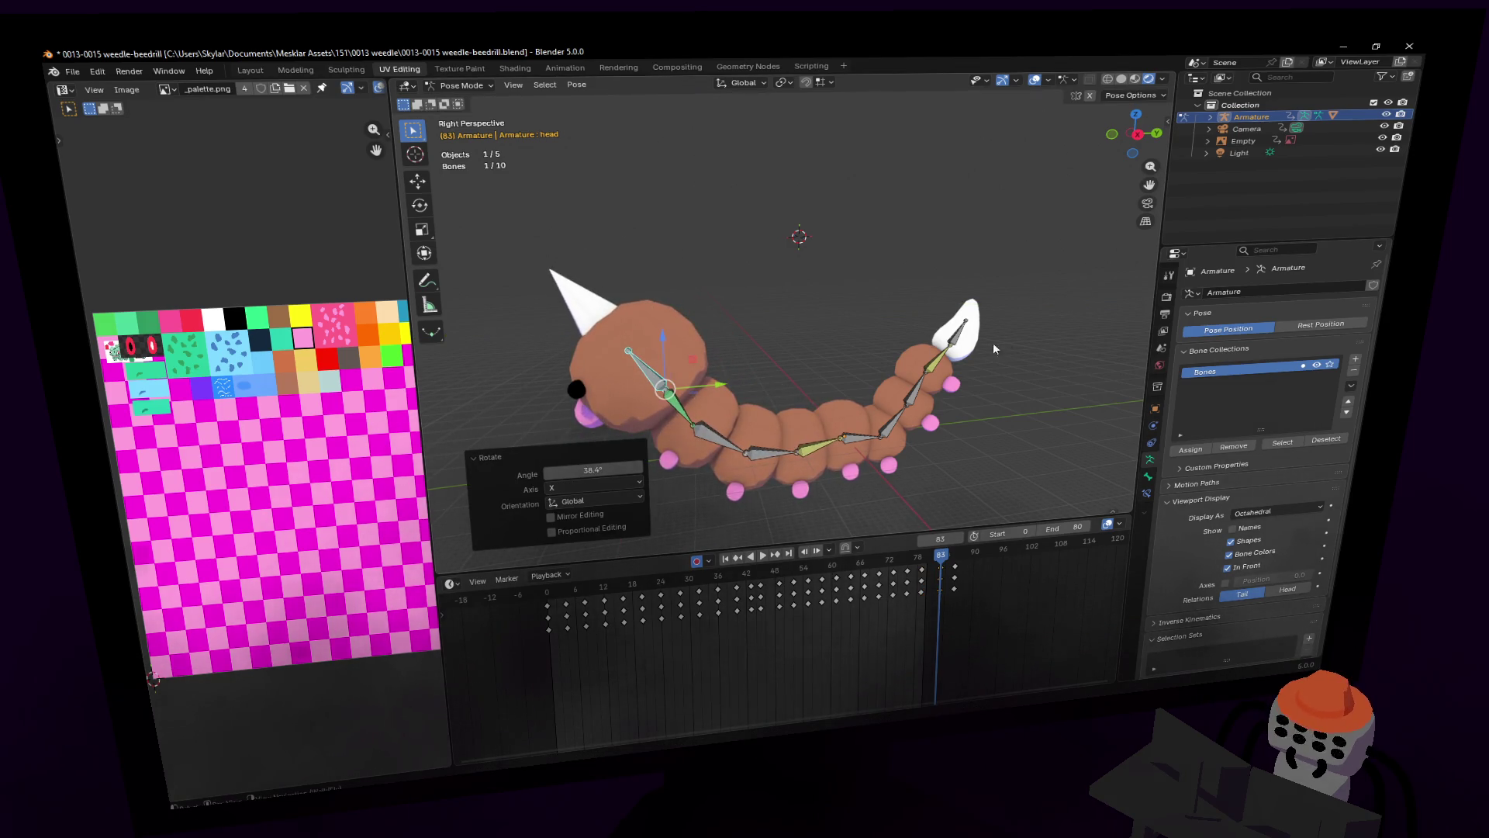
Step: Move the tail bone off the X axis and tilt it -29.2°
click(970, 336)
key(g)
key(shift+x)
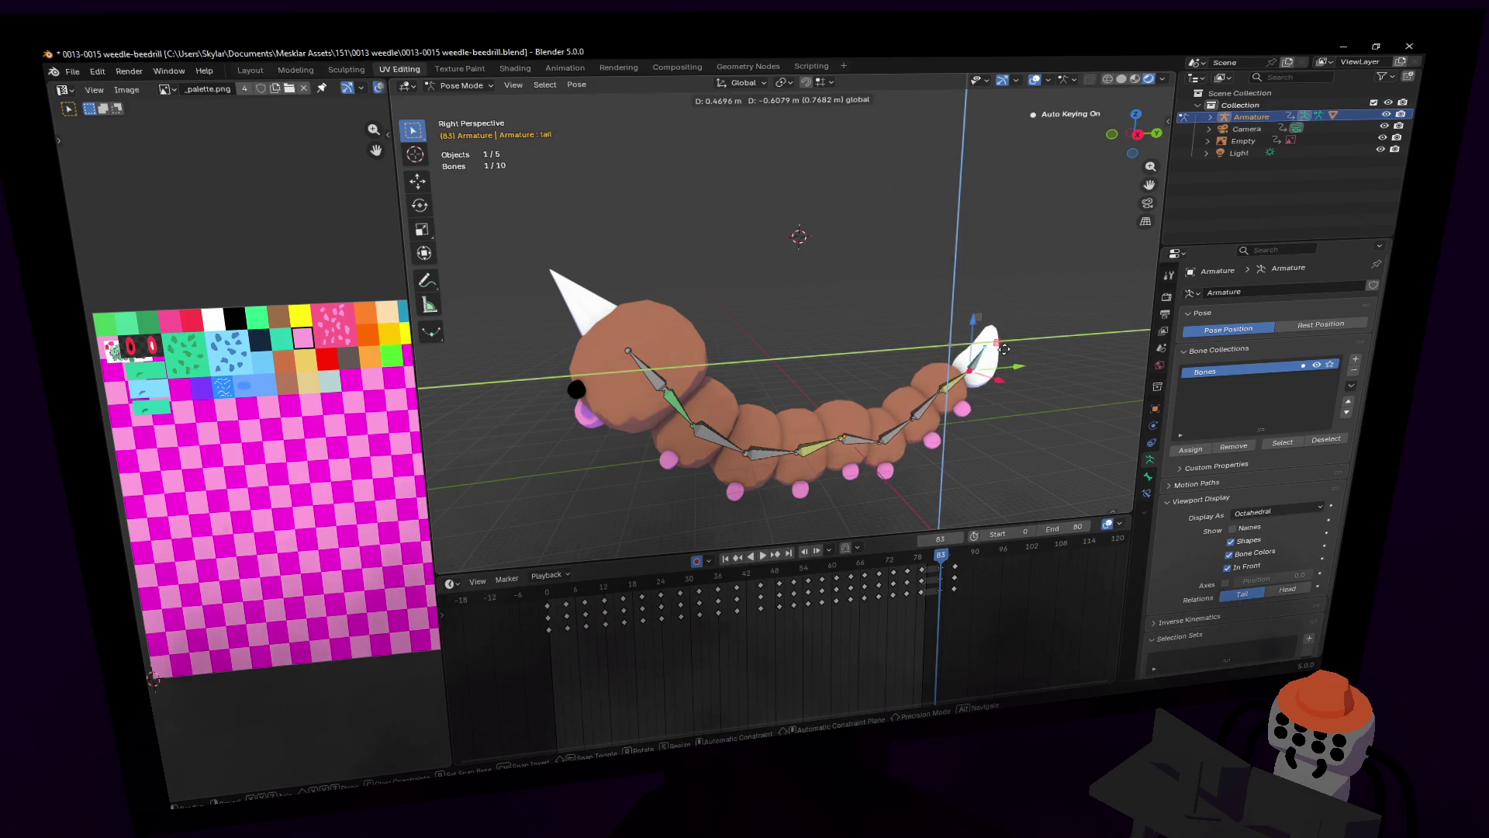
click(1011, 356)
key(r)
click(1059, 327)
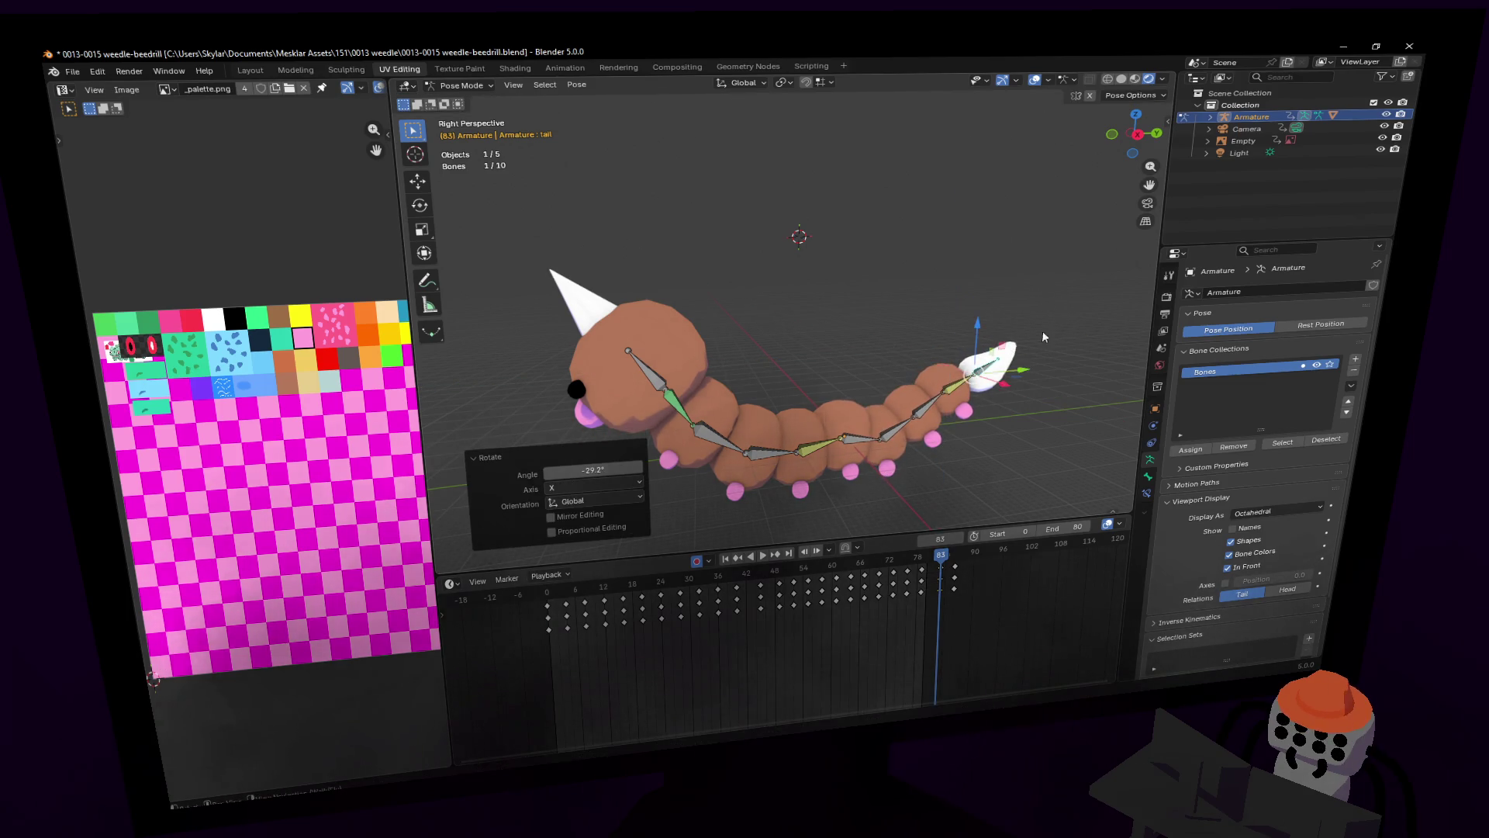
Step: Scrub through the animation to check the new pose, ending at frame 86
mouse_move(936, 564)
mouse_down()
mouse_move(899, 570)
mouse_move(959, 580)
mouse_up()
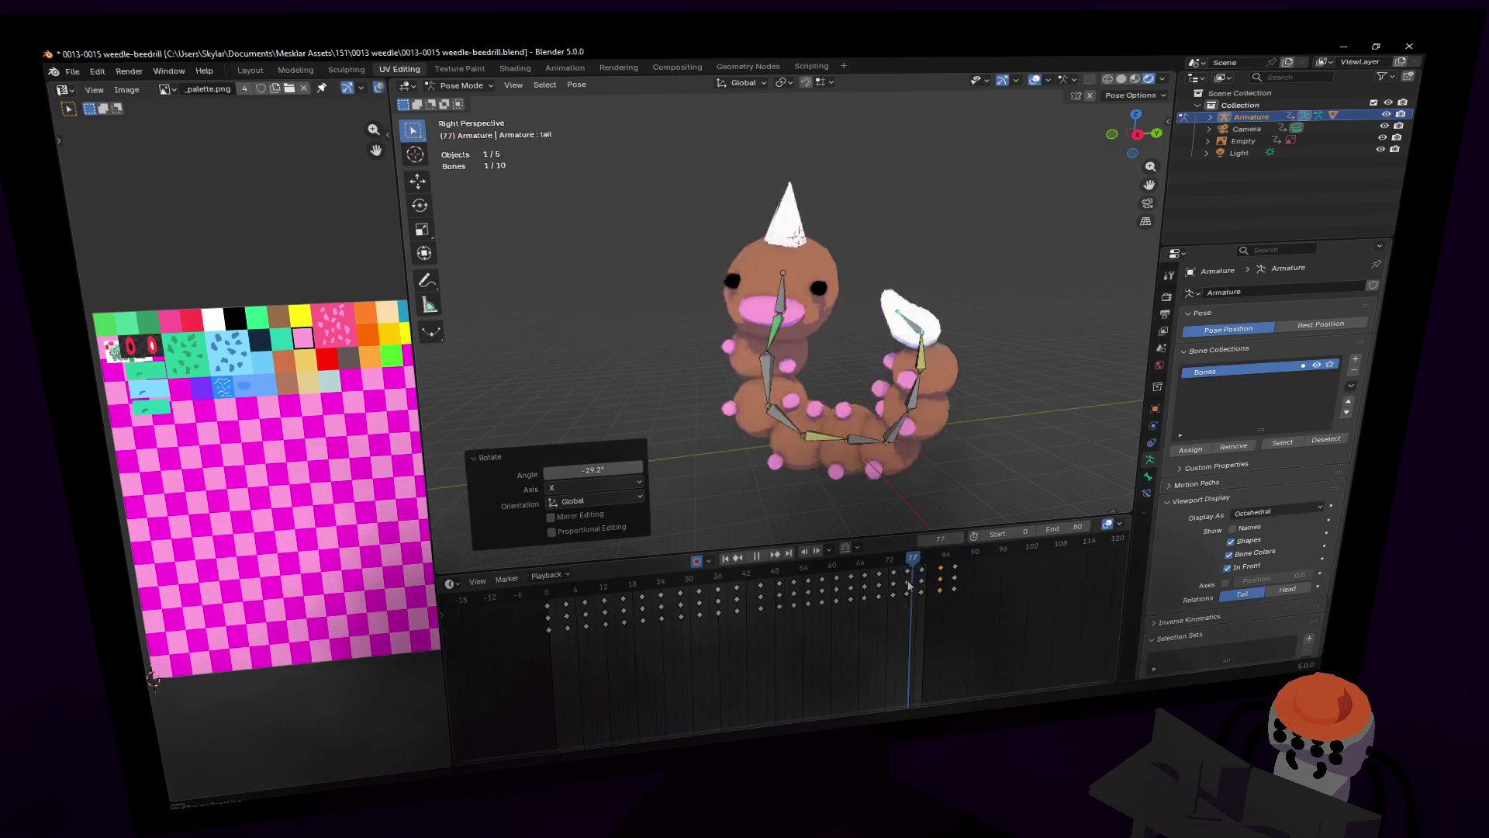
key(space)
click(951, 555)
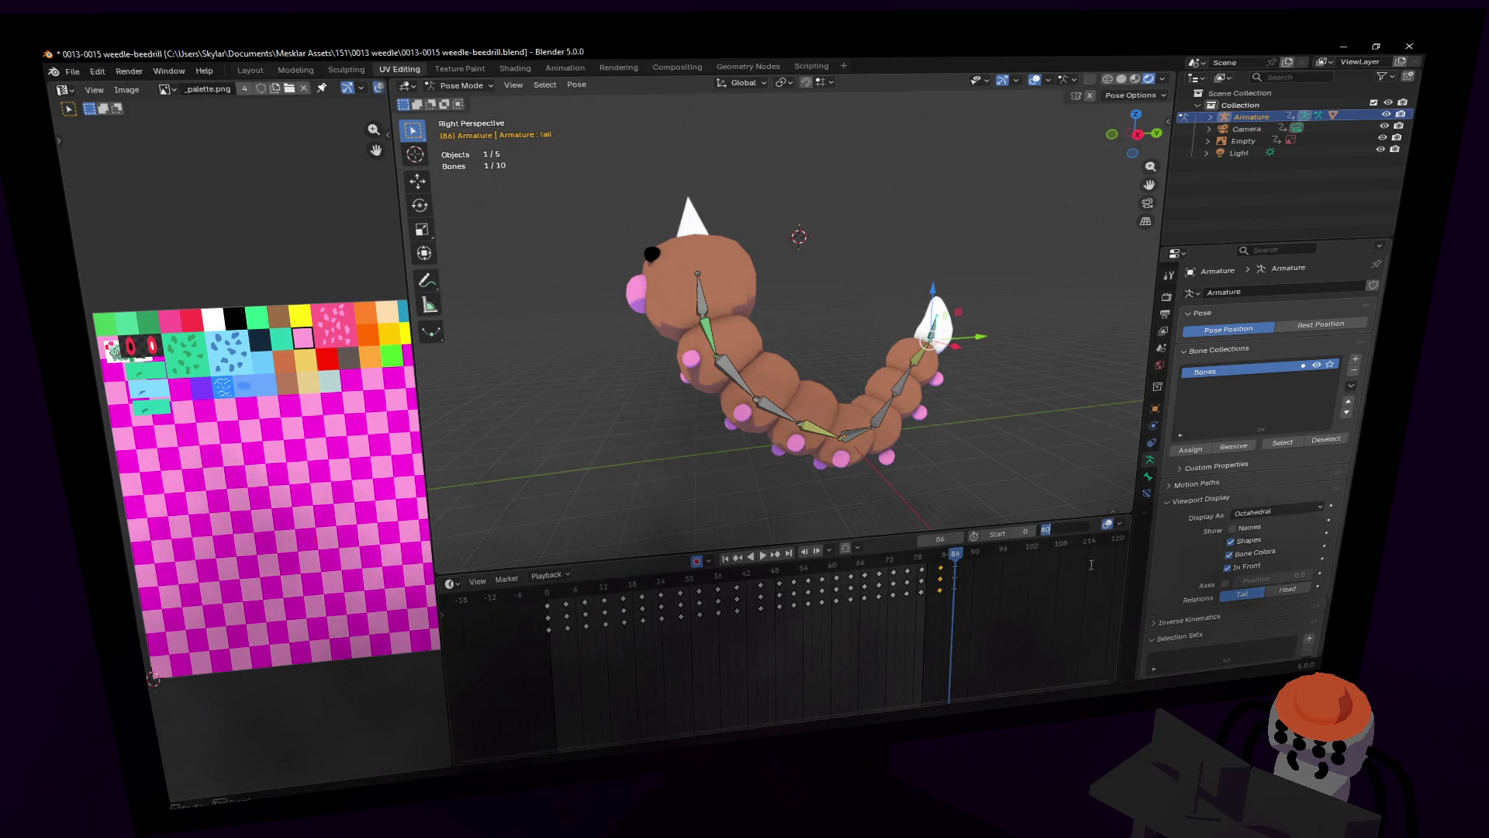
click(1067, 531)
text(86)
Step: Set the end frame to 86 and play the crawl with overlays hidden
key(Return)
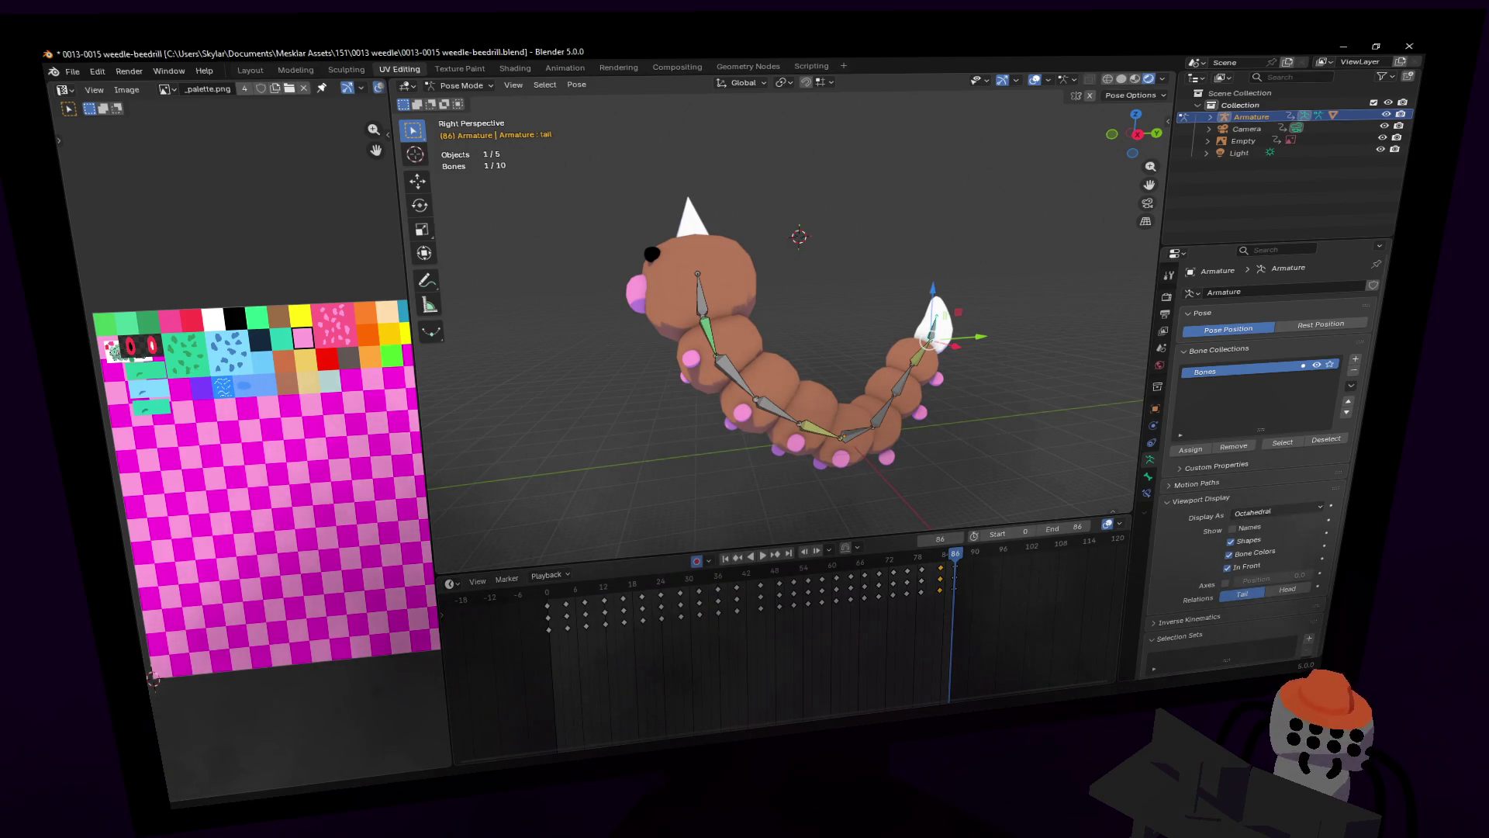
key(space)
mouse_move(814, 496)
middle_down()
mouse_move(962, 499)
mouse_move(988, 275)
middle_up()
click(1040, 79)
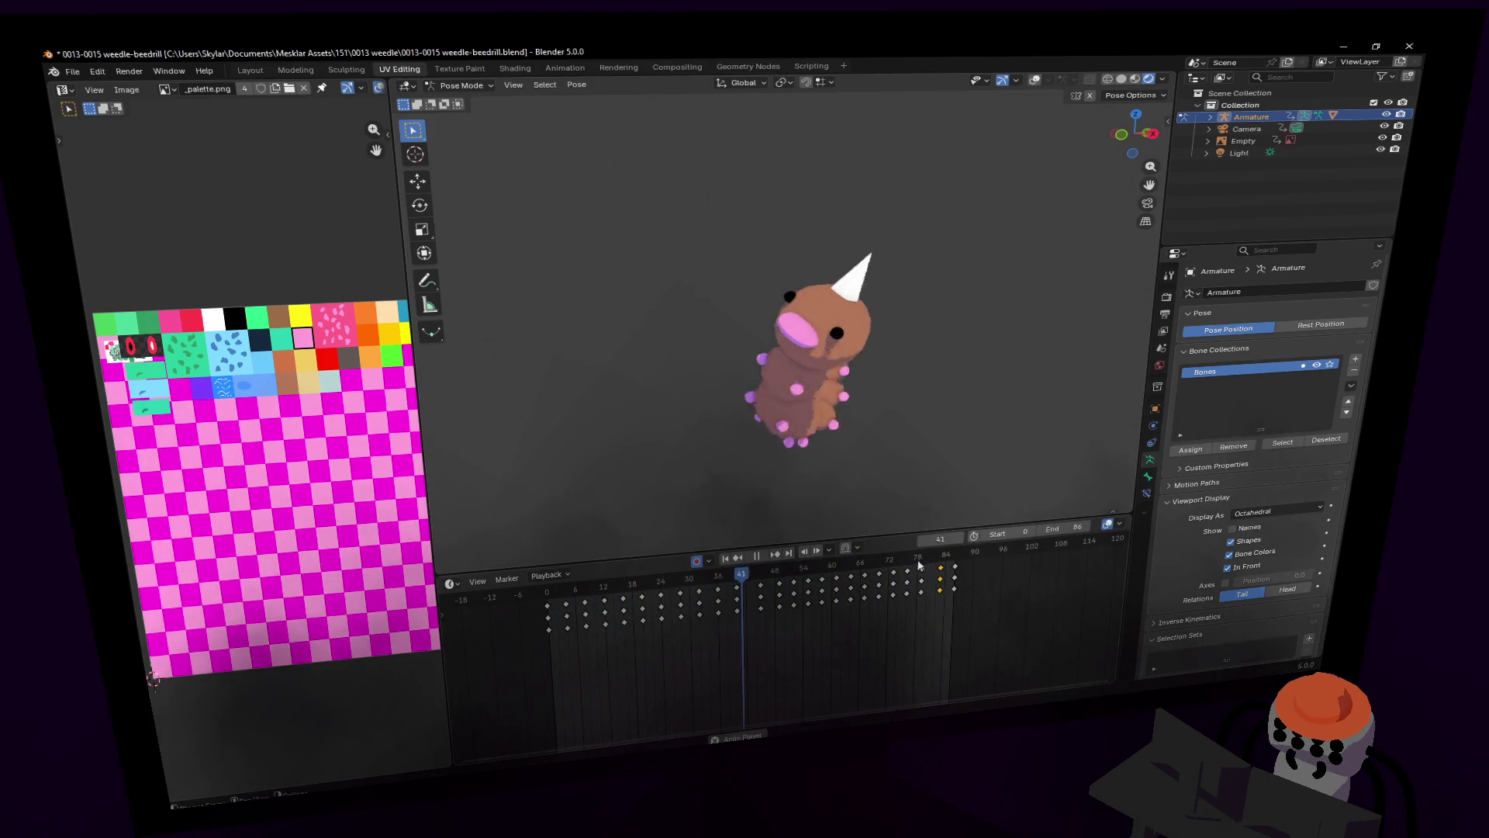
drag(933, 561, 941, 559)
key(space)
Step: With all bones and frame-83 keys selected, set the end frame to 83 and play
click(1036, 80)
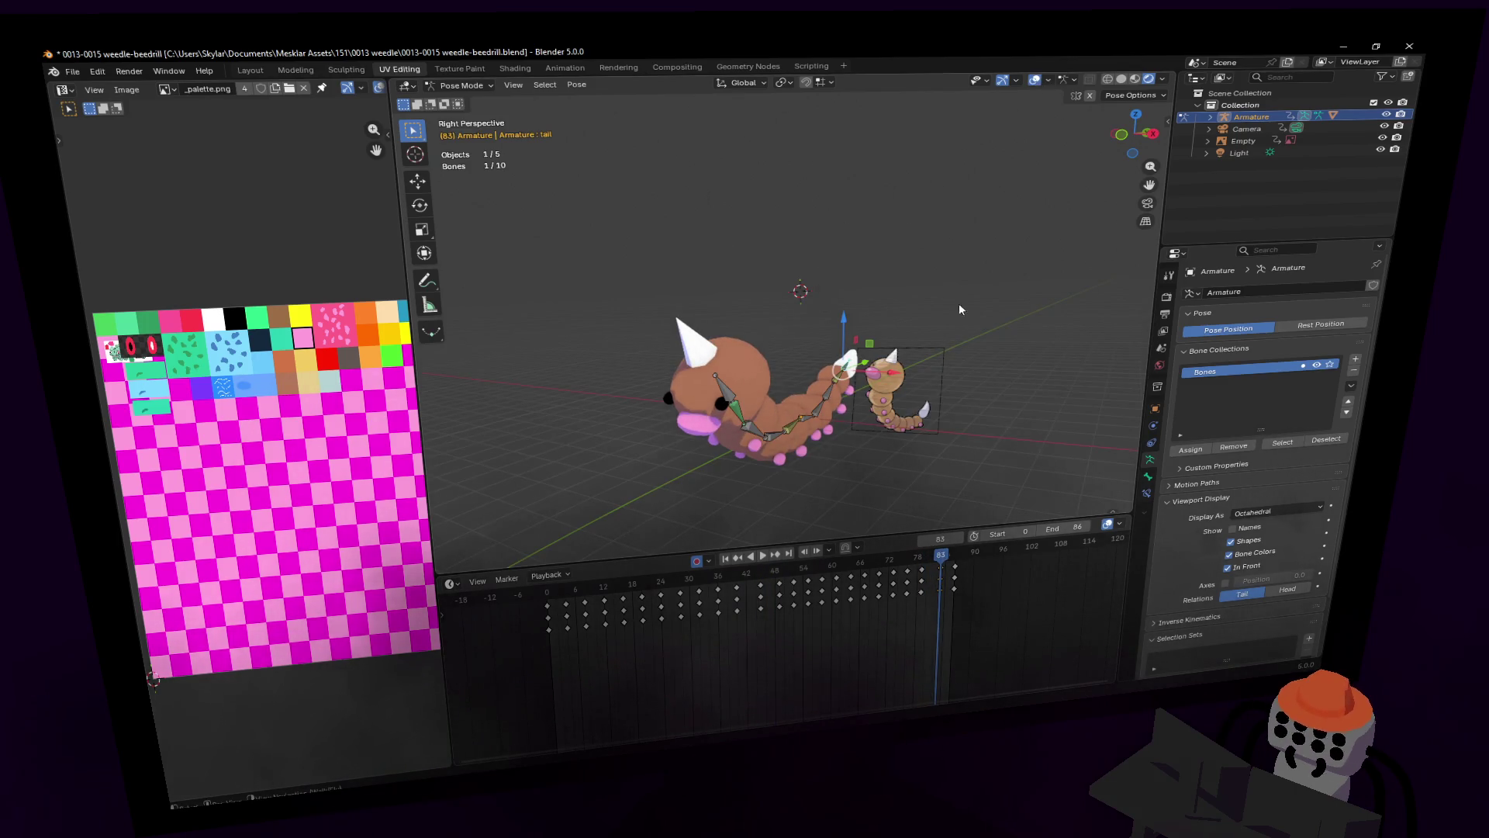
key(a)
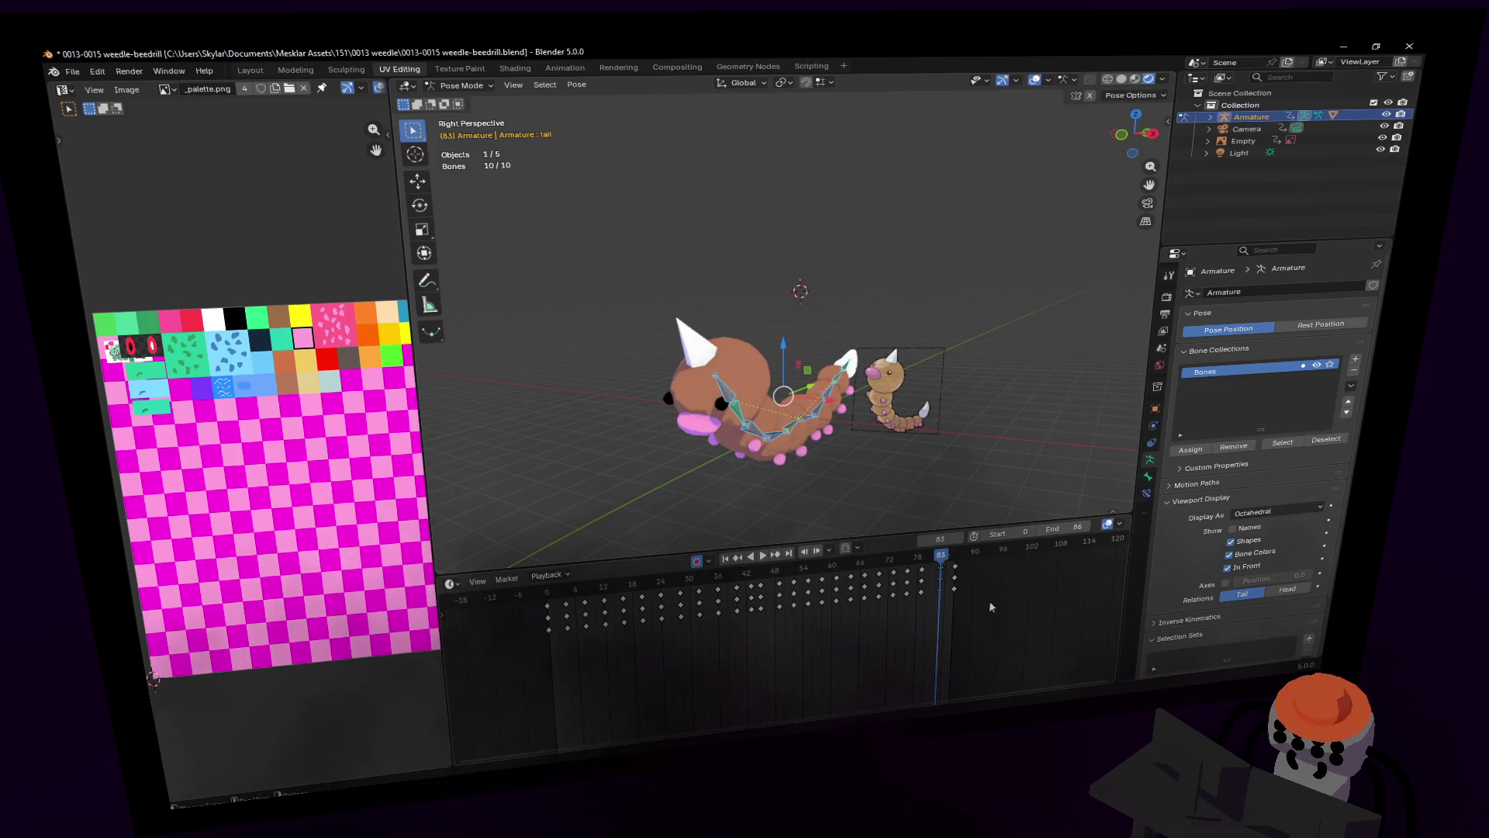
mouse_move(997, 612)
mouse_down()
mouse_move(926, 562)
mouse_move(956, 565)
mouse_move(944, 565)
mouse_up()
click(944, 568)
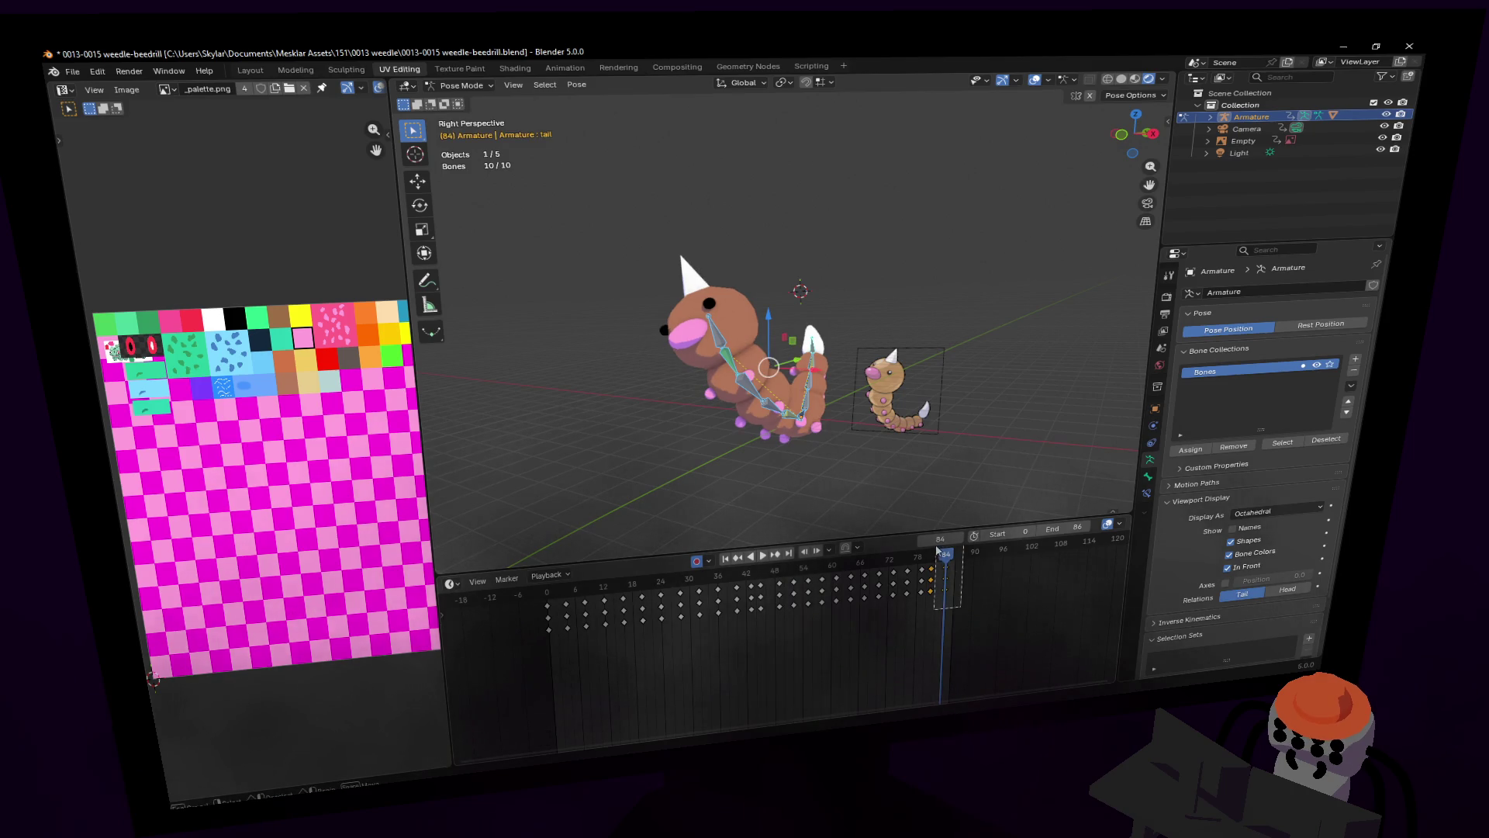
key(Left)
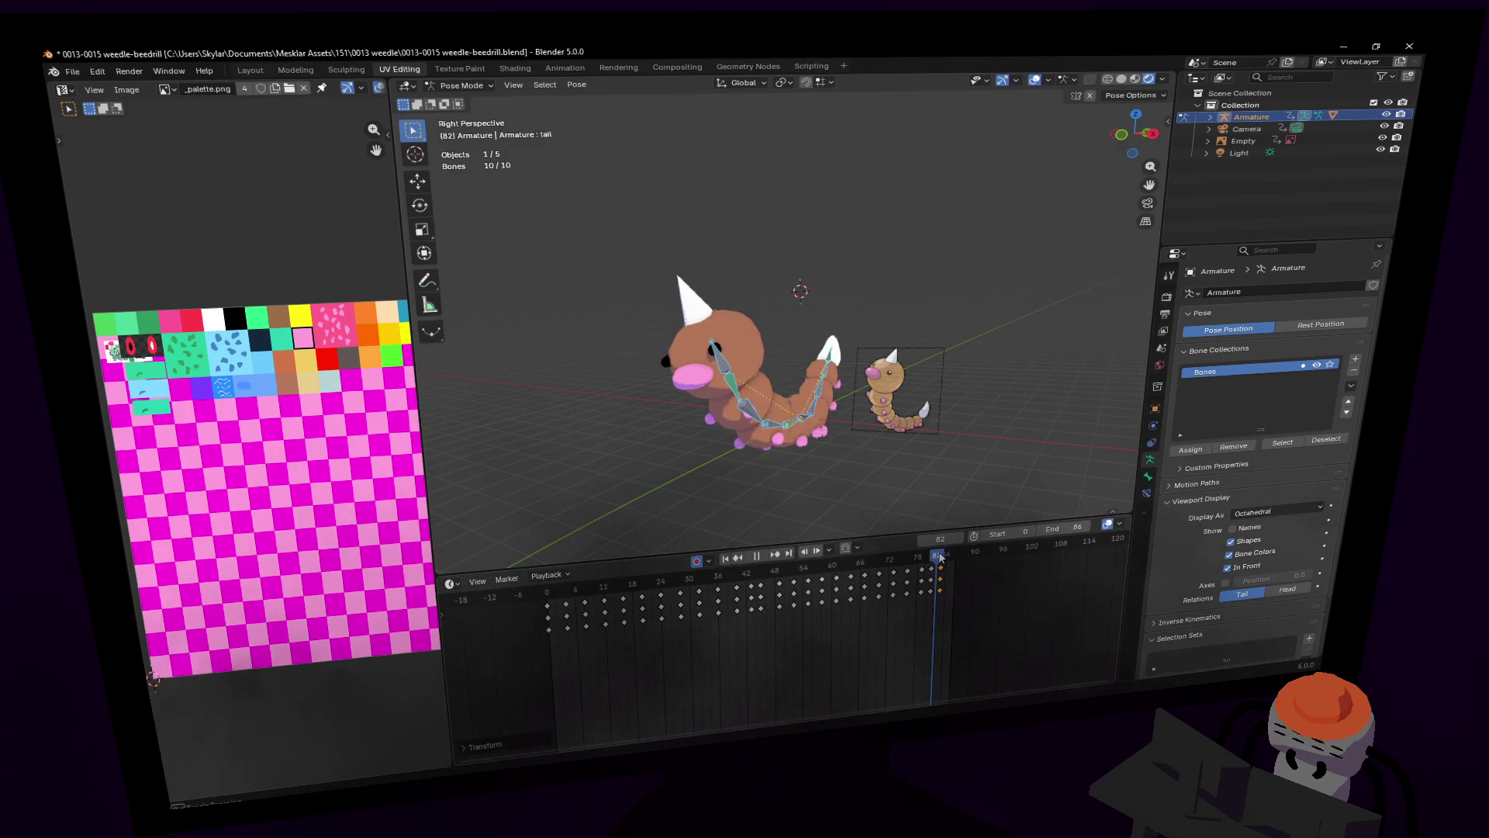
text(83)
key(Return)
key(space)
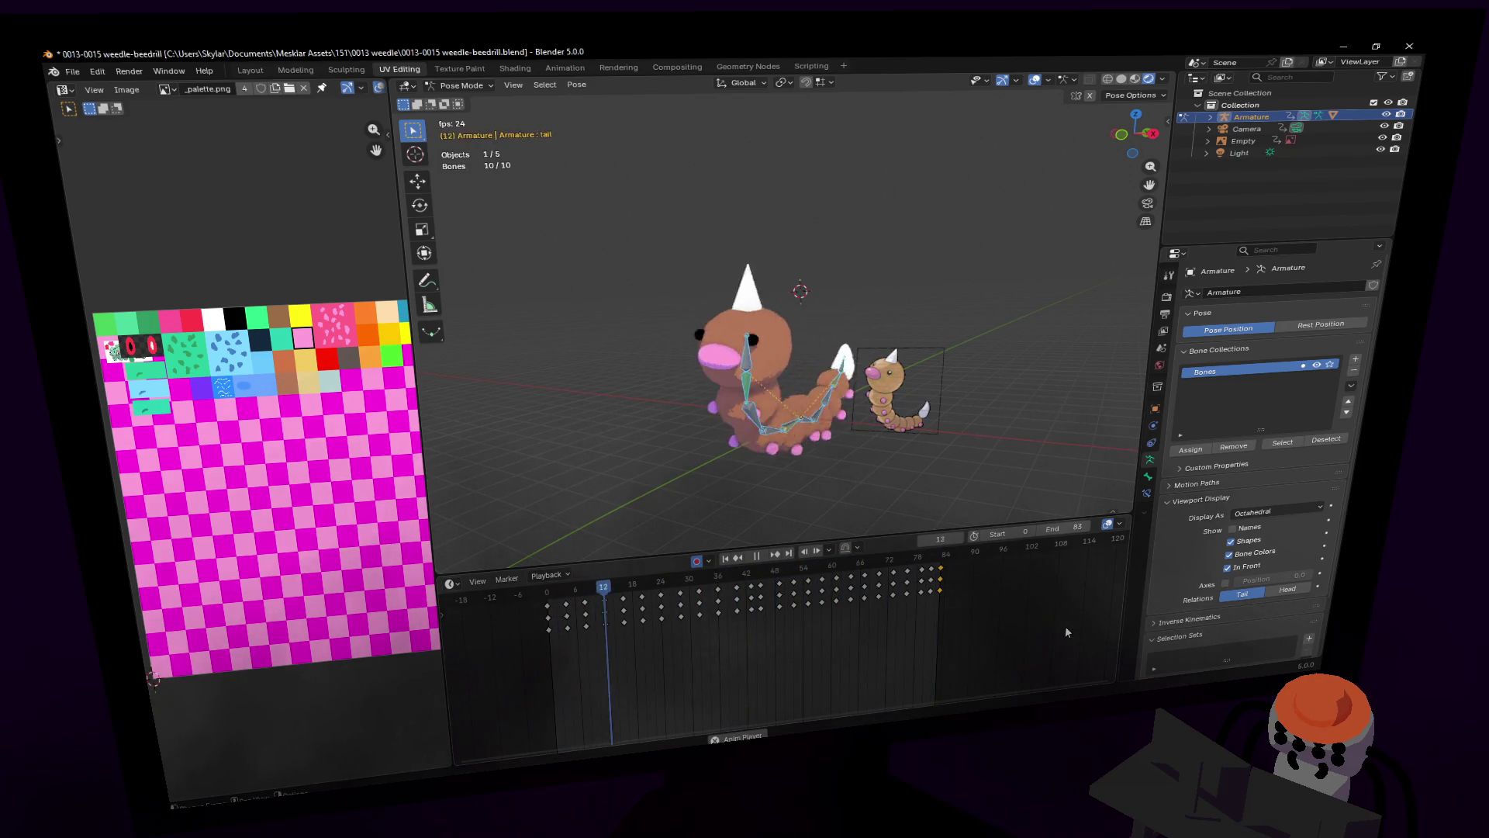
Step: Set the end frame to 85 and play the loop to check it
key(space)
mouse_move(939, 555)
mouse_down()
mouse_move(923, 555)
mouse_move(951, 556)
mouse_up()
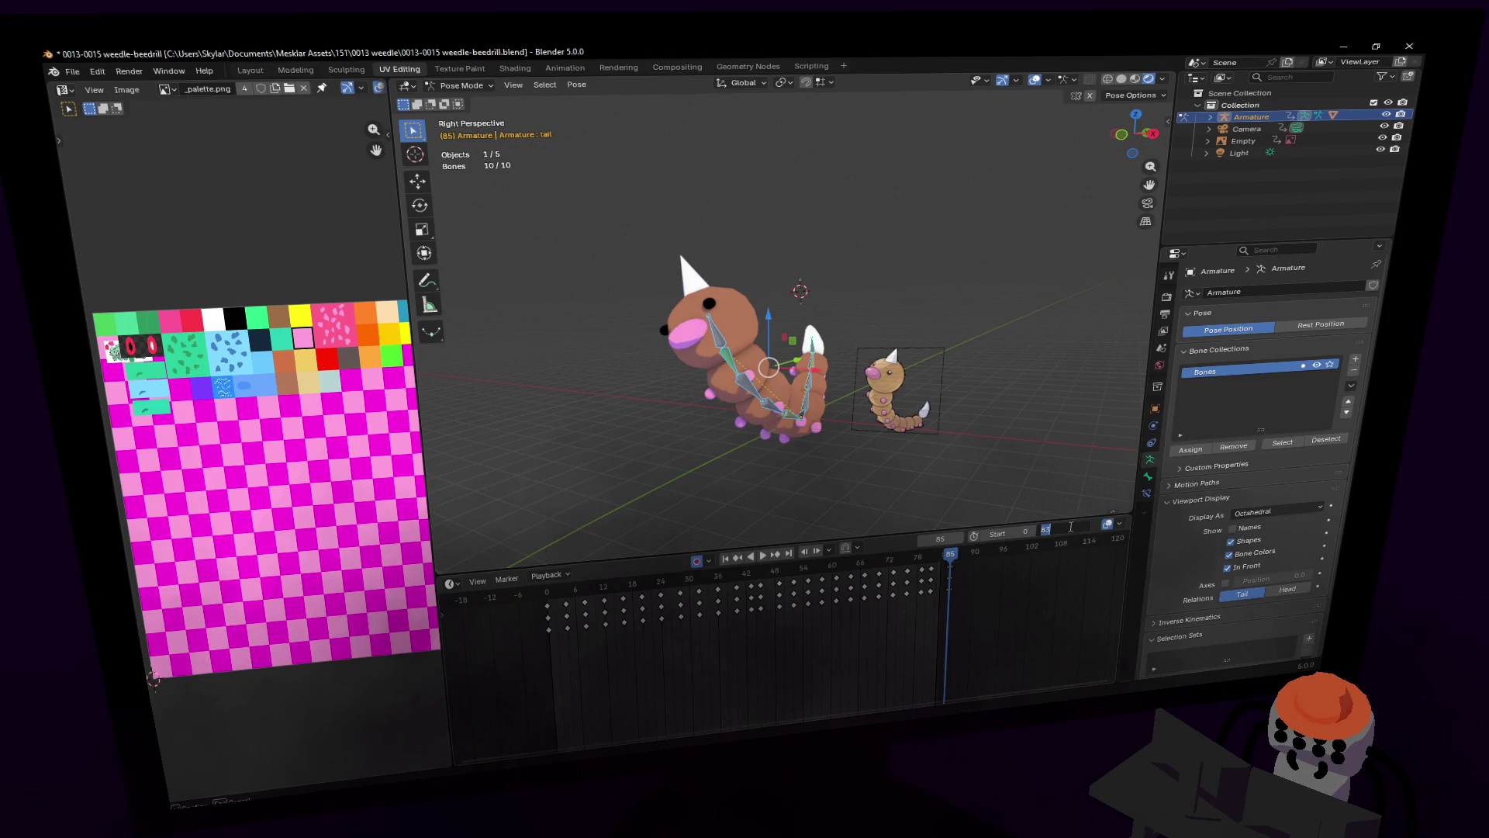
text(45)
key(Return)
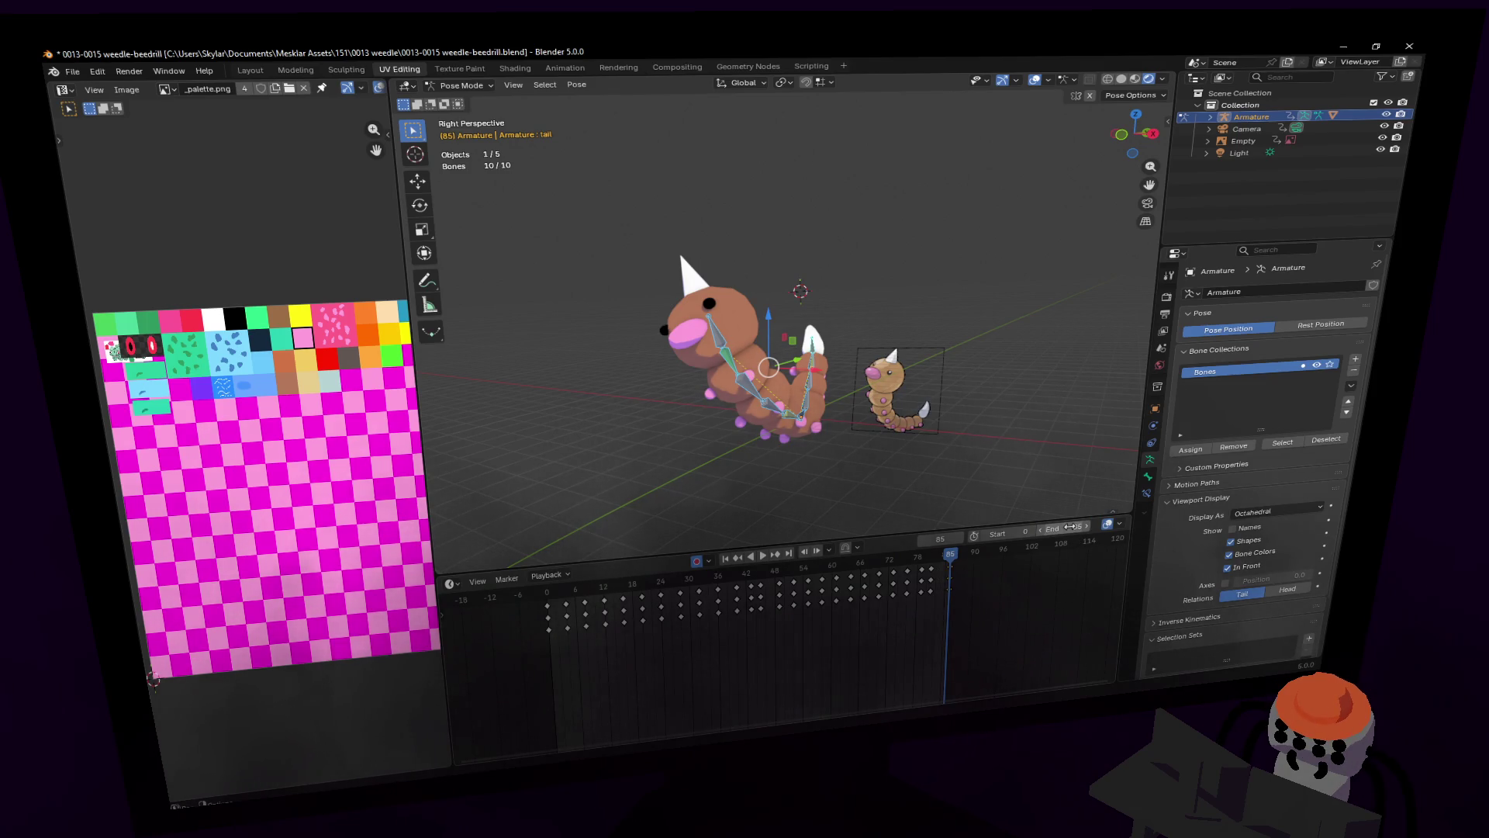
key(space)
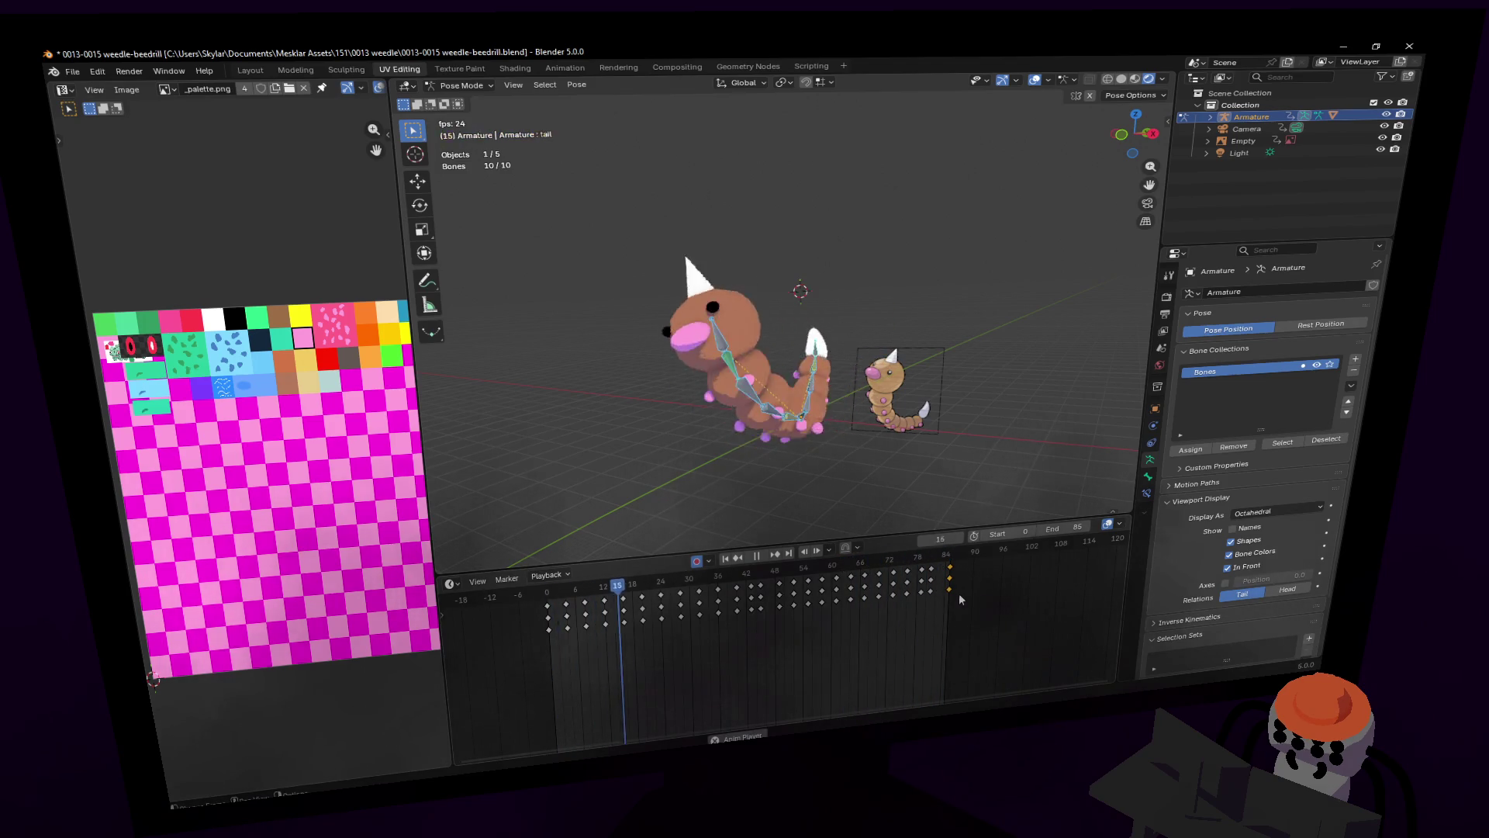
key(space)
Step: At frame 81, tilt the head bone and key the rotation
click(798, 576)
key(space)
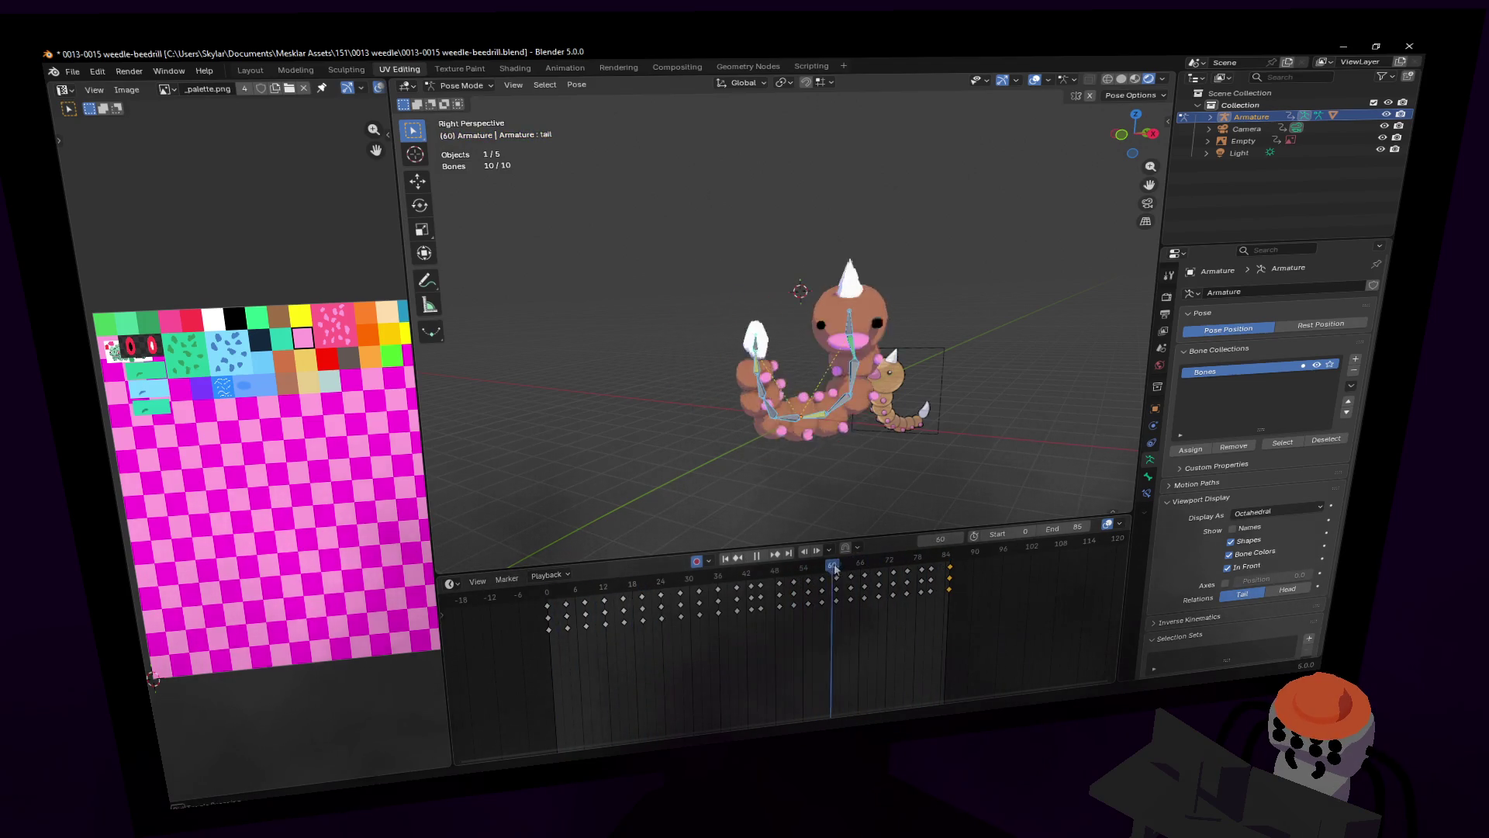
drag(867, 569, 931, 563)
middle_drag(776, 419, 850, 405)
key(space)
mouse_move(916, 561)
mouse_down()
mouse_move(899, 562)
mouse_move(933, 560)
mouse_up()
key(Escape)
key(shift+grave)
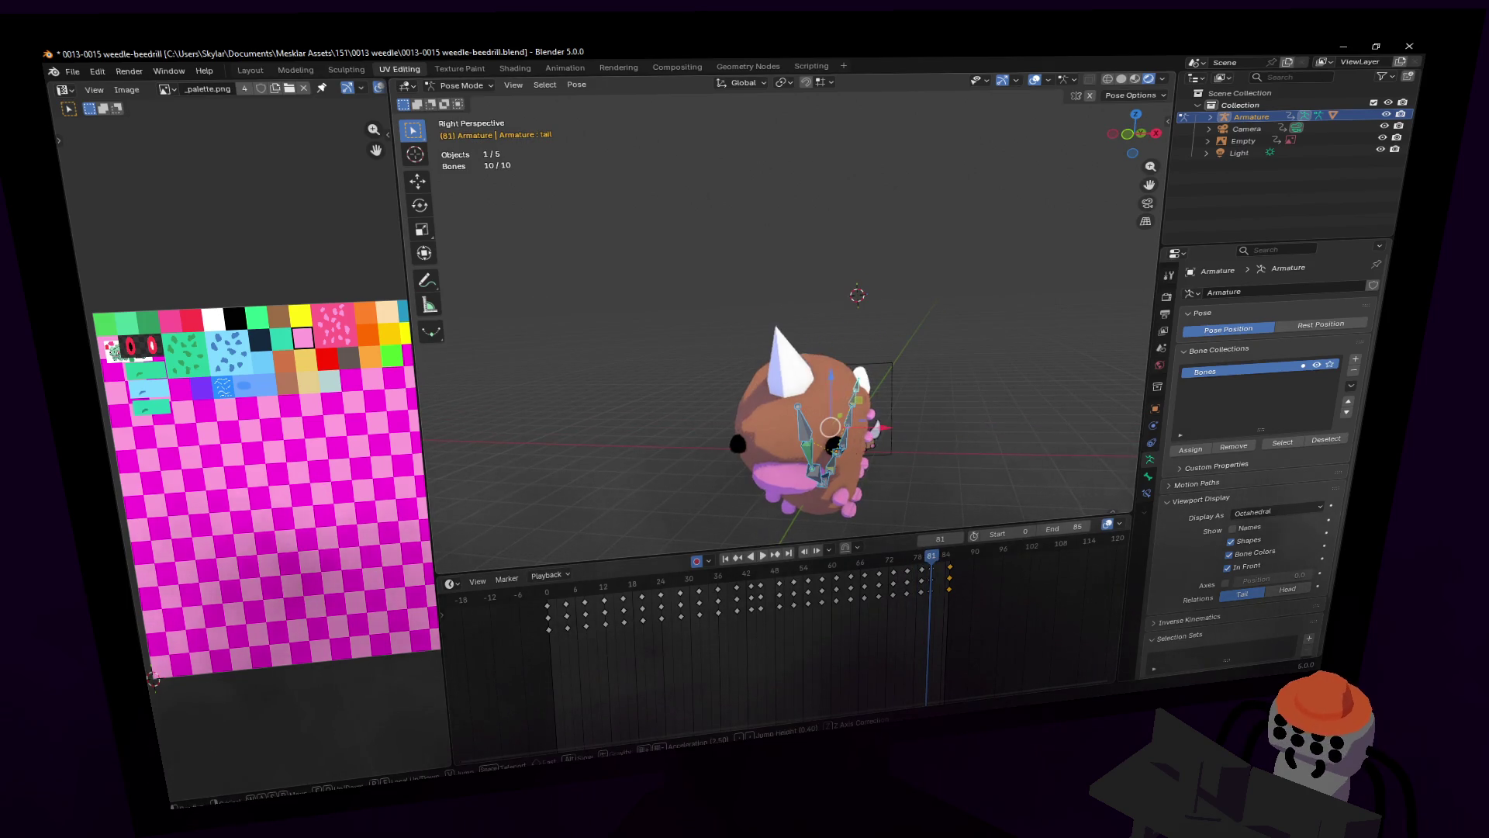
click(784, 309)
key(r)
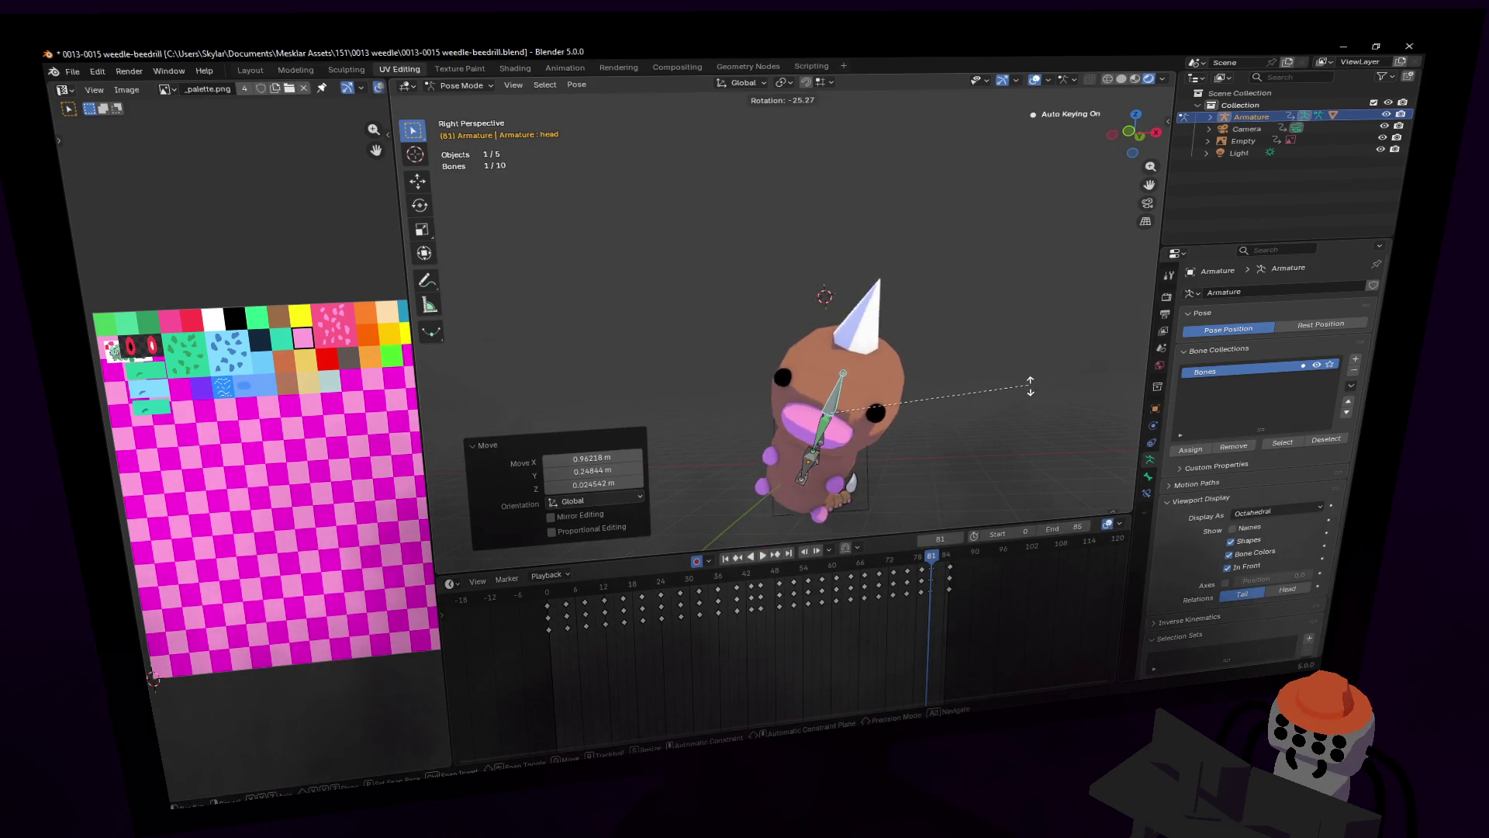
click(994, 365)
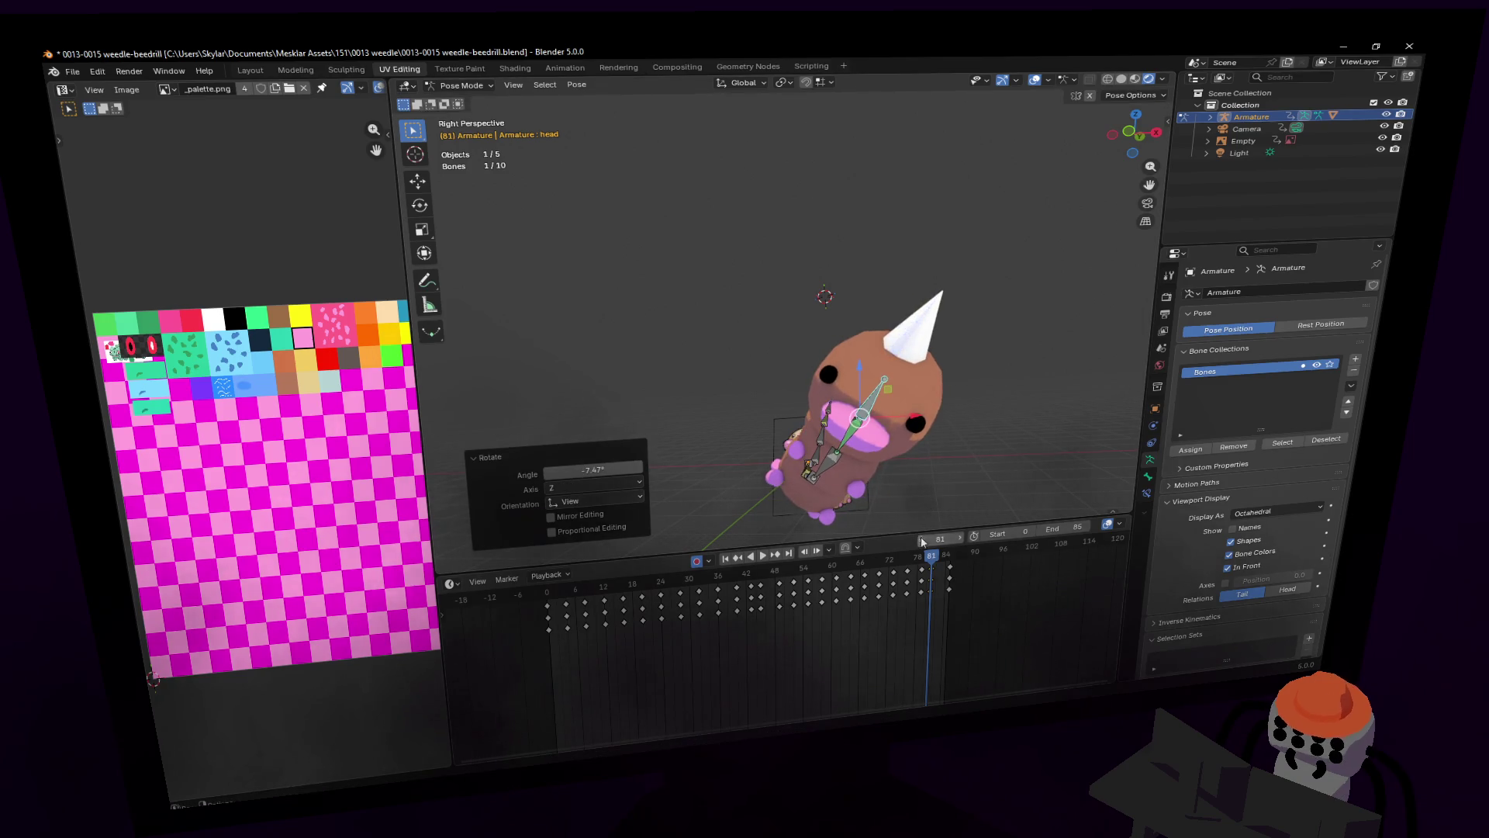
Step: Try moving the head bone vertically at frame 83, then revert it
key(space)
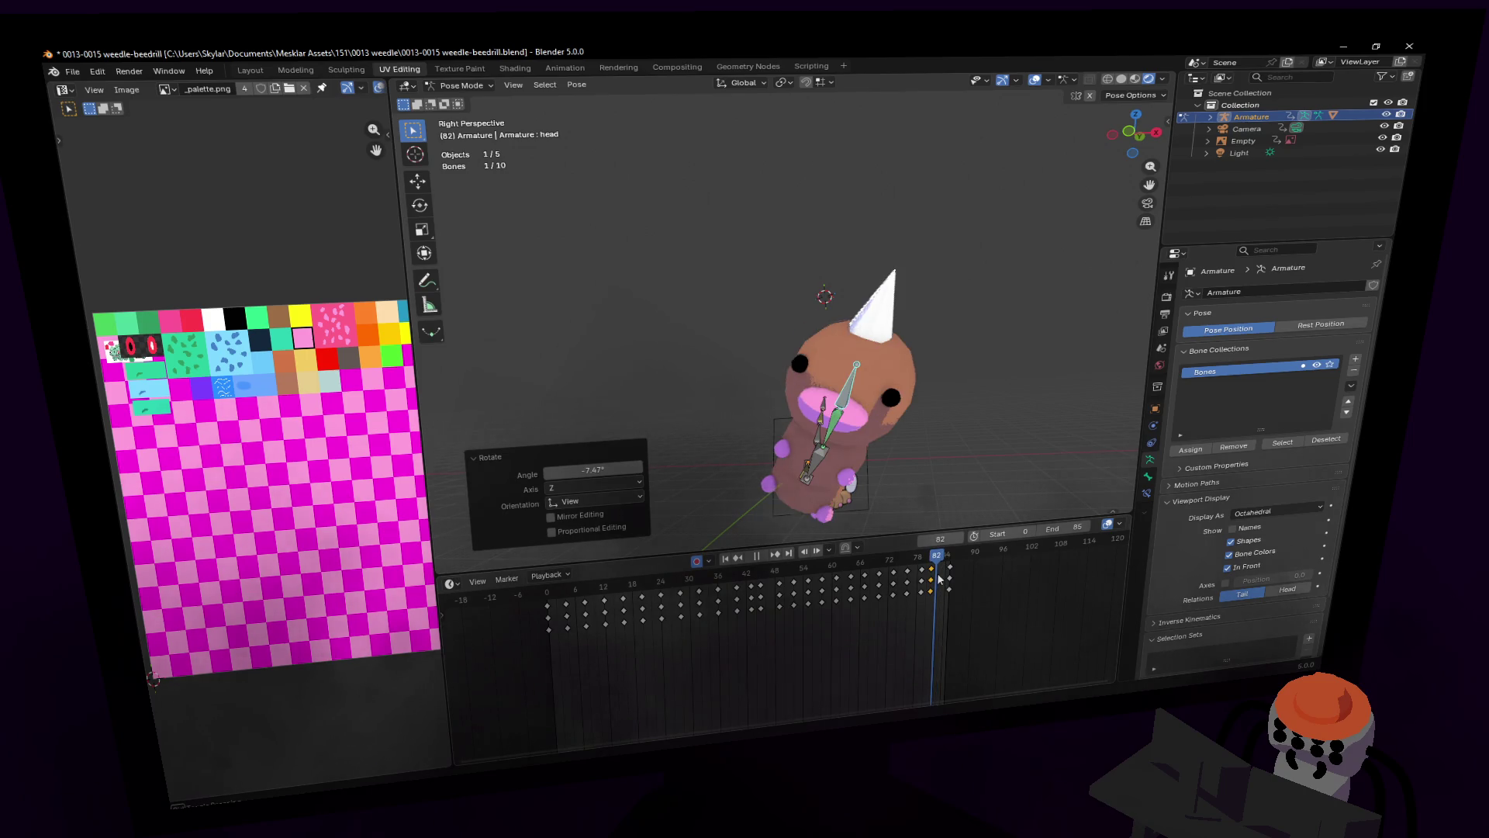
key(space)
key(g)
key(z)
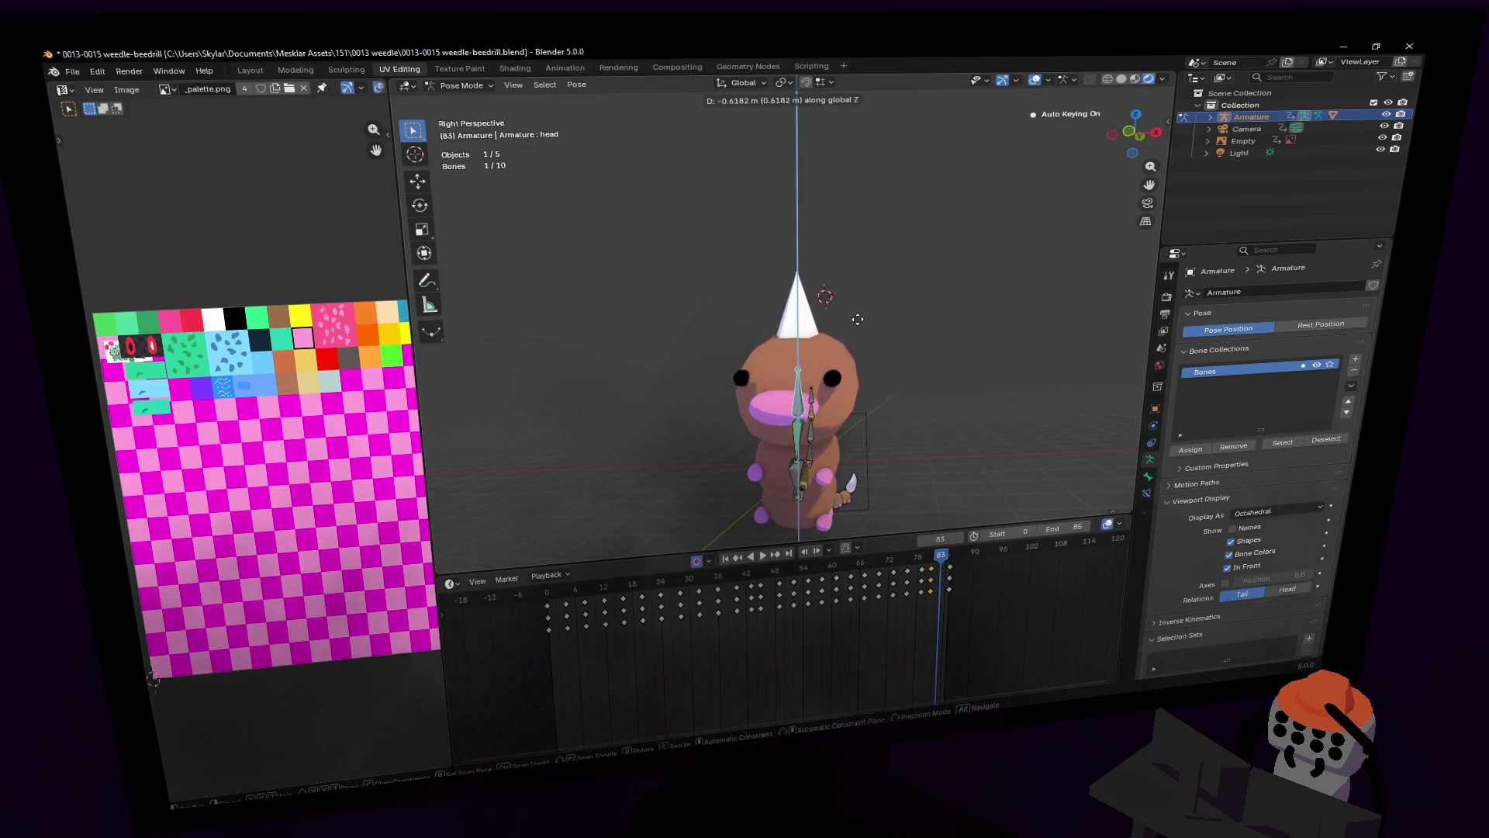
click(857, 324)
key(r)
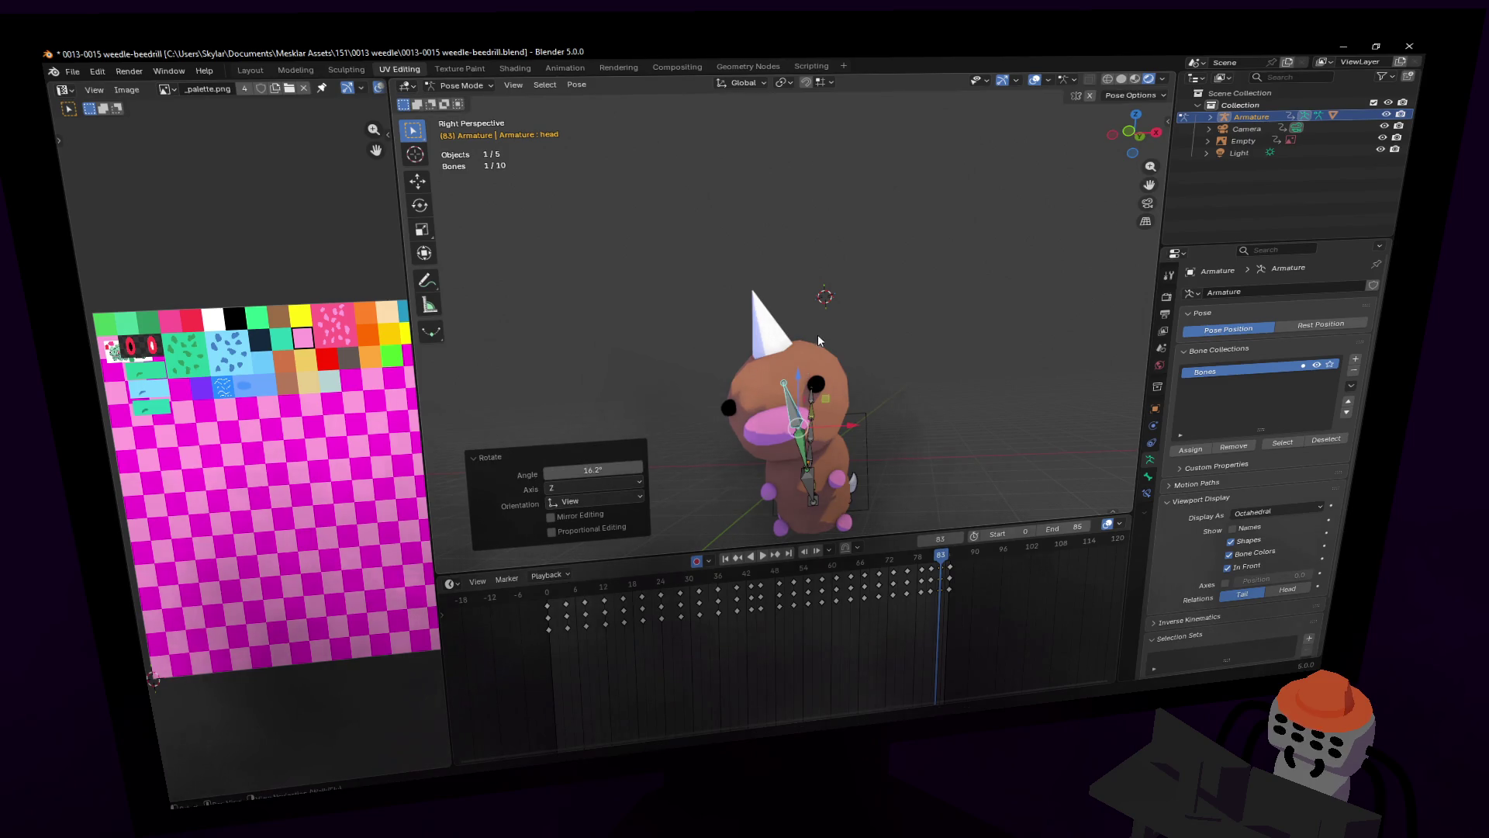
key(Escape)
key(ctrl+z)
Step: Select all bones and the keys near frame 84, then drag the end frame to 93
key(space)
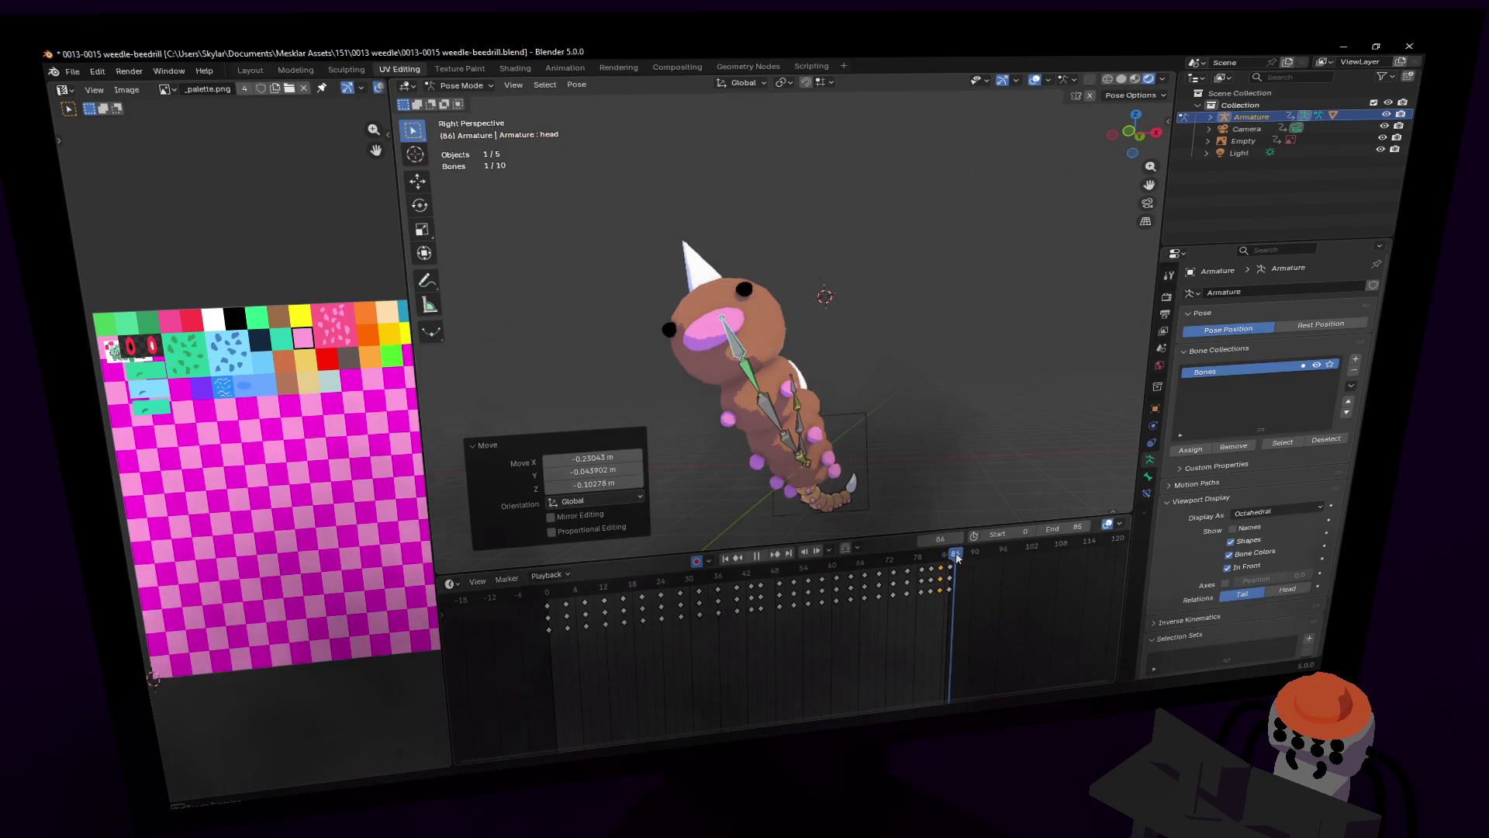
key(space)
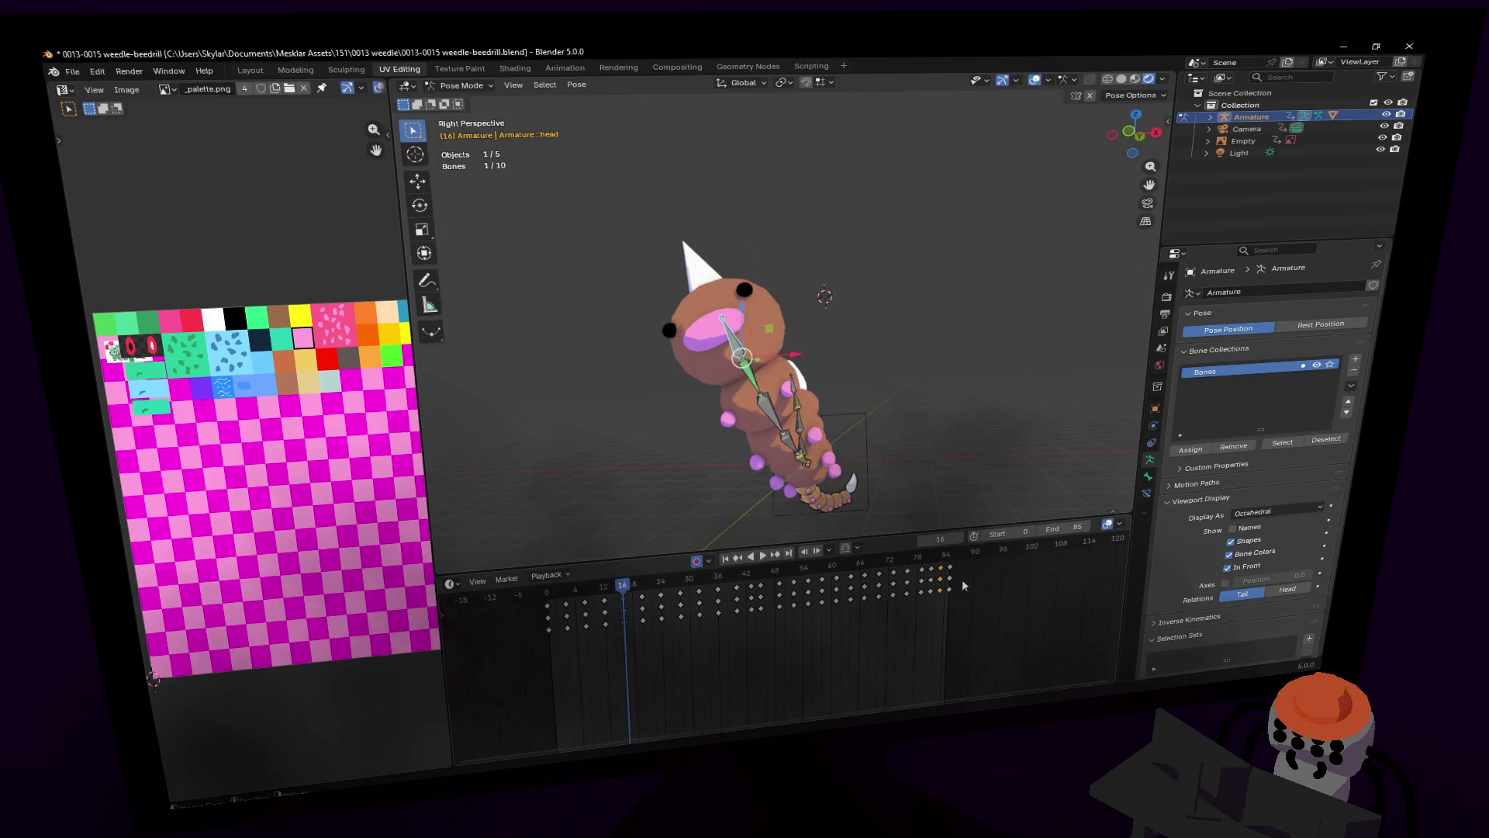
shift+middle_drag(830, 287, 891, 170)
key(a)
mouse_move(939, 569)
mouse_down()
mouse_move(921, 558)
mouse_move(955, 564)
mouse_up()
key(space)
drag(1062, 531, 1078, 532)
Step: Move the selected keys later to about frame 90 and play the lengthened loop
key(g)
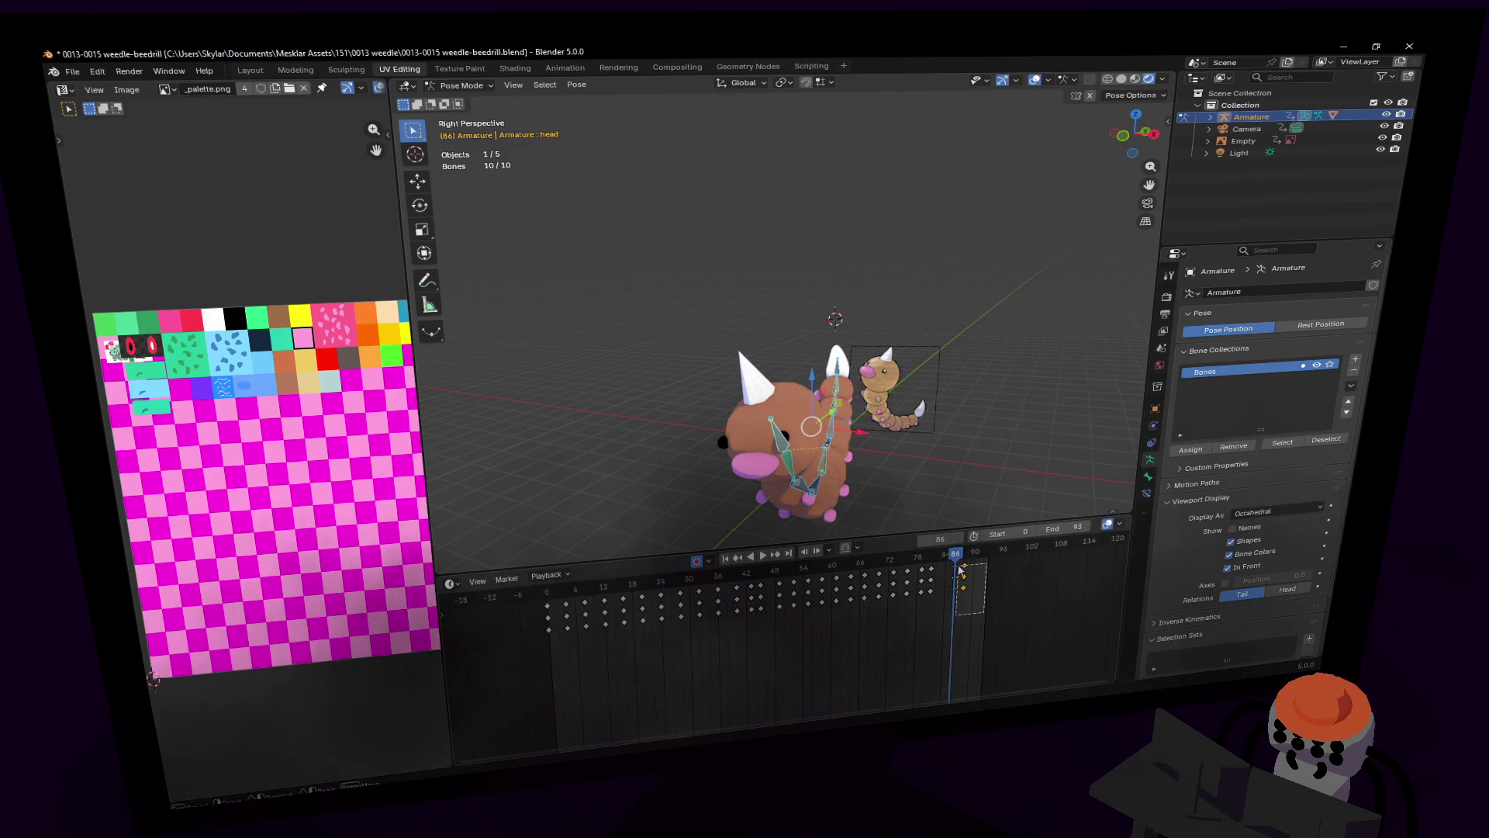
click(984, 595)
key(space)
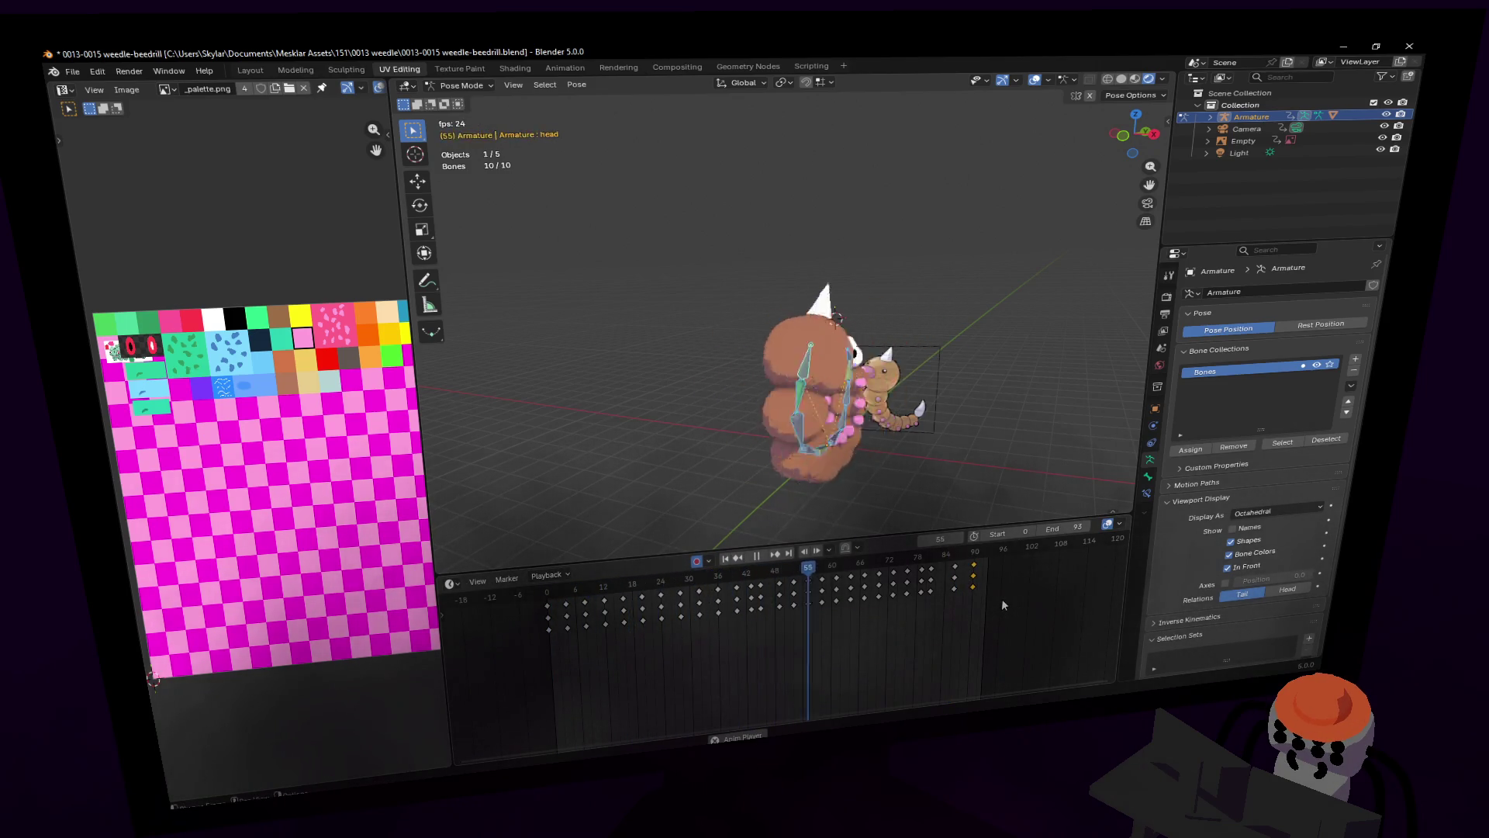
mouse_move(924, 566)
mouse_down()
mouse_move(910, 568)
mouse_move(931, 568)
mouse_up()
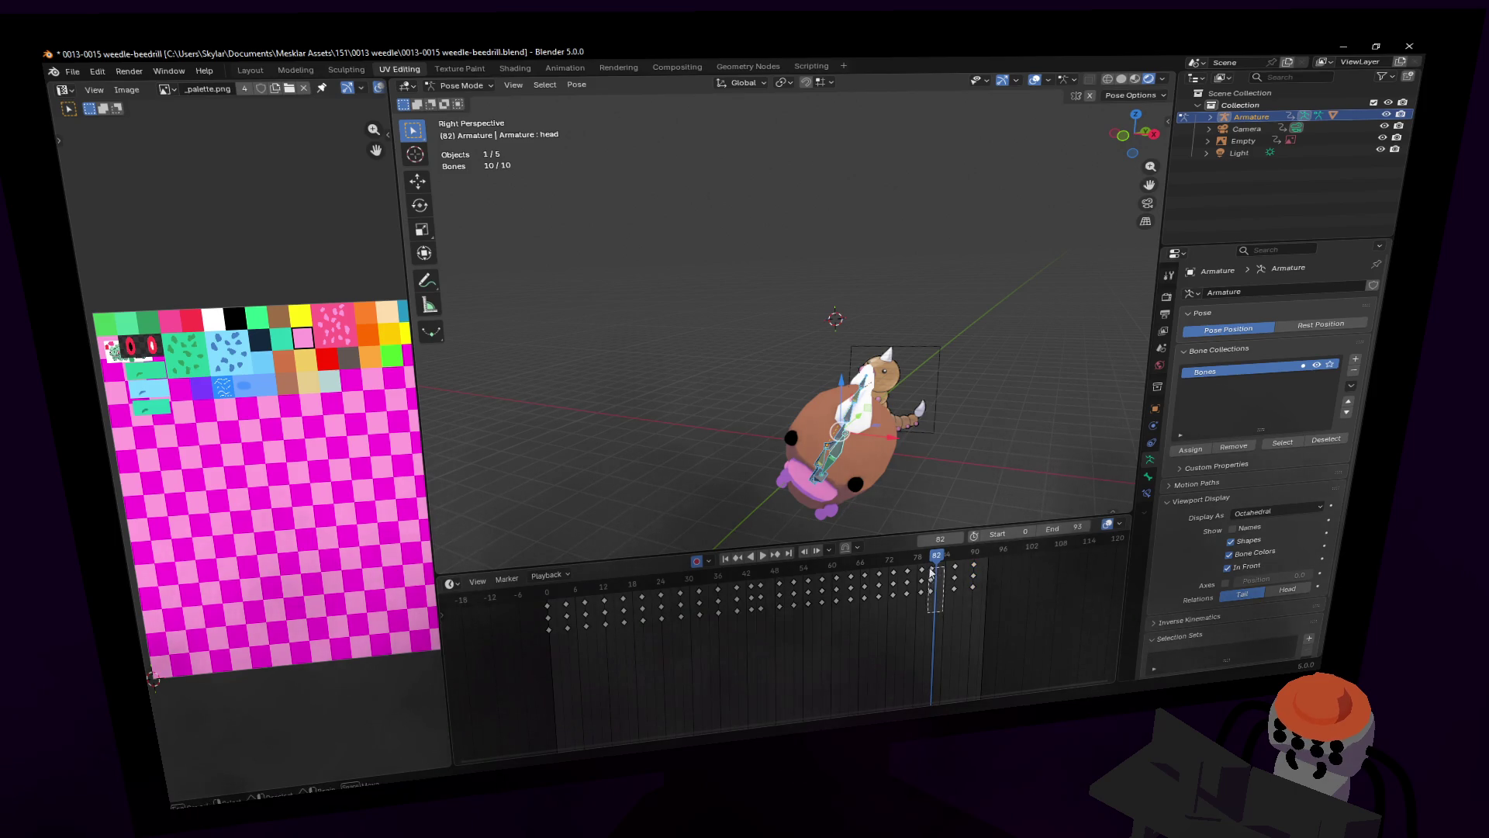
key(space)
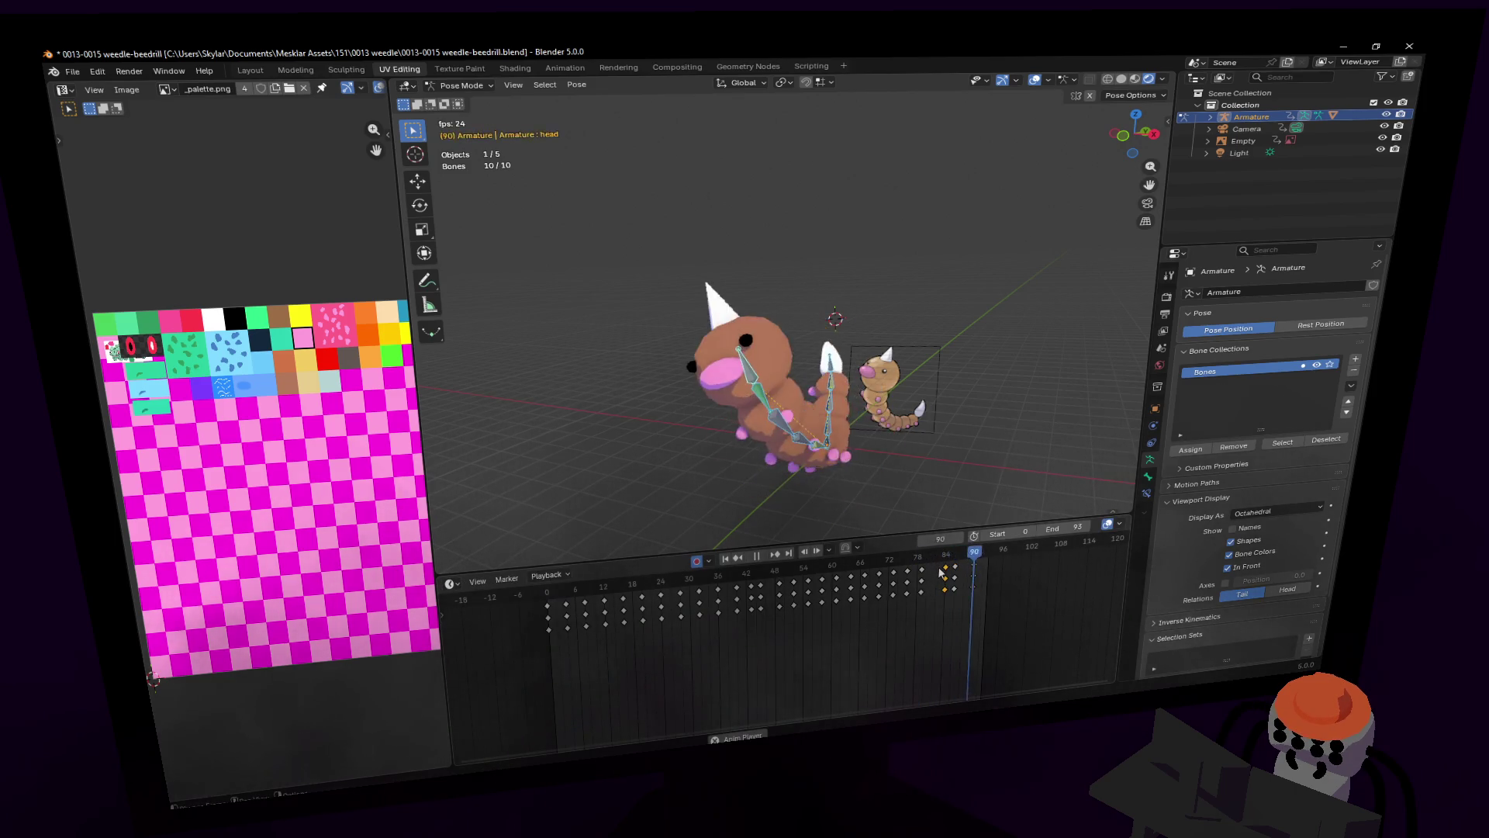
key(space)
drag(945, 556, 955, 556)
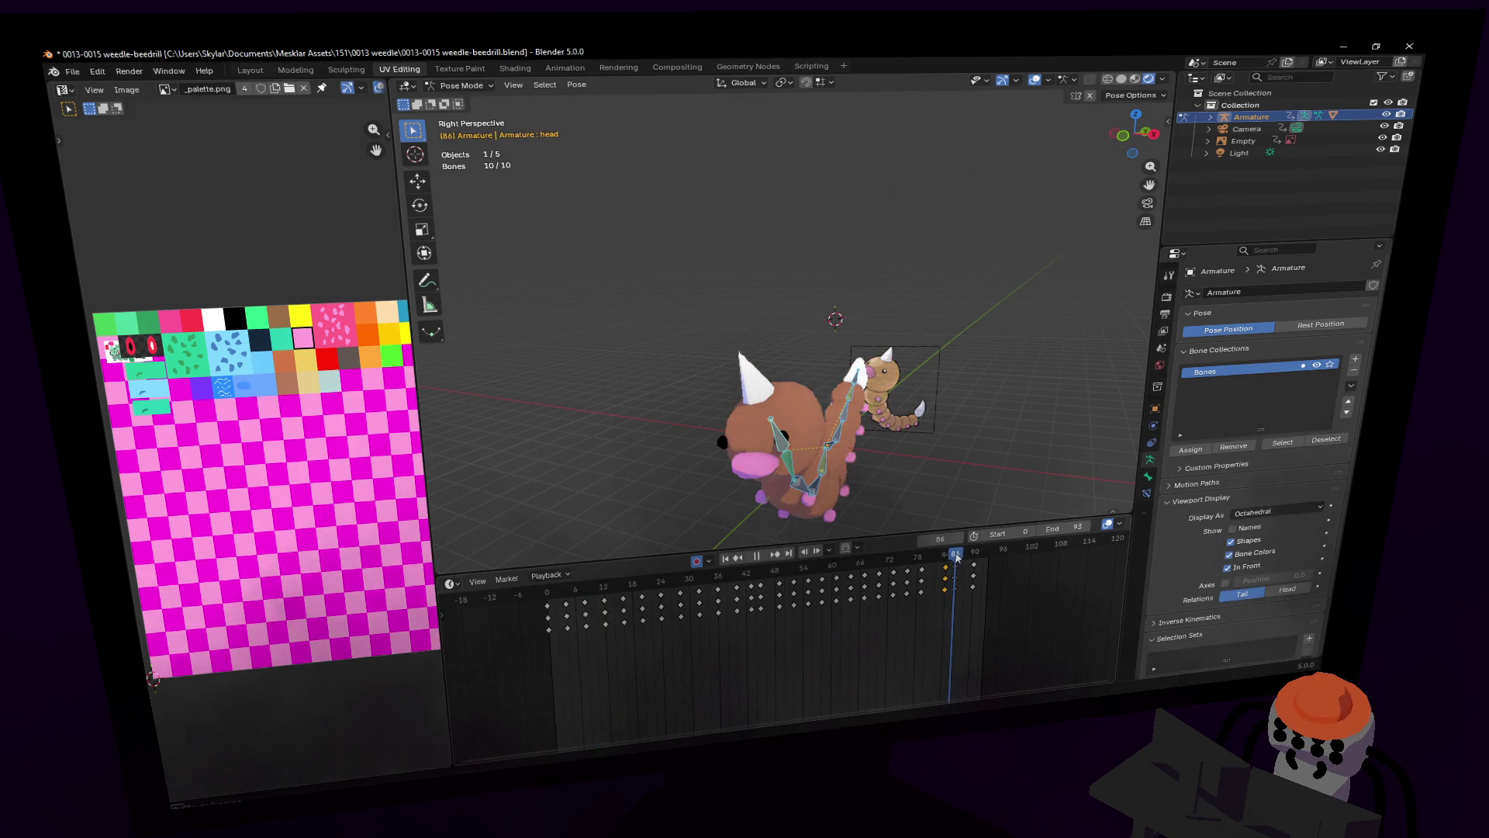
Step: Shift the end keyframes to frame 93 and play the loop from frame 0
key(g)
click(987, 599)
drag(974, 565, 975, 565)
key(g)
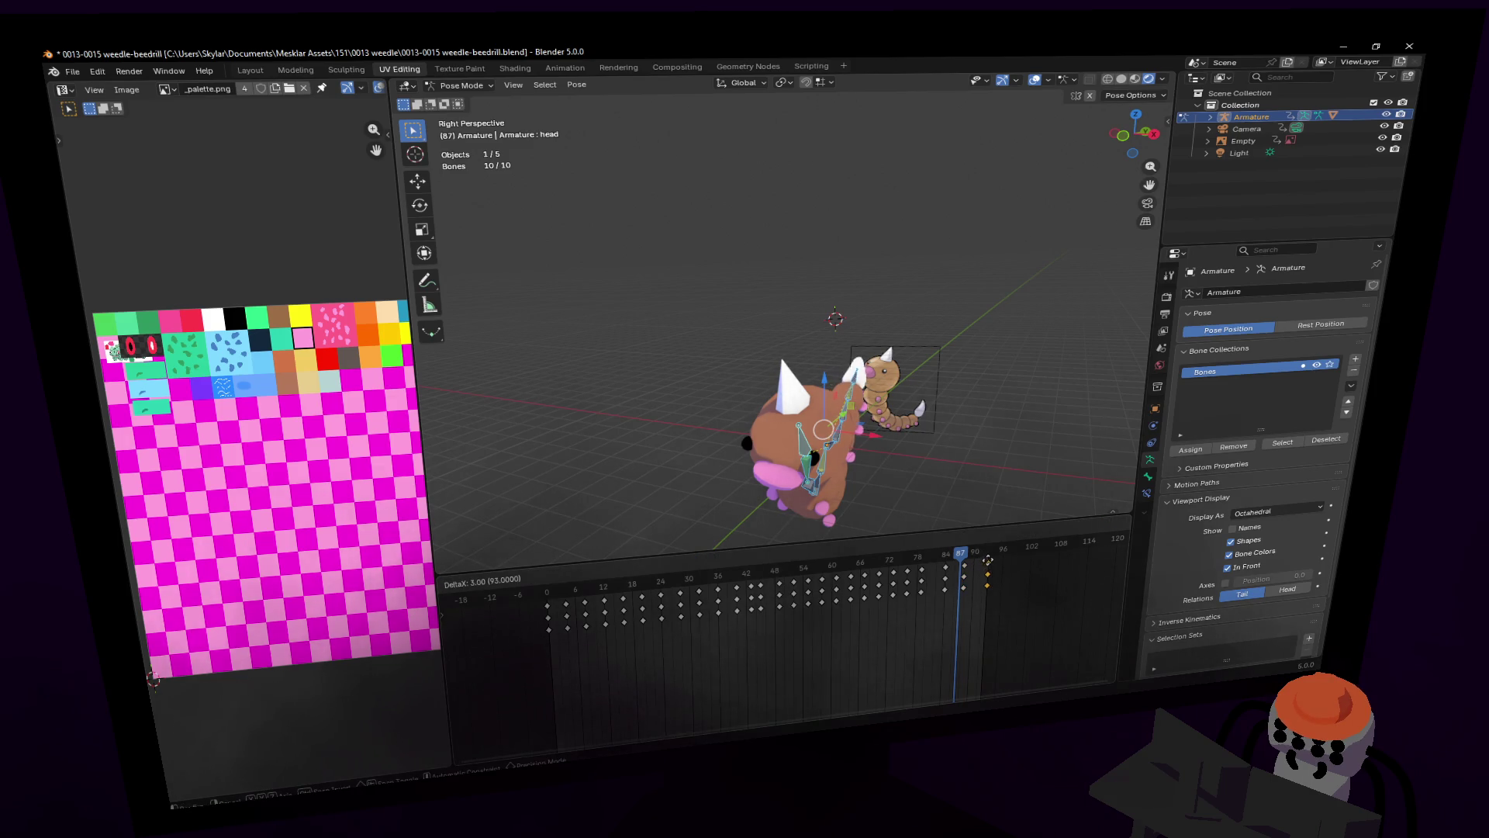
click(988, 560)
key(space)
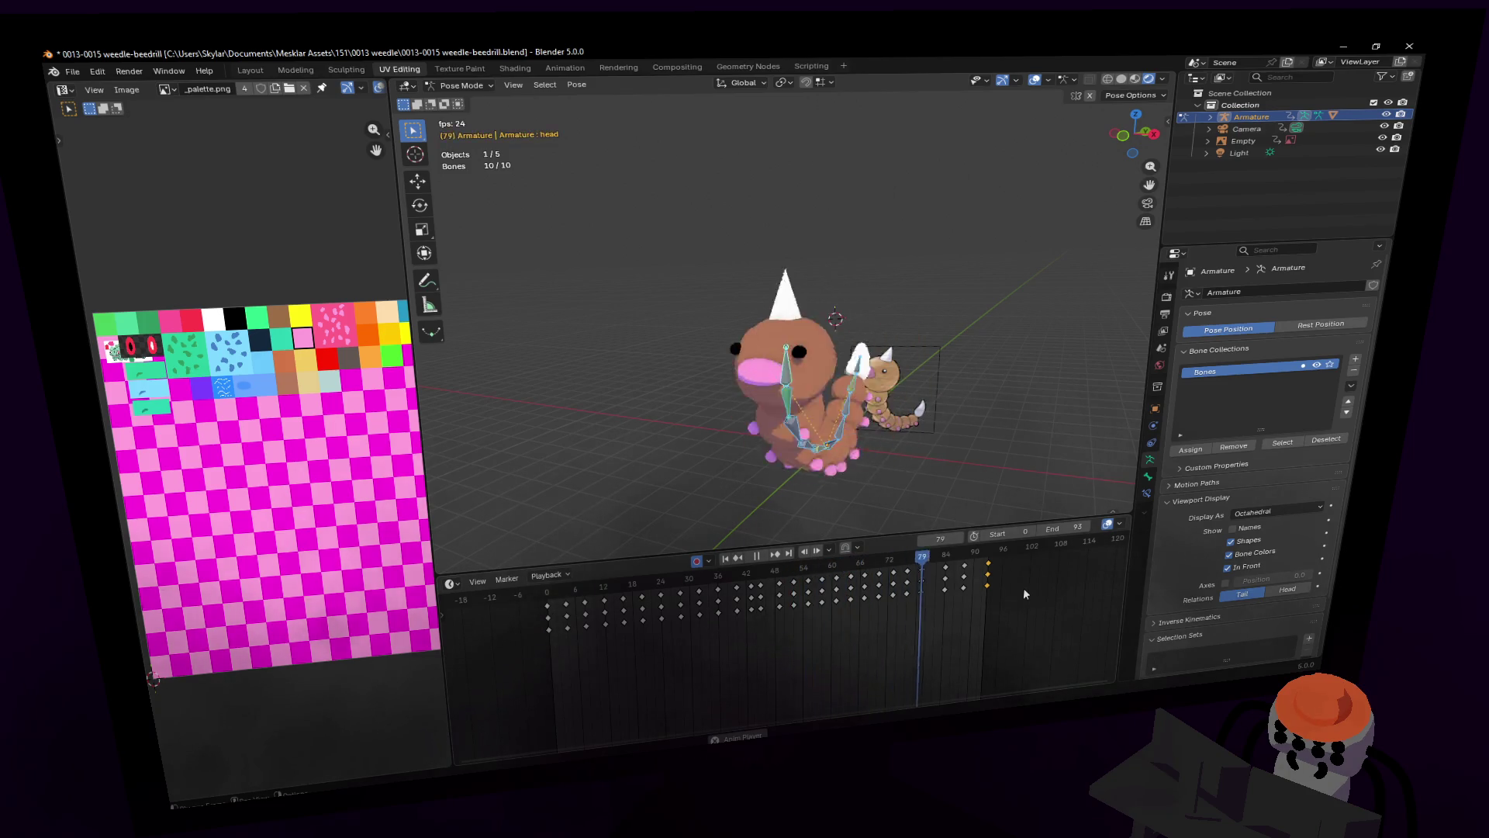
key(Escape)
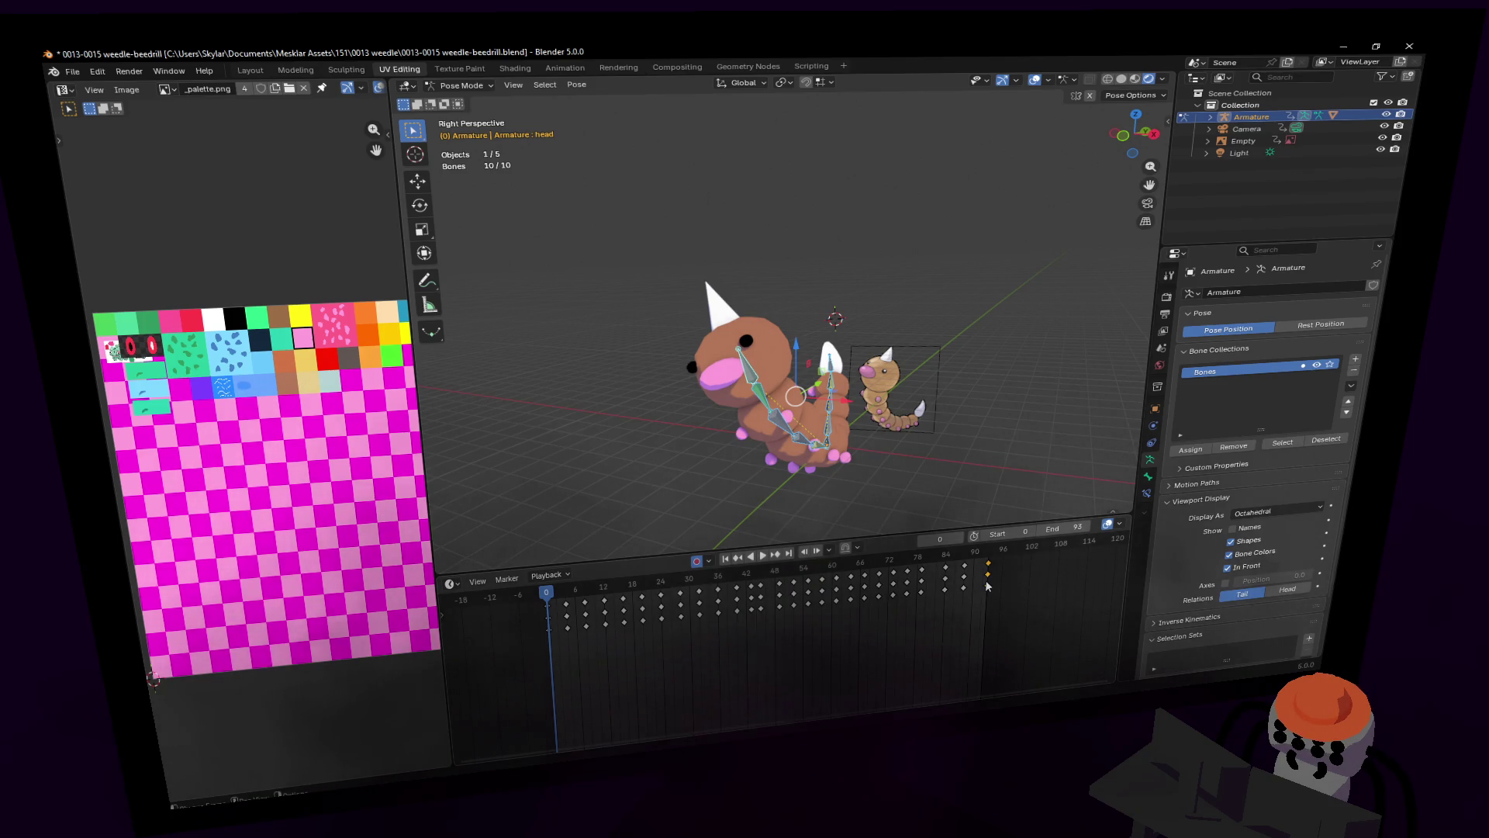
key(space)
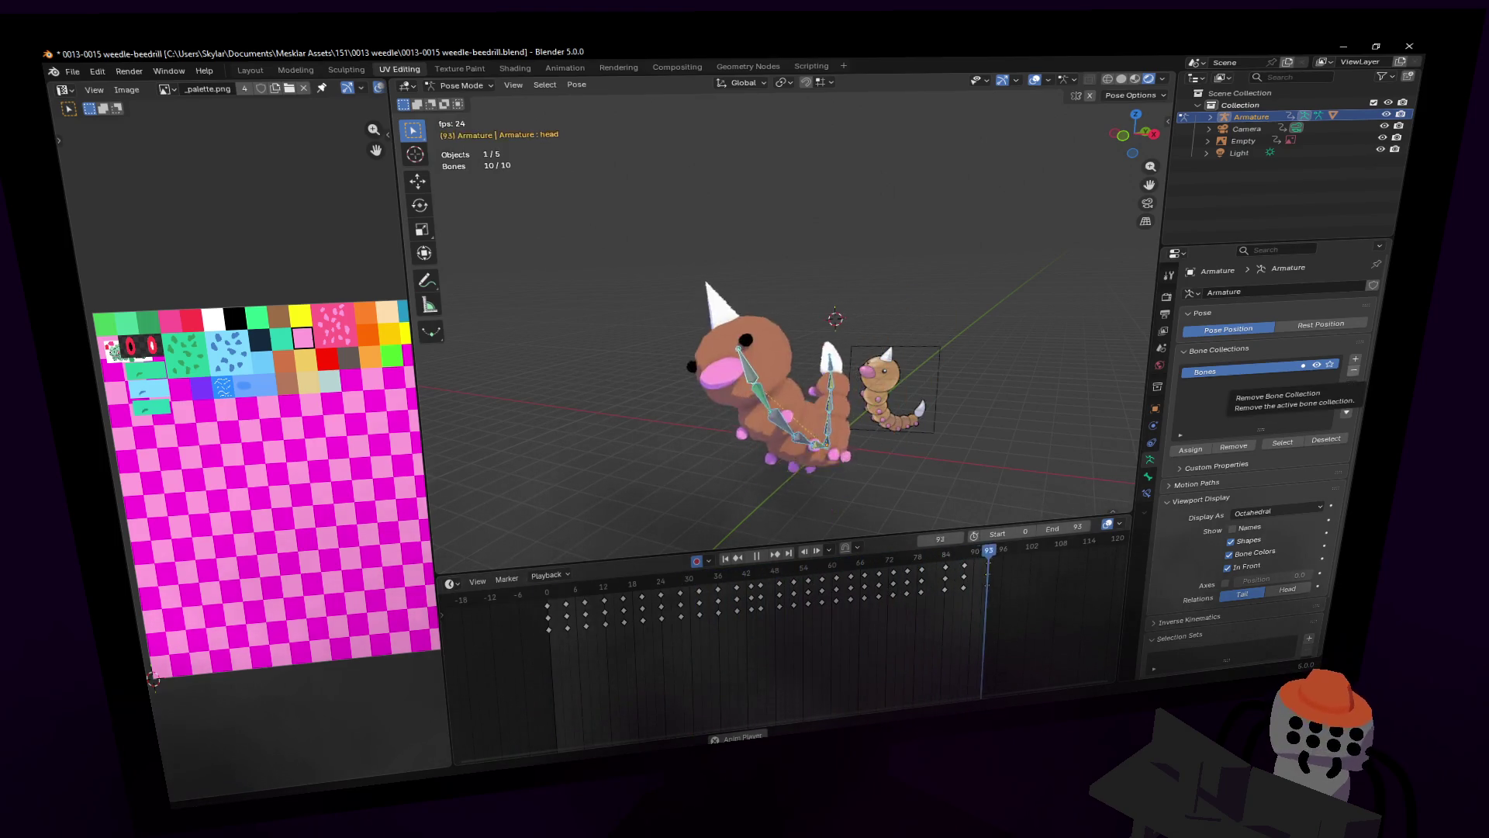
Step: At frame 81, face the Weedle head-on and select its head bone
key(shift+grave)
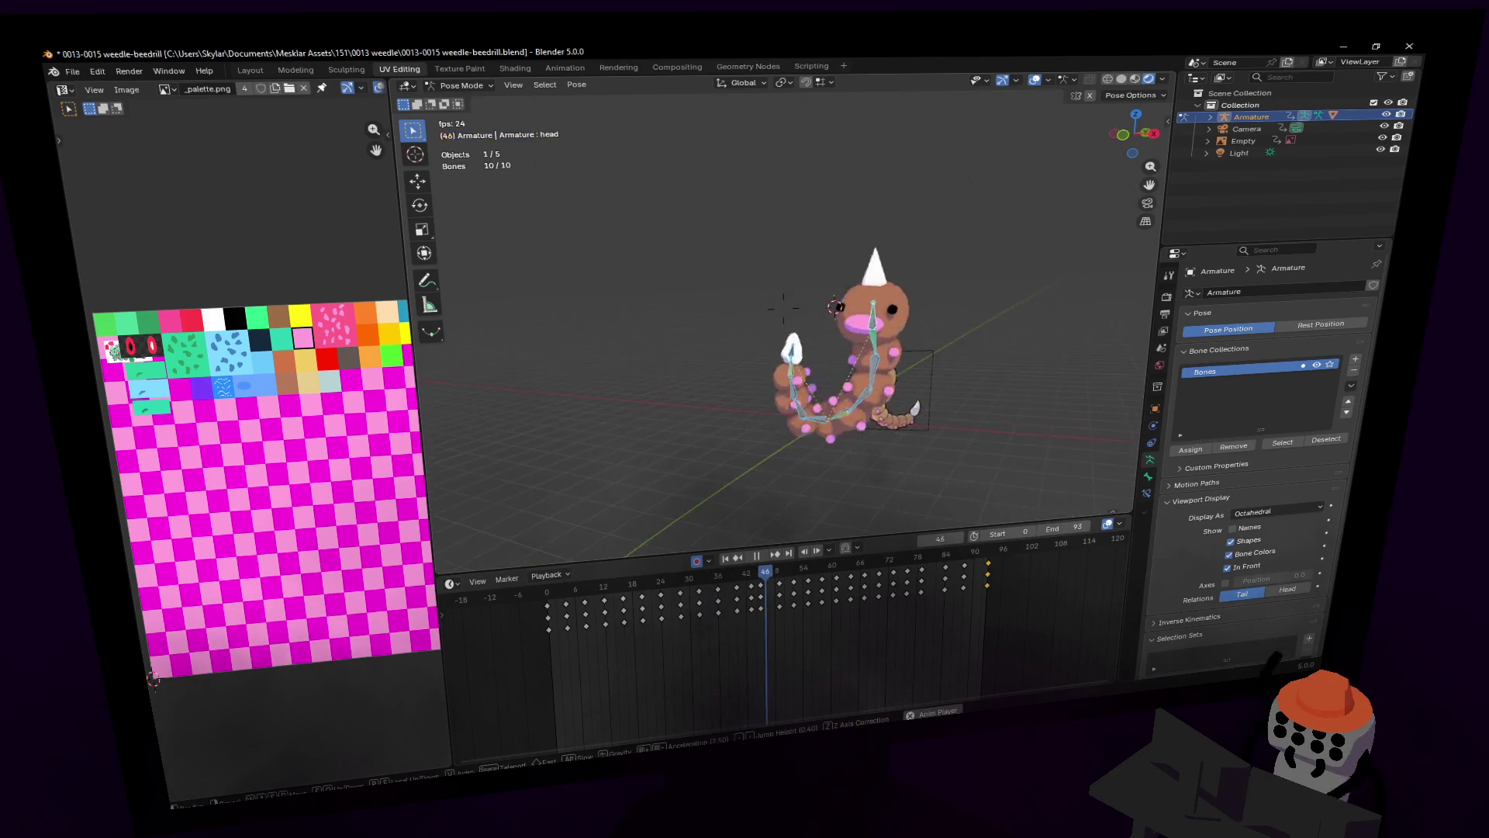
click(959, 634)
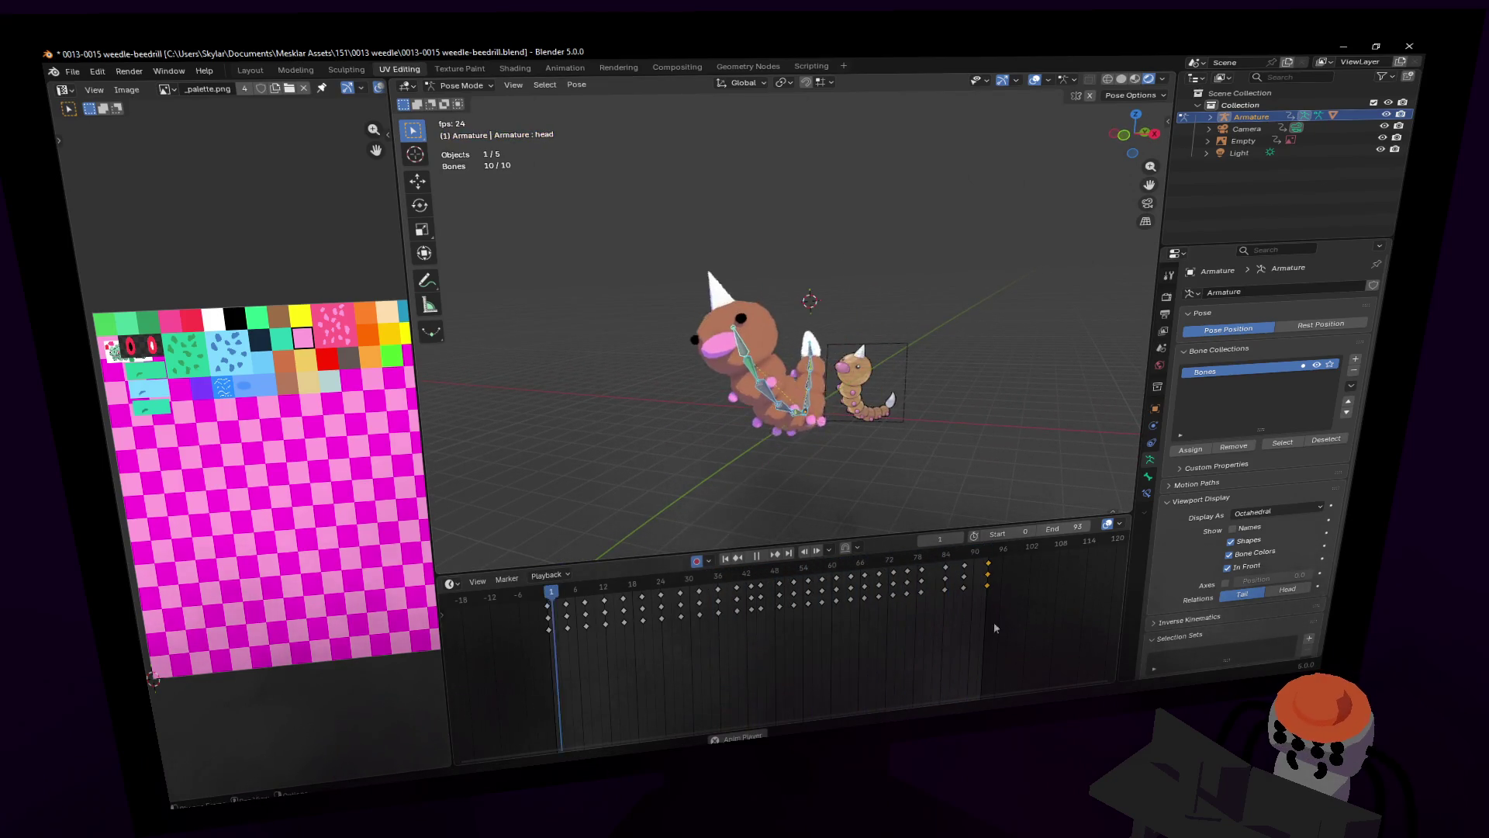
drag(822, 589, 977, 587)
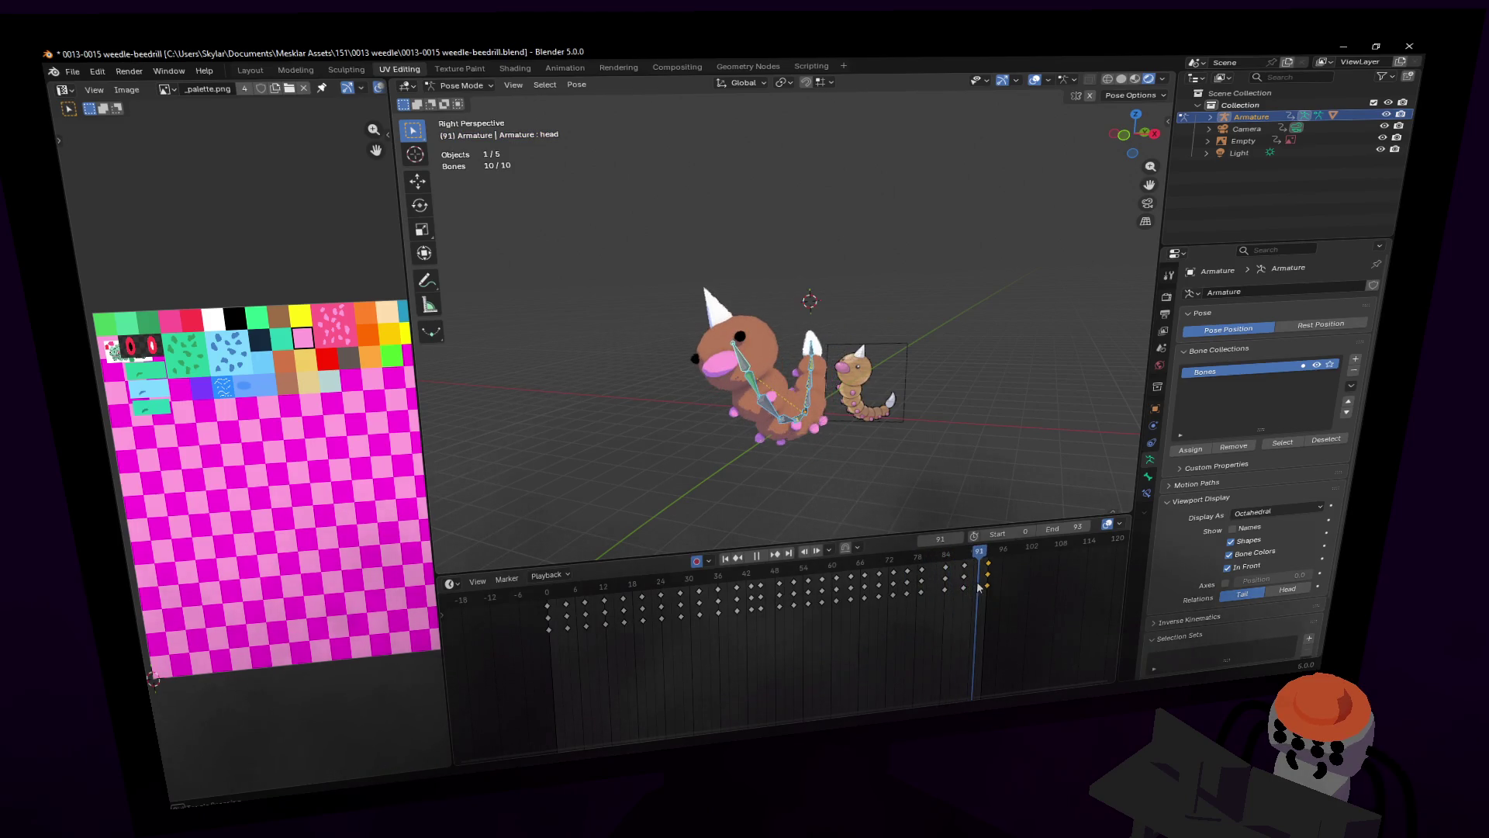
middle_drag(698, 372, 793, 371)
click(793, 371)
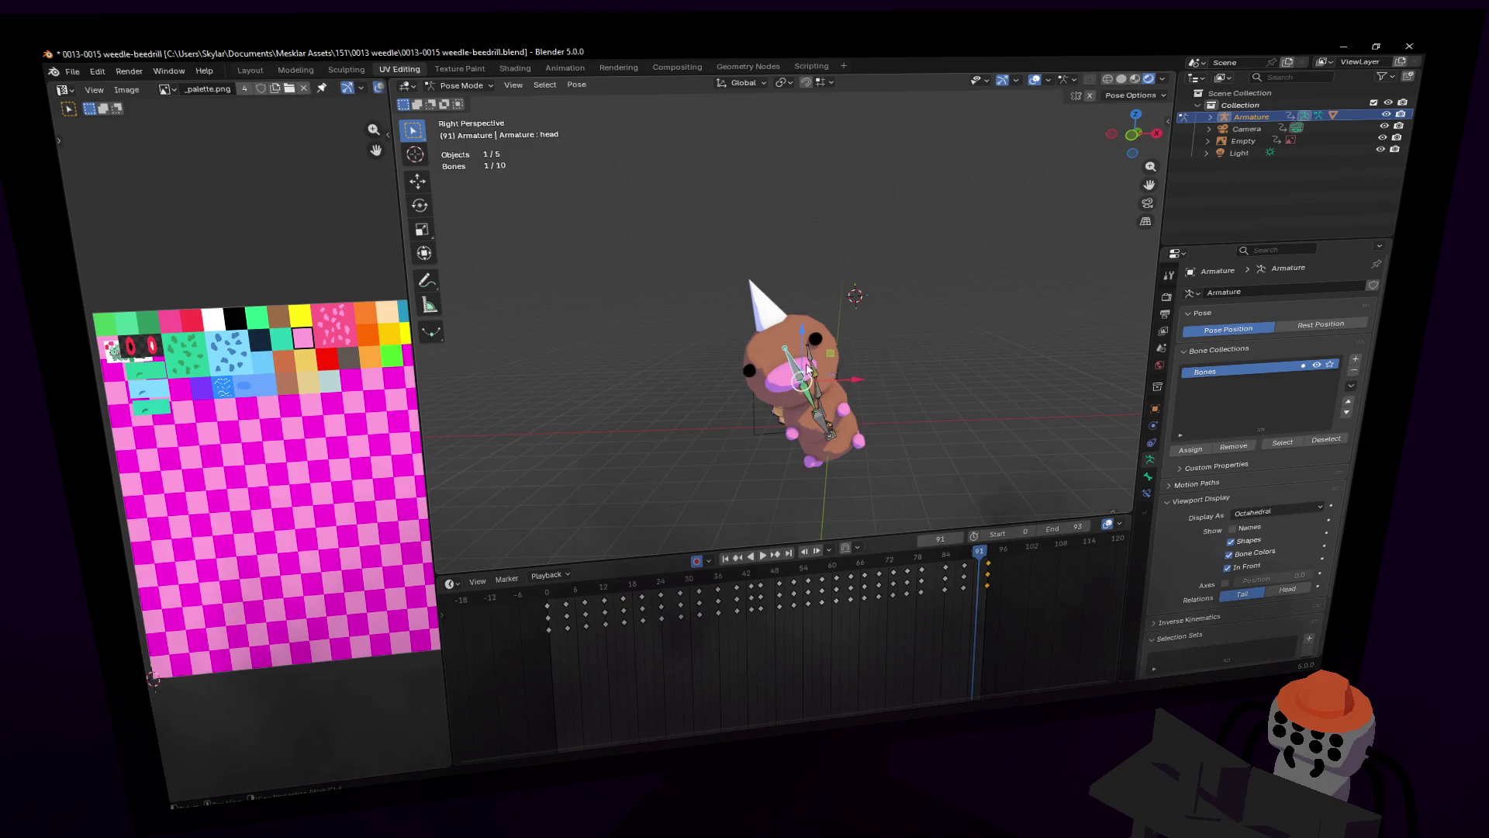
Step: Move the head bone to a new position, then play the crawl loop with overlays hidden
key(g)
click(840, 359)
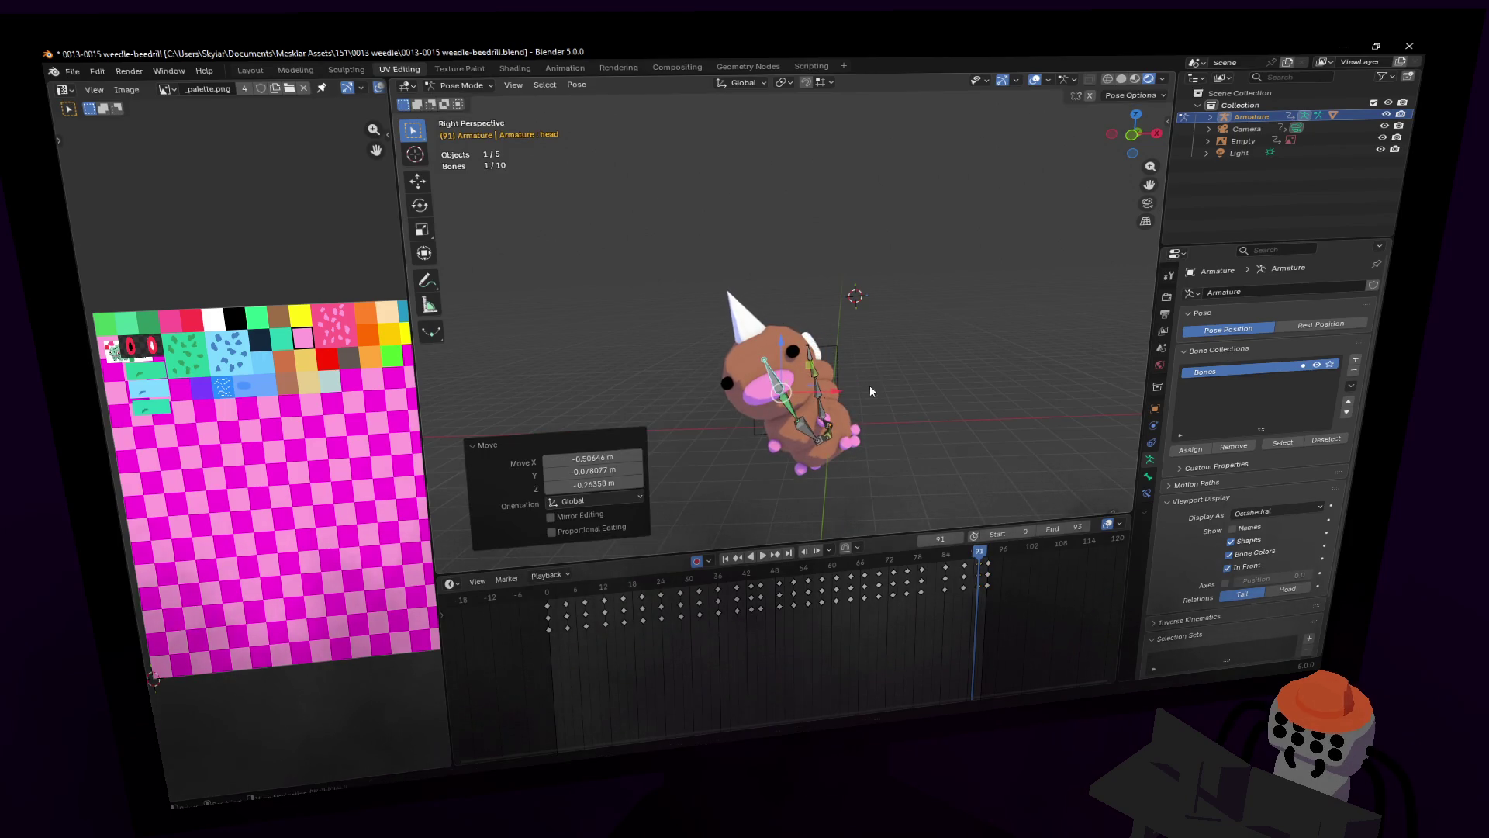
middle_drag(853, 364, 870, 391)
drag(974, 580, 1010, 558)
key(space)
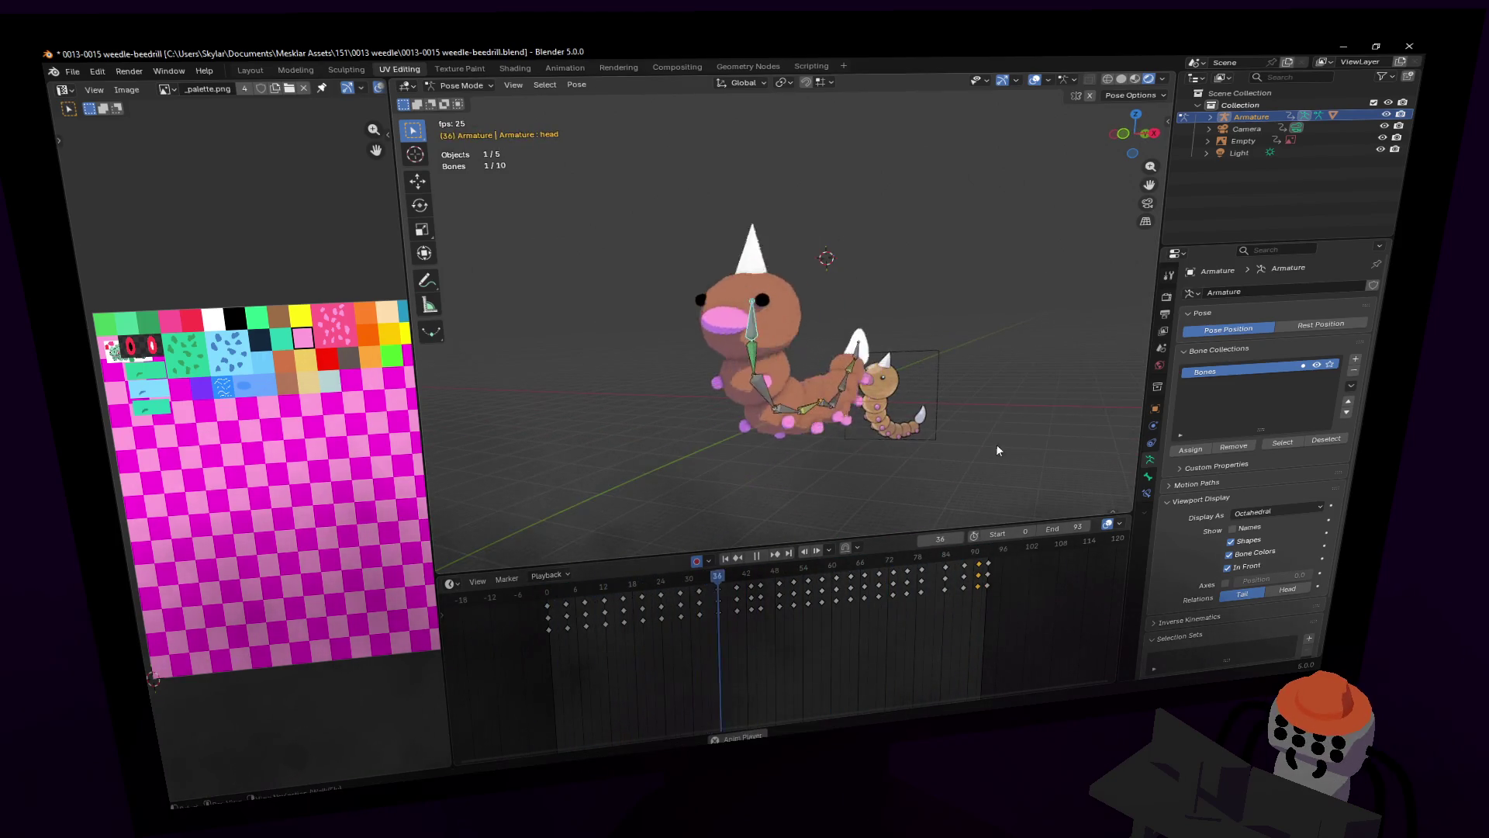
click(1036, 80)
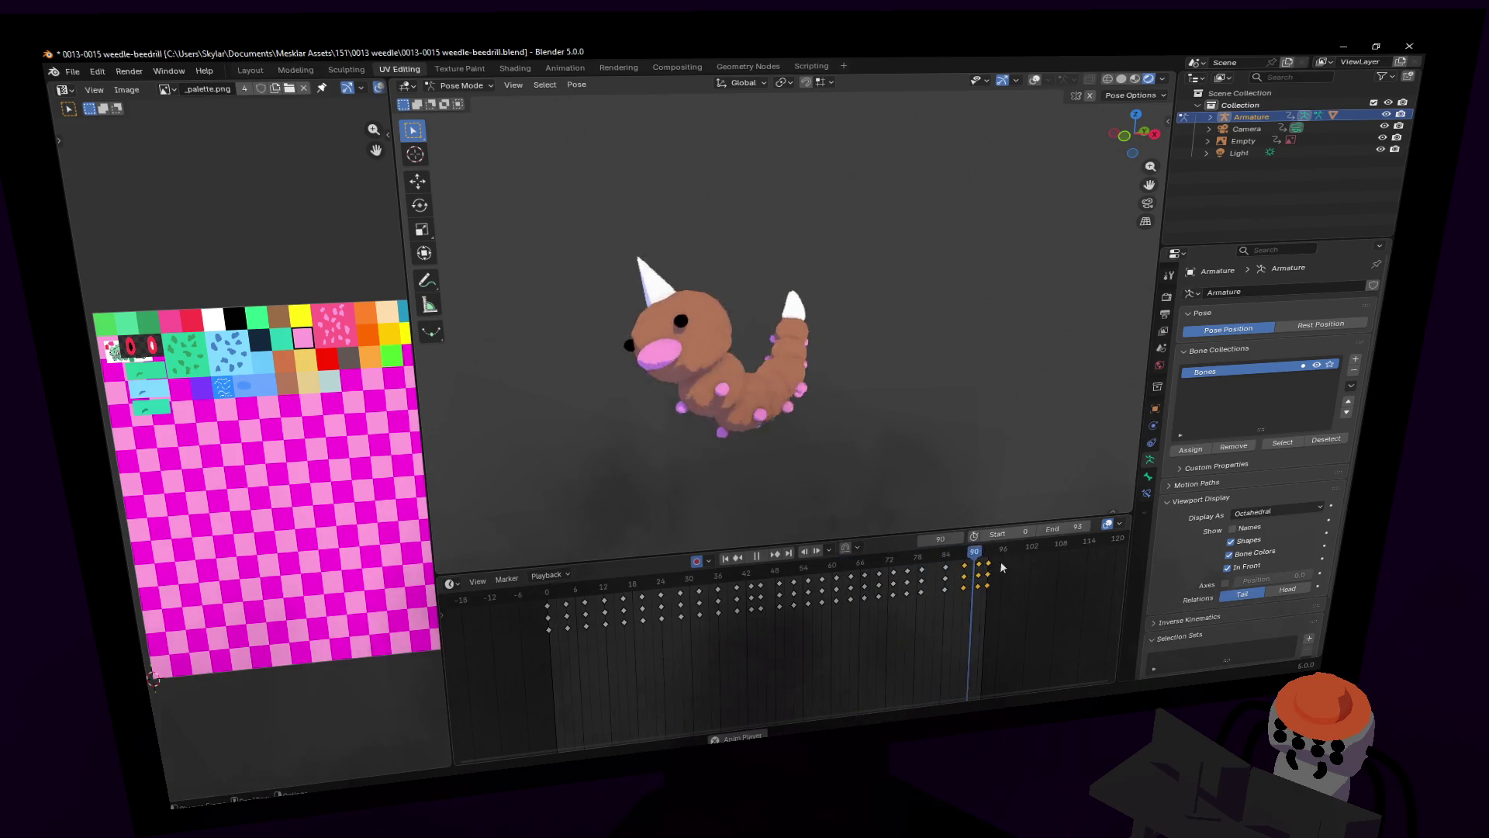
Step: Shift the selected keys near frame 84 slightly earlier and check the pose around frames 80–82
key(space)
key(g)
click(989, 581)
key(space)
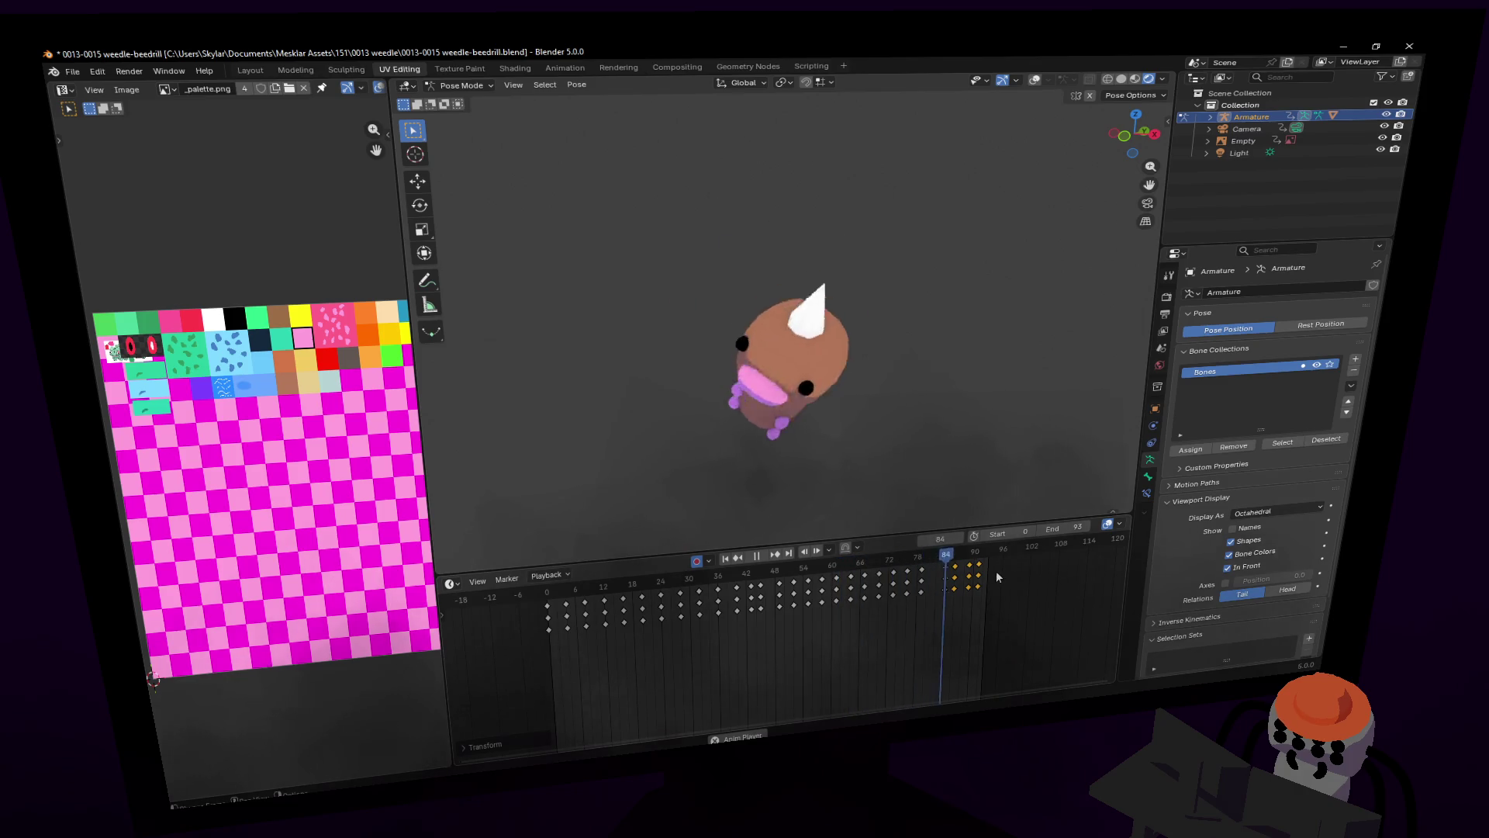
key(space)
drag(945, 571, 936, 572)
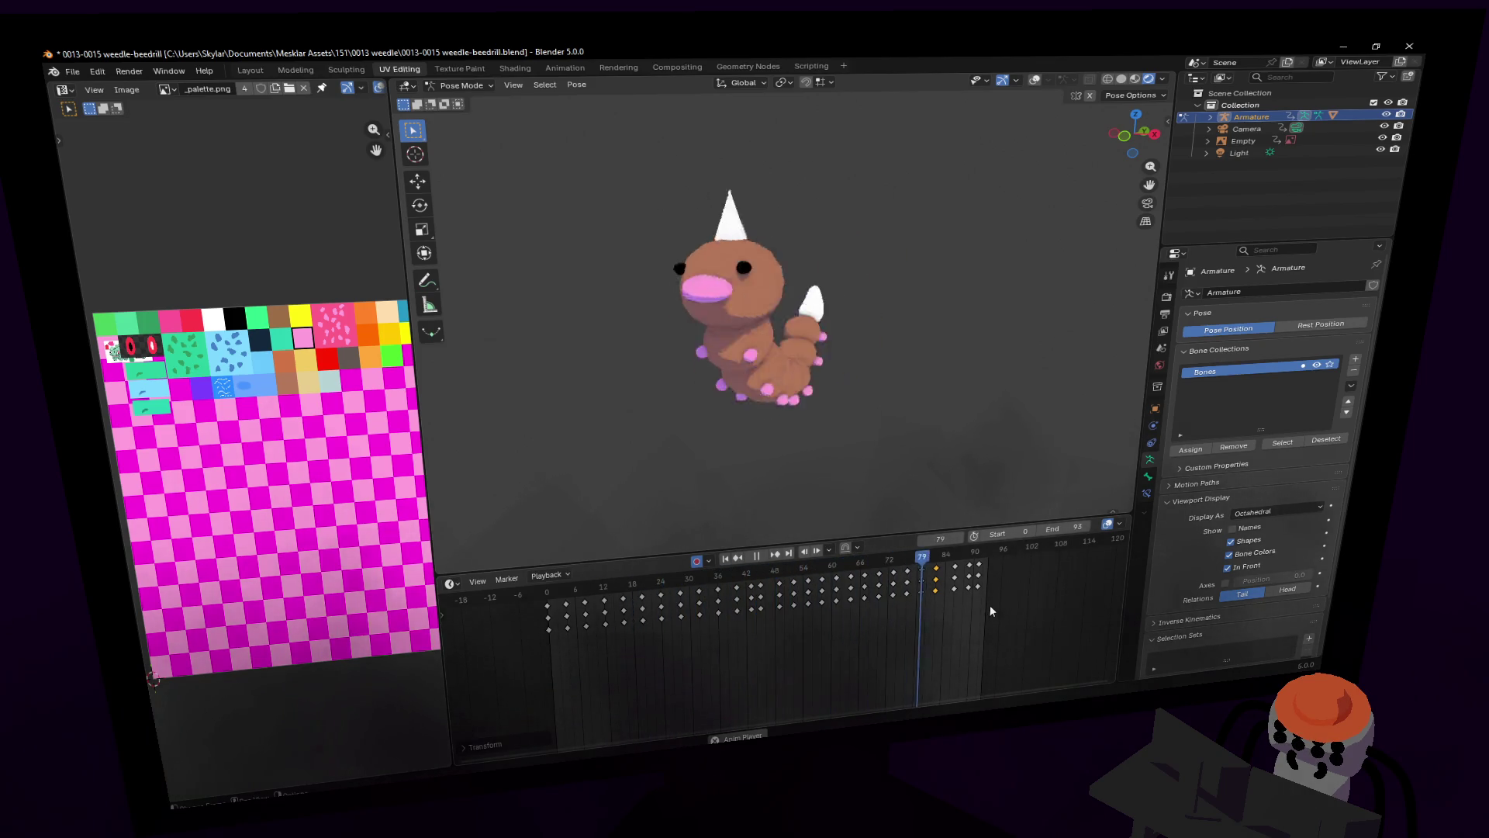
key(space)
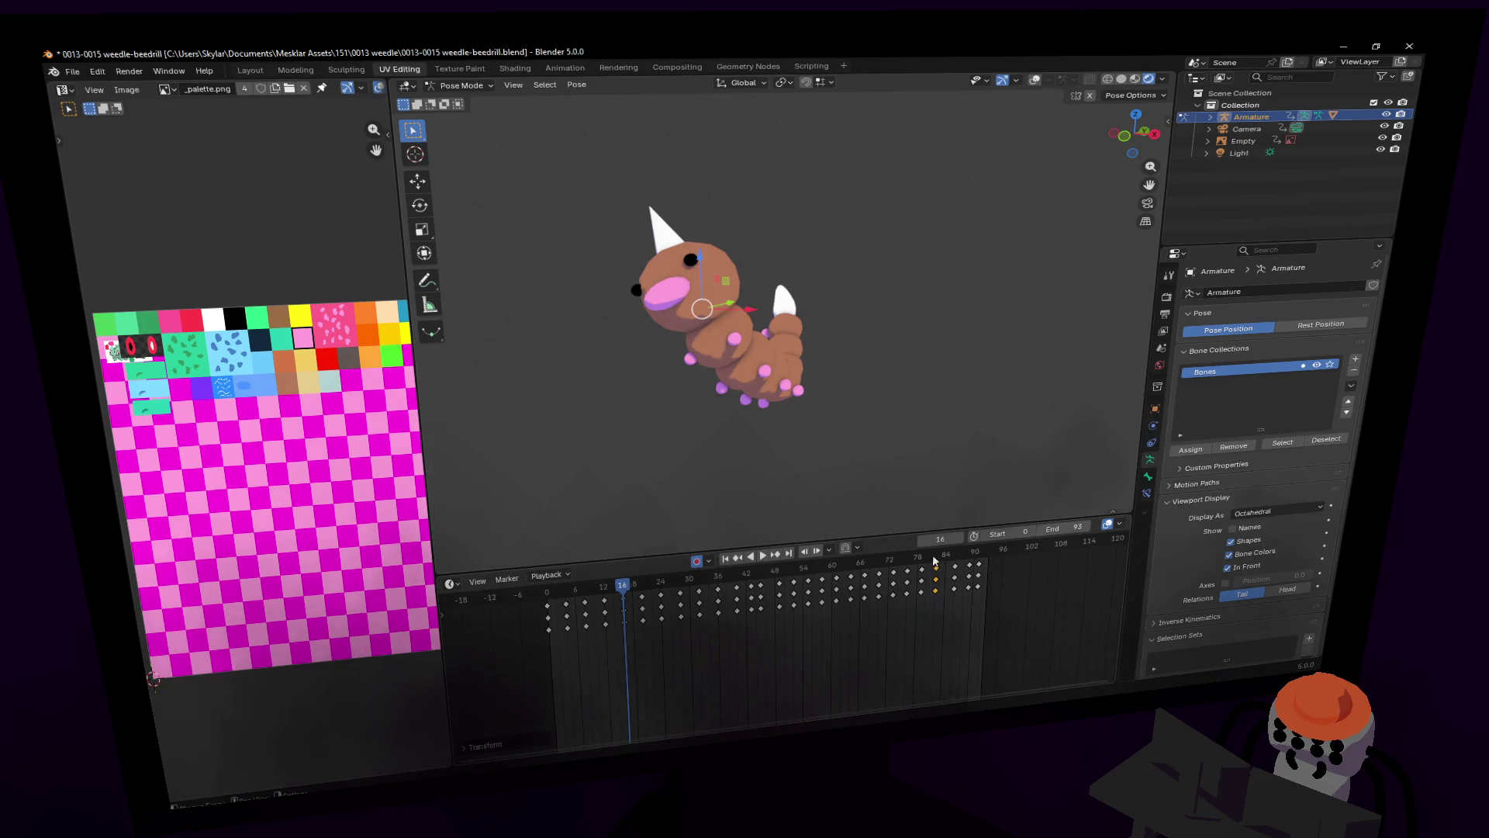
click(934, 560)
mouse_move(952, 572)
mouse_down()
mouse_move(899, 559)
mouse_move(979, 561)
mouse_up()
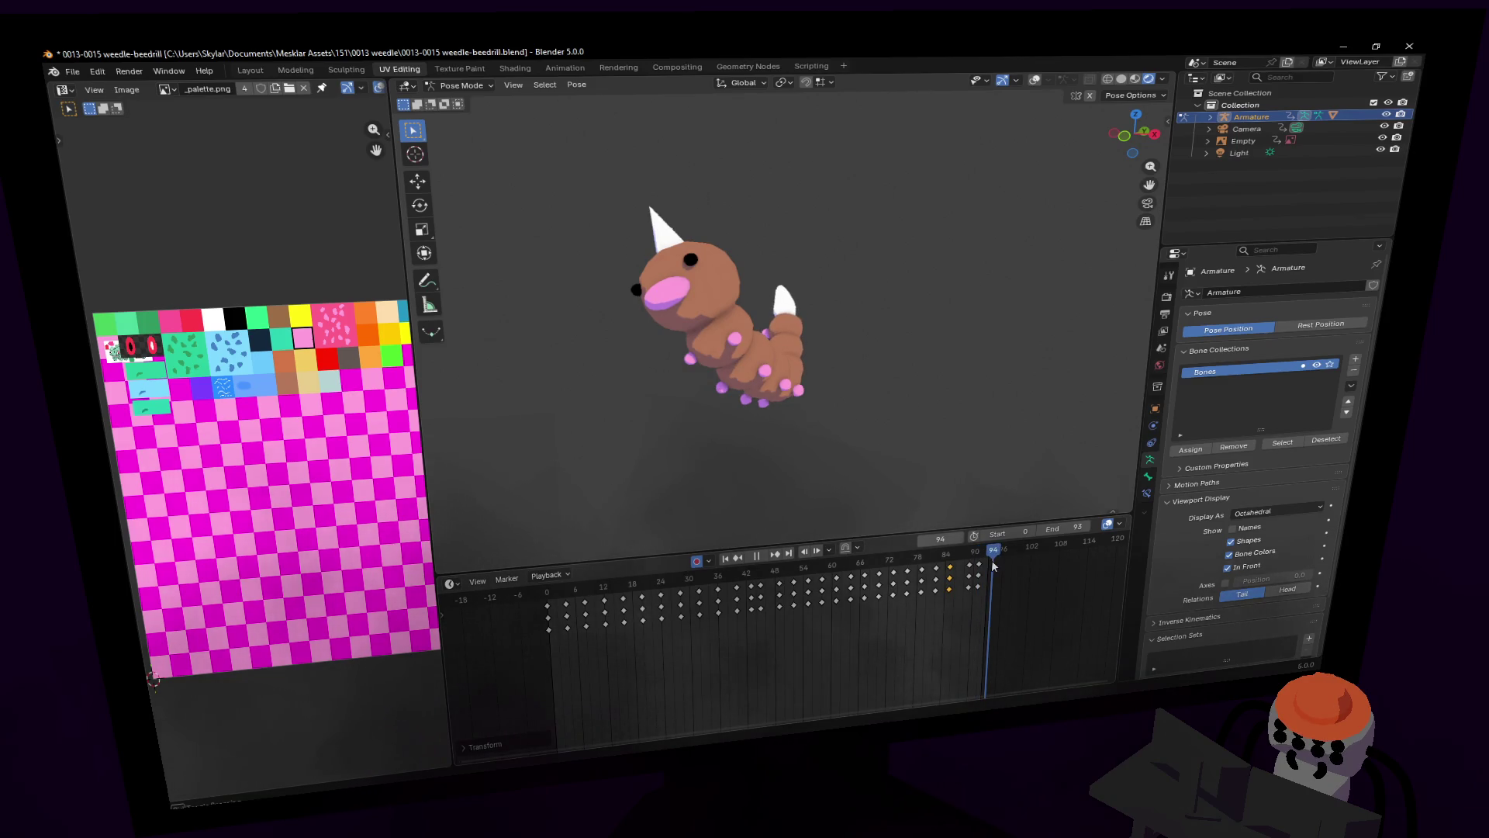
Step: Move the tail-end body bone's frame-93 keys one frame earlier and review frames 85–90
key(bracketleft)
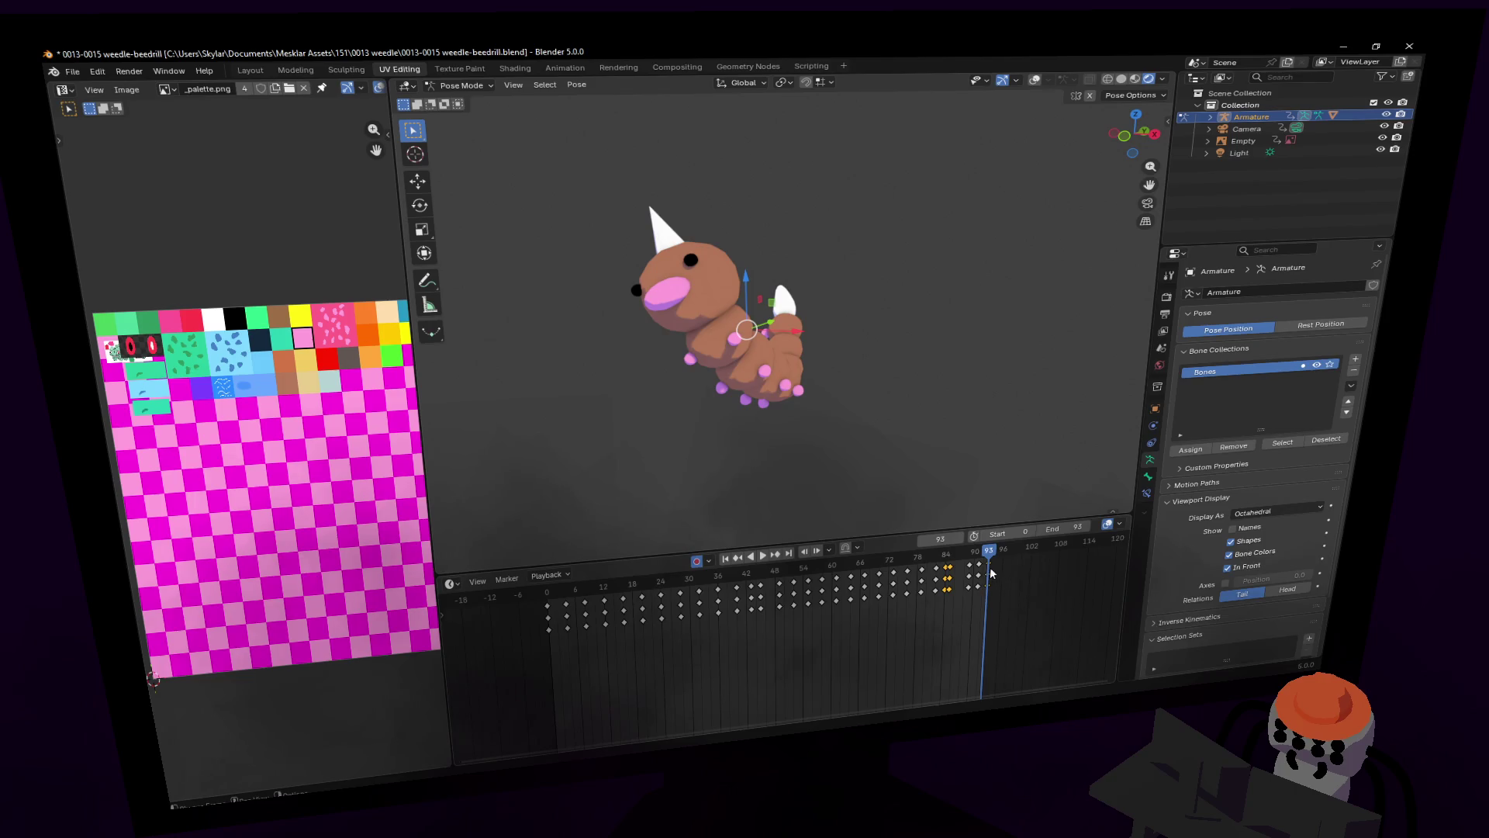
drag(990, 570, 979, 575)
key(Down)
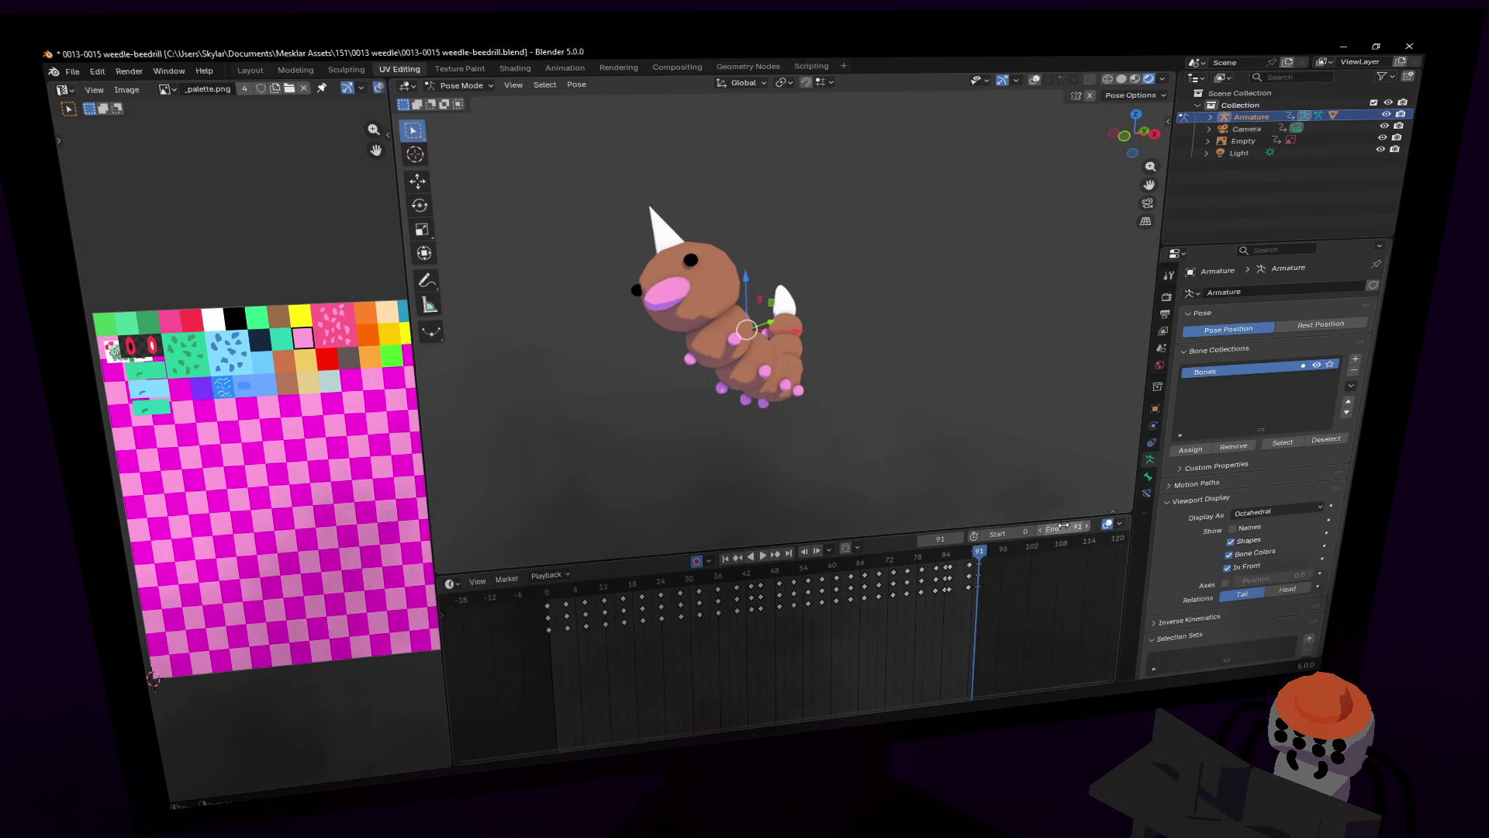
key(space)
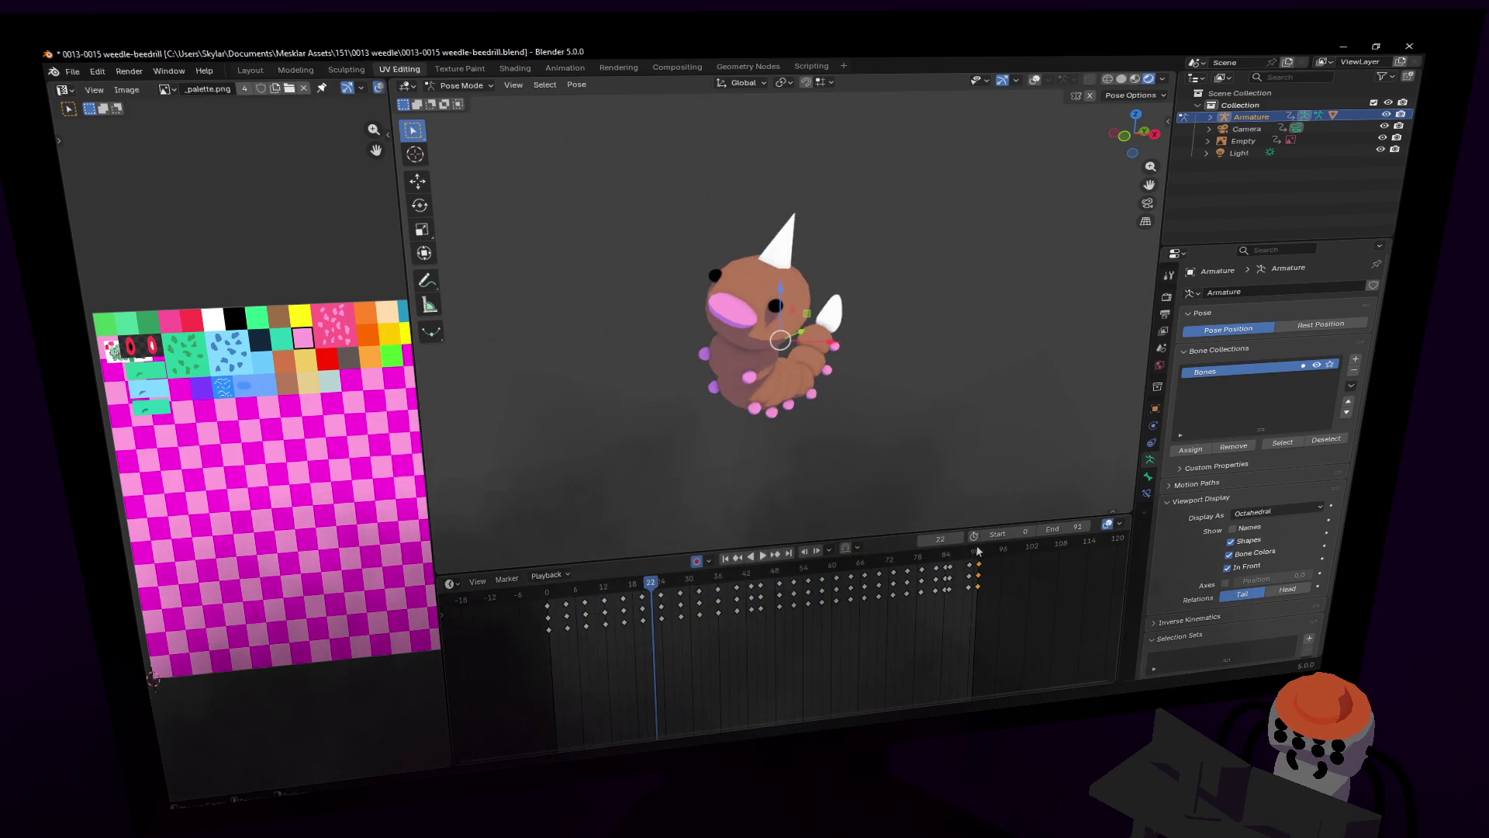
click(953, 559)
drag(953, 559, 976, 560)
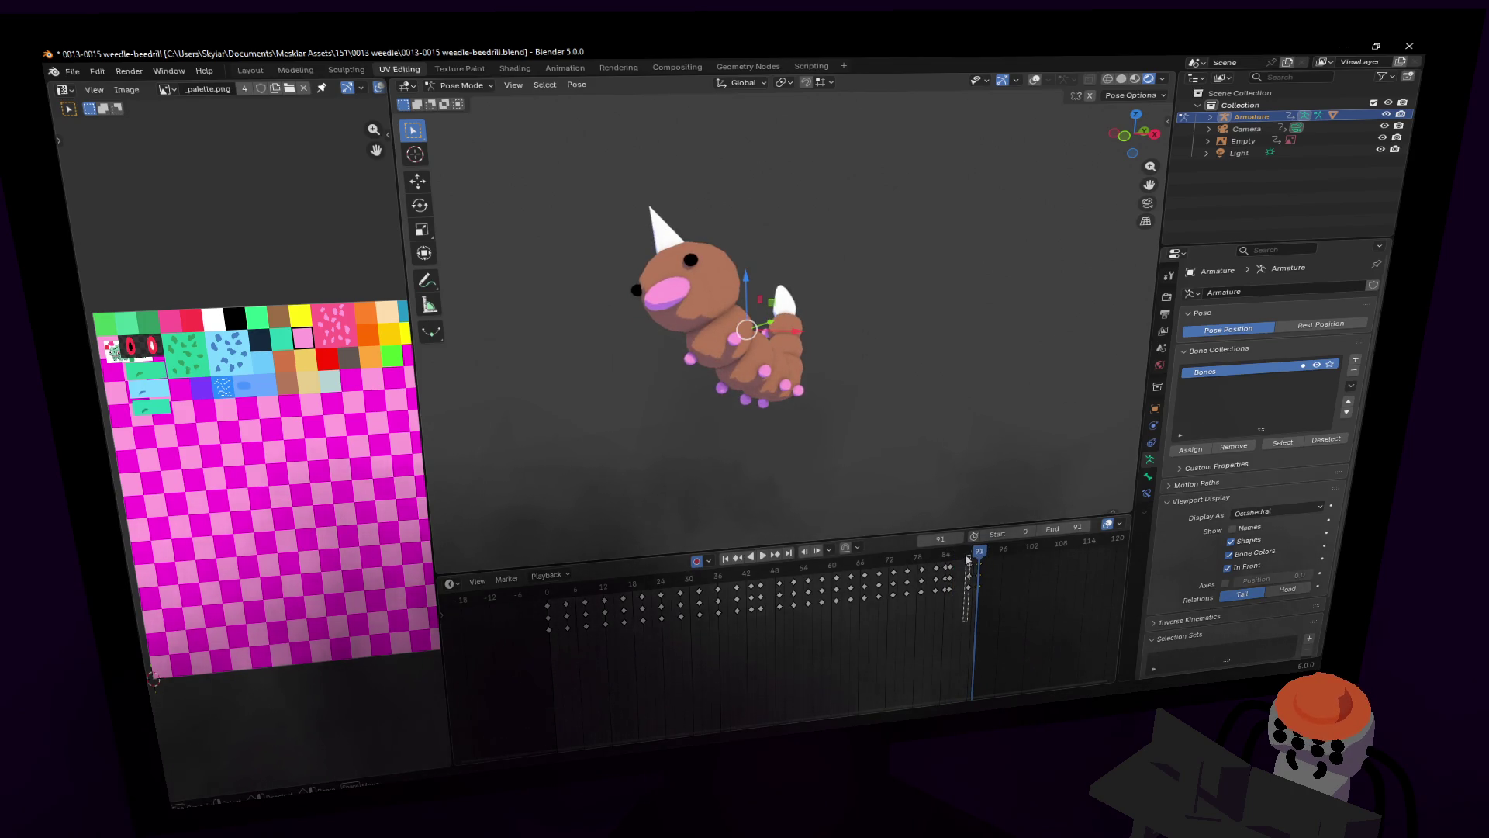
key(space)
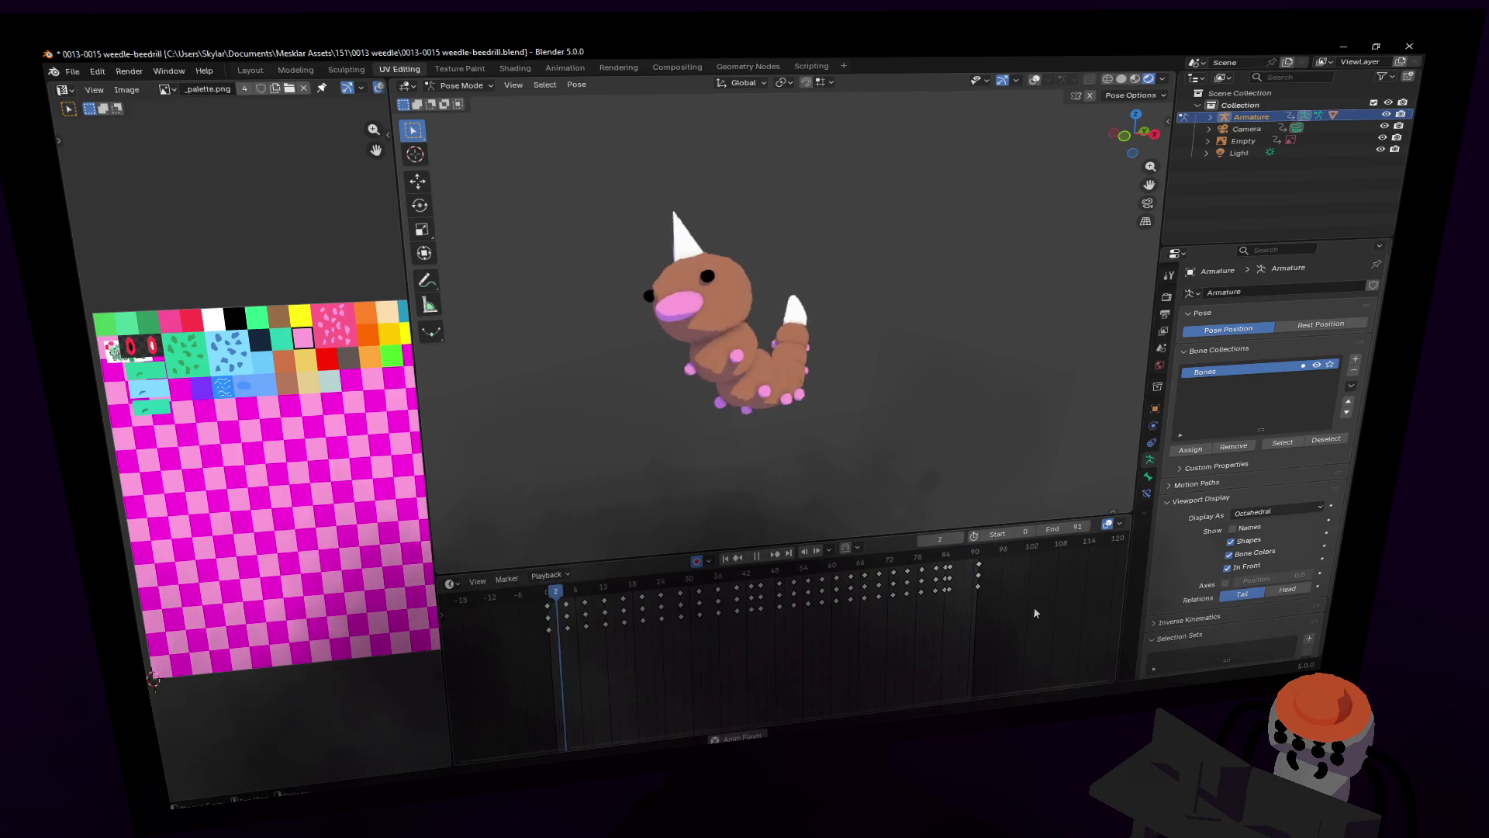
key(space)
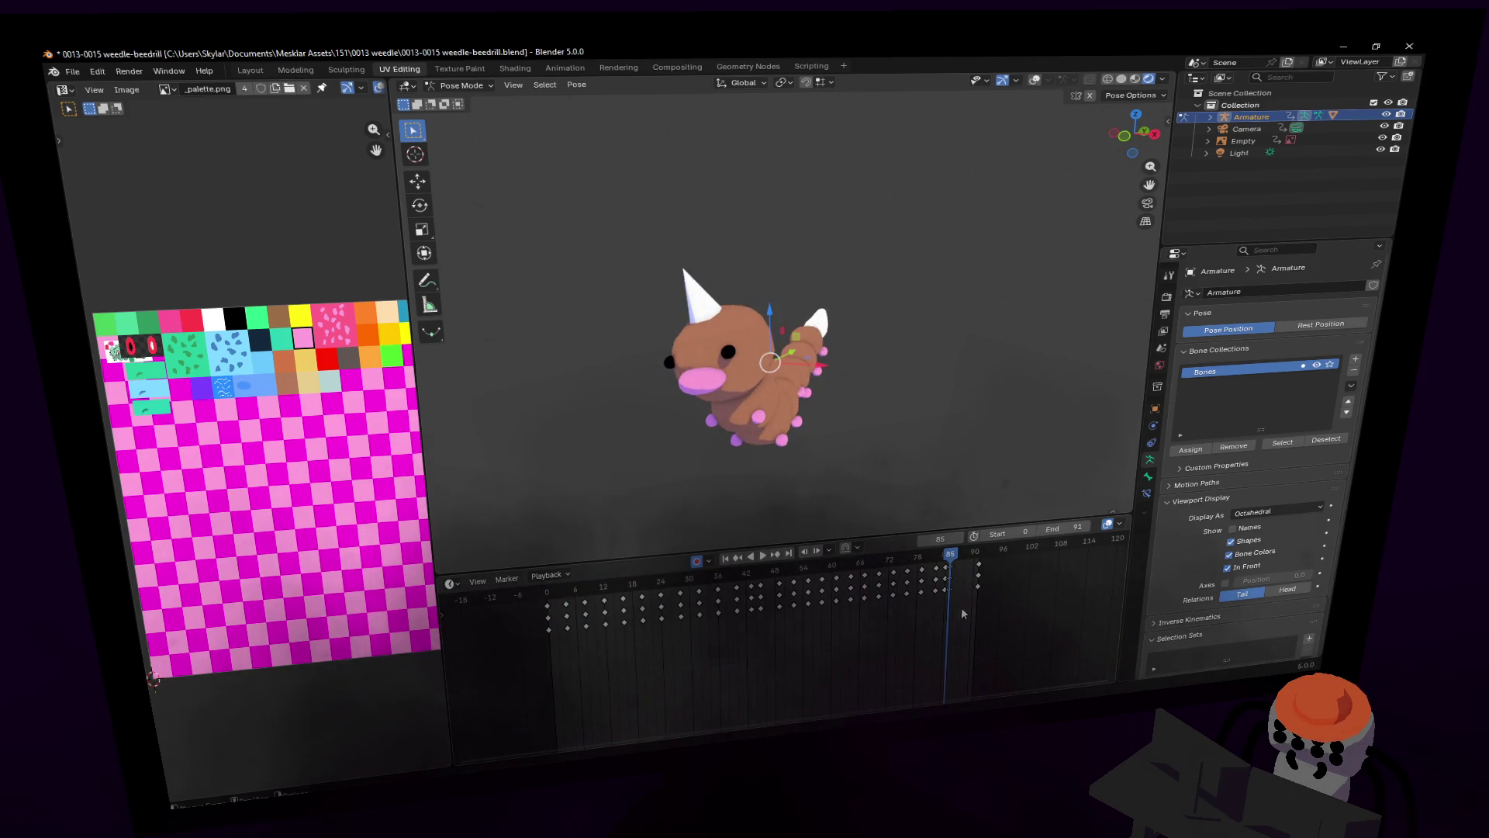
Step: Shift the keys near the loop end and check the pose around frames 79–80
drag(951, 572, 997, 598)
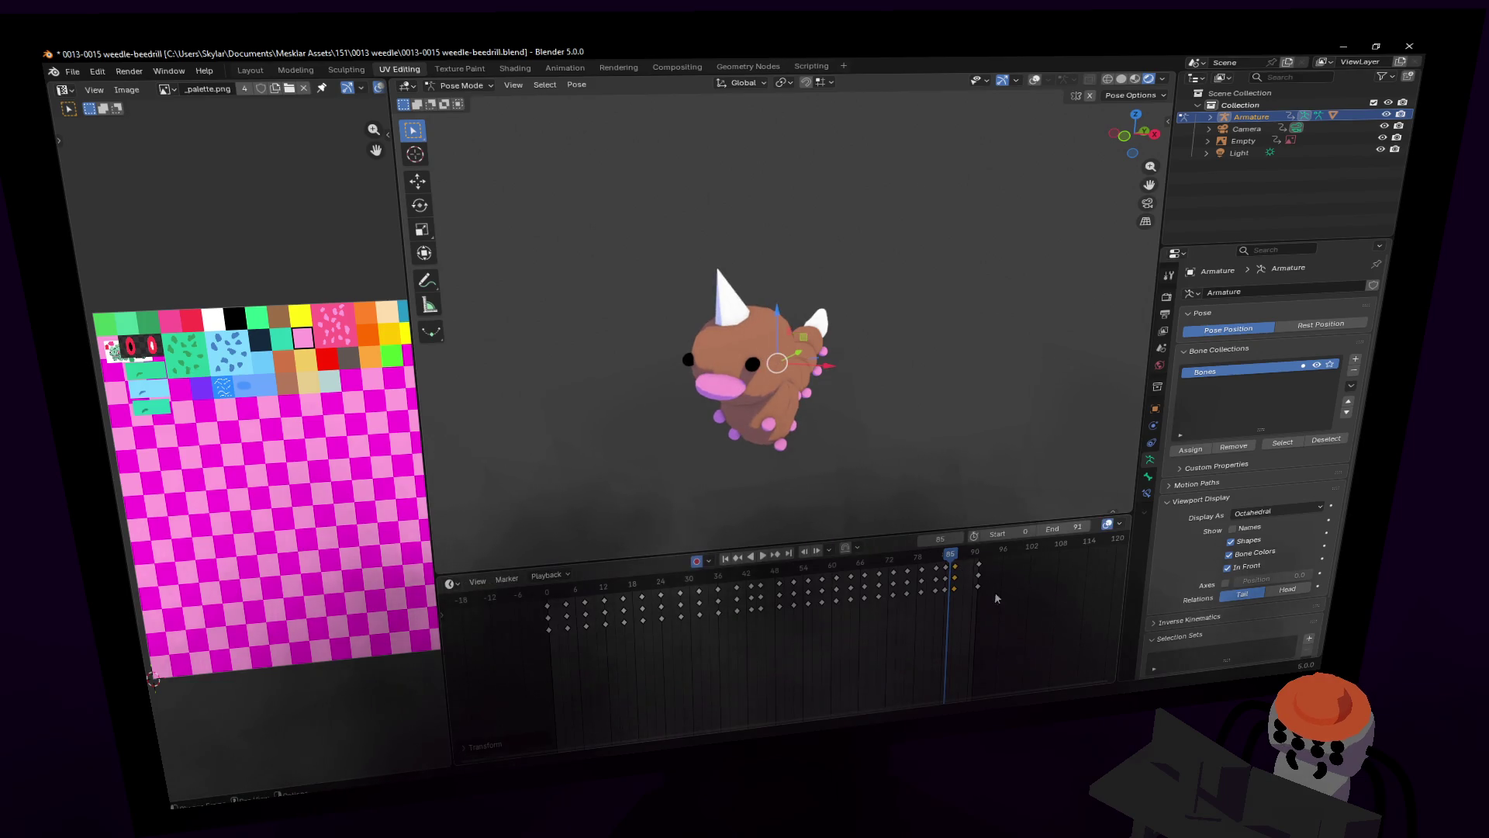
key(space)
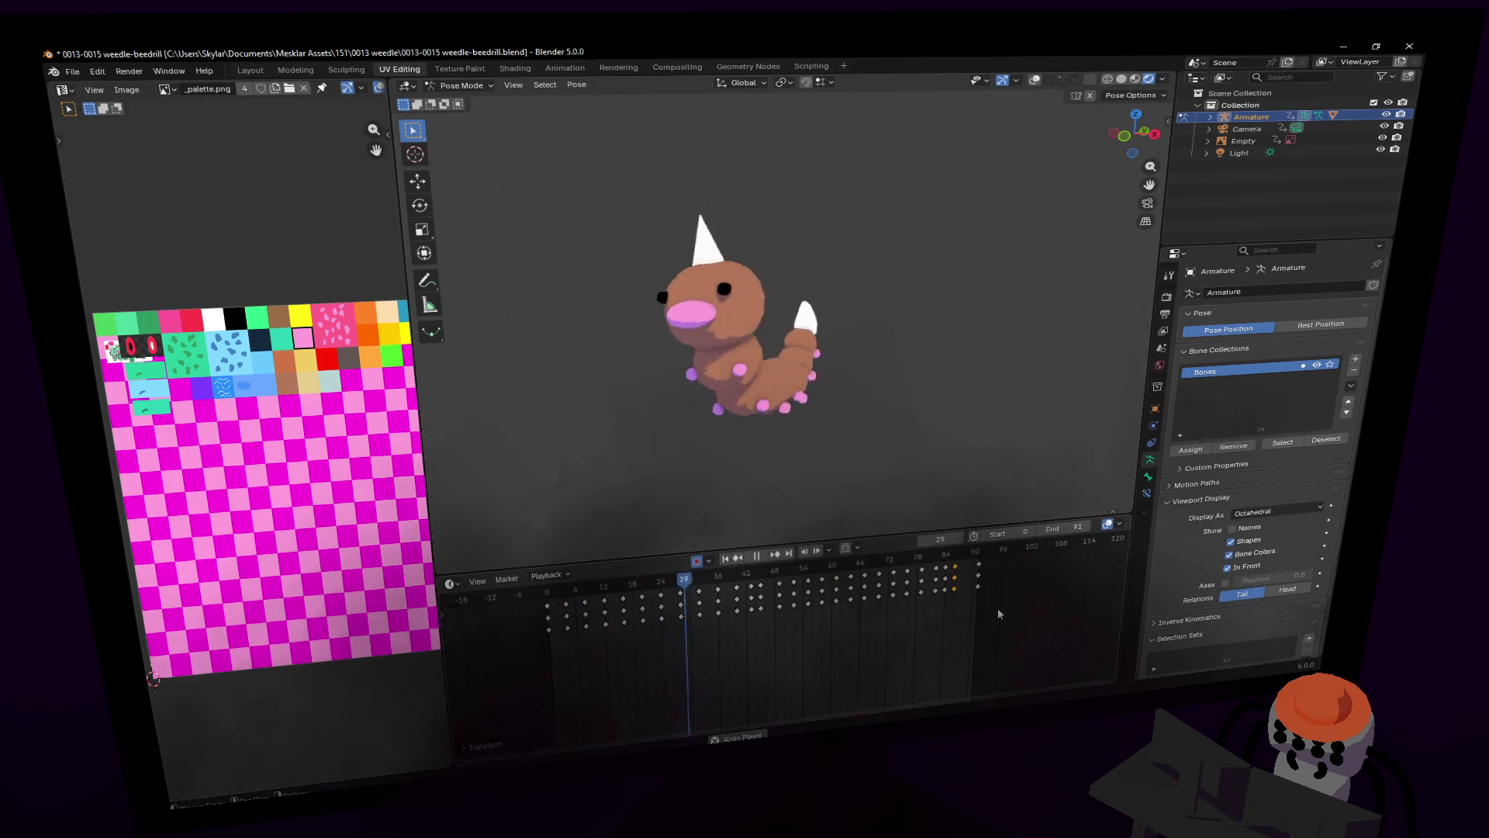
click(923, 565)
drag(924, 567, 960, 565)
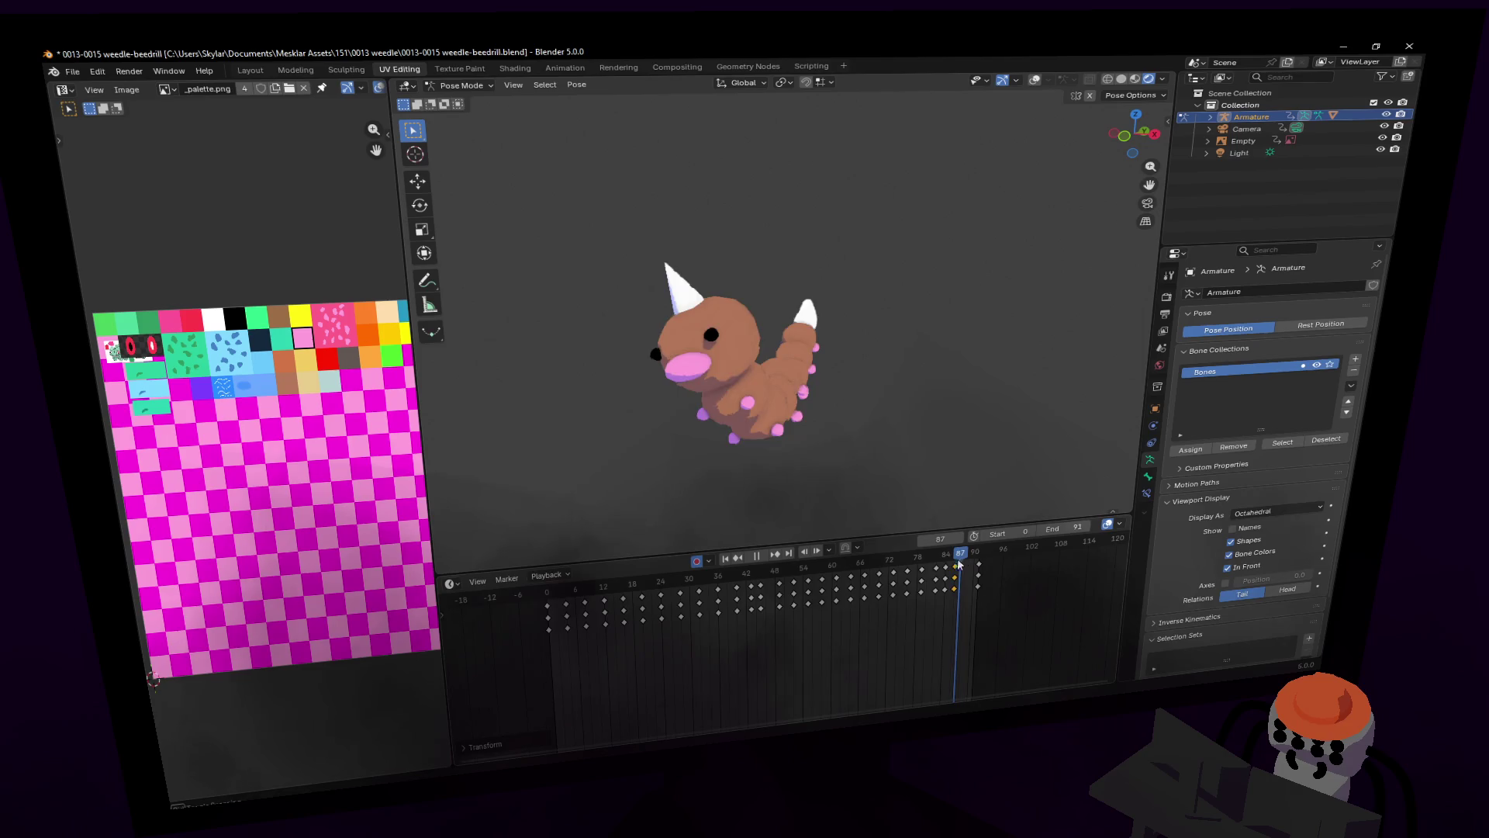
key(Escape)
Step: Move the keys around frames 84–87 and review the crawl through frame 90
mouse_move(998, 618)
mouse_down()
mouse_move(948, 583)
mouse_move(960, 603)
mouse_move(945, 564)
mouse_up()
key(g)
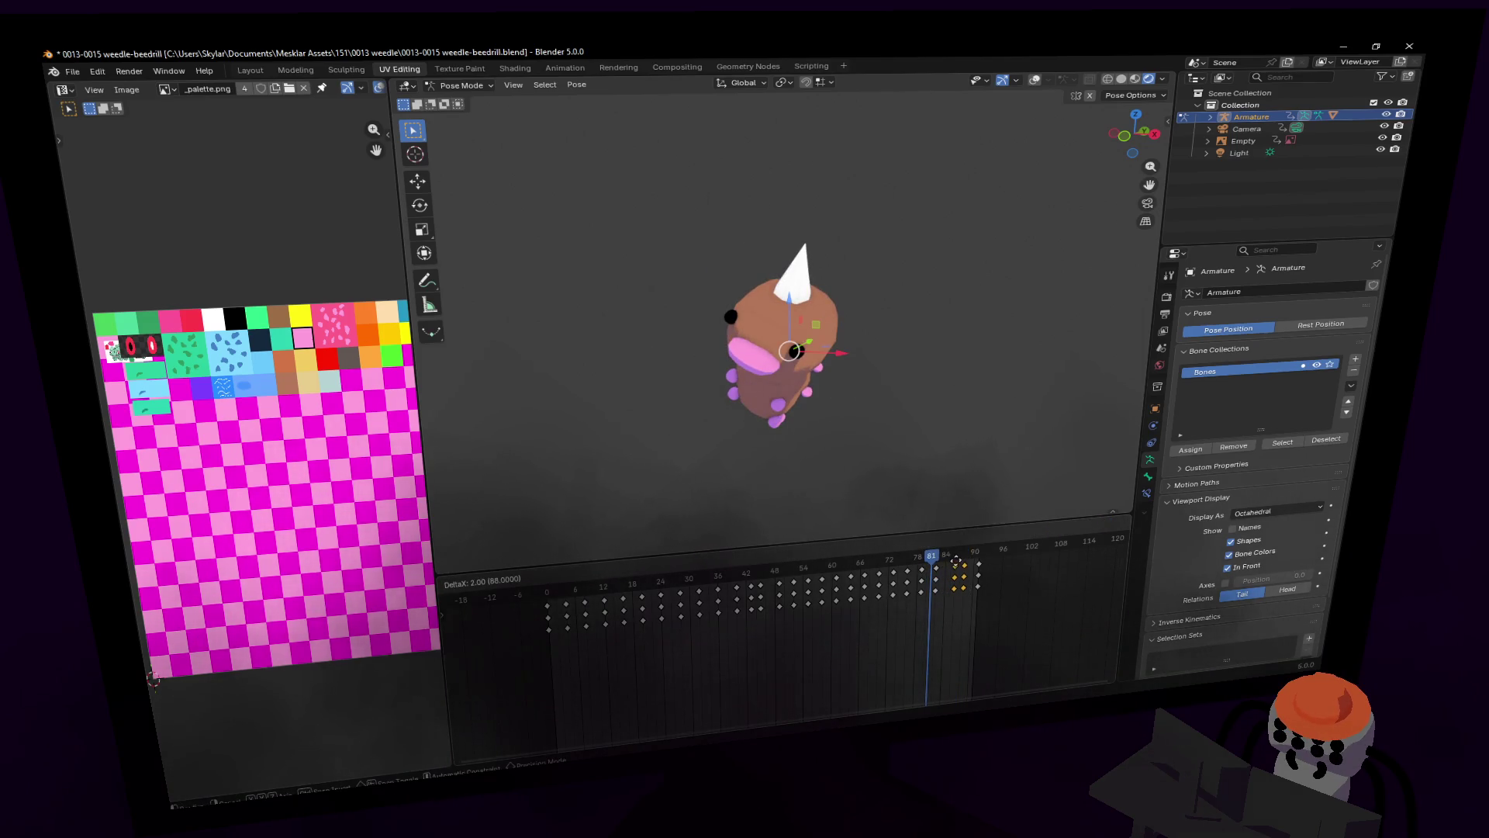
click(959, 560)
key(space)
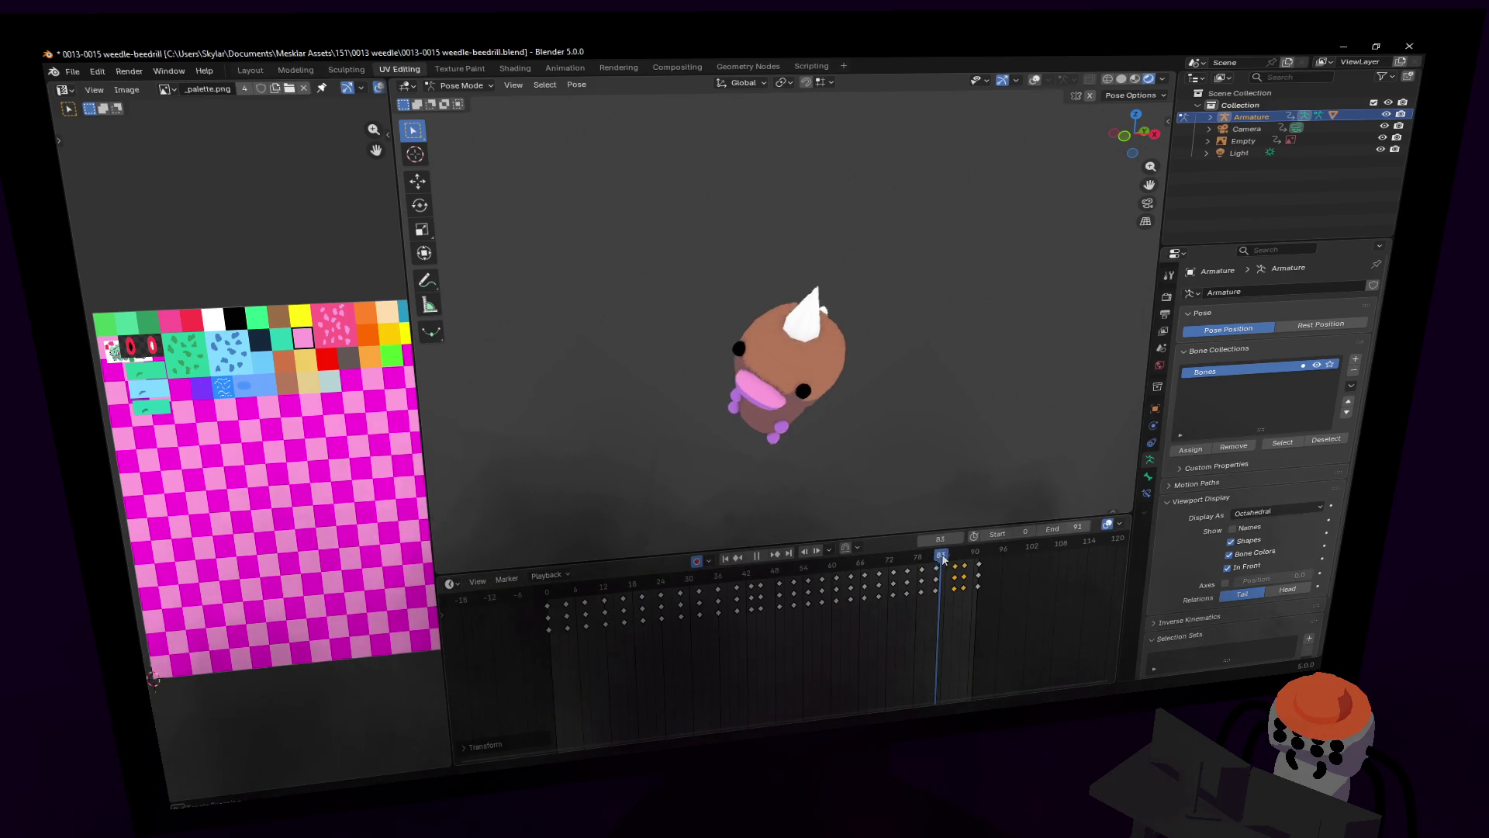
drag(949, 557, 979, 556)
key(space)
Step: Slide the last keyframes later and set the animation End frame to 92
drag(1000, 640, 962, 563)
drag(965, 565, 984, 554)
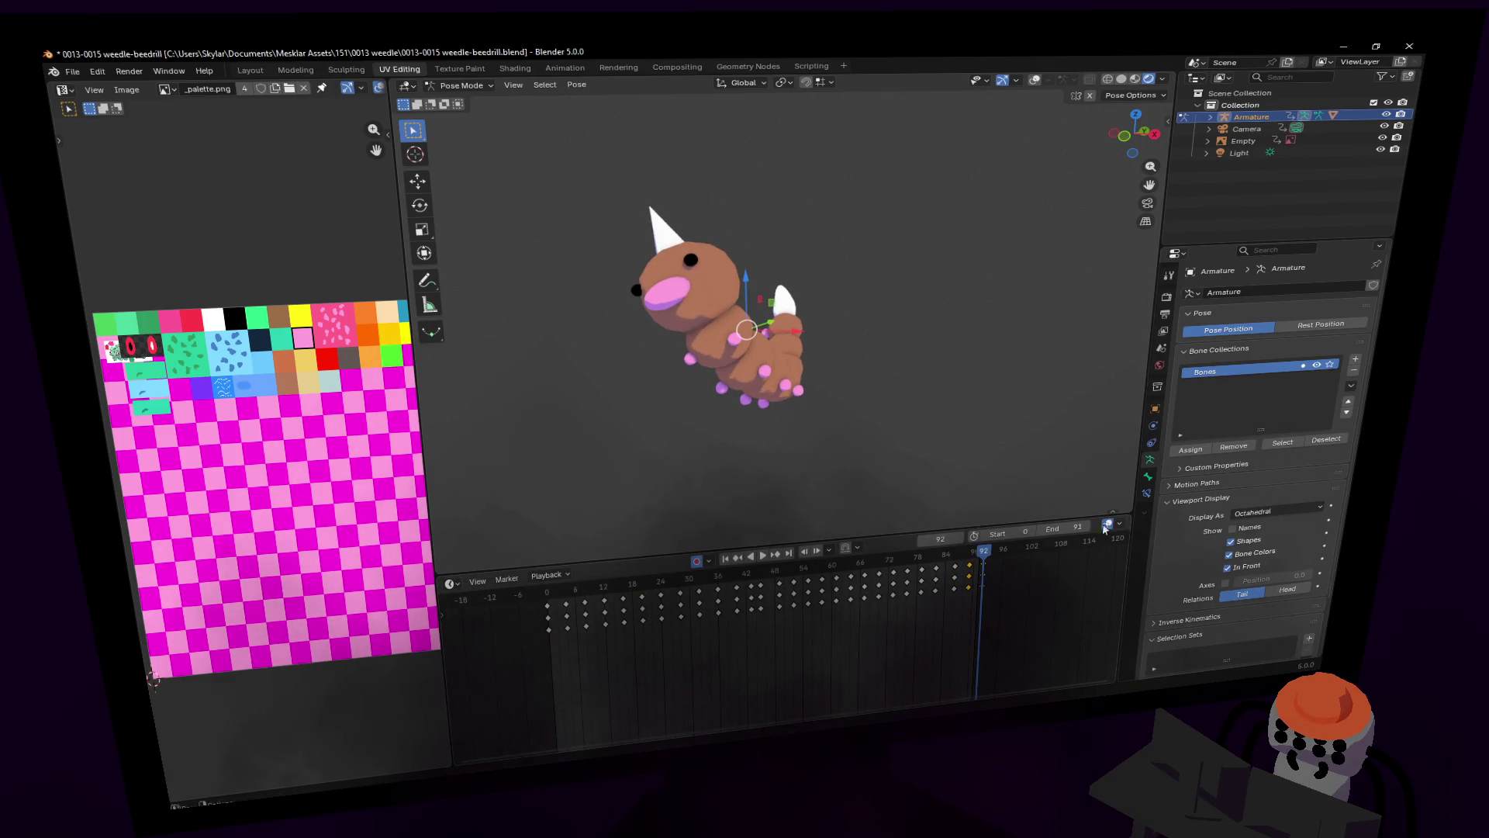
text(92)
key(Return)
key(space)
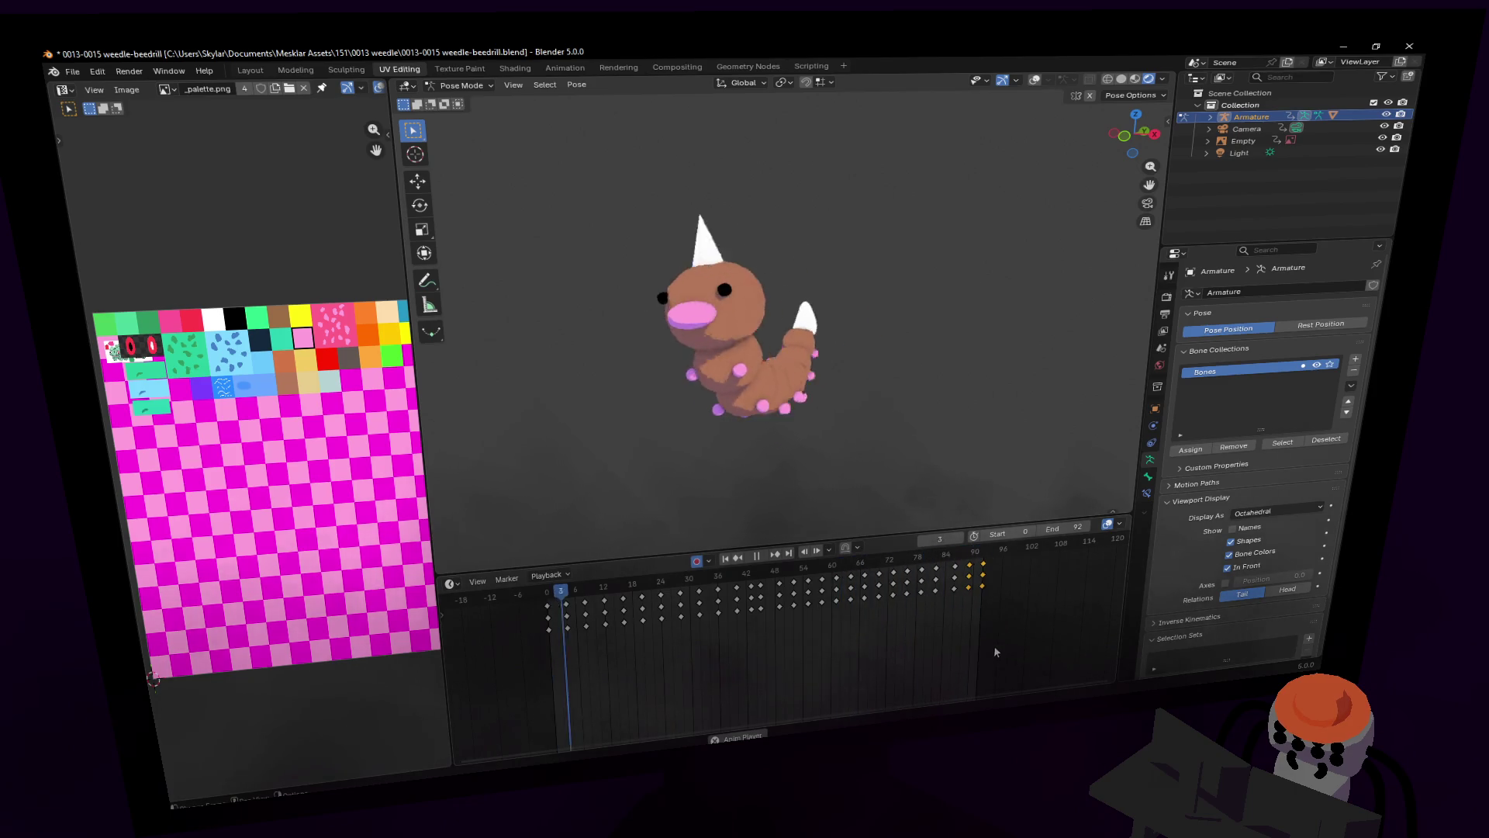
click(905, 560)
drag(905, 562, 953, 574)
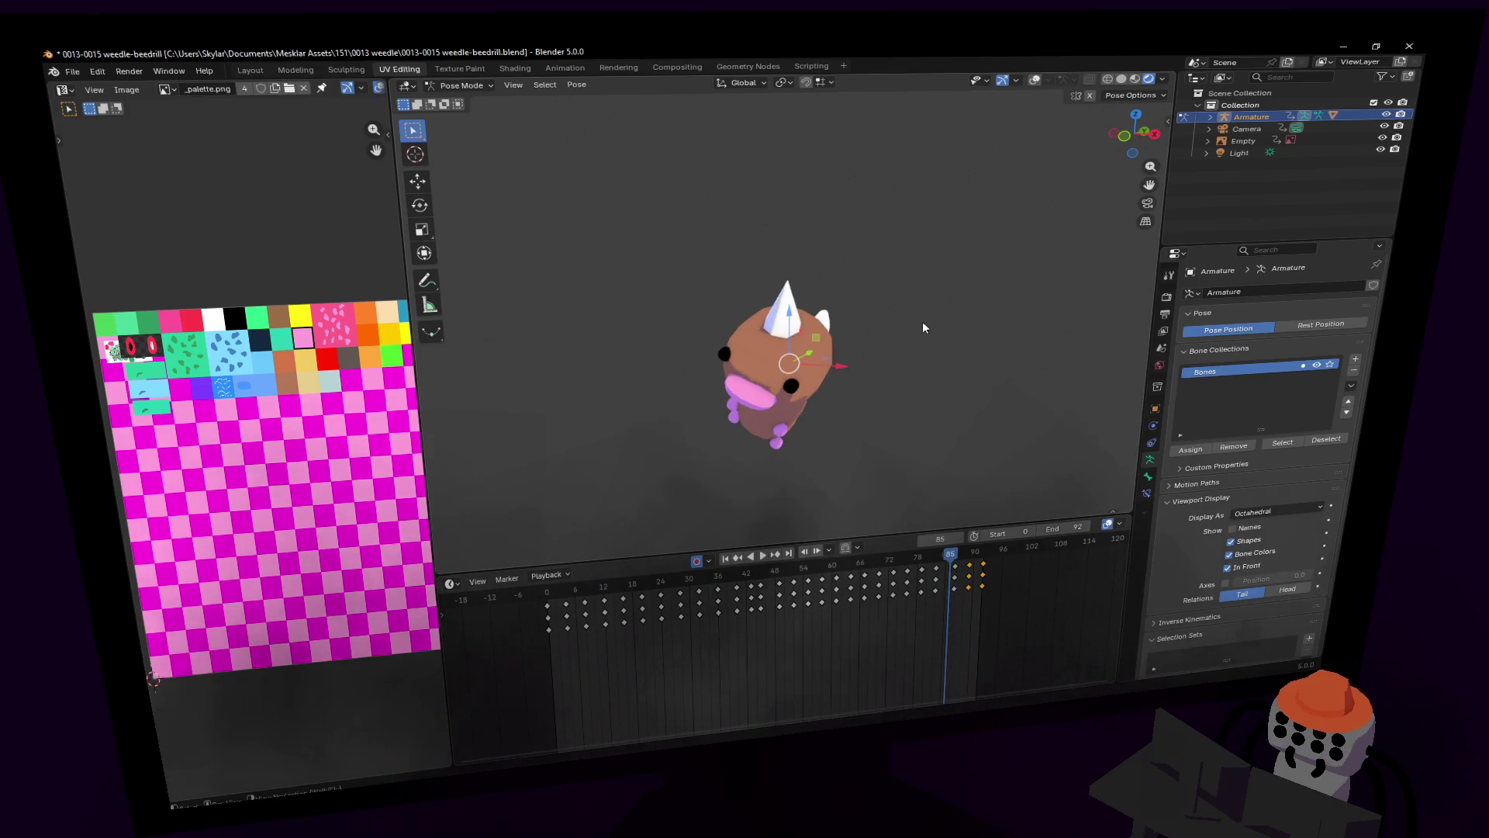
Step: Restore viewport overlays and change the handle type of the selected end keys
click(1033, 80)
middle_drag(940, 324, 938, 453)
key(space)
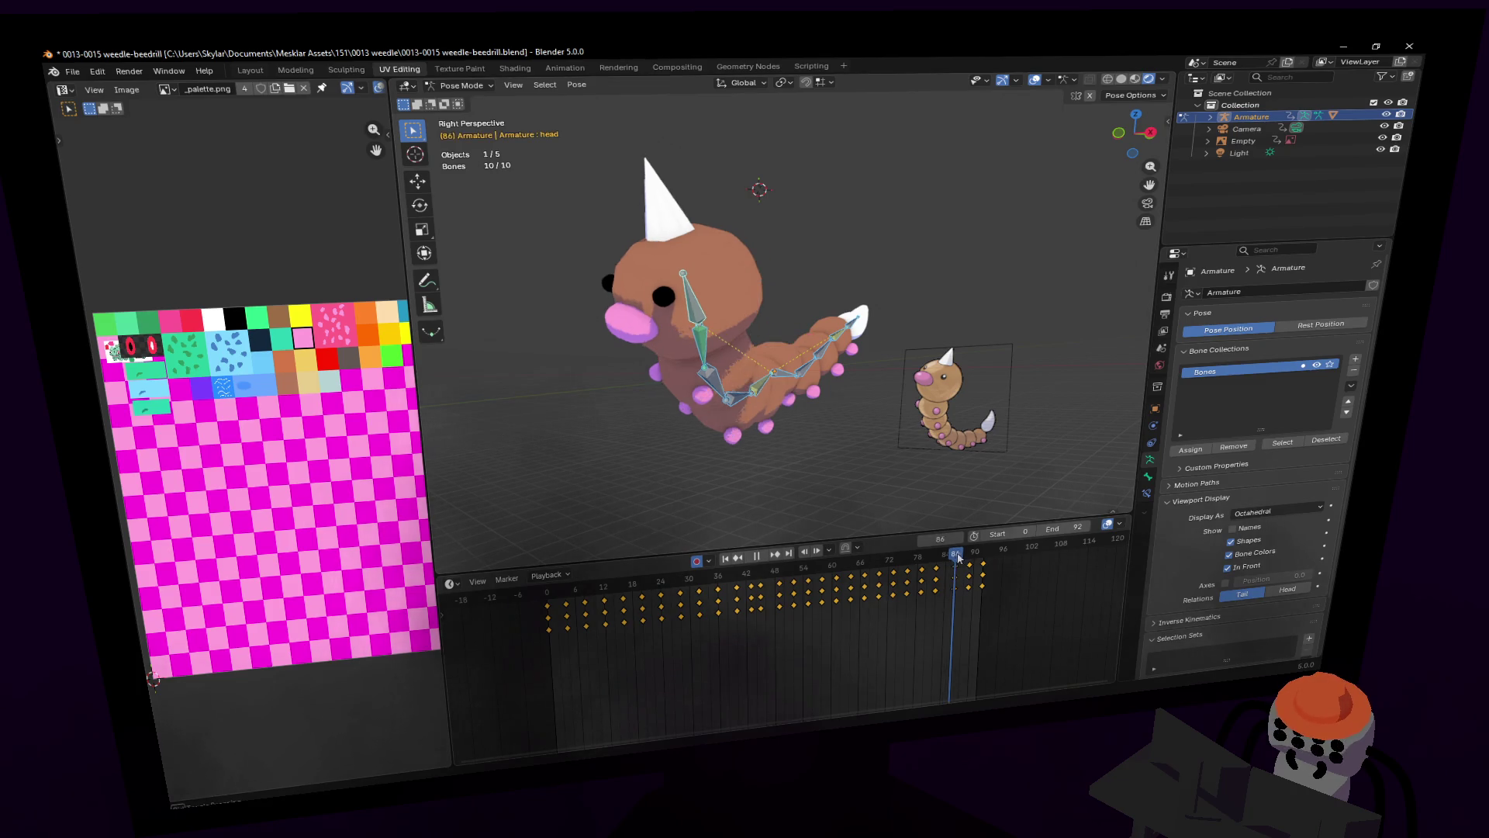
right_click(1008, 592)
mouse_move(1008, 596)
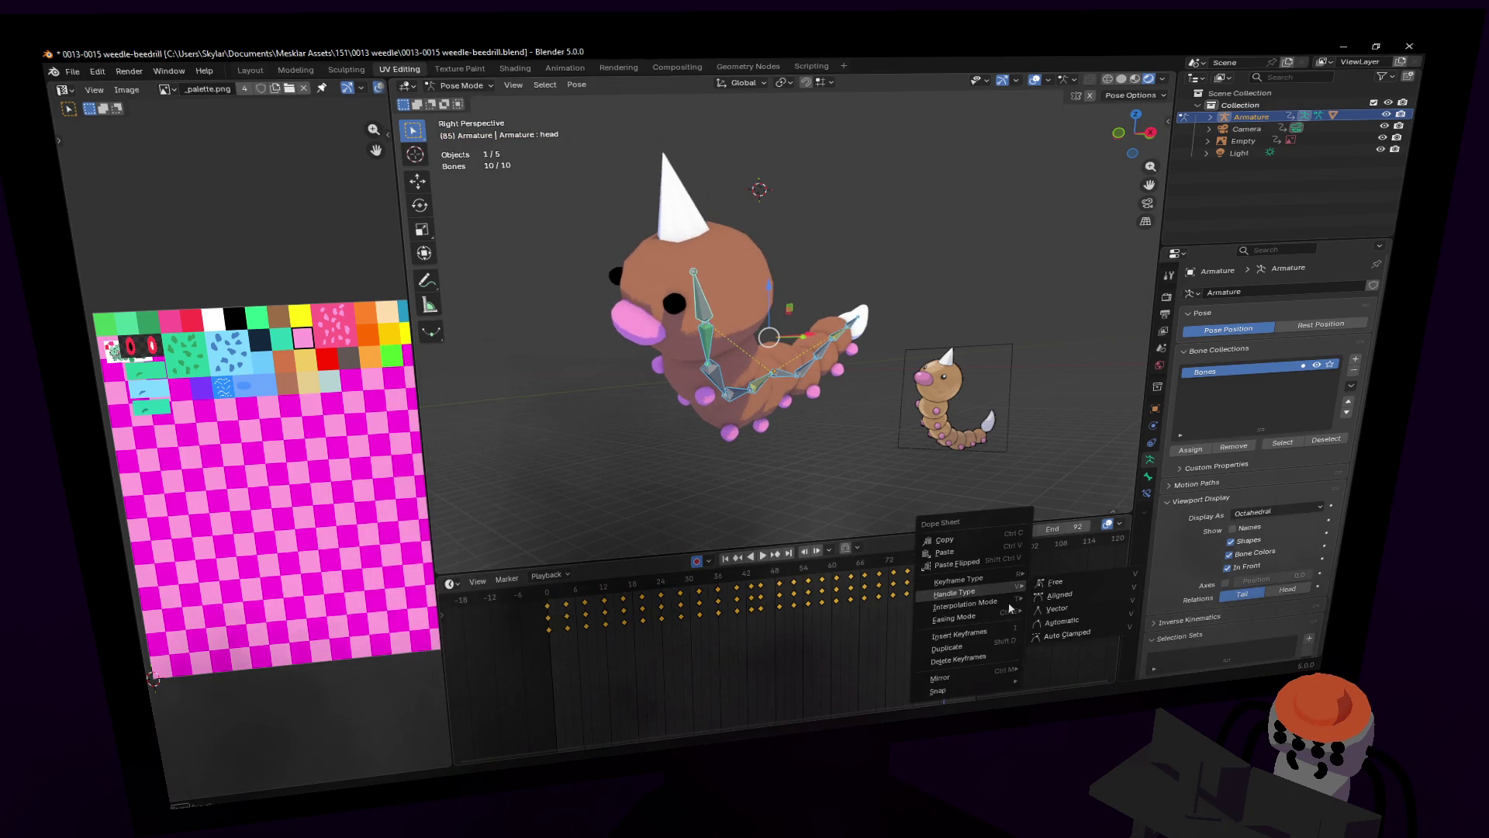
click(1043, 633)
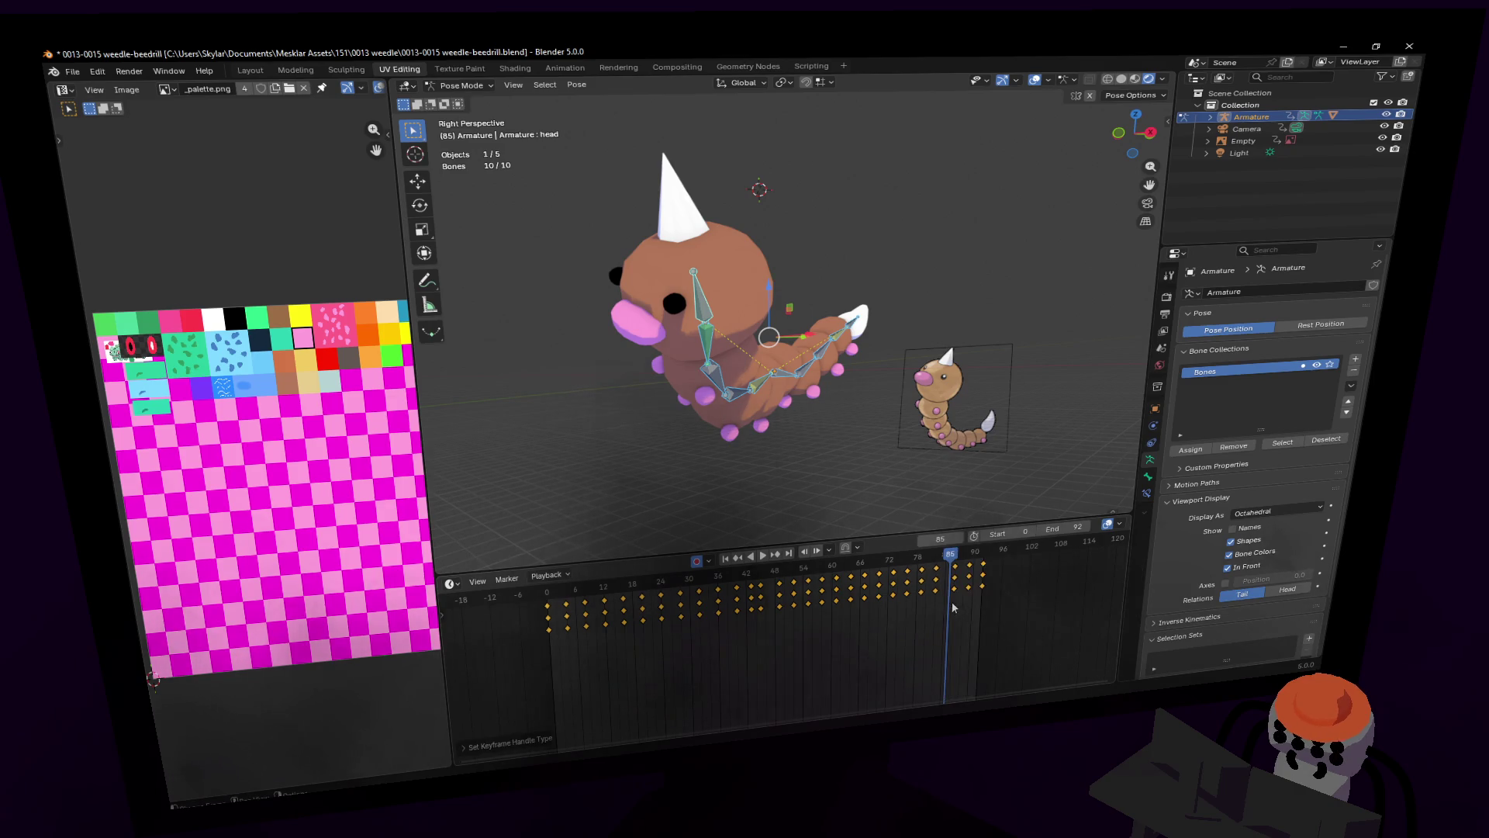
key(space)
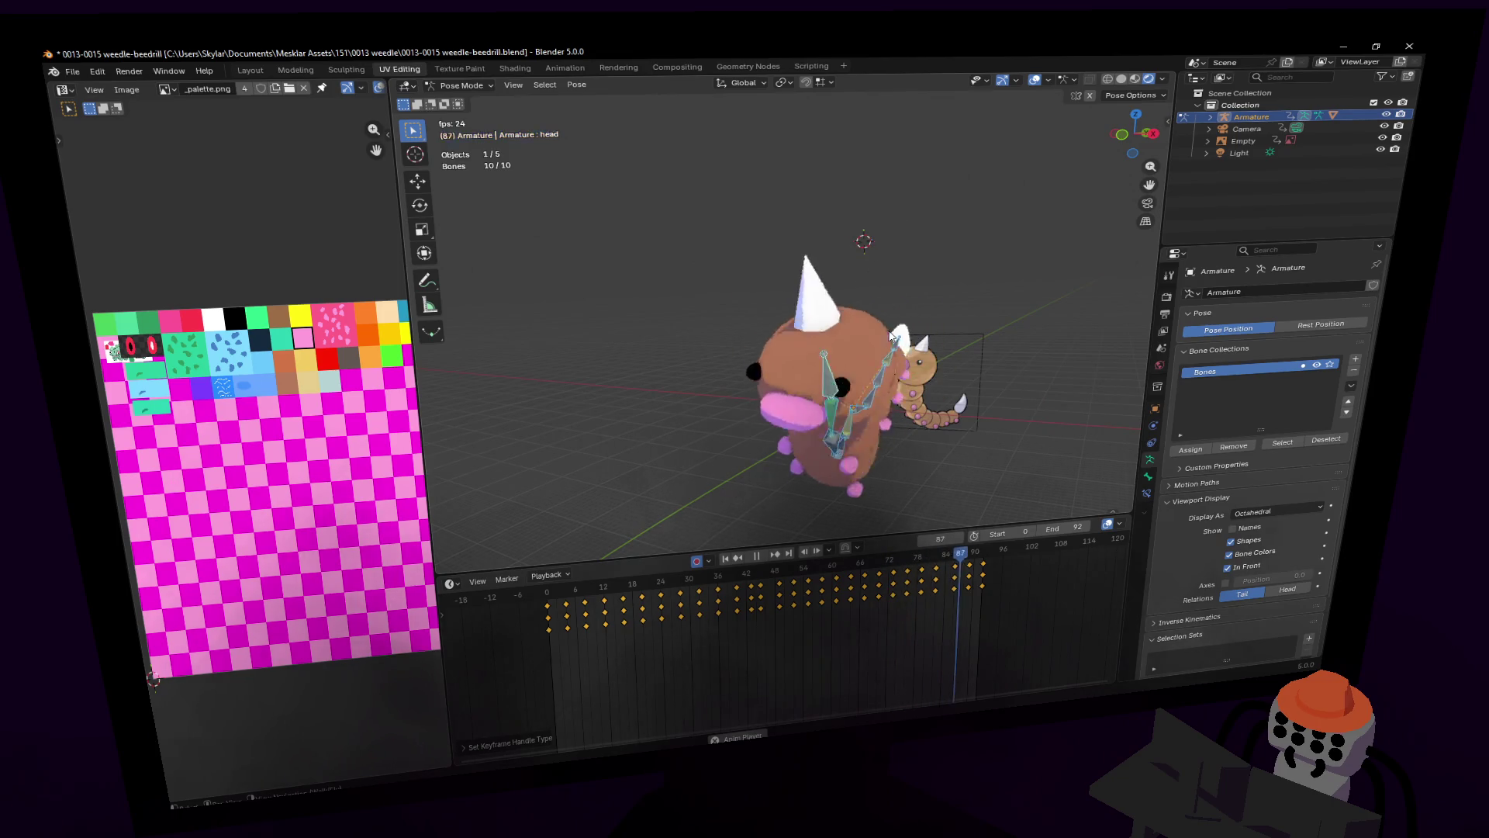
key(space)
mouse_move(958, 565)
mouse_down()
mouse_move(929, 567)
mouse_move(946, 564)
mouse_move(939, 579)
mouse_move(940, 555)
mouse_move(954, 558)
mouse_up()
Step: Duplicate the frame-84 keys toward frame 86 and select the final keyframes
key(shift+d)
click(949, 578)
key(Escape)
drag(1012, 616, 958, 564)
Step: Nudge the final keys slightly later and set their Easing Mode to Automatic Easing
key(g)
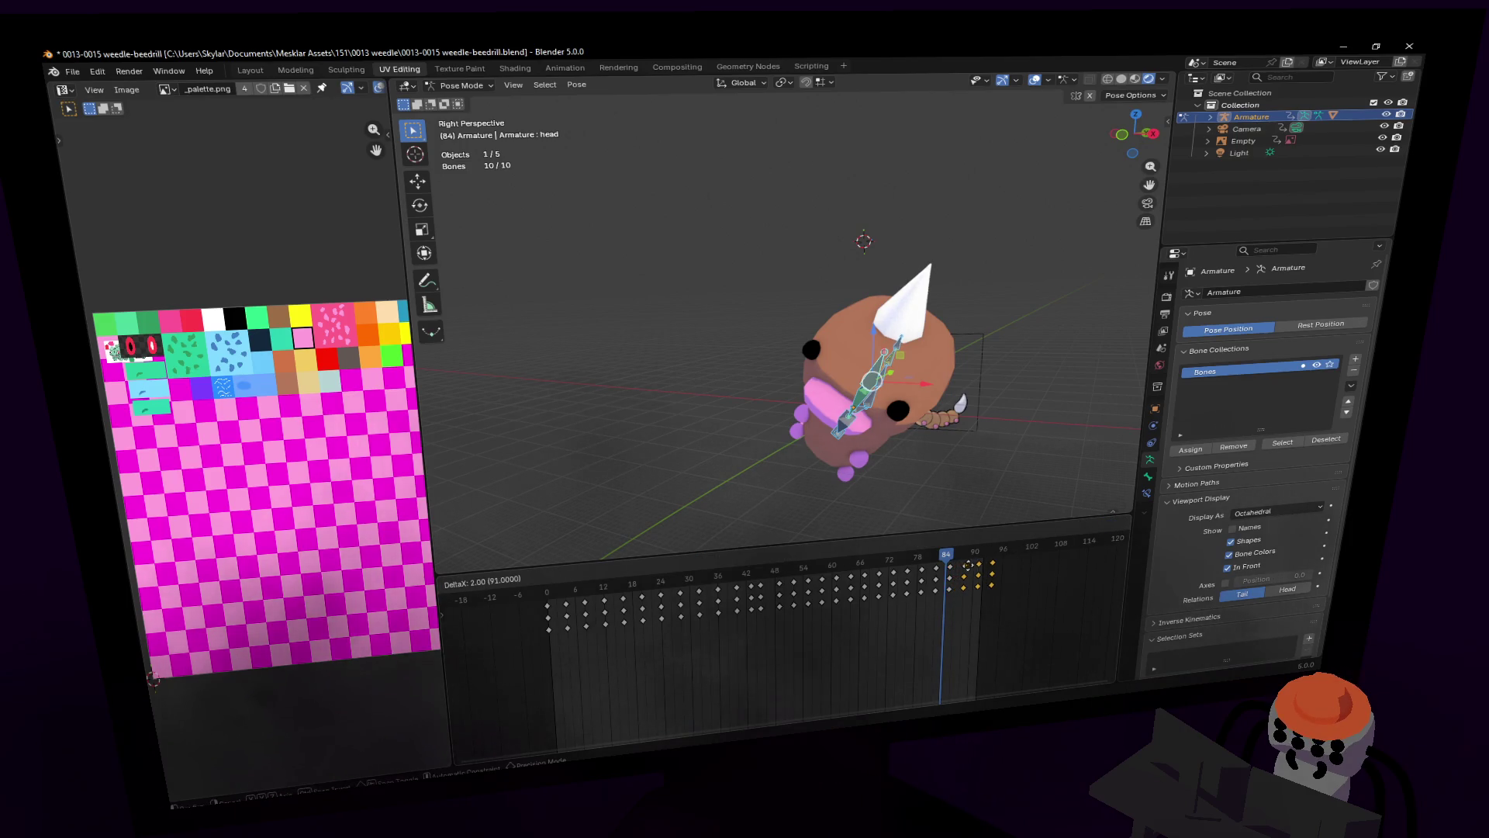
click(968, 566)
right_click(933, 569)
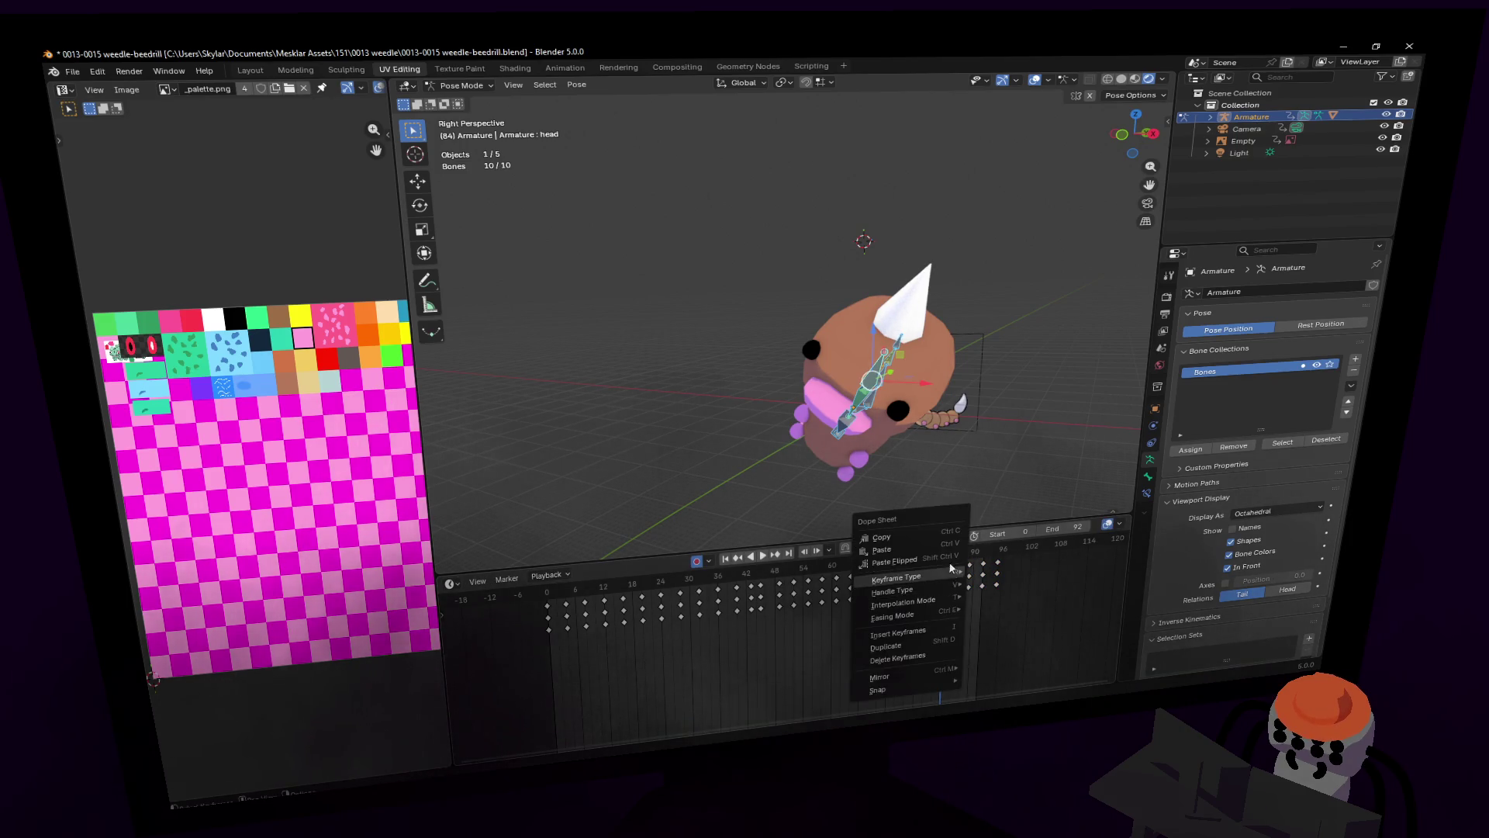
mouse_move(949, 600)
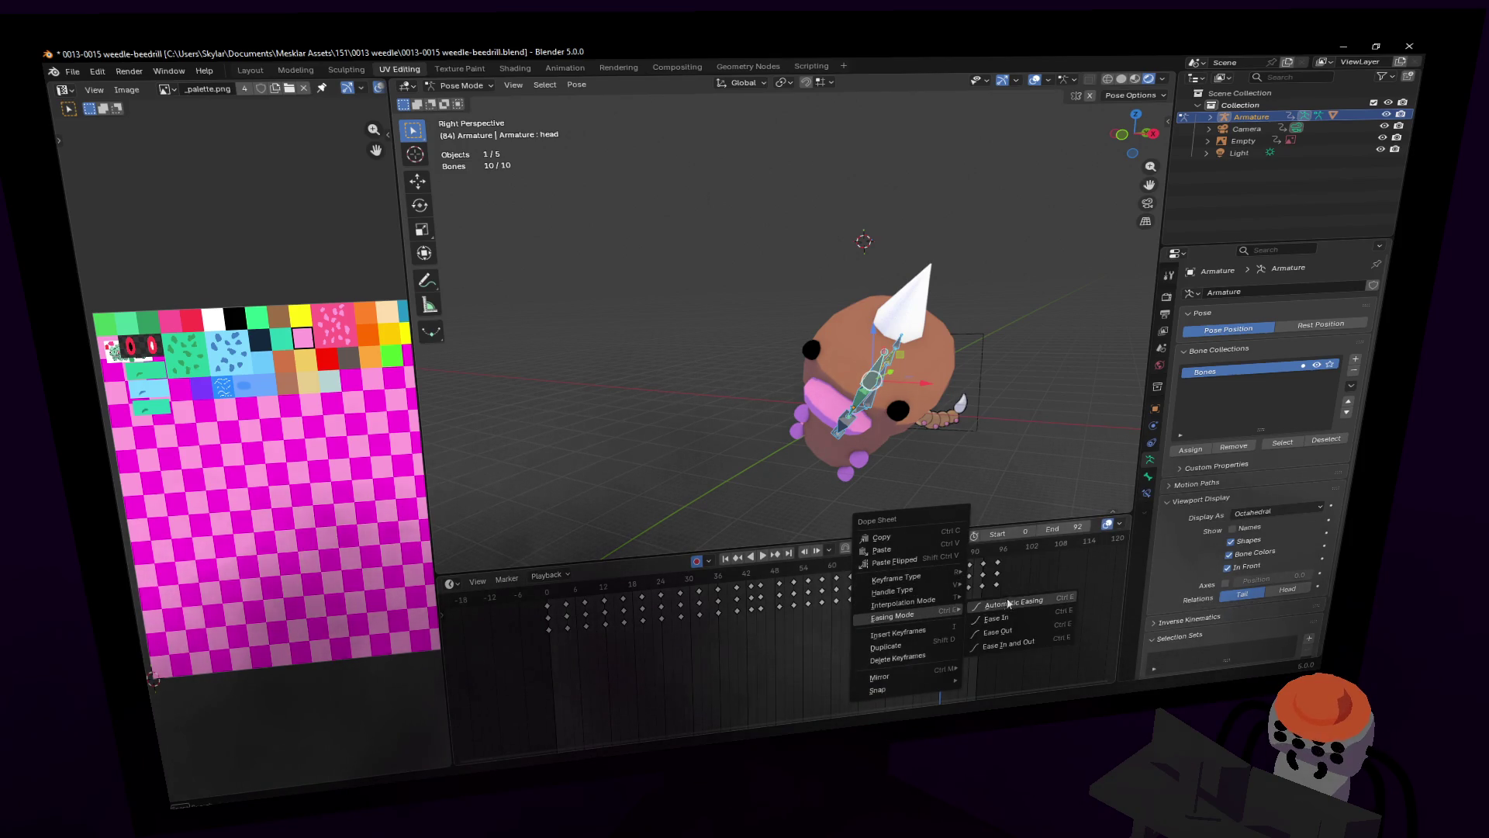
click(1029, 604)
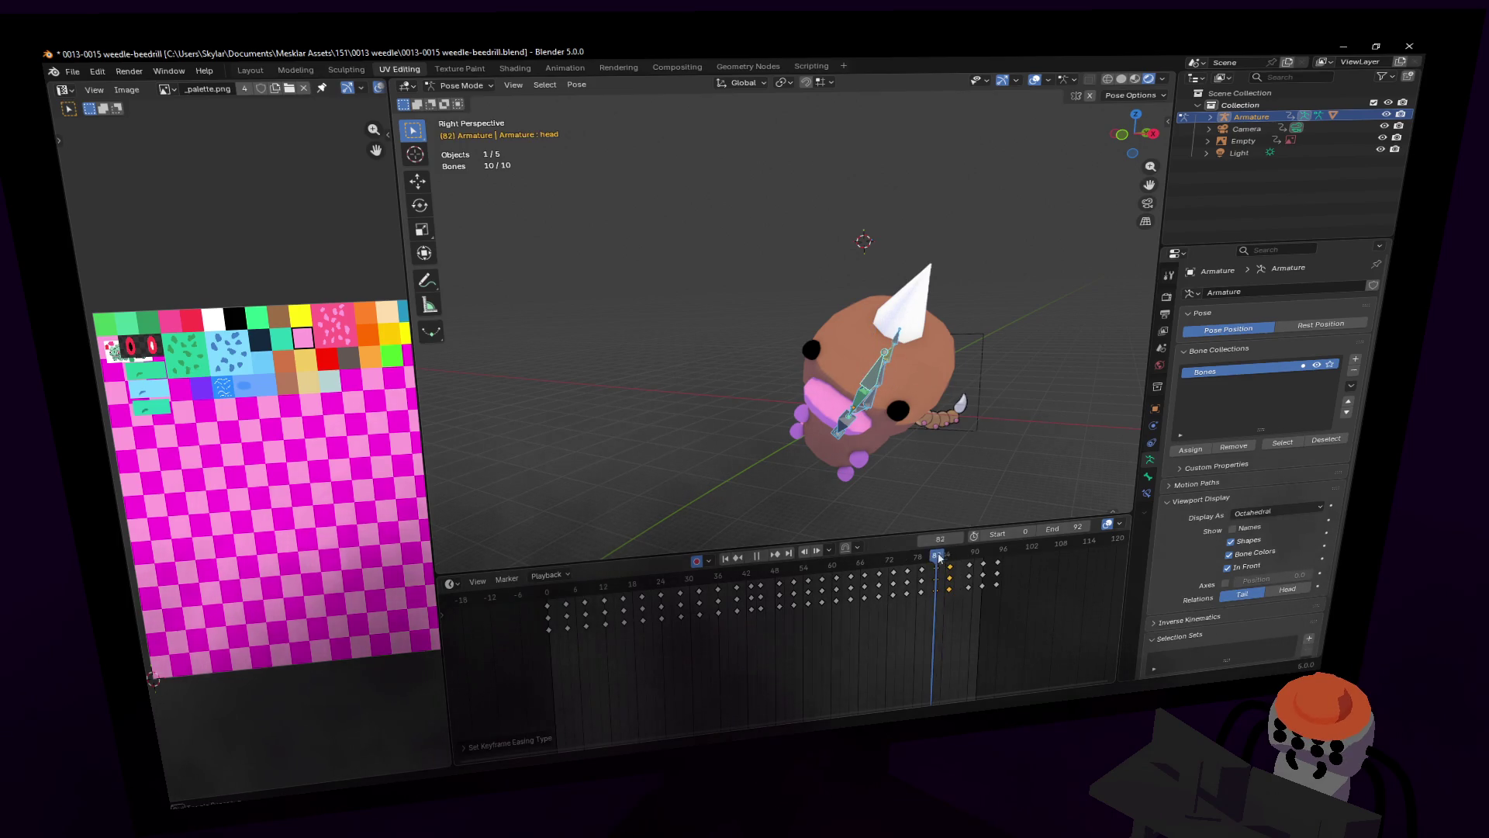
key(space)
key(shift+grave)
click(946, 436)
mouse_move(965, 434)
middle_down()
mouse_move(950, 500)
mouse_move(960, 599)
middle_up()
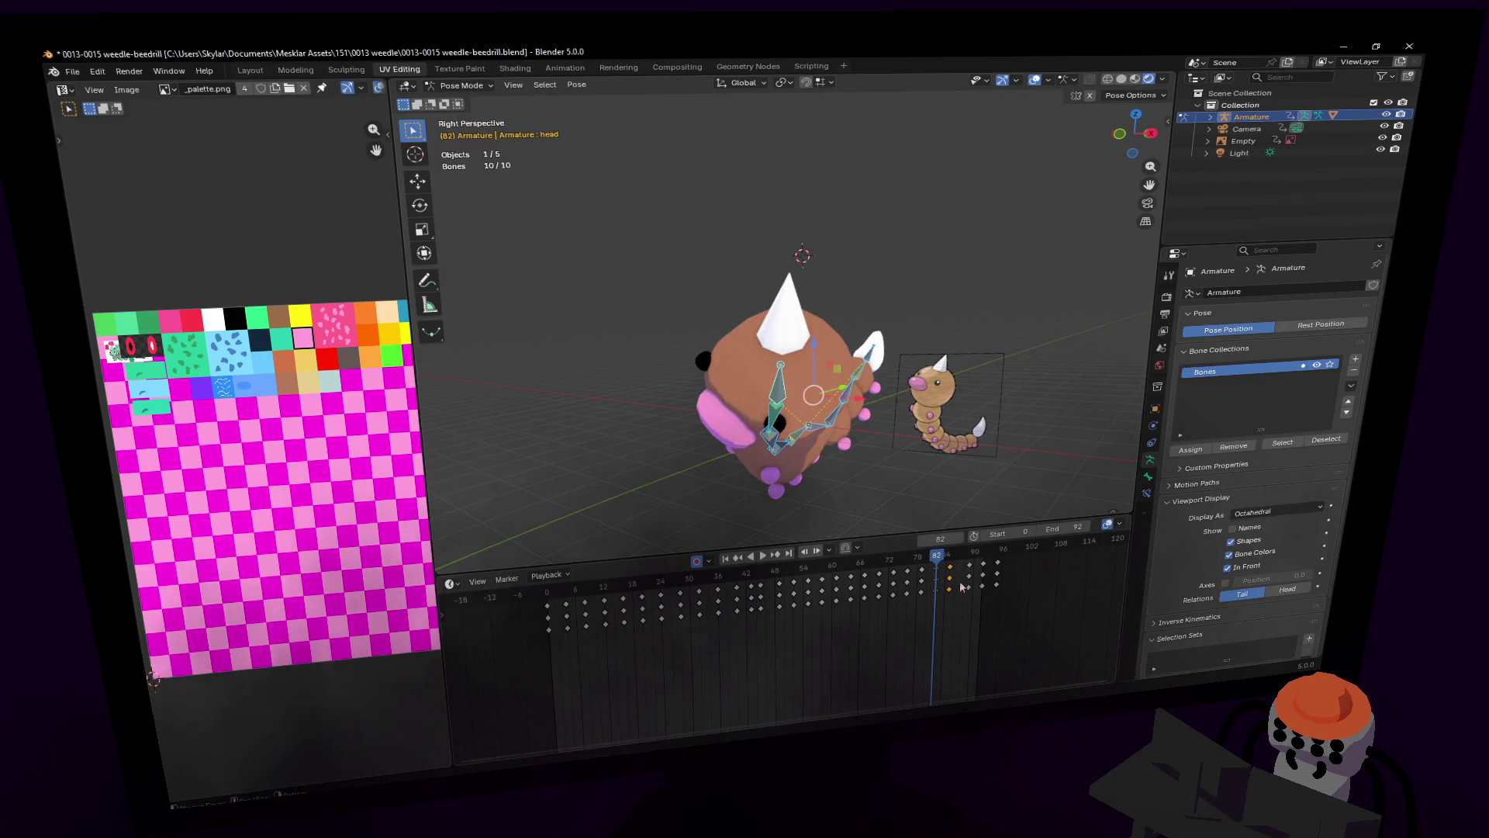
Step: Duplicate the frame-82 keys forward, placing the copy at frame 84
key(space)
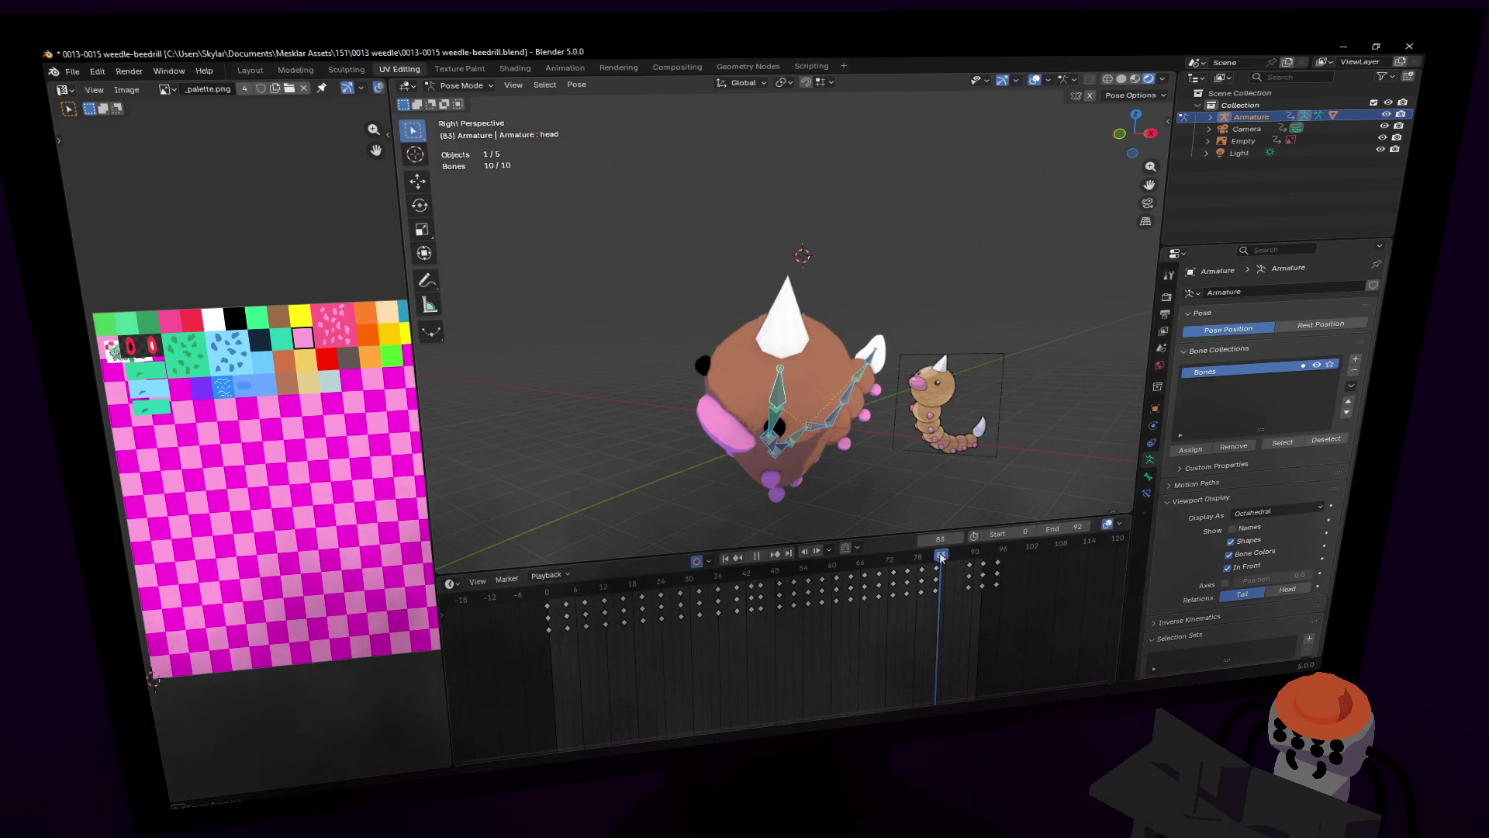
drag(936, 560, 938, 572)
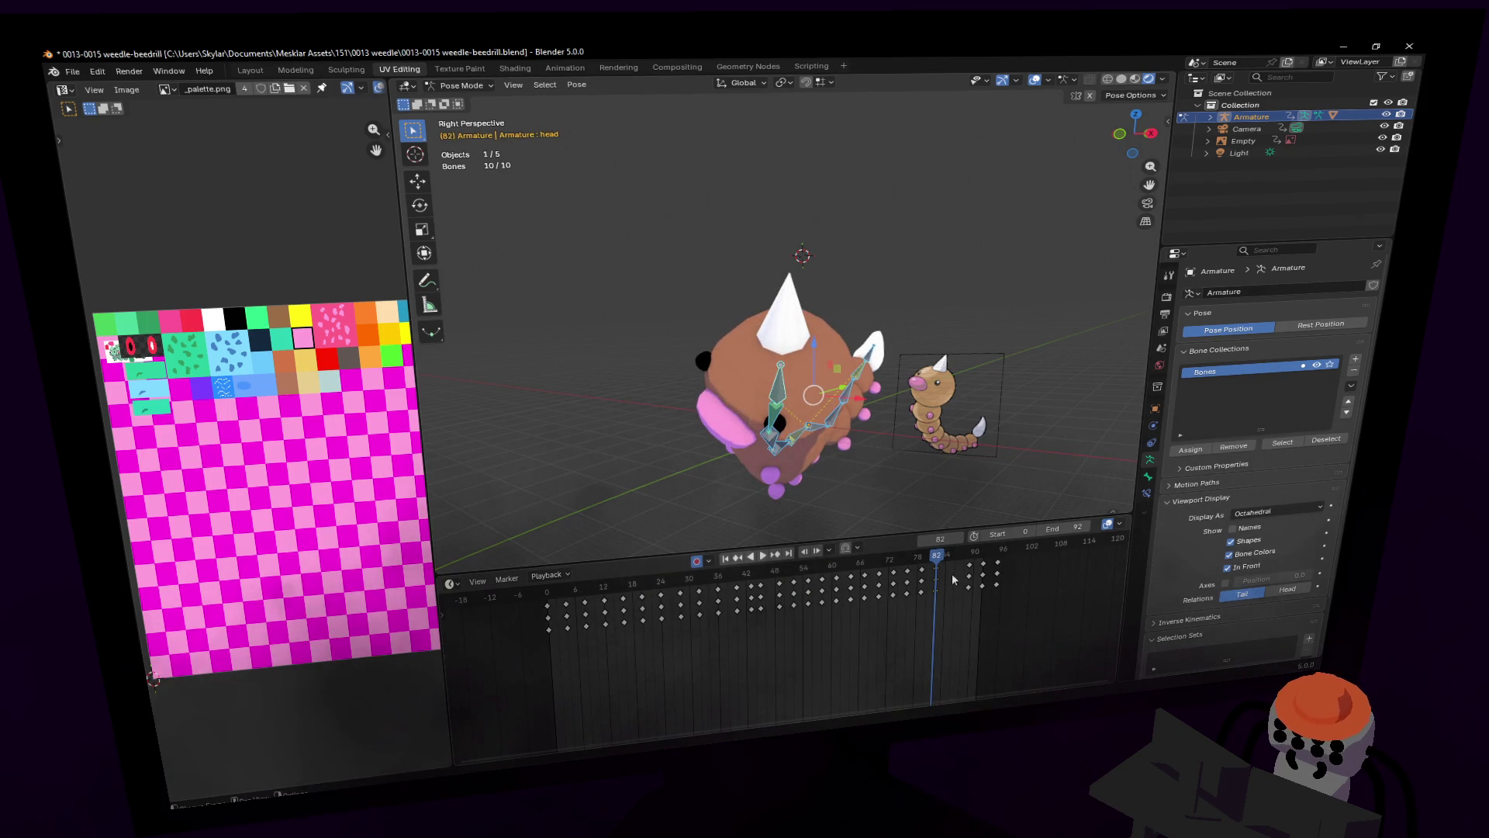
key(shift+d)
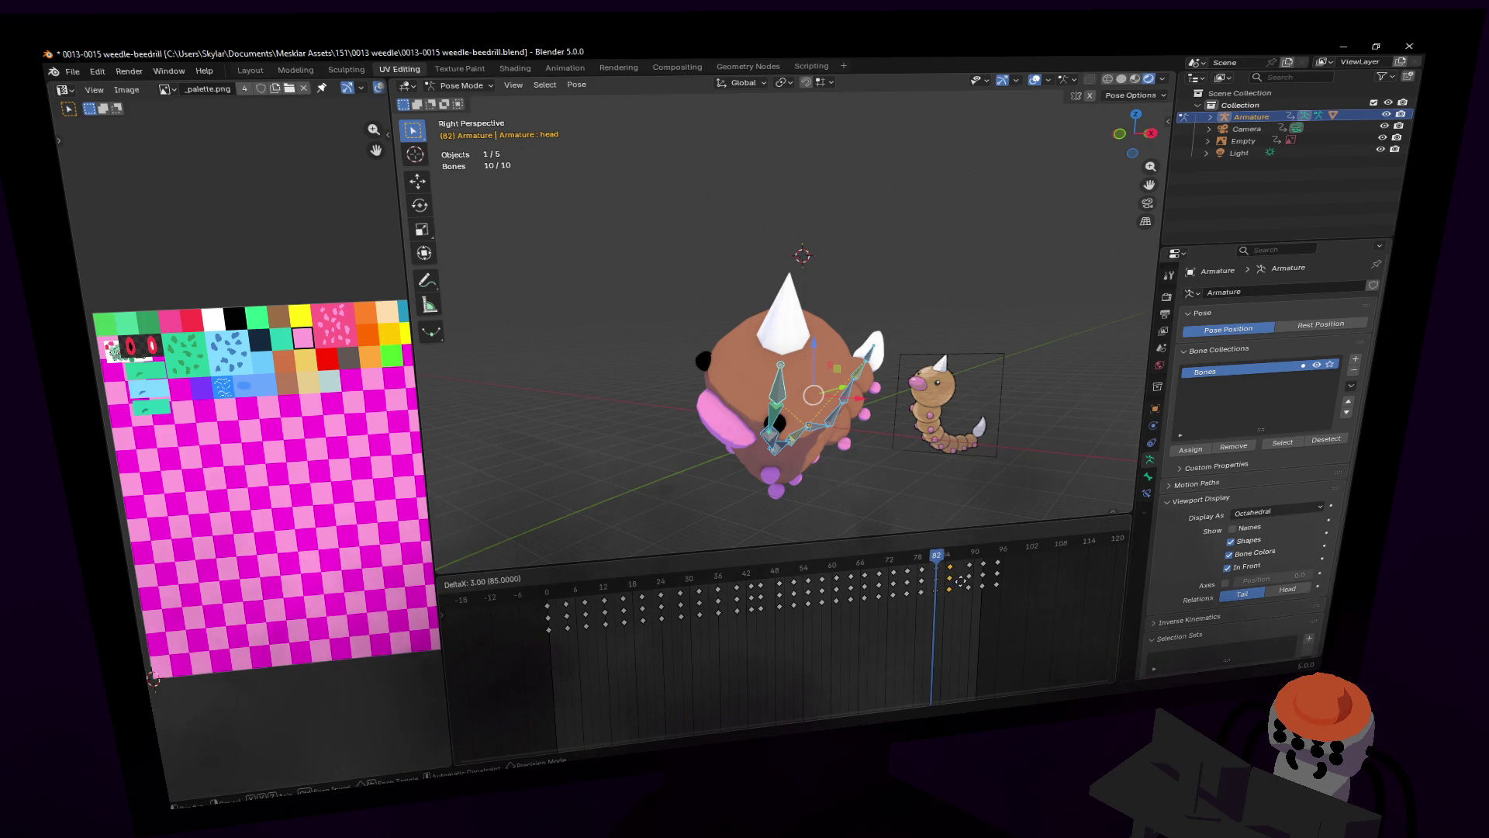
click(961, 582)
click(943, 556)
key(Left)
key(Left)
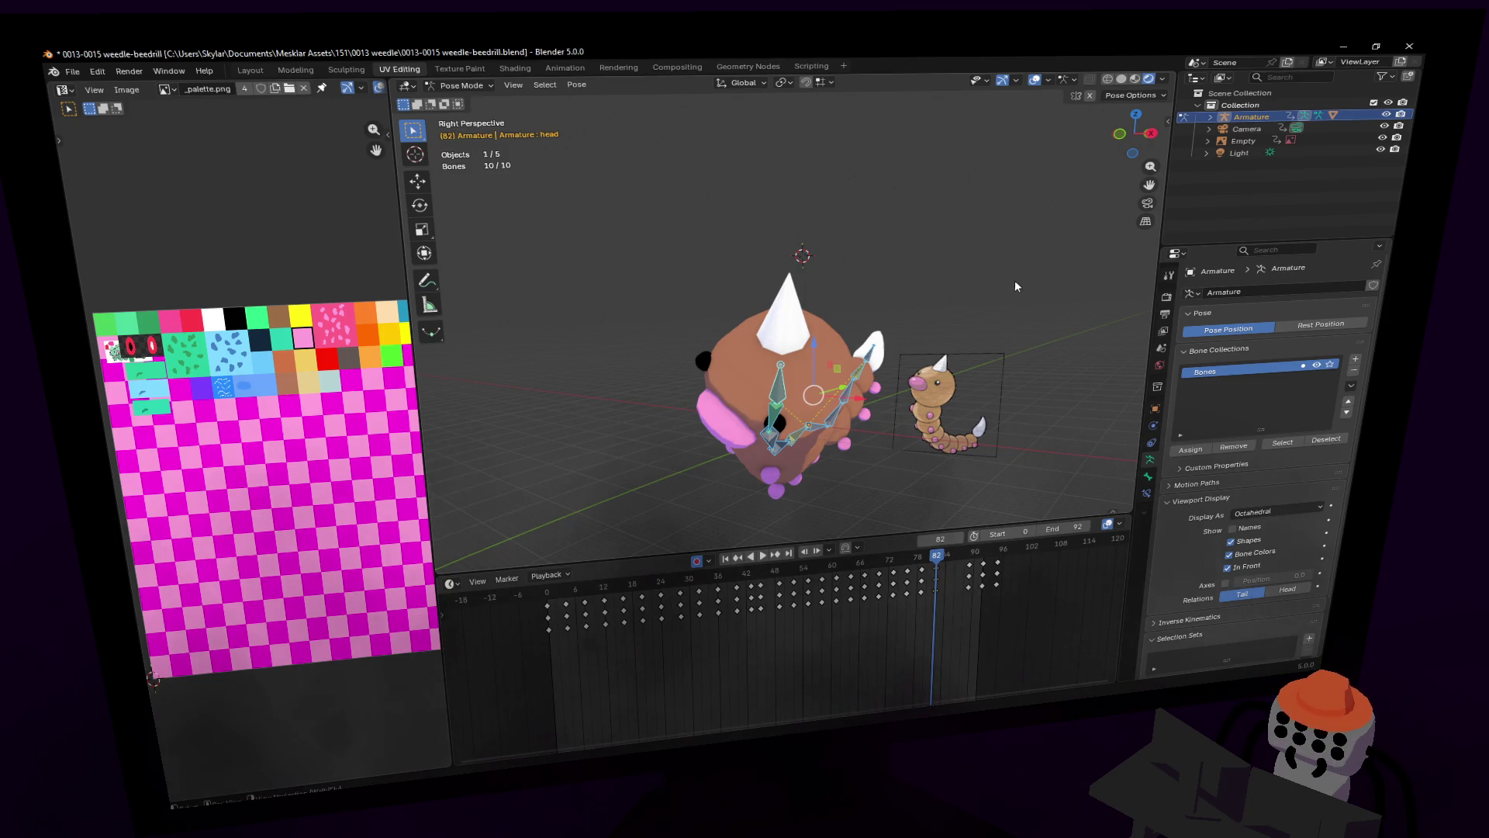
key(shift+d)
click(962, 577)
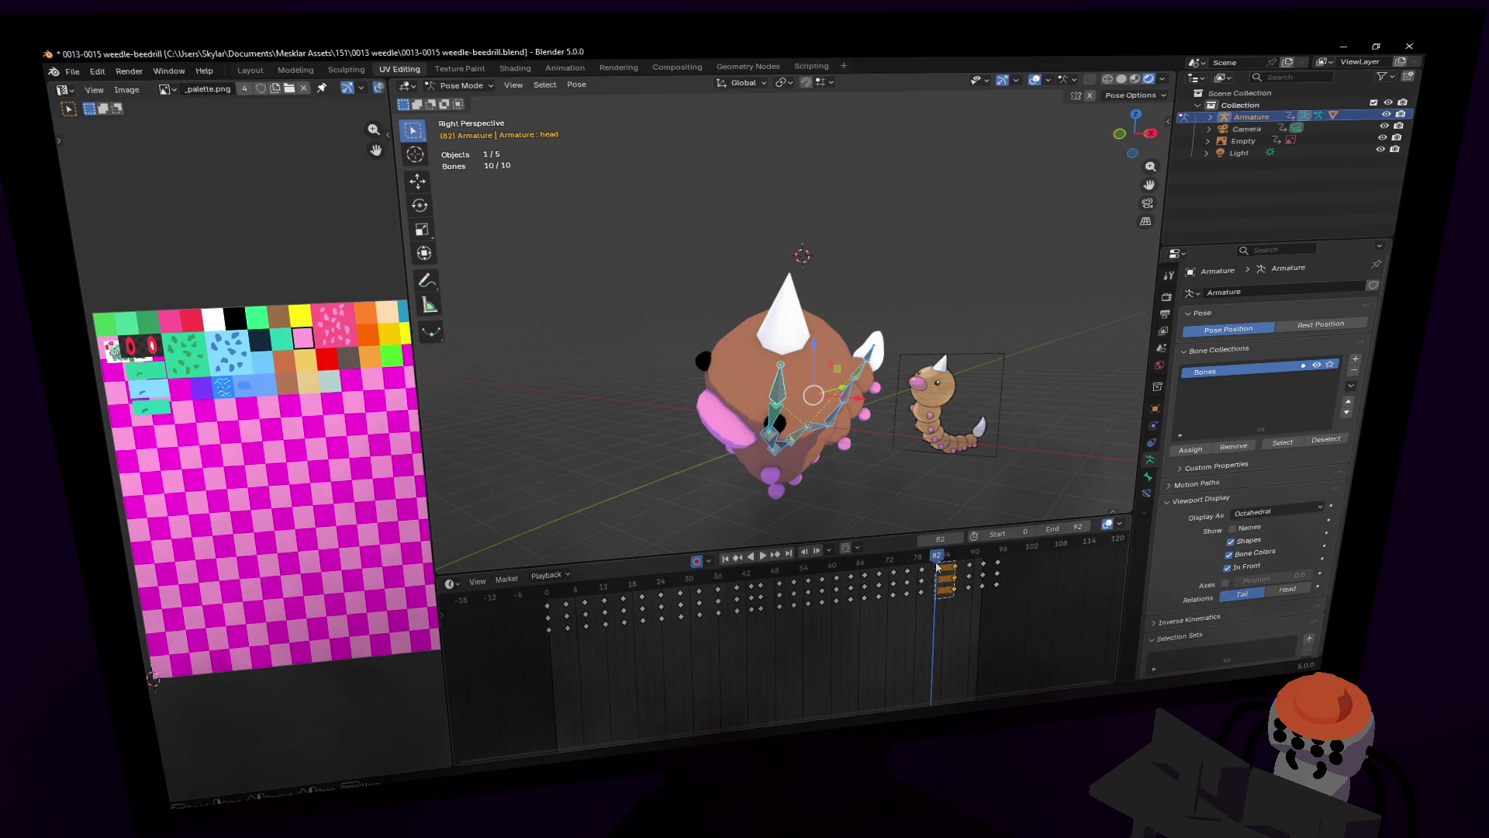
Step: Set the selected keys' handle type to Auto Clamped
right_click(939, 570)
mouse_move(943, 572)
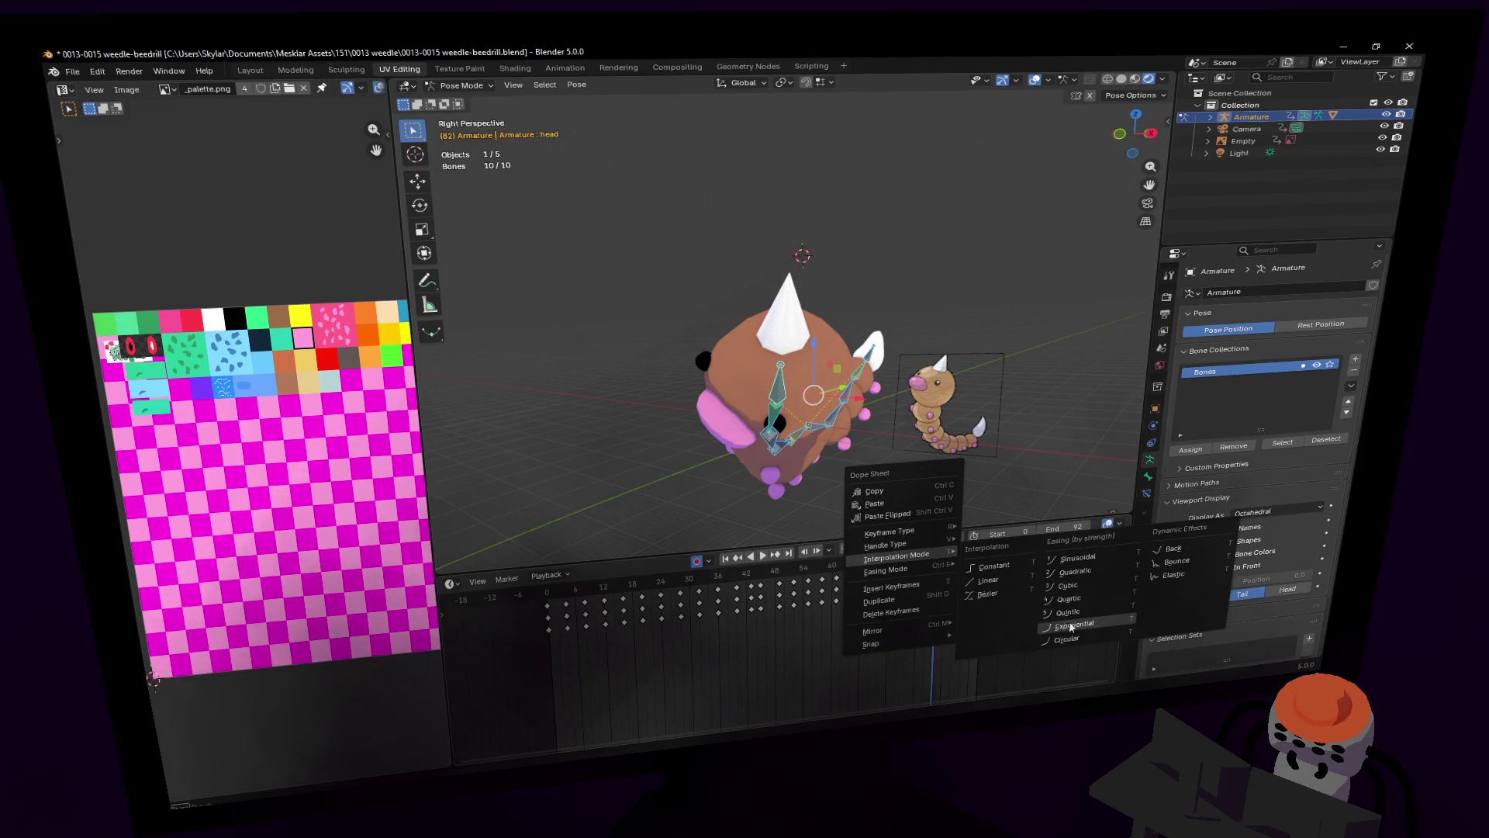
click(998, 589)
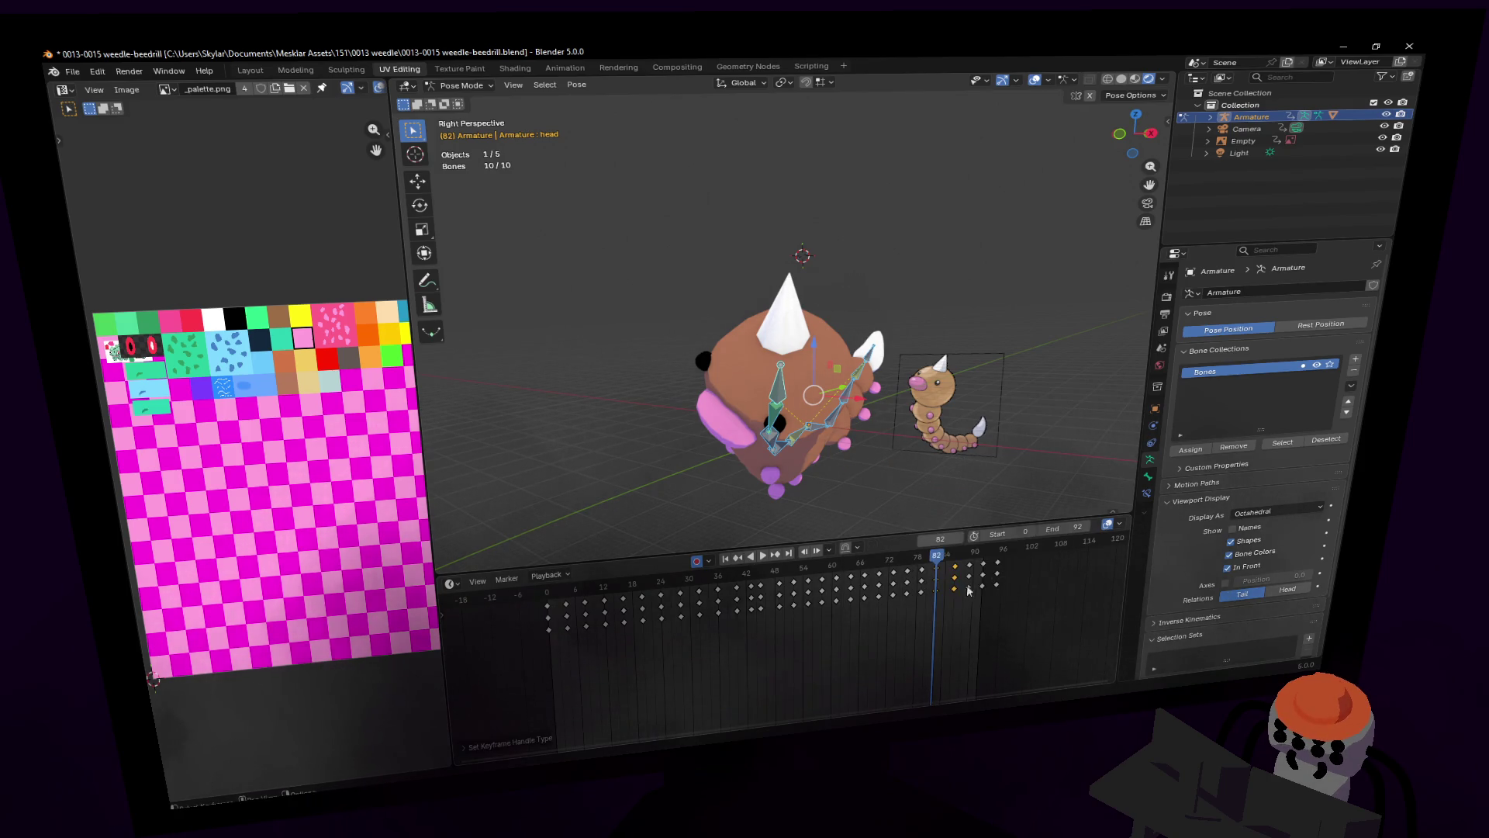
mouse_move(943, 560)
mouse_down()
mouse_move(997, 560)
mouse_move(970, 566)
mouse_up()
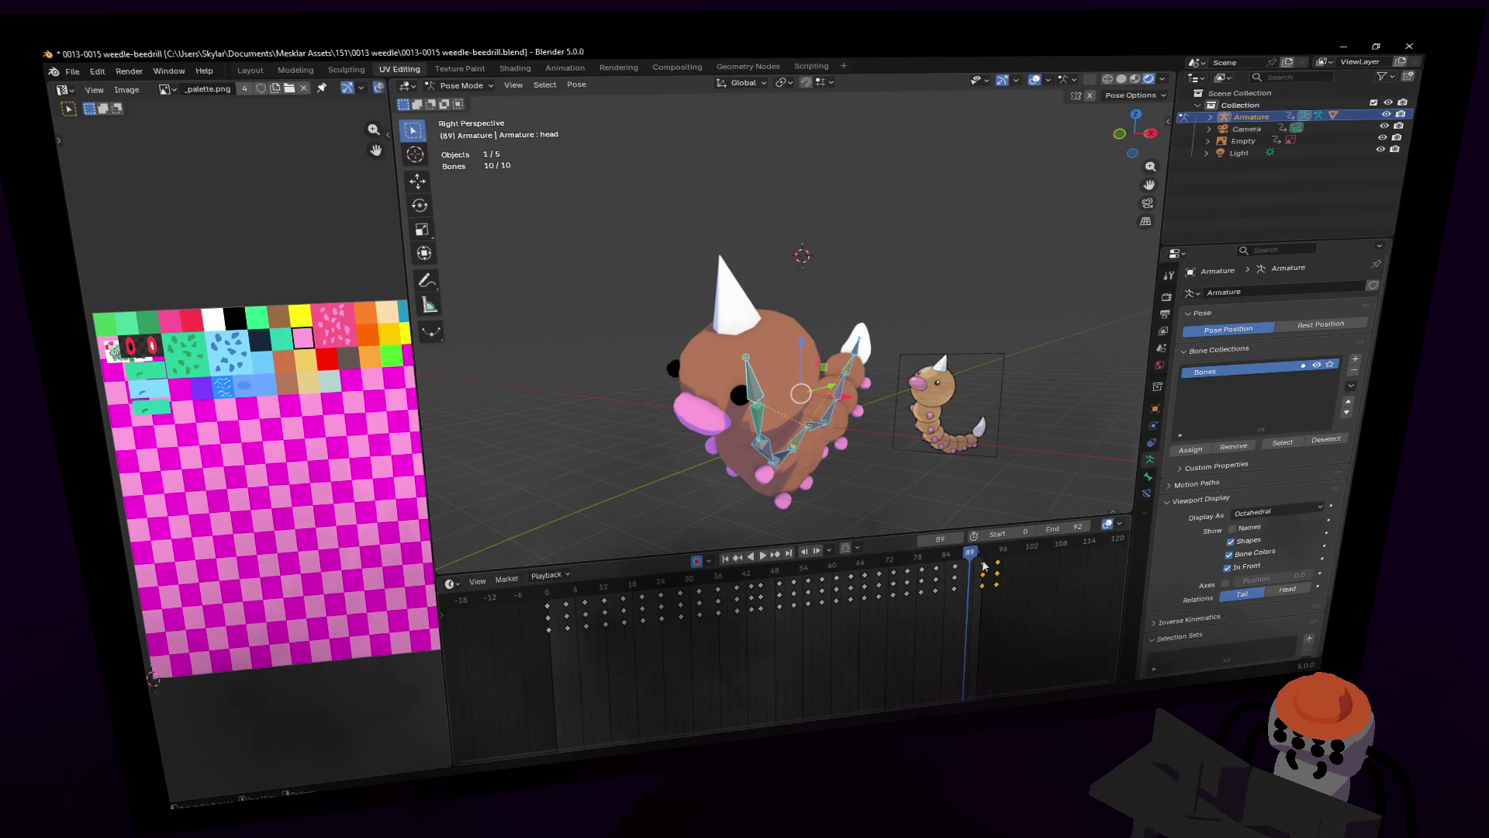
mouse_move(984, 565)
mouse_down()
mouse_move(960, 566)
mouse_move(974, 567)
mouse_up()
right_click(999, 605)
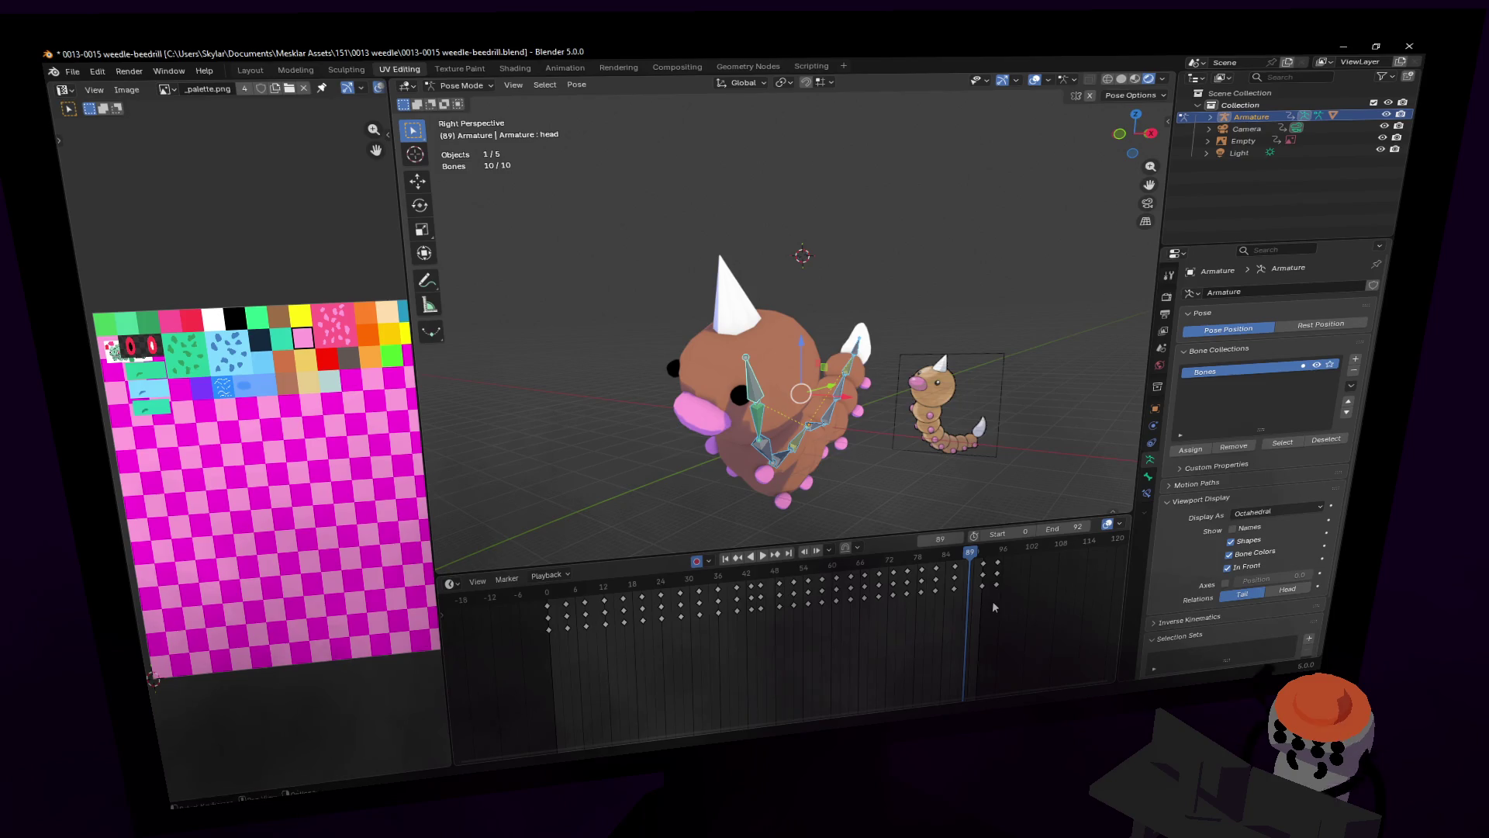
Step: Insert a keyframe for the pose at frame 89, then play the crawl with overlays hidden
key(i)
drag(969, 560, 993, 570)
right_click(986, 573)
key(space)
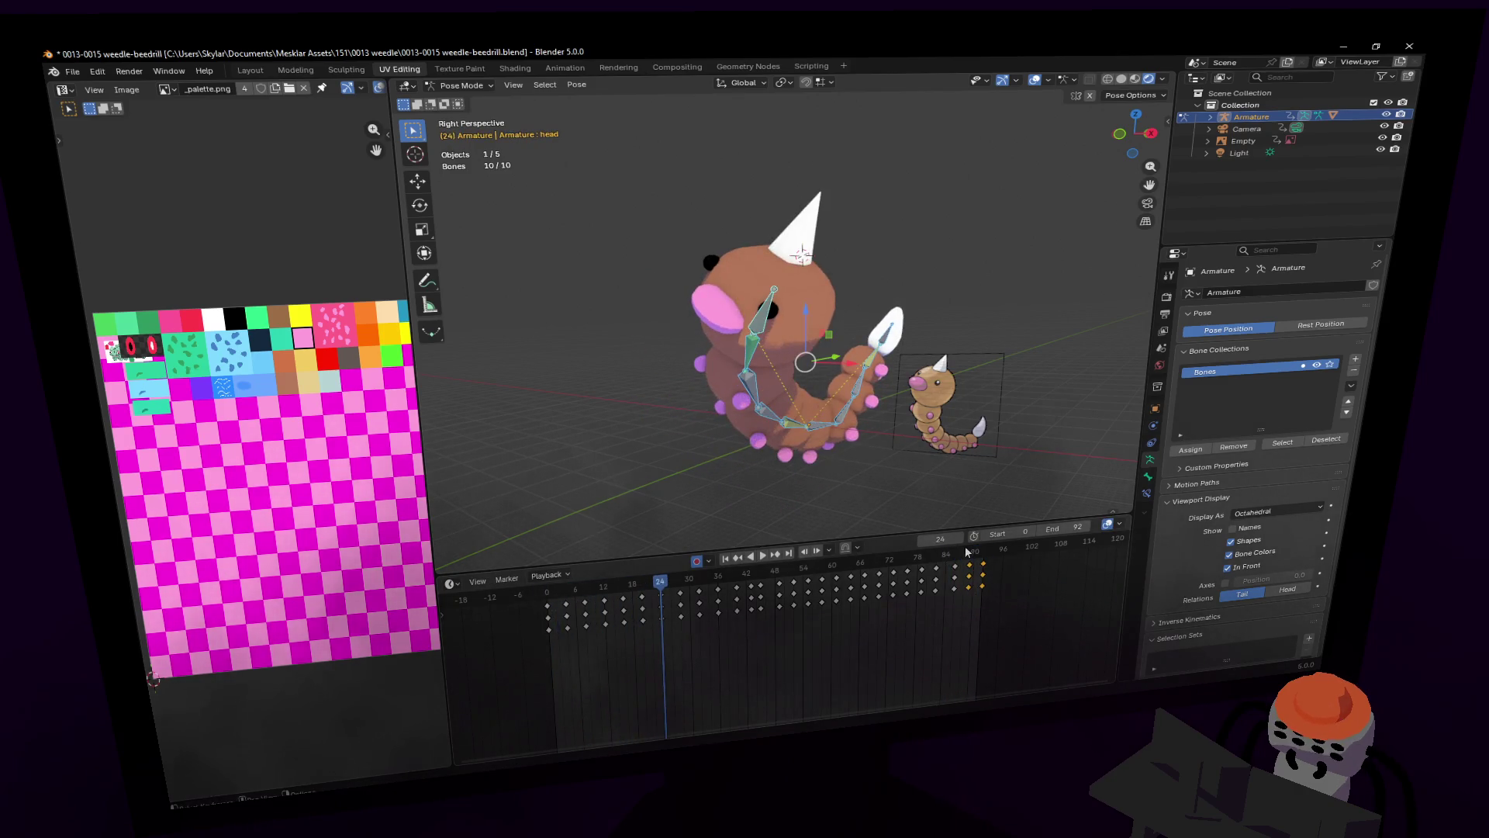
click(980, 548)
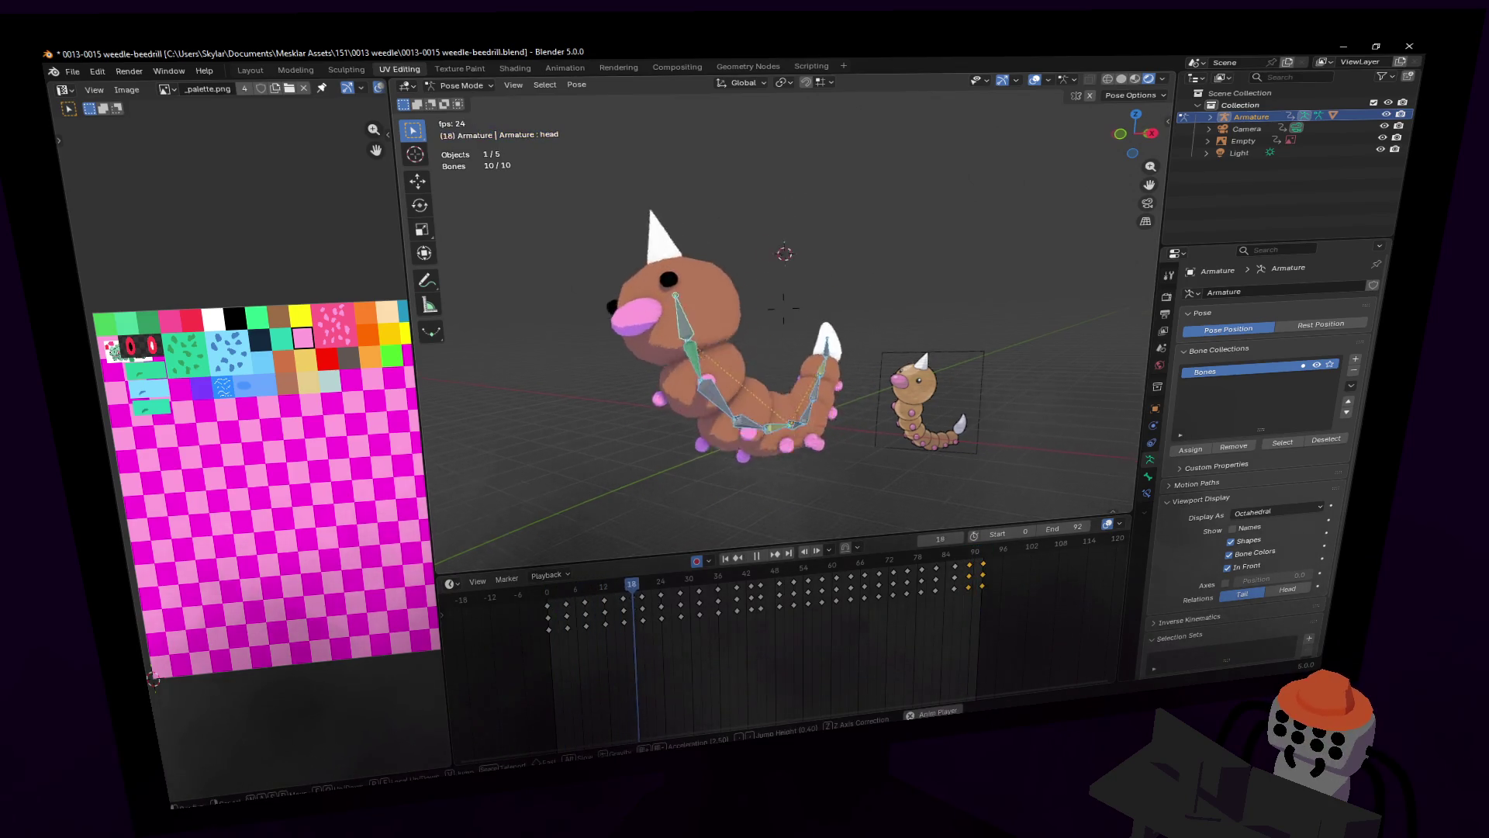
click(1034, 81)
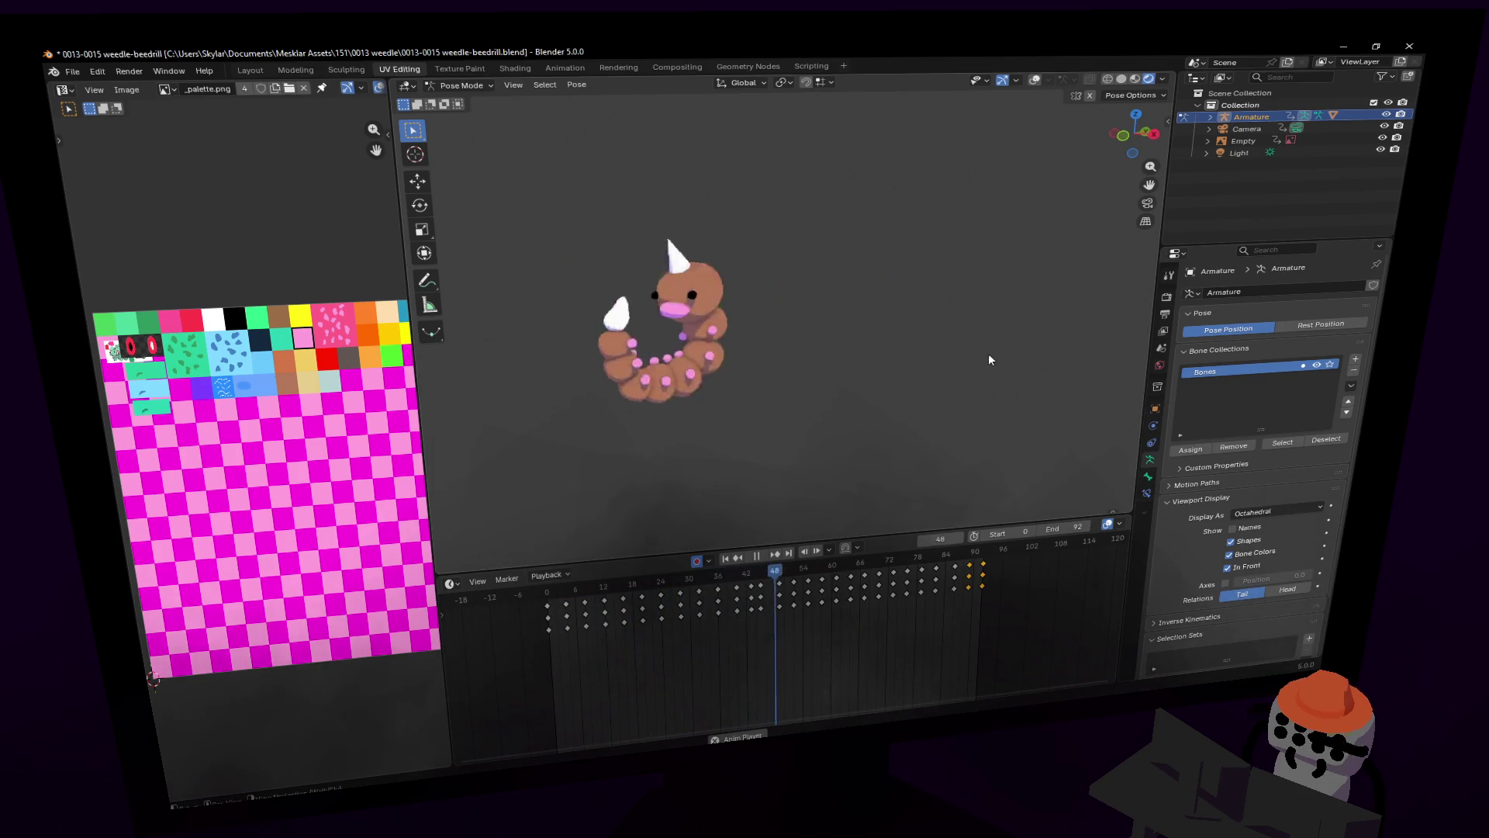
Step: Switch the viewport to the scene camera view with Numpad 0 to watch the crawl
key(KP_0)
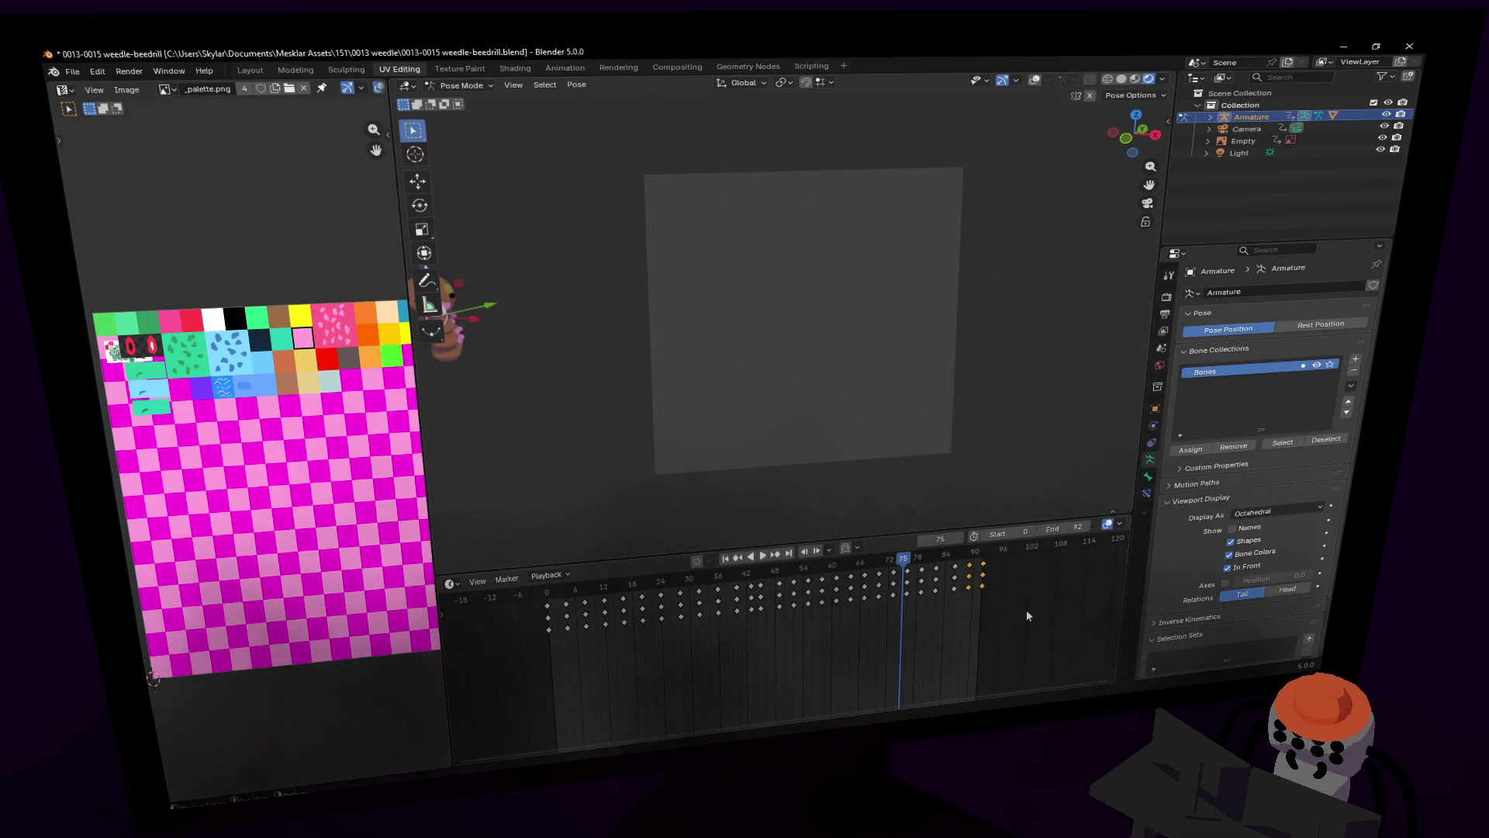
Step: Select the Camera in Object Mode and fly it closer so the Weedle is centred
click(1250, 129)
click(465, 85)
click(470, 105)
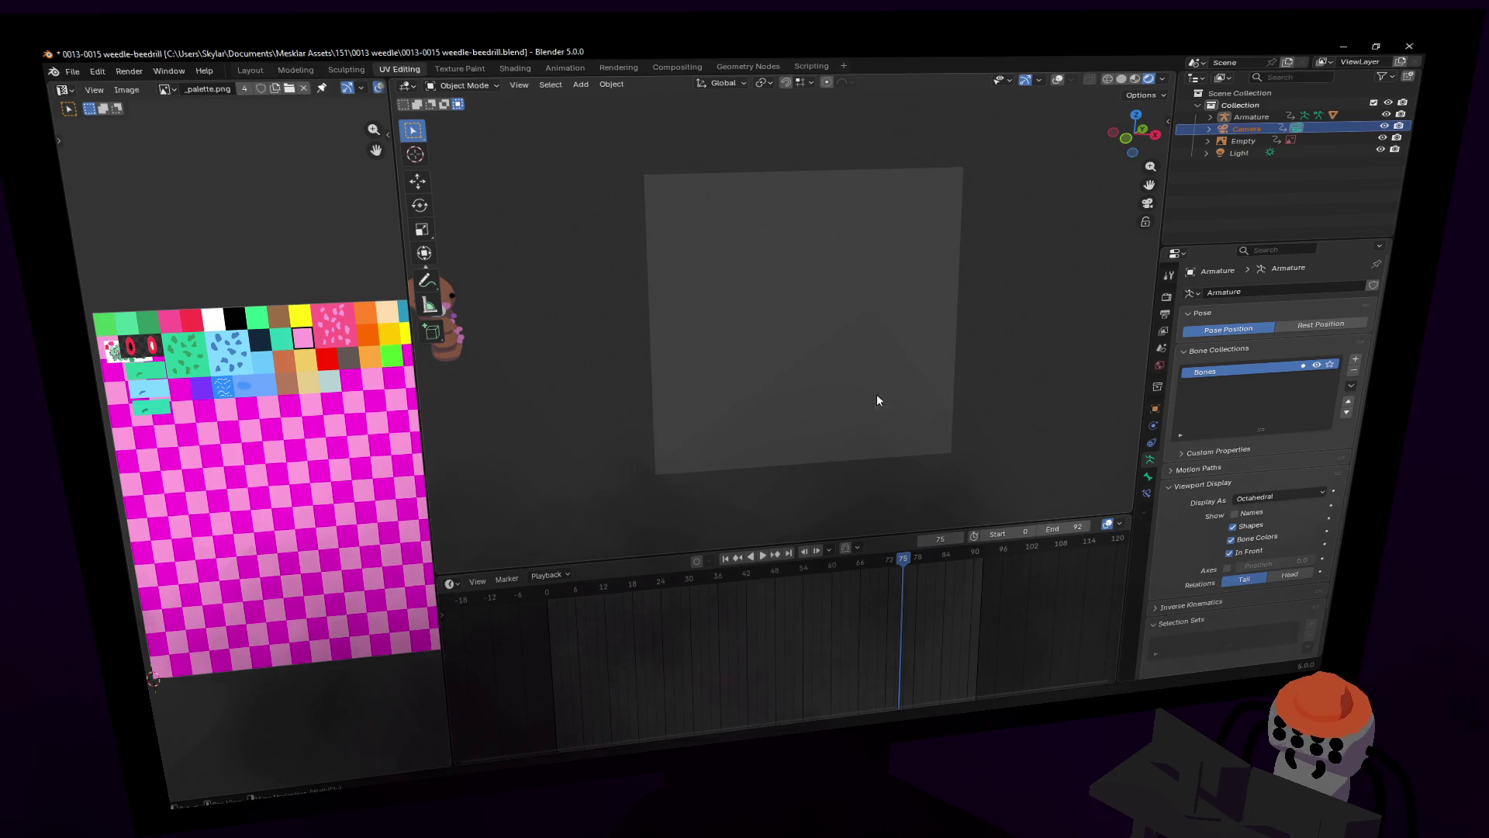
key(shift+grave)
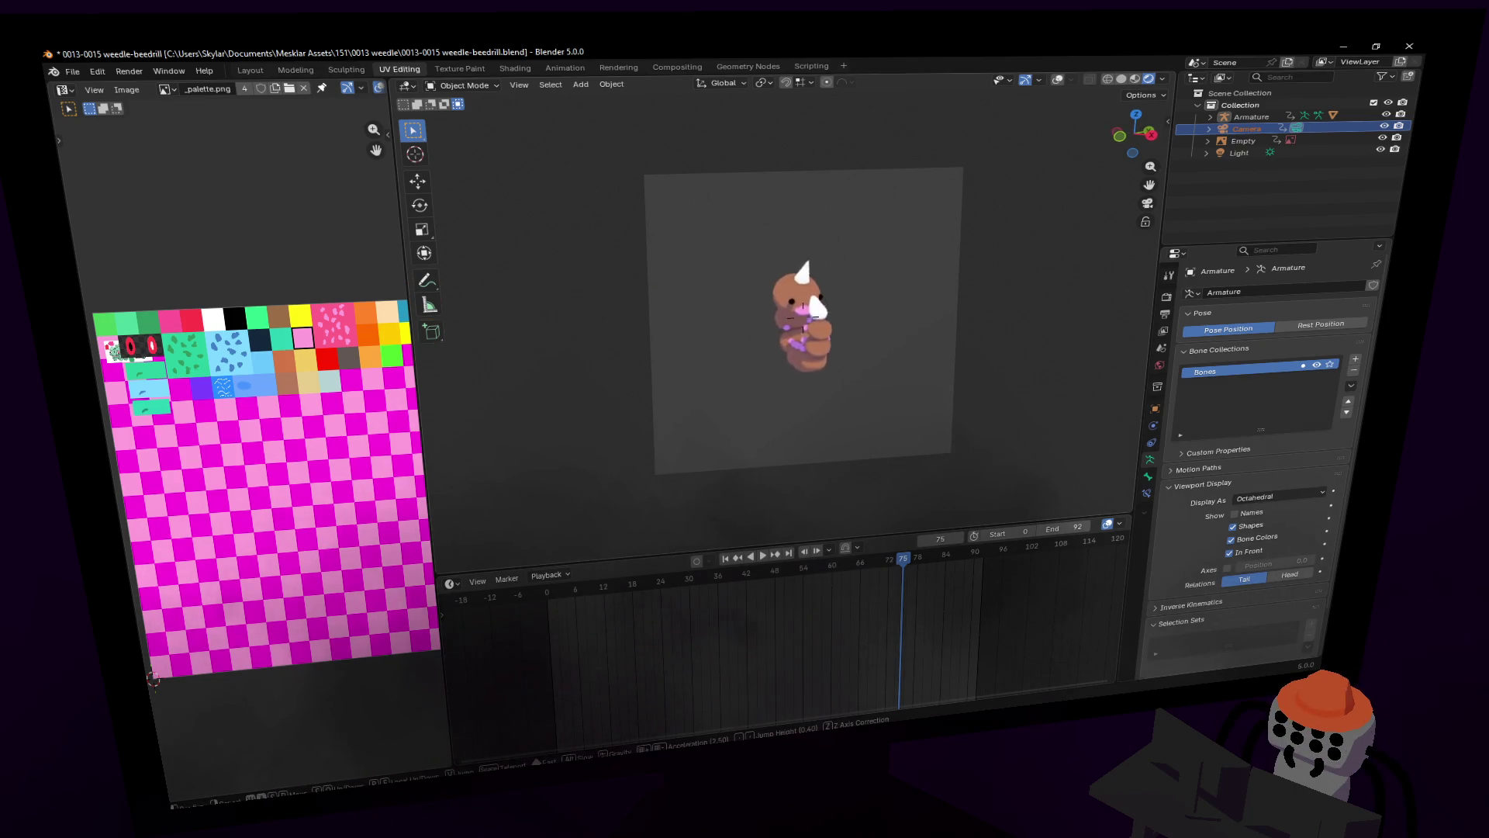
key(w)
click(882, 335)
Step: Play the crawl from the start frame, reviewing it around frames 57, 79 and 62
key(shift+Left)
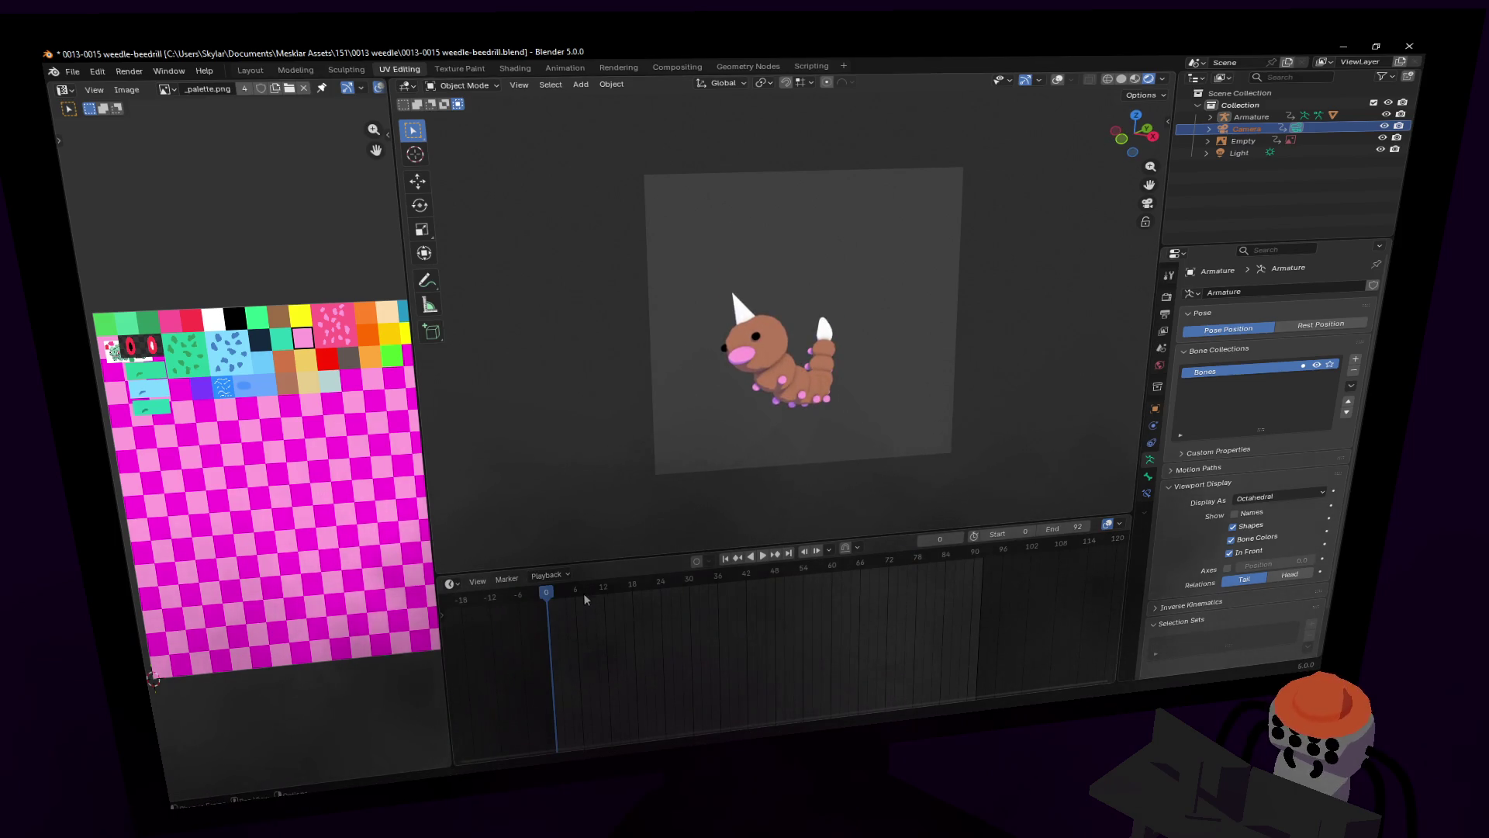
key(space)
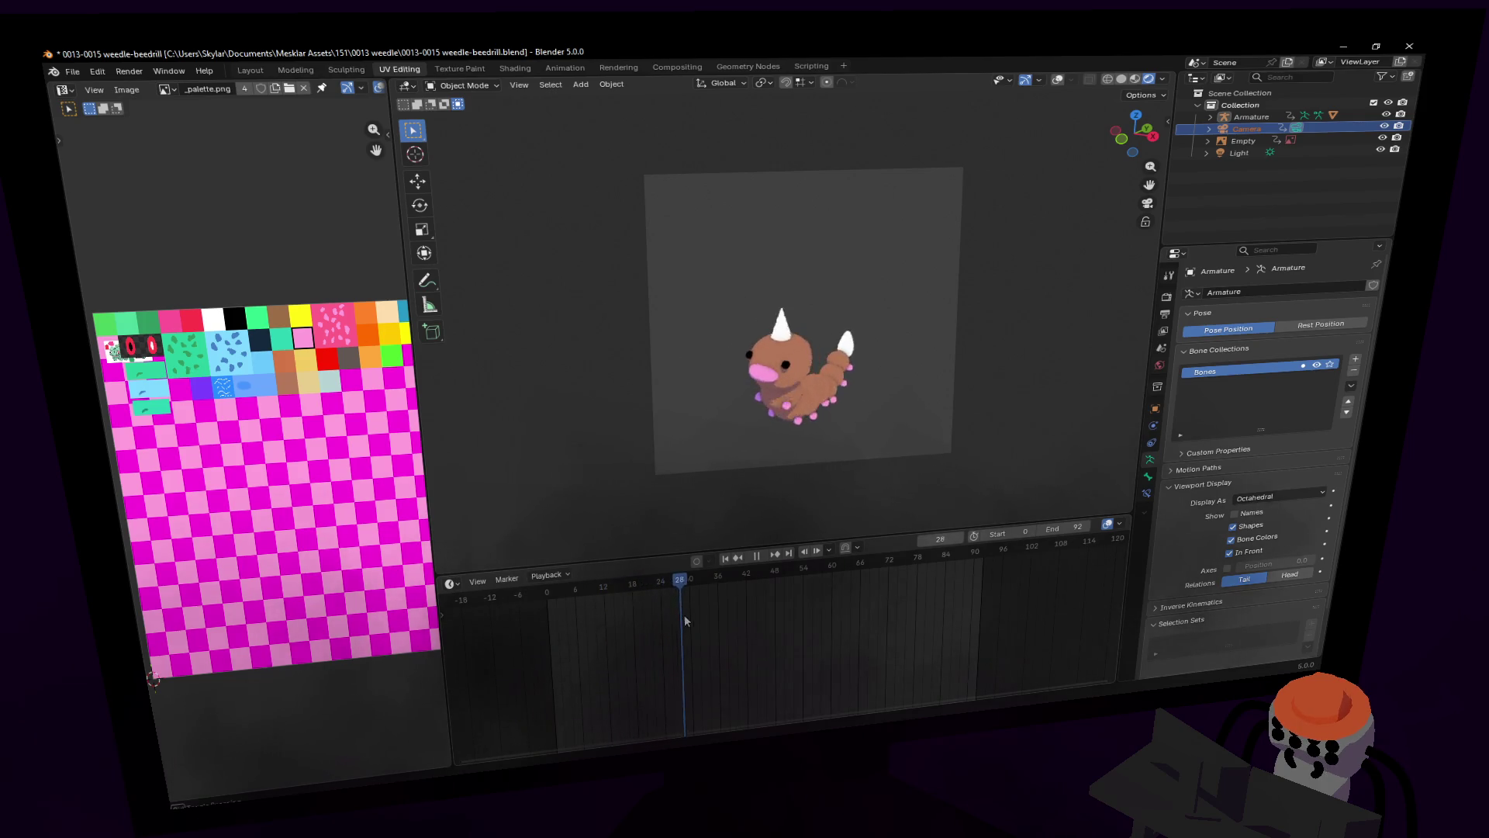
drag(764, 621, 819, 618)
key(space)
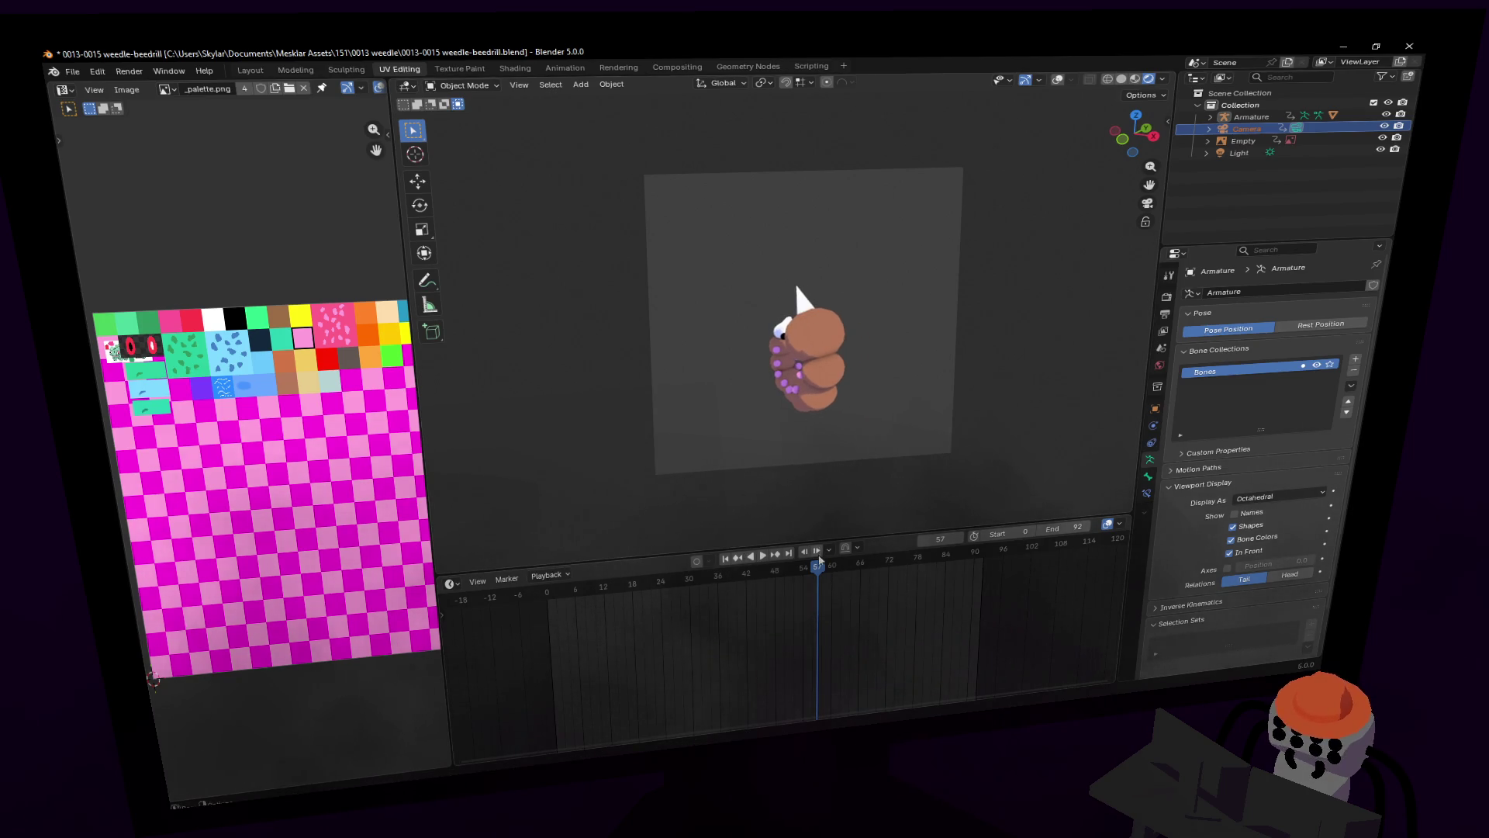
key(space)
drag(911, 574, 975, 575)
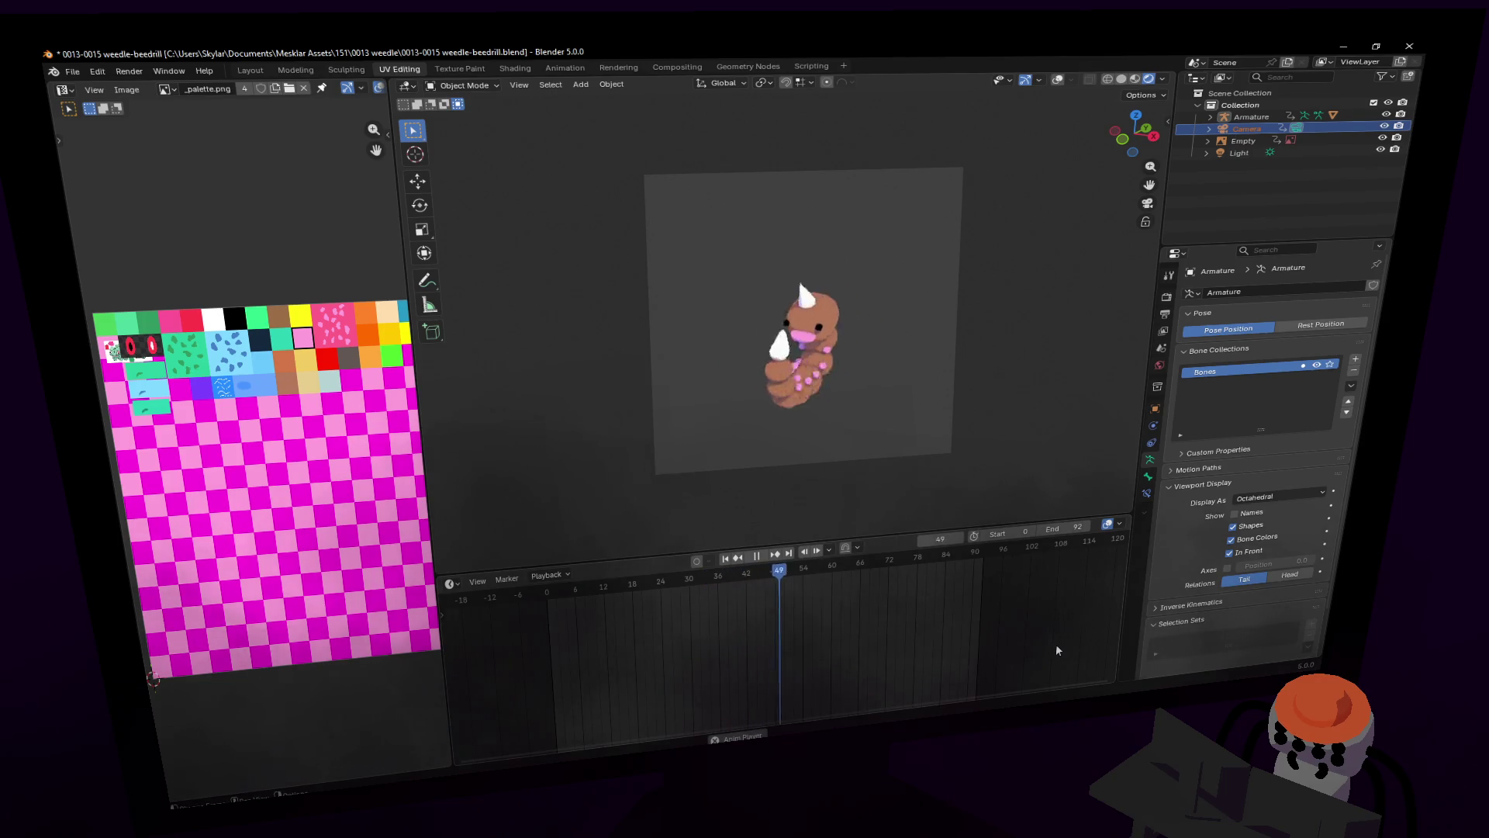
key(space)
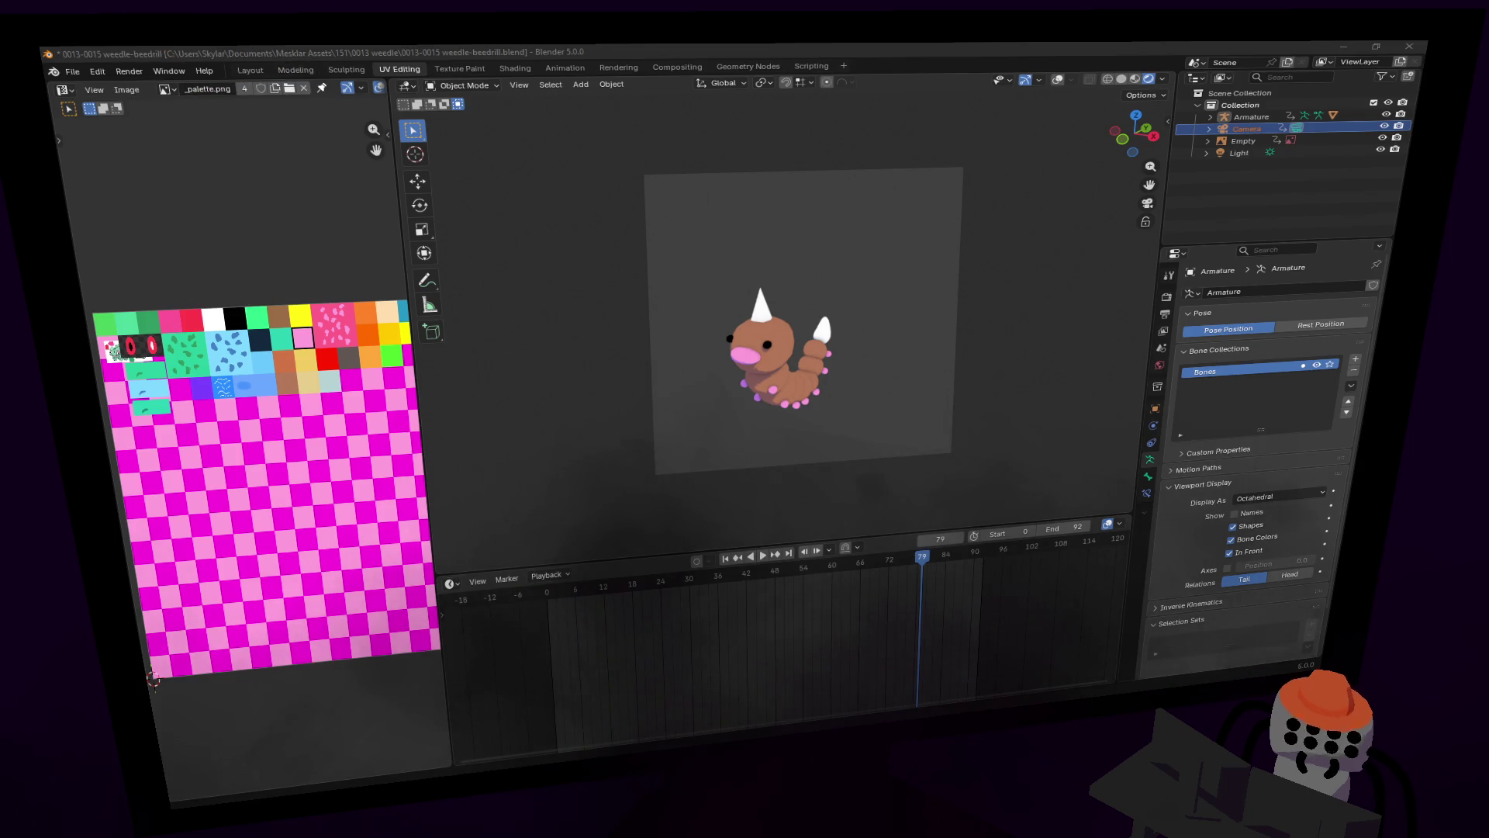
click(830, 48)
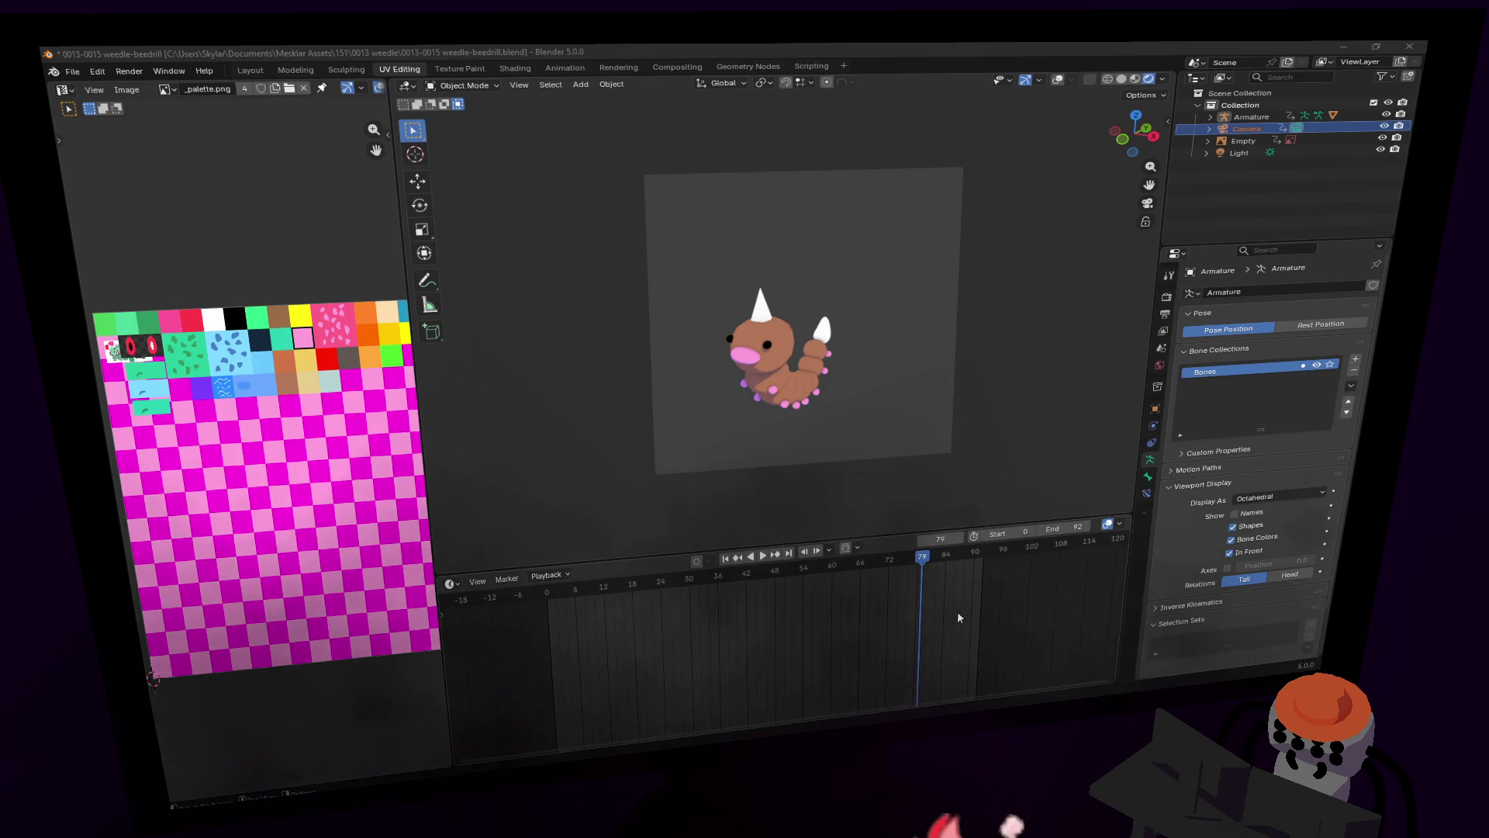
click(844, 571)
key(space)
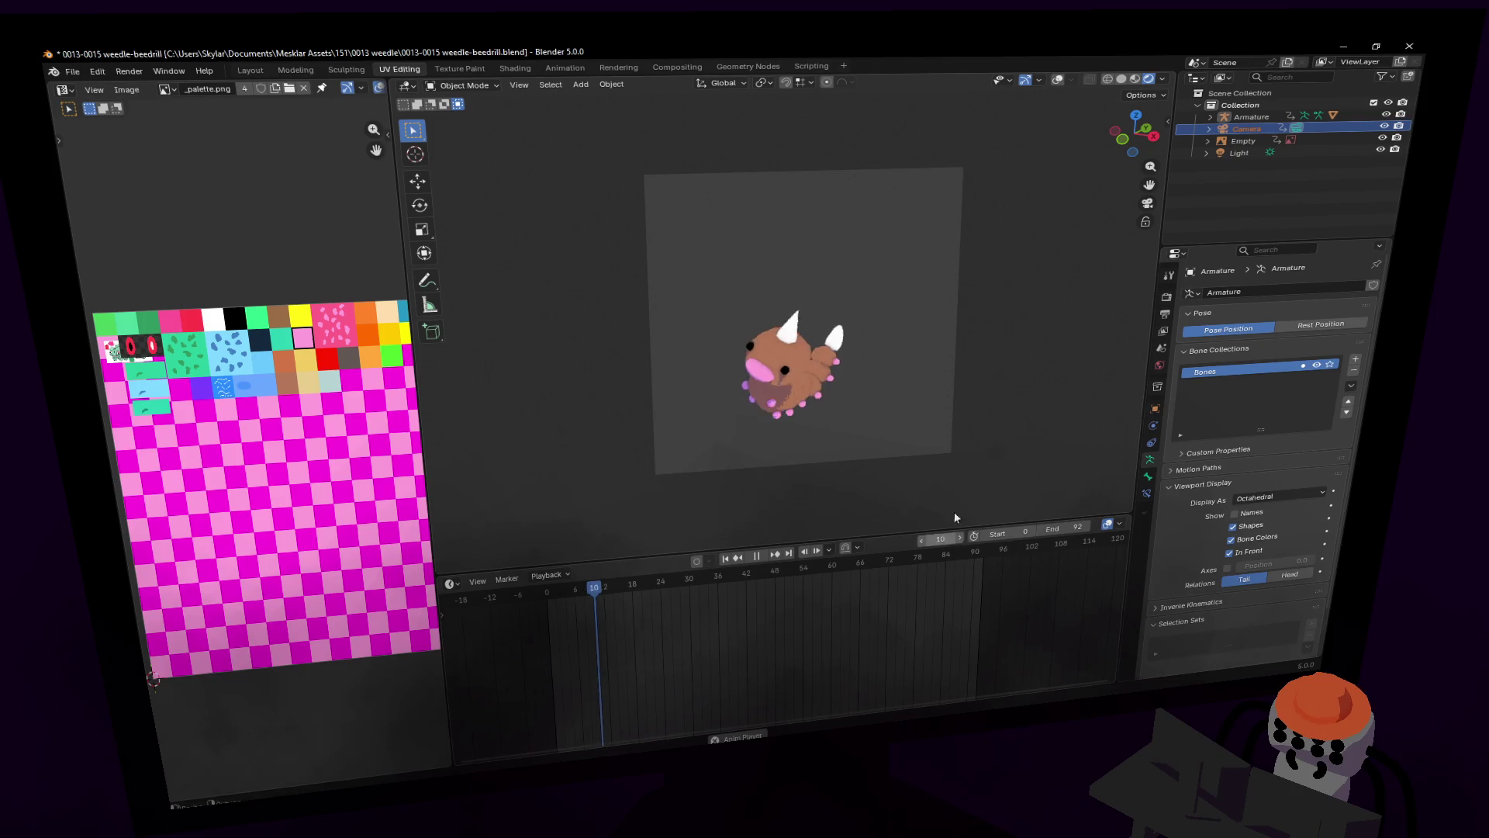
Step: Re-pose the Armature's body and tail bones in Pose Mode with overlays back on
click(1056, 80)
key(space)
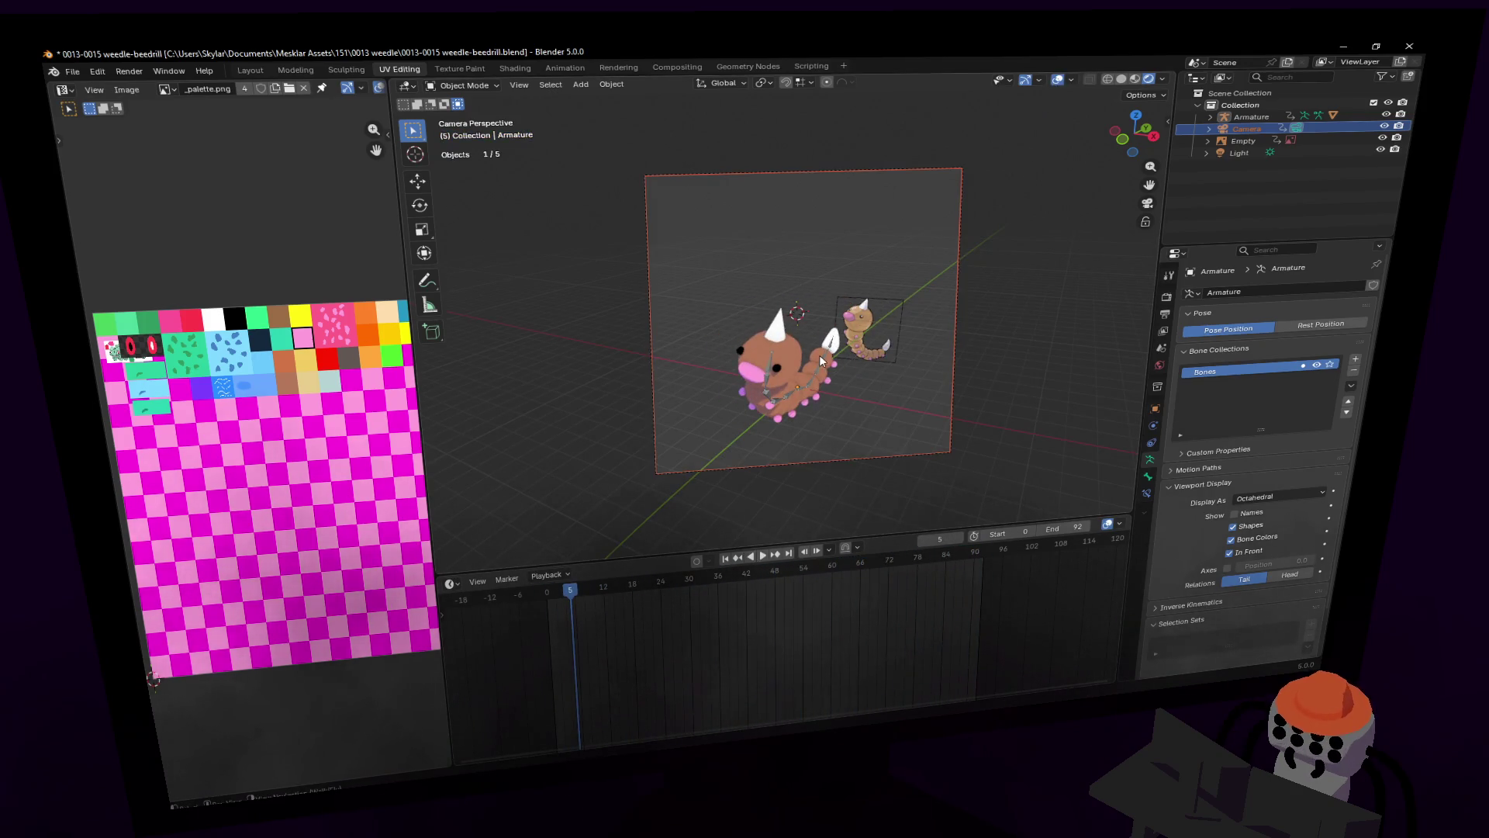
click(821, 388)
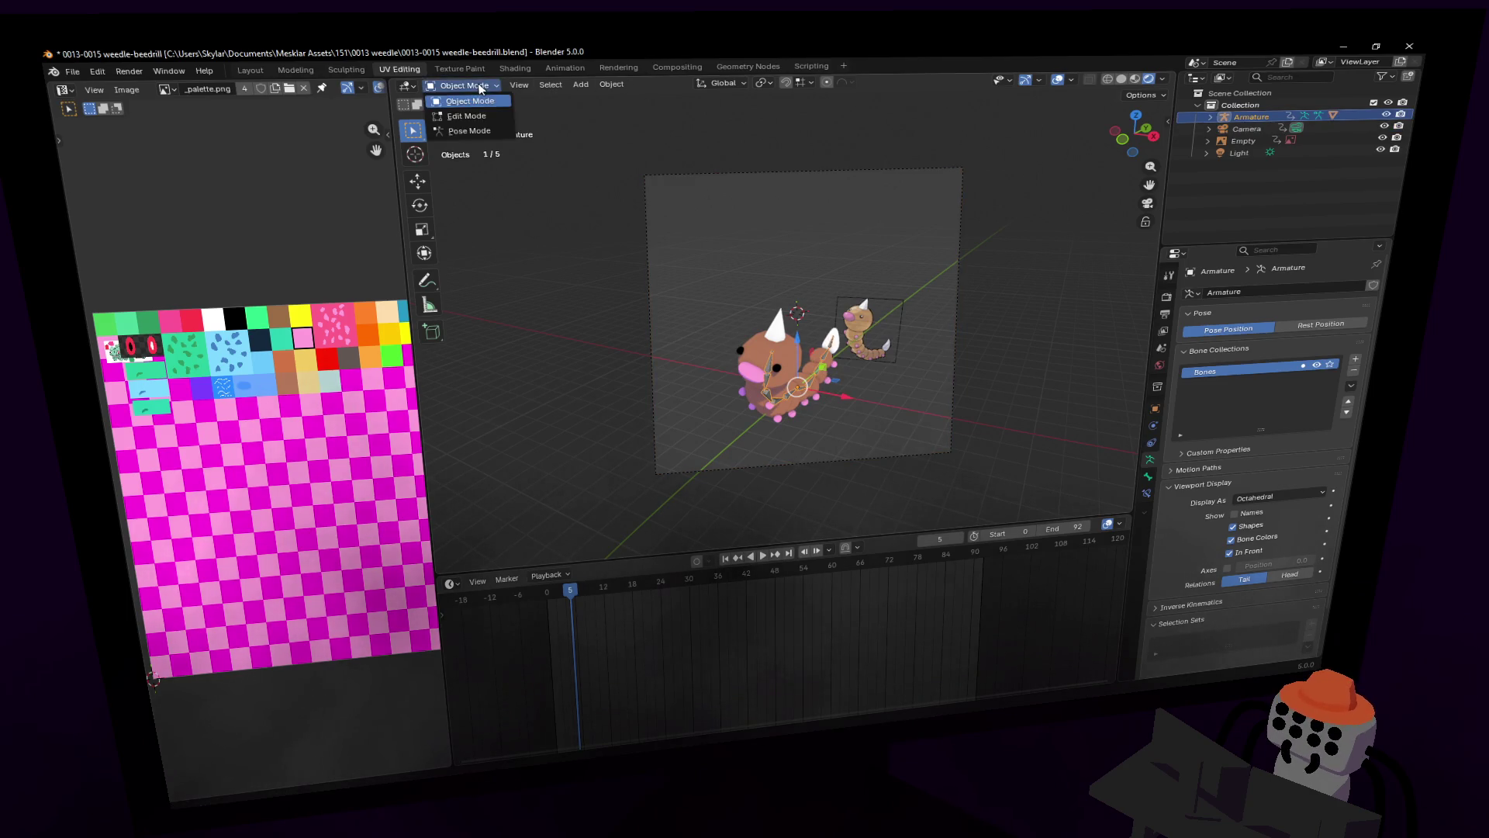
click(470, 131)
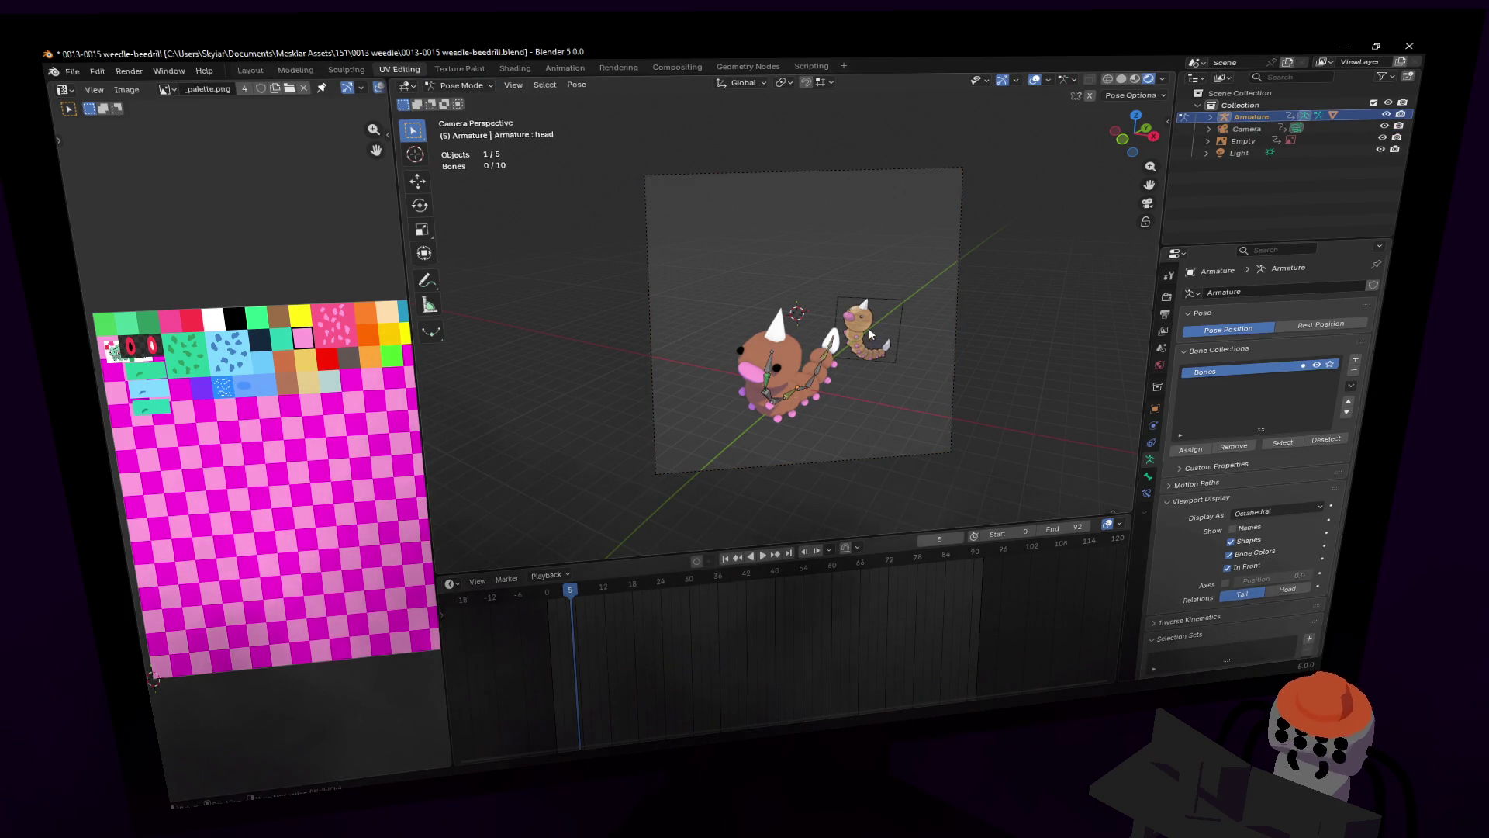
drag(955, 555, 940, 570)
drag(841, 317, 828, 303)
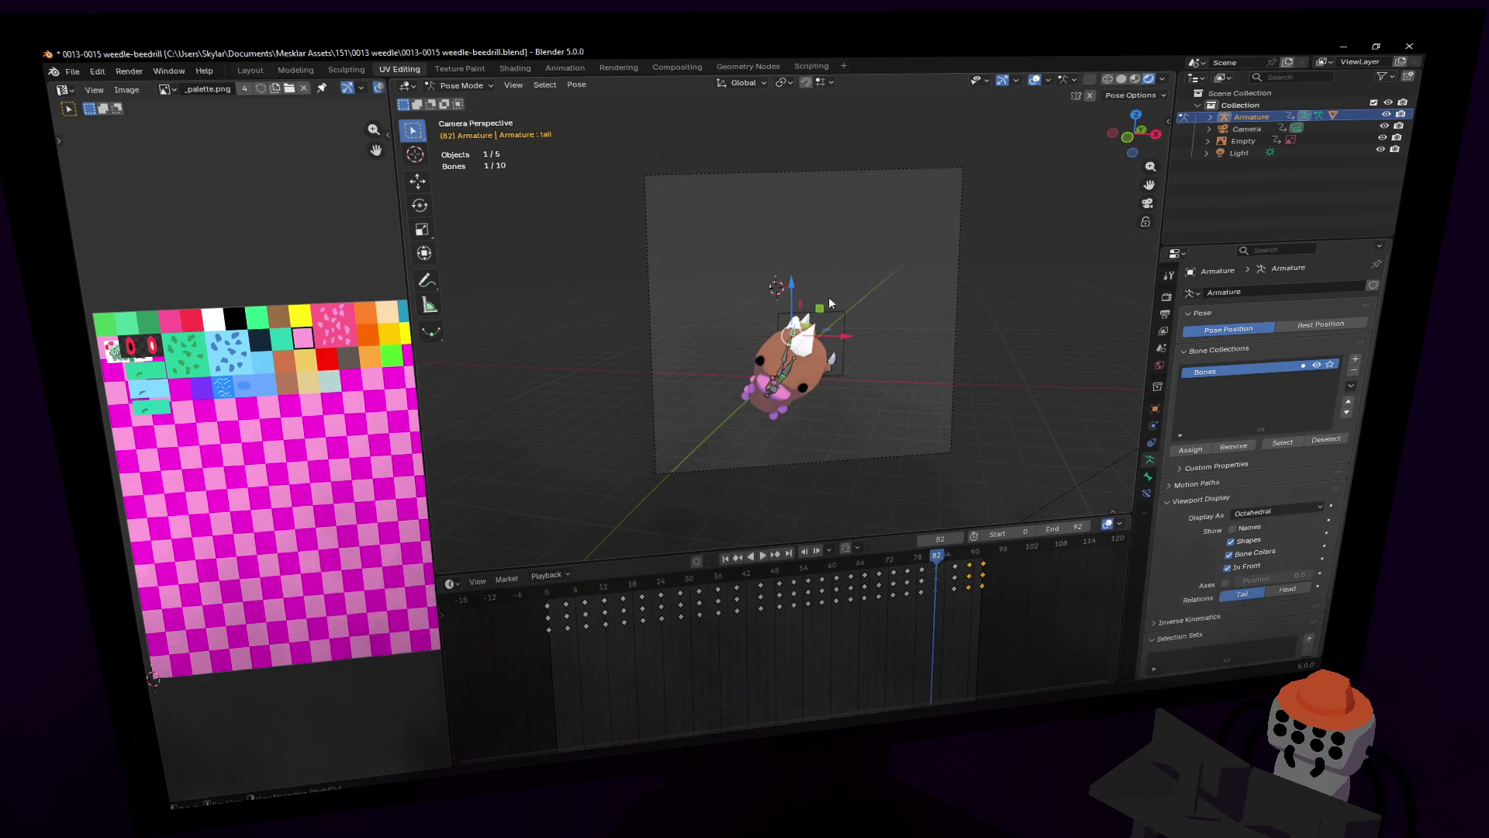
key(g)
click(880, 310)
key(r)
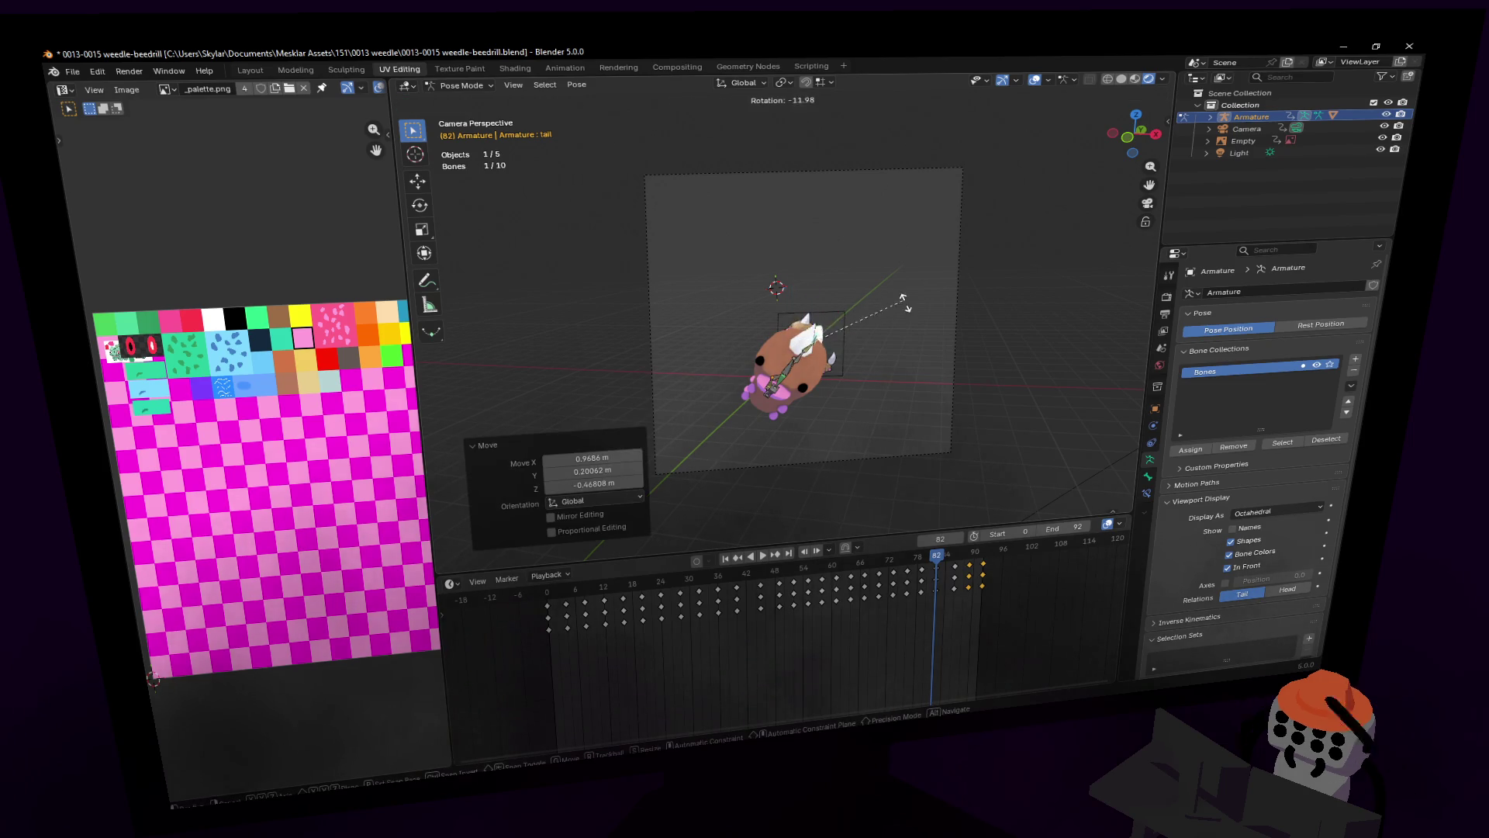
click(918, 373)
key(shift+grave)
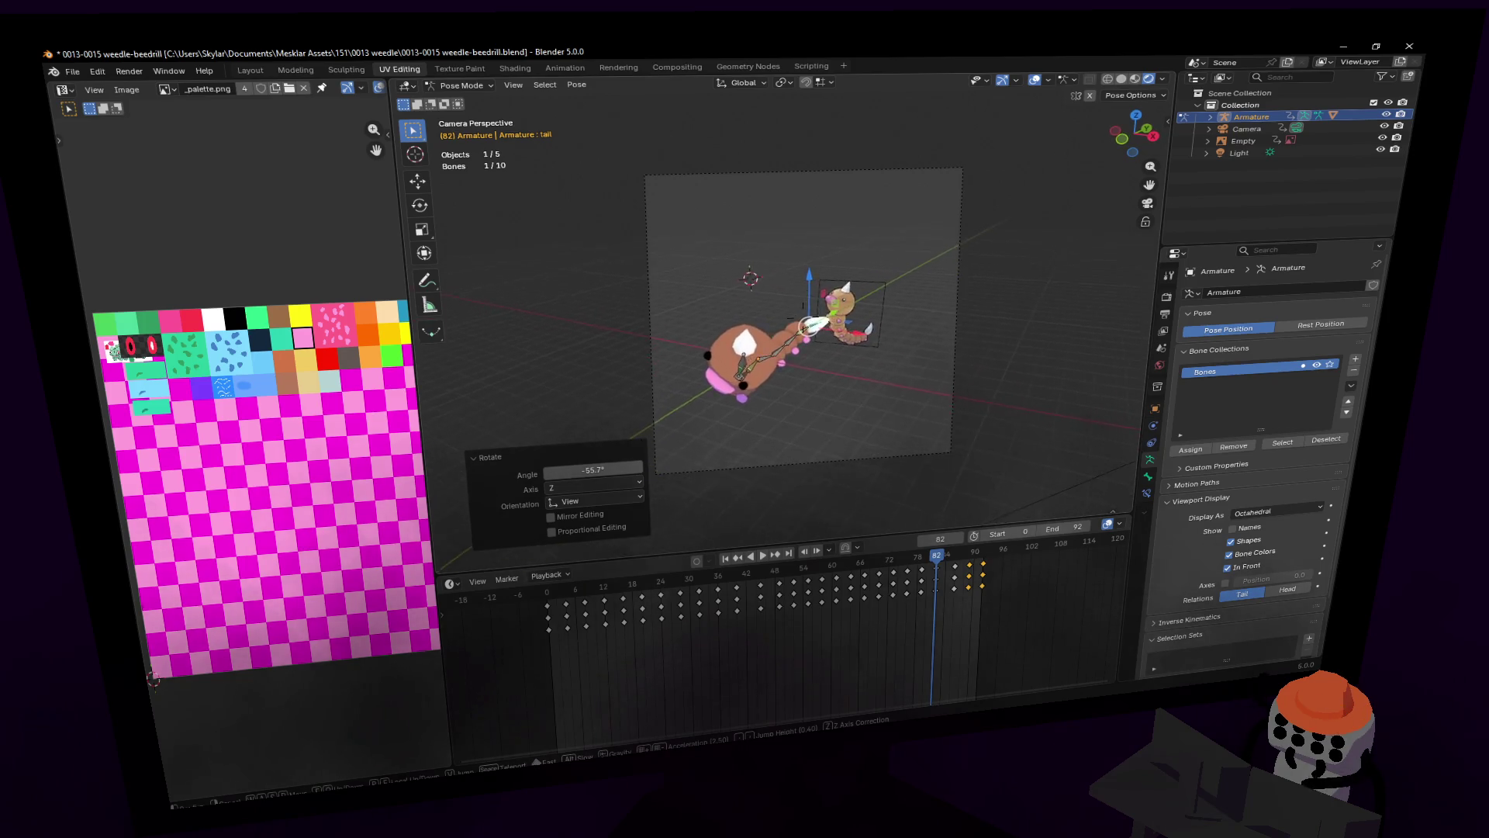
click(996, 397)
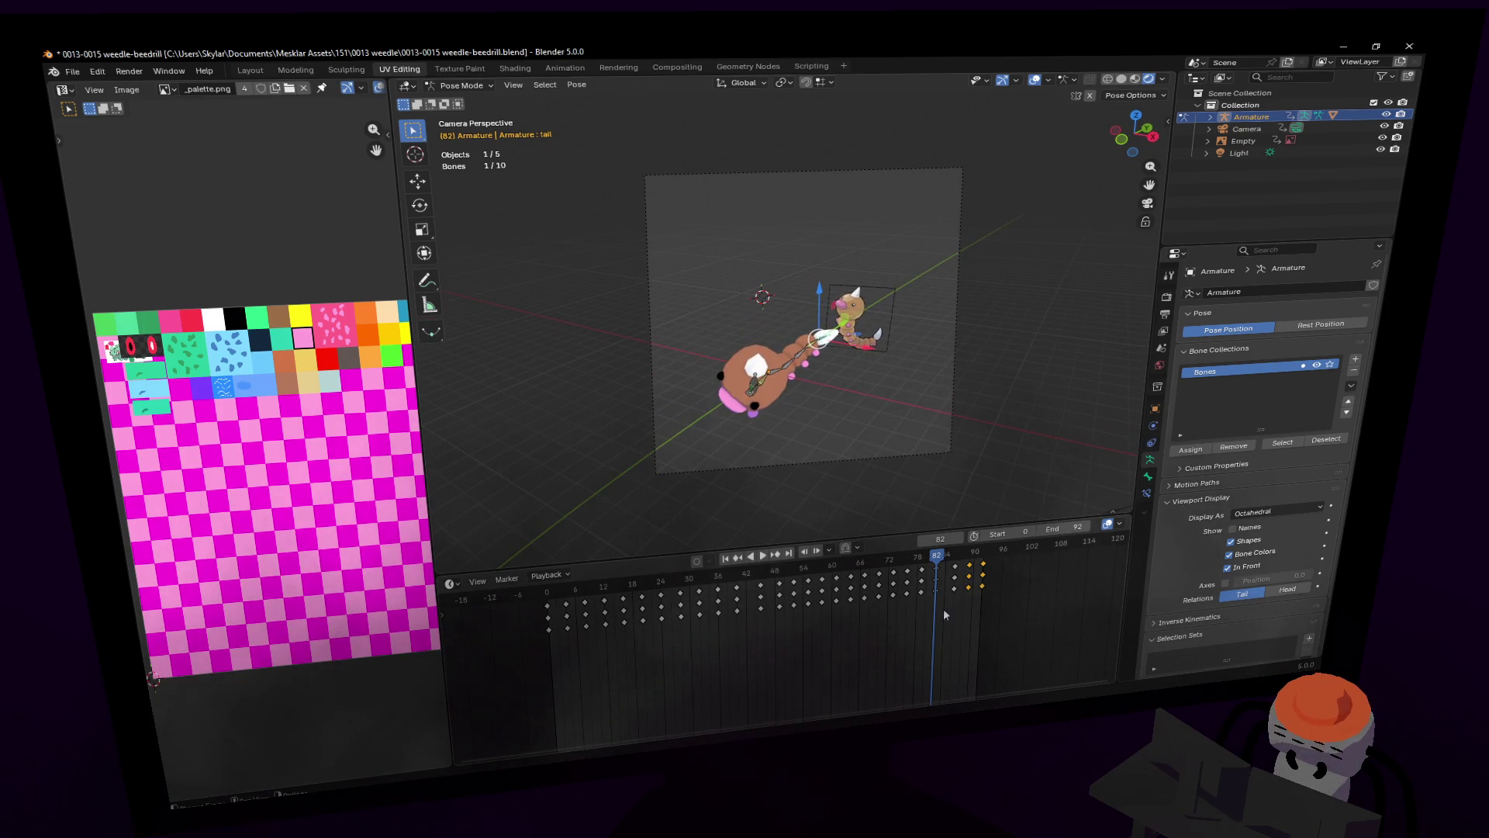
Step: Move the frame-82 keyframe column two frames later and compare poses at frames 81–84
drag(950, 611, 930, 556)
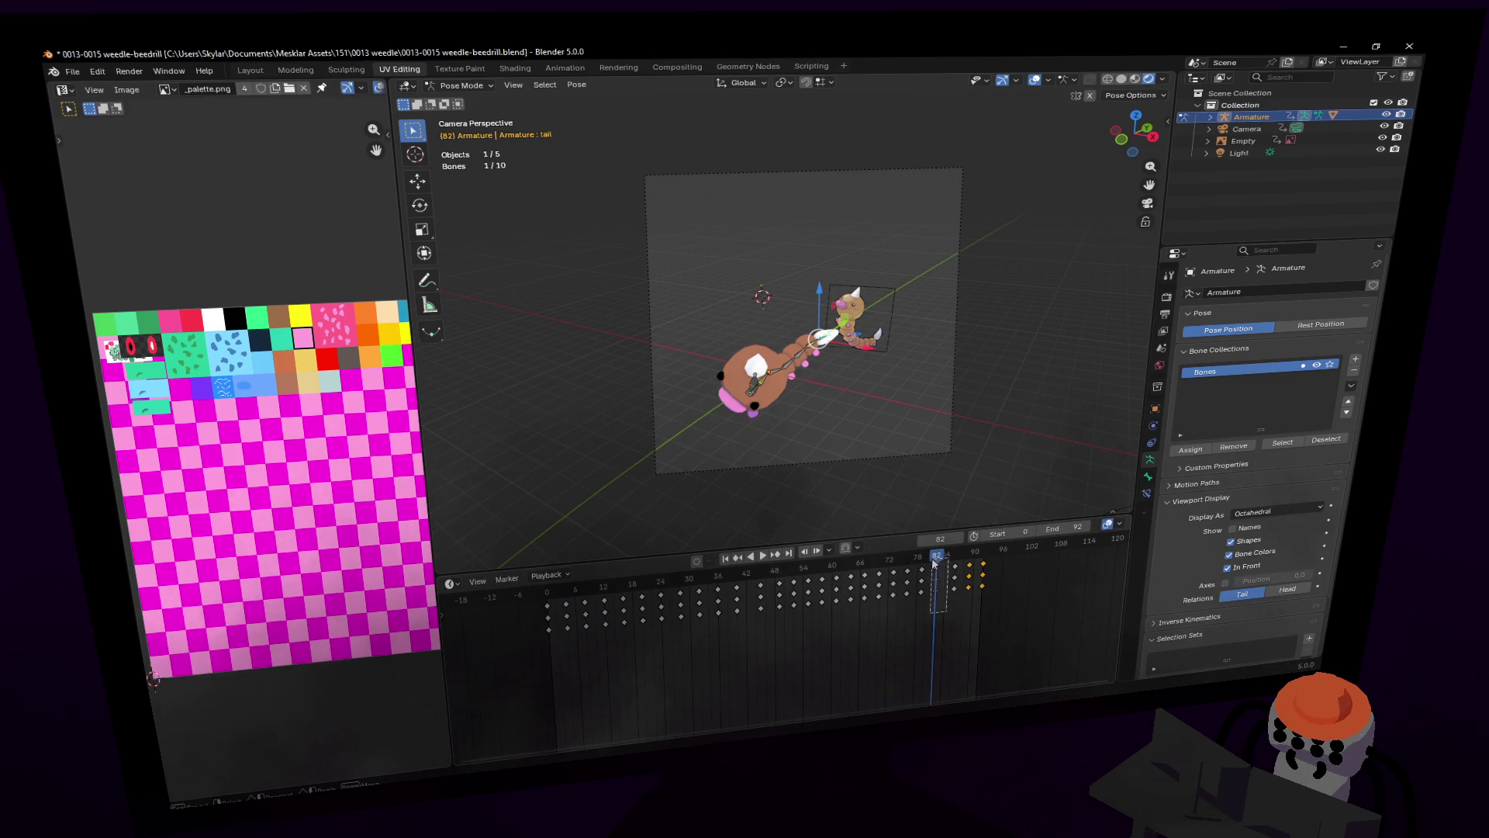
key(g)
click(963, 567)
click(941, 557)
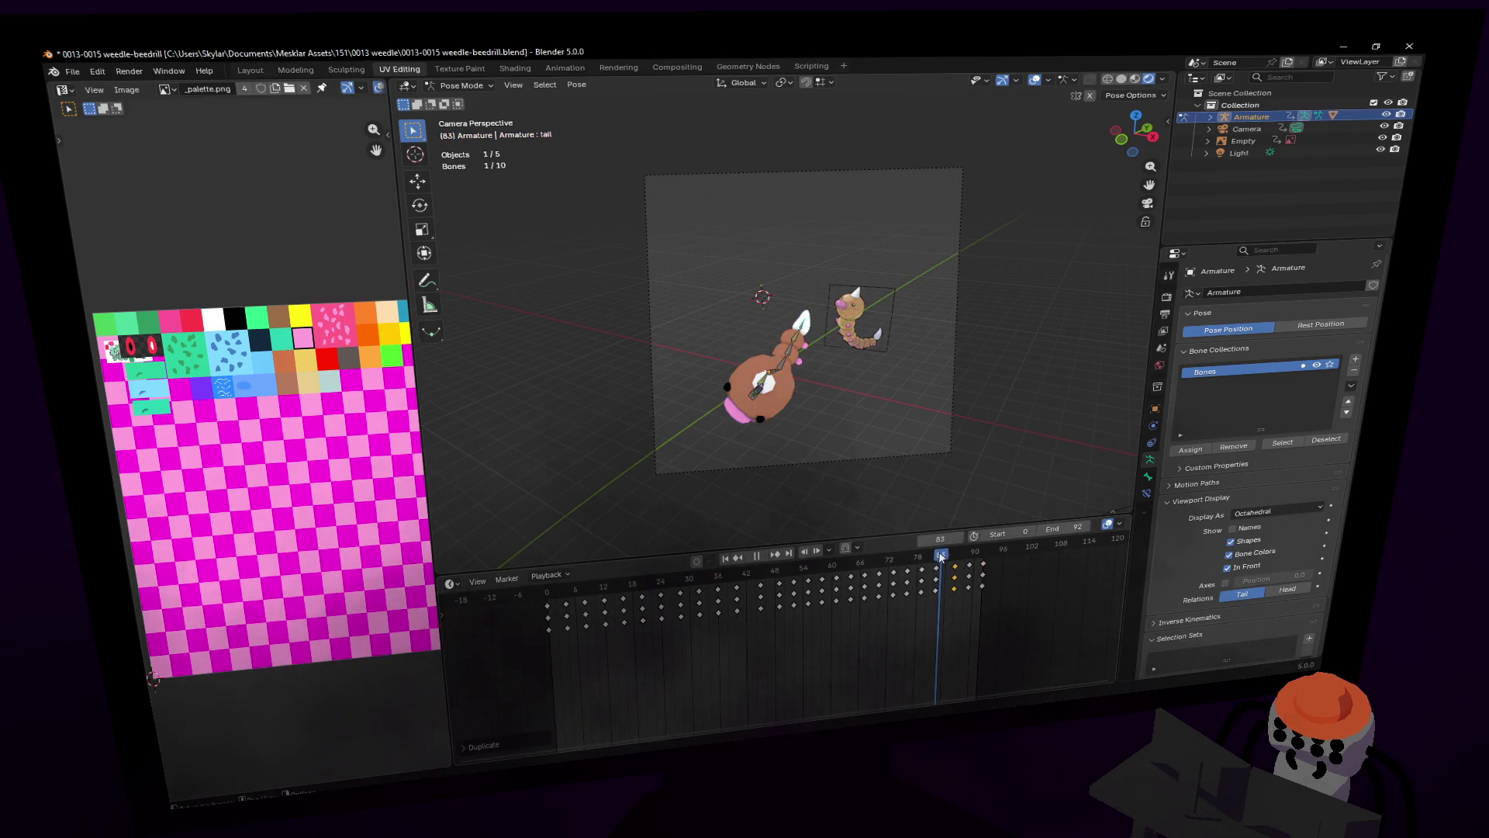
mouse_move(951, 558)
mouse_down()
mouse_move(918, 562)
mouse_move(939, 582)
mouse_up()
key(shift+grave)
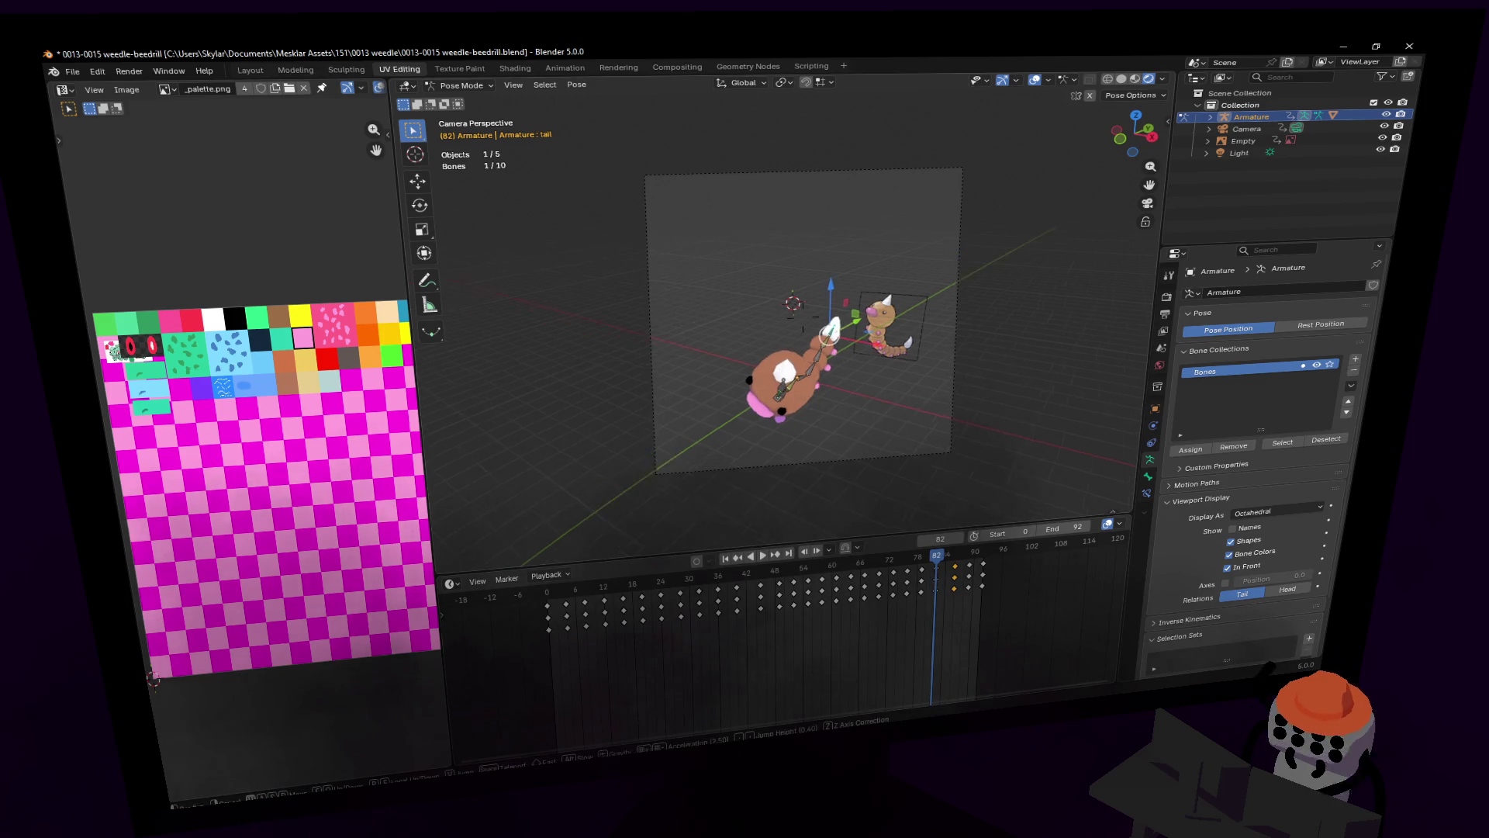
drag(927, 565, 935, 564)
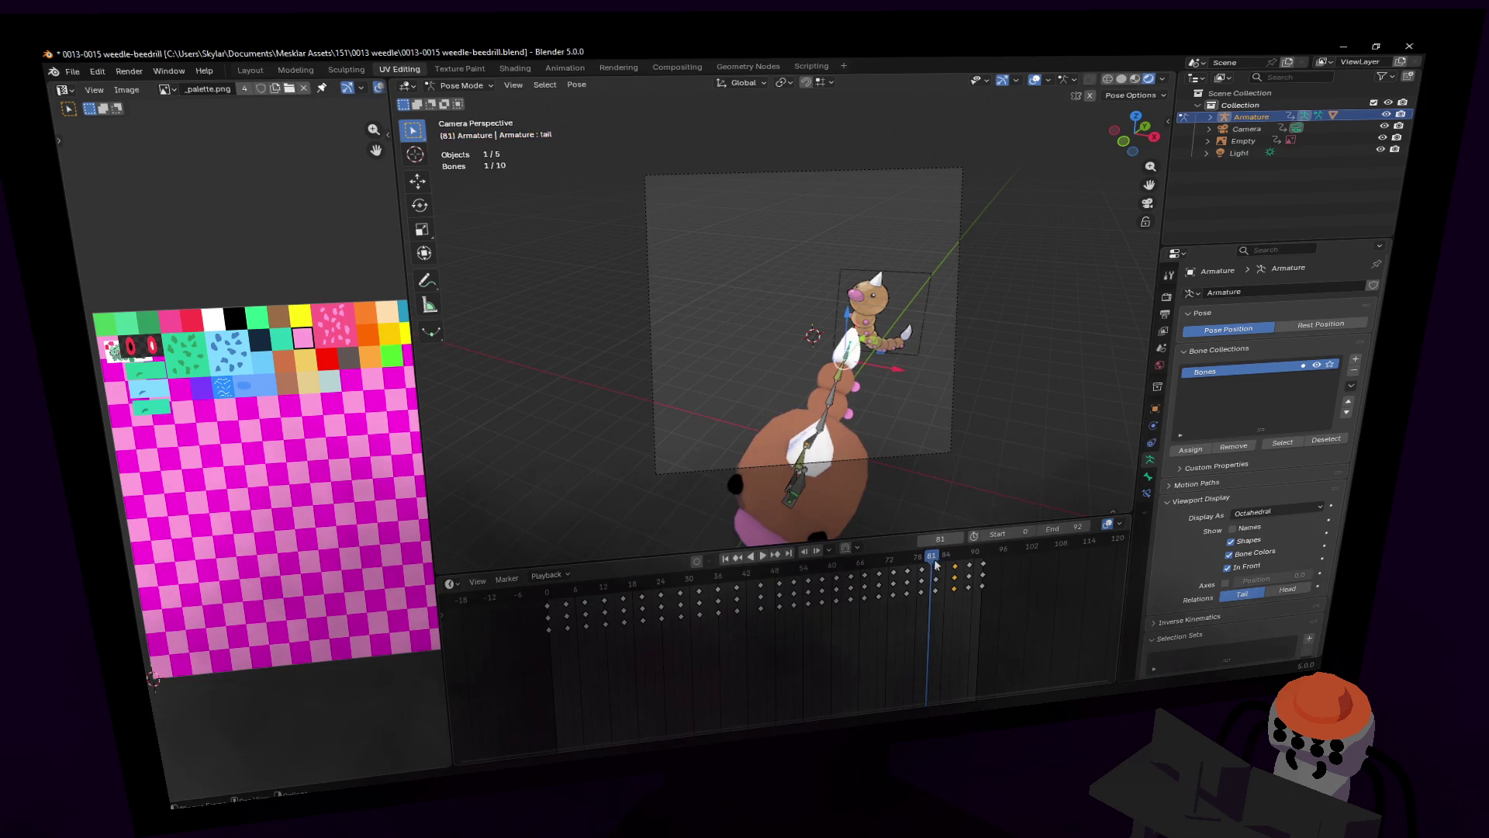
key(space)
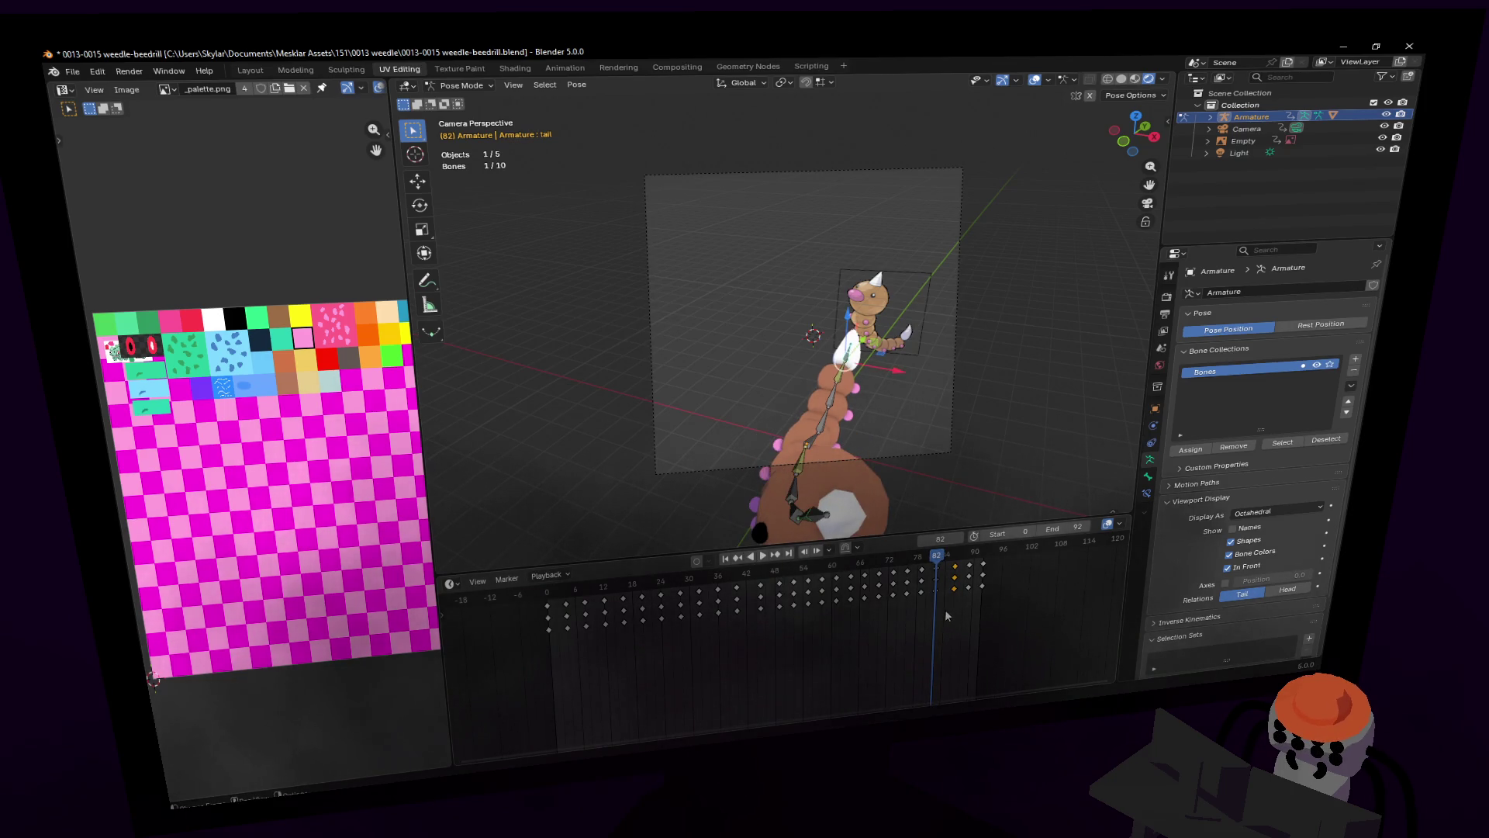
mouse_move(931, 570)
mouse_down()
mouse_move(920, 564)
mouse_move(939, 567)
mouse_up()
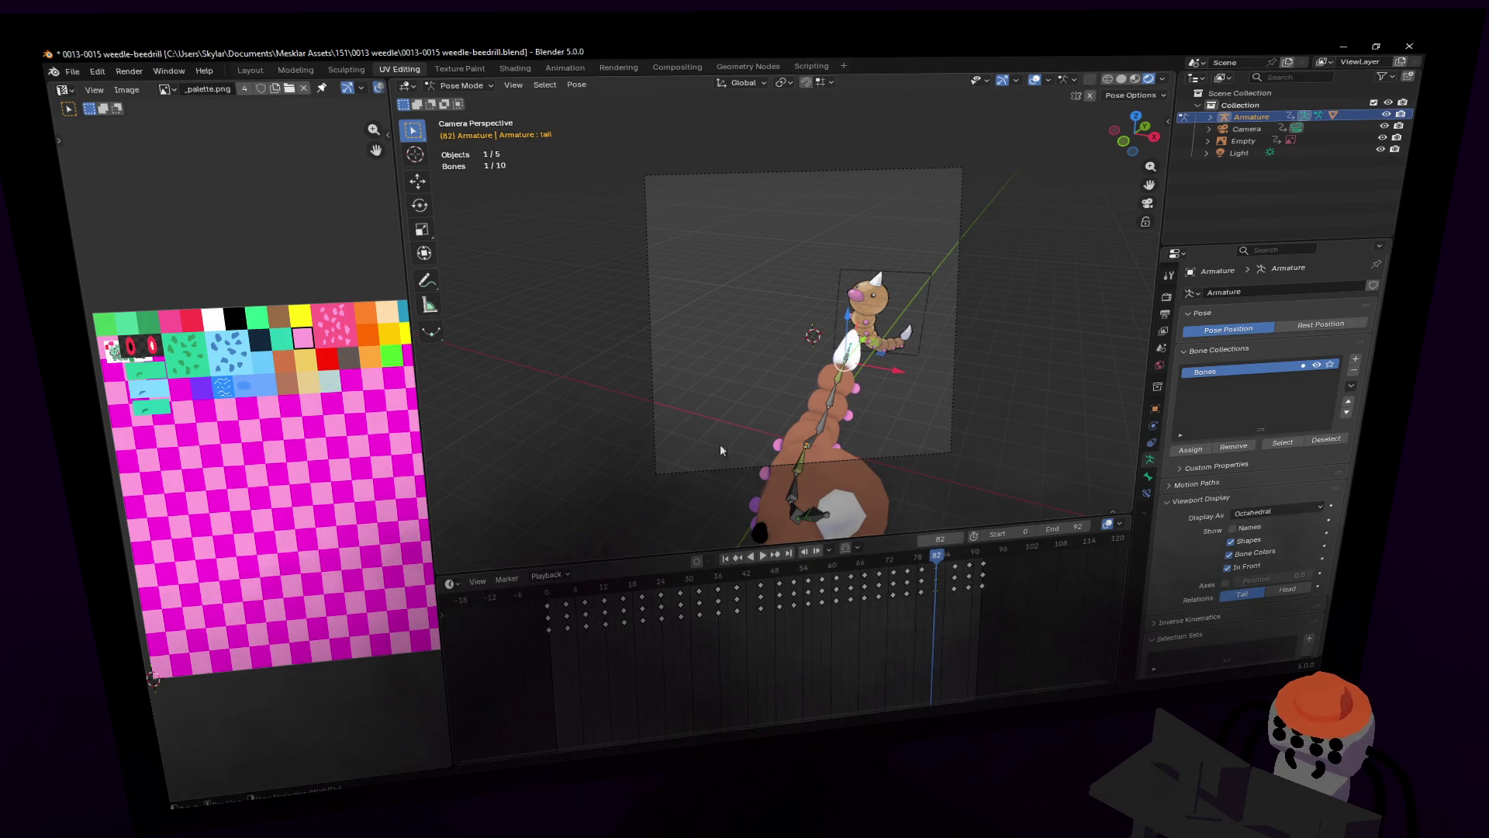
Step: Turn on automatic keyframing and preview the crawl around frame 84
click(697, 560)
key(shift+grave)
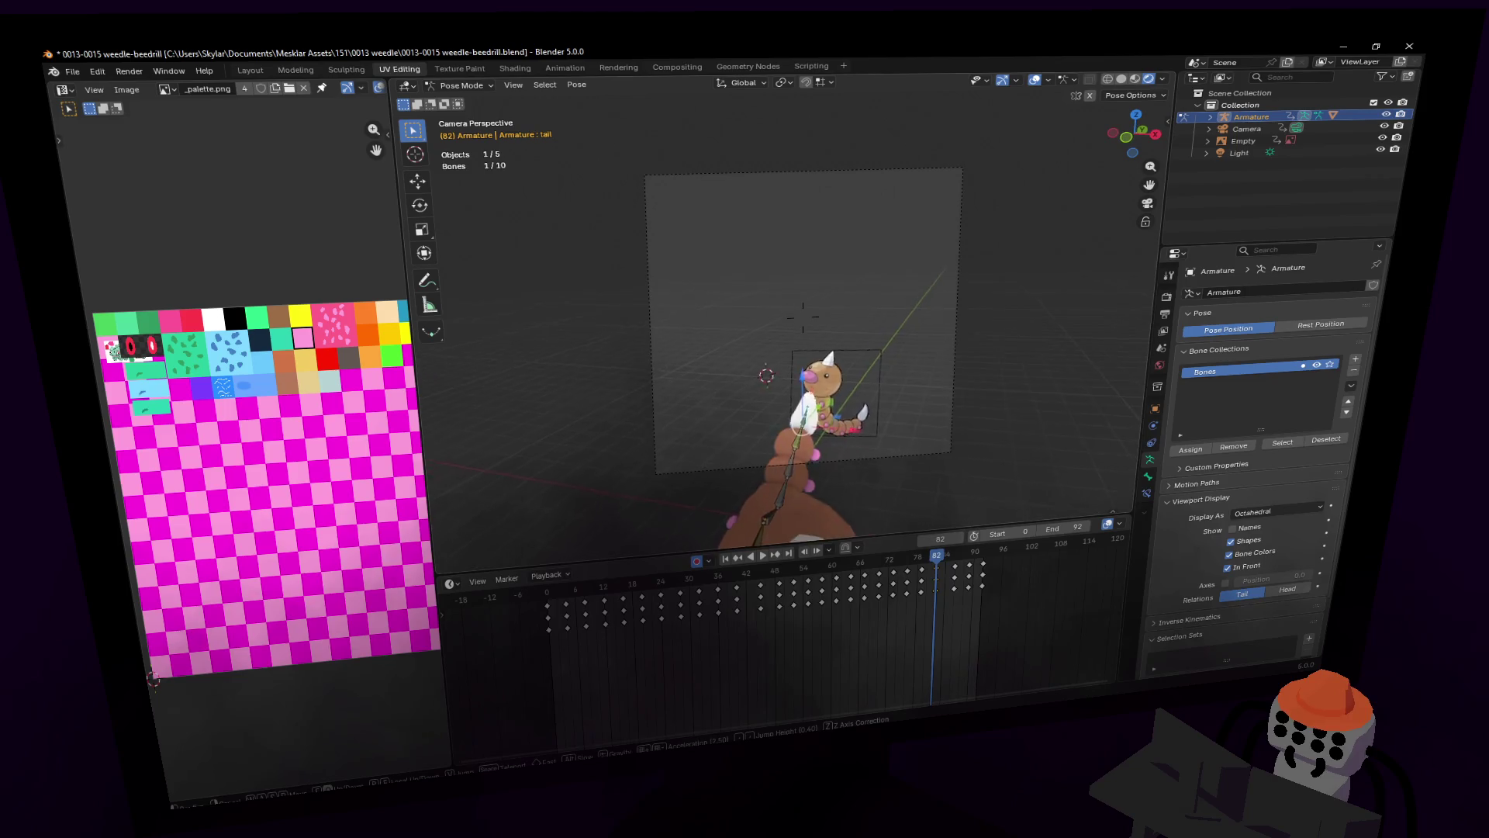
click(803, 316)
key(r)
right_click(929, 376)
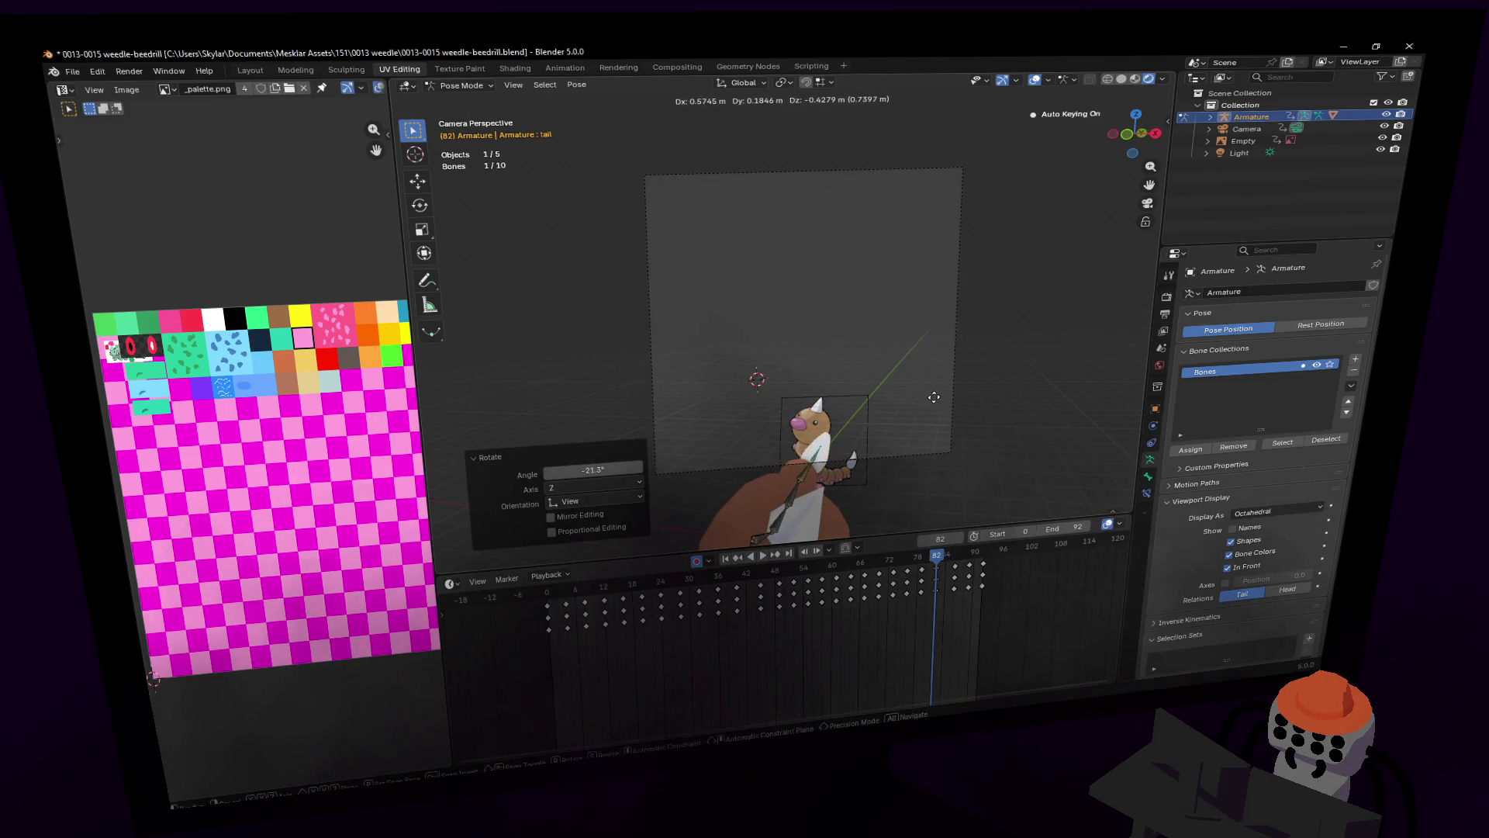
key(space)
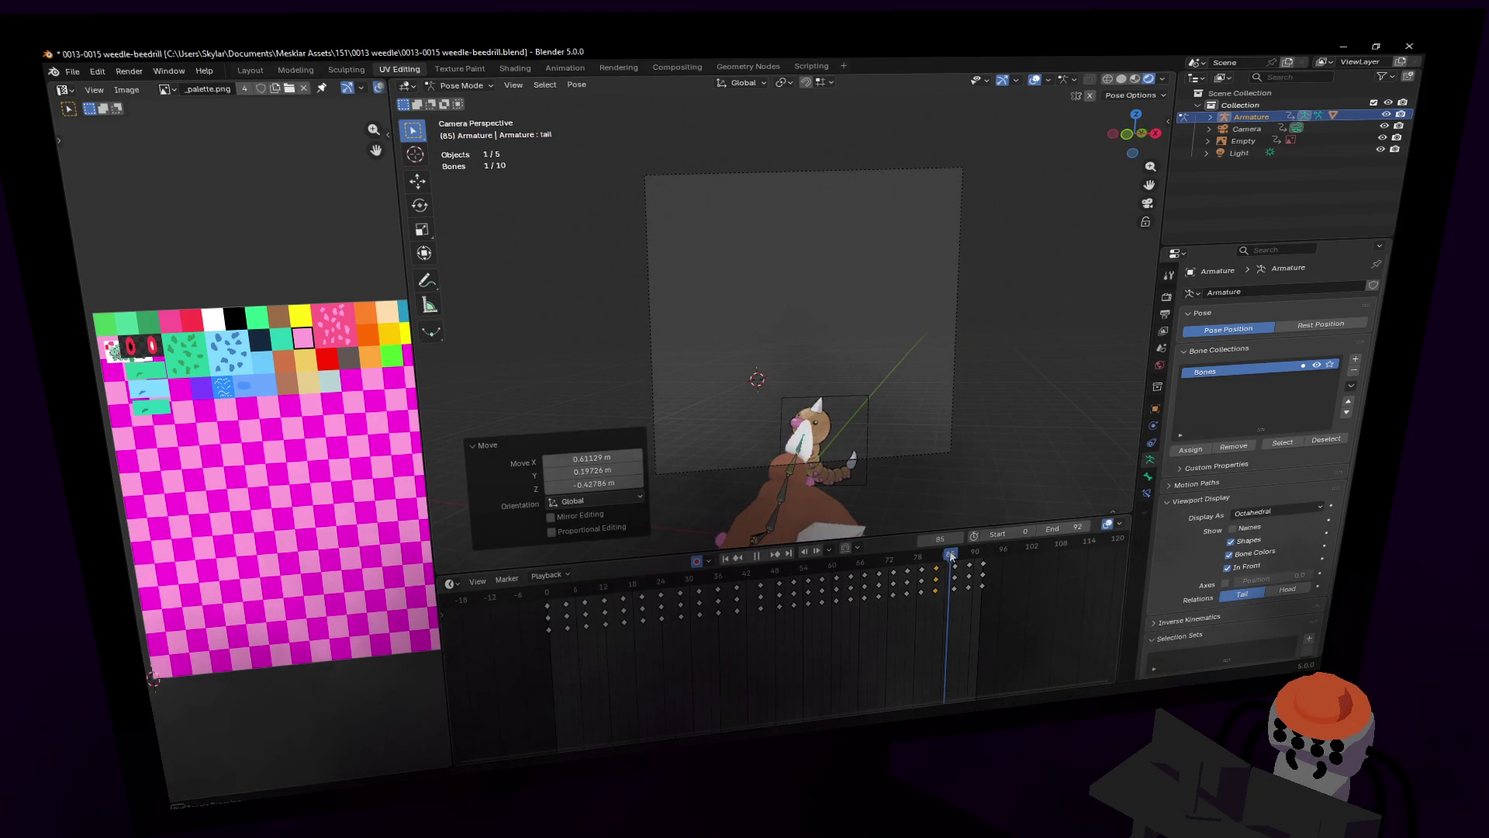
key(space)
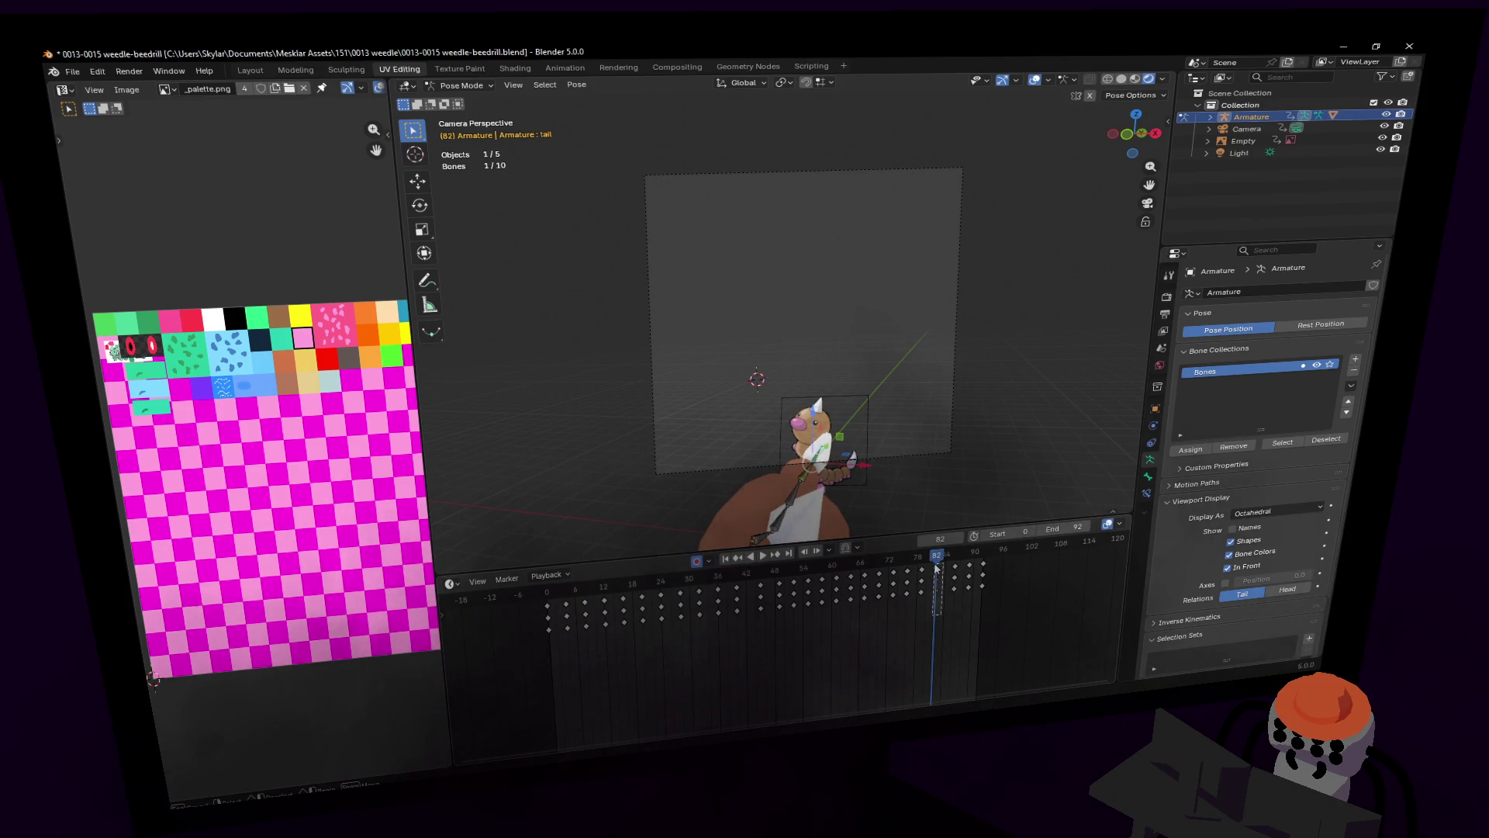
Step: Shift the frame-82 keys to about frame 85 and replay the crawl loop
drag(936, 569, 936, 568)
key(g)
click(962, 578)
key(space)
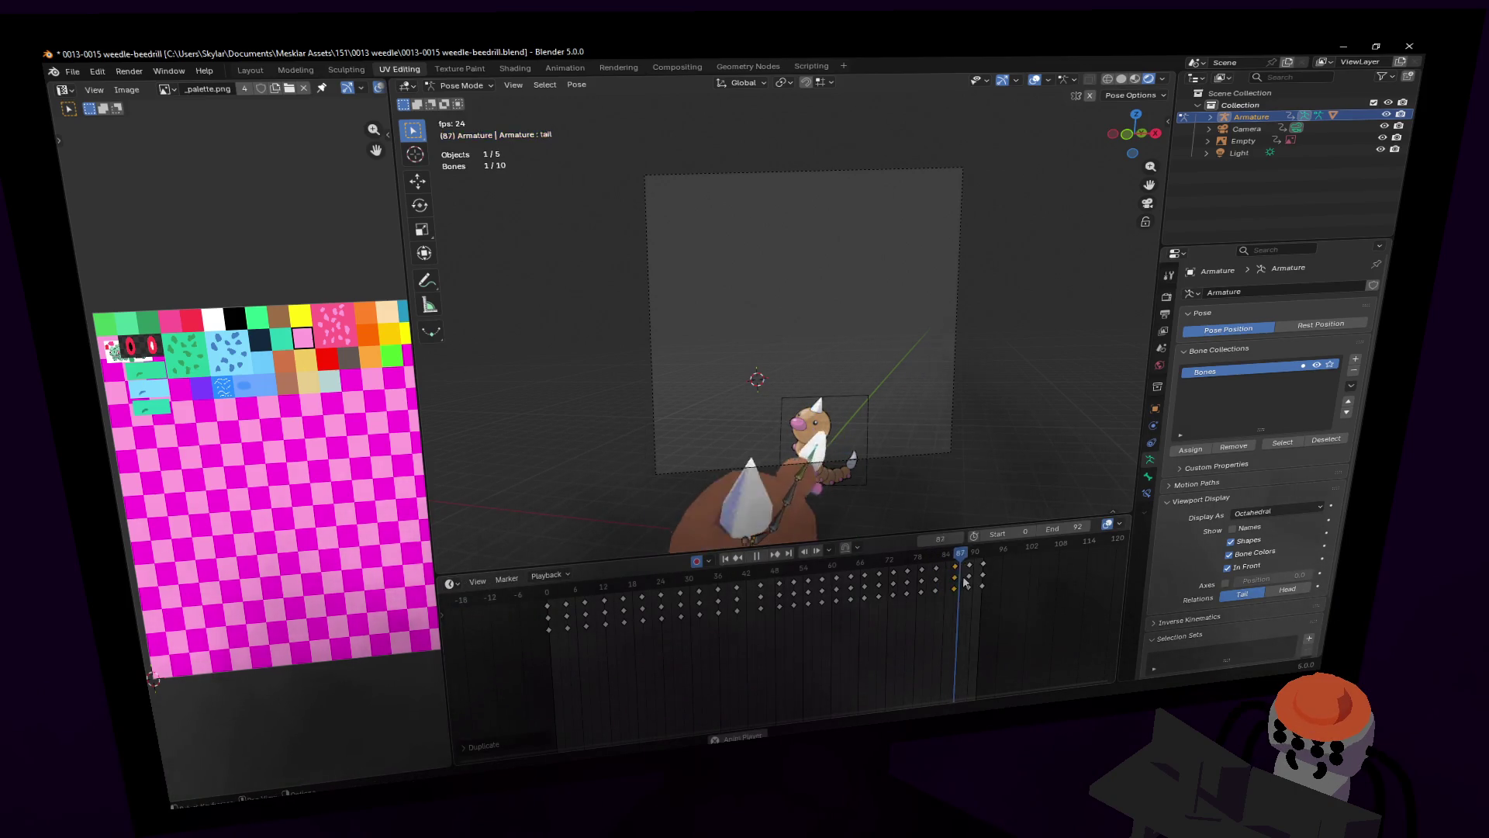
key(shift+grave)
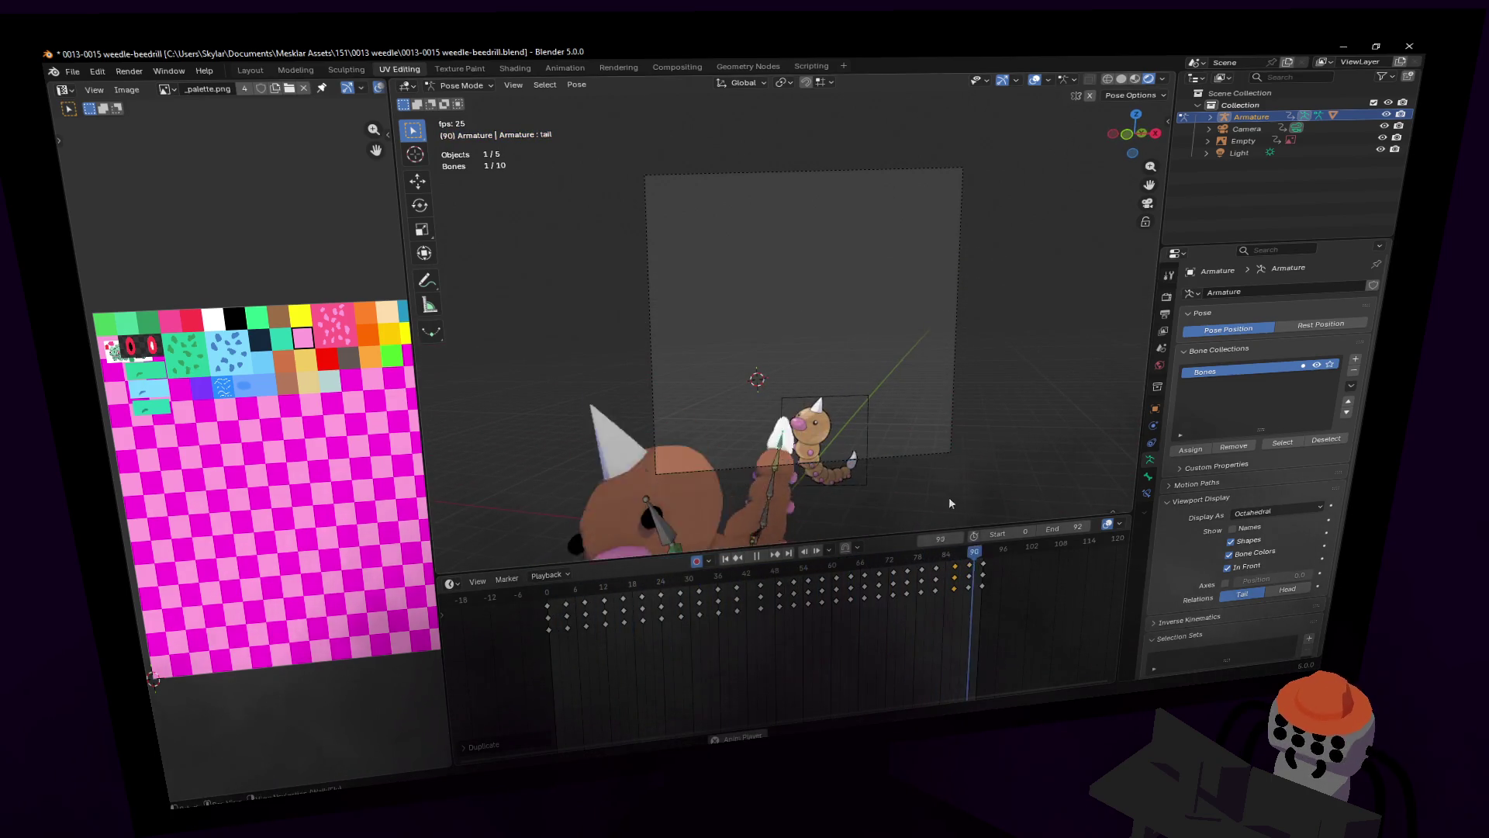
key(Escape)
key(space)
click(1260, 129)
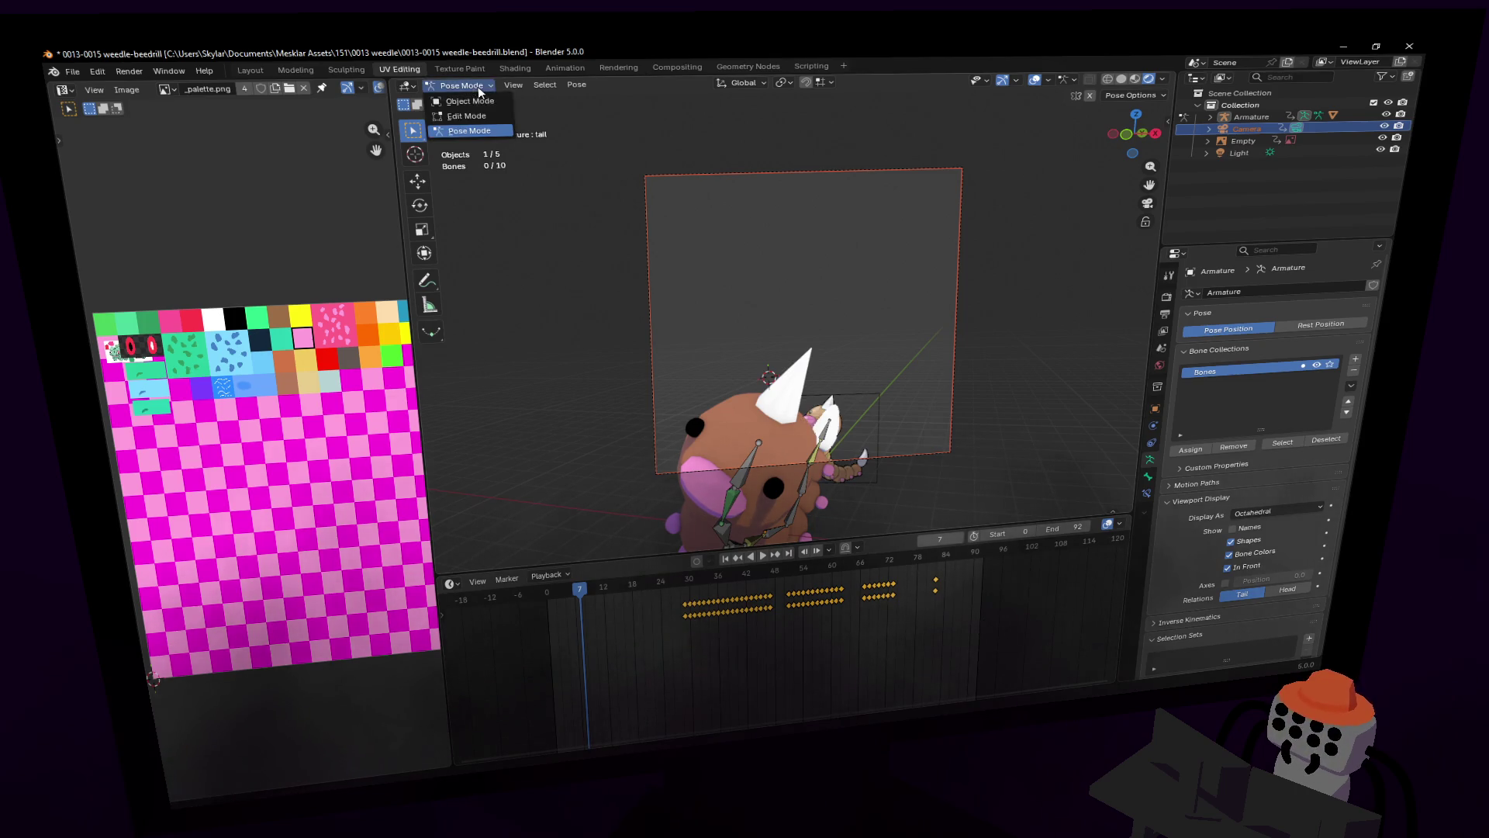
Step: Return to Object Mode, delete the camera's keyframes and reposition the camera view
click(470, 101)
drag(954, 617, 659, 649)
key(Delete)
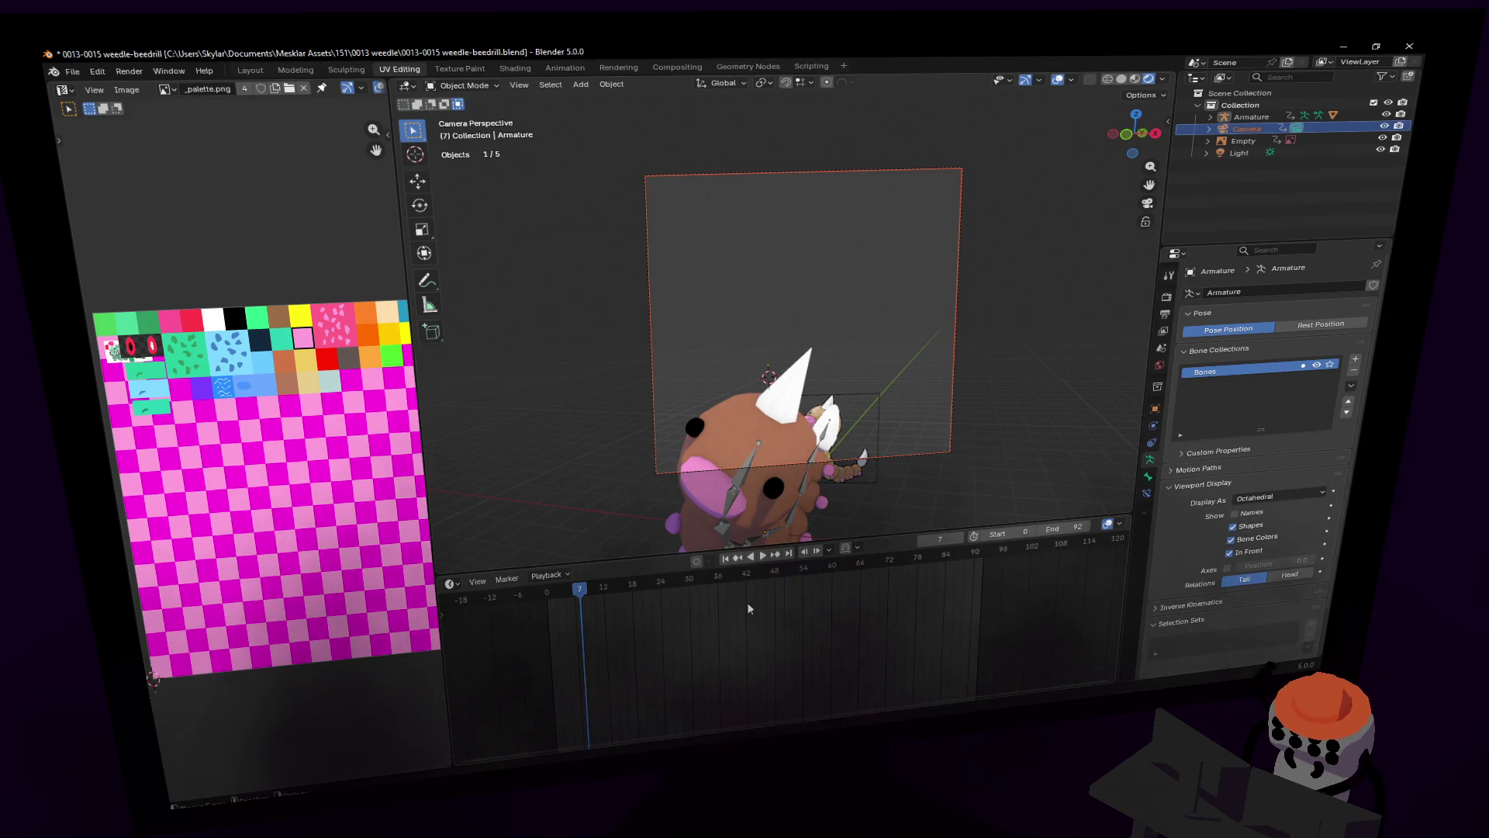
key(shift+grave)
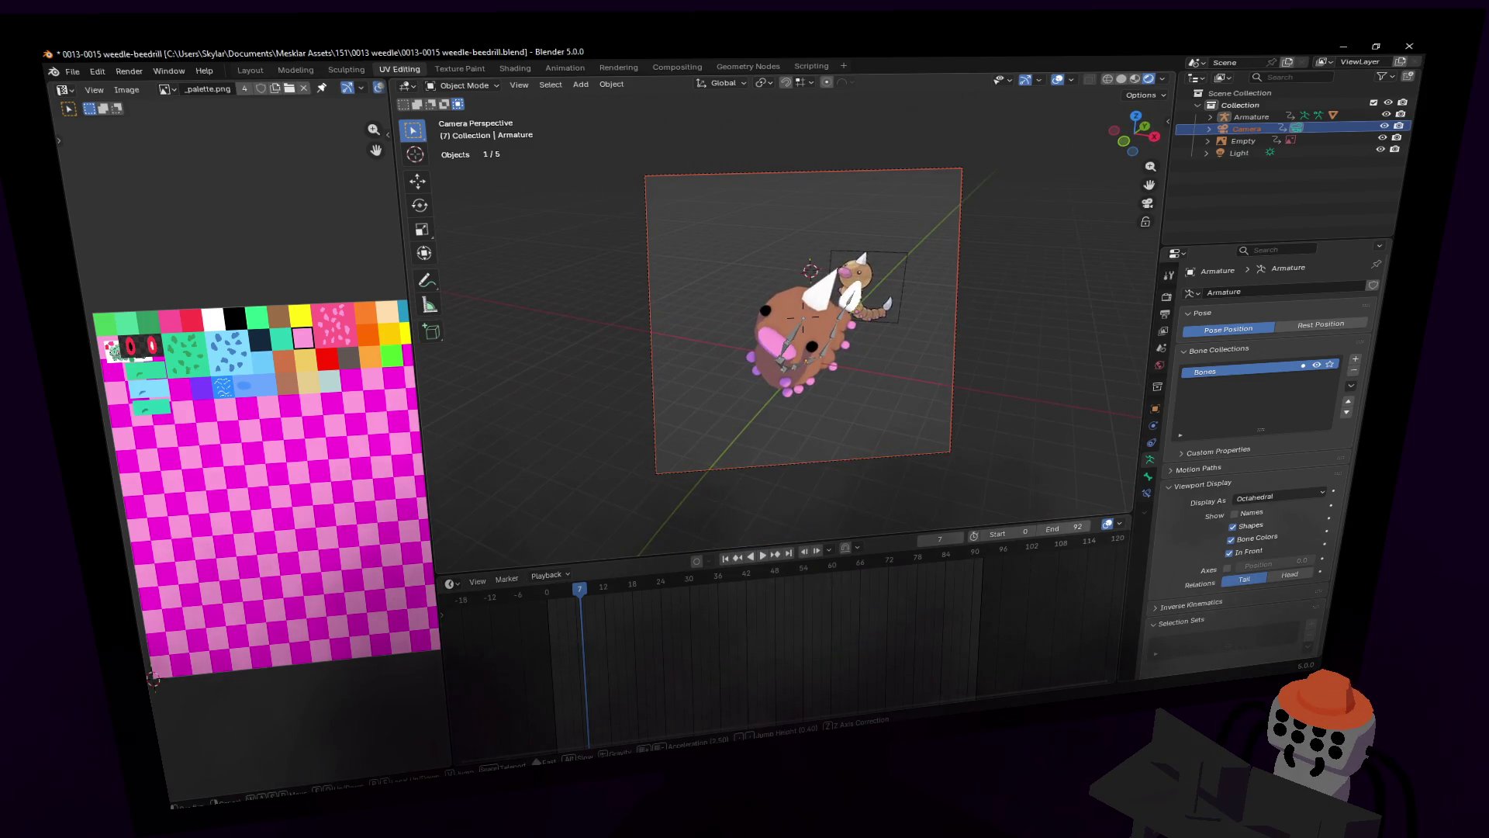
key(d)
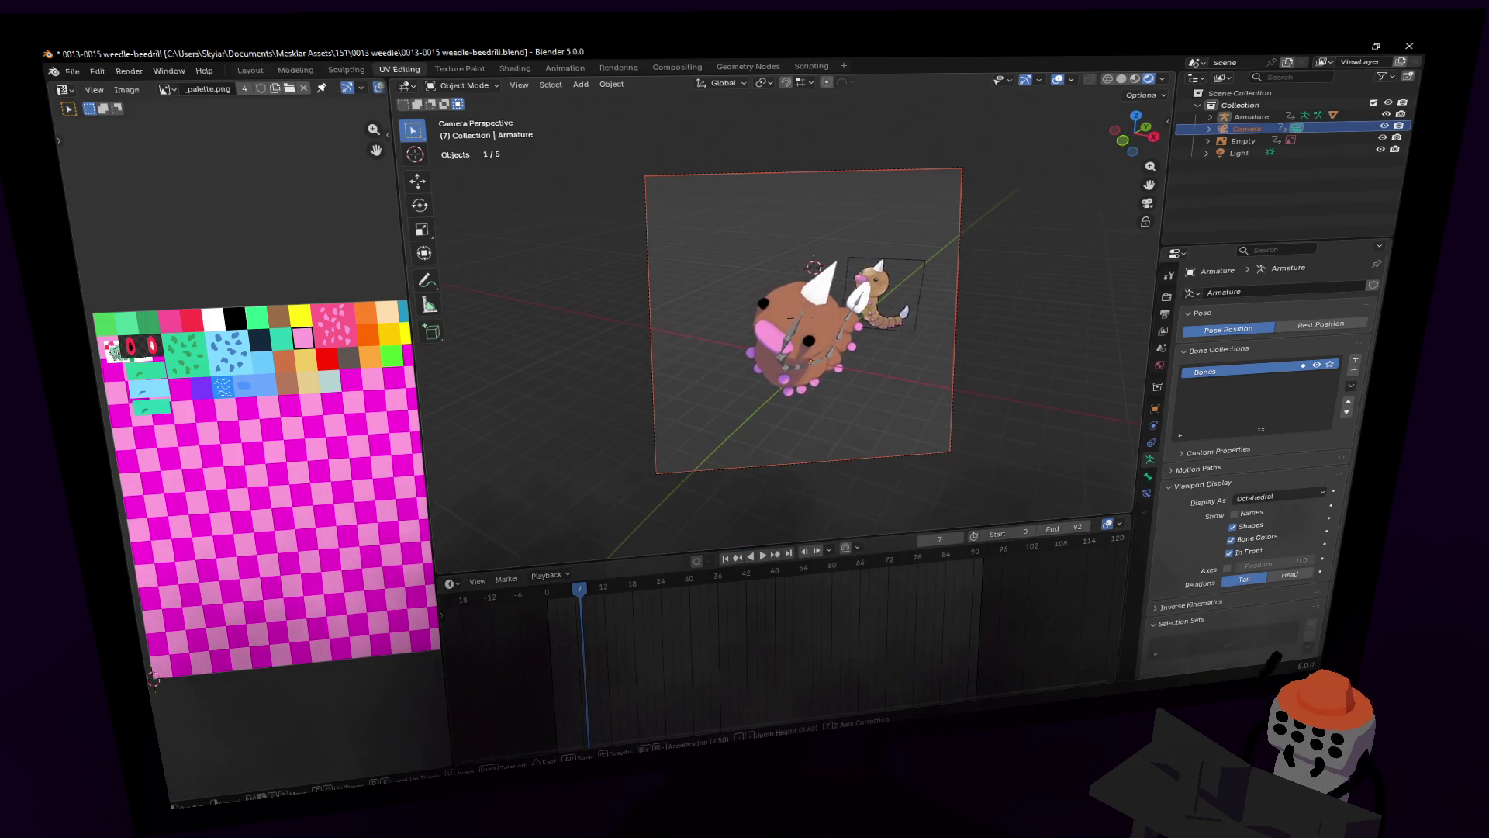
key(Return)
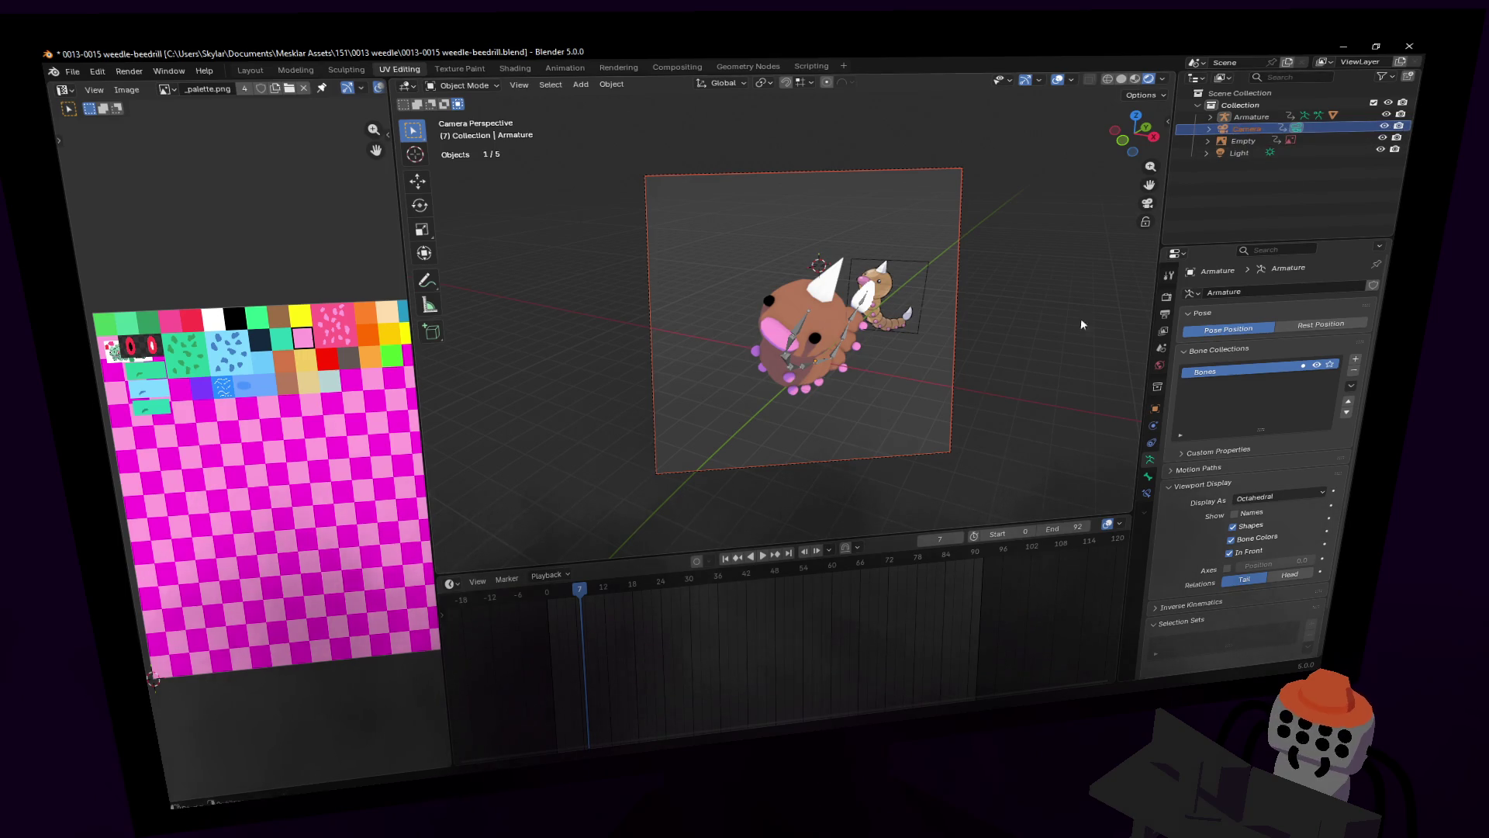
Step: Play the Weedle crawl cycle through the camera, replaying it from the first frame
key(space)
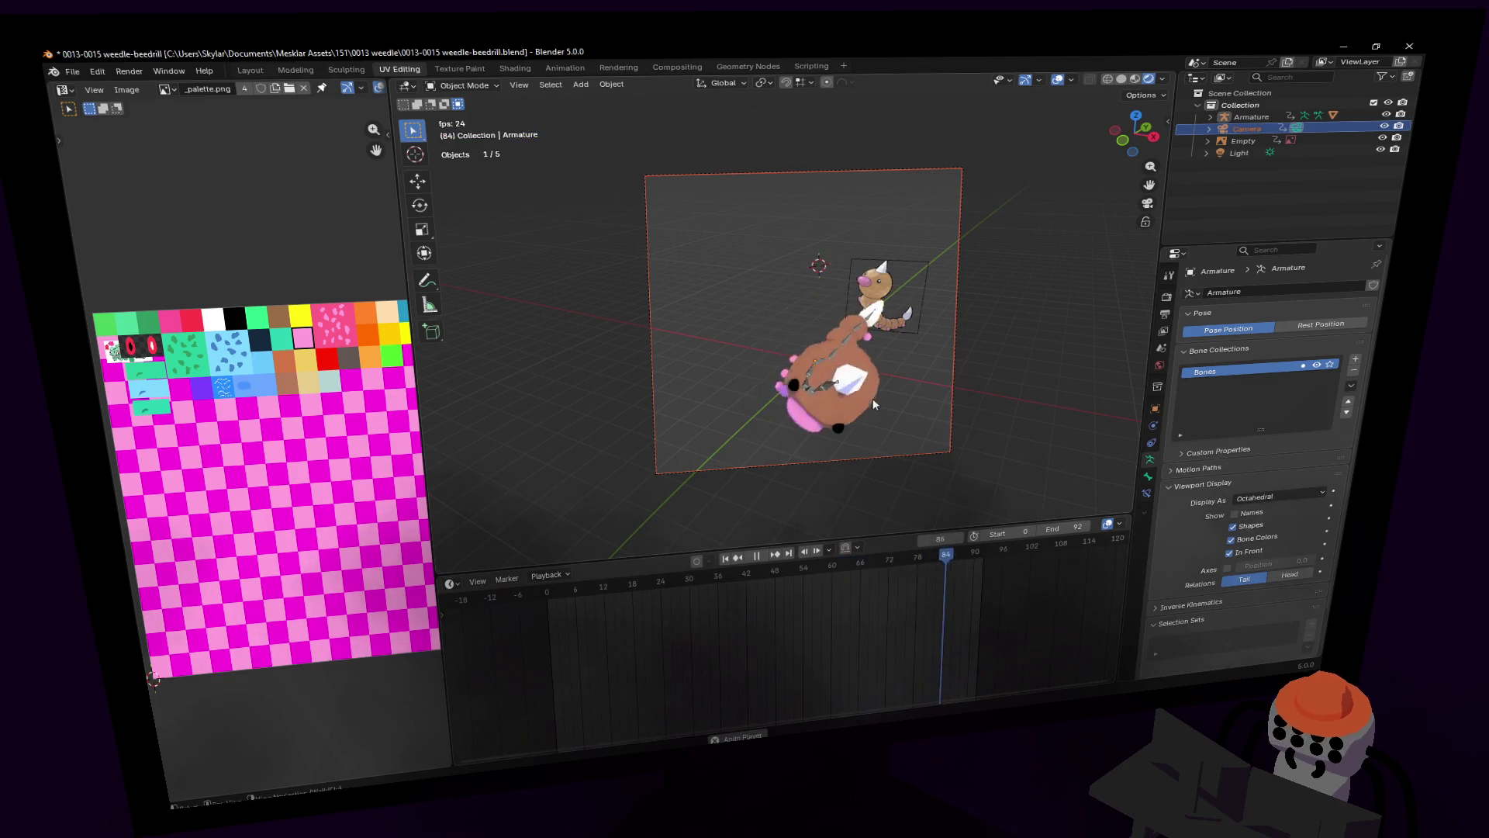
key(space)
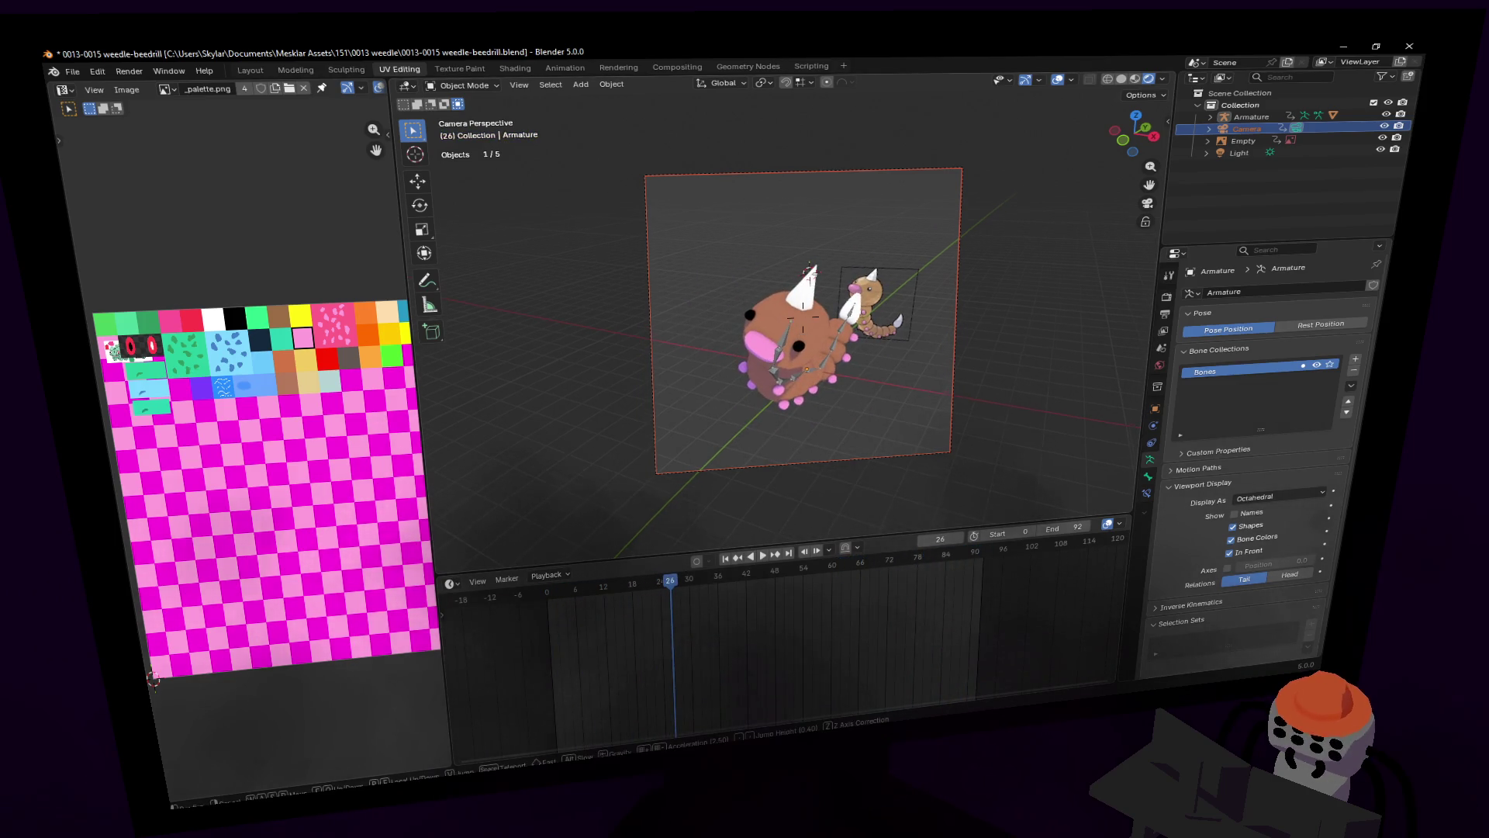
key(space)
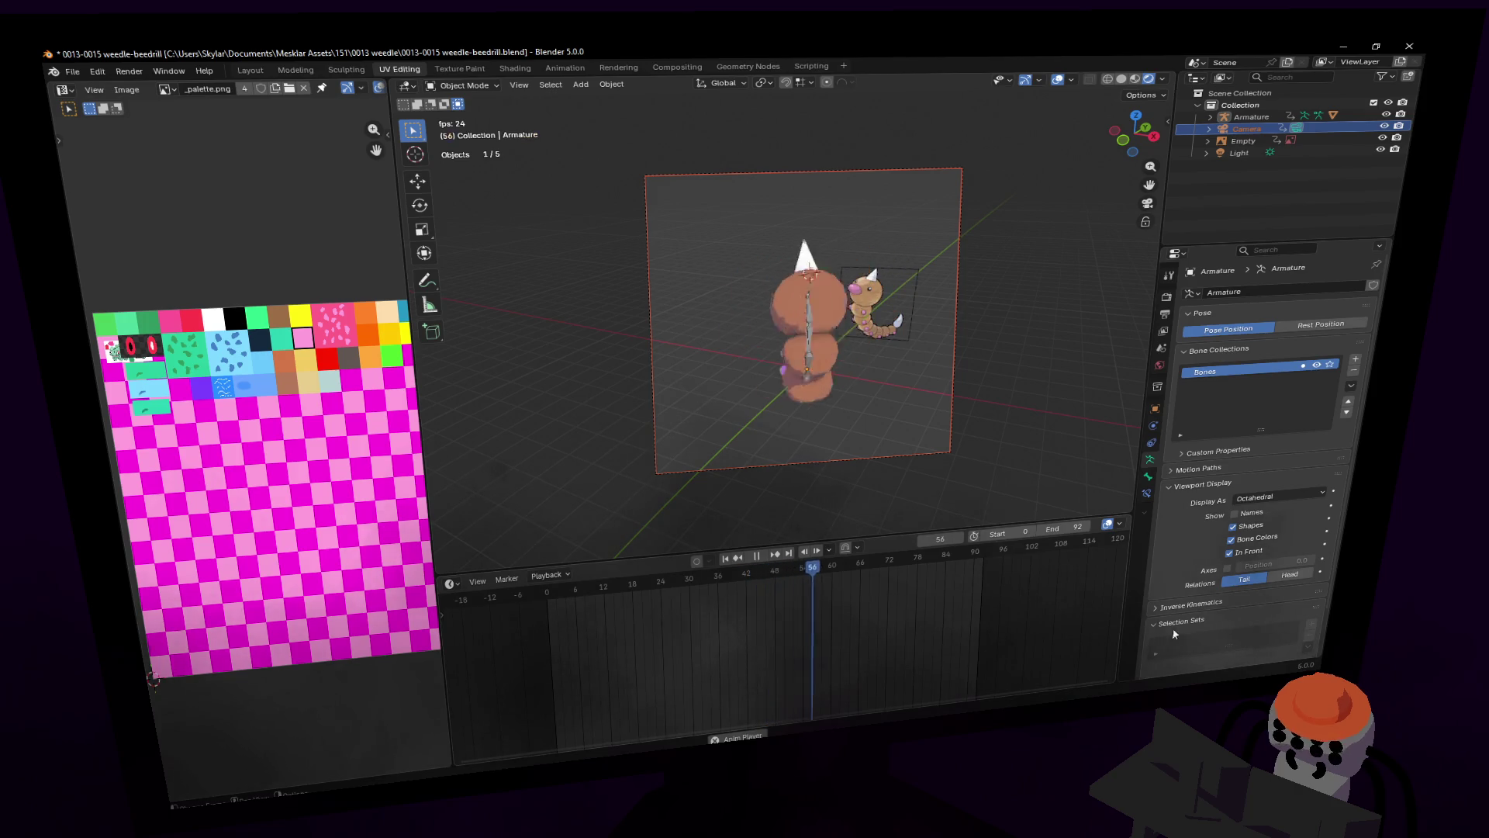
key(space)
key(space)
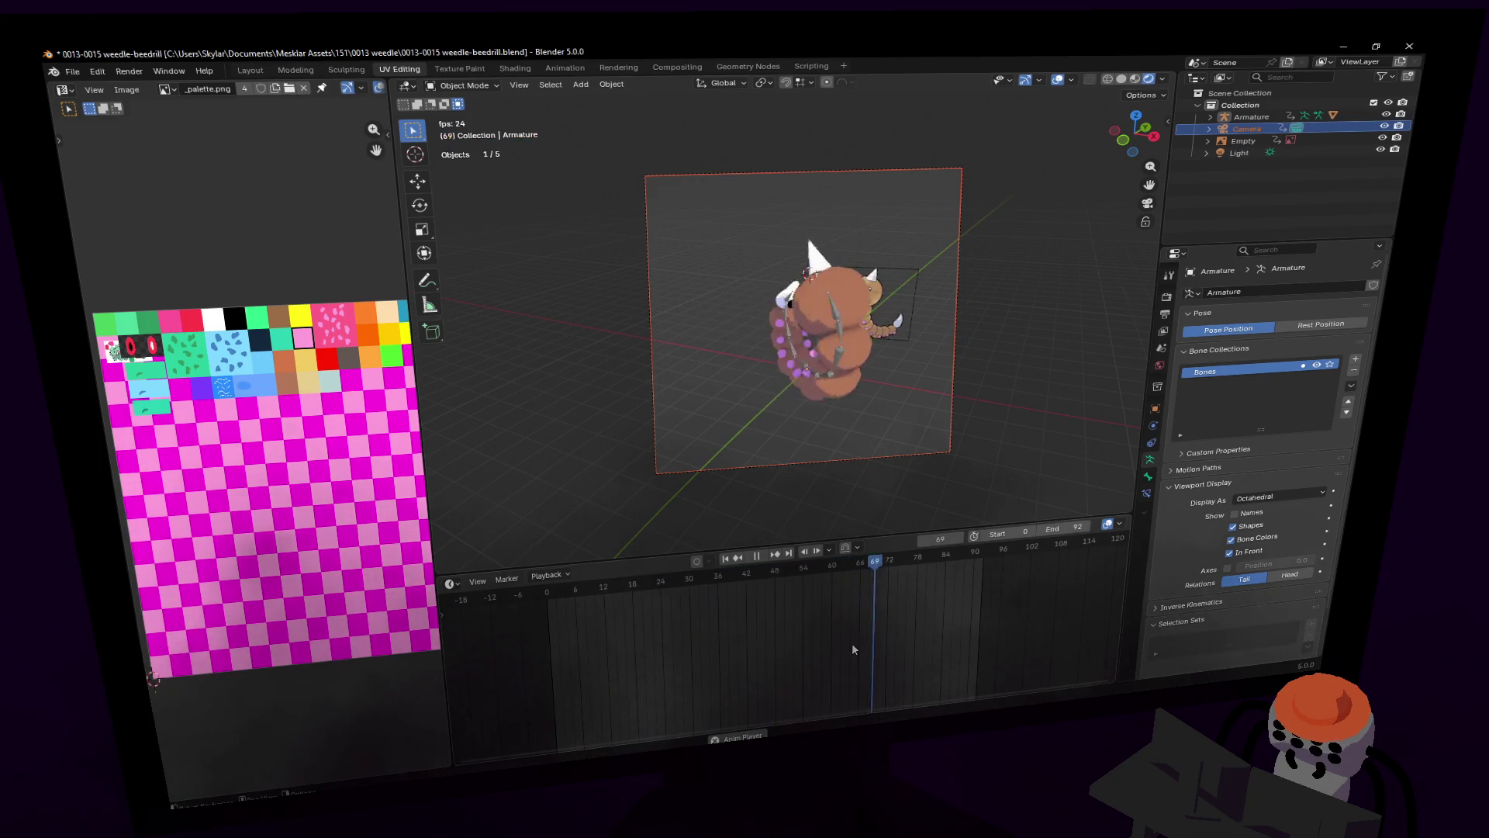
key(space)
key(space)
key(space)
key(shift+grave)
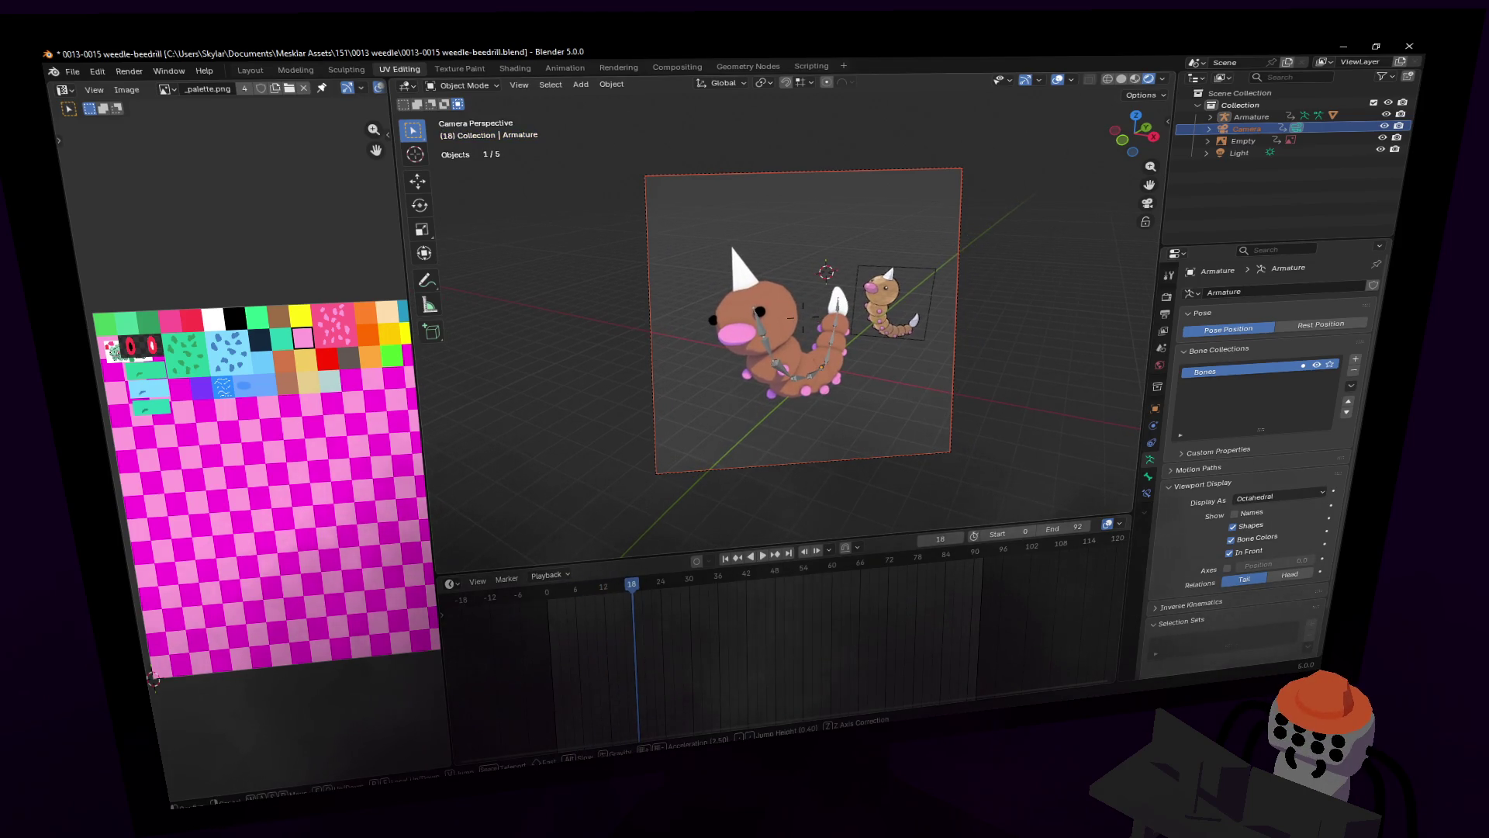
key(shift+Left)
key(space)
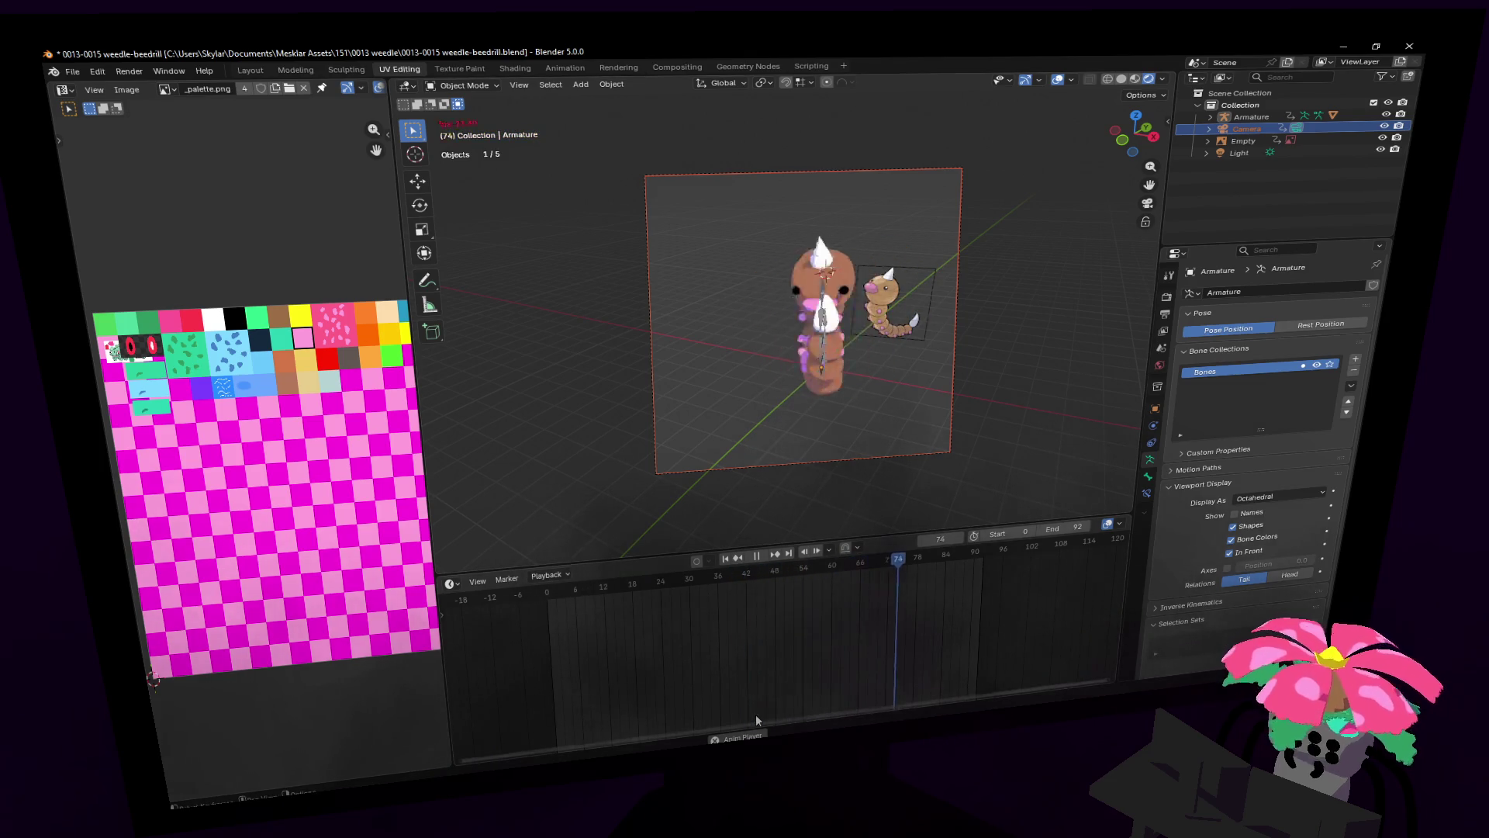
key(space)
key(shift+Left)
key(shift+grave)
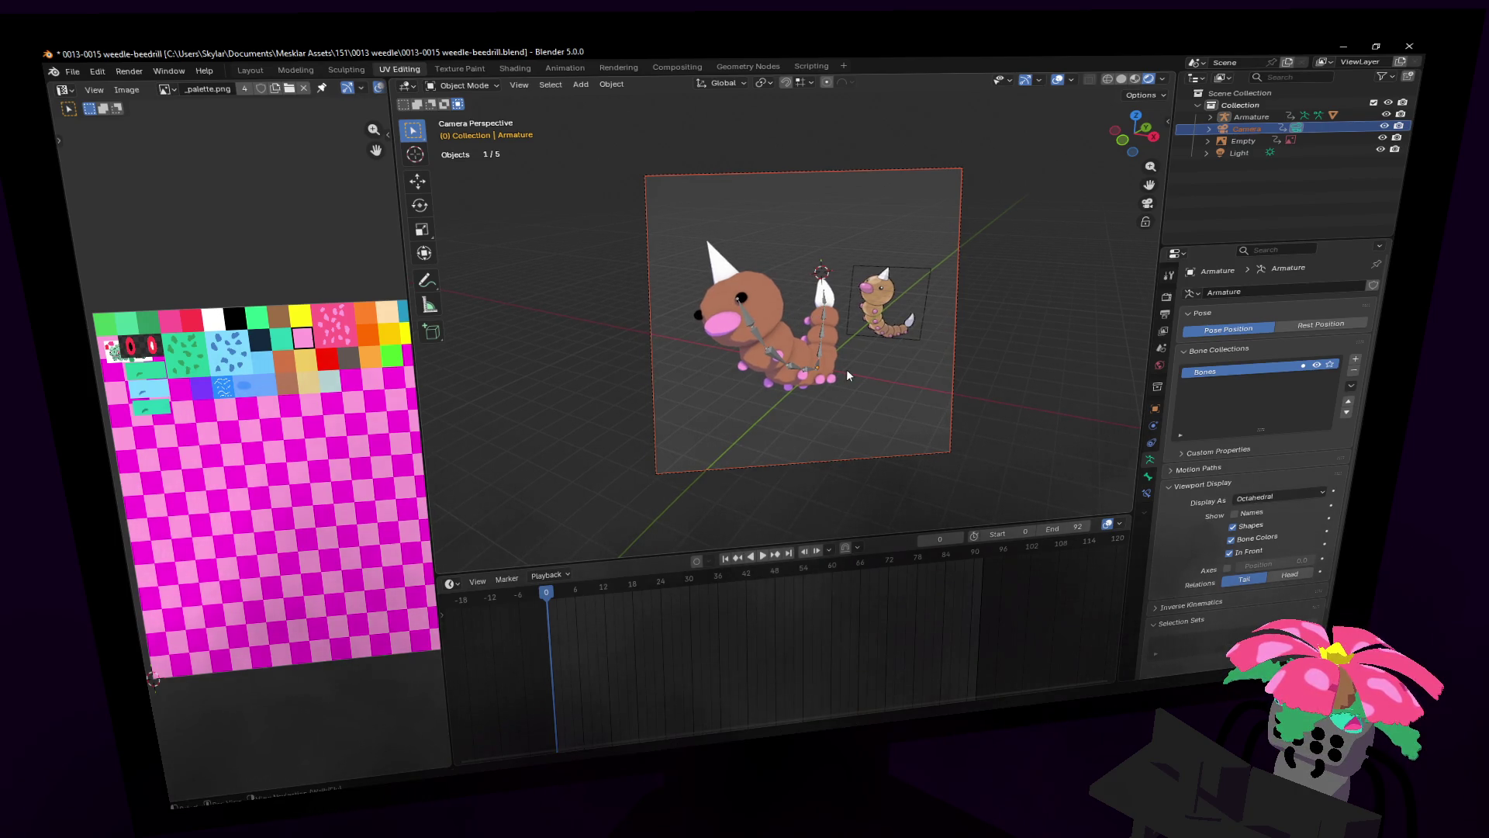
key(space)
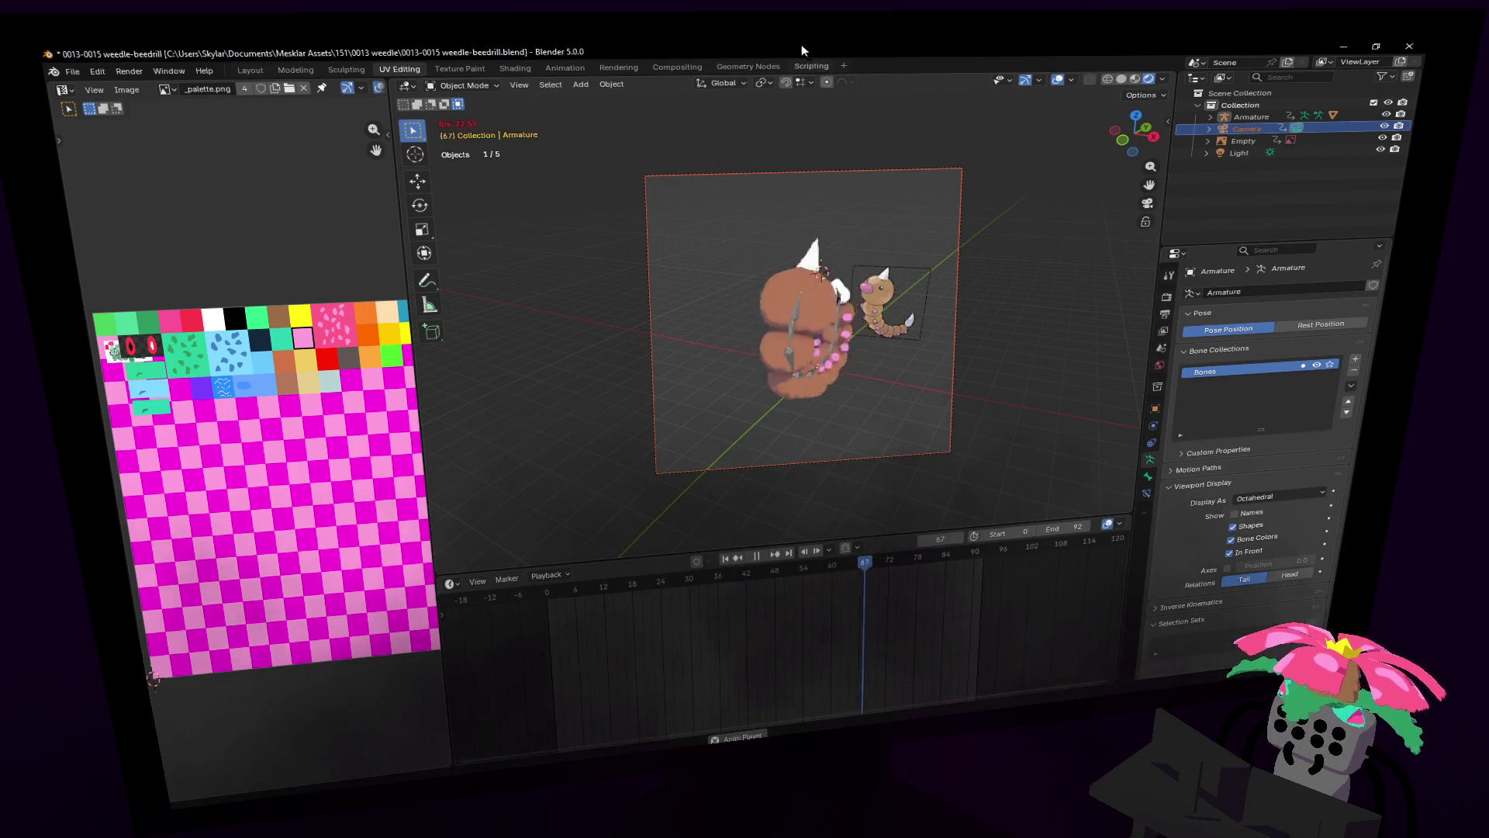
key(Escape)
key(space)
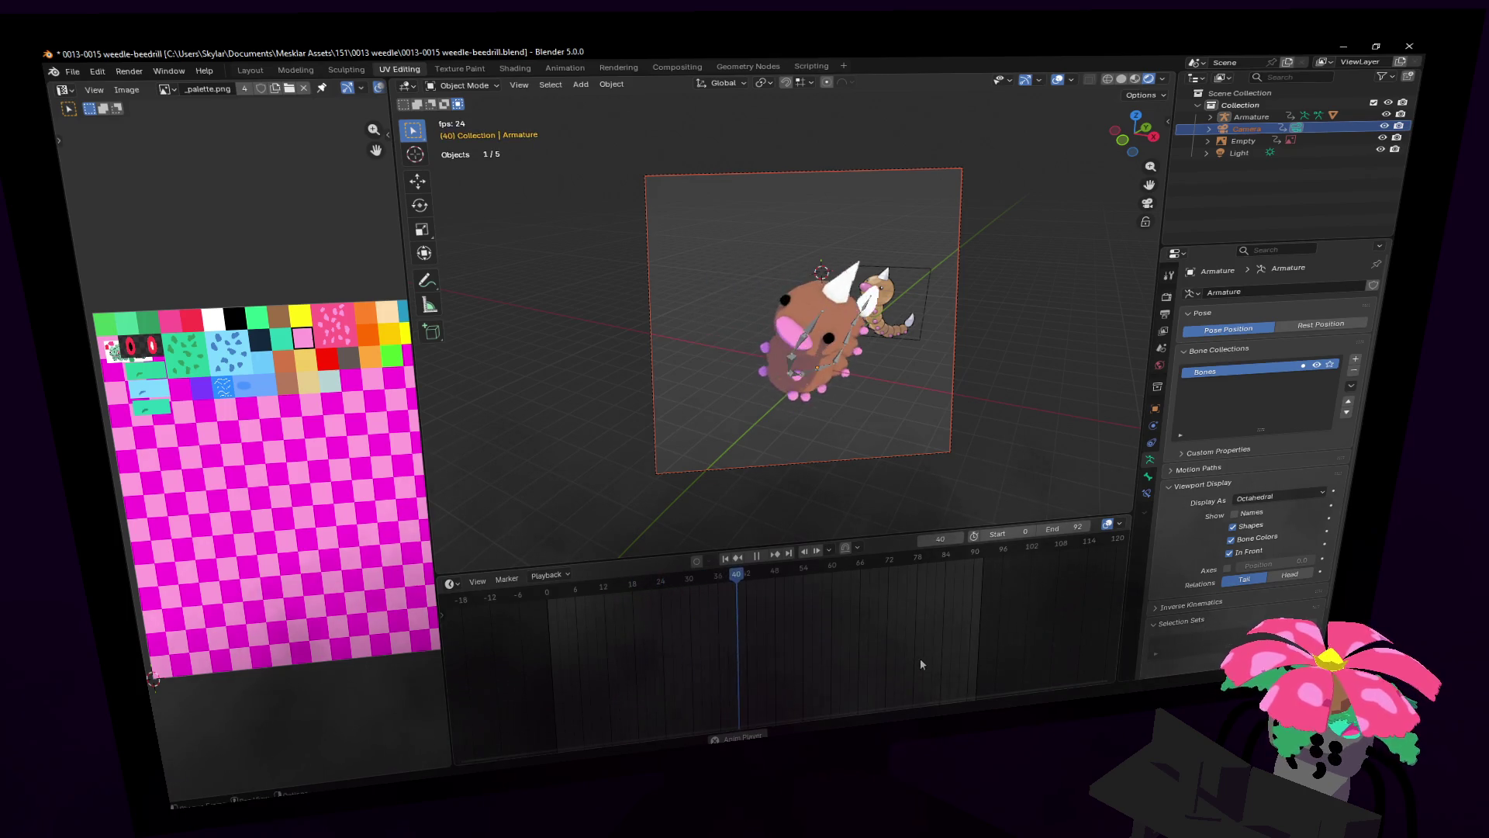
key(Escape)
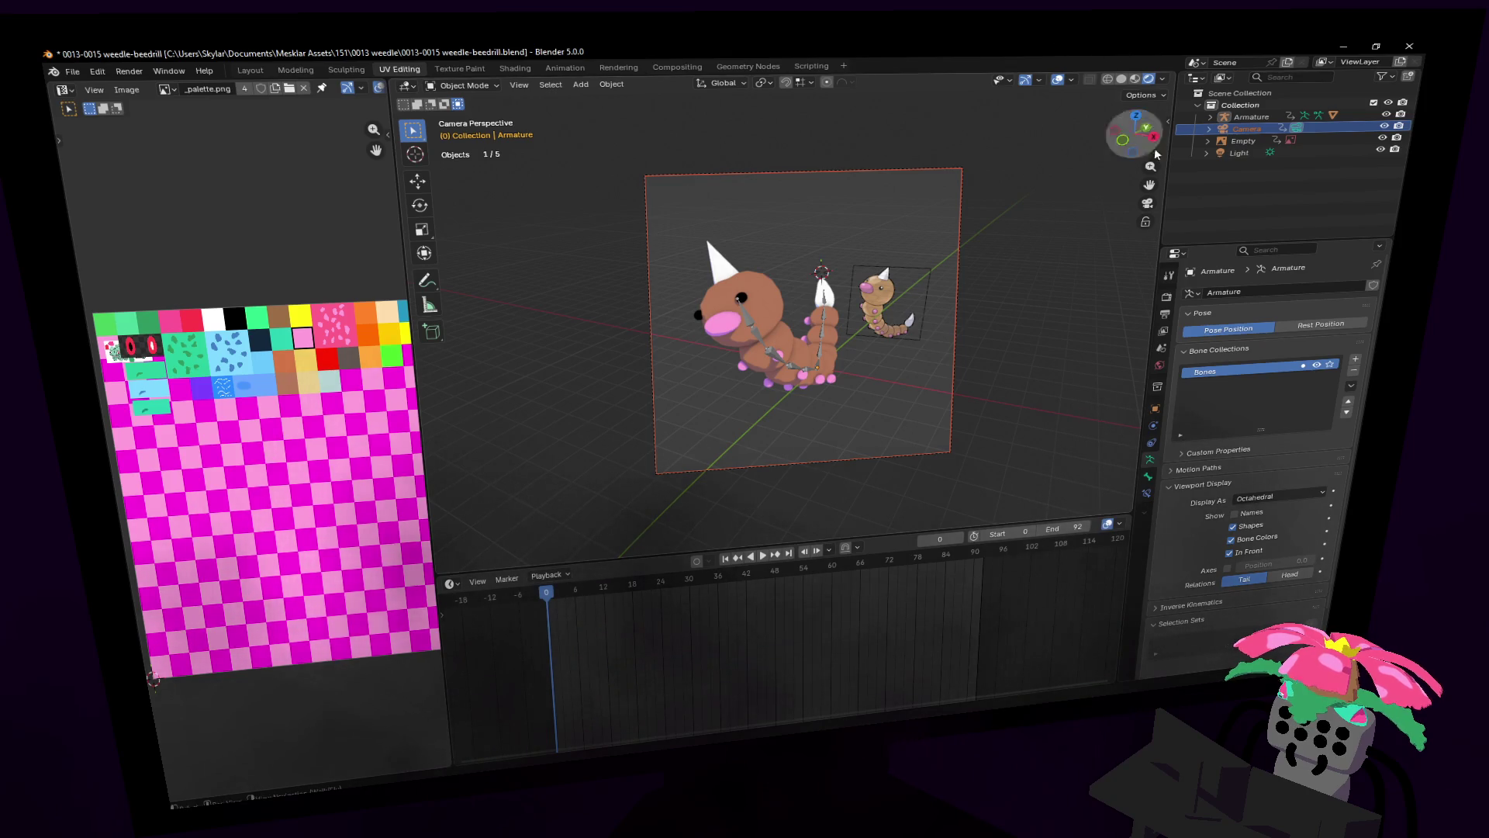
key(space)
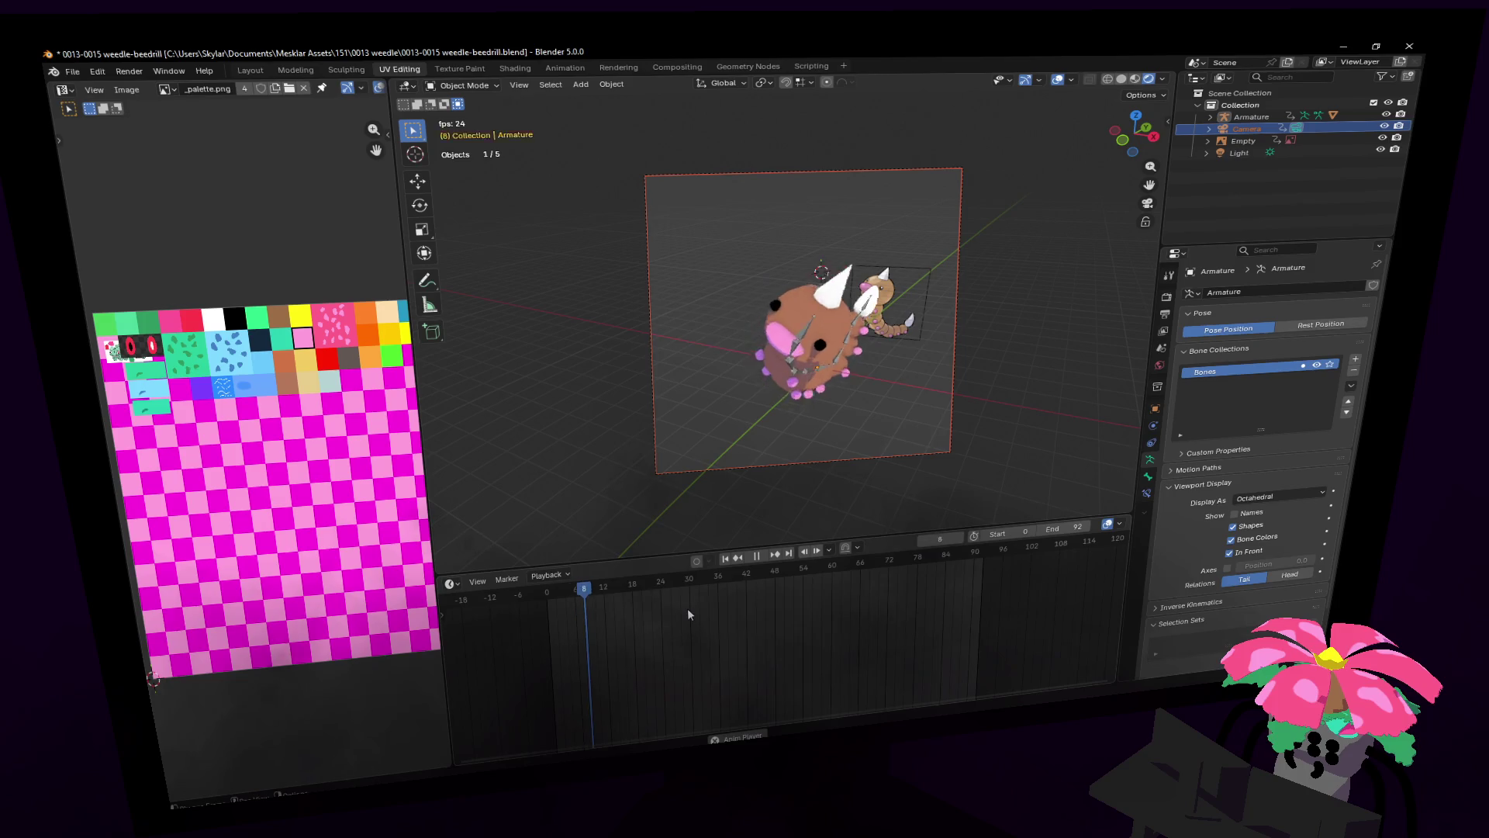
key(Escape)
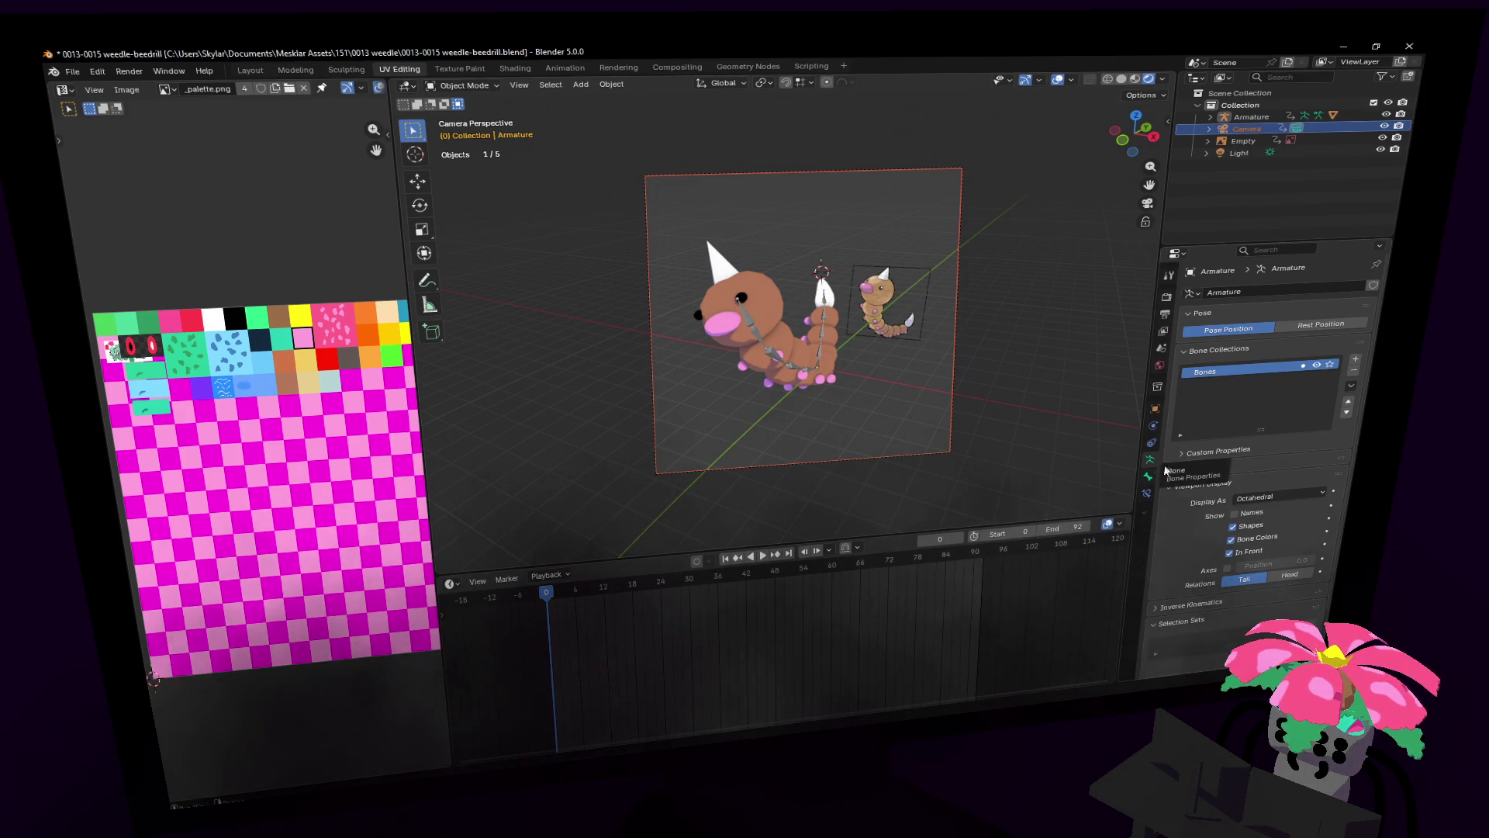
Step: Set the output path to renders\0013_weedle as Video and render the animation with Ctrl+F12
click(1166, 300)
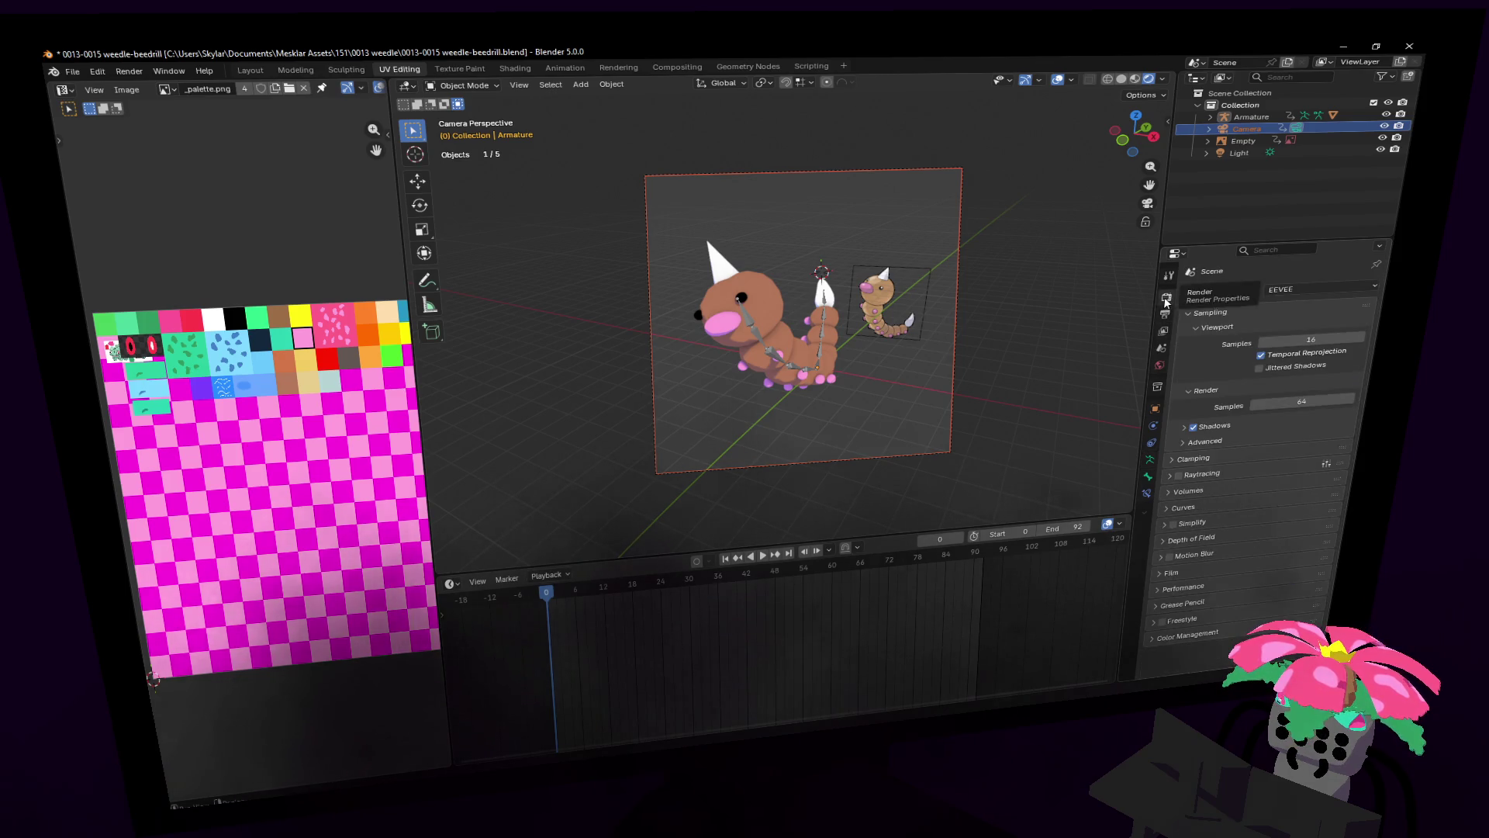
click(1163, 335)
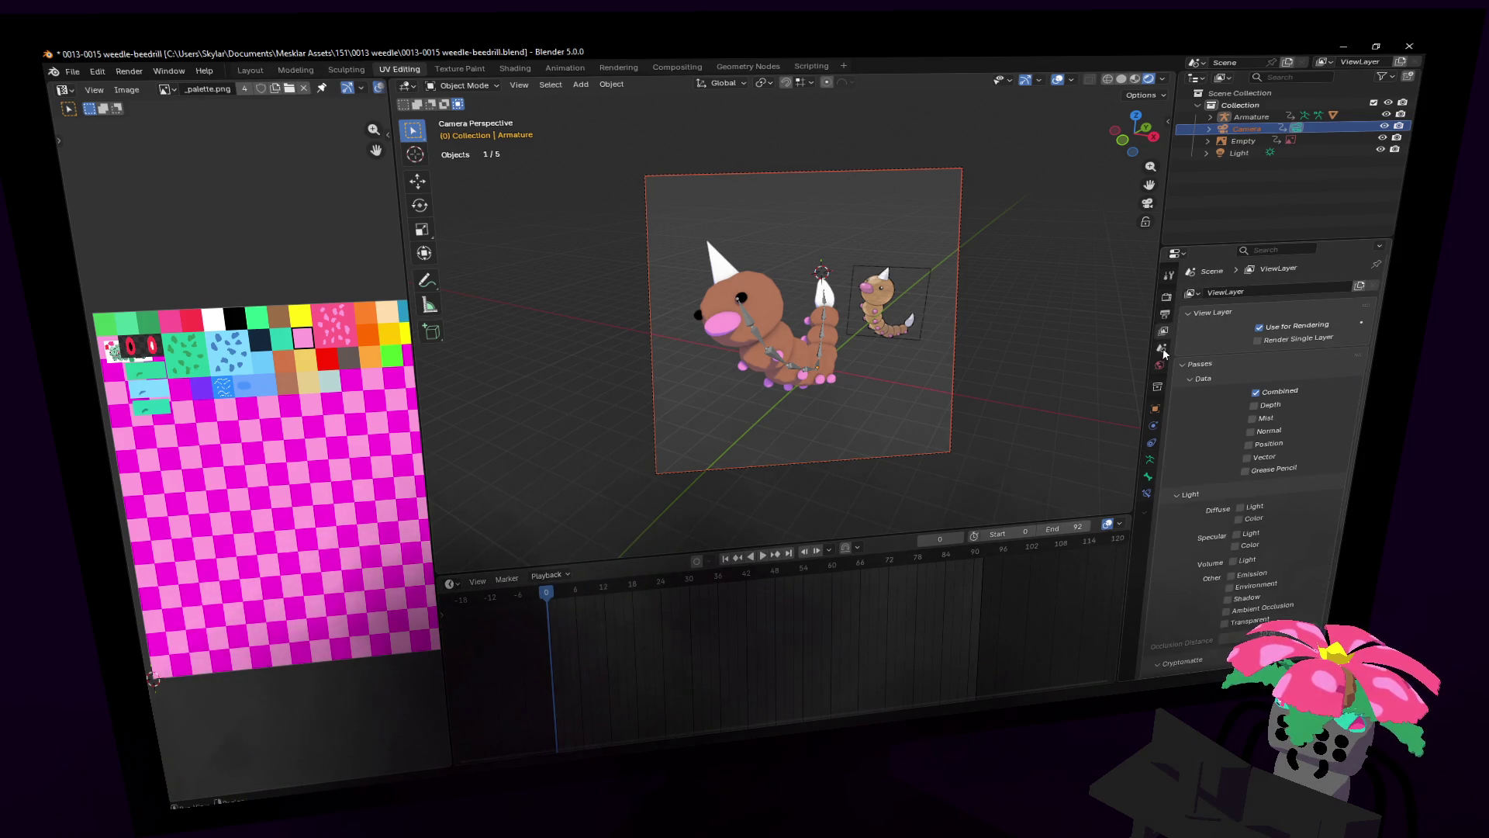
click(1164, 318)
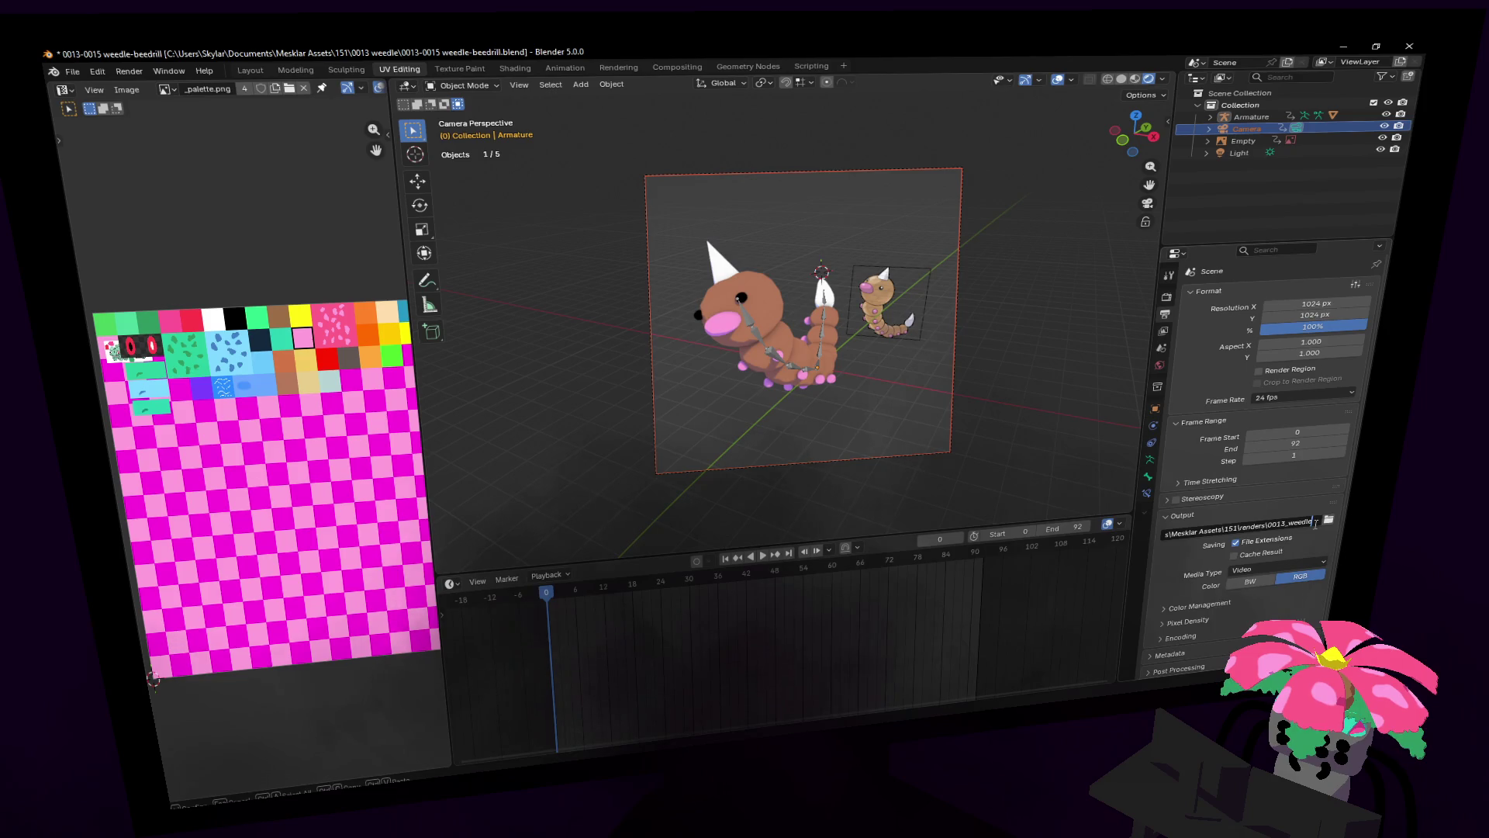
key(Return)
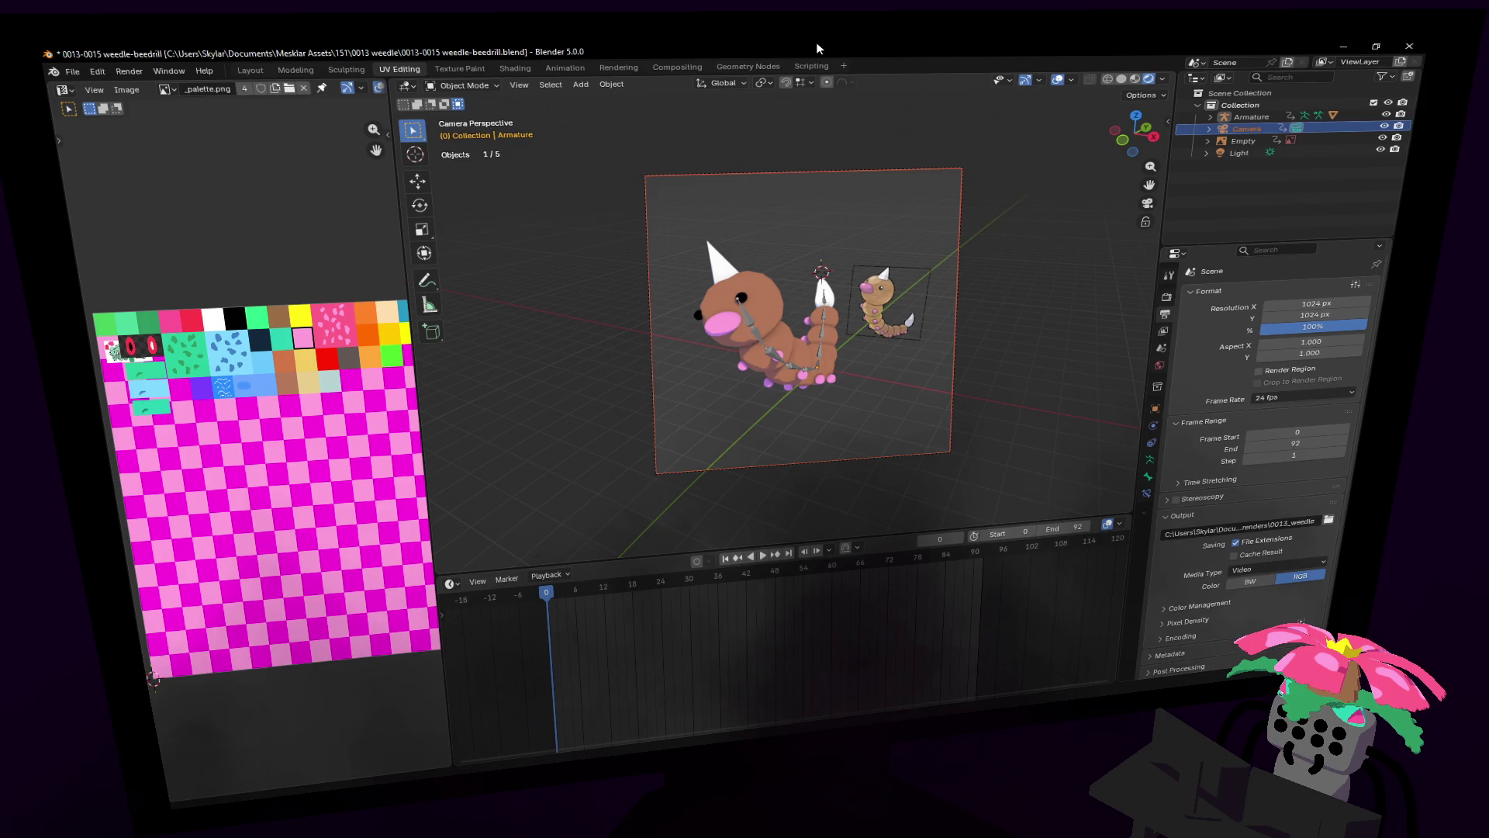
key(ctrl+F12)
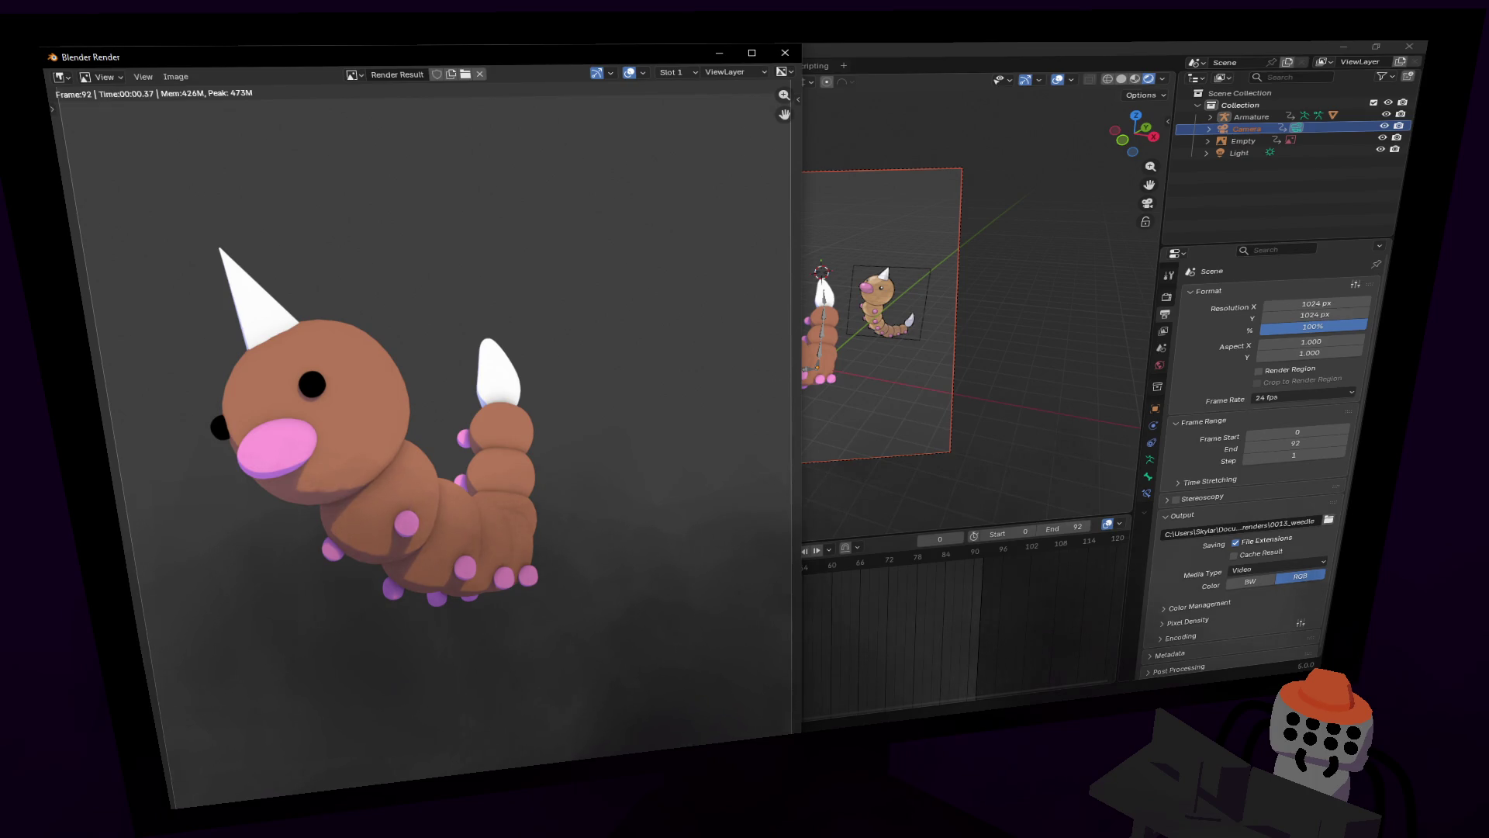
Step: Watch 0013_weedle0000-0092 from the renders folder in VLC, then close VLC
key(alt+Tab)
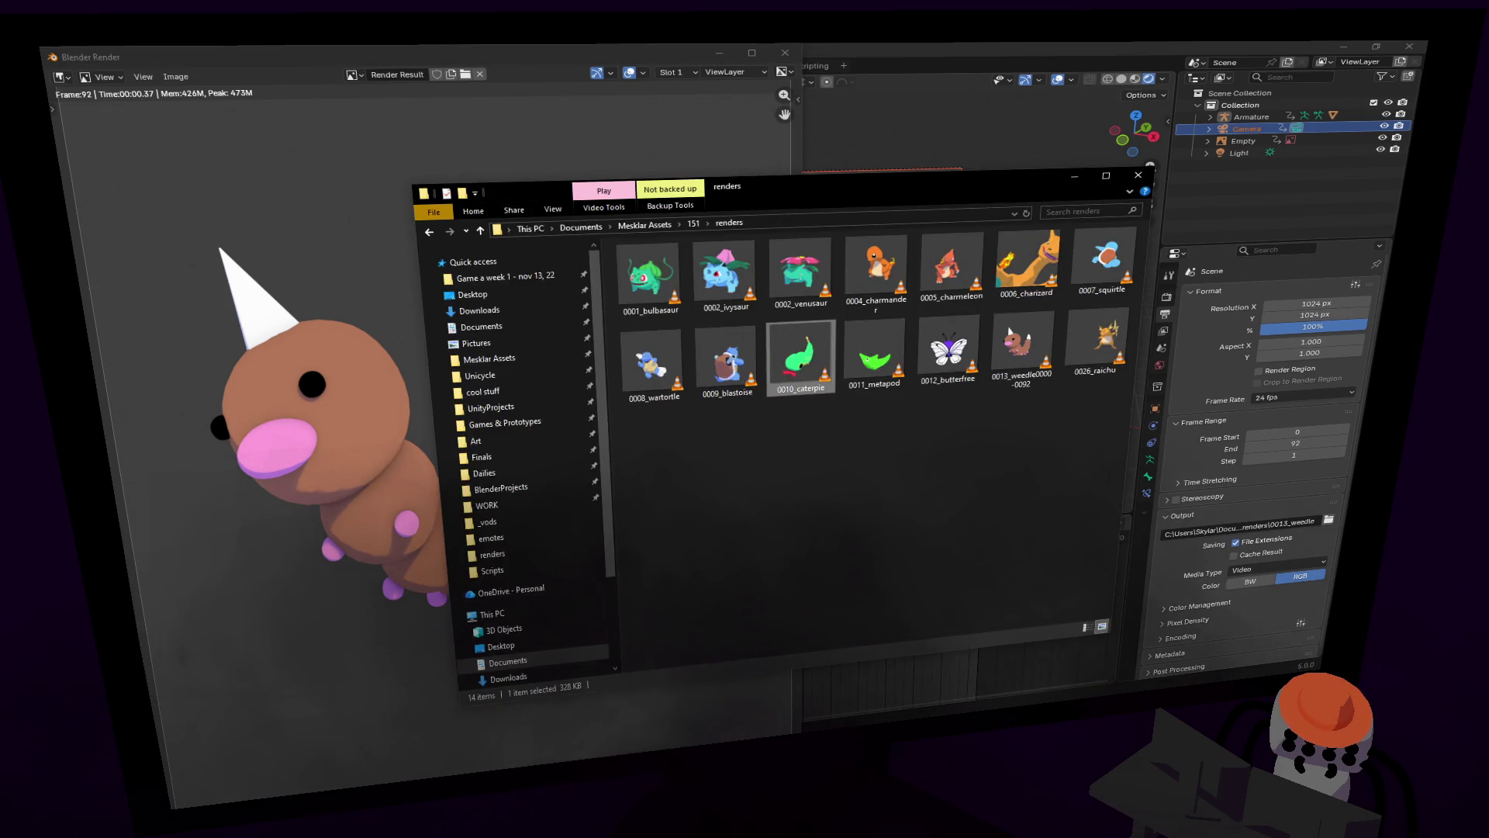
double_click(1020, 345)
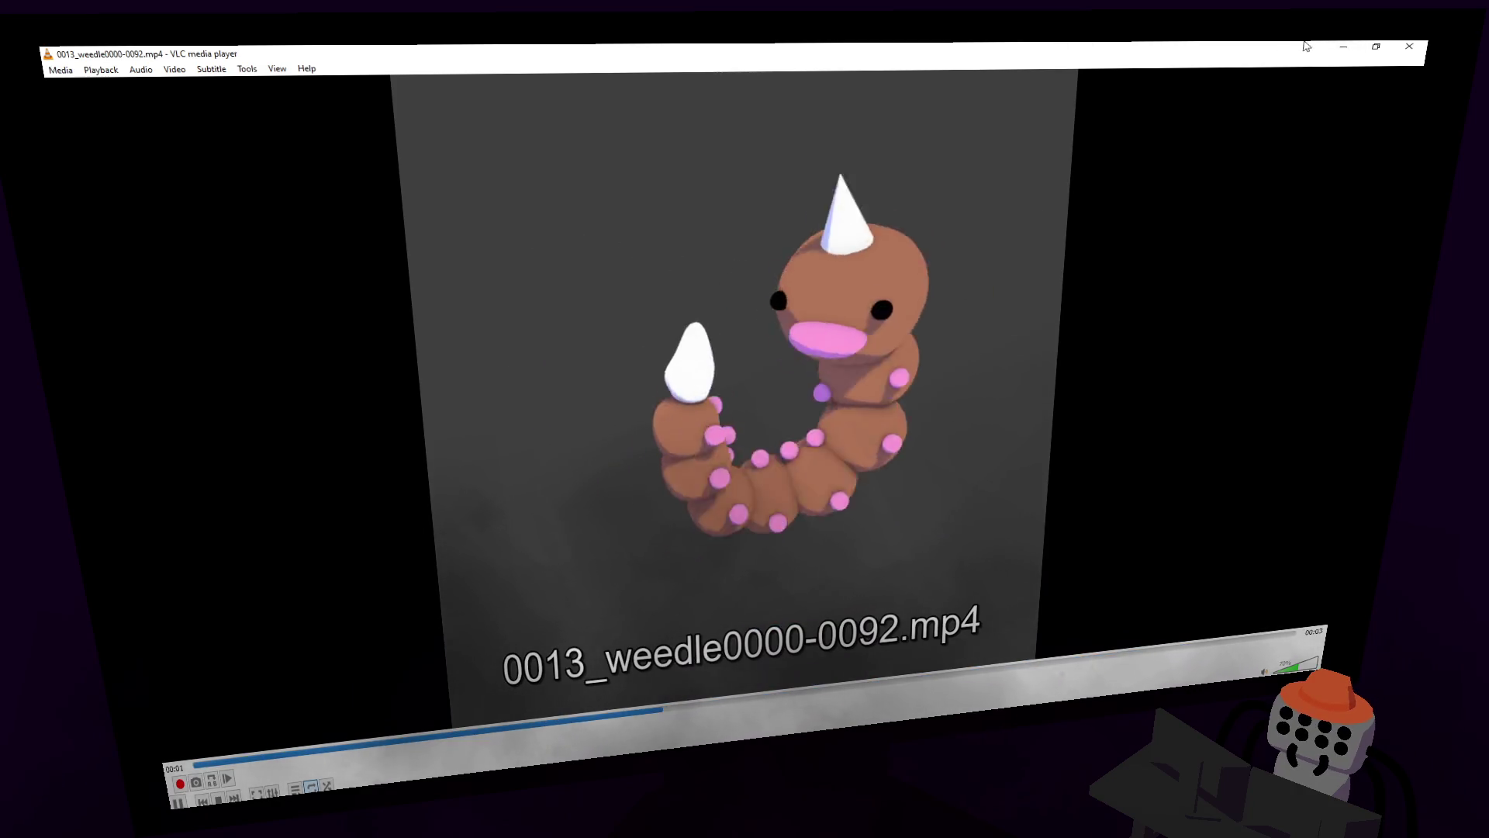
click(1409, 47)
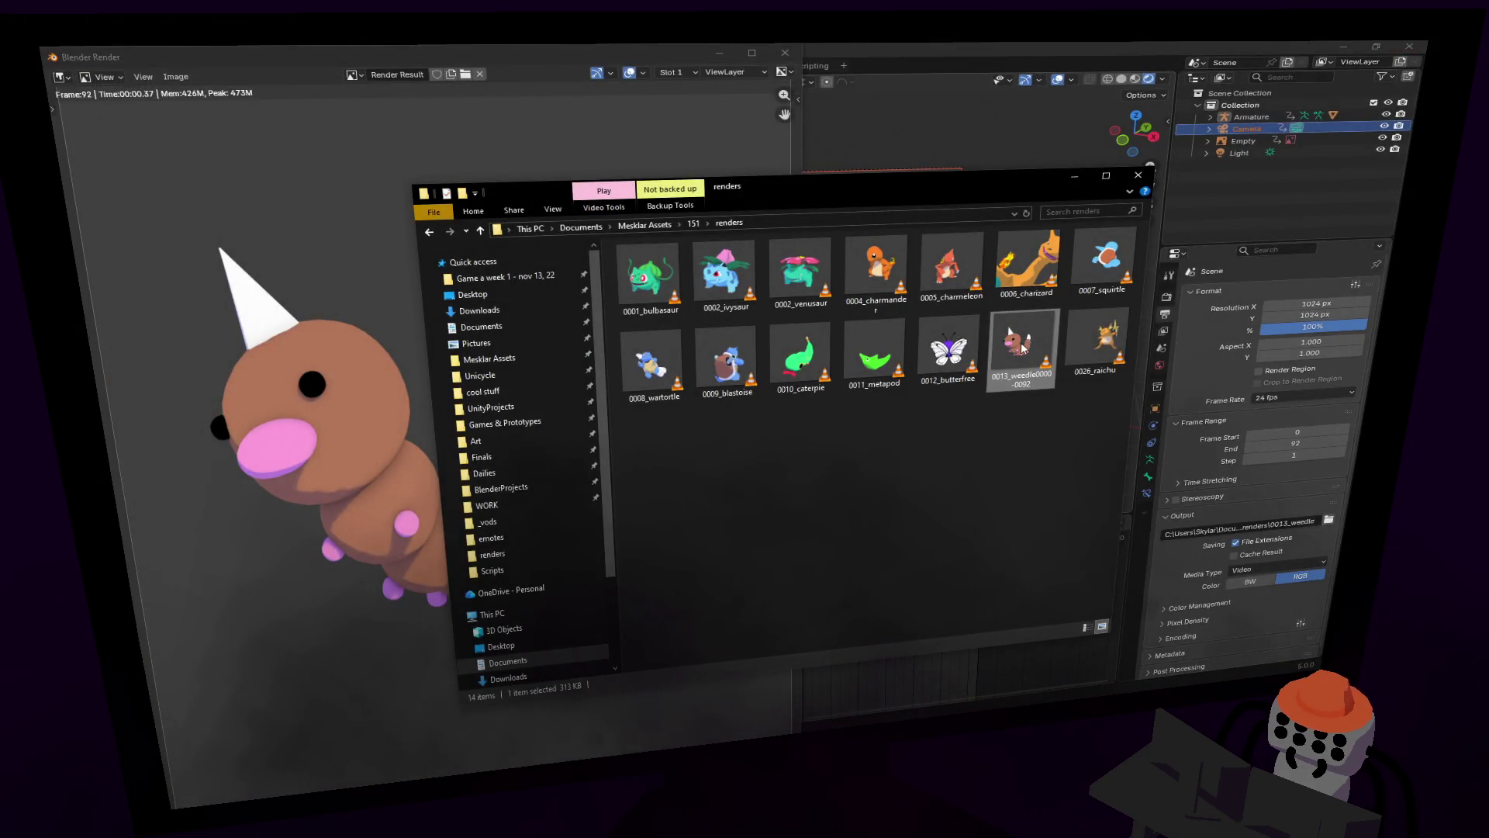
Step: Close the render result and renders folder windows and save the Weedle file
click(660, 57)
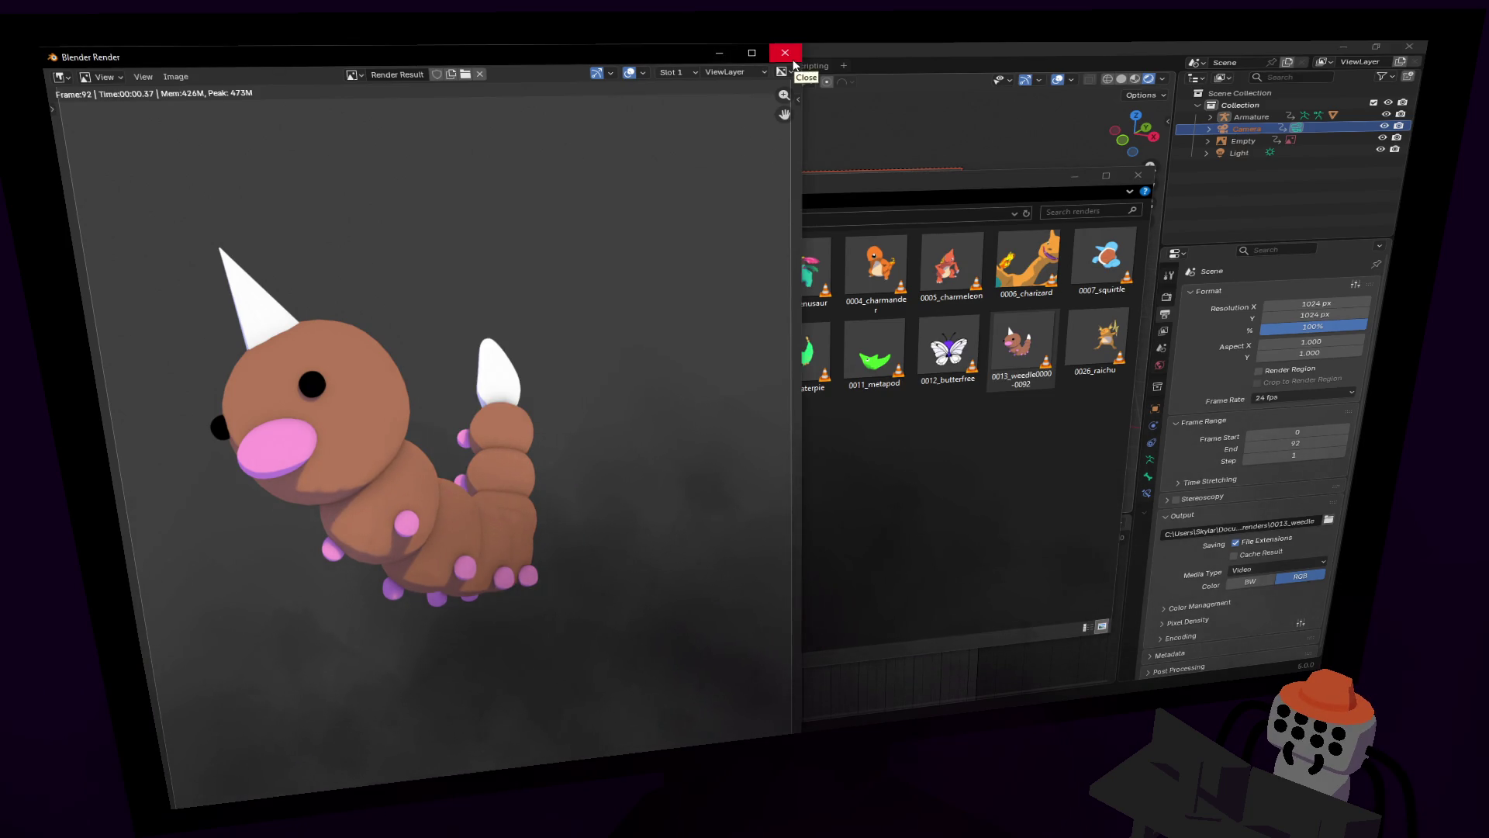
click(791, 57)
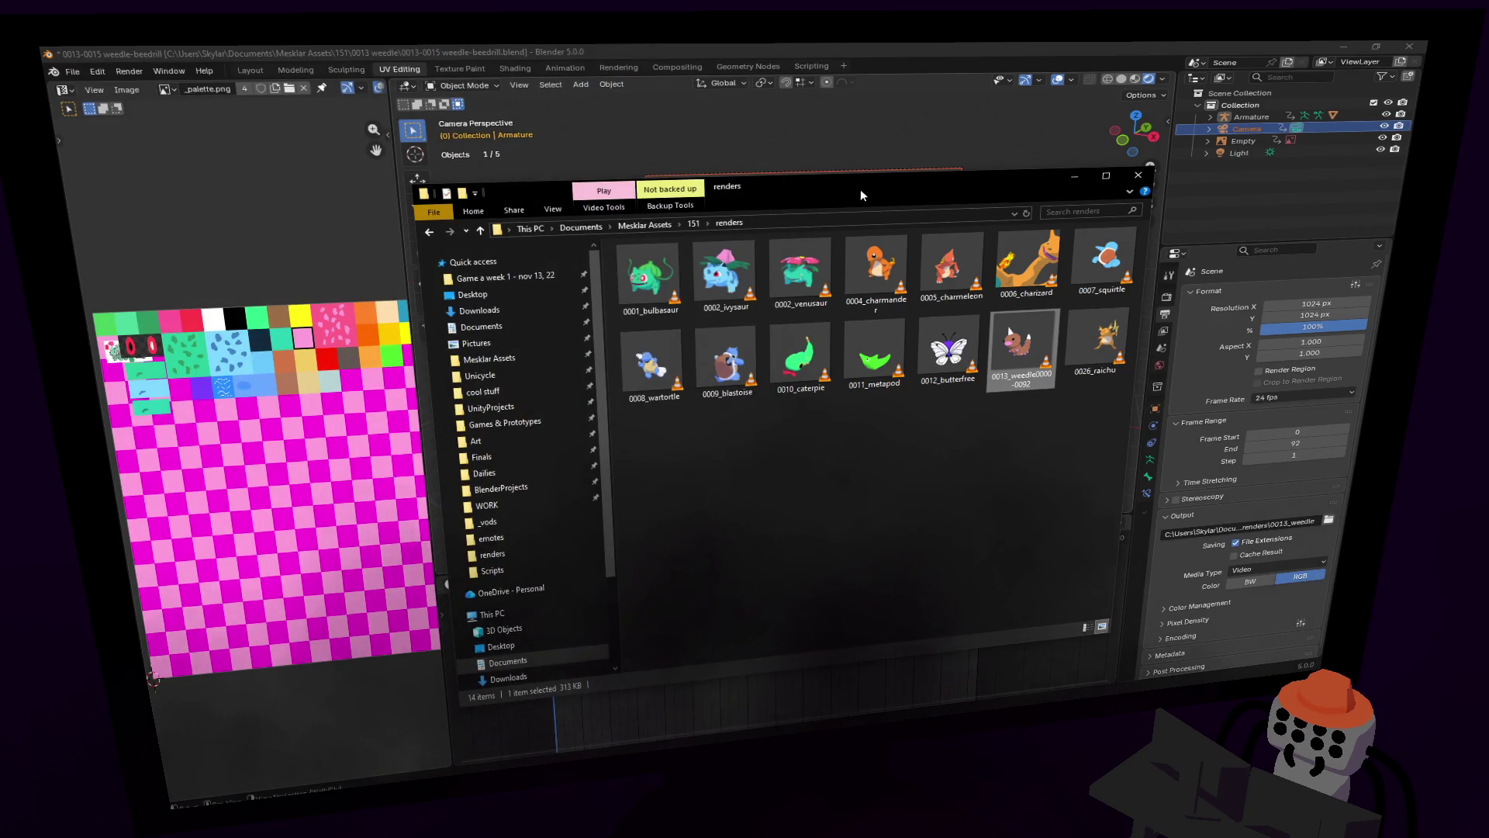
click(1140, 177)
key(ctrl+s)
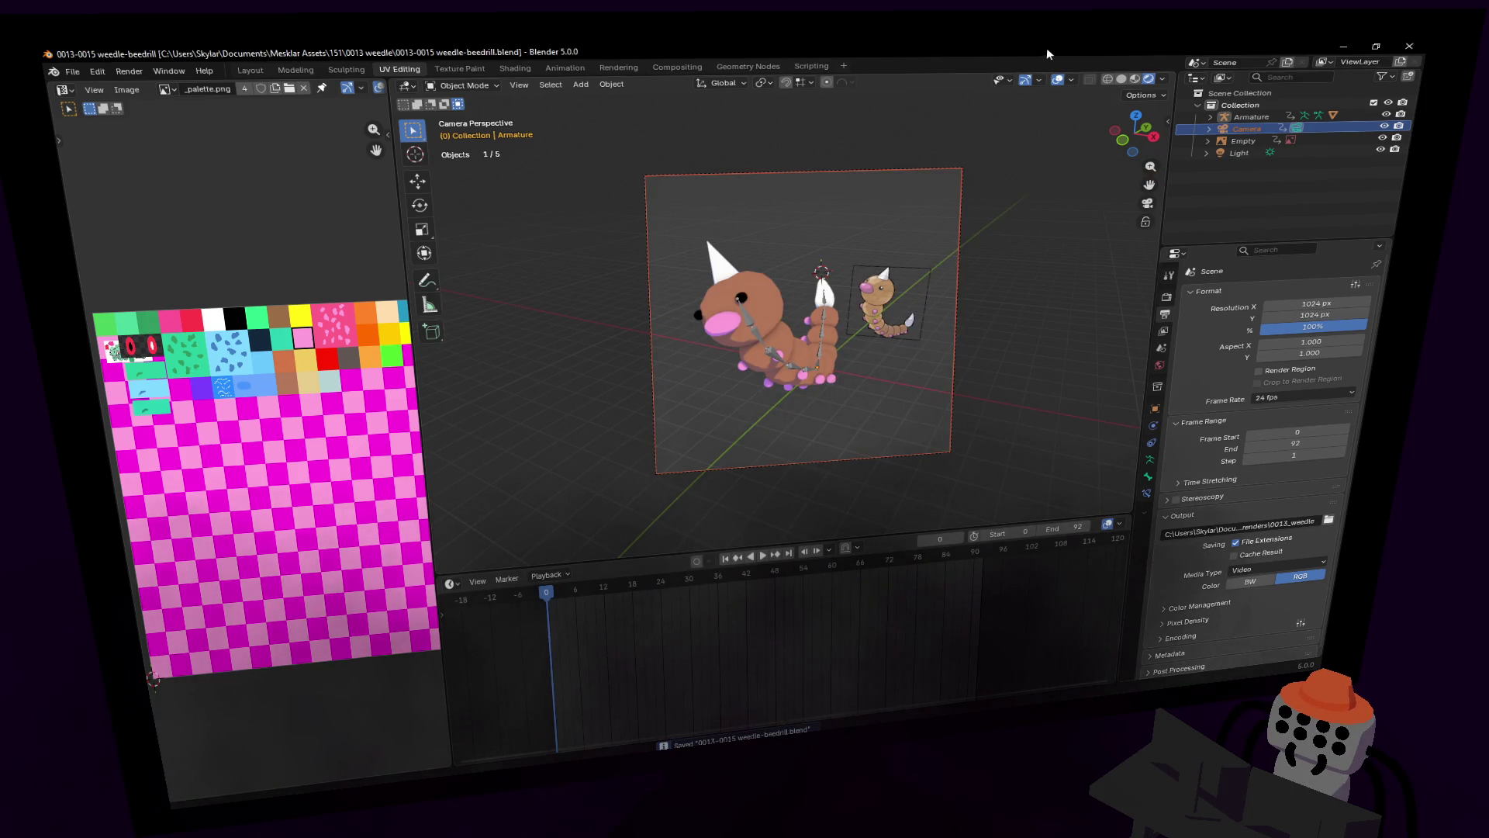
click(70, 72)
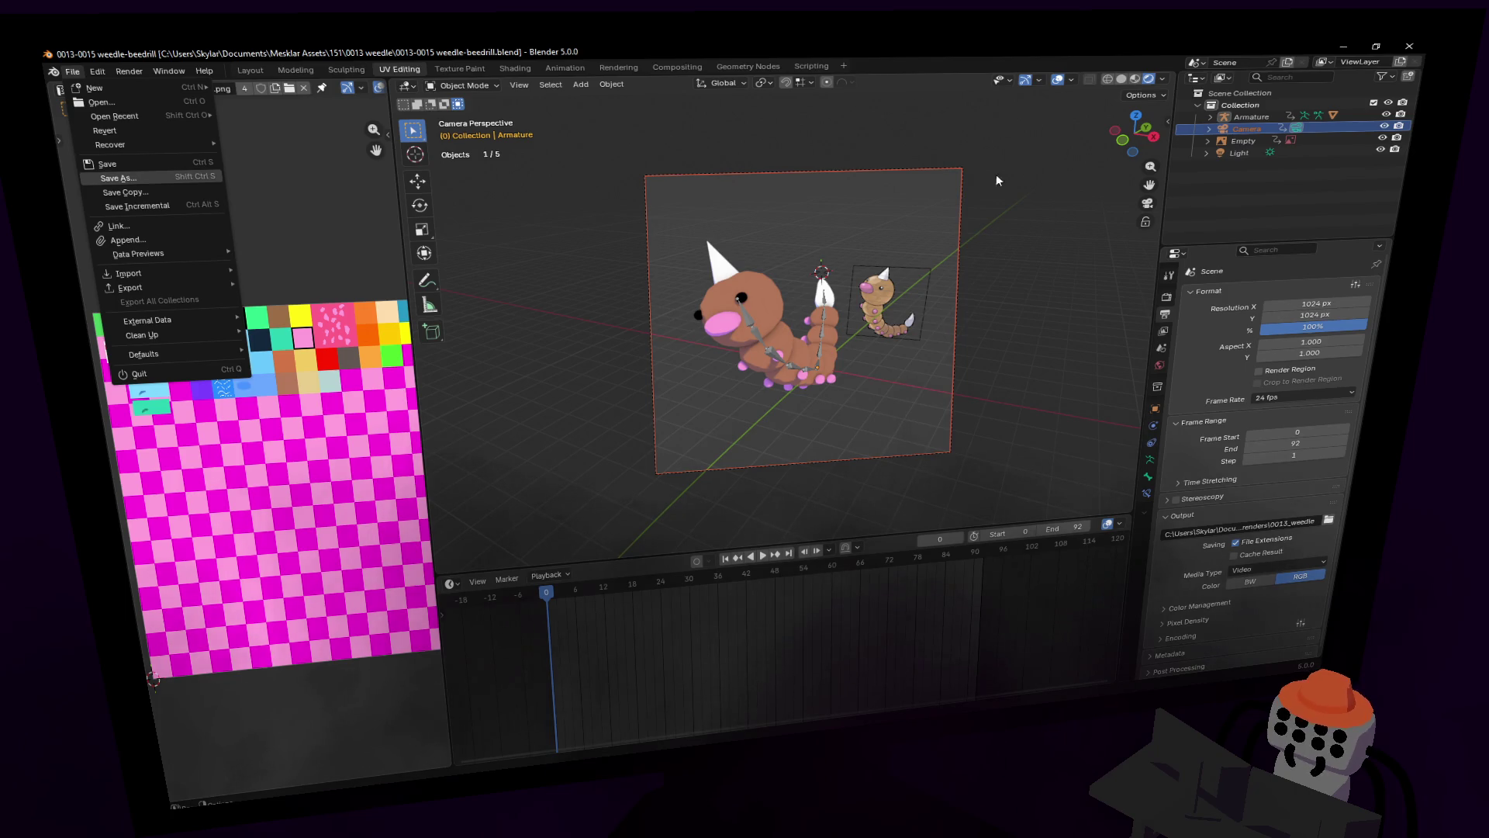
click(941, 68)
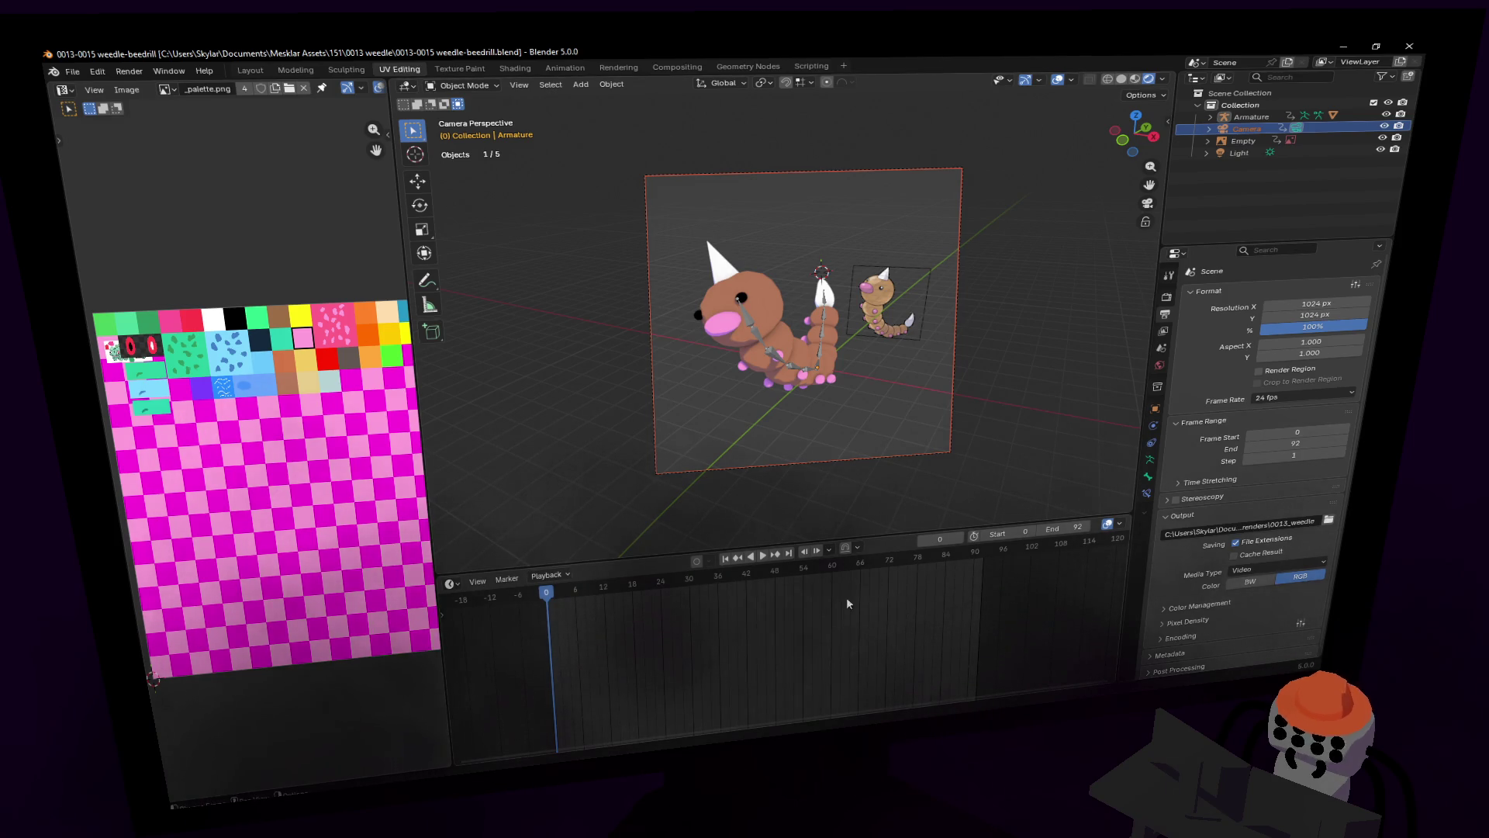
Step: Replay the crawl animation, save again and show the Open Recent file list
click(757, 555)
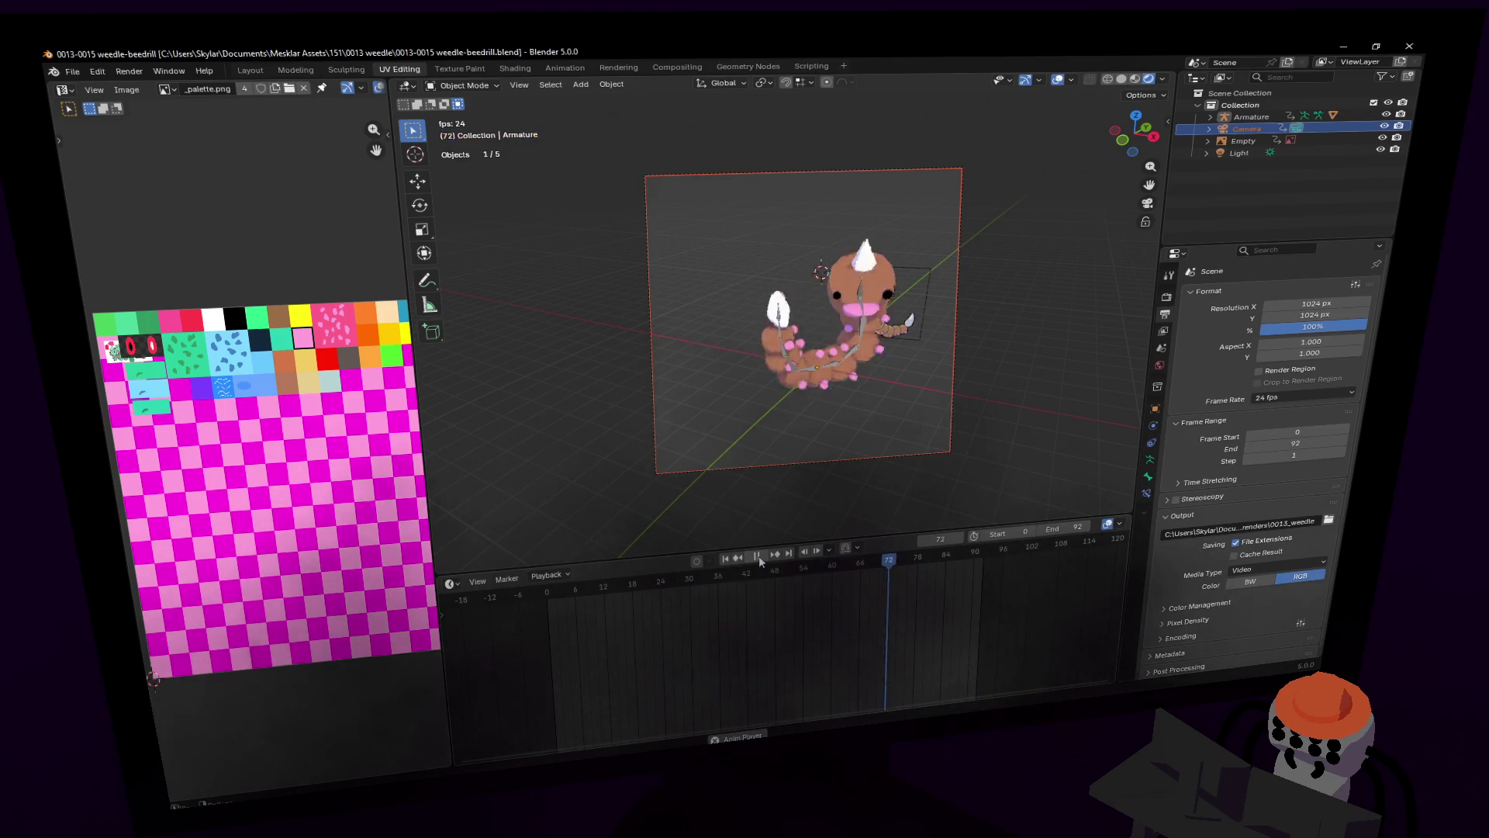
click(759, 556)
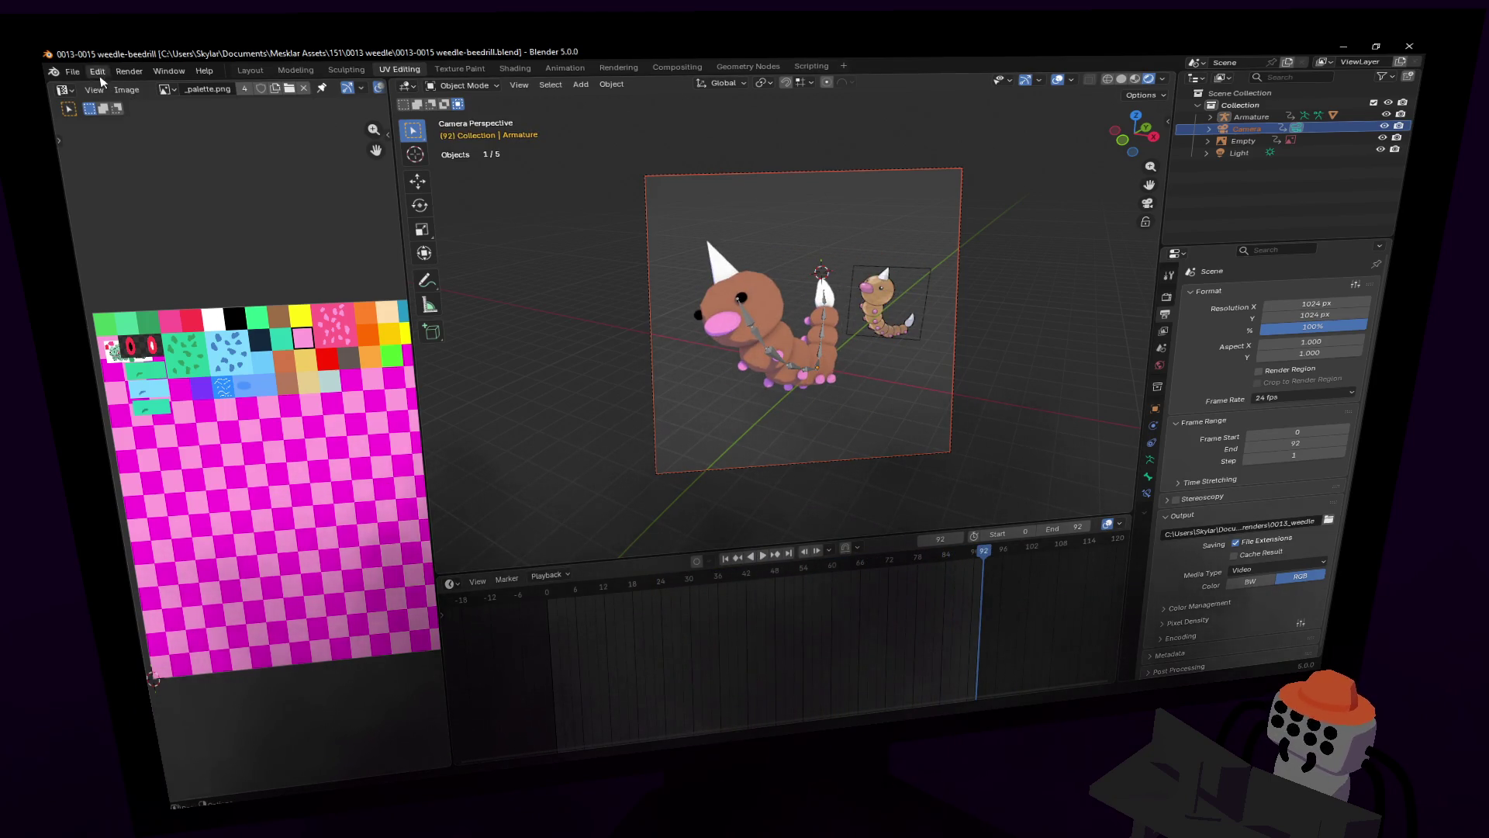
key(ctrl+s)
click(75, 73)
mouse_move(180, 122)
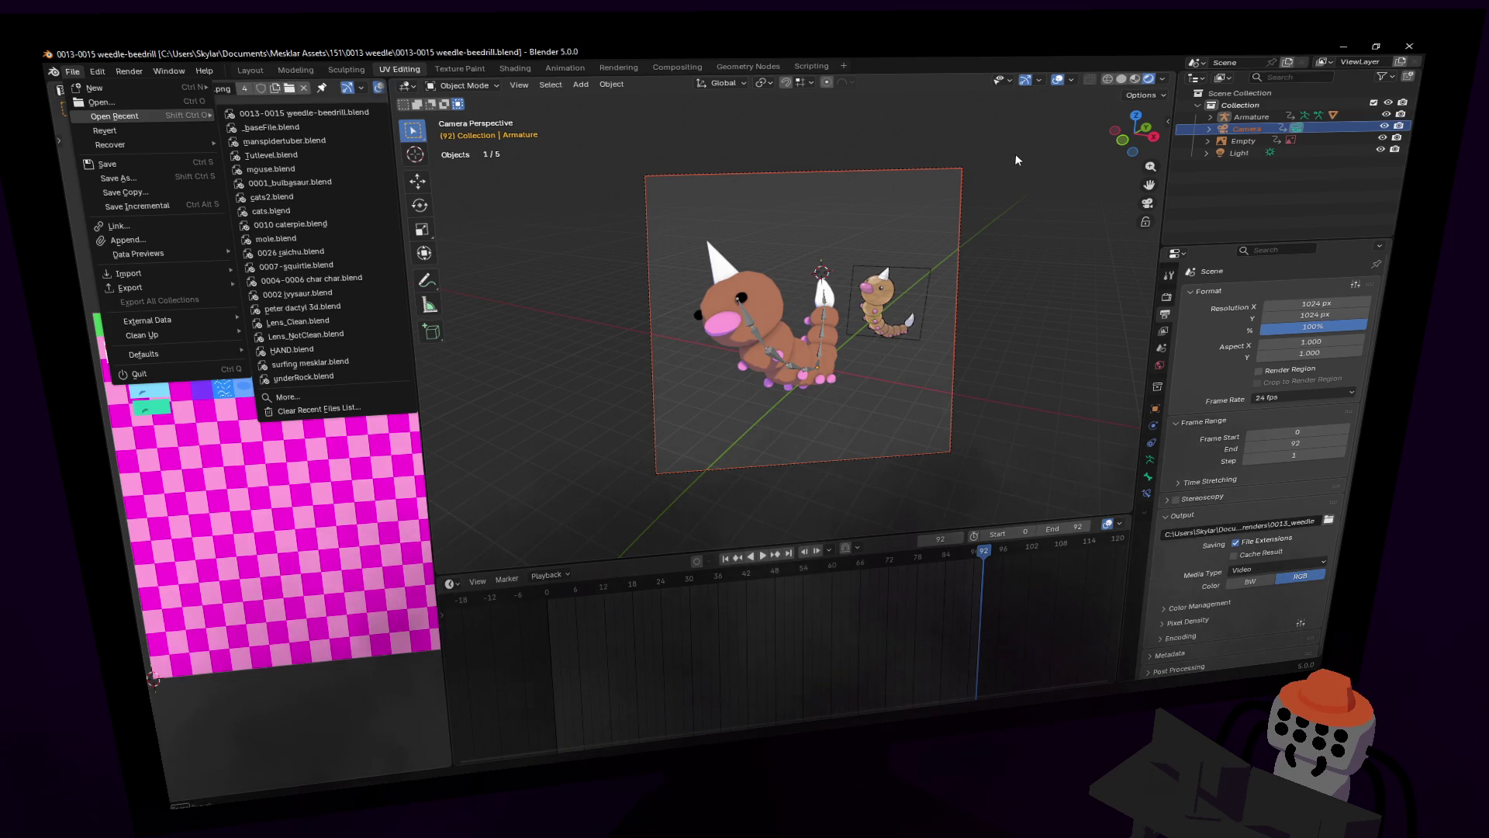
key(Escape)
key(ctrl+s)
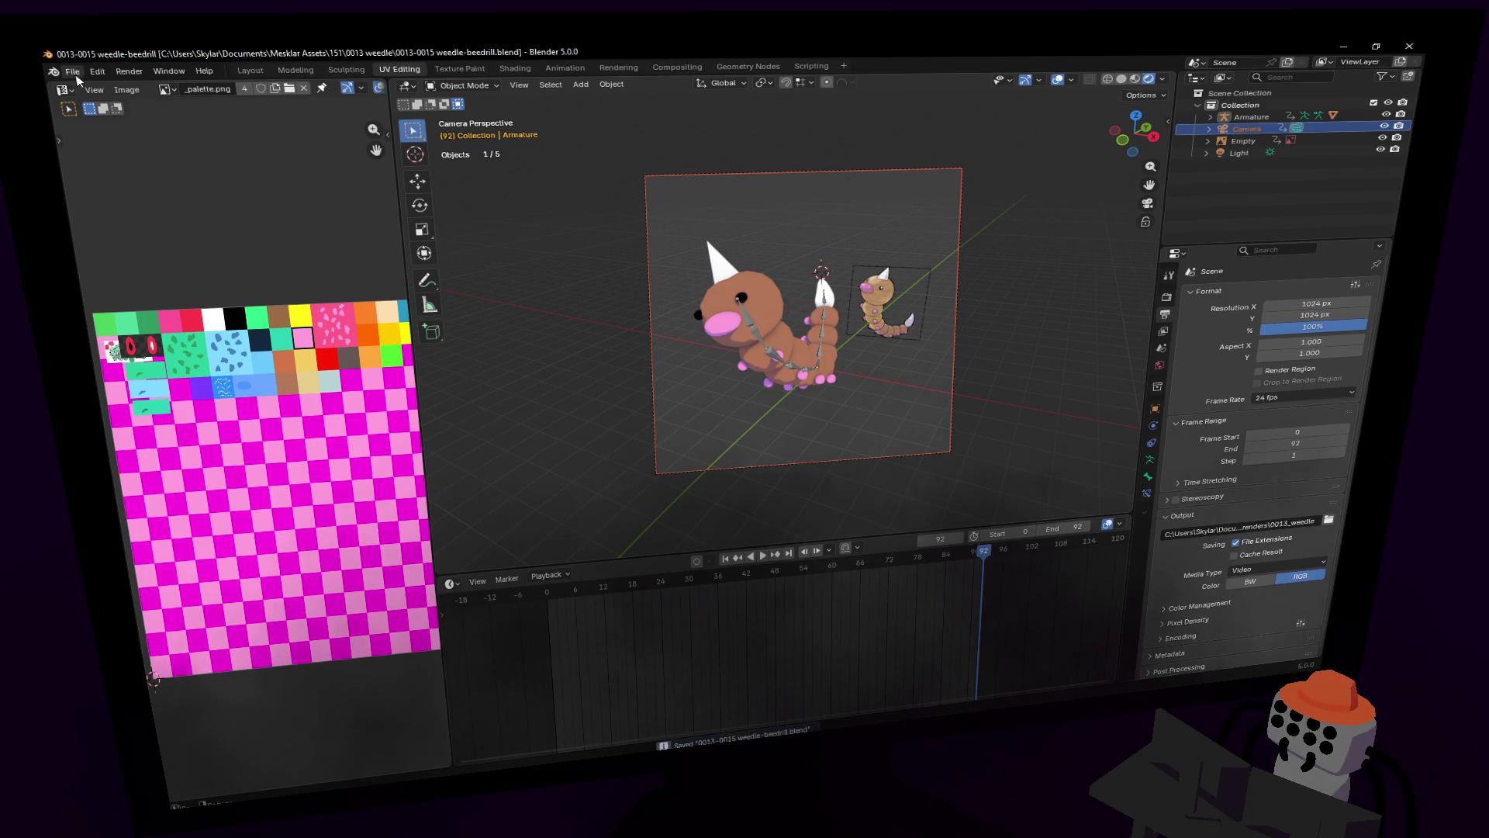
click(72, 71)
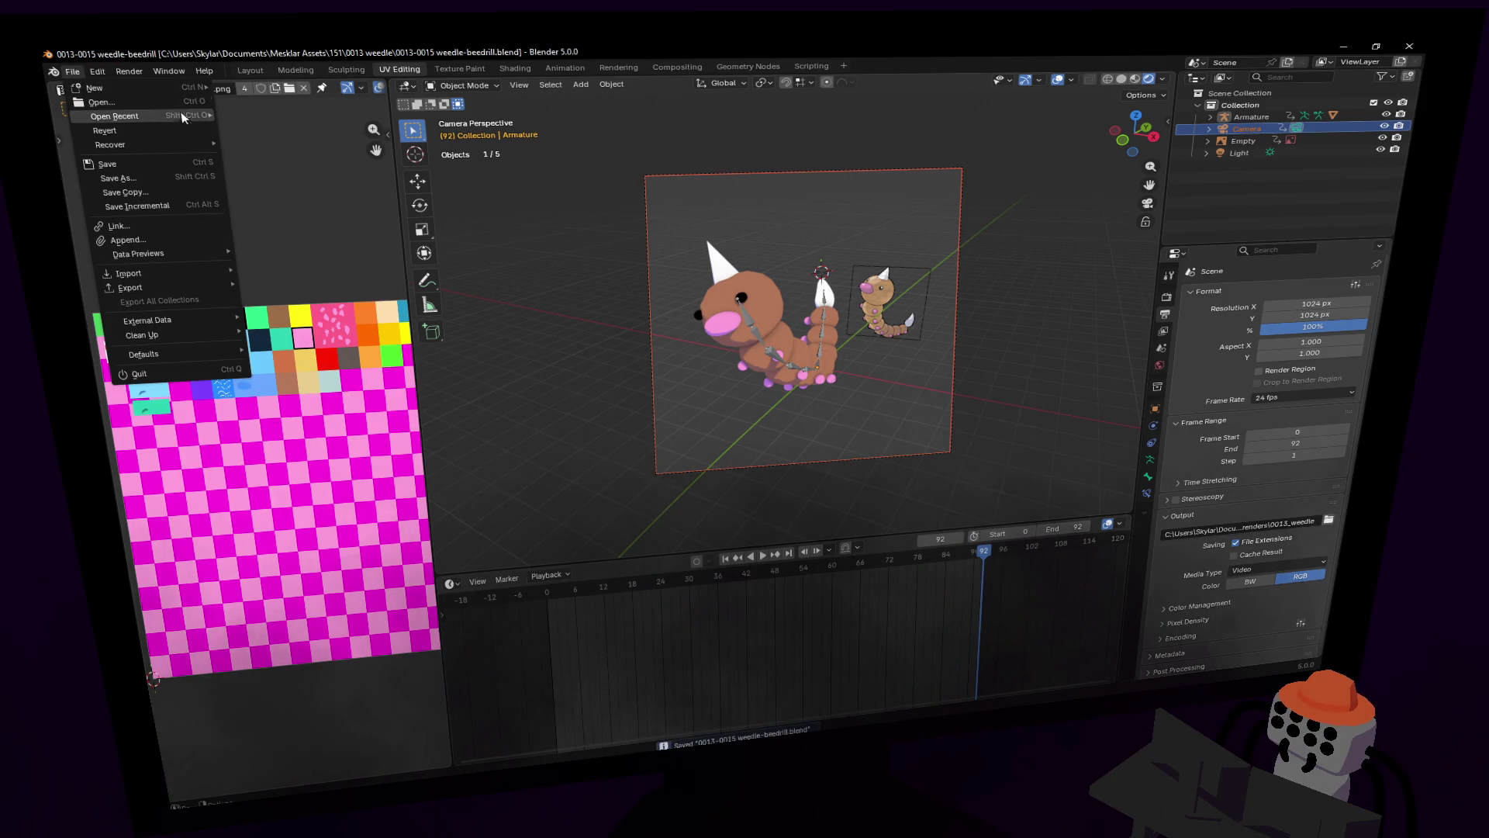
mouse_move(179, 120)
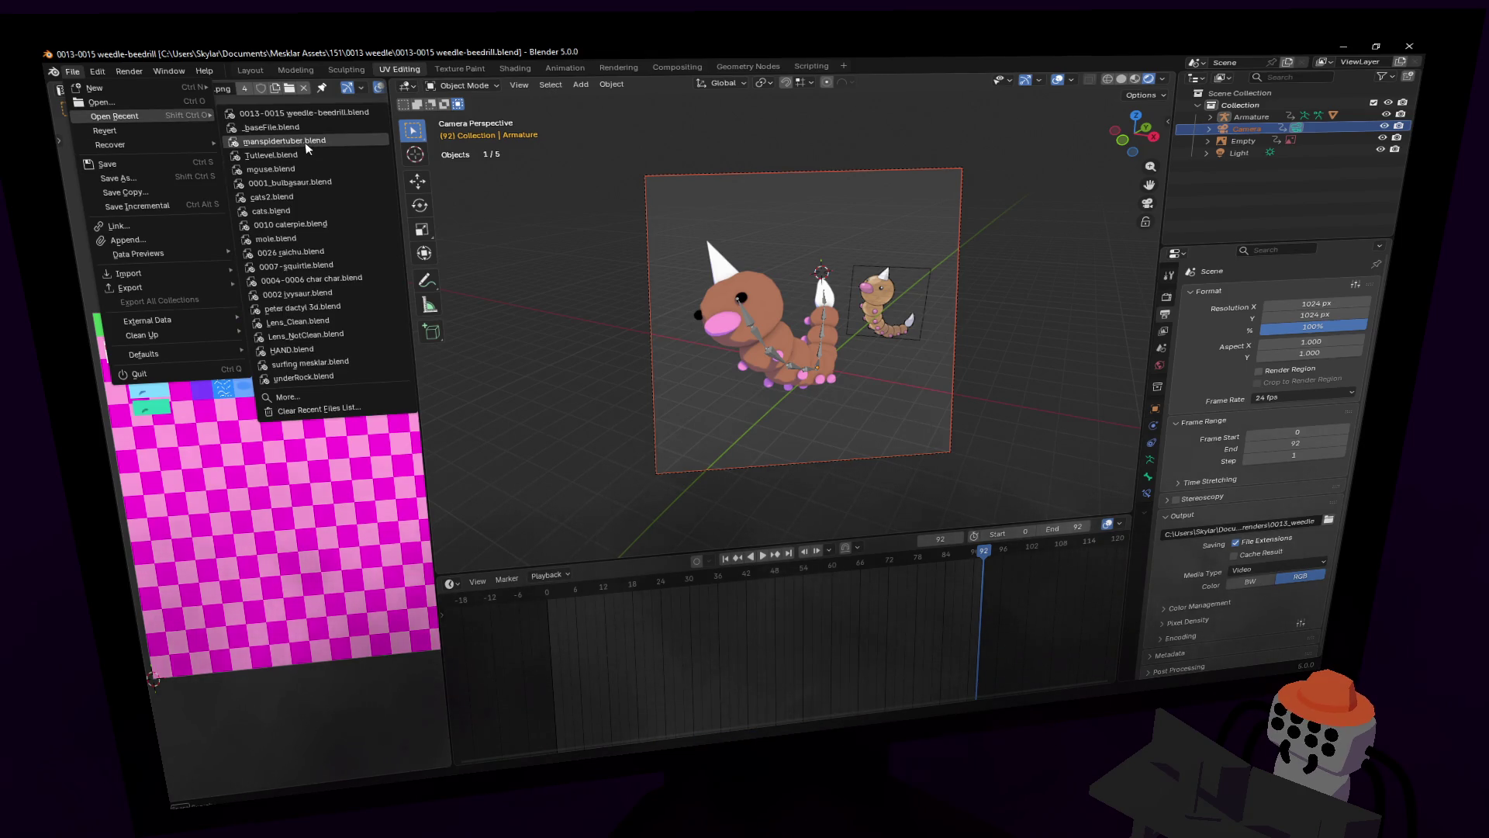
click(308, 149)
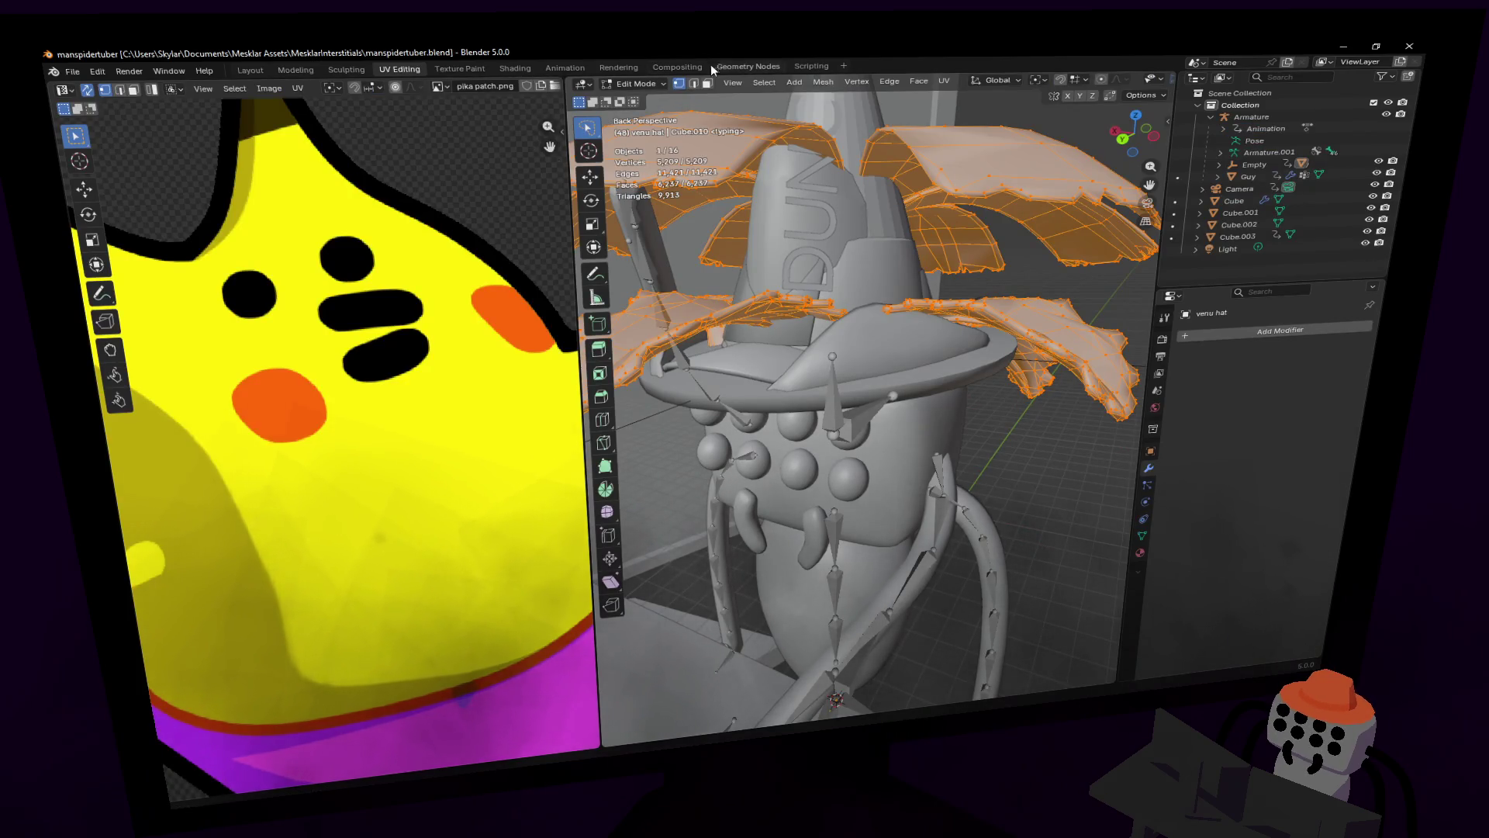
Step: Widen the 3D viewport and walk back to see the whole spider scene
drag(569, 147, 497, 148)
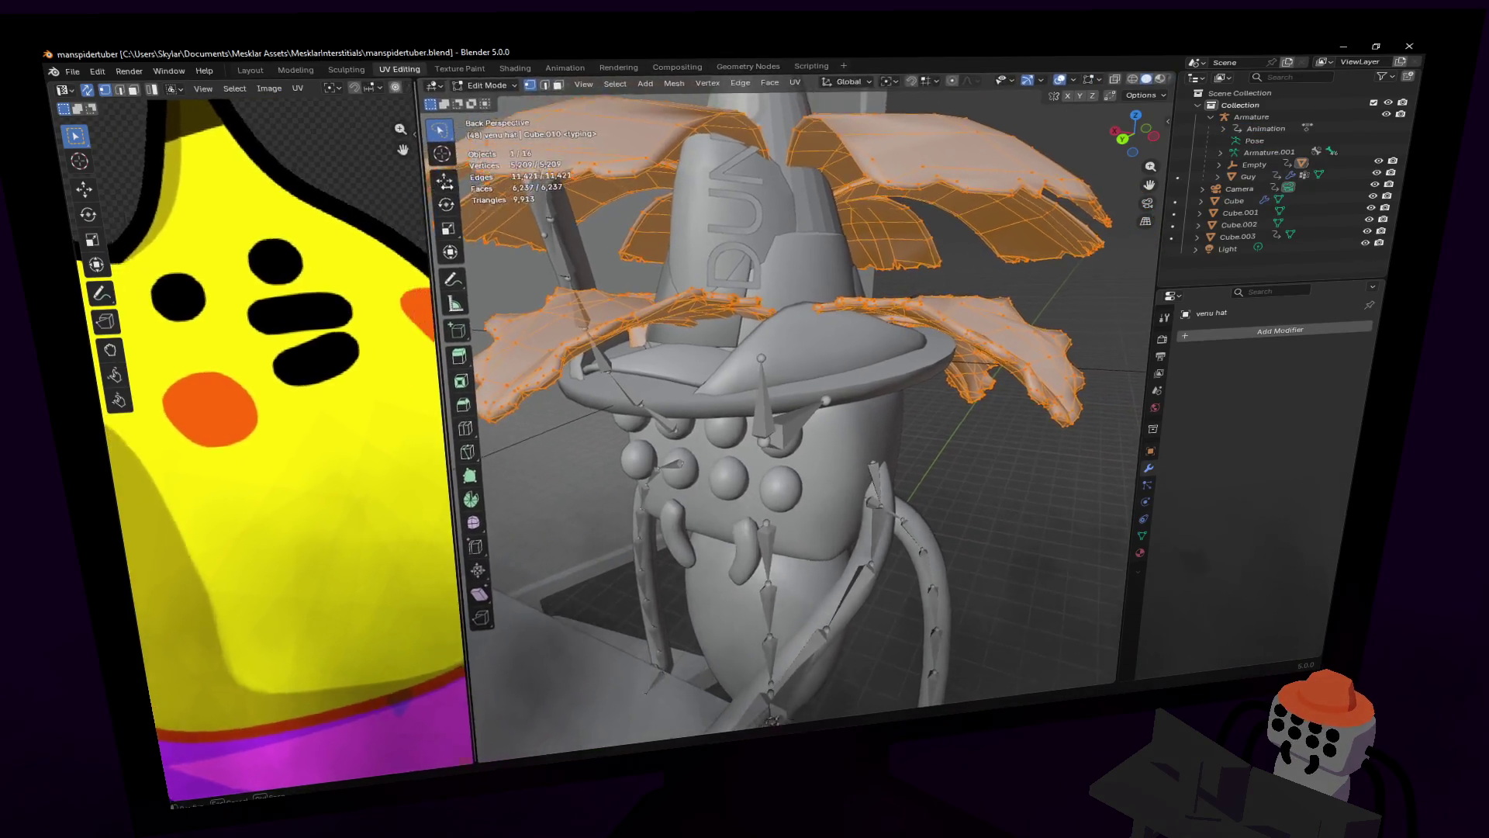
key(shift+grave)
key(s)
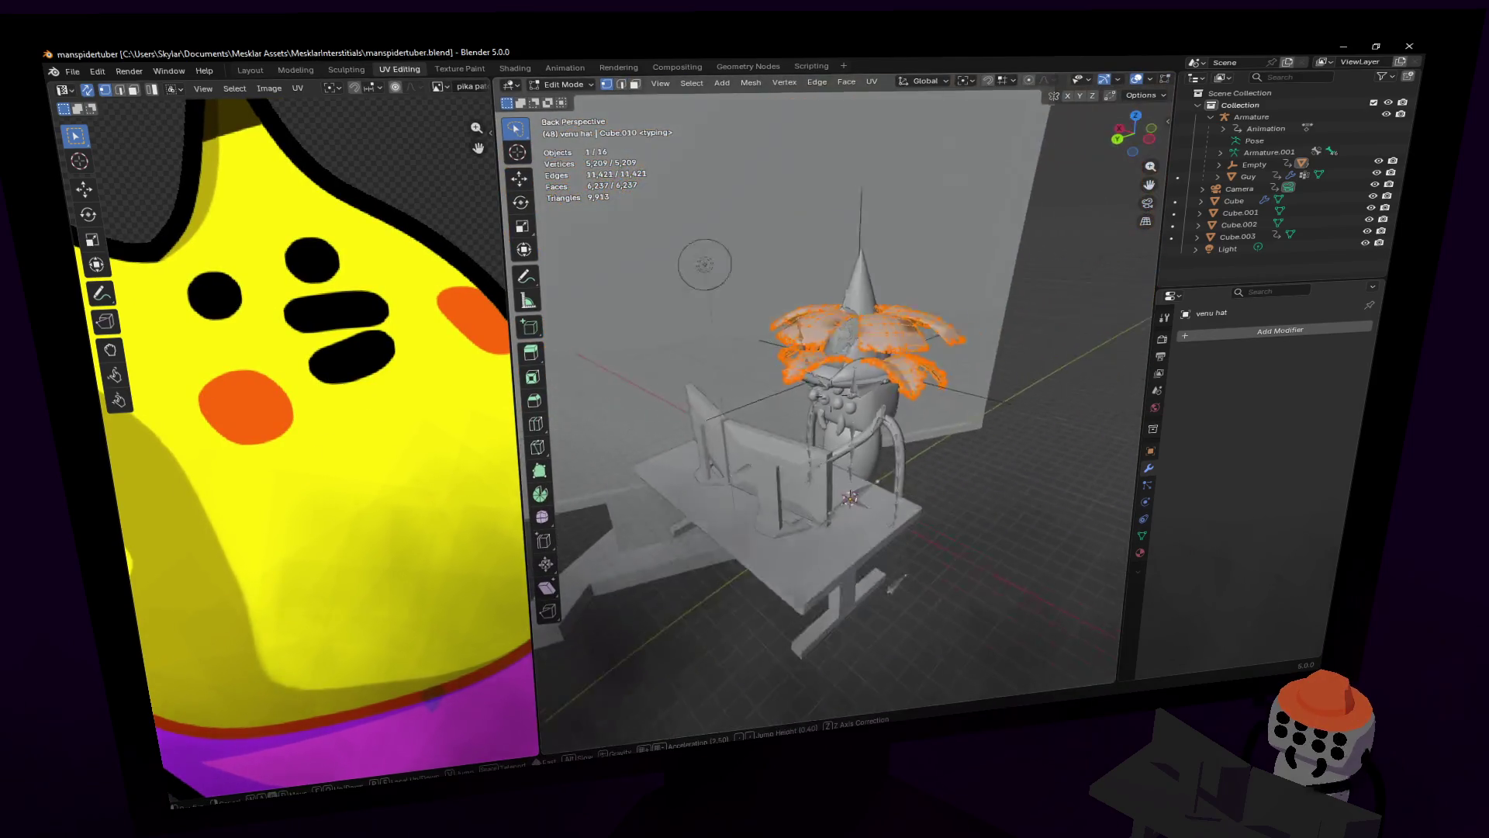
key(Return)
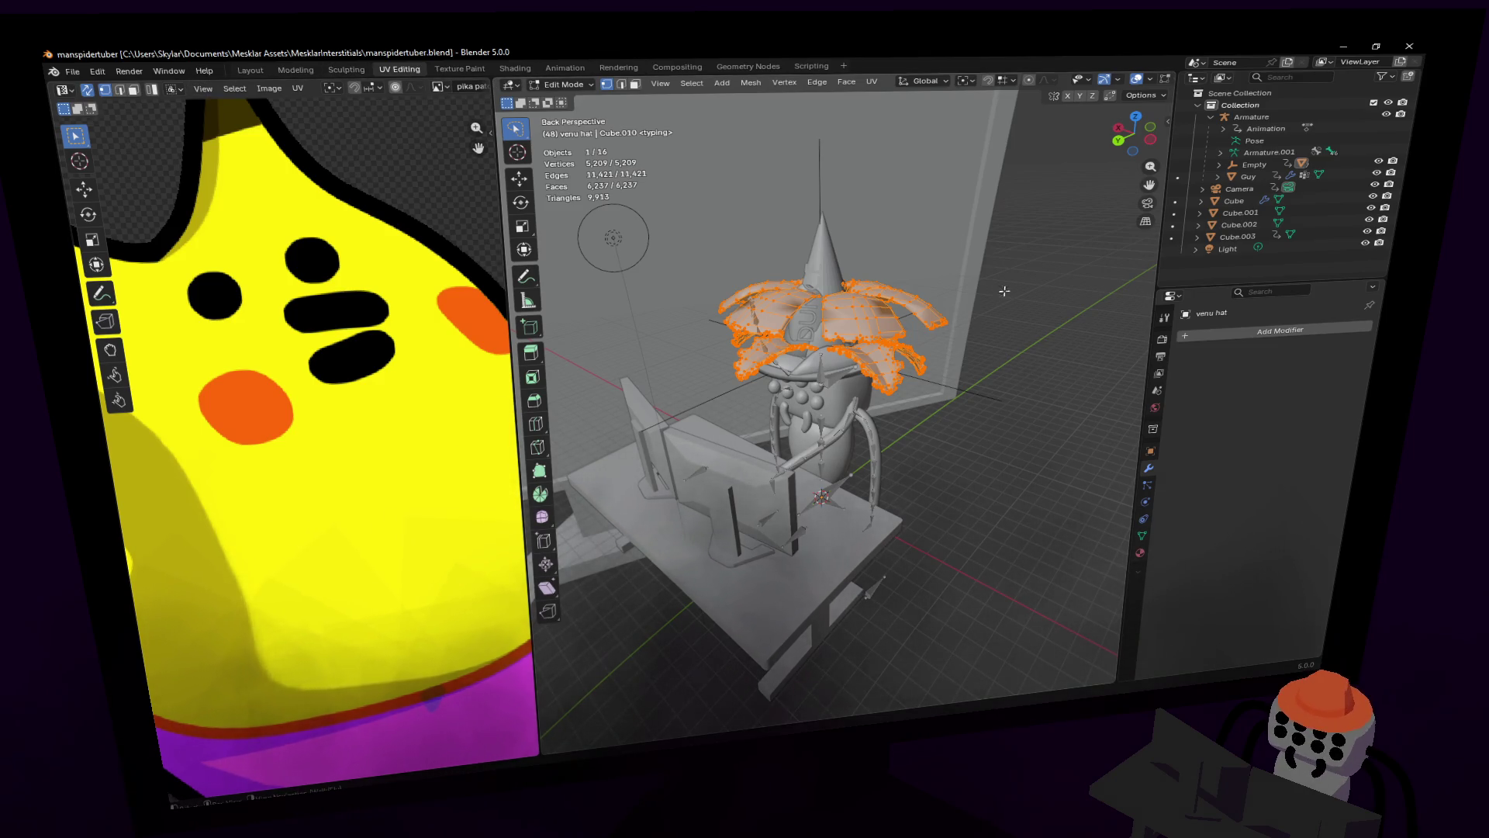
Step: Walk up close to the hat, expand Empty and hide every hat except the wizard hat
drag(492, 114, 271, 114)
key(shift+grave)
key(w)
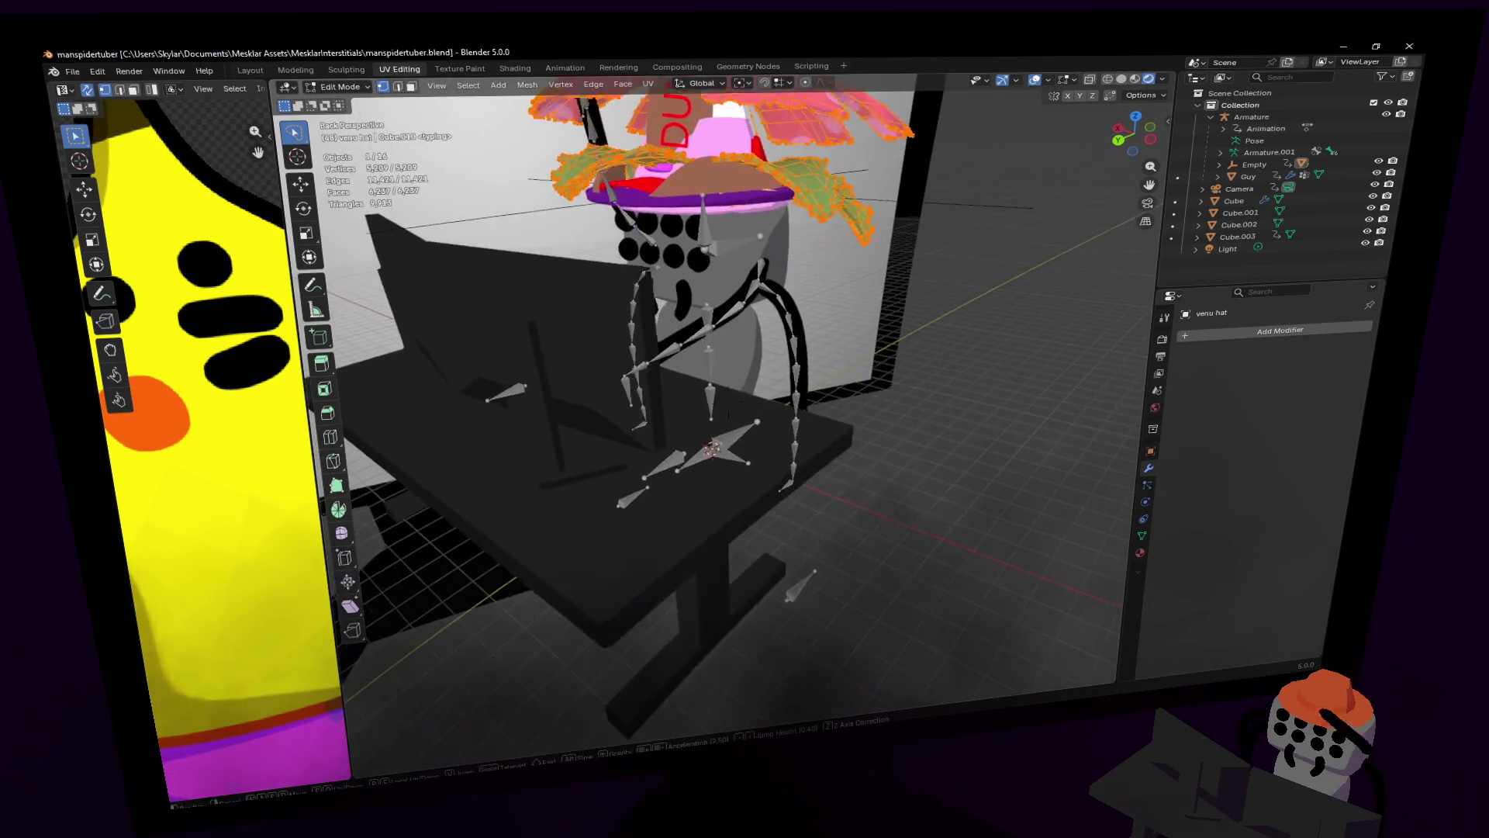
key(Return)
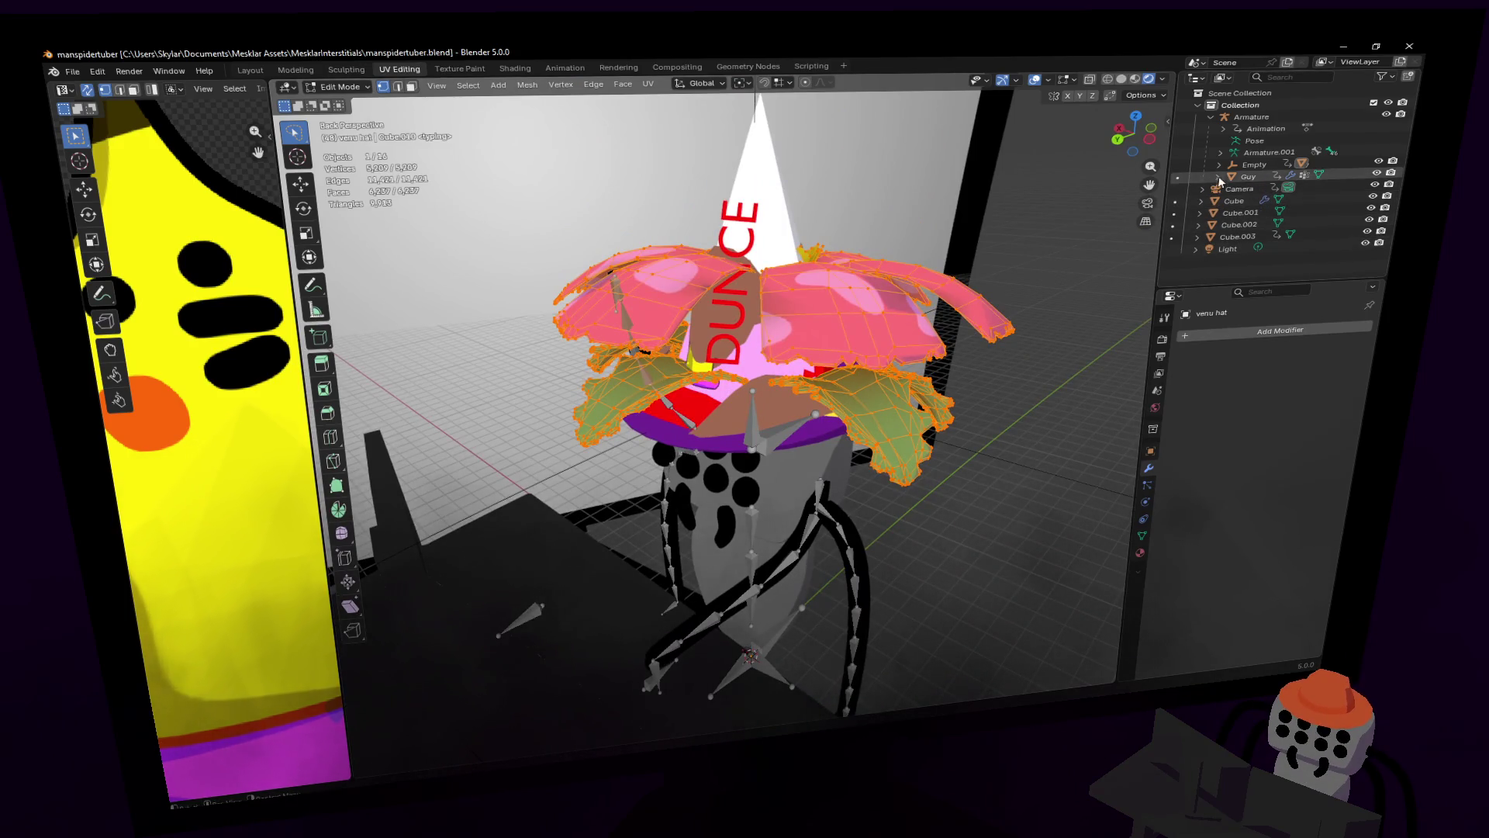
click(1218, 164)
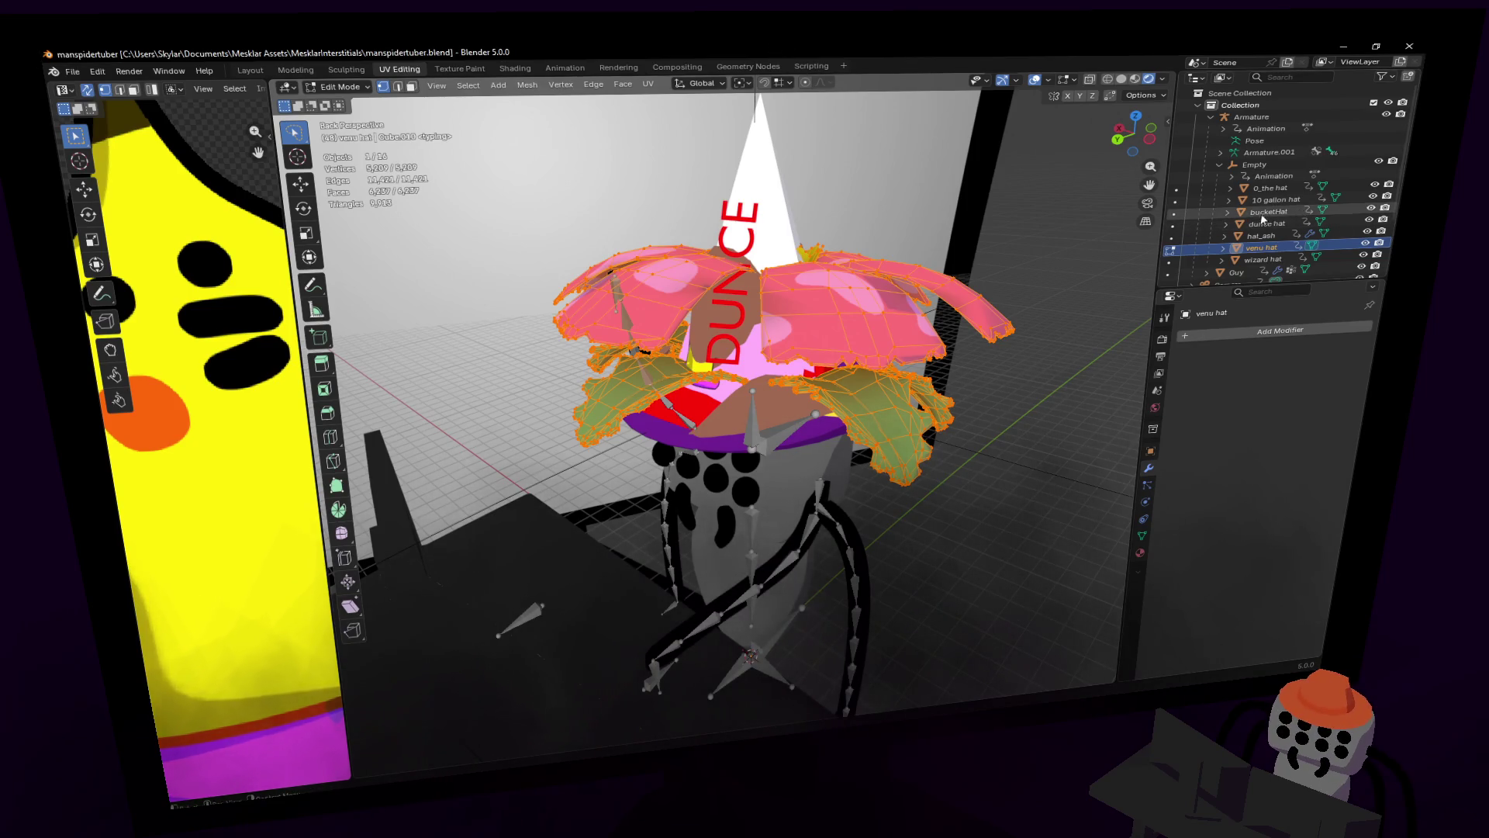
drag(1365, 247, 1374, 188)
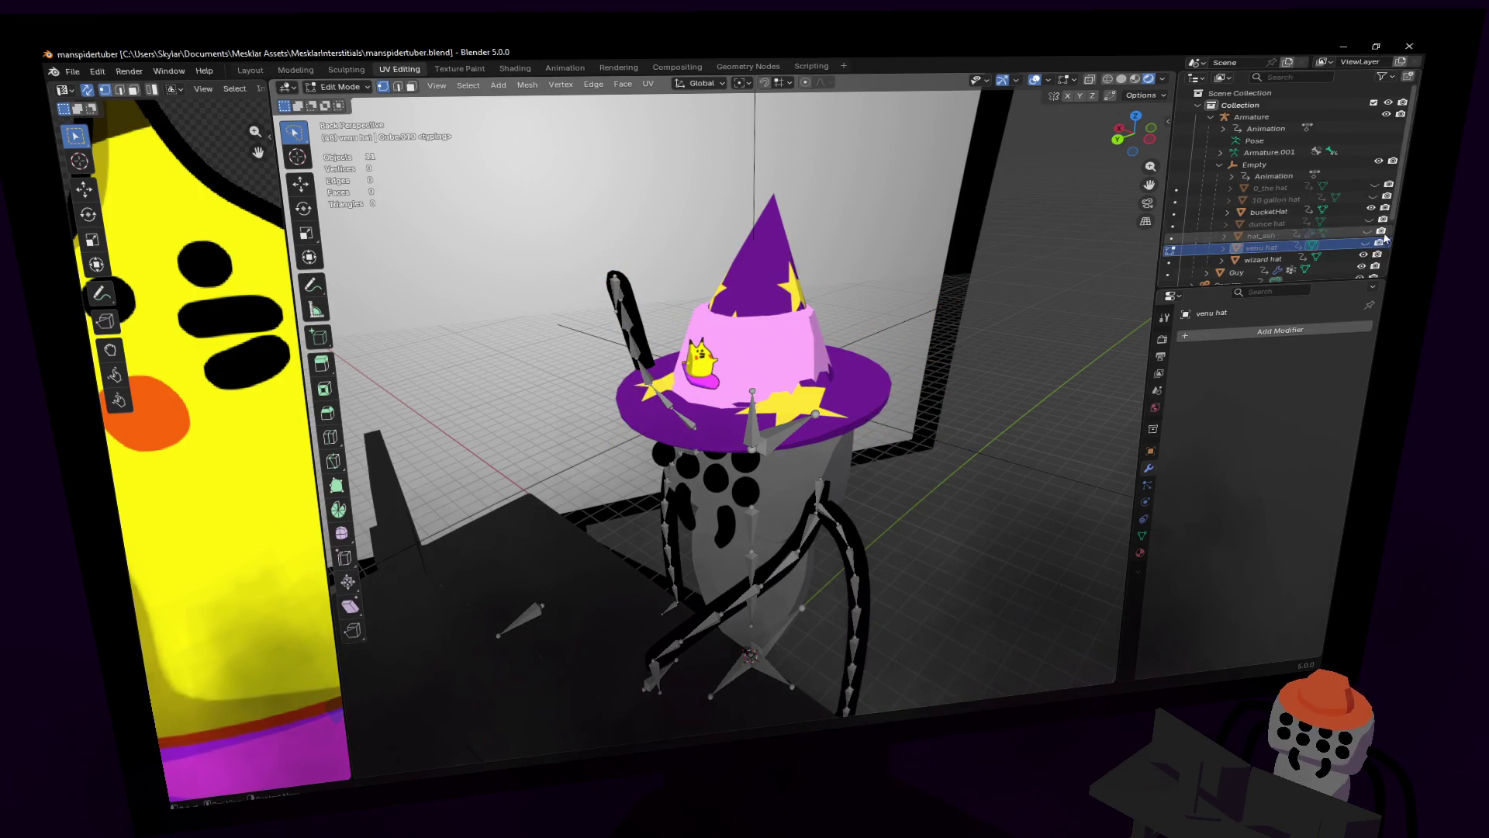
Step: Hide the wizard hat and settle the view on the spider
click(1363, 254)
key(shift+grave)
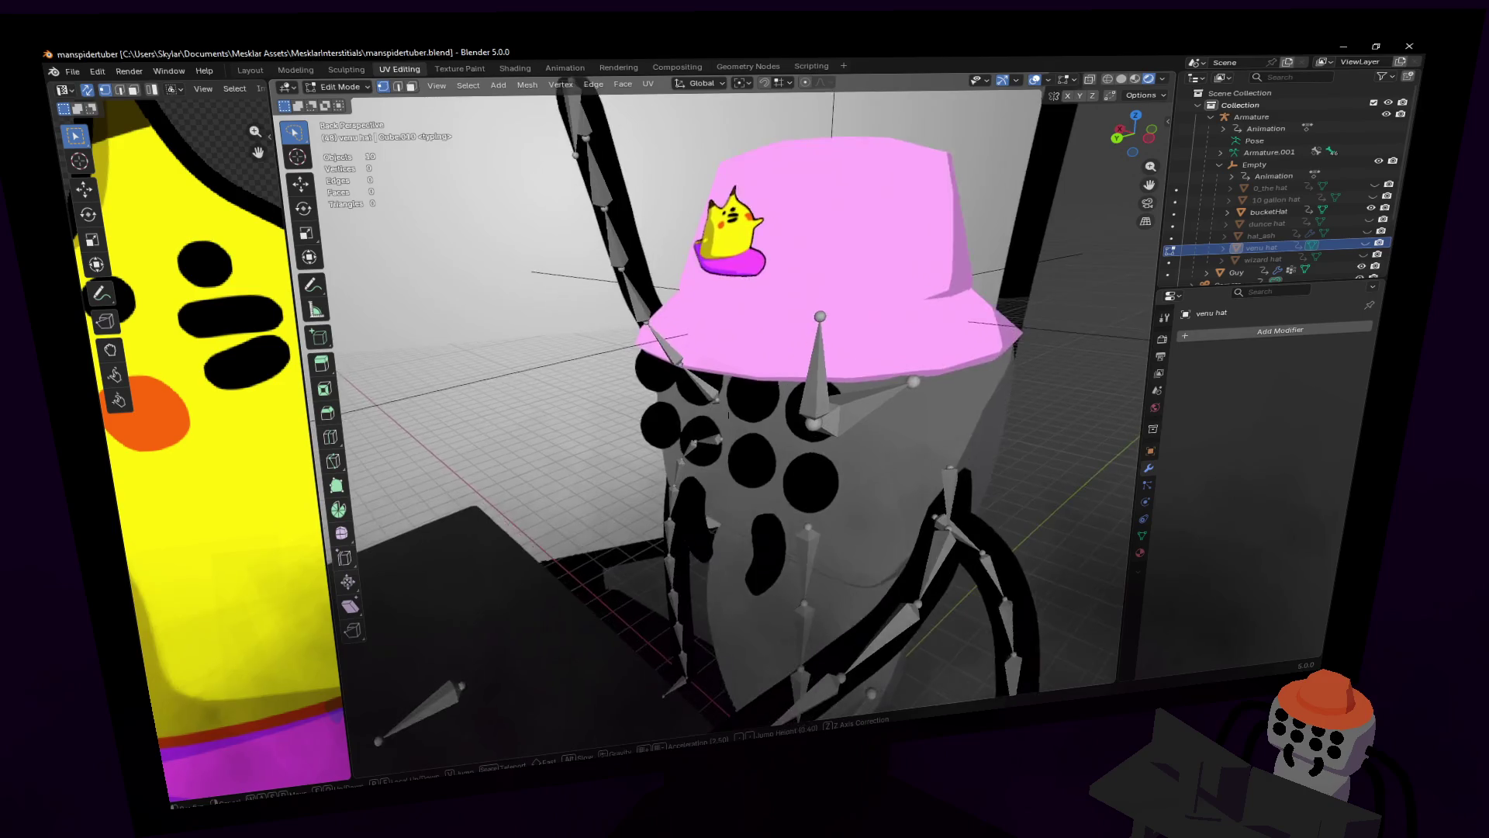
click(820, 332)
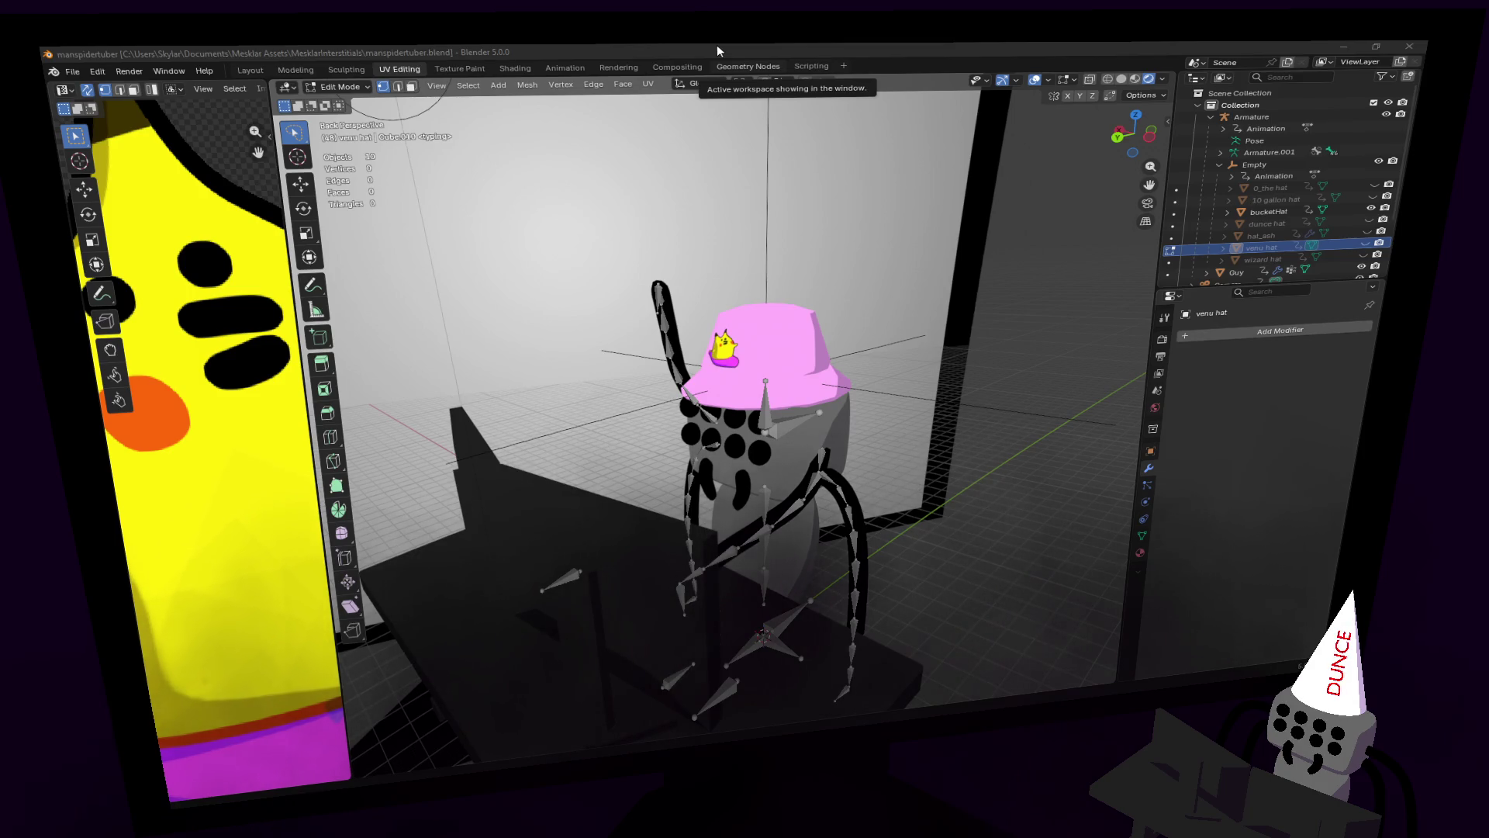
Step: Fly in to inspect the pink bucket hat up close, then restore the previous view
key(shift+grave)
key(w)
mouse_move(728, 402)
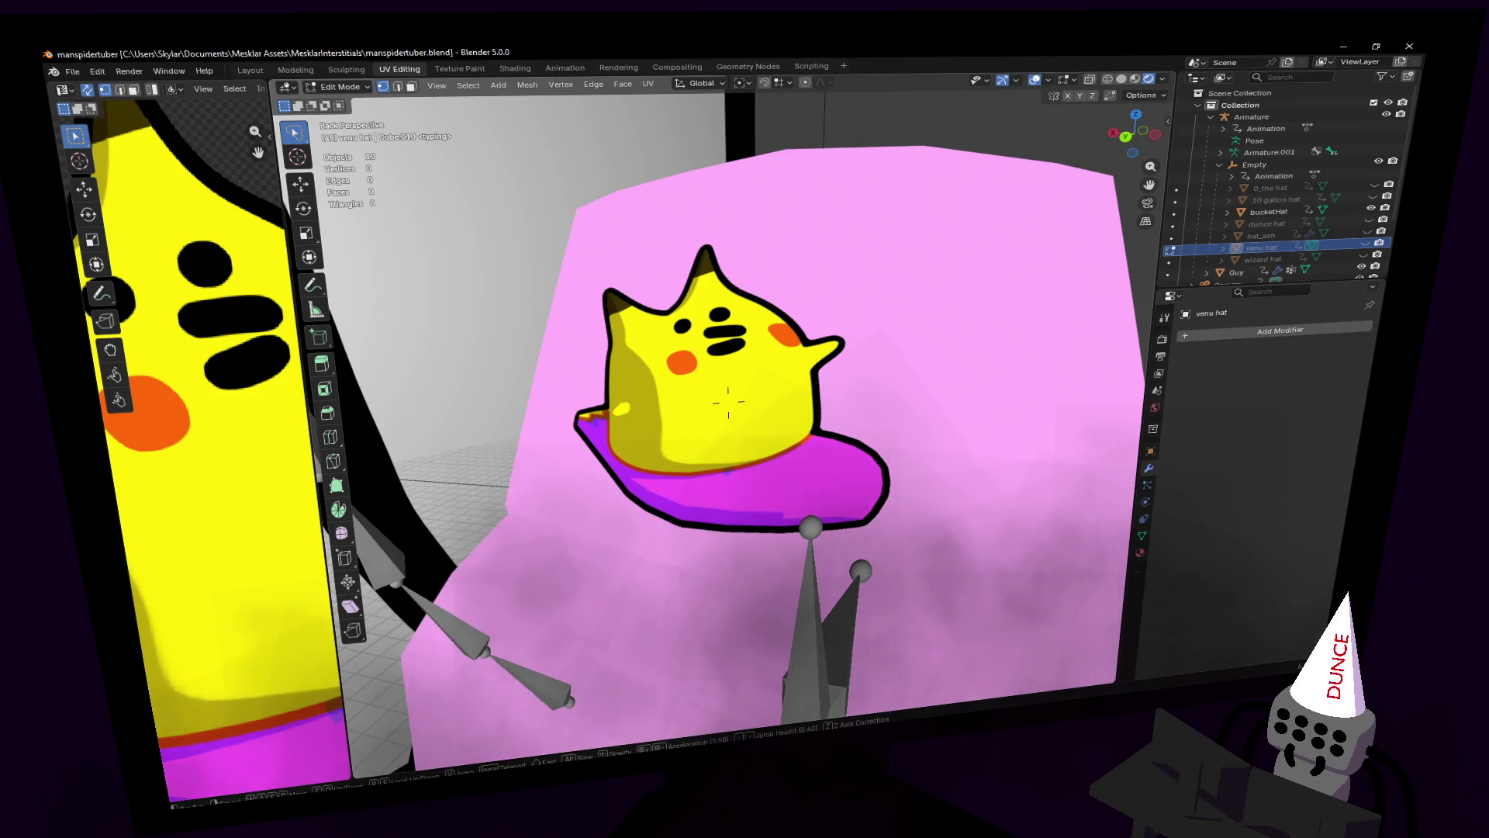
mouse_move(698, 423)
key(s)
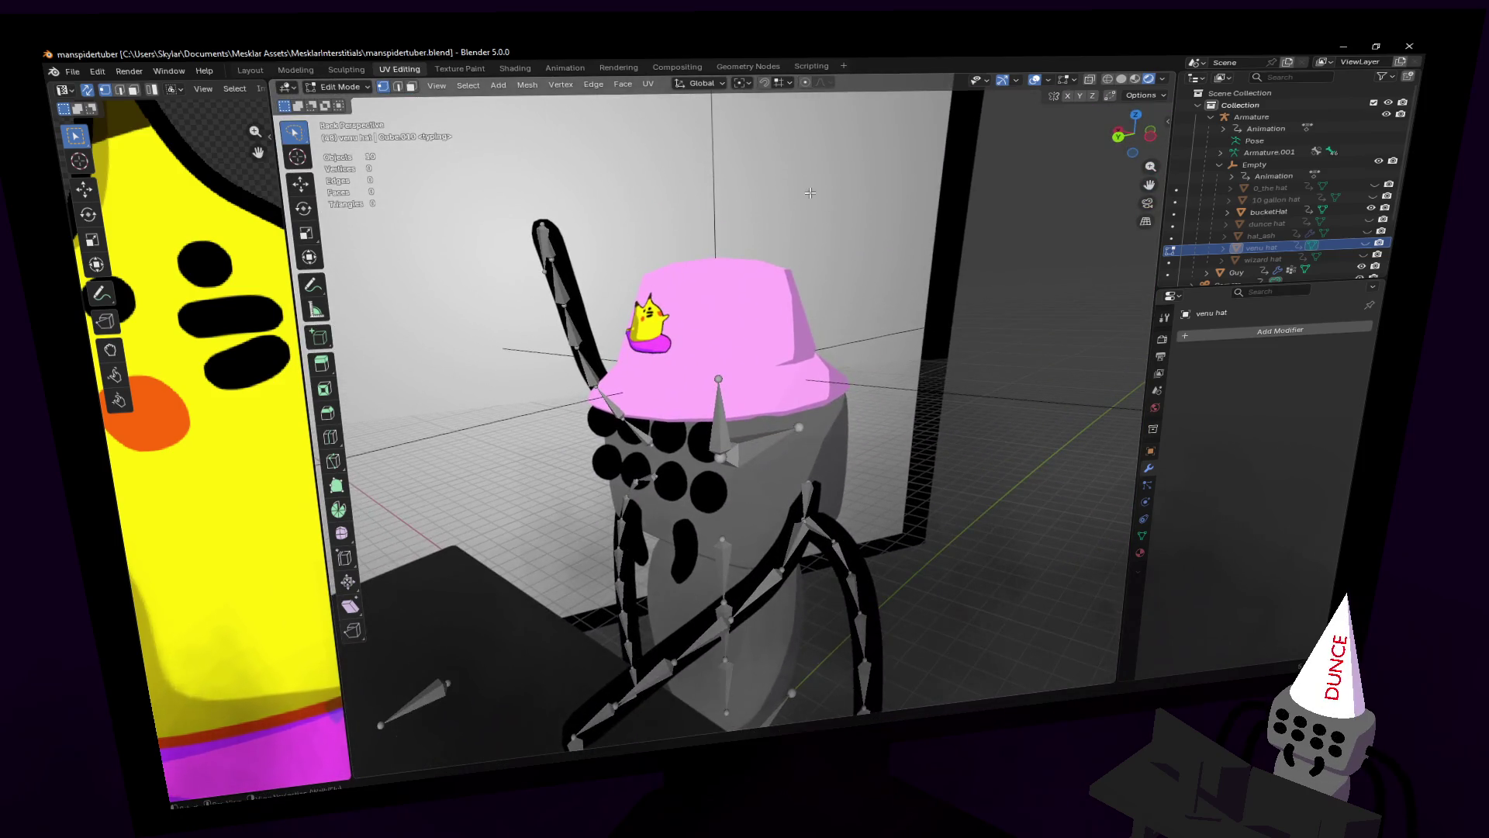
key(Escape)
click(341, 86)
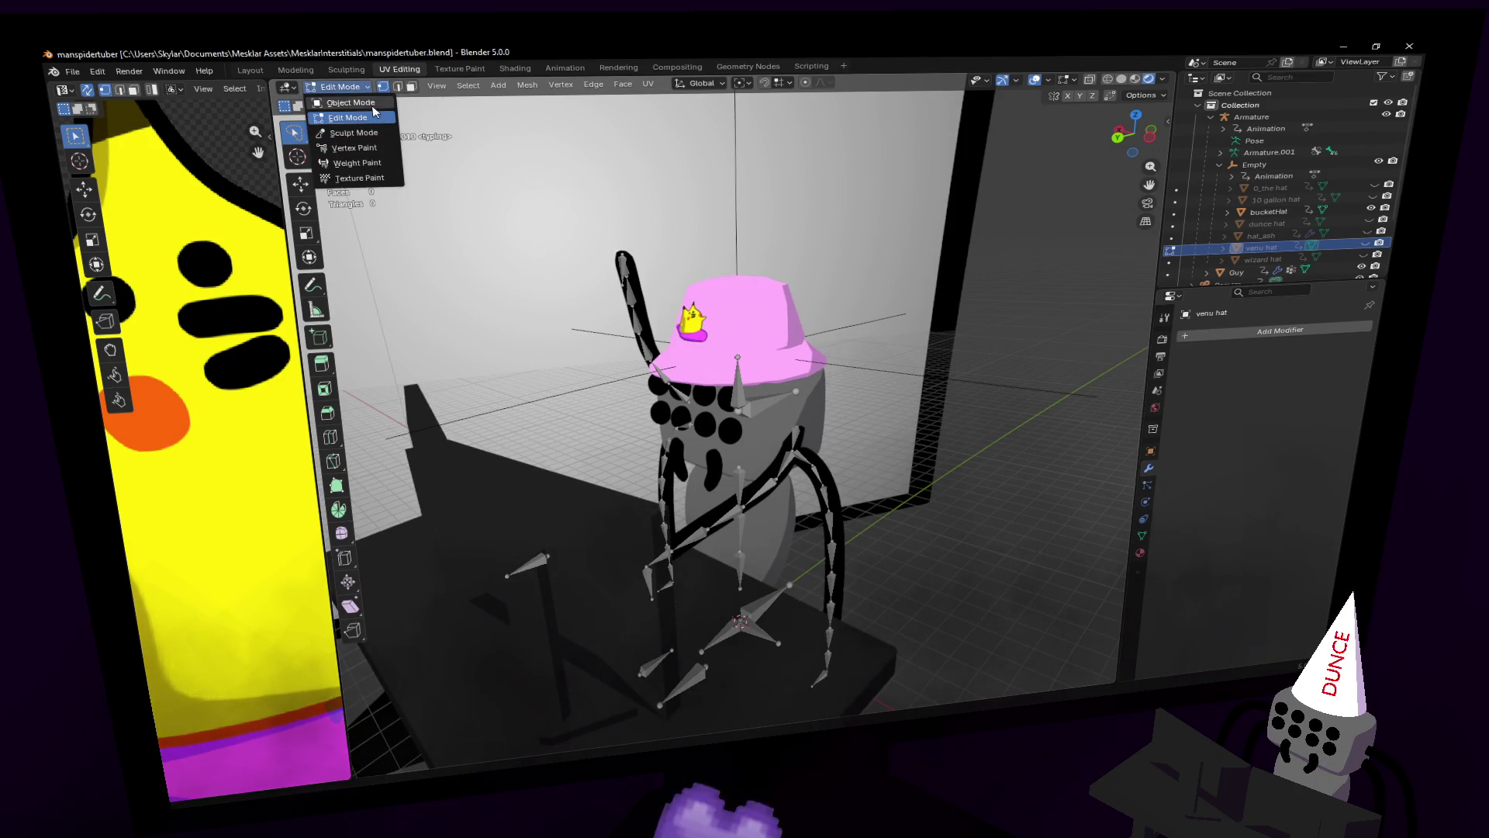
Step: Switch to Object Mode and select the hat Empty, cancelling an accidental rotation
click(345, 103)
mouse_move(1043, 309)
middle_down()
mouse_move(1008, 364)
mouse_move(1042, 310)
middle_up()
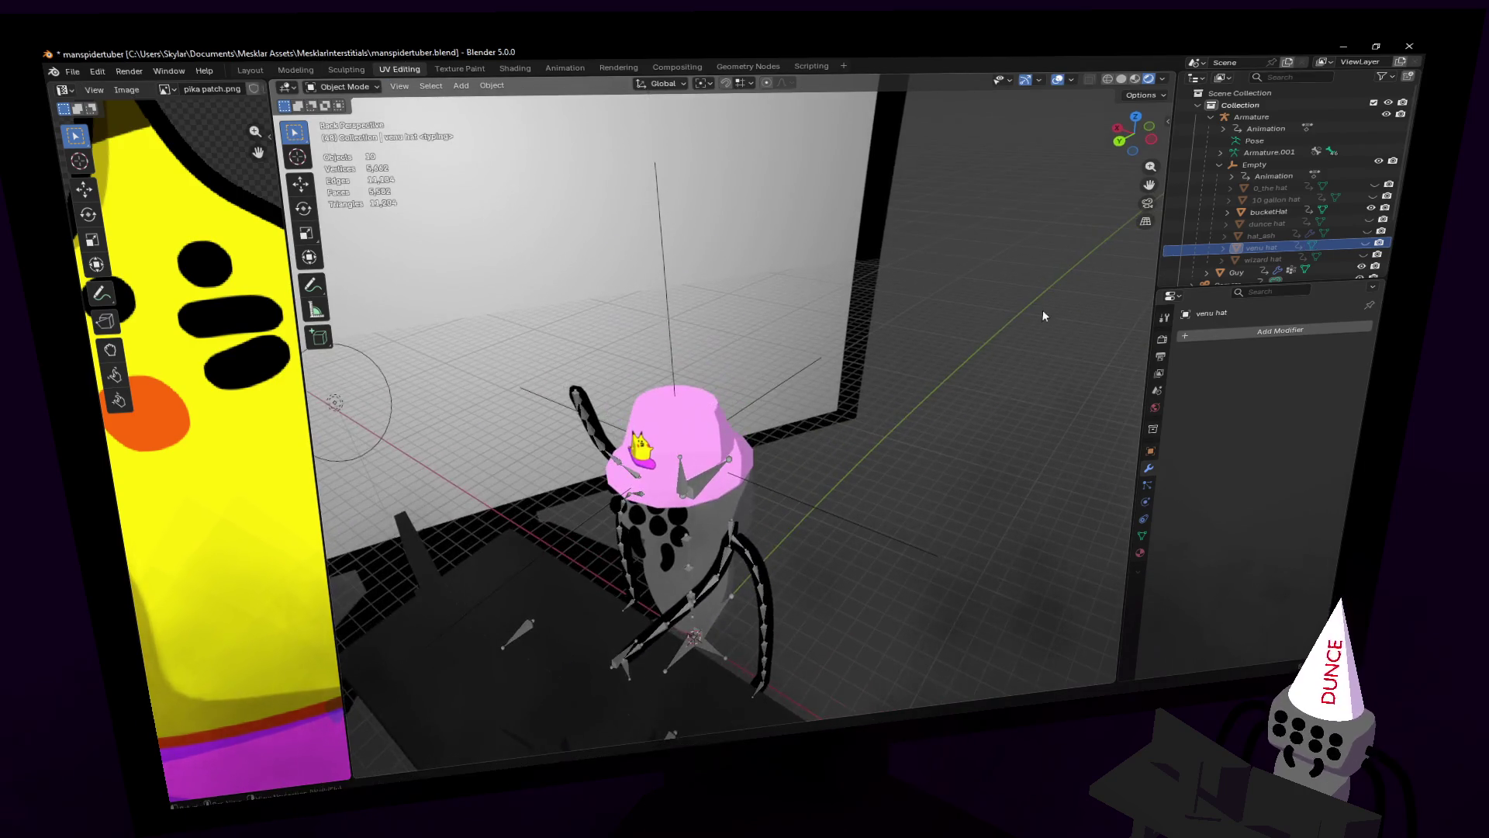
click(802, 476)
middle_drag(802, 477, 824, 366)
key(r)
key(Escape)
scroll(815, 369, up, 5)
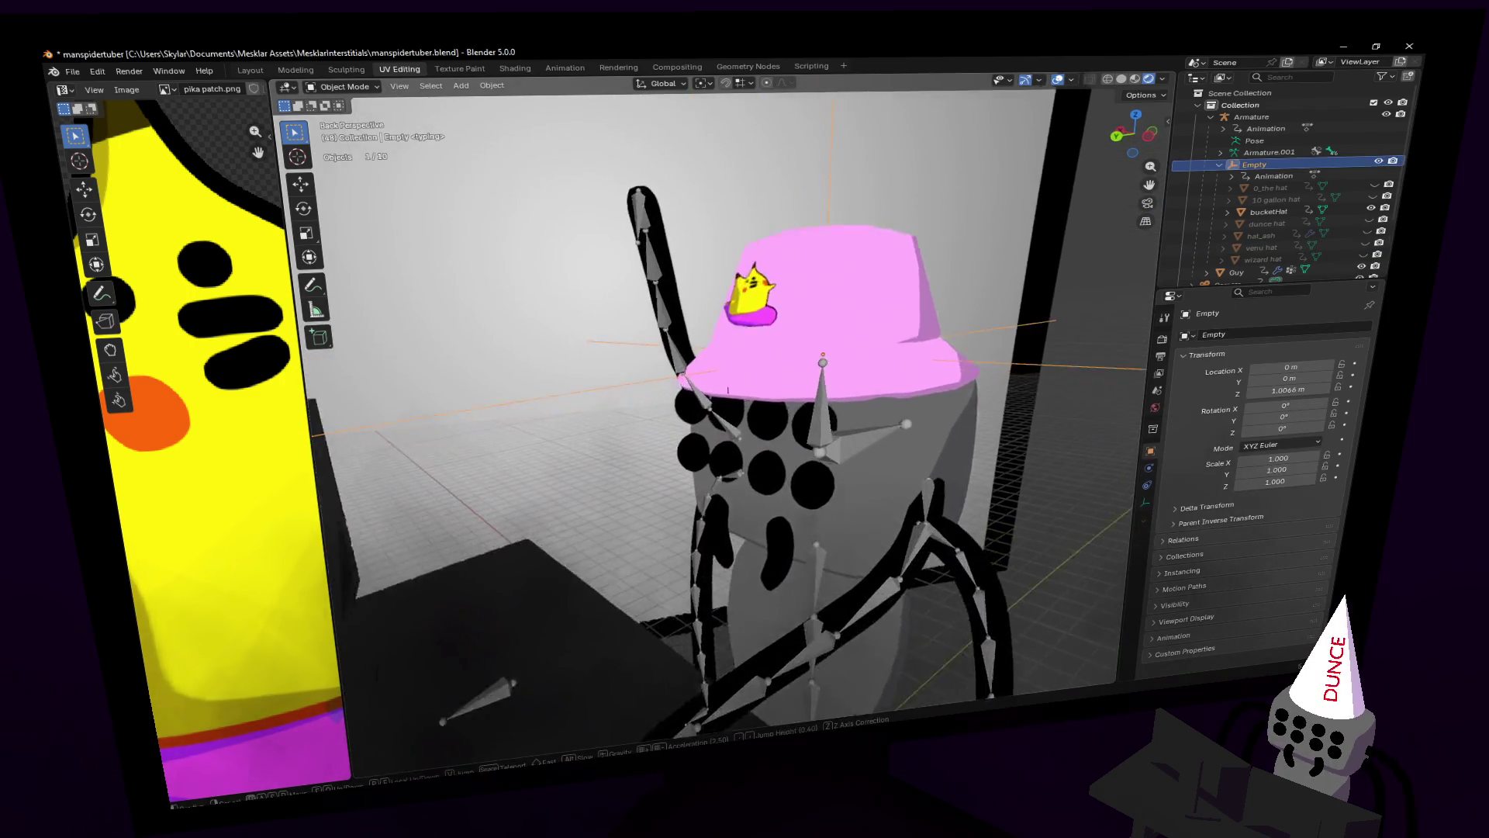
Step: Select bucketHat and hide it, checking the bare-headed spider from a new angle
click(815, 370)
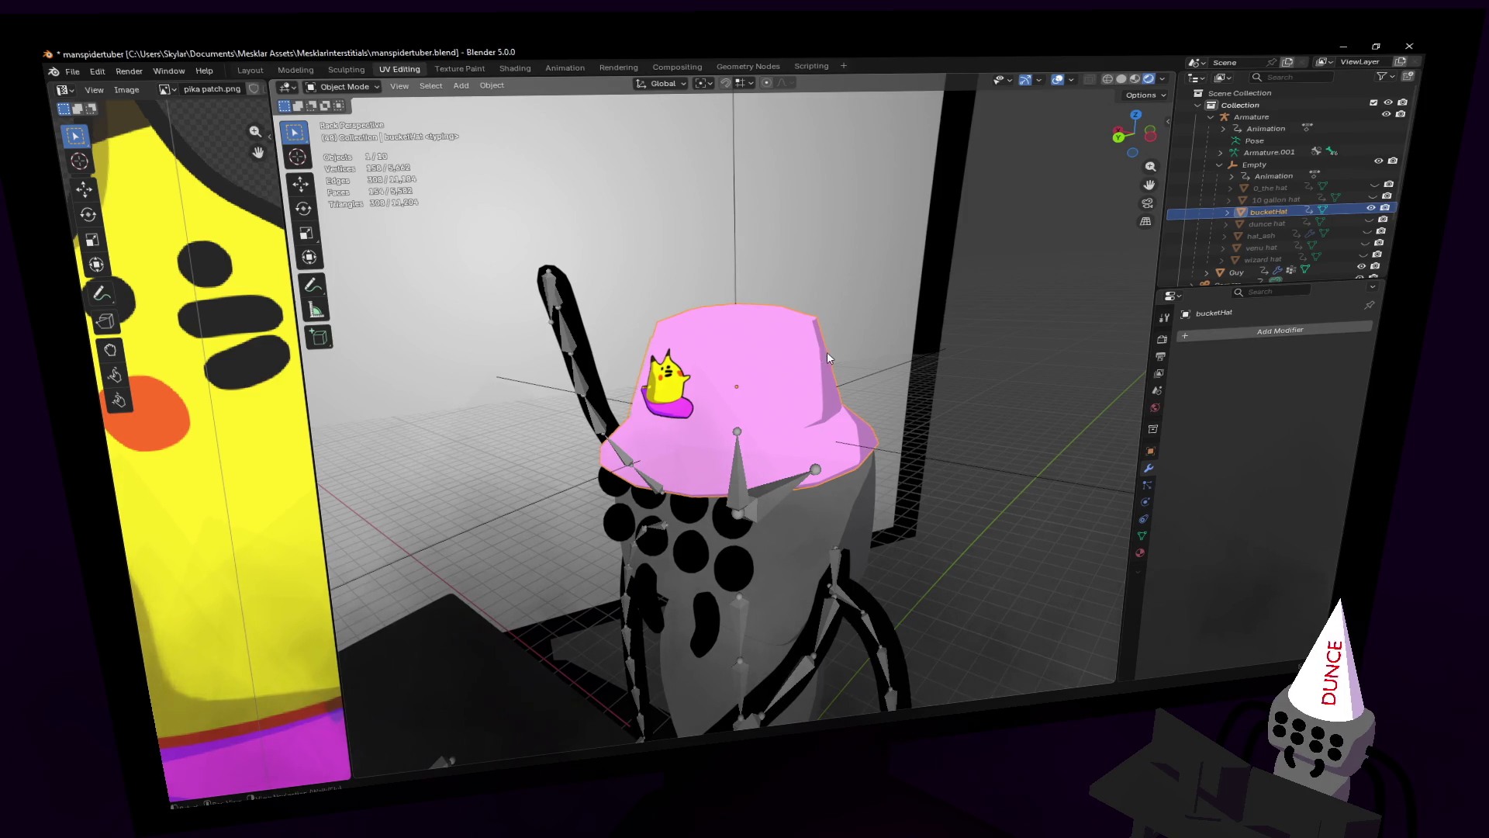
click(1372, 208)
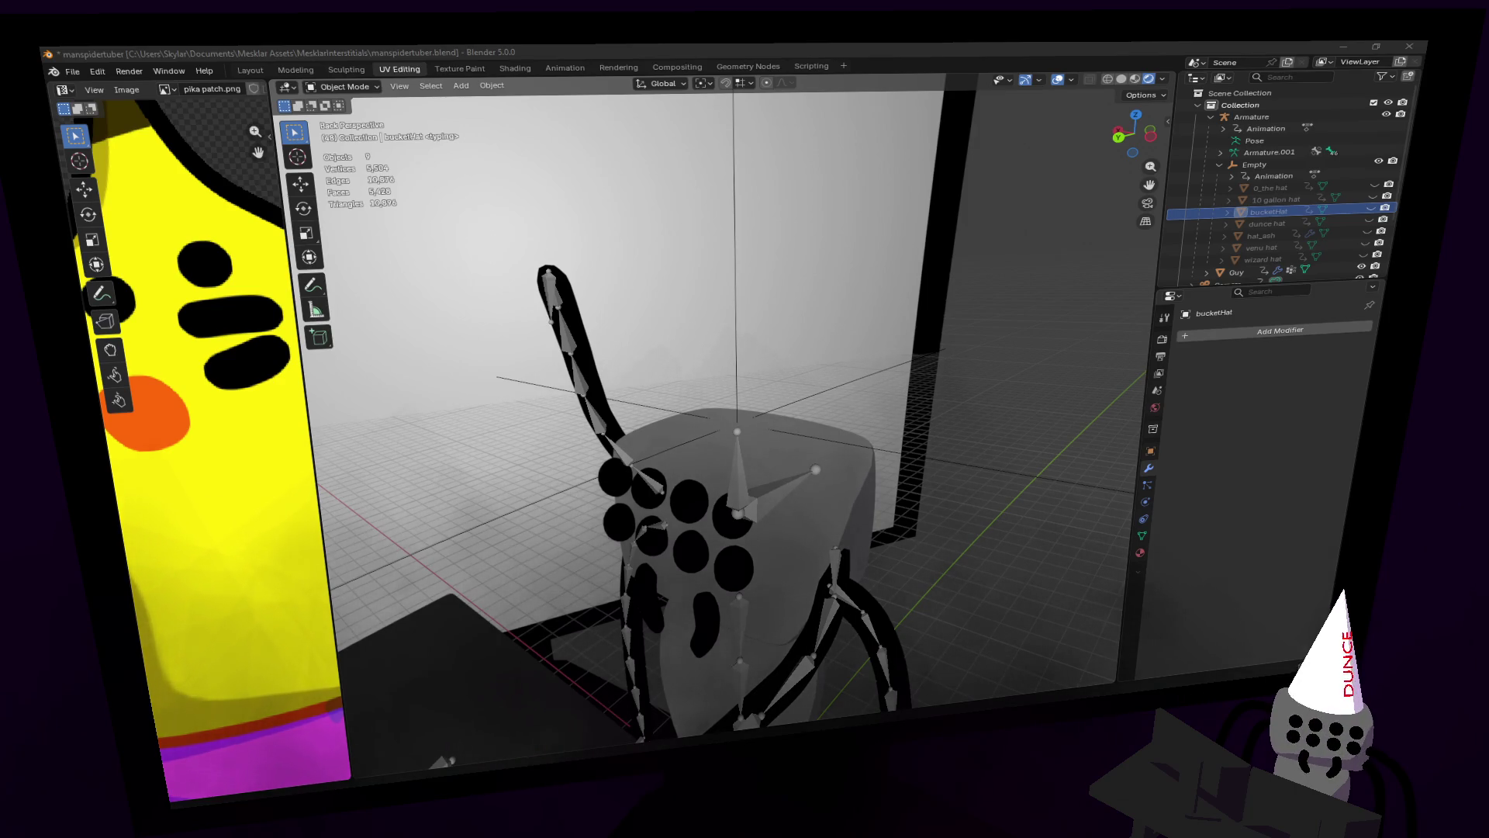
key(shift+grave)
click(906, 319)
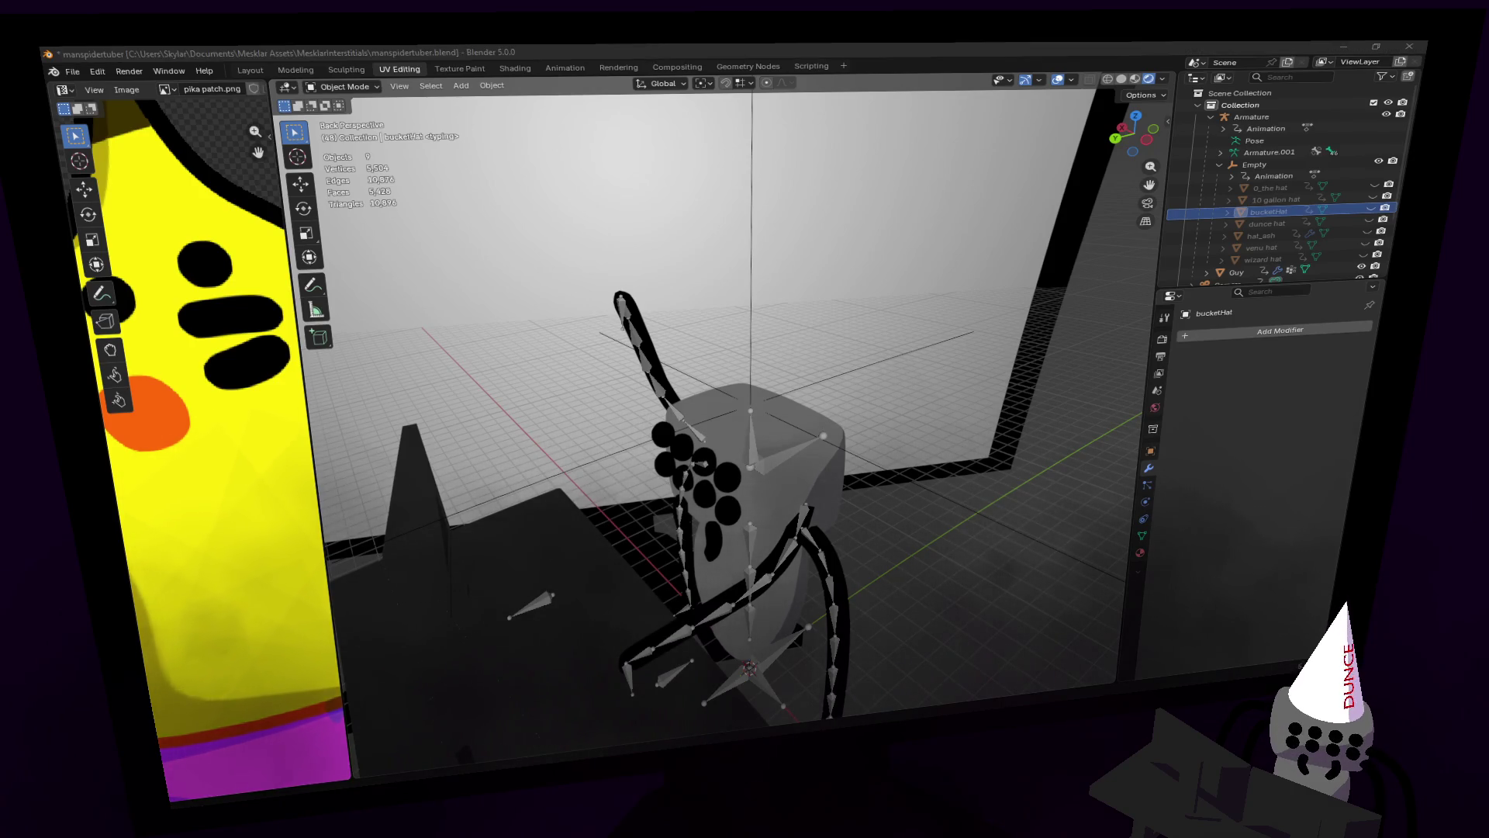
middle_drag(914, 226, 1045, 335)
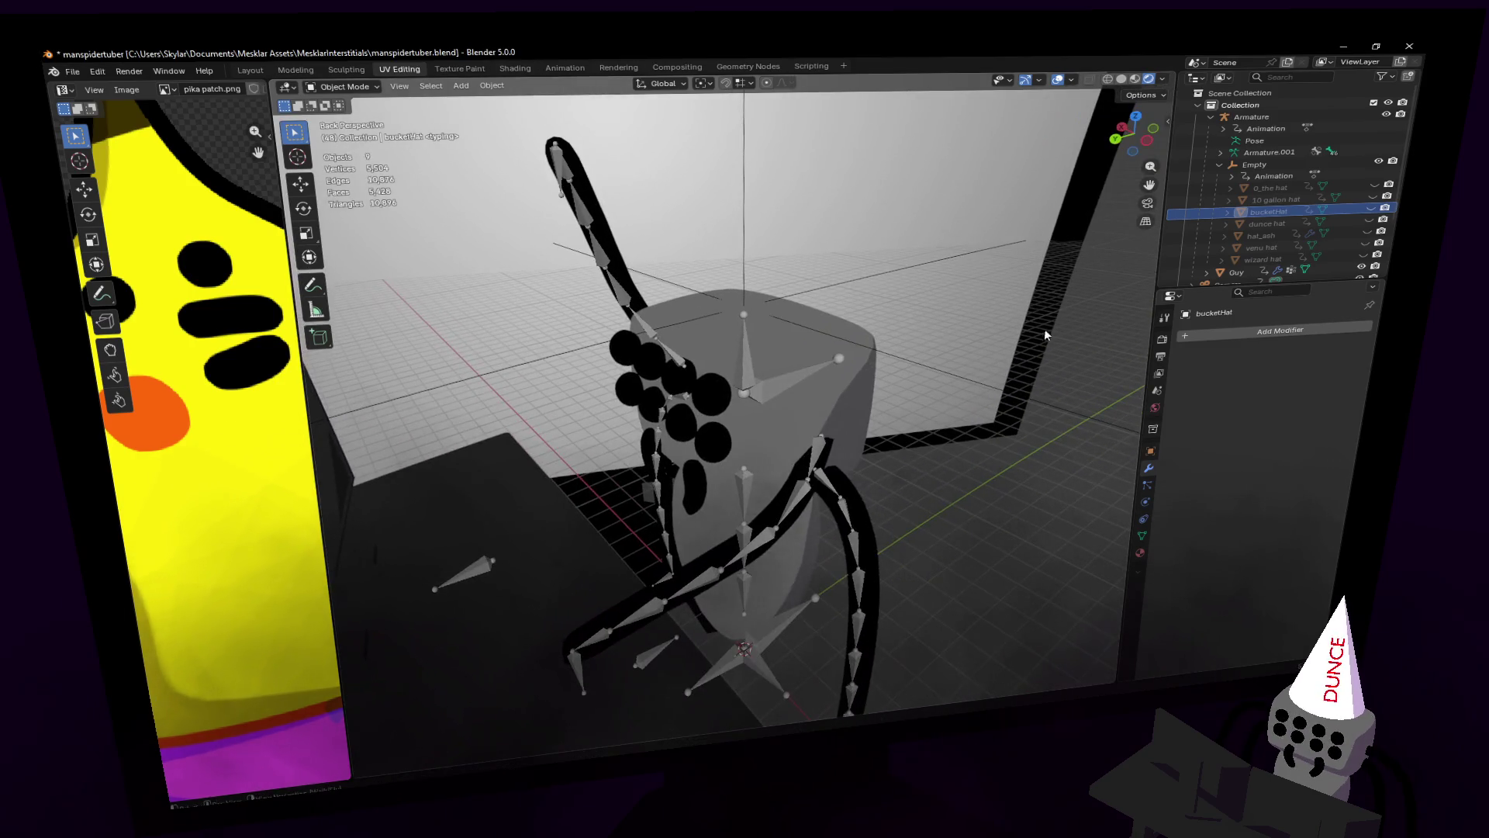
click(1370, 210)
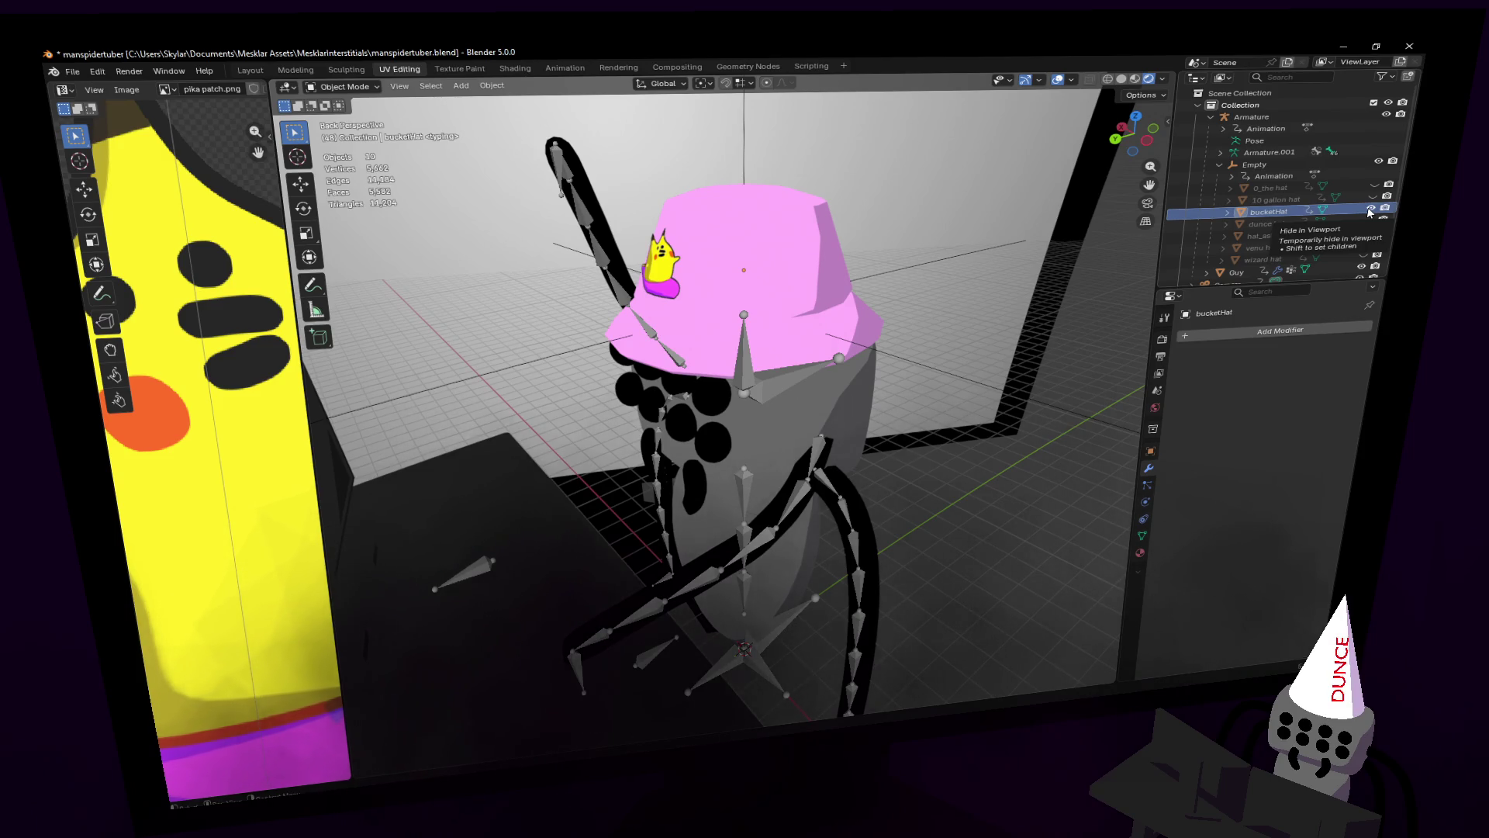
click(1370, 209)
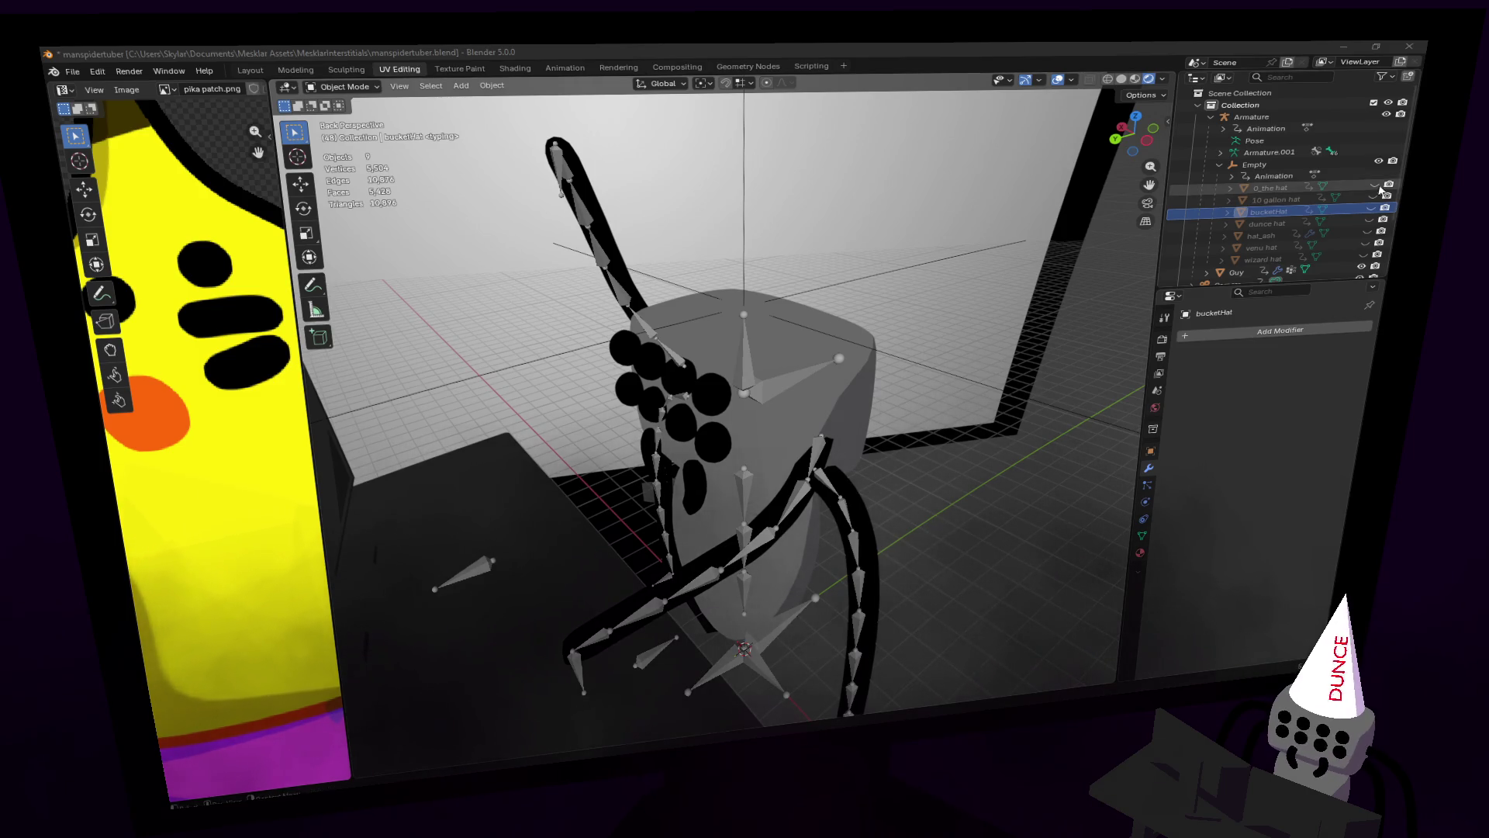
Step: Unhide bucketHat and walk the view closer to inspect the hat
click(1371, 209)
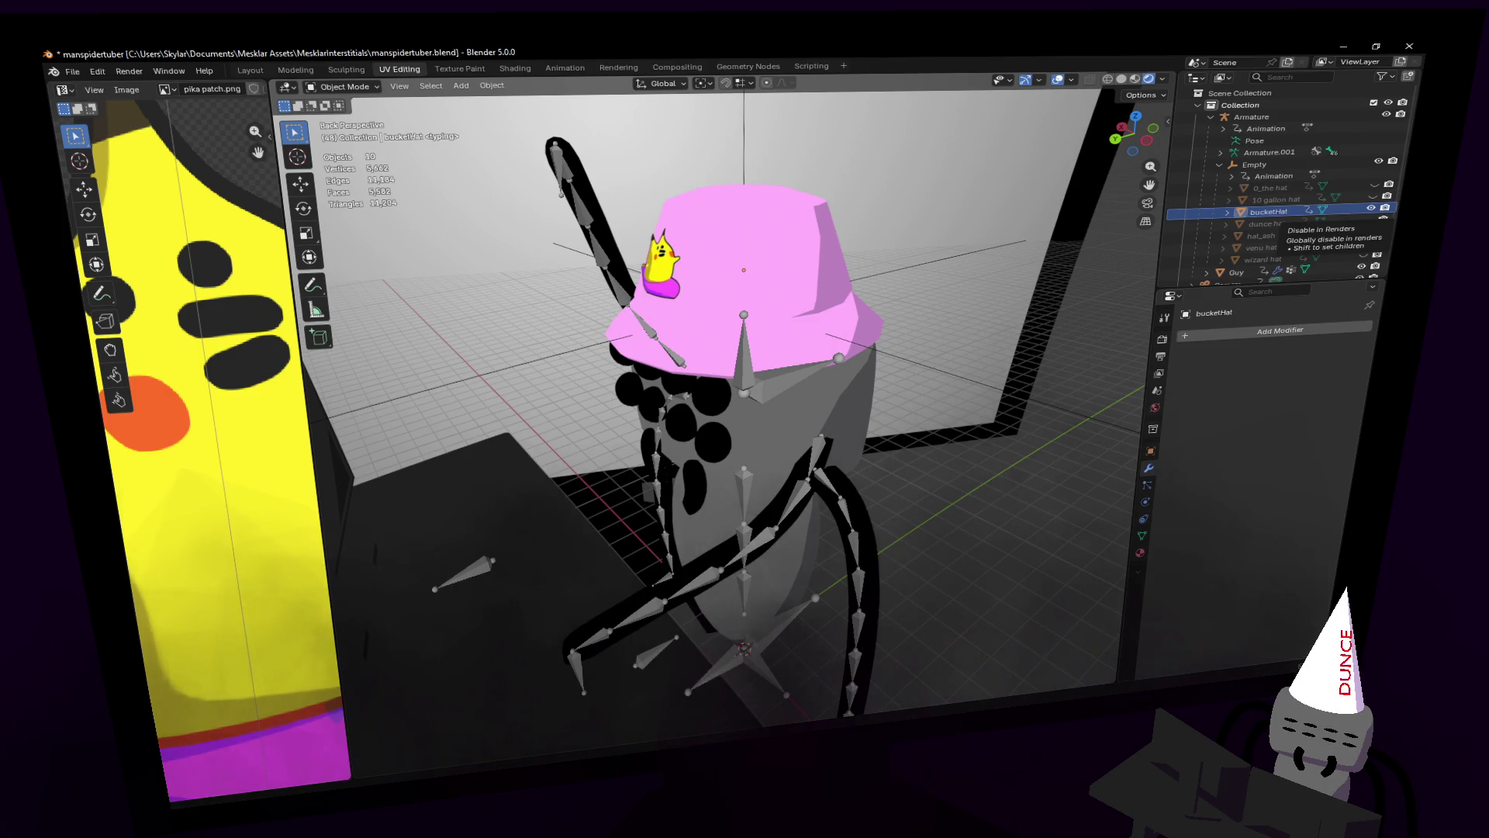
key(alt+Tab)
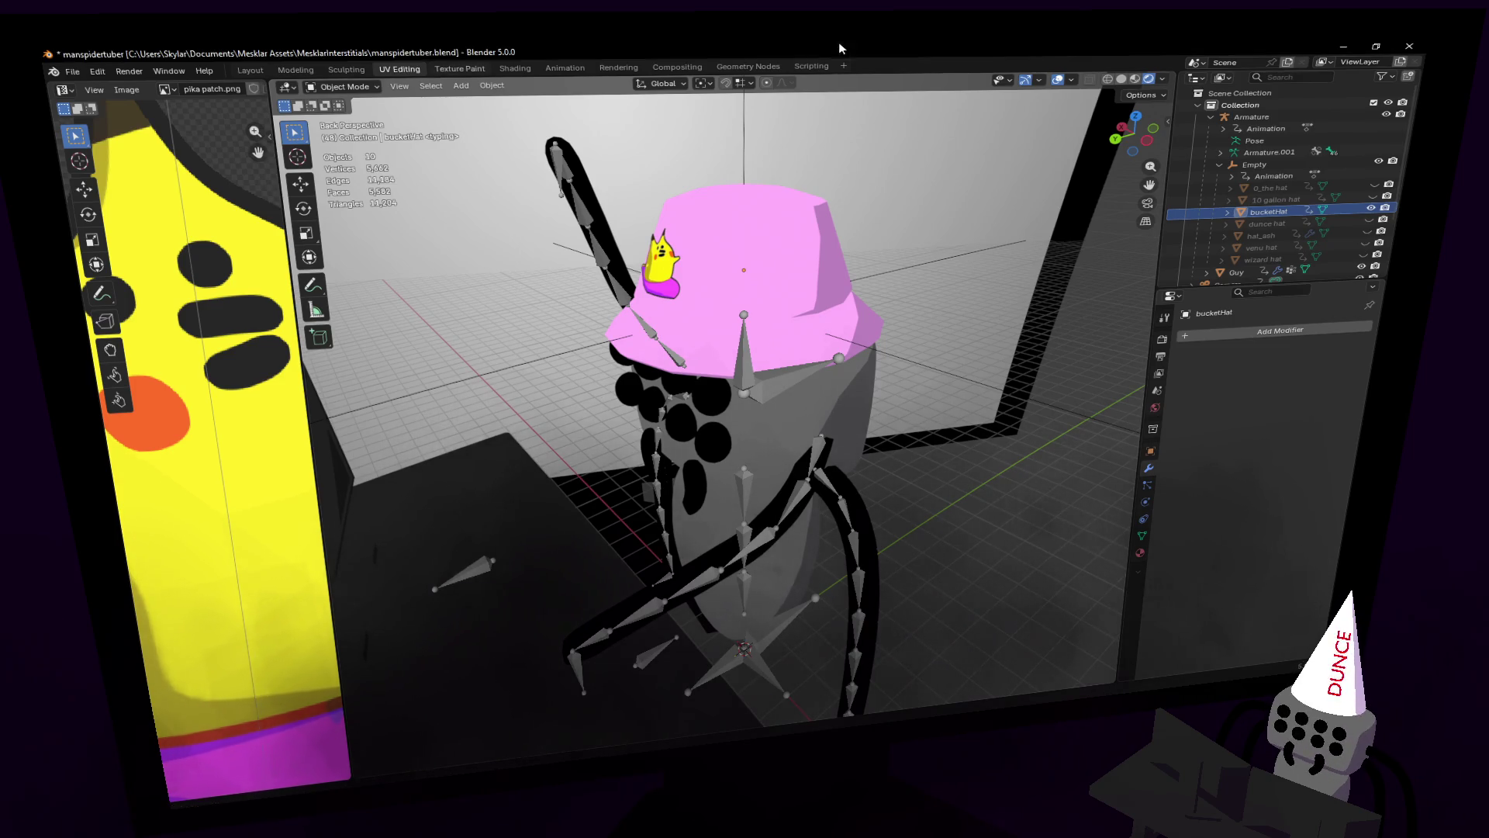
key(shift+grave)
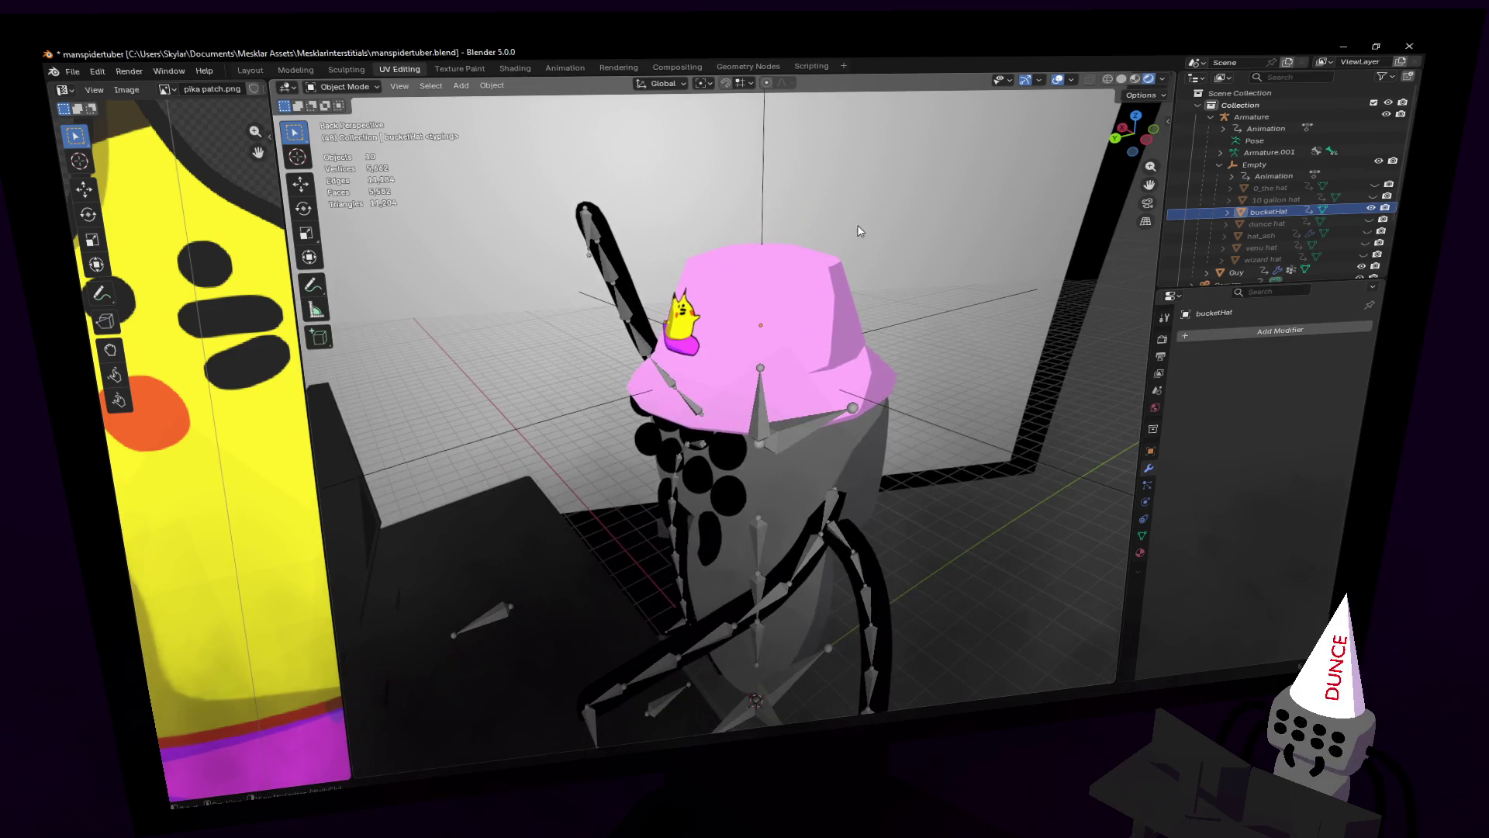
key(Return)
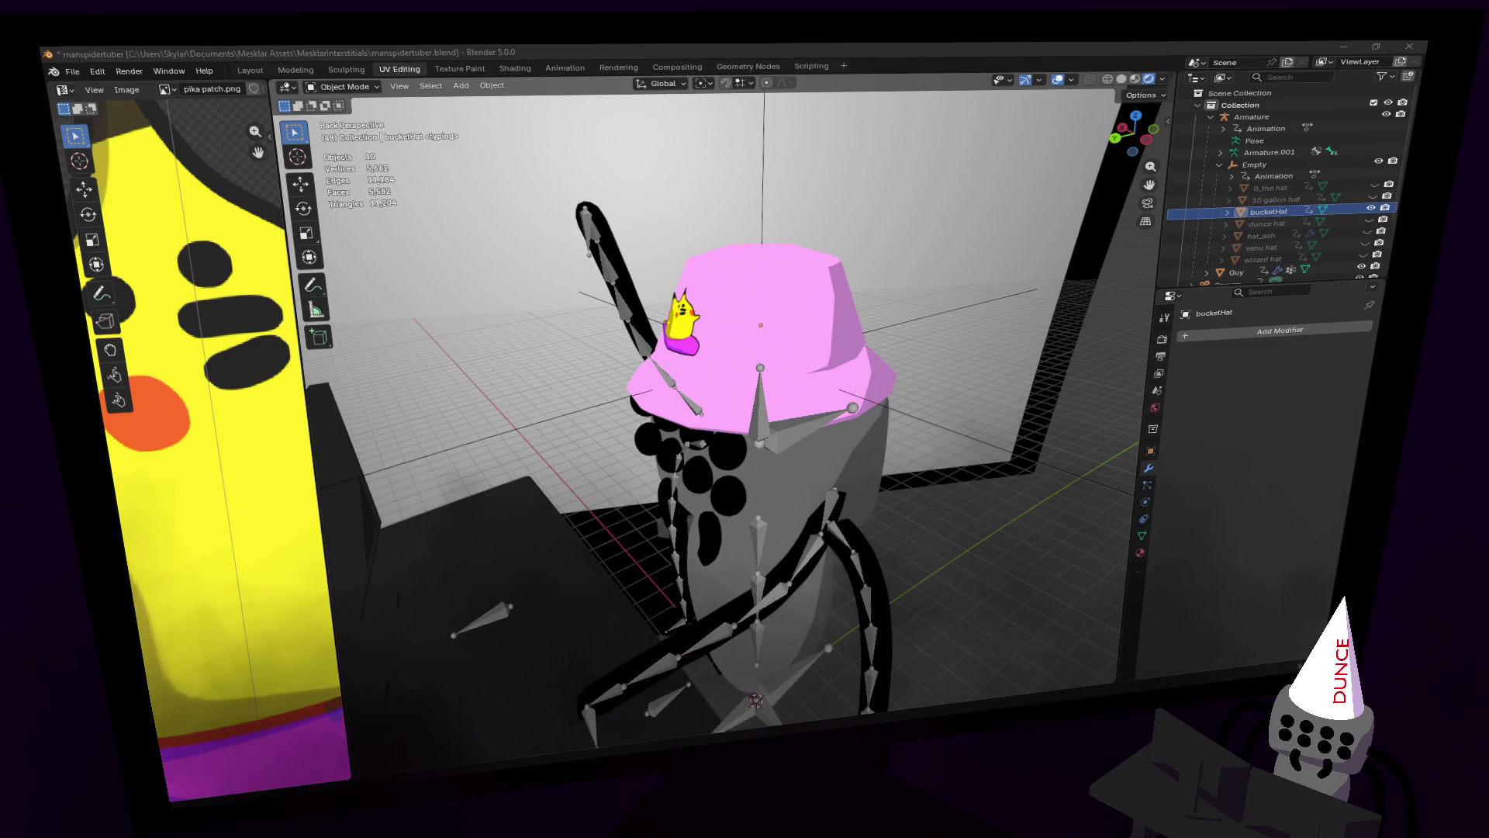
Step: Make a series of short drags in the lower-left area of the Blender window
mouse_move(218, 675)
mouse_down()
mouse_move(228, 663)
mouse_move(244, 698)
mouse_move(326, 636)
mouse_up()
mouse_move(279, 690)
mouse_down()
mouse_move(321, 652)
mouse_move(333, 673)
mouse_up()
drag(183, 646, 248, 617)
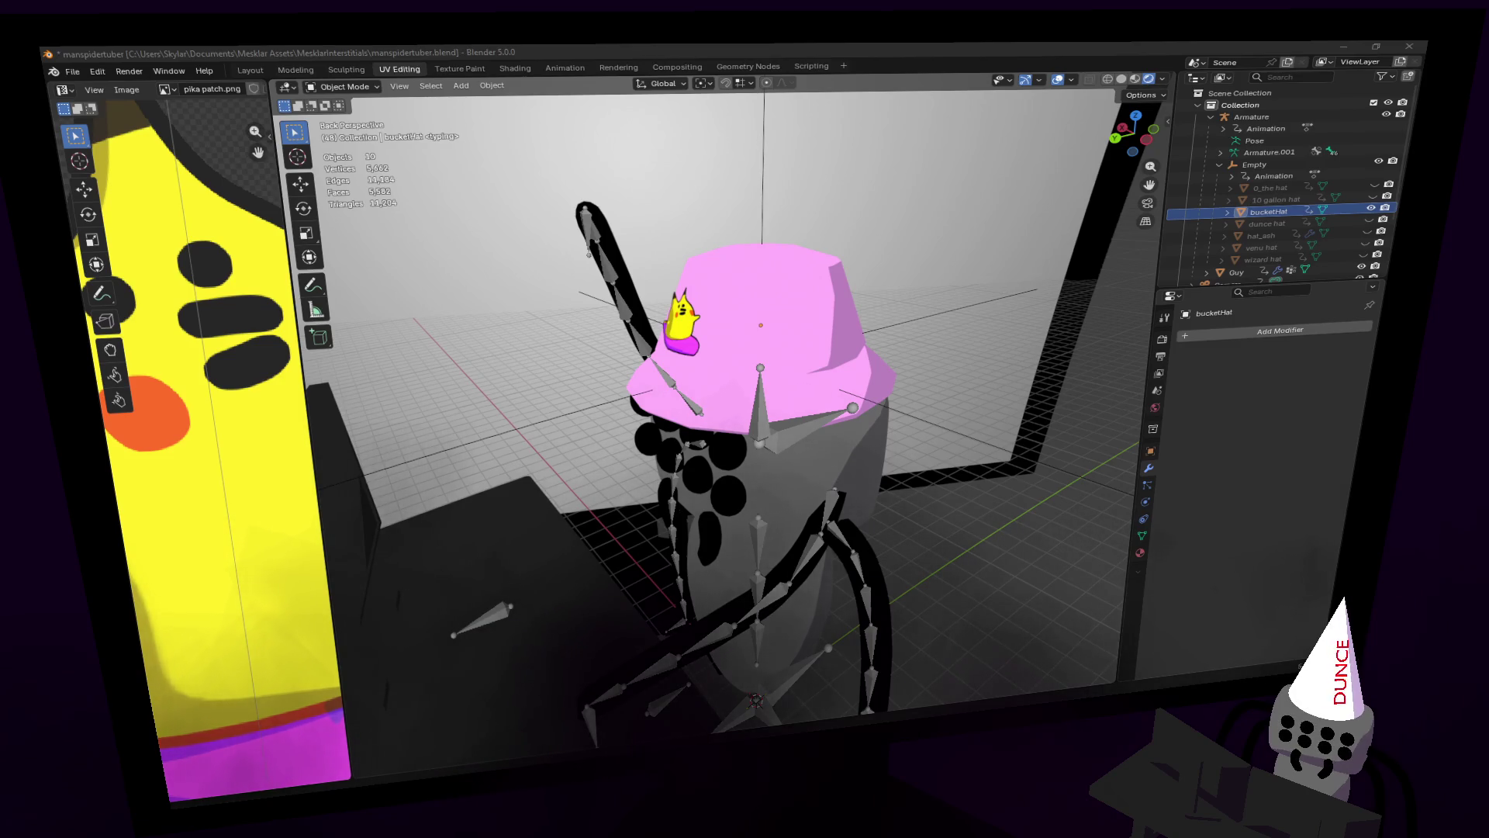
drag(186, 681, 252, 688)
mouse_move(162, 621)
mouse_down()
mouse_move(228, 617)
mouse_move(248, 590)
mouse_up()
mouse_move(153, 702)
mouse_down()
mouse_move(169, 663)
mouse_move(322, 603)
mouse_up()
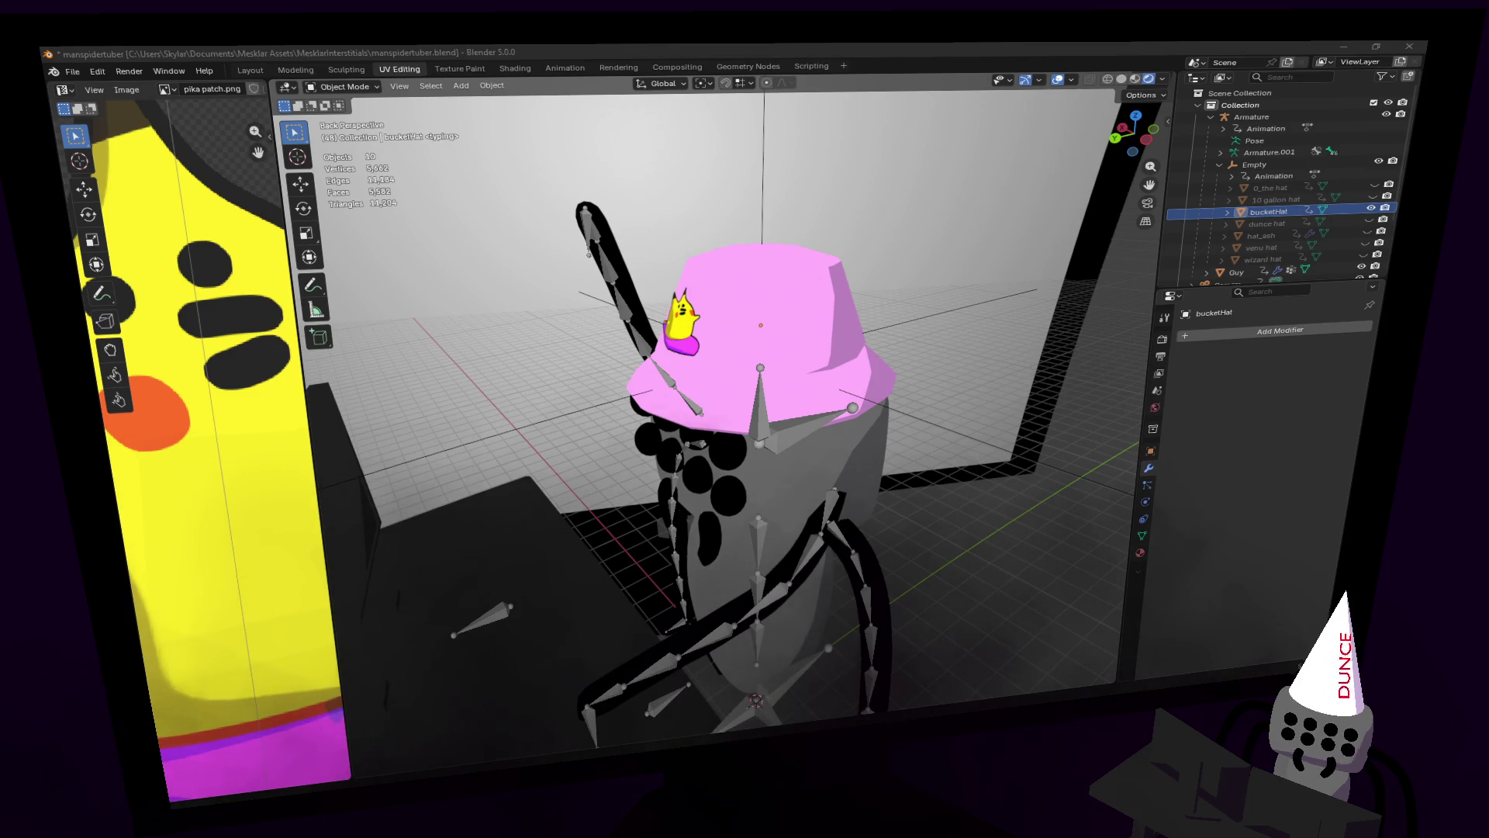
drag(190, 659, 283, 601)
mouse_move(183, 687)
mouse_down()
mouse_move(195, 659)
mouse_move(310, 597)
mouse_up()
drag(232, 651, 322, 582)
drag(186, 686, 237, 687)
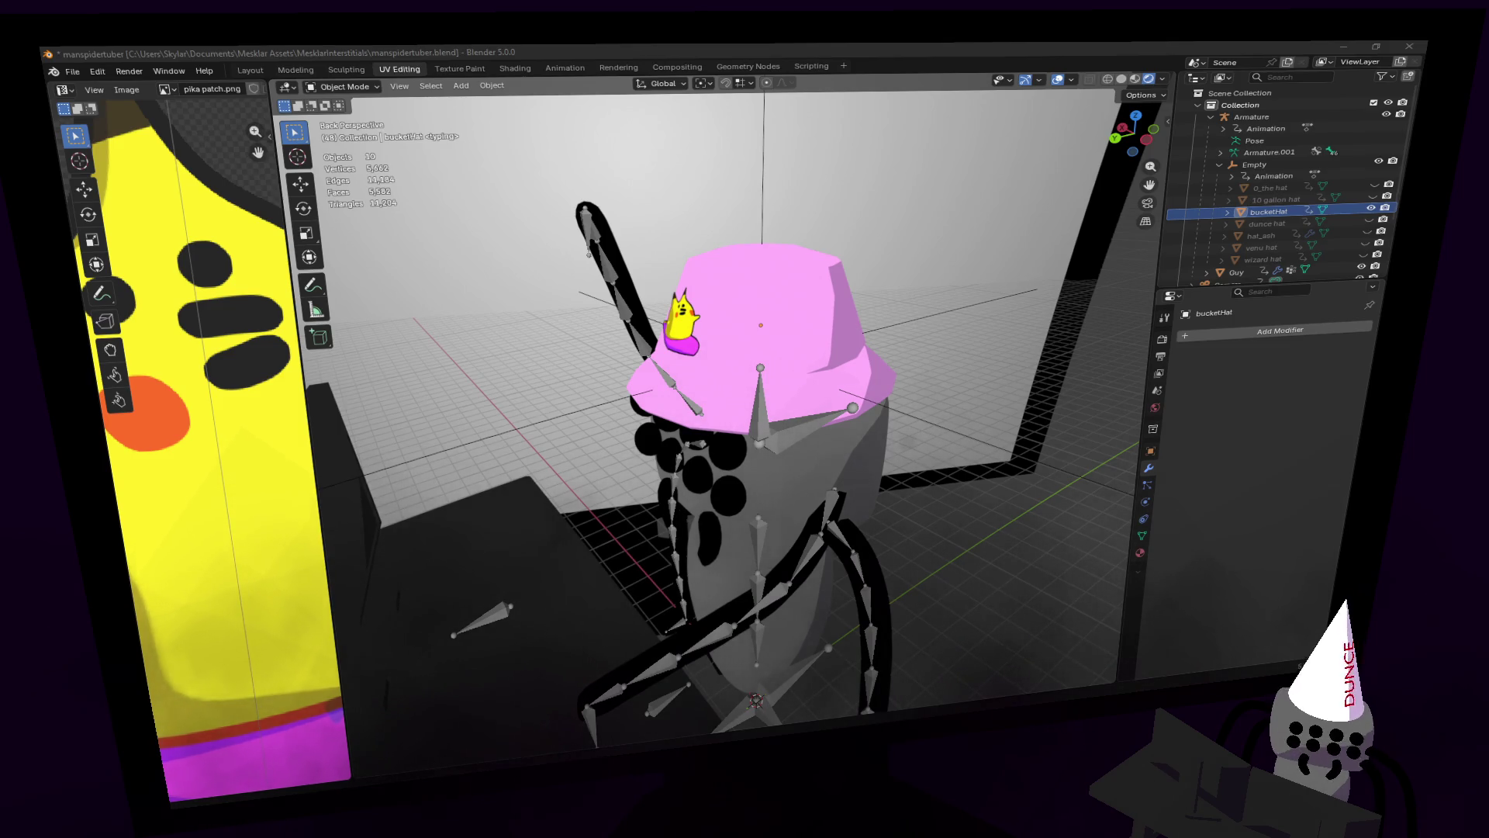
drag(223, 658, 238, 656)
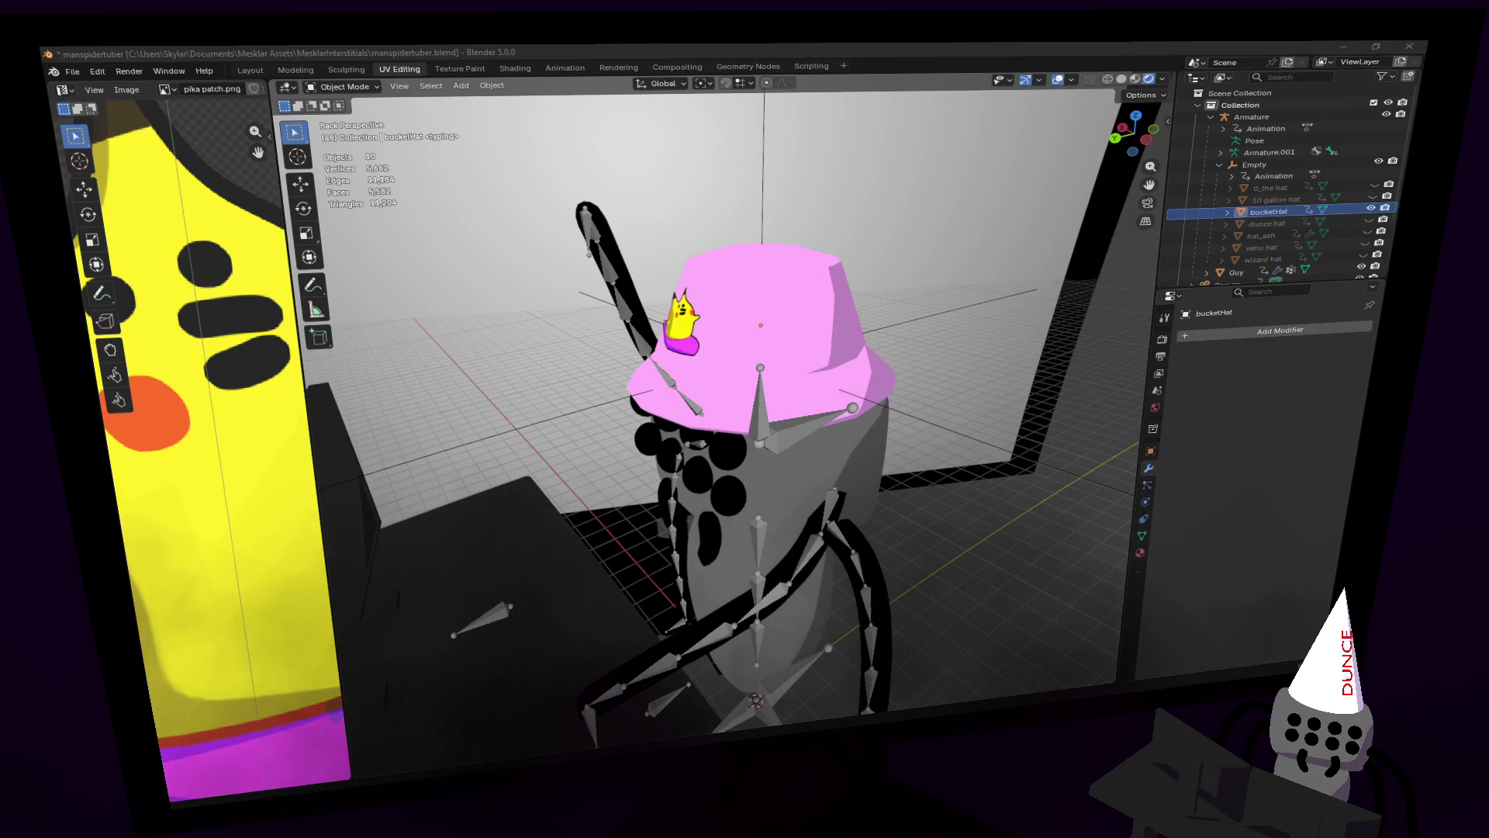
drag(140, 582, 295, 516)
drag(194, 643, 229, 590)
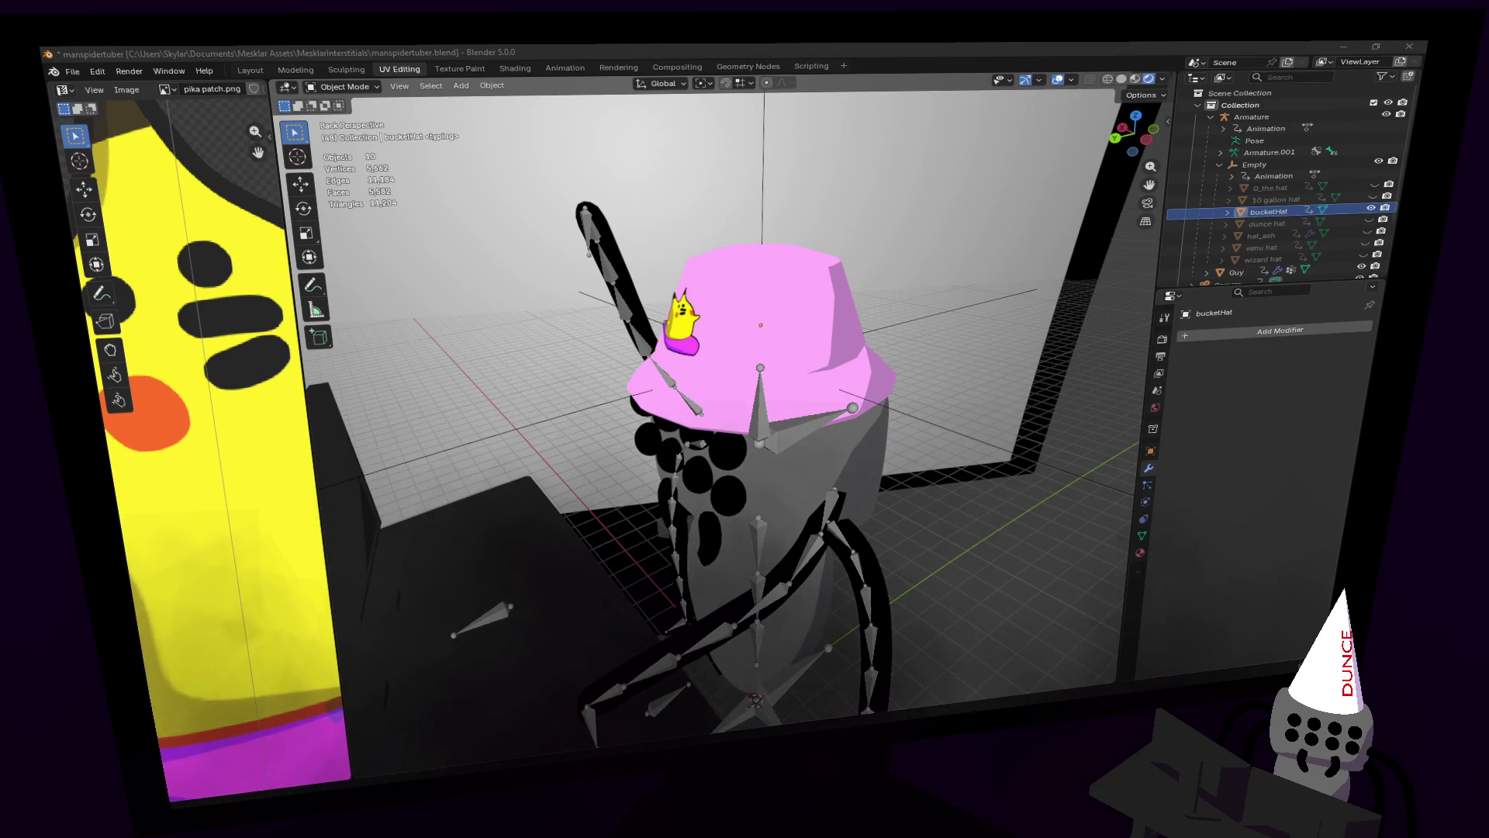